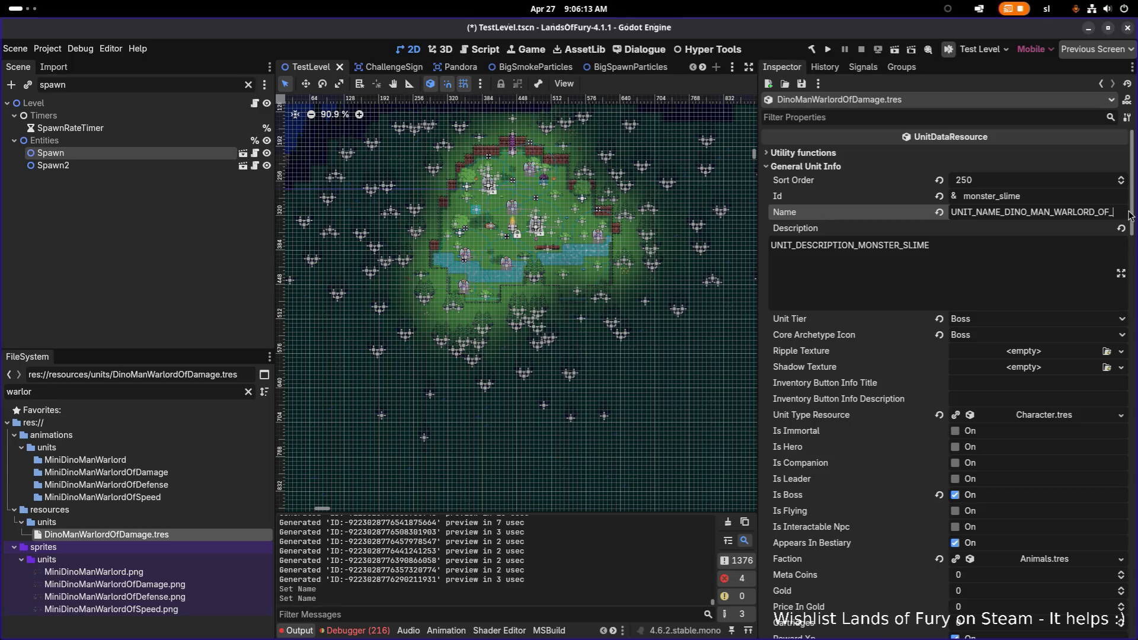
Set the Description to UNIT_DESCRIPTION_DINO_MAN_WARLORD_OF_DAMAGE by adapting the pasted name key
{"action": "key", "text": "Tab"}
{"action": "key", "text": "ctrl+a"}
{"action": "type", "text": "UNIT_NAME_DINO_MAN_WARLORD_OF_DAMAGE"}
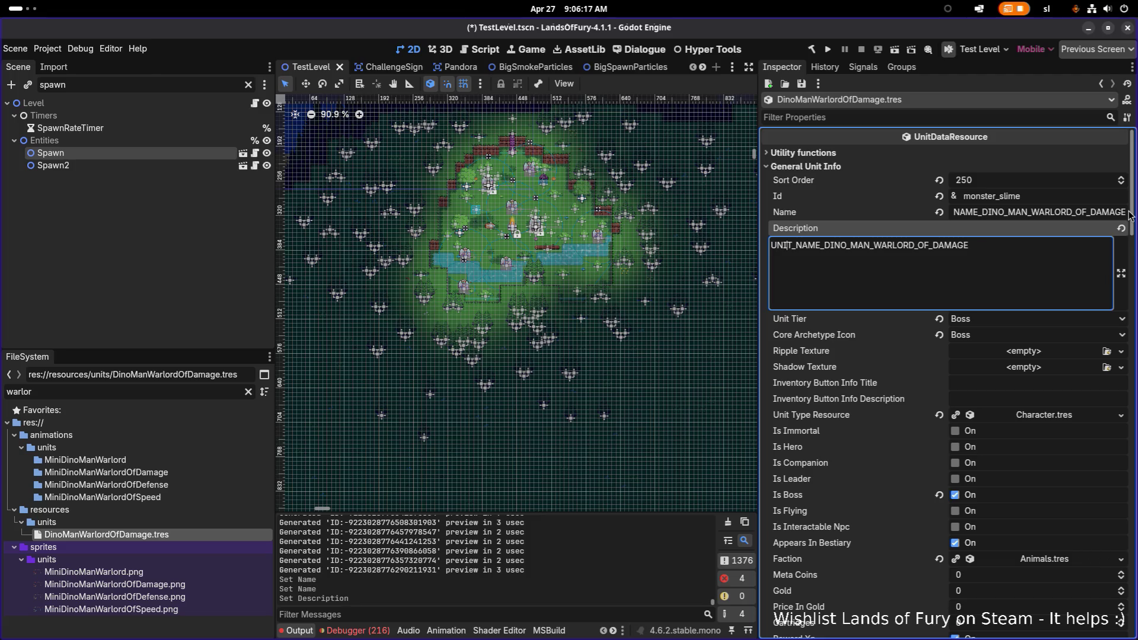
{"action": "key", "text": "Delete"}
{"action": "key", "text": "Delete"}
{"action": "key", "text": "Delete"}
{"action": "type", "text": "DE"}
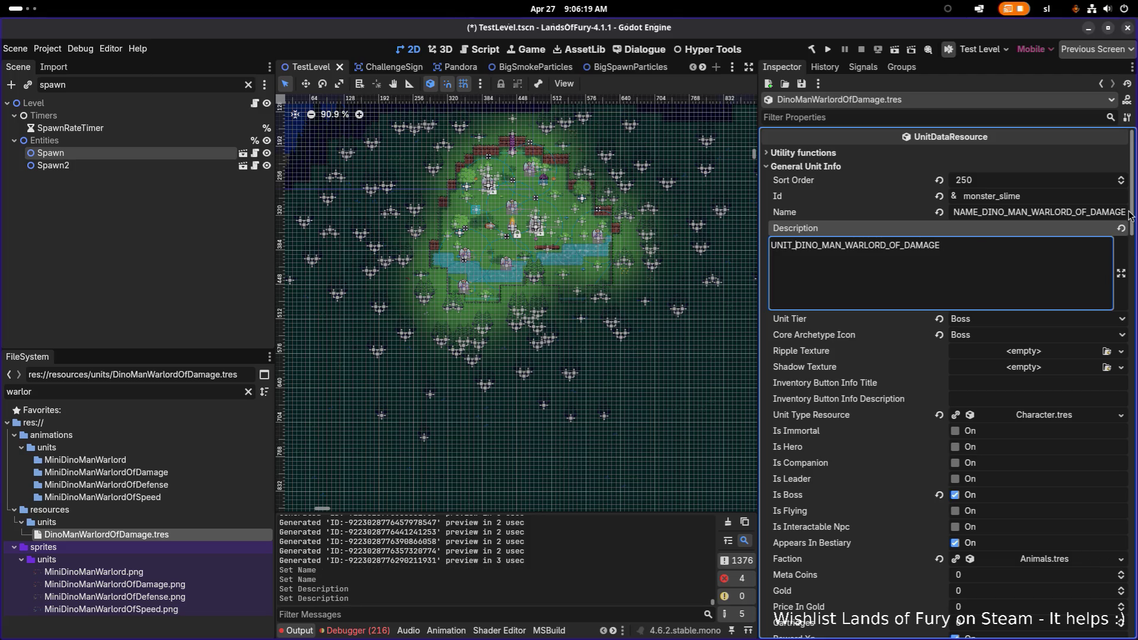
{"action": "type", "text": "SCRIPTION_"}
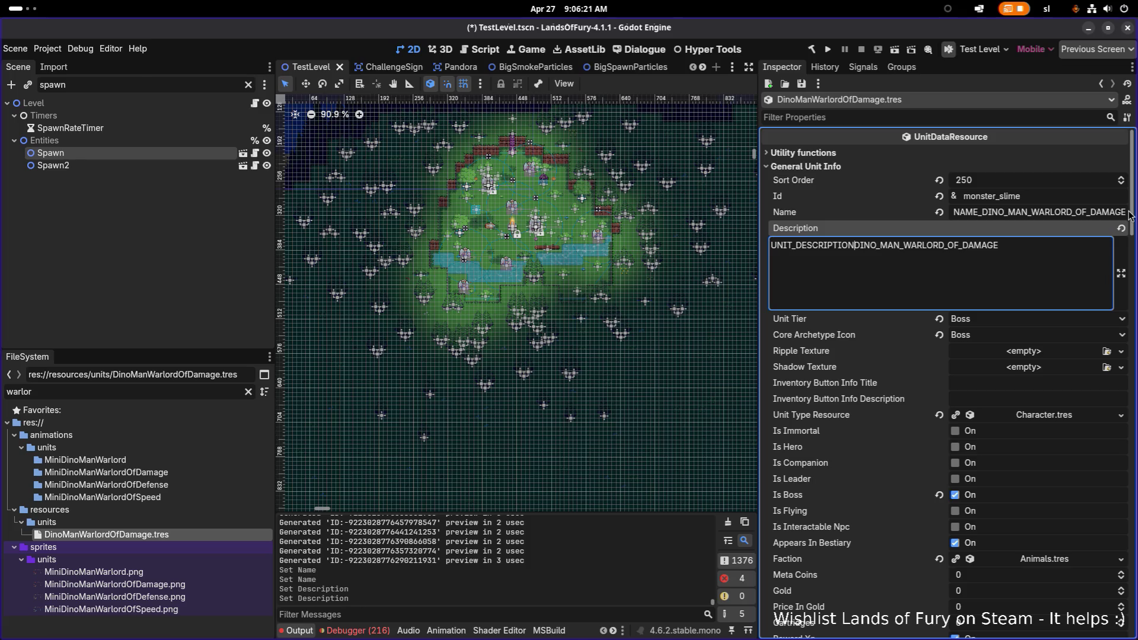
Replace the monster_slime Id with dino_man_warlord_of_damage and save
{"action": "left_click", "coordinate": [1070, 195]}
{"action": "double_click", "coordinate": [1070, 195]}
{"action": "type", "text": "dino_"}
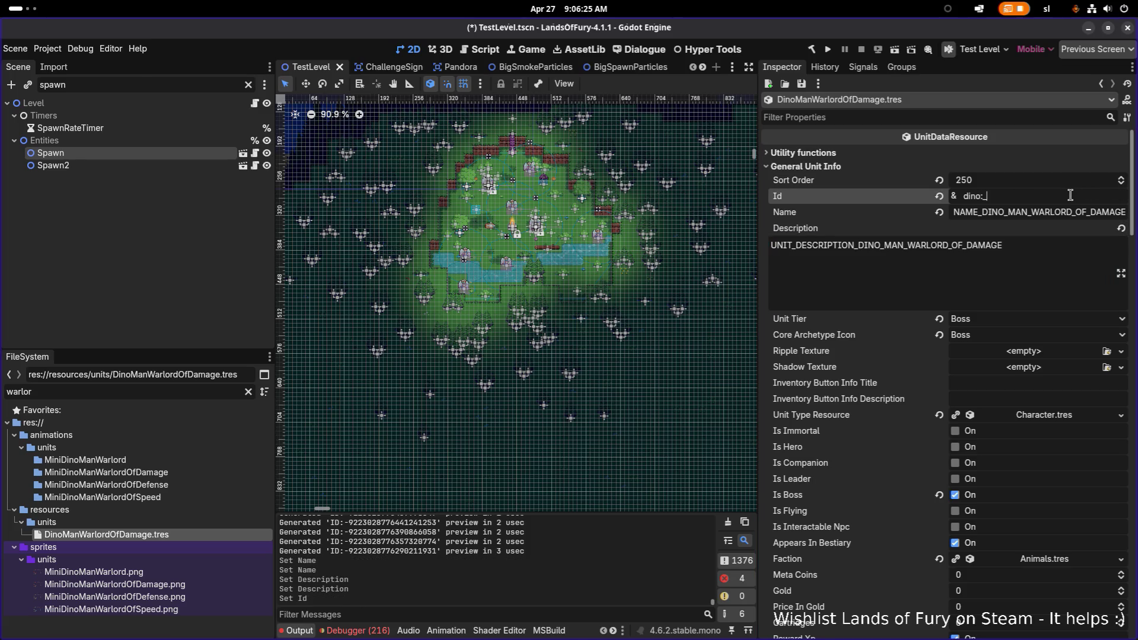
{"action": "type", "text": "man_warlod"}
{"action": "key", "text": "BackSpace"}
{"action": "type", "text": "r"}
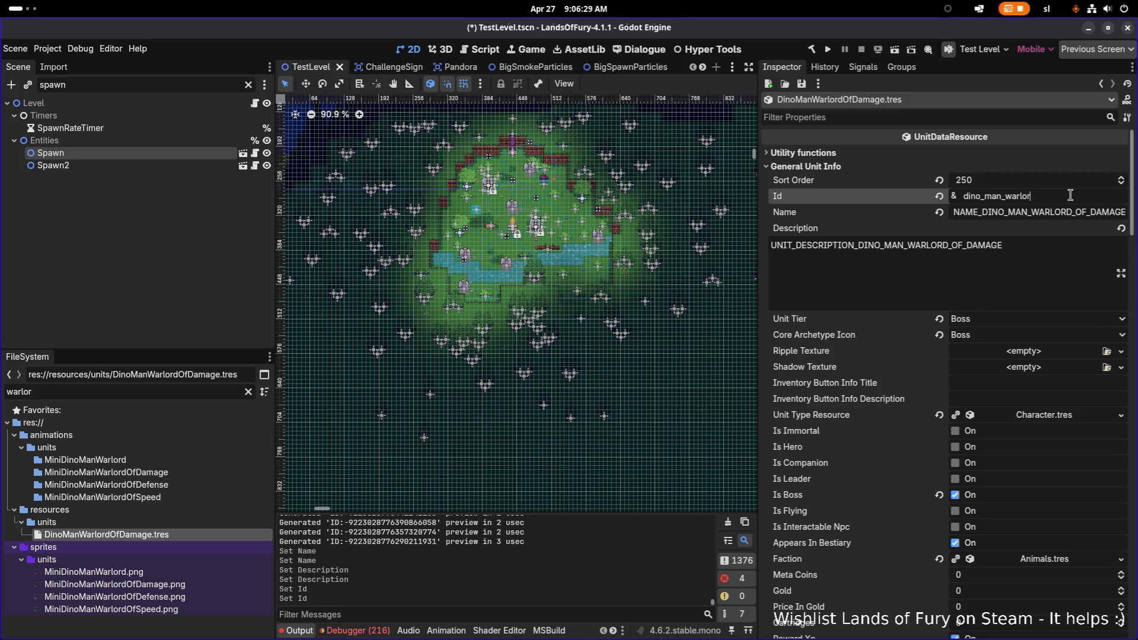
{"action": "type", "text": "d_of_damage"}
{"action": "key", "text": "ctrl+s"}
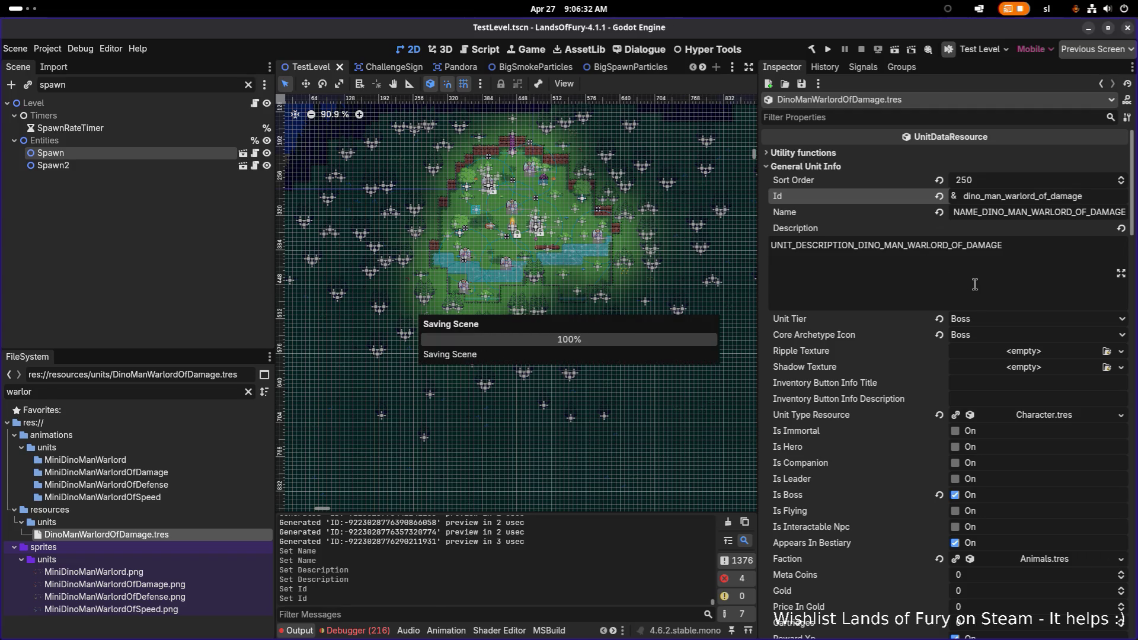
Set Unit Tier to MiniBoss and Core Archetype Icon to Elite, then save
{"action": "left_click", "coordinate": [999, 329]}
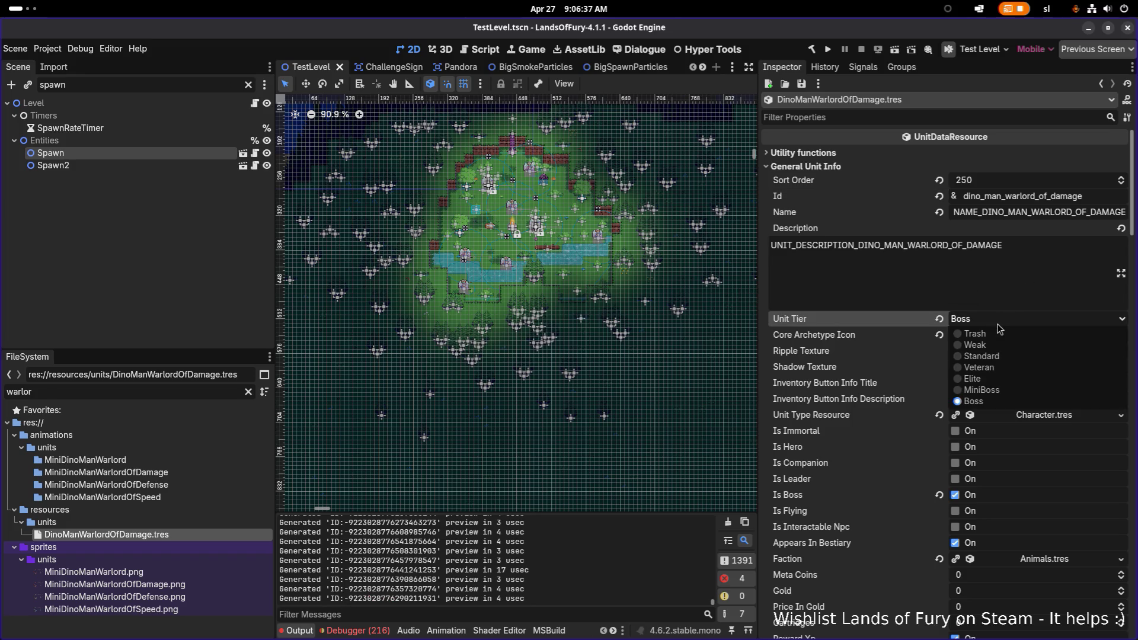
{"action": "left_click", "coordinate": [1002, 390]}
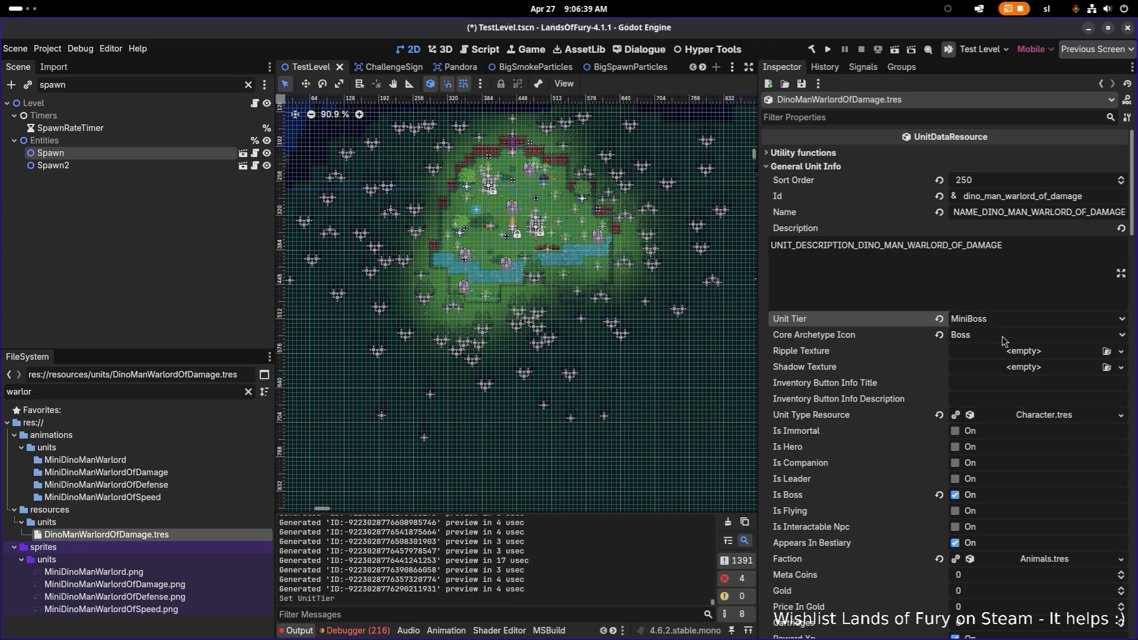
{"action": "left_click", "coordinate": [1003, 336]}
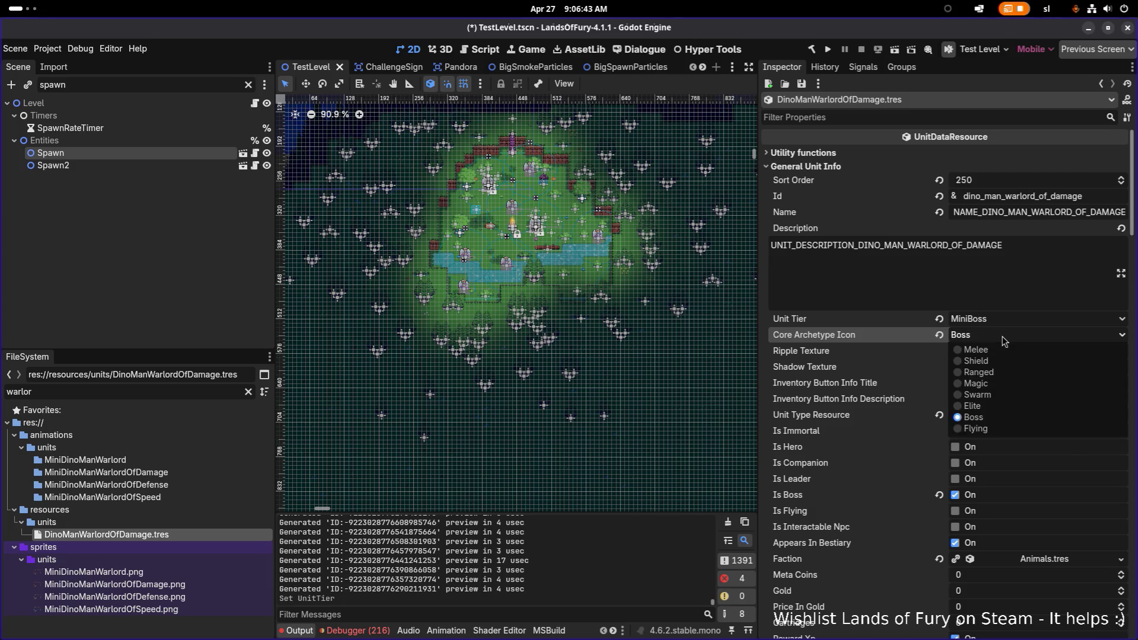
{"action": "left_click", "coordinate": [991, 407]}
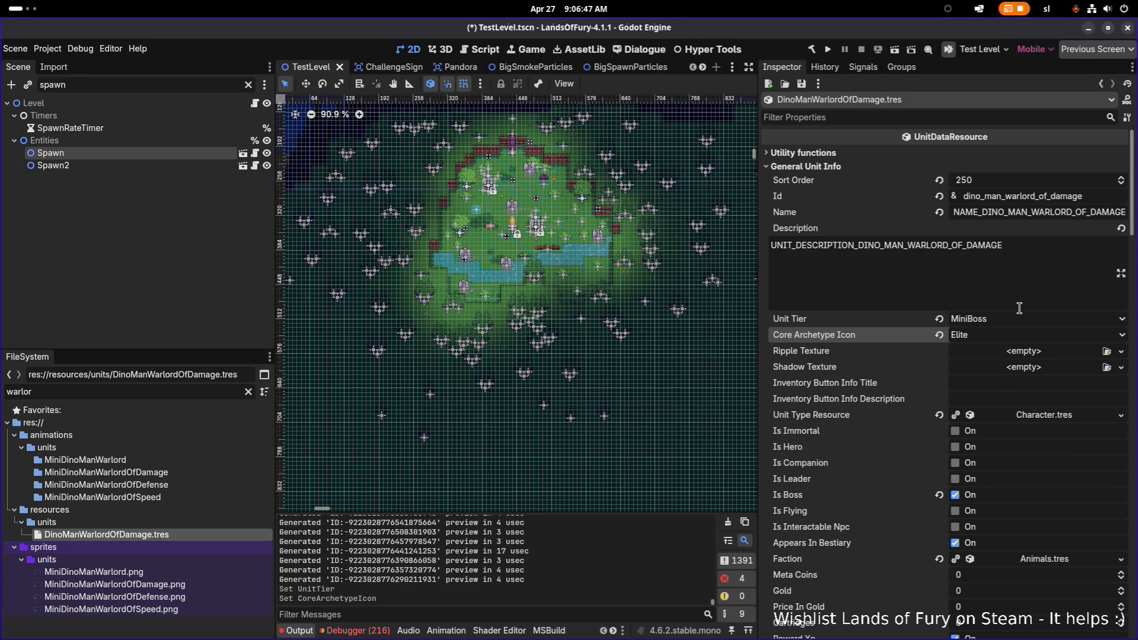
{"action": "key", "text": "ctrl+s"}
Quick-load Dinofolk.tres as the unit's Faction and save
{"action": "scroll", "coordinate": [922, 271], "scroll_direction": "down", "scroll_amount": 2}
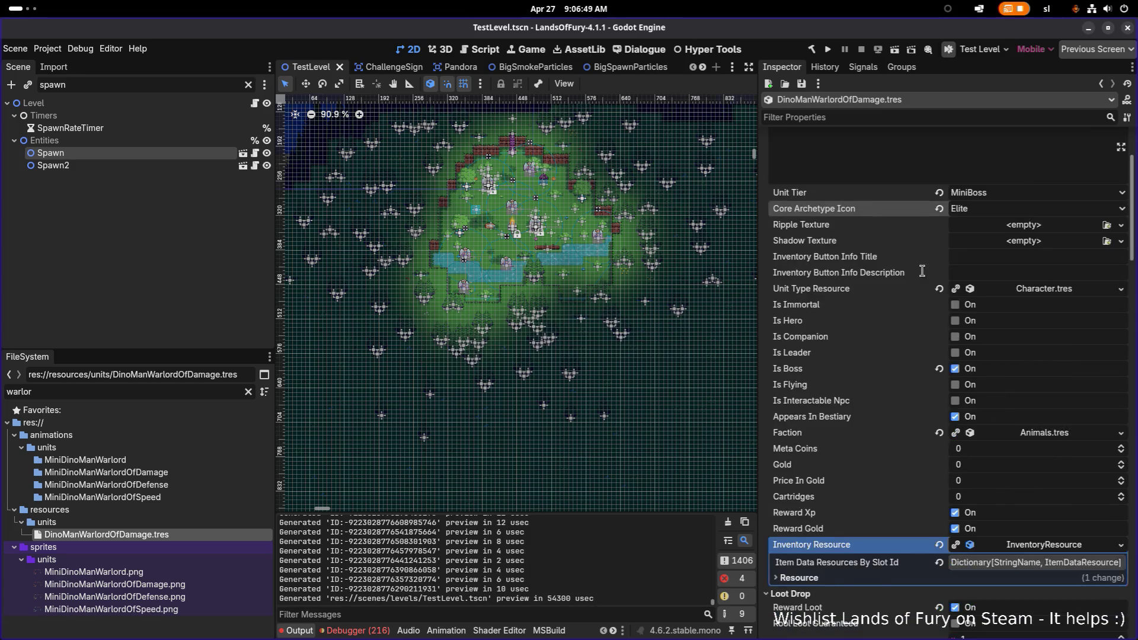
{"action": "scroll", "coordinate": [993, 328], "scroll_direction": "down", "scroll_amount": 1}
{"action": "left_click", "coordinate": [1120, 369]}
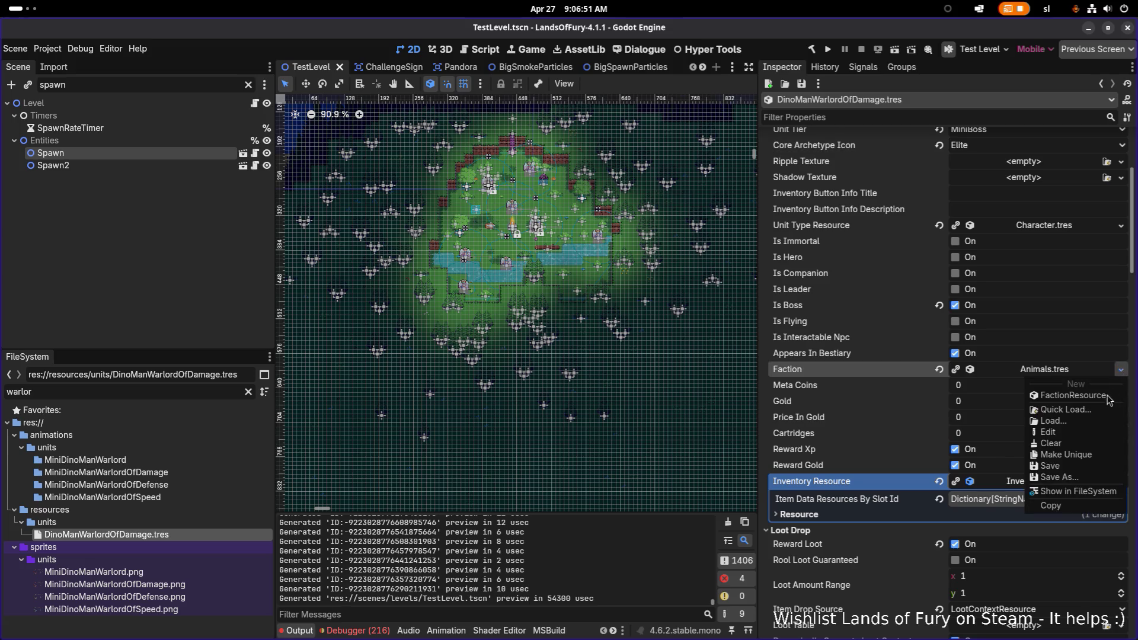
{"action": "left_click", "coordinate": [1101, 409]}
{"action": "type", "text": "dino"}
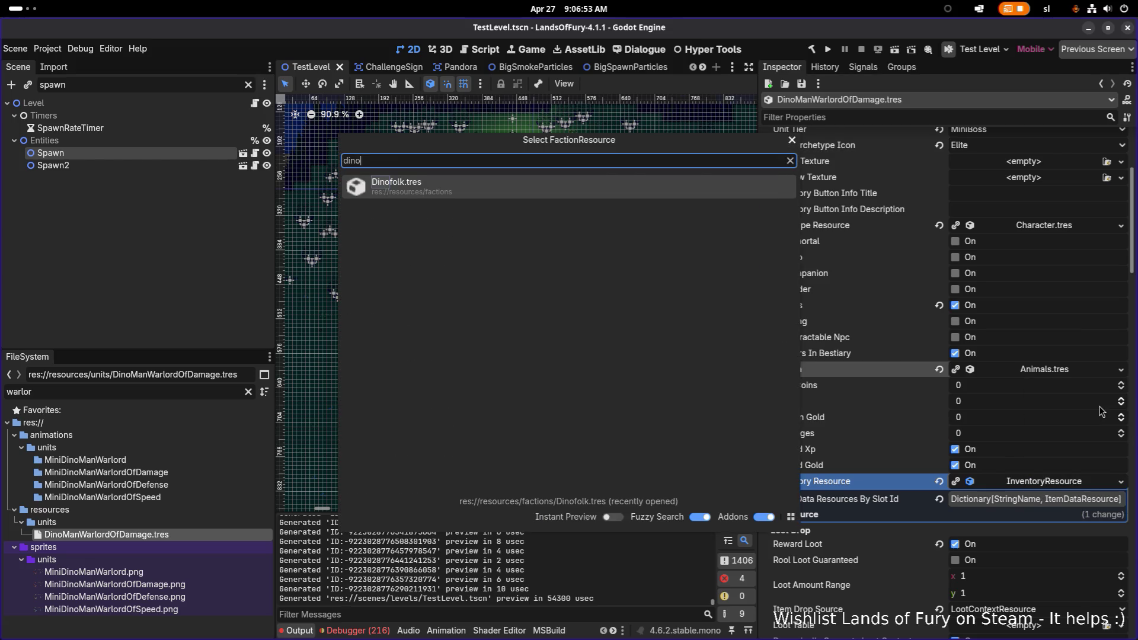
{"action": "key", "text": "Return"}
{"action": "key", "text": "ctrl+s"}
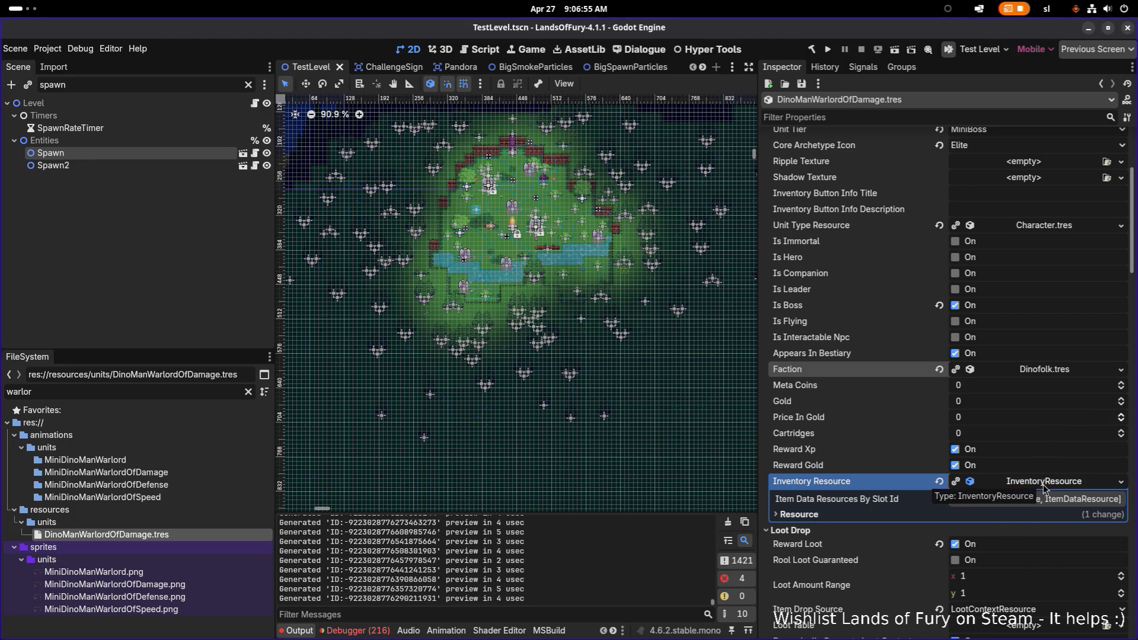
Make the Inventory Resource unique to this unit
{"action": "left_click", "coordinate": [1120, 482]}
{"action": "left_click", "coordinate": [1076, 573]}
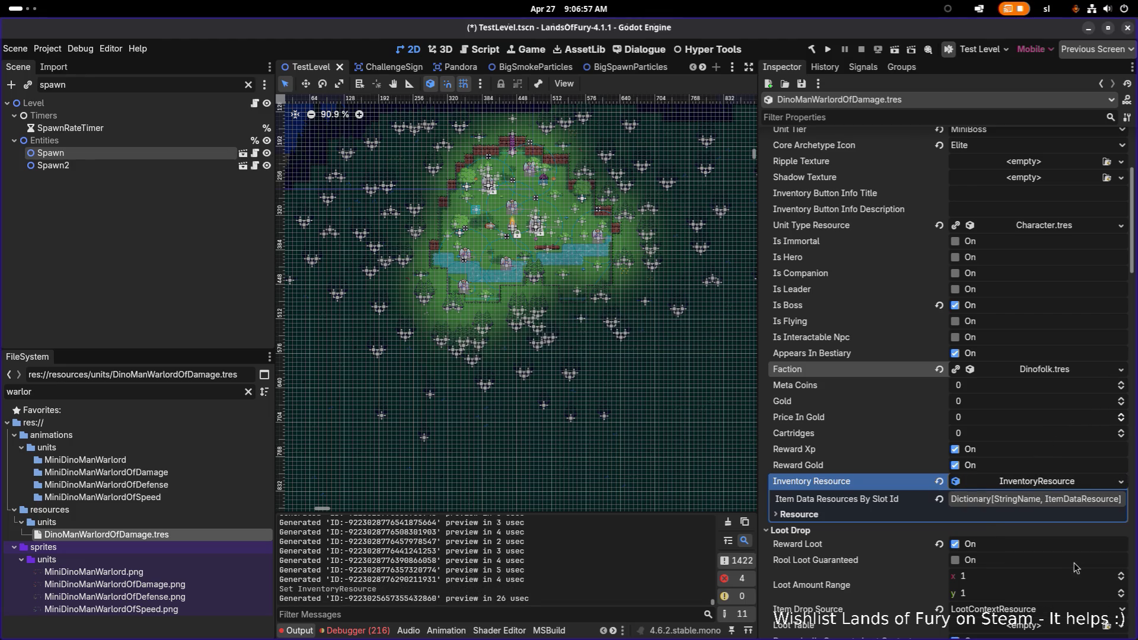
{"action": "scroll", "coordinate": [1028, 481], "scroll_direction": "down", "scroll_amount": 3}
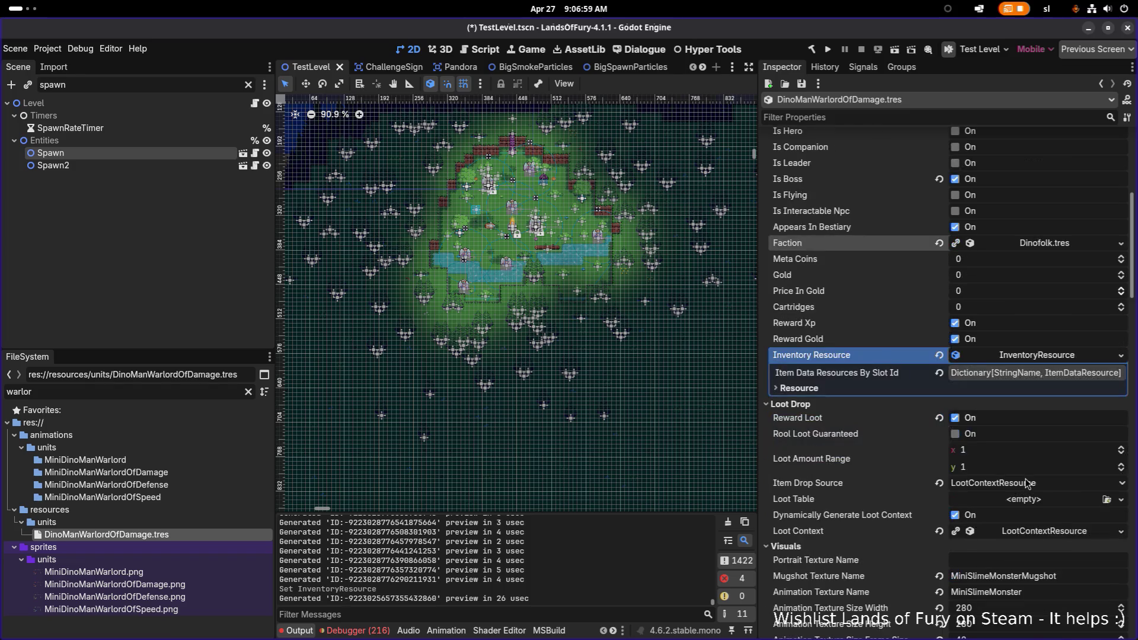
Set Loot Amount Range to 0–0, untick Reward Loot, and save
{"action": "left_click", "coordinate": [1059, 474]}
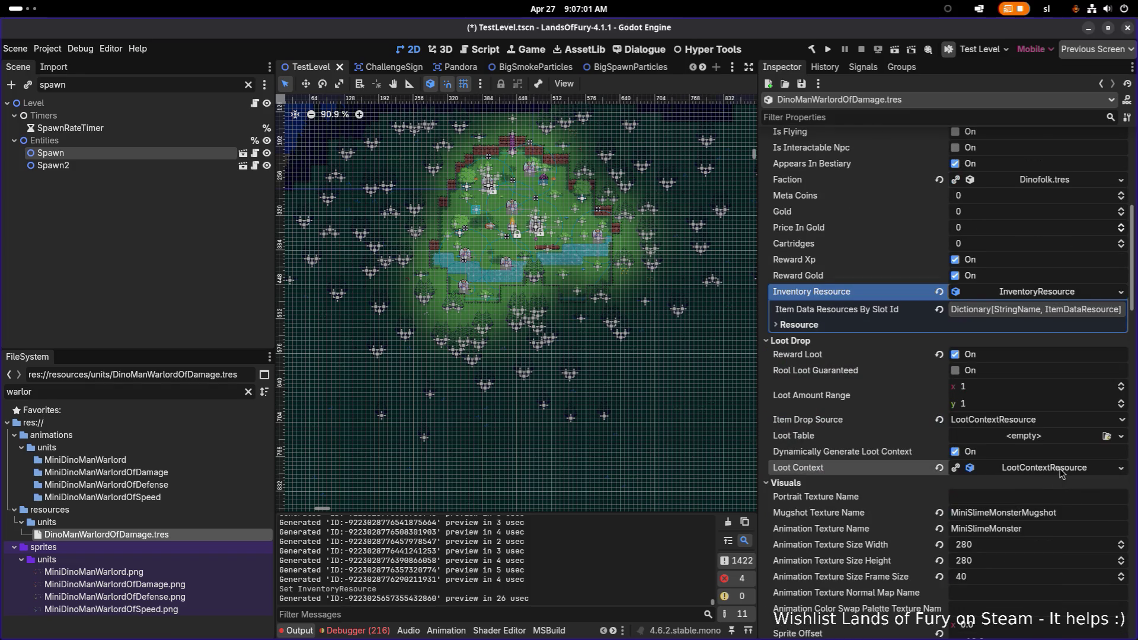
{"action": "left_click", "coordinate": [1015, 489]}
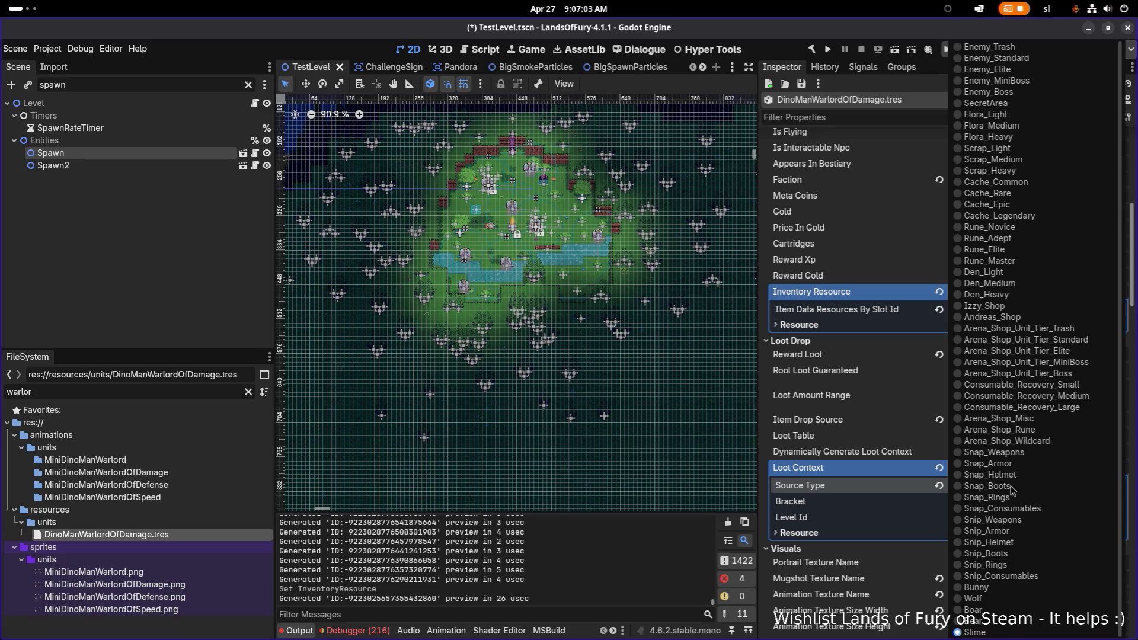
{"action": "left_click", "coordinate": [899, 492]}
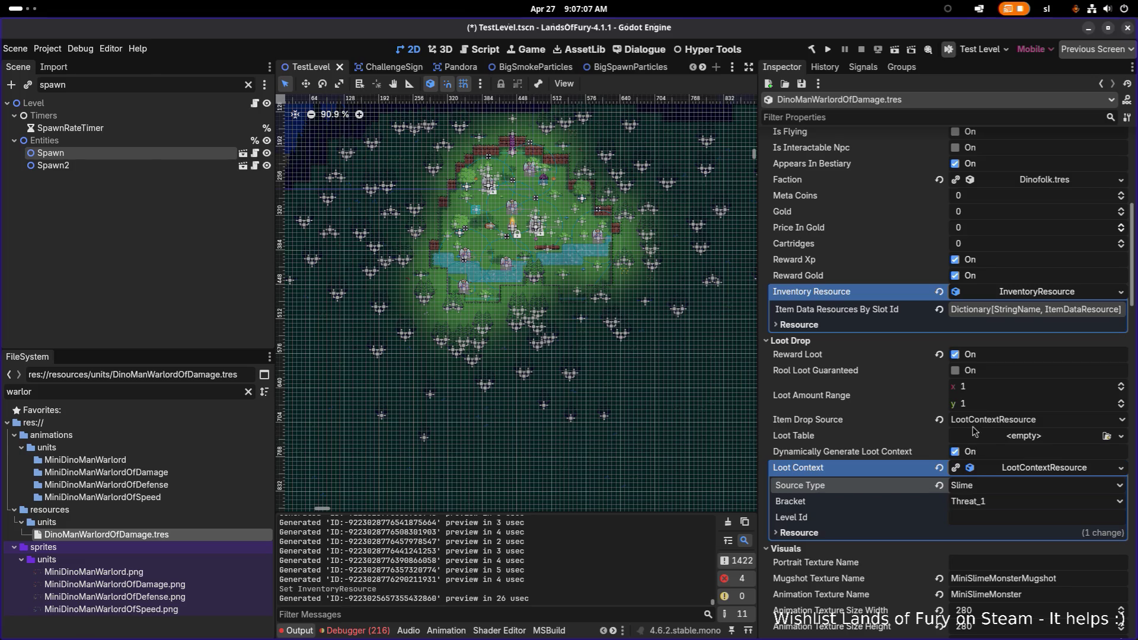
{"action": "left_click", "coordinate": [996, 394]}
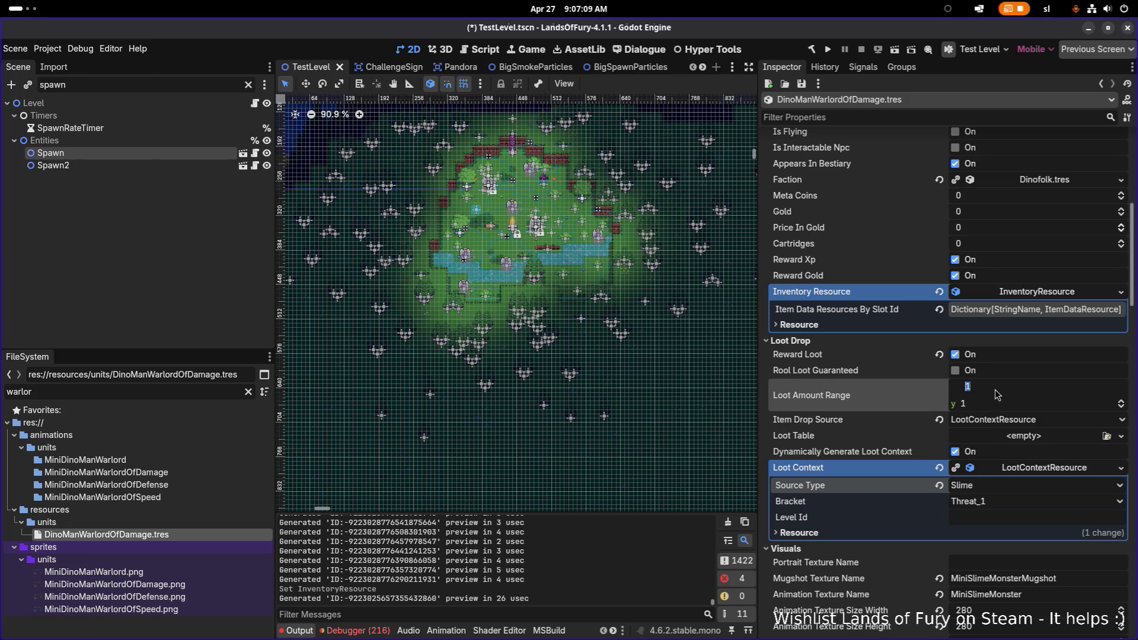
{"action": "type", "text": "0"}
{"action": "key", "text": "Tab"}
{"action": "type", "text": "0"}
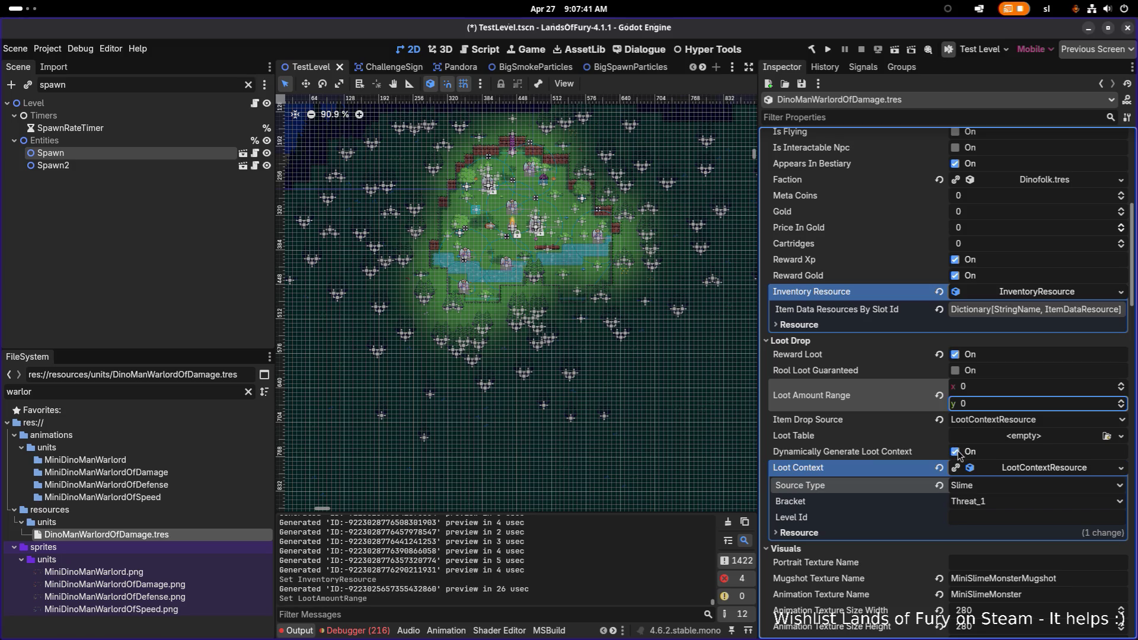
{"action": "left_click", "coordinate": [955, 355]}
{"action": "key", "text": "ctrl+s"}
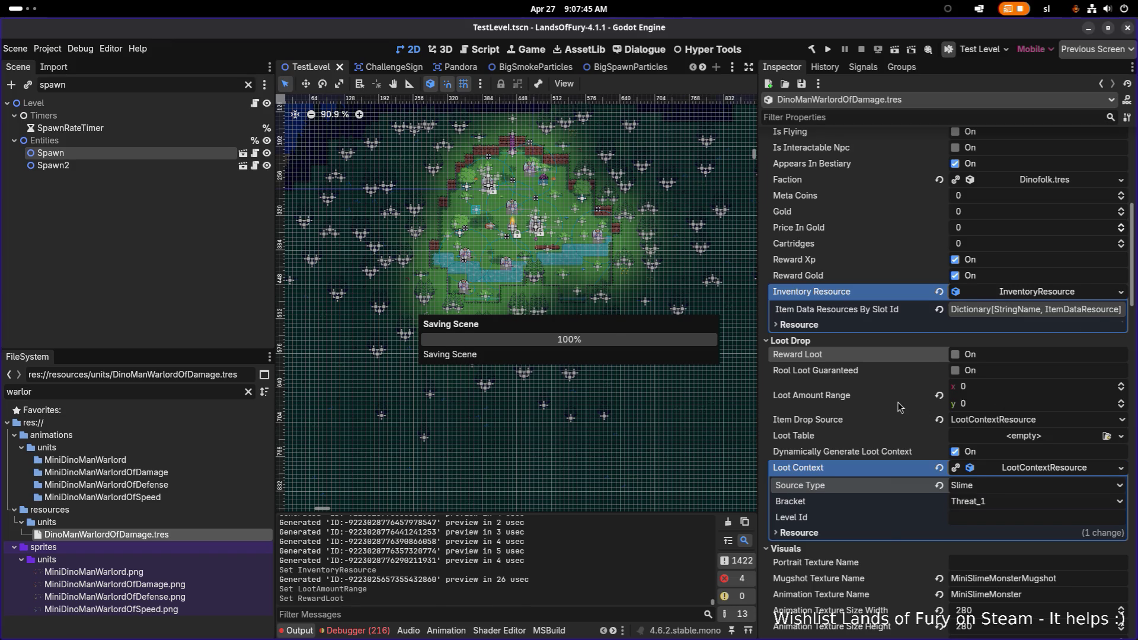
Set the animation texture size to 448 × 224, matching the sprite file's dimensions
{"action": "scroll", "coordinate": [979, 406], "scroll_direction": "down", "scroll_amount": 3}
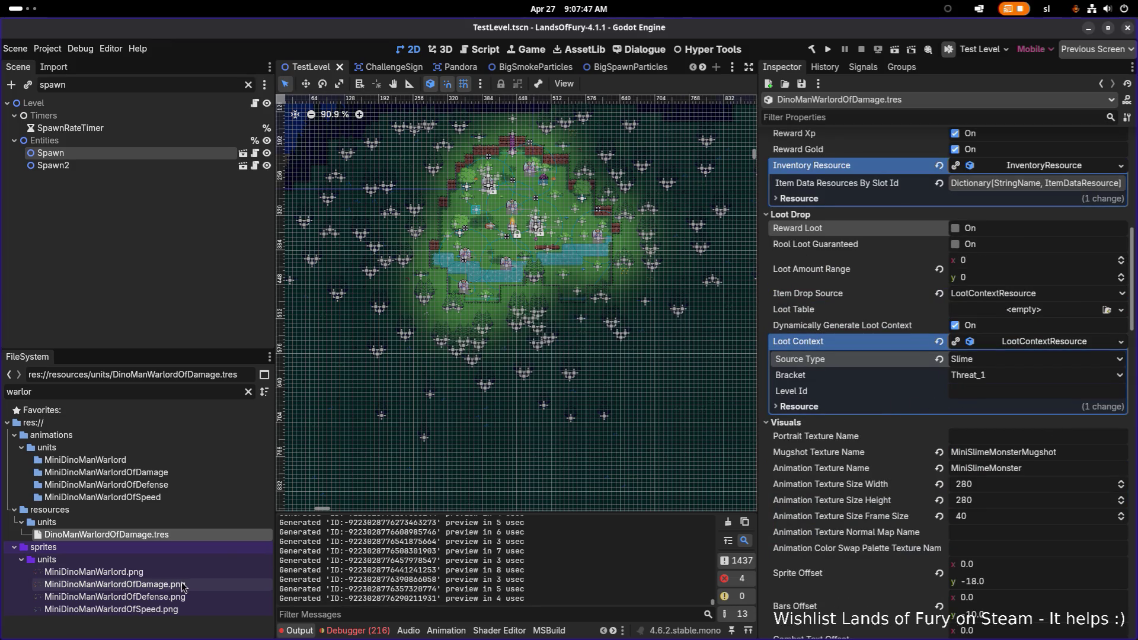
{"action": "mouse_move", "coordinate": [183, 586]}
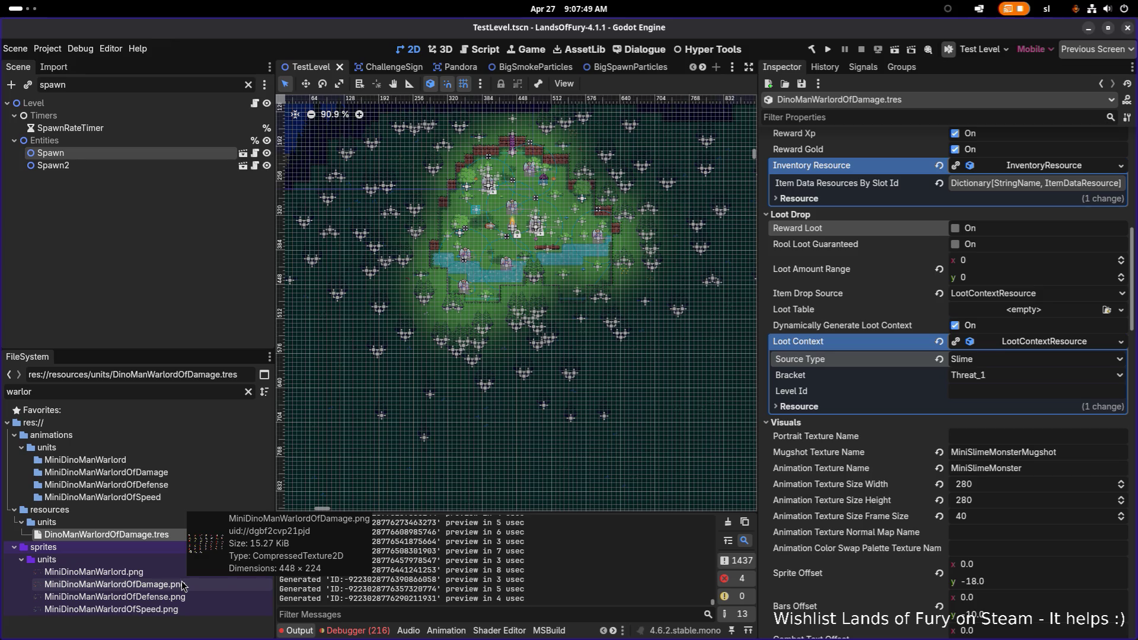
{"action": "left_click", "coordinate": [1083, 452]}
{"action": "left_click", "coordinate": [1041, 490]}
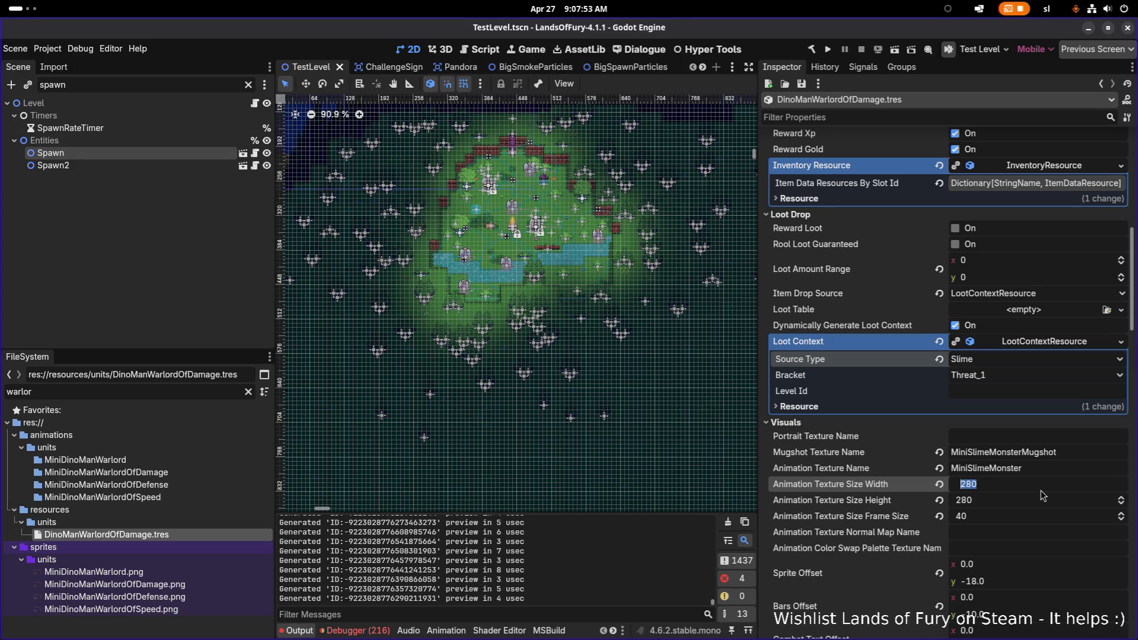
{"action": "type", "text": "448"}
{"action": "key", "text": "Tab"}
{"action": "type", "text": "22"}
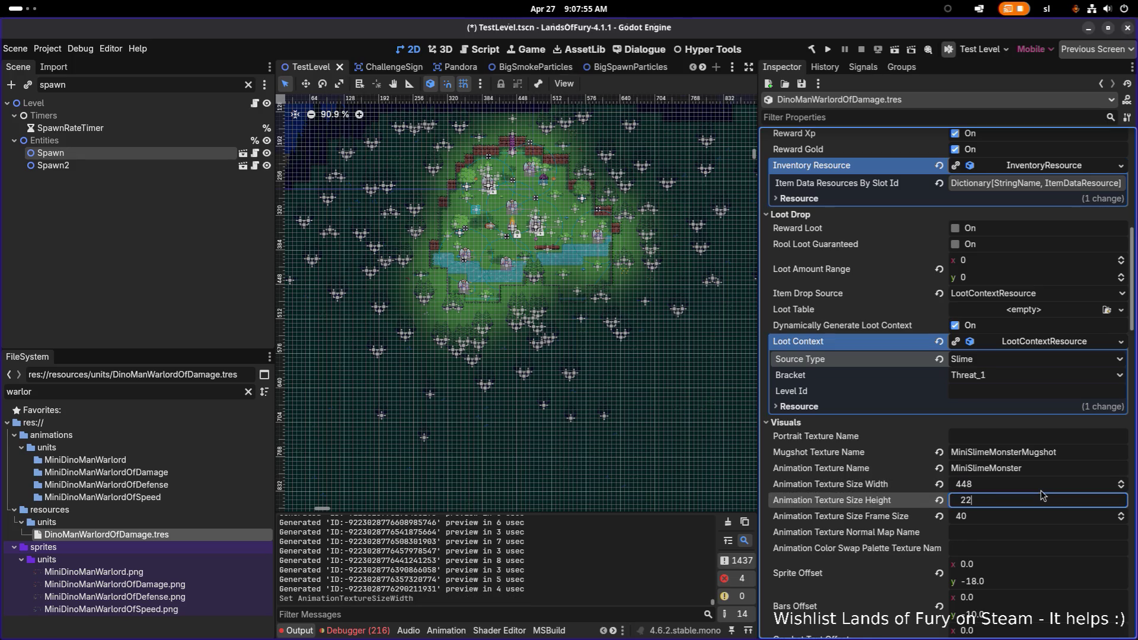
{"action": "key", "text": "Return"}
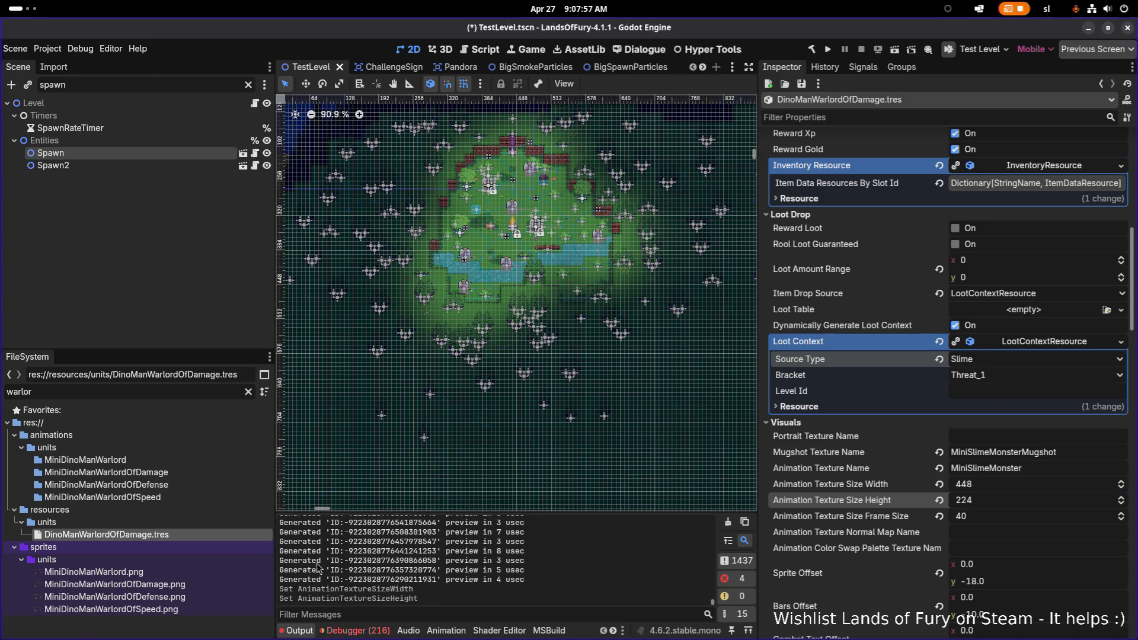
Fill the animation texture and mugshot names with MiniDinoManWarlordOfDamage and save
{"action": "mouse_move", "coordinate": [204, 582]}
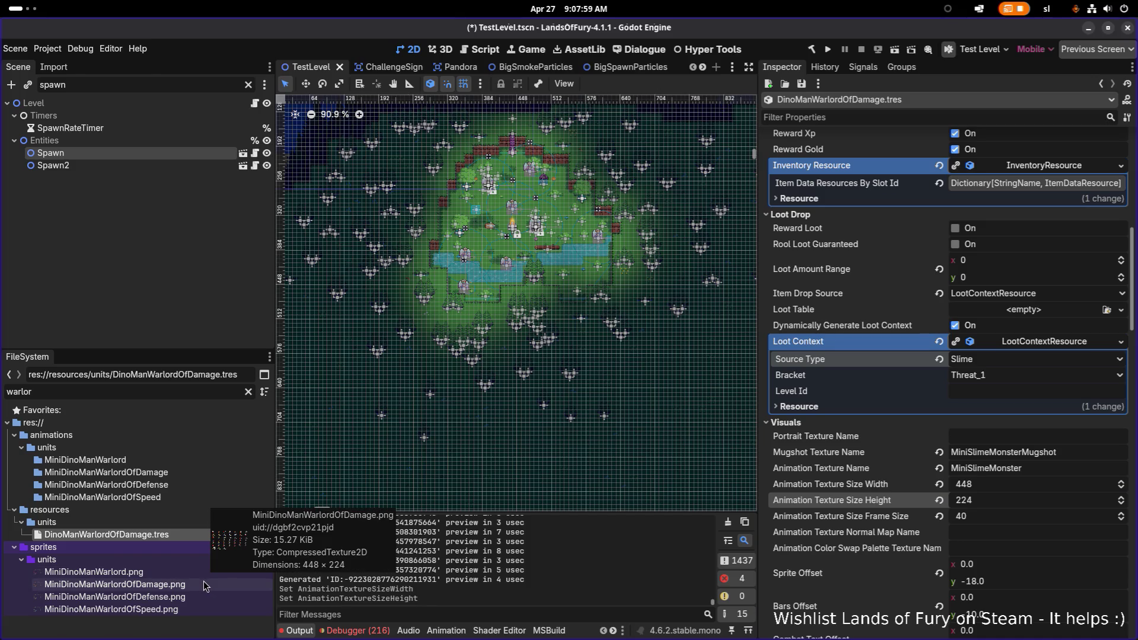
{"action": "left_click", "coordinate": [204, 583]}
{"action": "key", "text": "F2"}
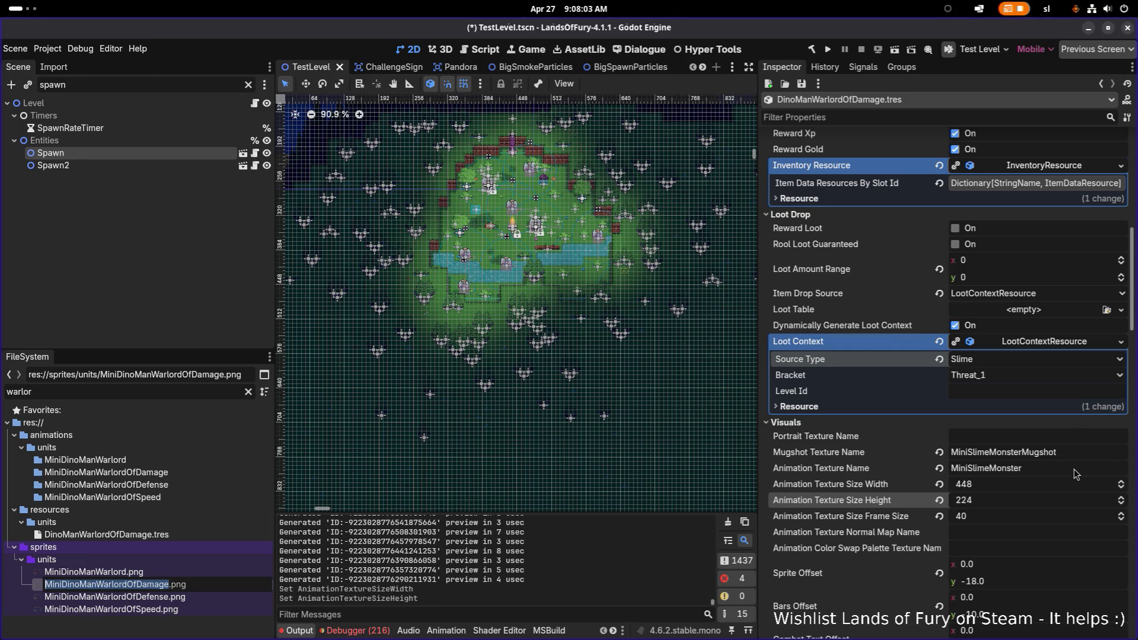
{"action": "key", "text": "Escape"}
{"action": "key", "text": "ctrl+a"}
{"action": "type", "text": "MiniDinoManWarlordOfDamage"}
{"action": "key", "text": "Return"}
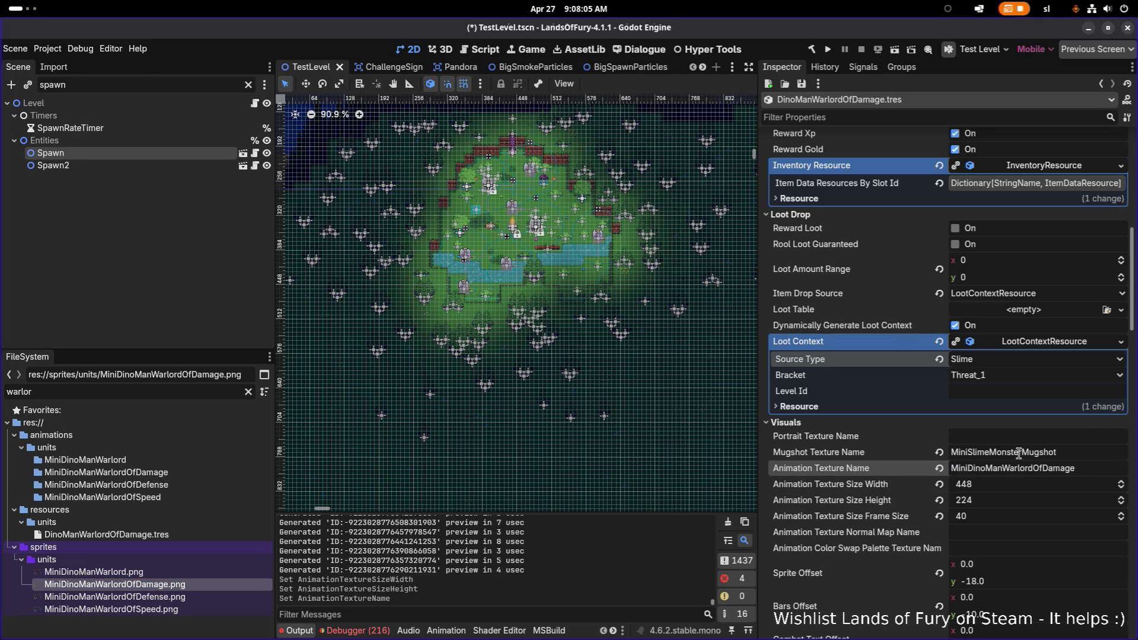
{"action": "key", "text": "shift+Home"}
{"action": "type", "text": "MiniDinoManWarlordOfDamage"}
{"action": "key", "text": "ctrl+s"}
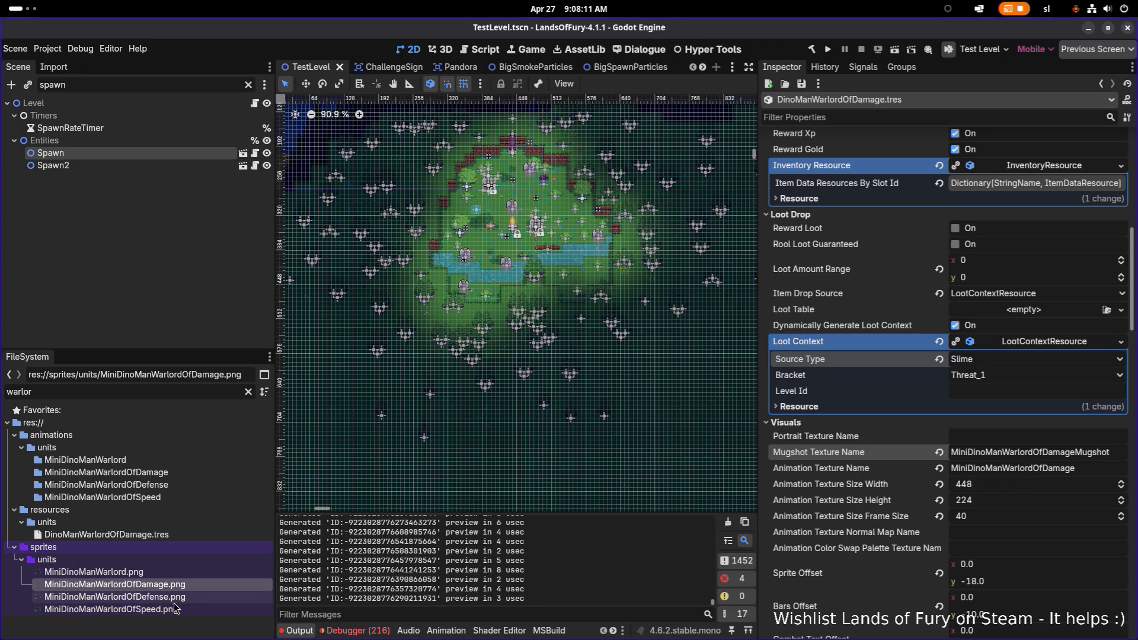
{"action": "mouse_move", "coordinate": [174, 602]}
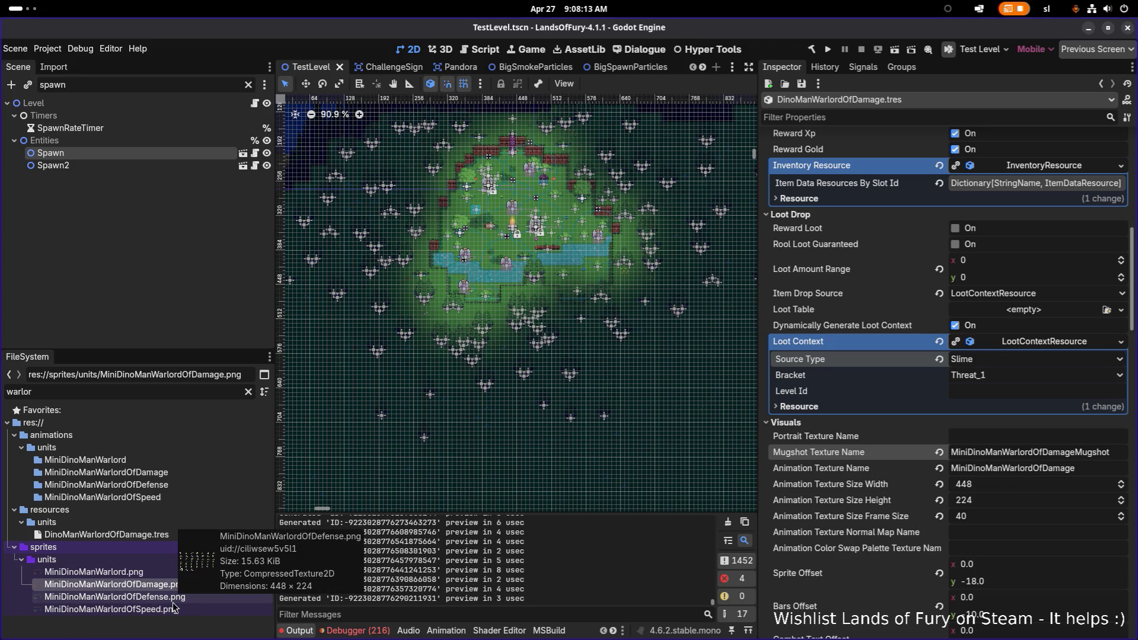
In Aseprite, open MiniDinoManWarlordOfSpeed.png from the recent files
{"action": "key", "text": "alt+Tab"}
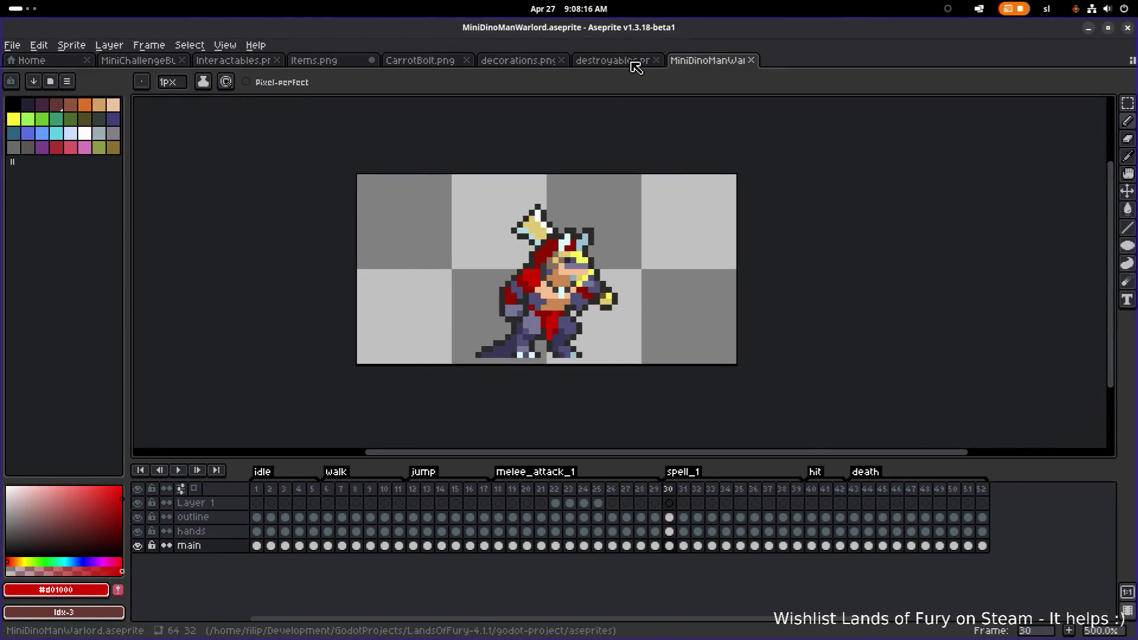
{"action": "left_click", "coordinate": [632, 61]}
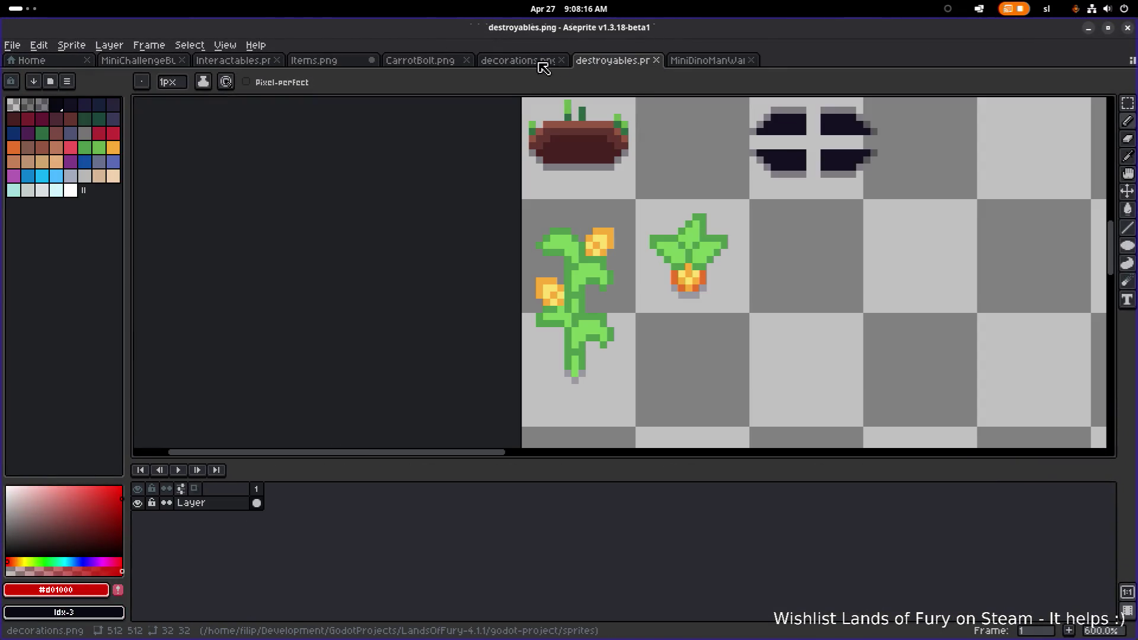
{"action": "left_click", "coordinate": [12, 45]}
{"action": "mouse_move", "coordinate": [71, 88]}
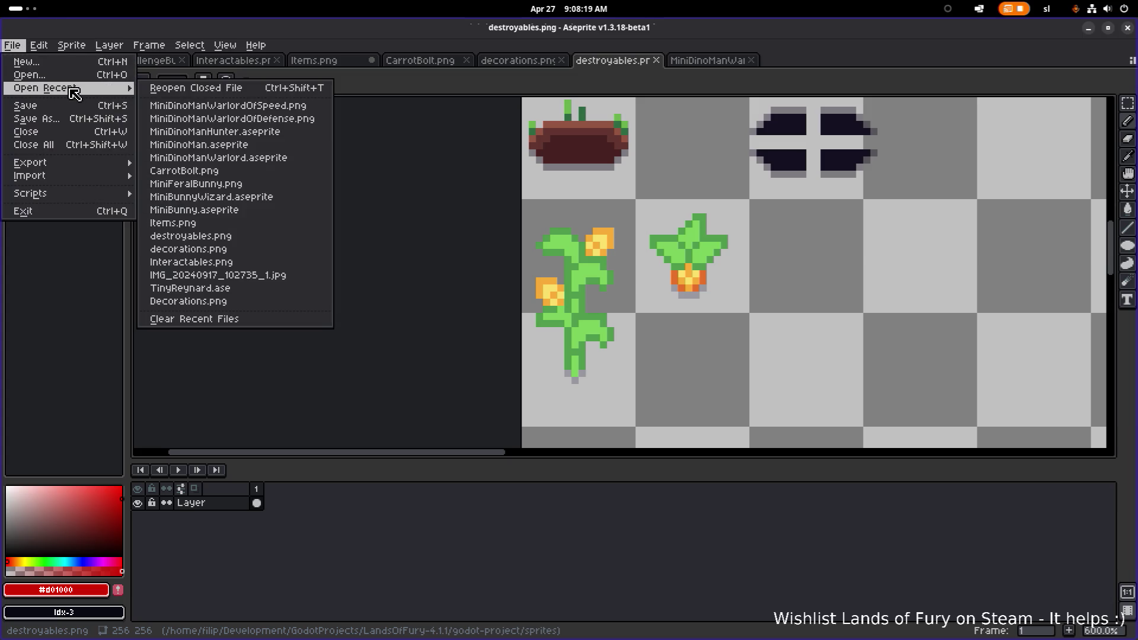
{"action": "left_click", "coordinate": [236, 107]}
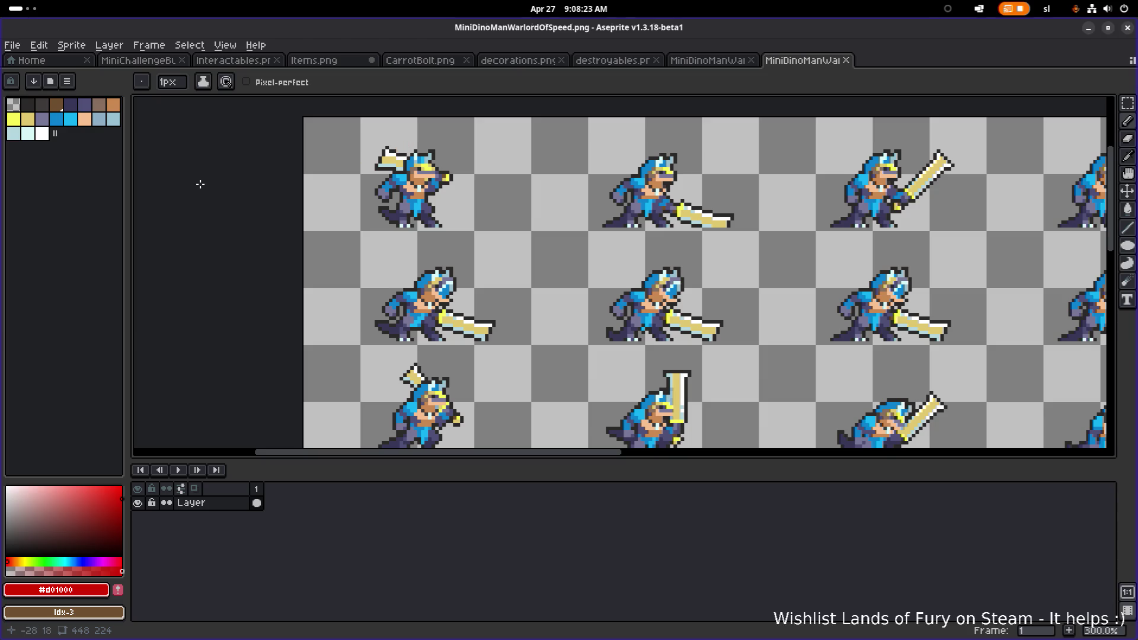
Marquee-select the first 64×32 frame, then minimize Aseprite
{"action": "key", "text": "m"}
{"action": "left_click_drag", "start_coordinate": [304, 119], "coordinate": [529, 231]}
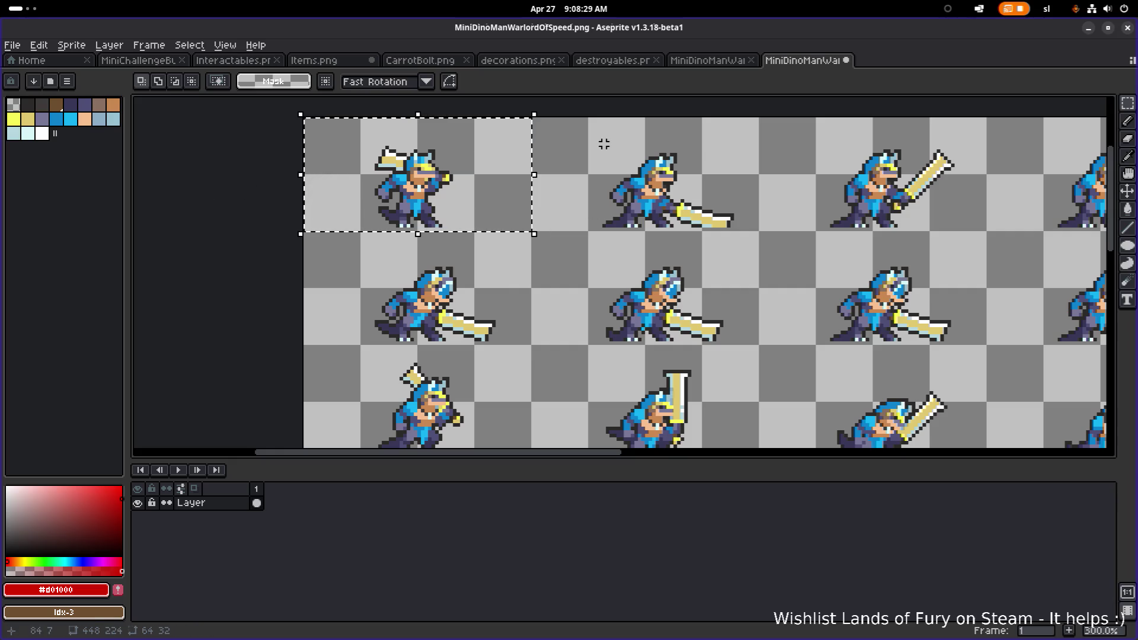
{"action": "left_click", "coordinate": [1088, 28]}
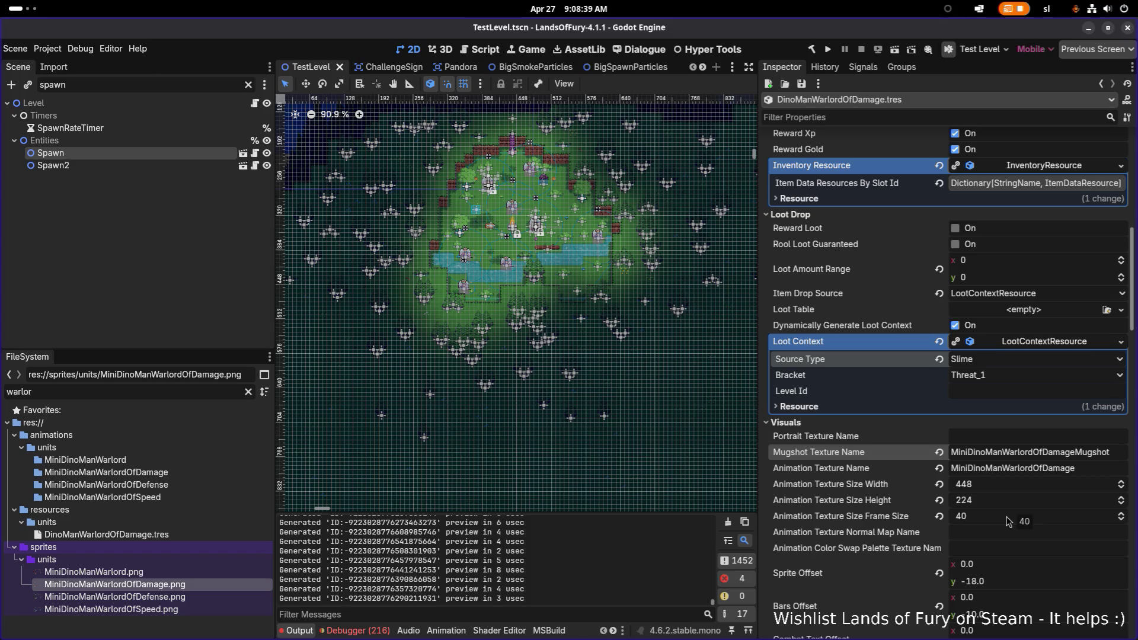
Set the animation frame size to 64, save, and bring Aseprite back to the front
{"action": "left_click", "coordinate": [1008, 521]}
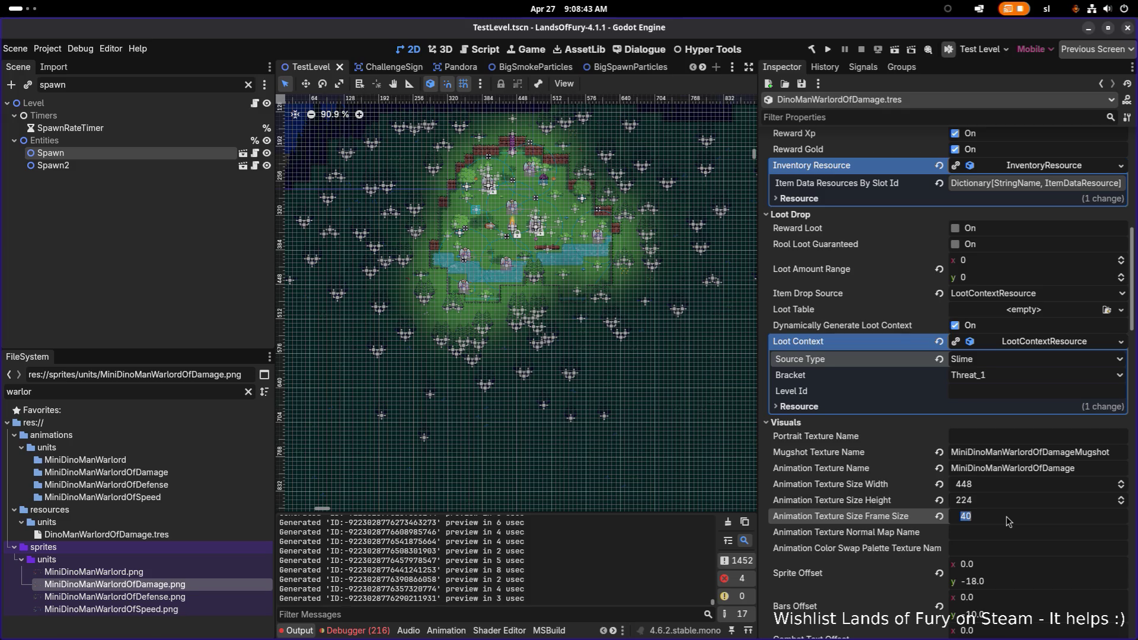
{"action": "type", "text": "64"}
{"action": "key", "text": "Return"}
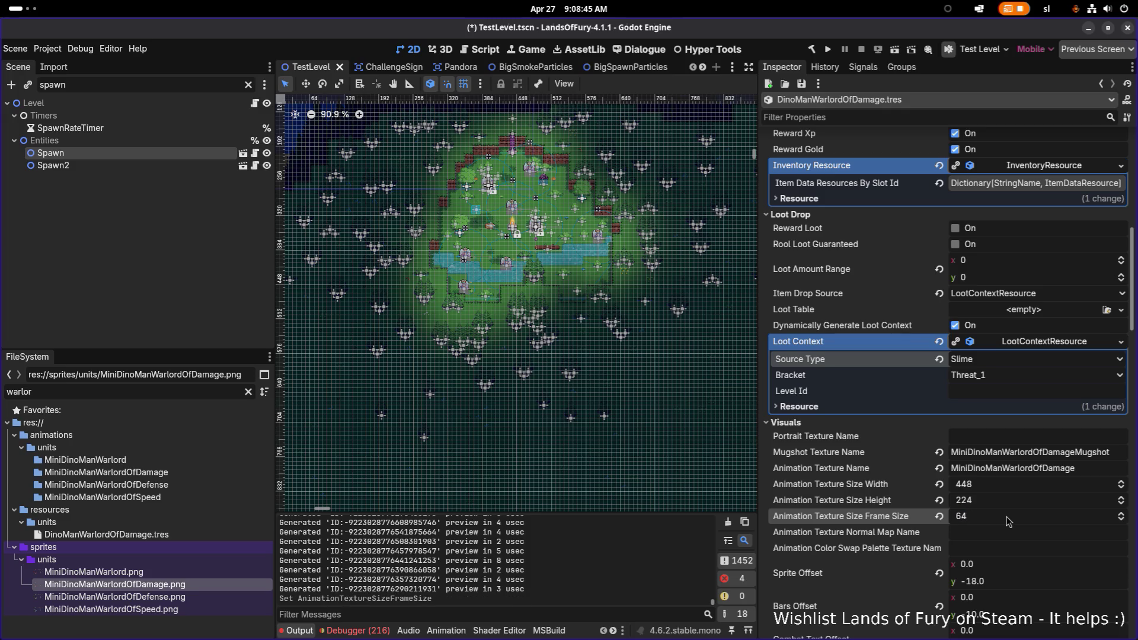
{"action": "key", "text": "ctrl+s"}
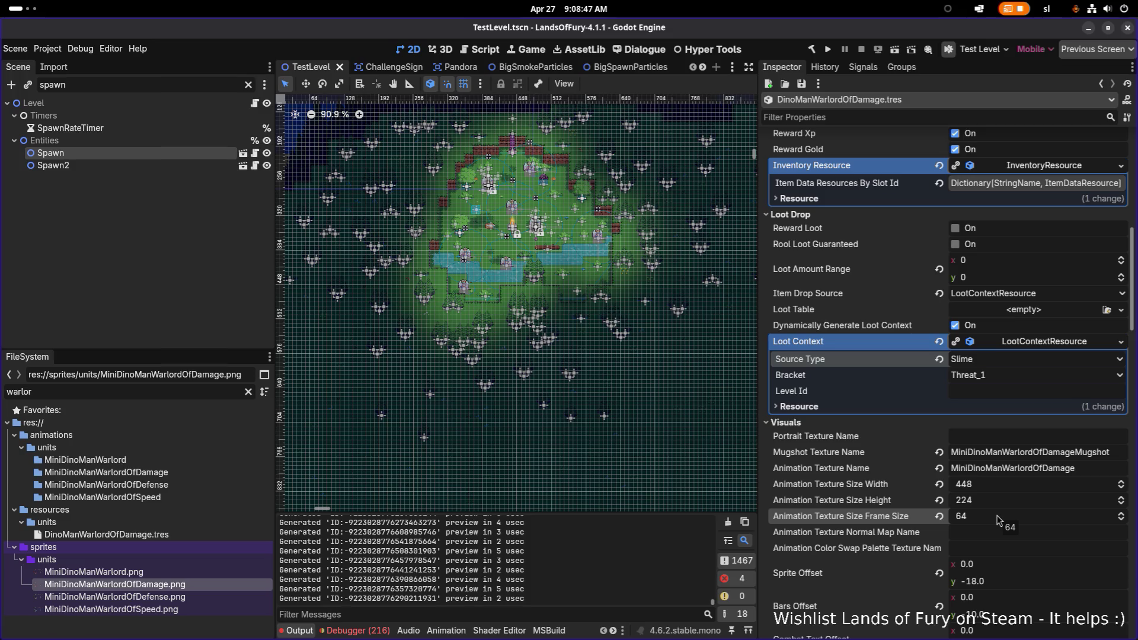
{"action": "key", "text": "alt+Tab"}
{"action": "key", "text": "alt+Tab"}
{"action": "key", "text": "alt+Tab"}
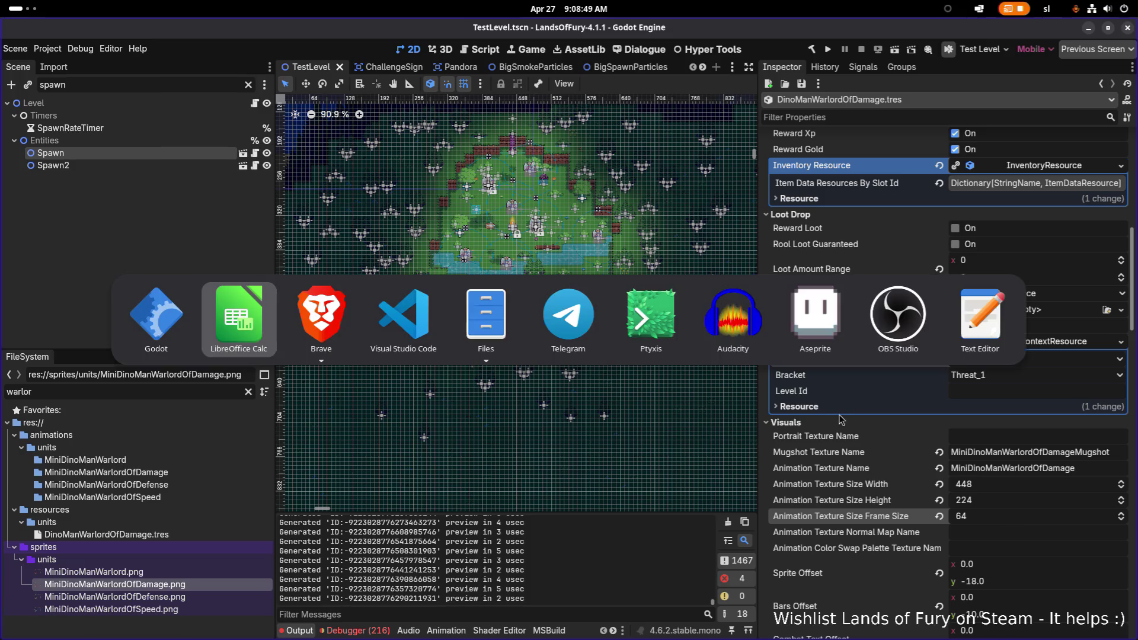
{"action": "left_click", "coordinate": [793, 305]}
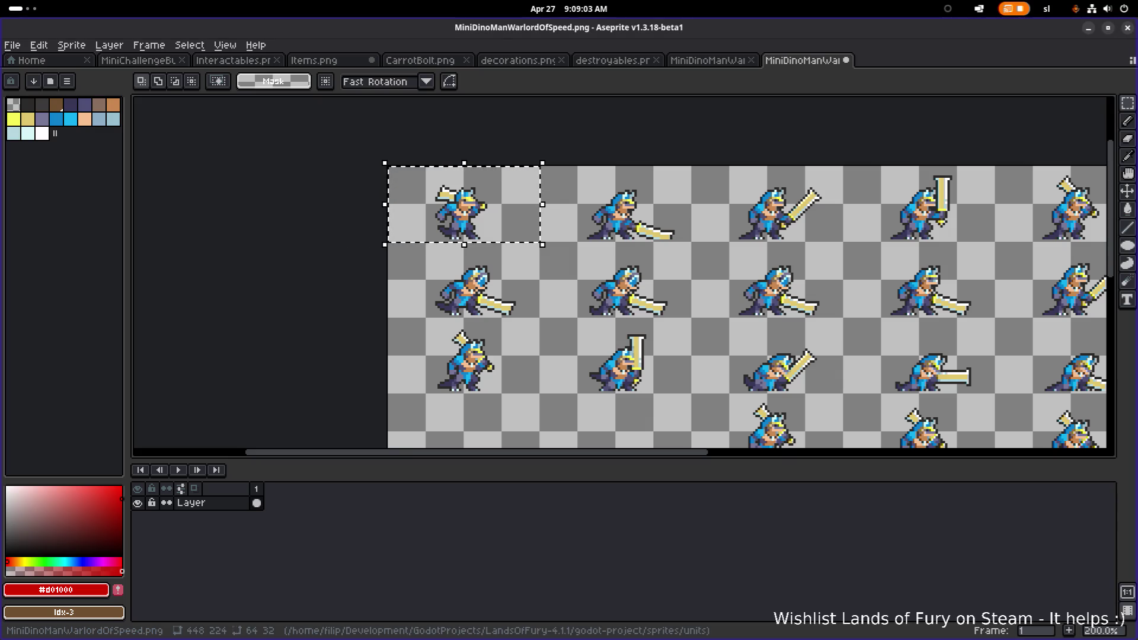
{"action": "left_click_drag", "start_coordinate": [703, 262], "coordinate": [605, 239]}
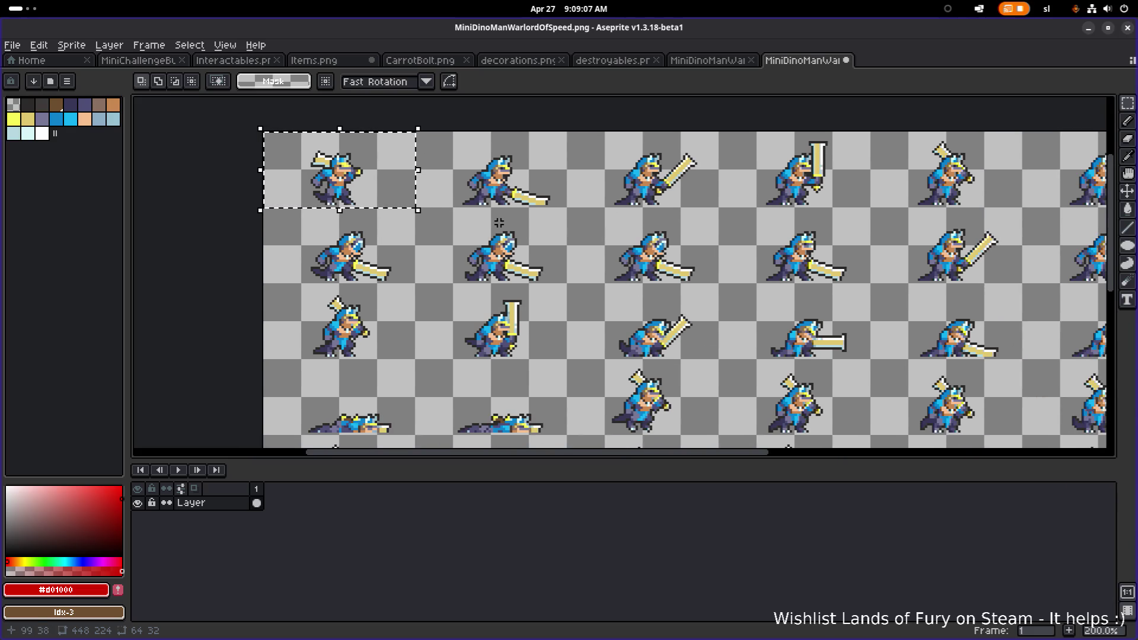
{"action": "left_click_drag", "start_coordinate": [430, 206], "coordinate": [444, 250]}
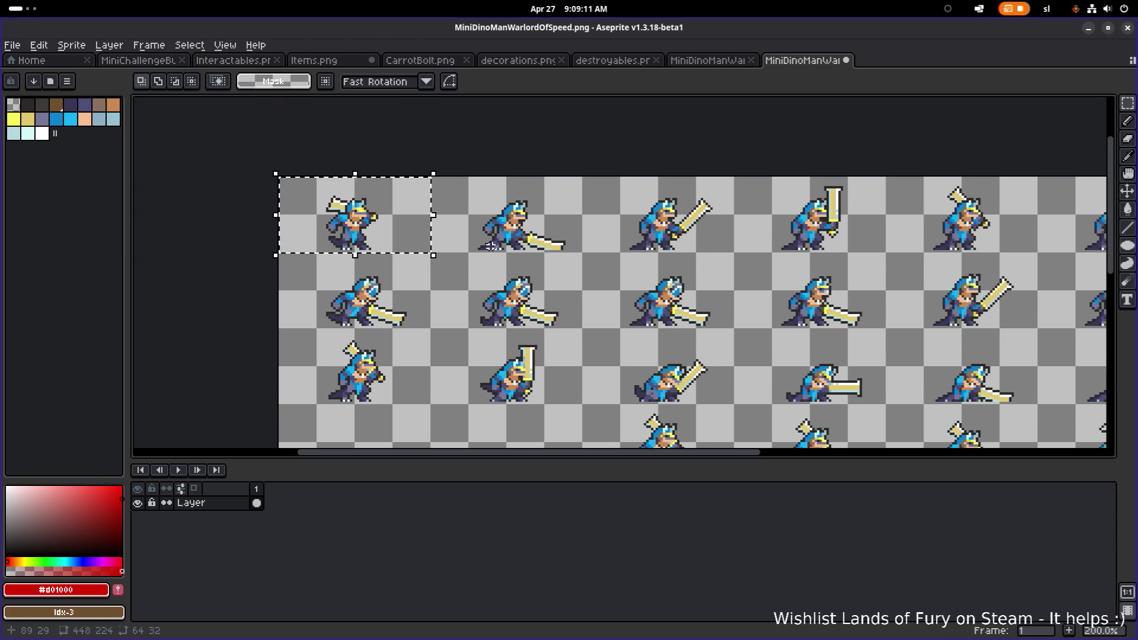
{"action": "key", "text": "alt+Tab"}
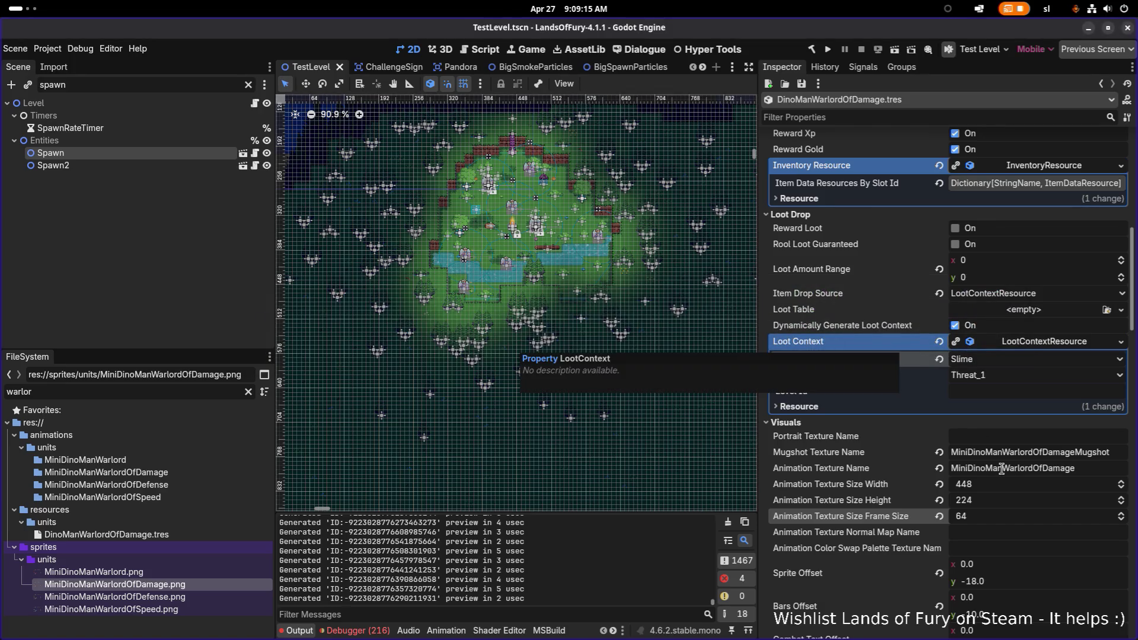
Scroll to the AI Actions array and bring up the options for action element 0
{"action": "scroll", "coordinate": [1001, 466], "scroll_direction": "down", "scroll_amount": 3}
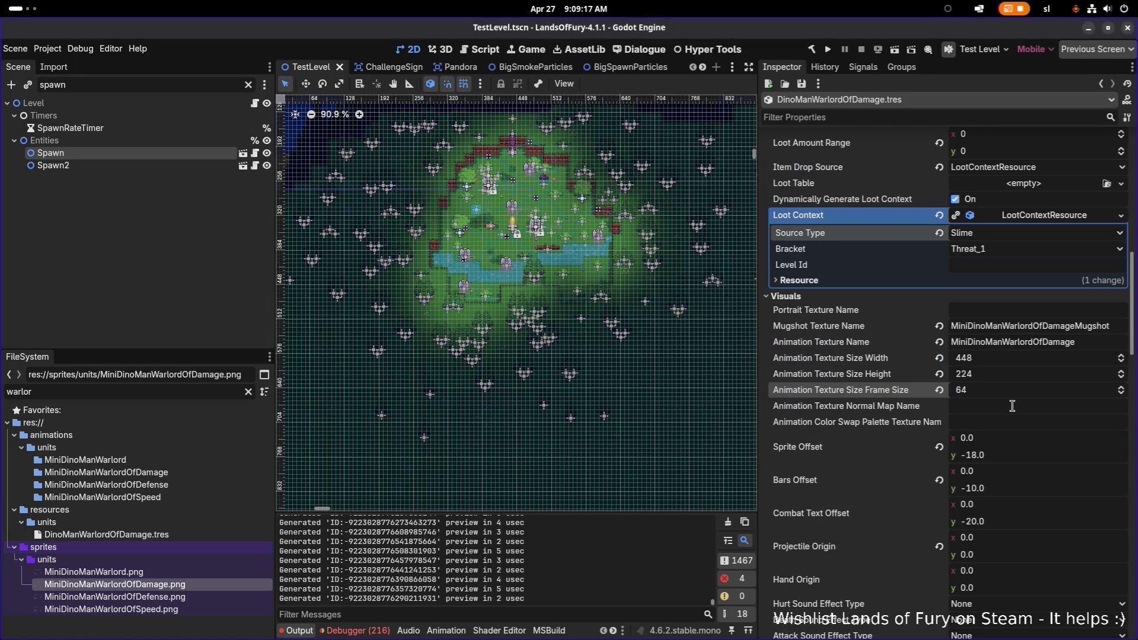
{"action": "scroll", "coordinate": [1012, 406], "scroll_direction": "down", "scroll_amount": 8}
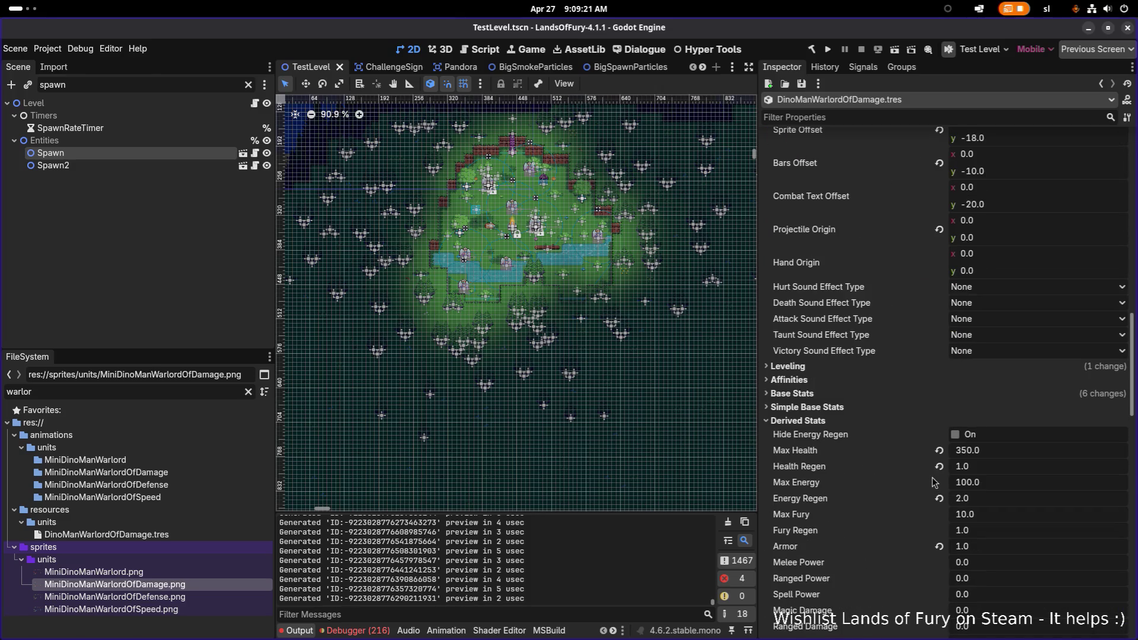
{"action": "scroll", "coordinate": [930, 483], "scroll_direction": "up", "scroll_amount": 8}
{"action": "scroll", "coordinate": [934, 481], "scroll_direction": "down", "scroll_amount": 2}
{"action": "scroll", "coordinate": [934, 481], "scroll_direction": "up", "scroll_amount": 5}
{"action": "scroll", "coordinate": [934, 482], "scroll_direction": "down", "scroll_amount": 15}
{"action": "scroll", "coordinate": [934, 481], "scroll_direction": "down", "scroll_amount": 6}
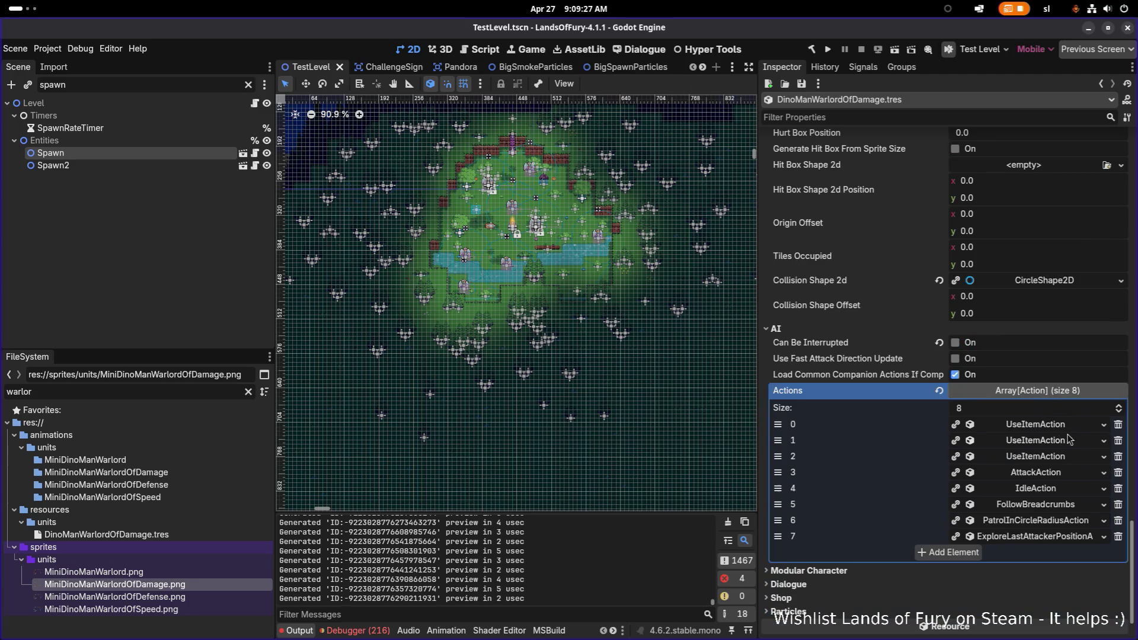
{"action": "right_click", "coordinate": [1041, 422]}
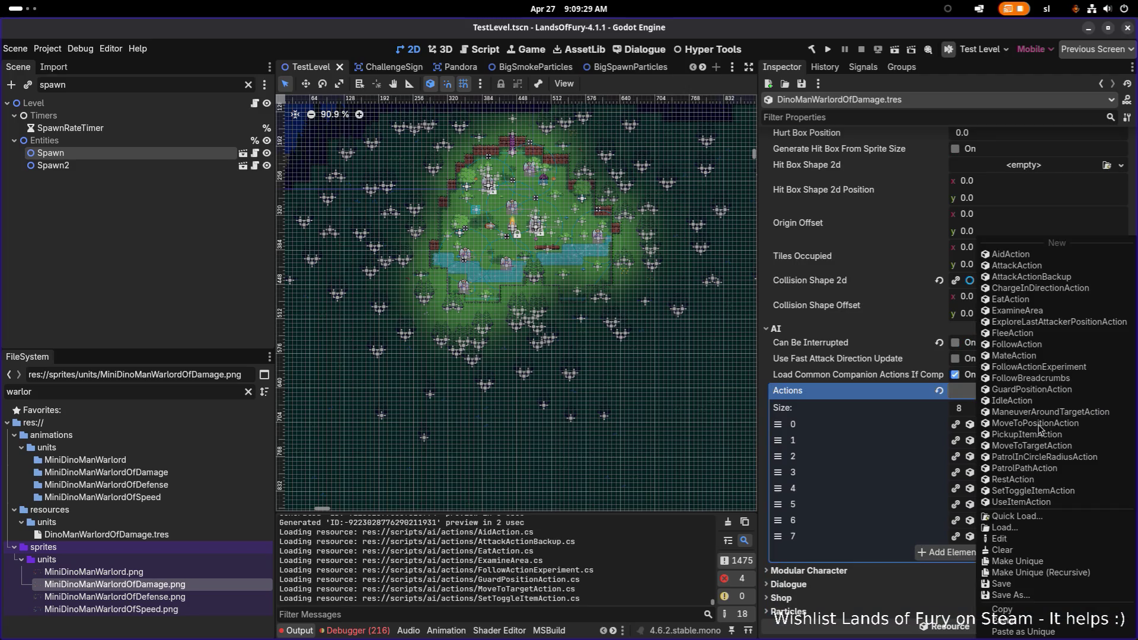
Recursively make the first four AI actions unique, from UseItemAction through AttackAction
{"action": "left_click", "coordinate": [1040, 573]}
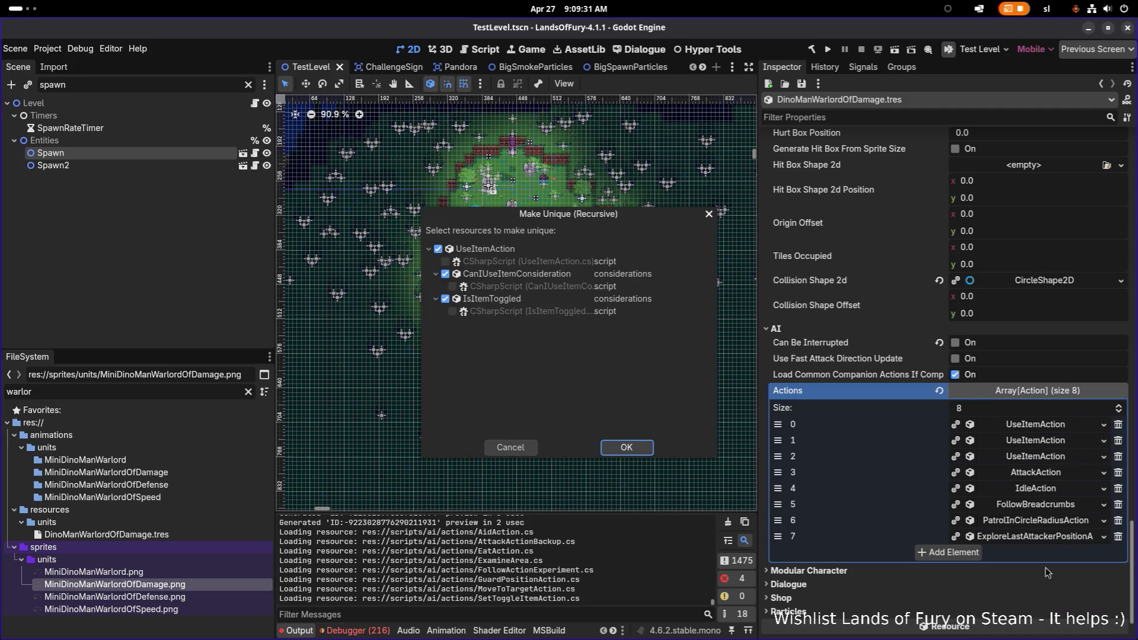
{"action": "left_click", "coordinate": [632, 449]}
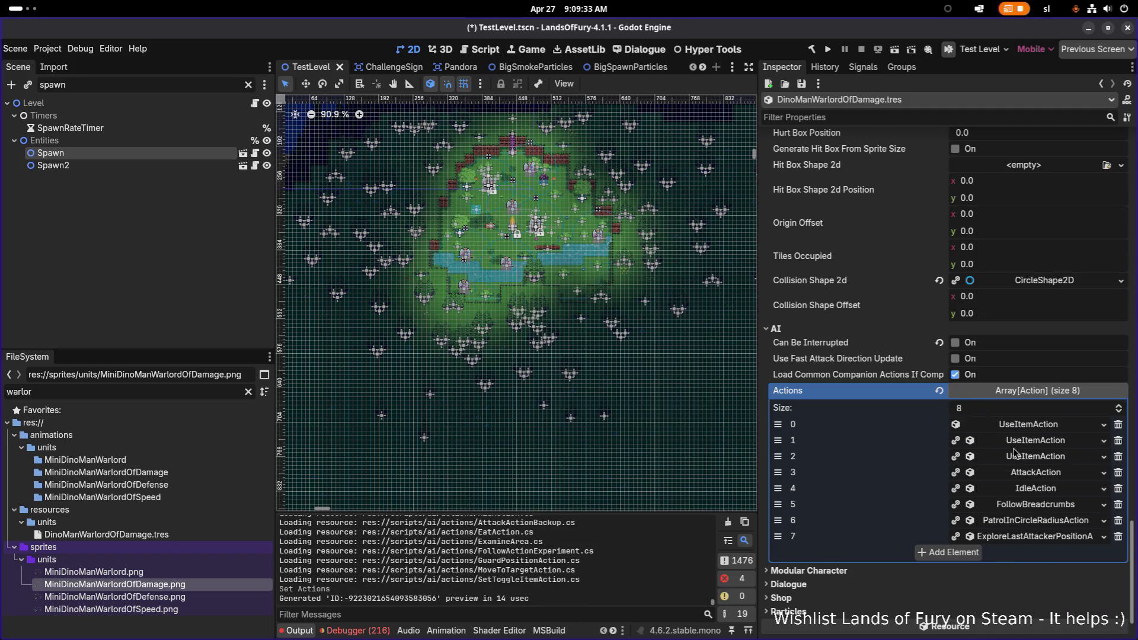
{"action": "right_click", "coordinate": [1015, 444]}
{"action": "left_click", "coordinate": [1040, 572]}
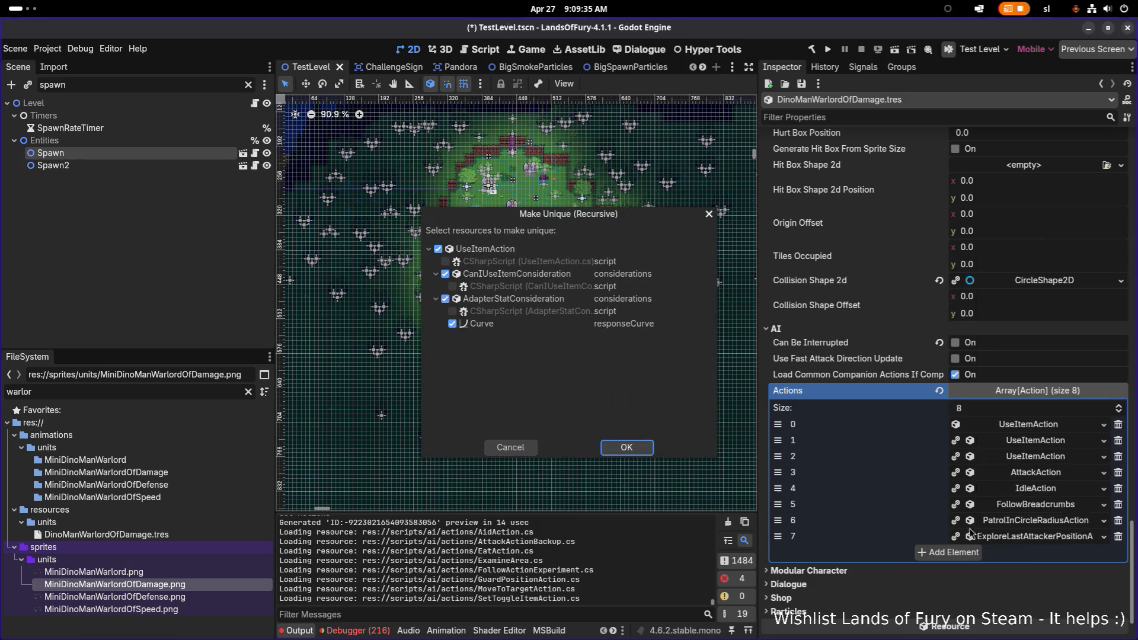
{"action": "left_click", "coordinate": [632, 450]}
{"action": "right_click", "coordinate": [1034, 461]}
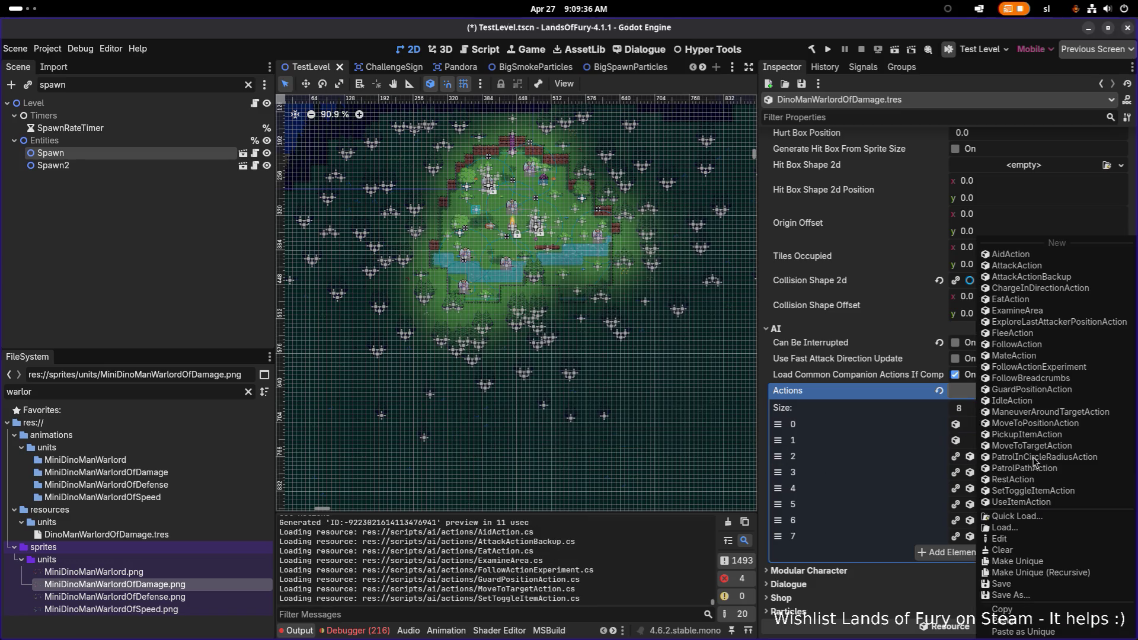
{"action": "left_click", "coordinate": [1048, 575]}
{"action": "left_click", "coordinate": [649, 451]}
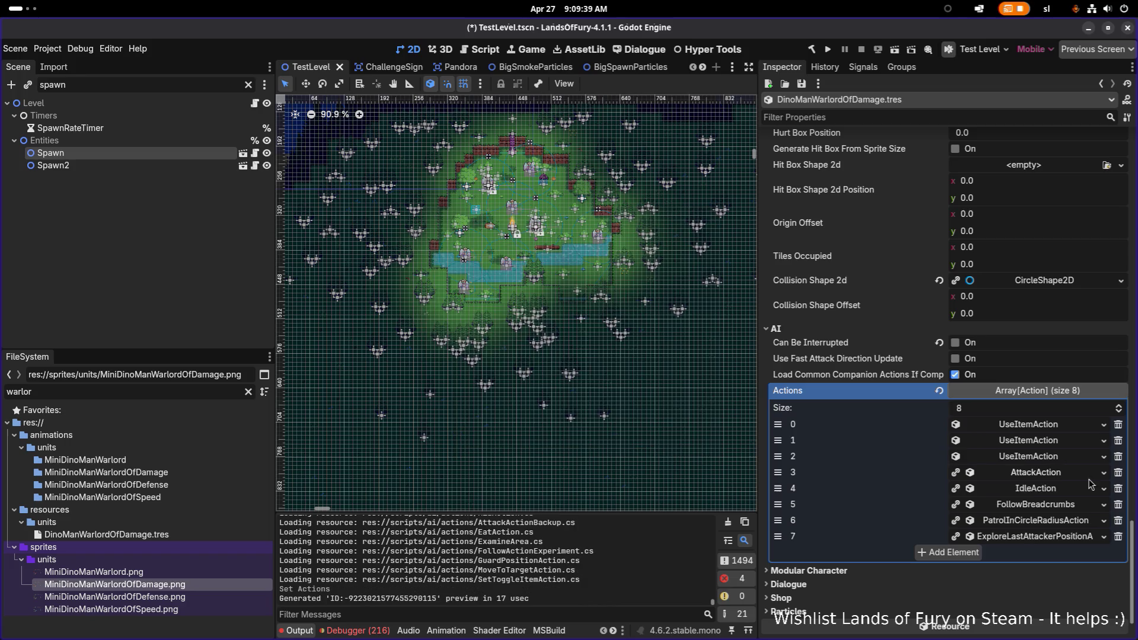
{"action": "right_click", "coordinate": [1060, 474]}
{"action": "left_click", "coordinate": [1057, 575]}
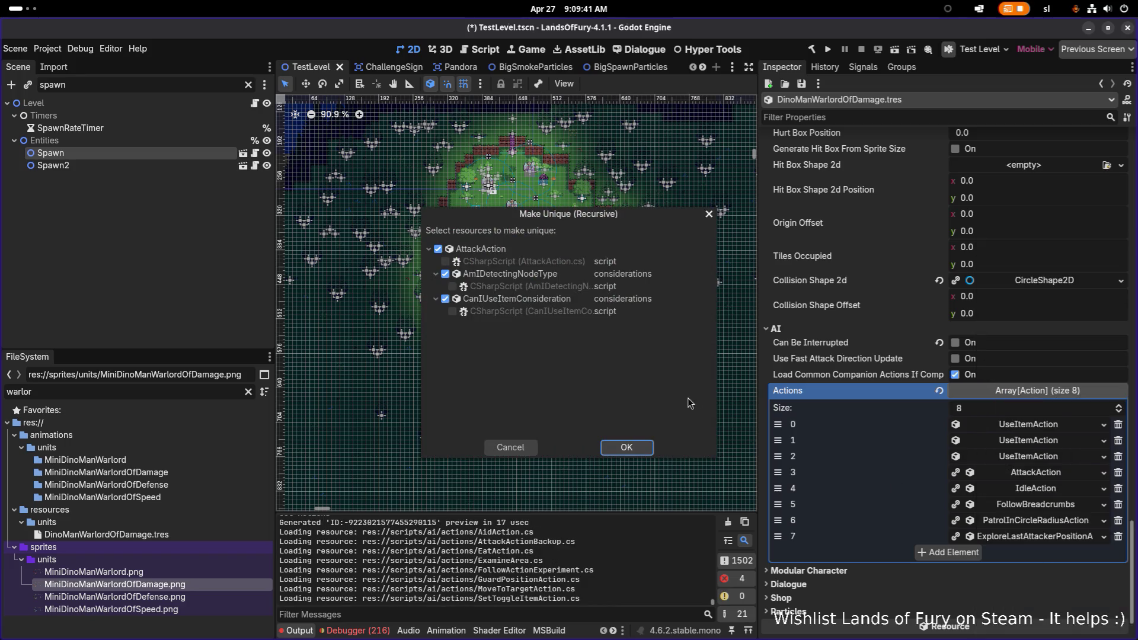
{"action": "left_click", "coordinate": [628, 449]}
Make IdleAction, FollowBreadcrumbs, PatrolInCircleRadiusAction and ExploreLastAttackerPositionAction unique as well
{"action": "right_click", "coordinate": [1037, 489]}
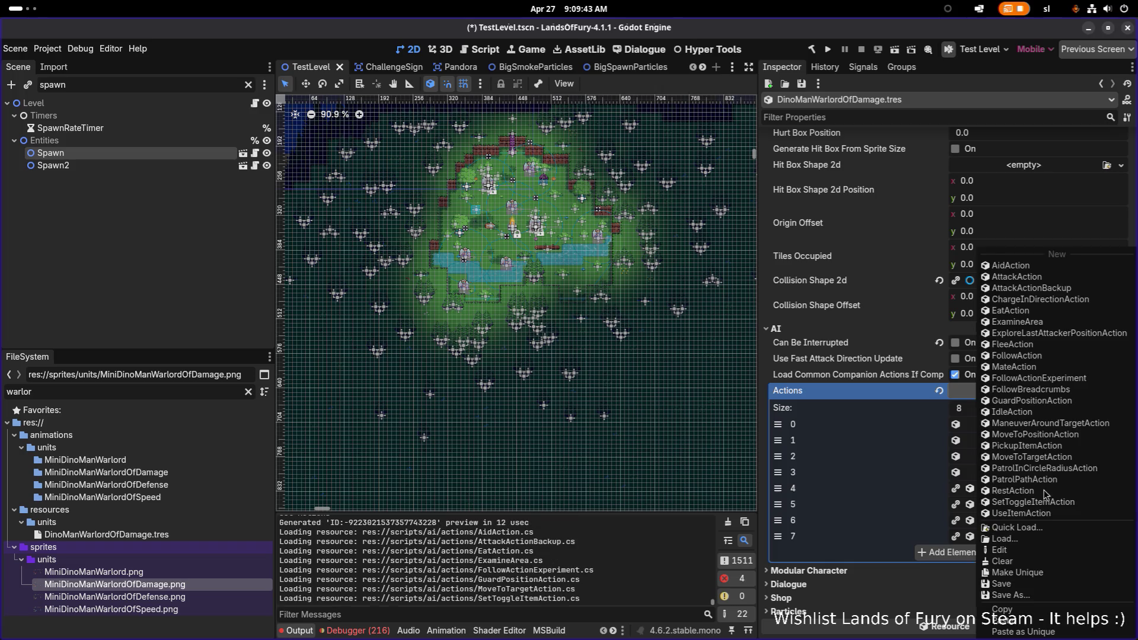
{"action": "left_click", "coordinate": [1045, 576]}
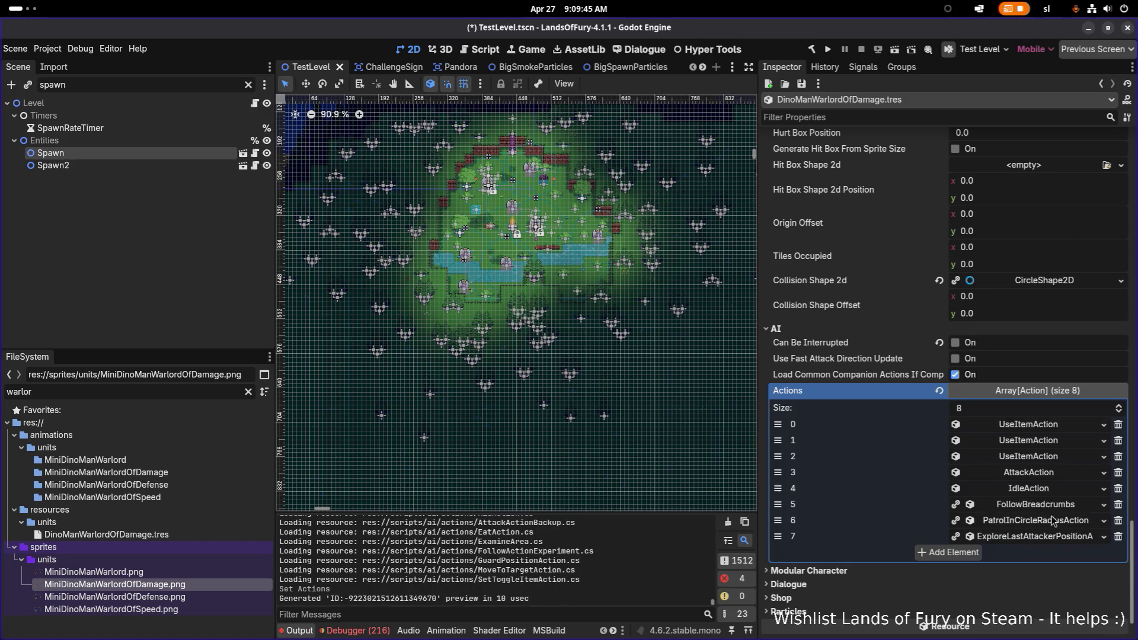
{"action": "right_click", "coordinate": [1052, 509]}
{"action": "left_click", "coordinate": [1060, 579]}
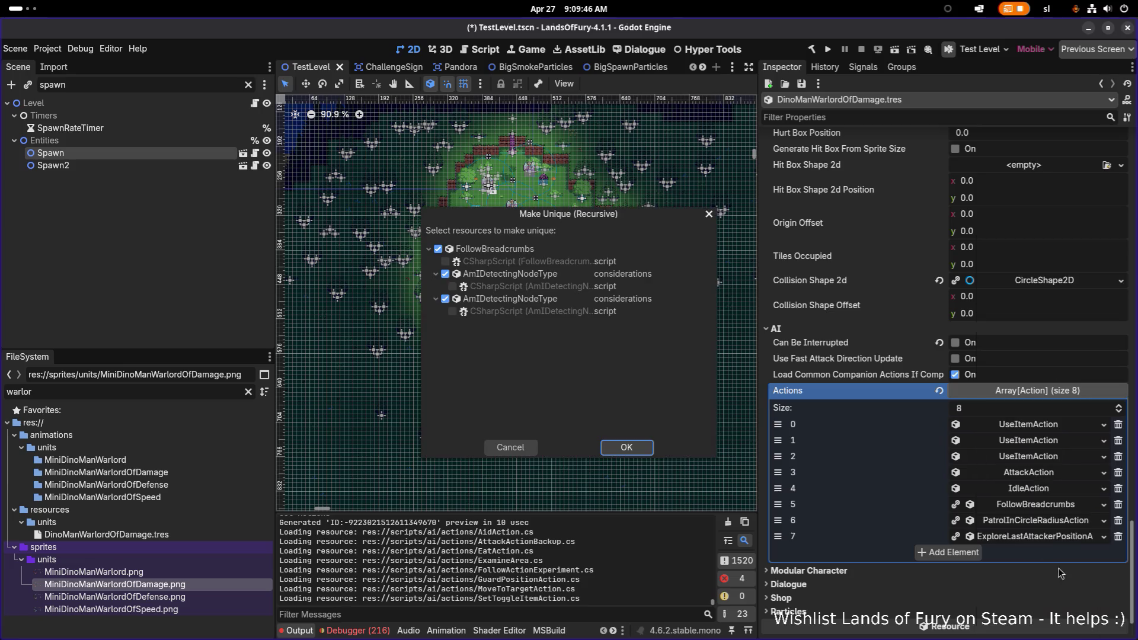
{"action": "left_click", "coordinate": [622, 445]}
{"action": "right_click", "coordinate": [1011, 525]}
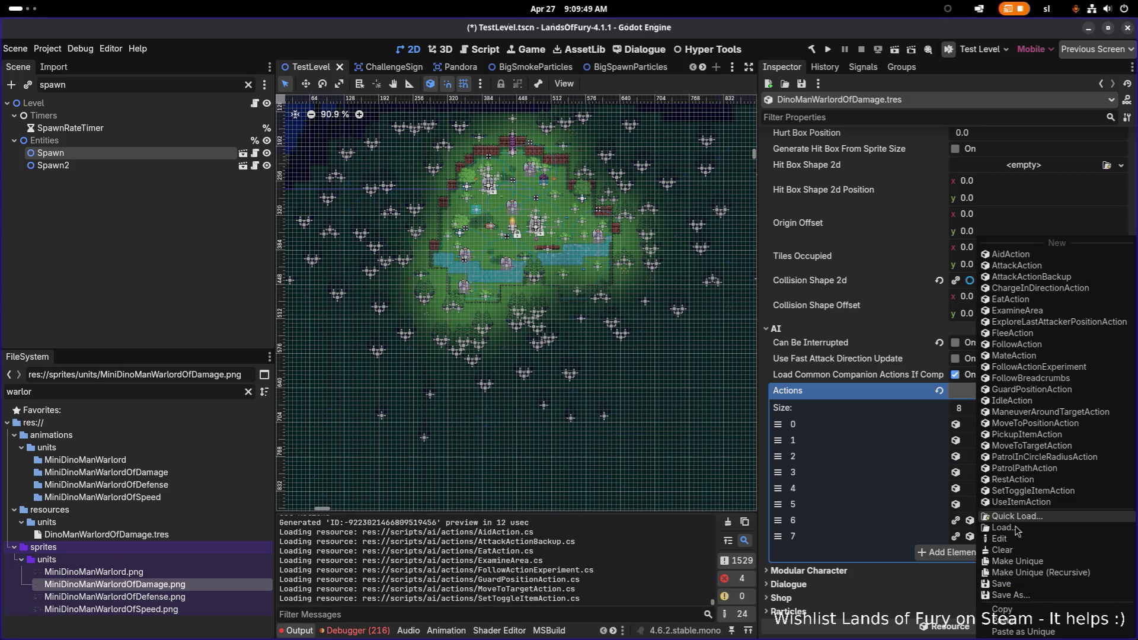
{"action": "left_click", "coordinate": [1049, 584]}
{"action": "left_click", "coordinate": [626, 446]}
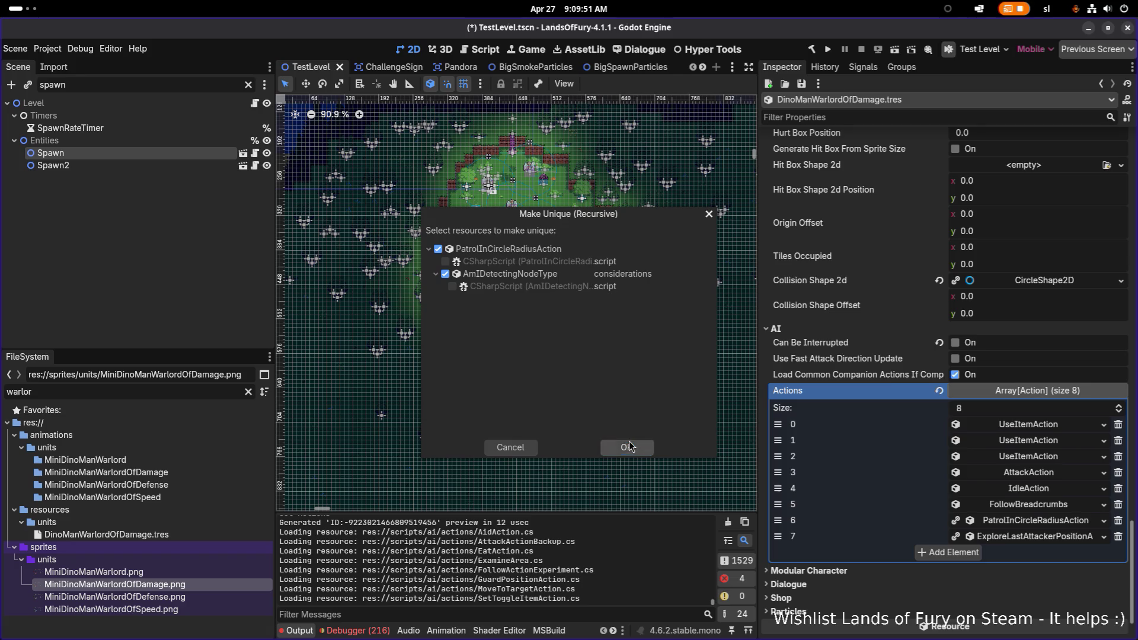
{"action": "right_click", "coordinate": [1031, 536]}
{"action": "left_click", "coordinate": [1077, 576]}
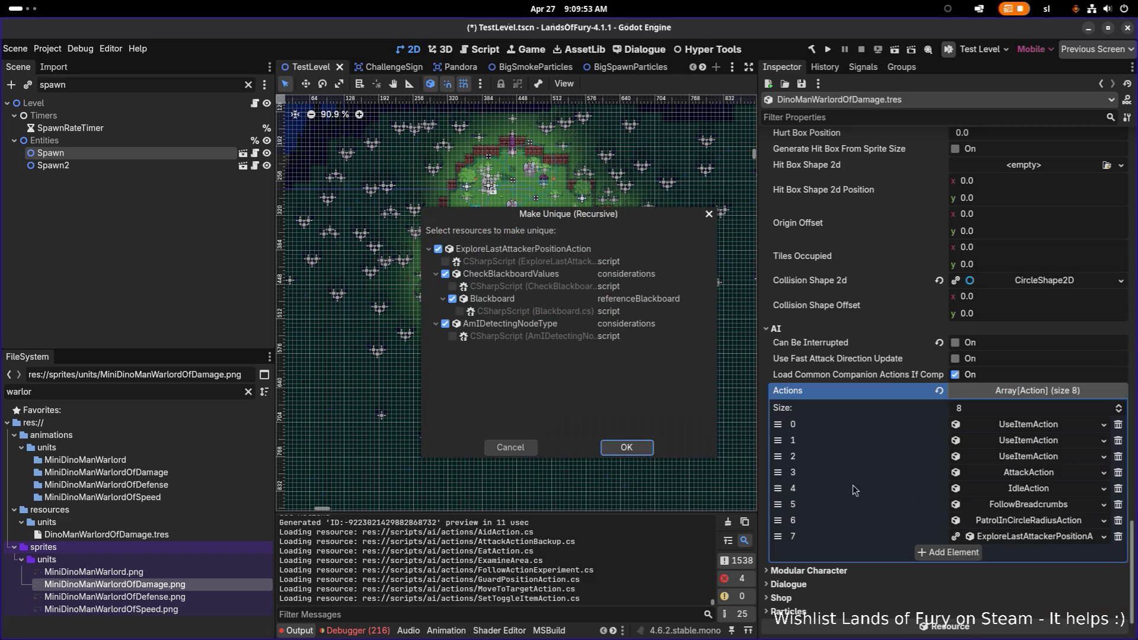
{"action": "left_click", "coordinate": [636, 454]}
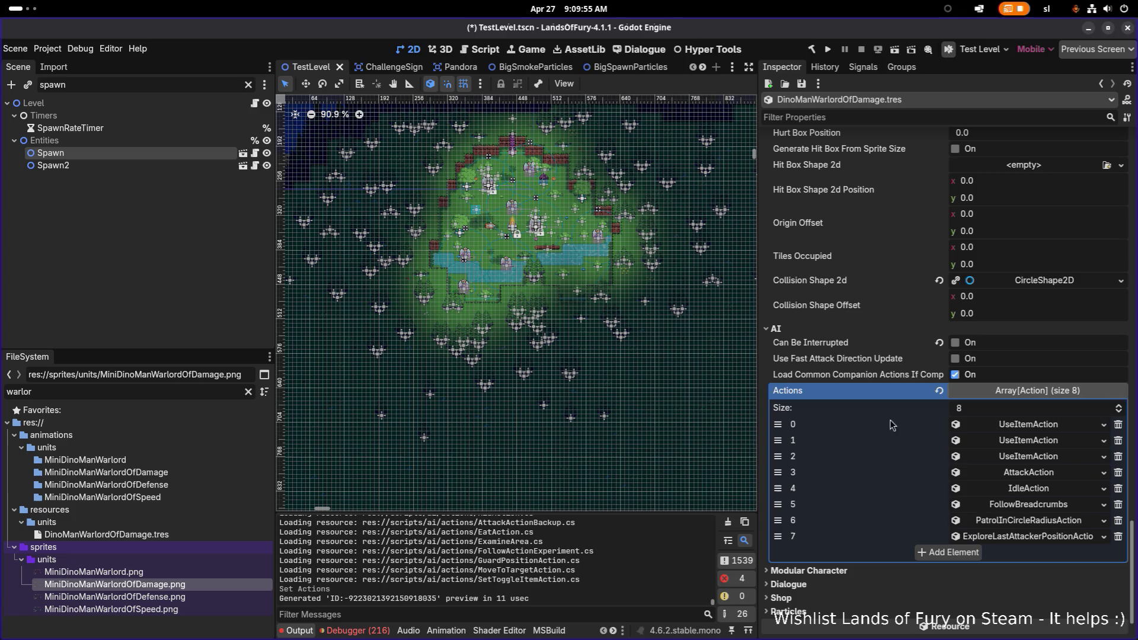
{"action": "scroll", "coordinate": [869, 405], "scroll_direction": "down", "scroll_amount": 2}
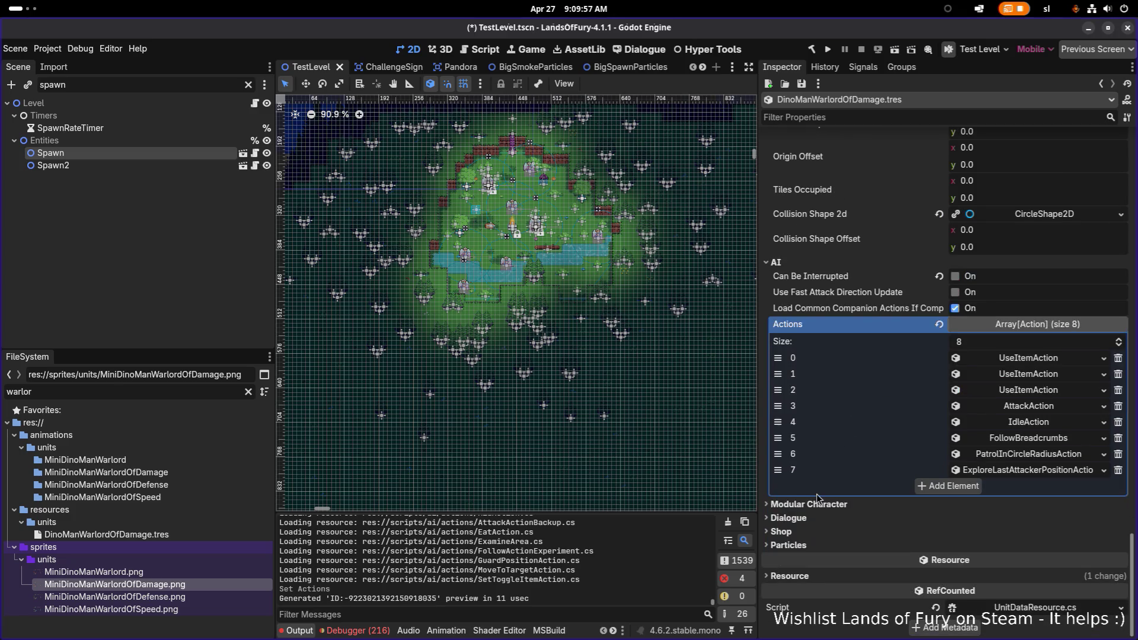
{"action": "scroll", "coordinate": [816, 474], "scroll_direction": "up", "scroll_amount": 2}
{"action": "scroll", "coordinate": [816, 470], "scroll_direction": "up", "scroll_amount": 8}
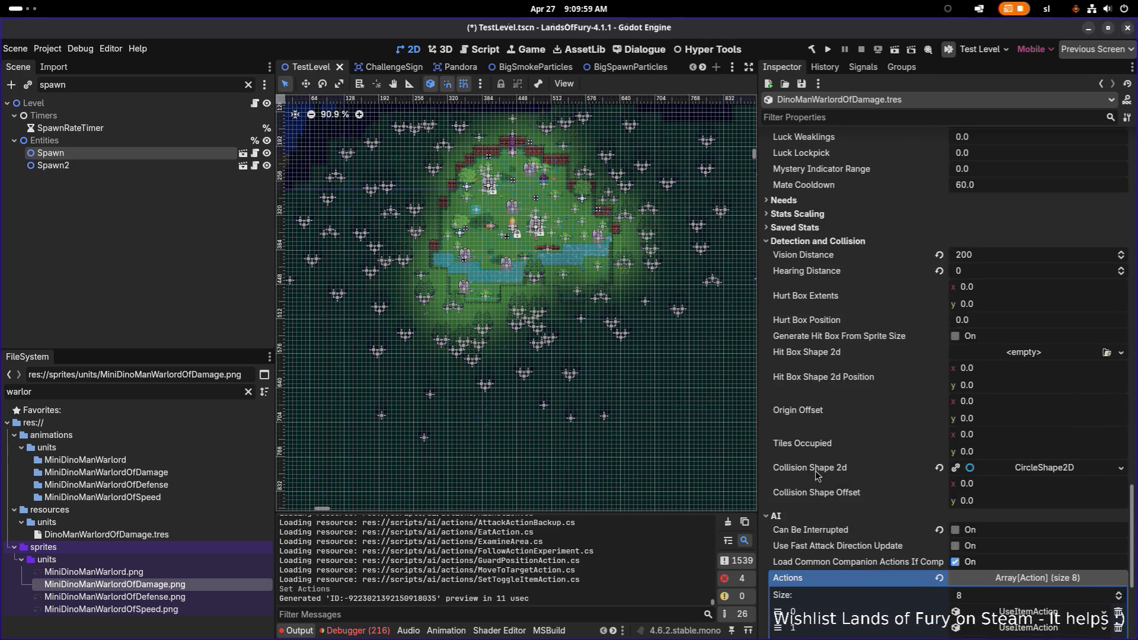
{"action": "scroll", "coordinate": [865, 398], "scroll_direction": "up", "scroll_amount": 8}
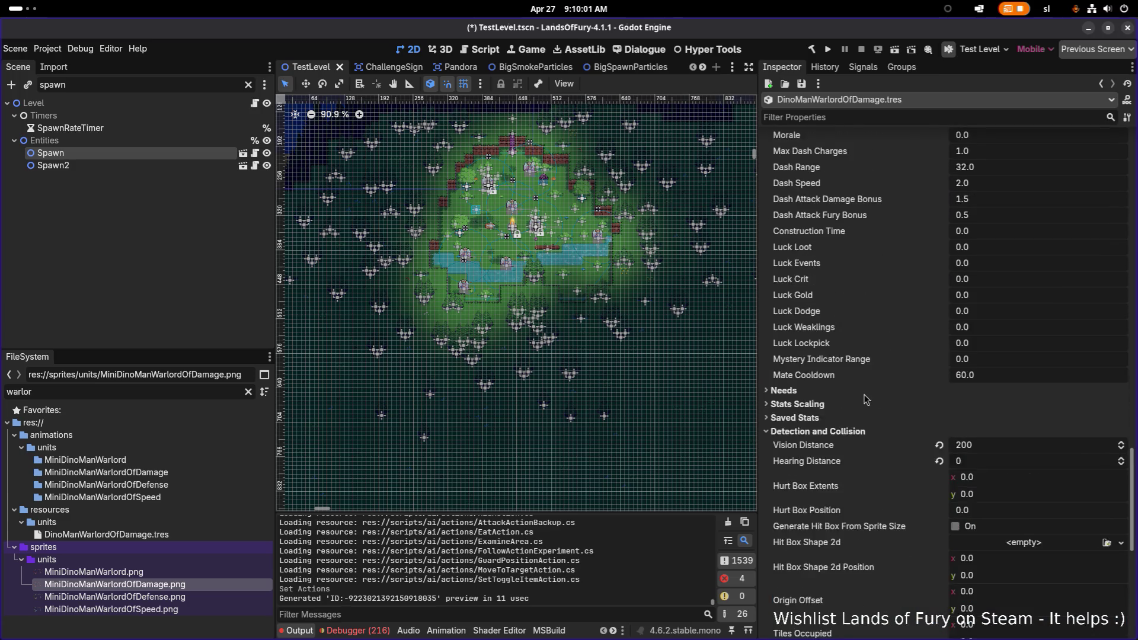
{"action": "scroll", "coordinate": [864, 399], "scroll_direction": "up", "scroll_amount": 8}
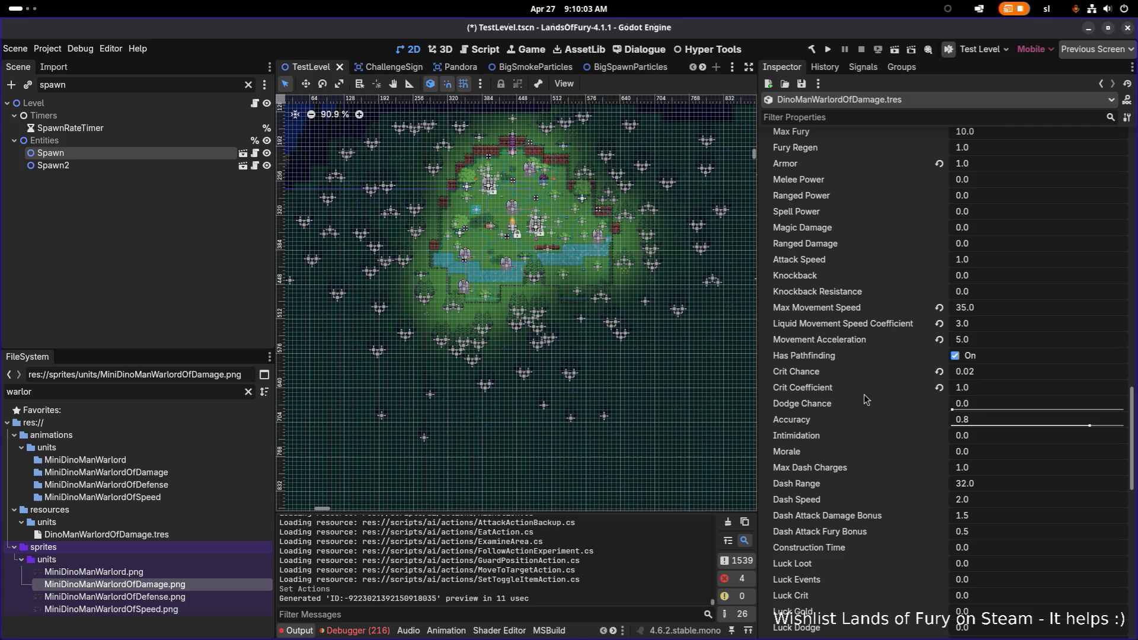
{"action": "scroll", "coordinate": [864, 399], "scroll_direction": "up", "scroll_amount": 6}
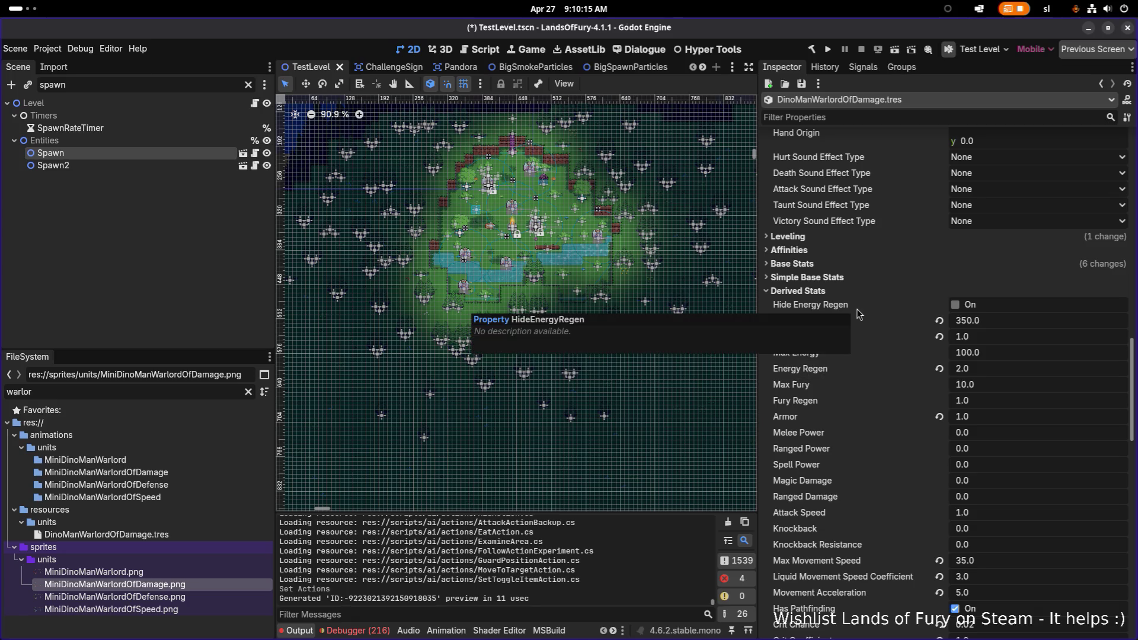
{"action": "scroll", "coordinate": [856, 340], "scroll_direction": "up", "scroll_amount": 10}
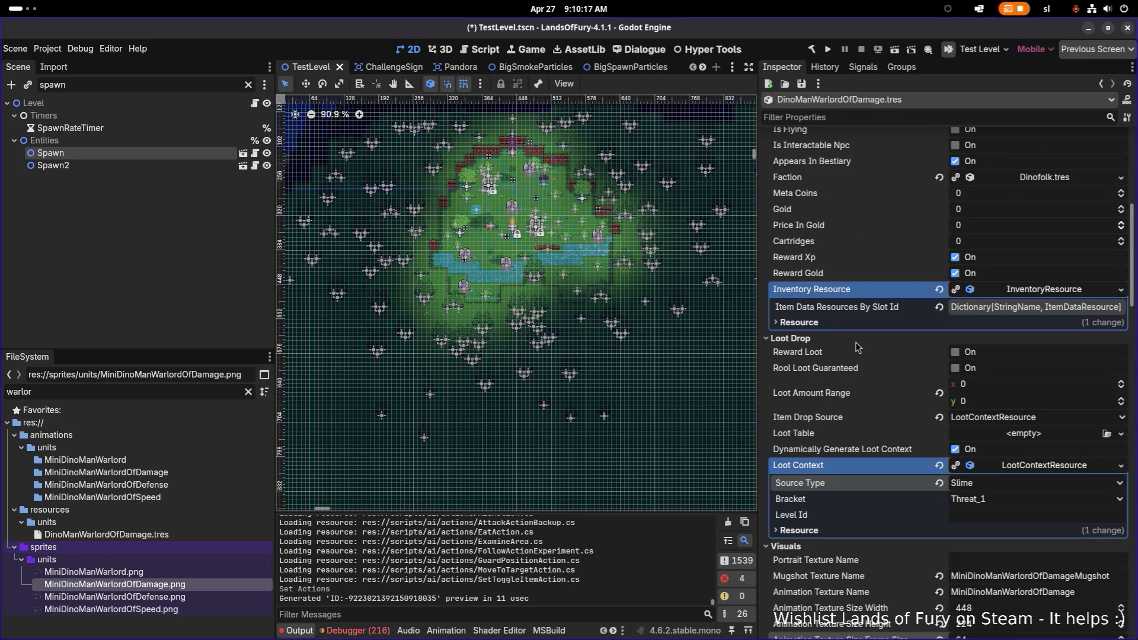
{"action": "left_click", "coordinate": [1028, 314]}
Page through the item slots and bring up options for MonsterSlimeWhip.tres in item_1
{"action": "scroll", "coordinate": [1000, 391], "scroll_direction": "down", "scroll_amount": 2}
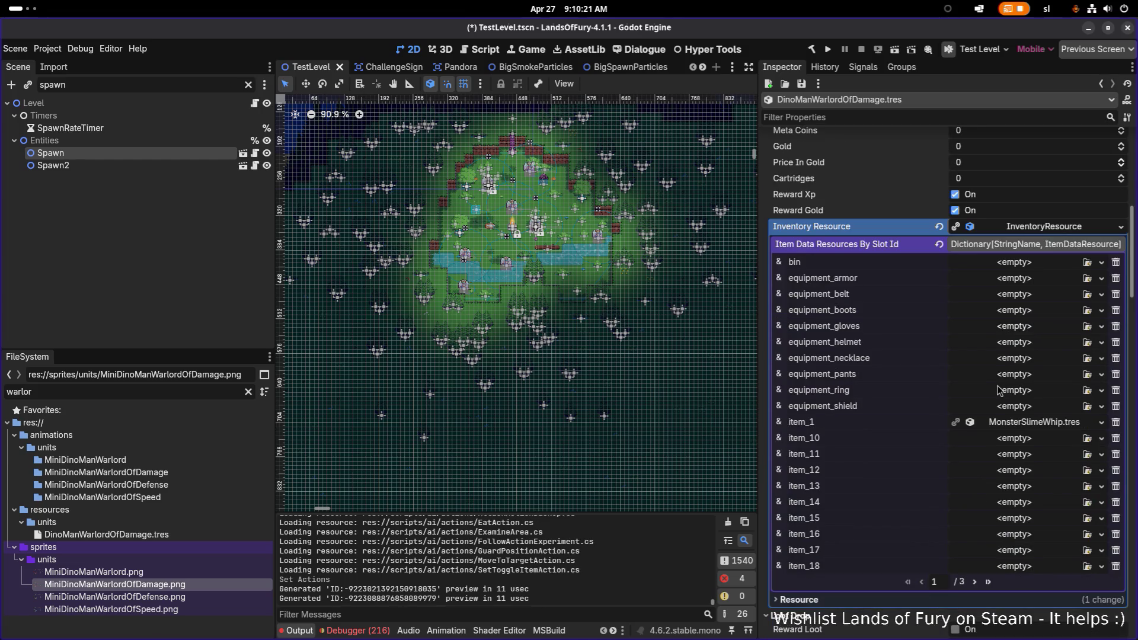
{"action": "left_click", "coordinate": [974, 582]}
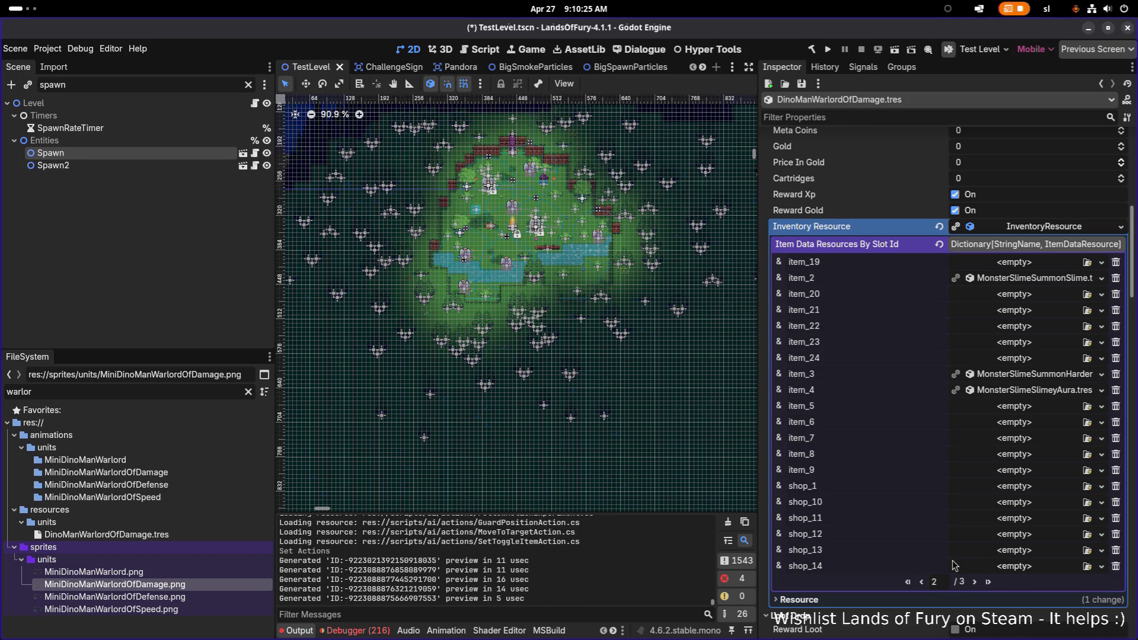
{"action": "left_click", "coordinate": [922, 583]}
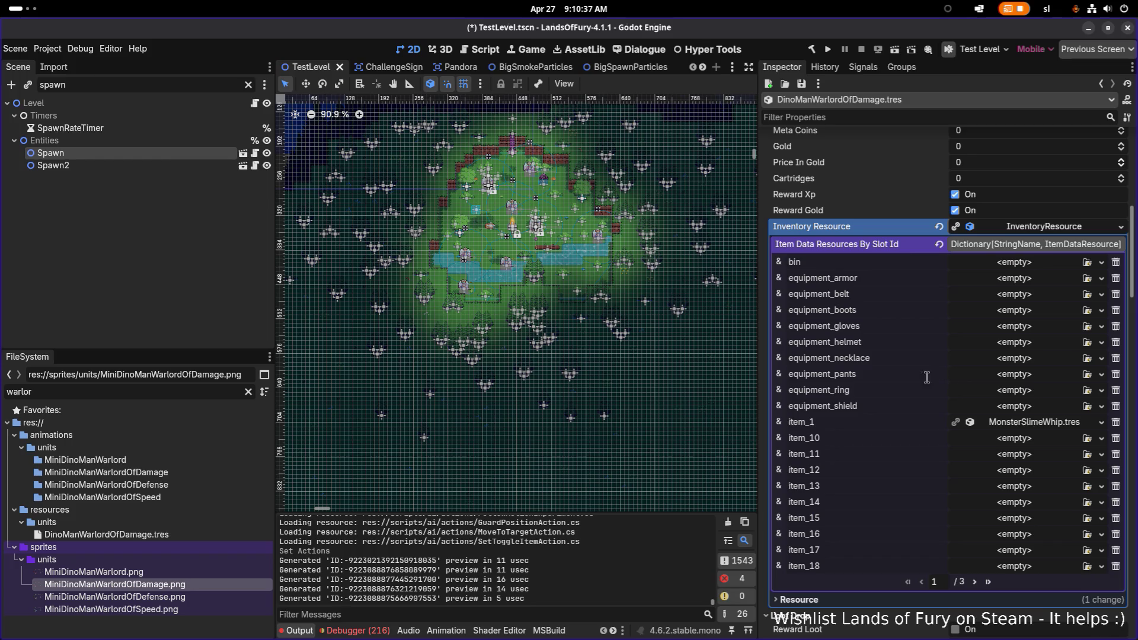
{"action": "right_click", "coordinate": [1026, 425]}
Locate MonsterSlimeWhip.tres in the FileSystem dock
{"action": "left_click", "coordinate": [1053, 545]}
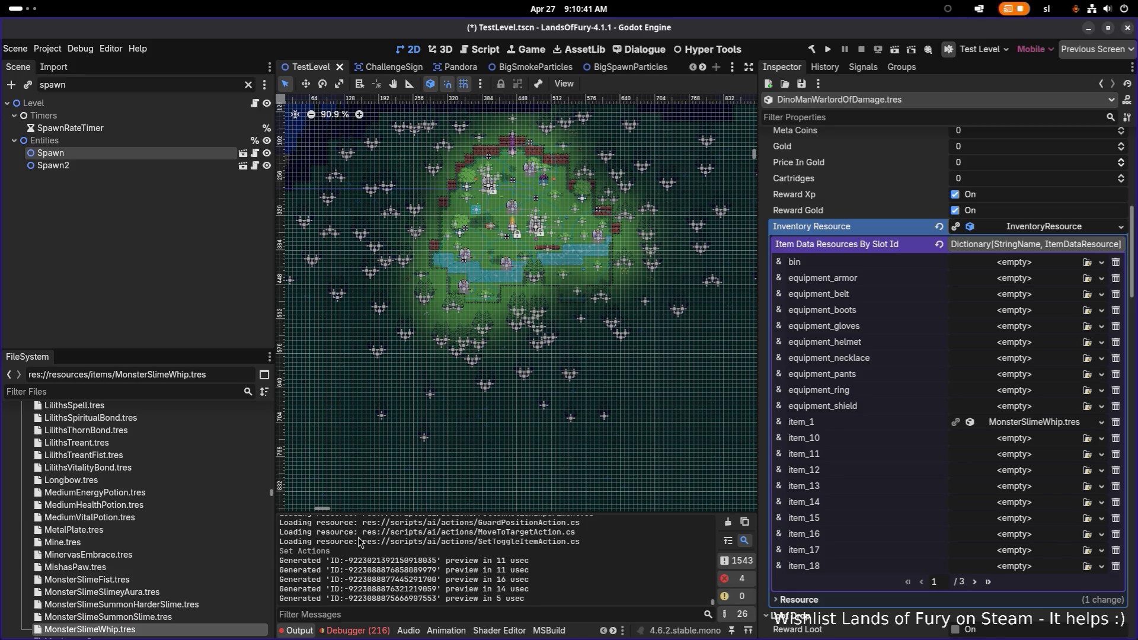
{"action": "scroll", "coordinate": [151, 551], "scroll_direction": "down", "scroll_amount": 1}
{"action": "scroll", "coordinate": [151, 560], "scroll_direction": "down", "scroll_amount": 1}
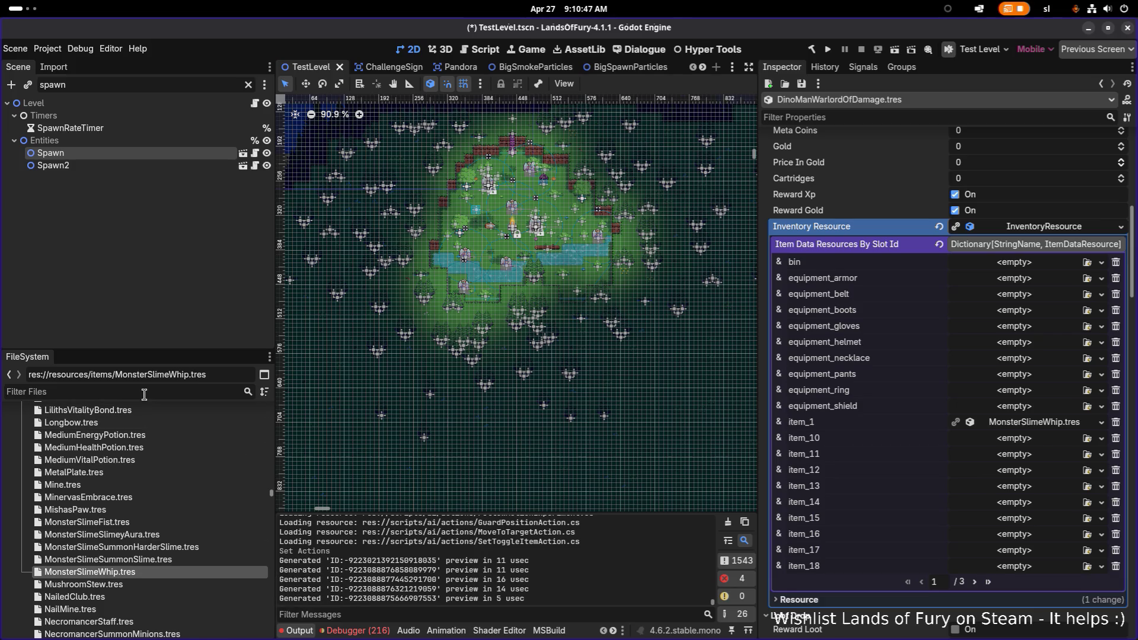
Filter the project files by 'dinoman' and select DinoManSickle.tres
{"action": "type", "text": "scy"}
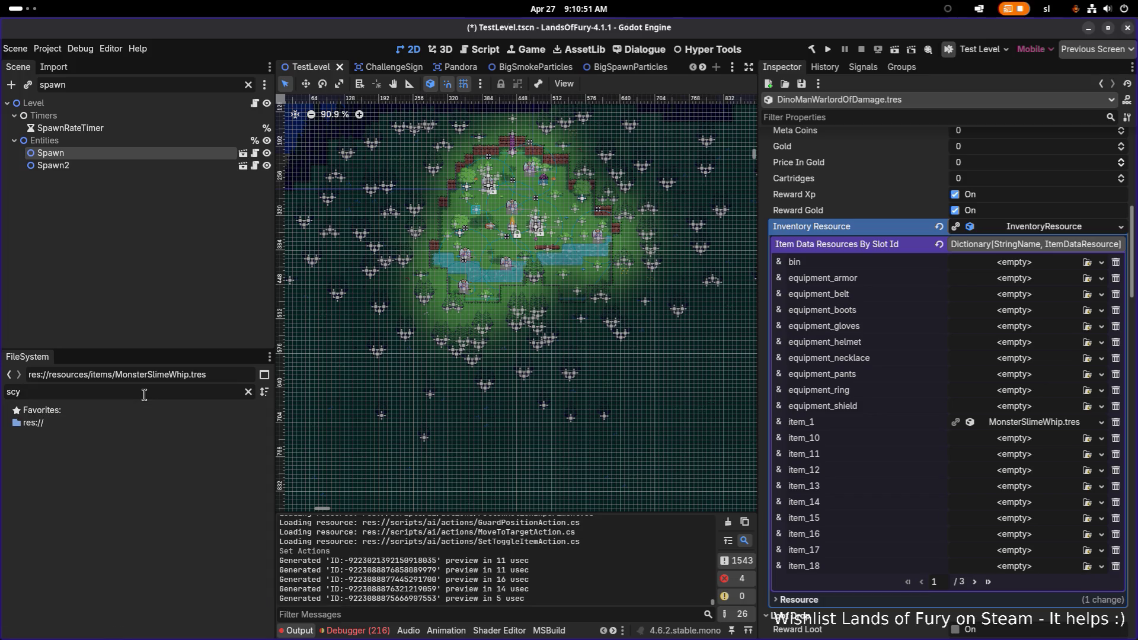
{"action": "key", "text": "BackSpace"}
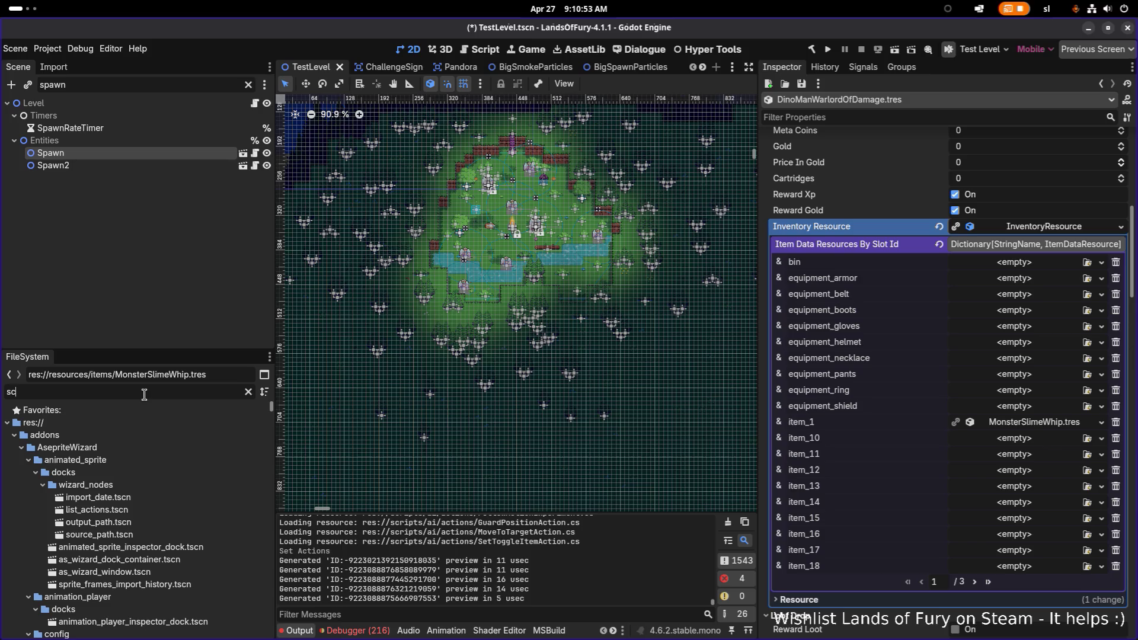
{"action": "type", "text": "h"}
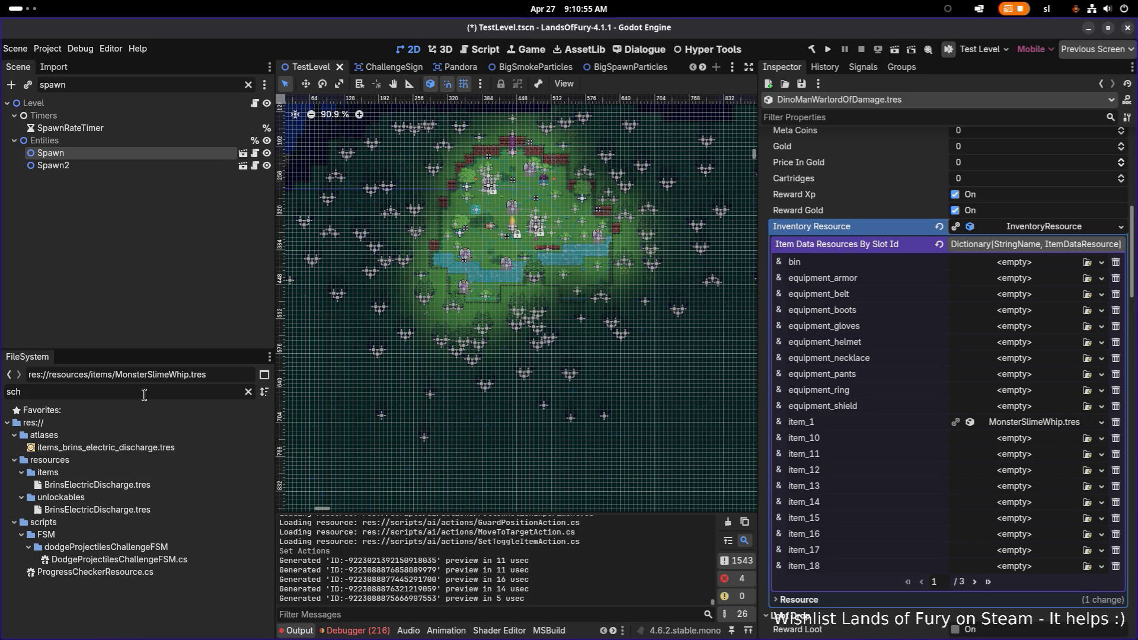
{"action": "key", "text": "BackSpace"}
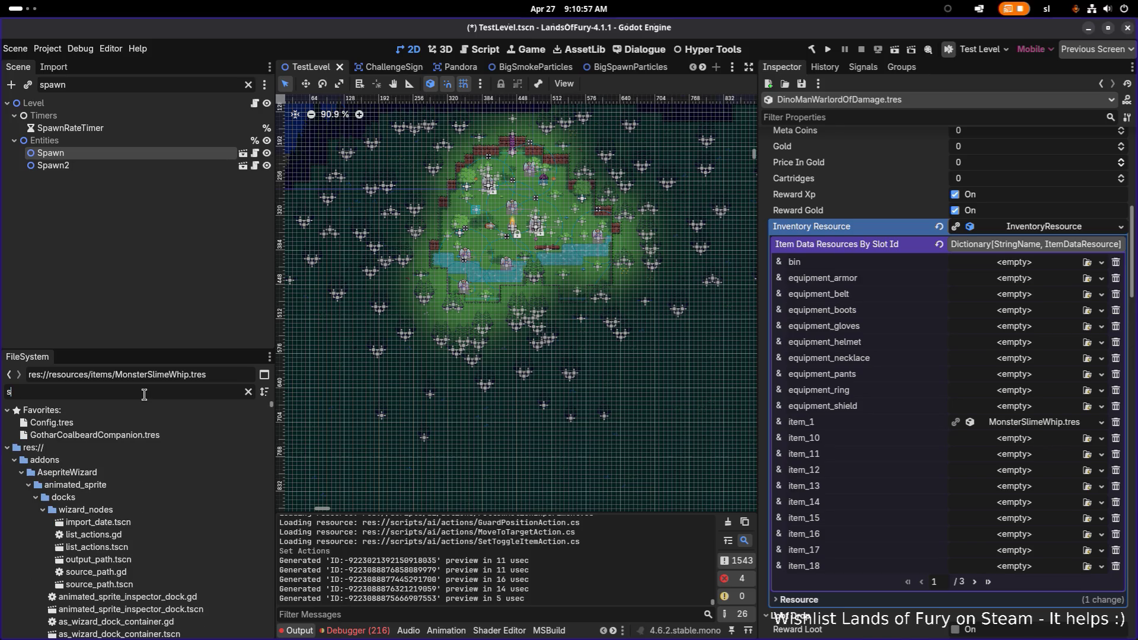
{"action": "type", "text": "ch"}
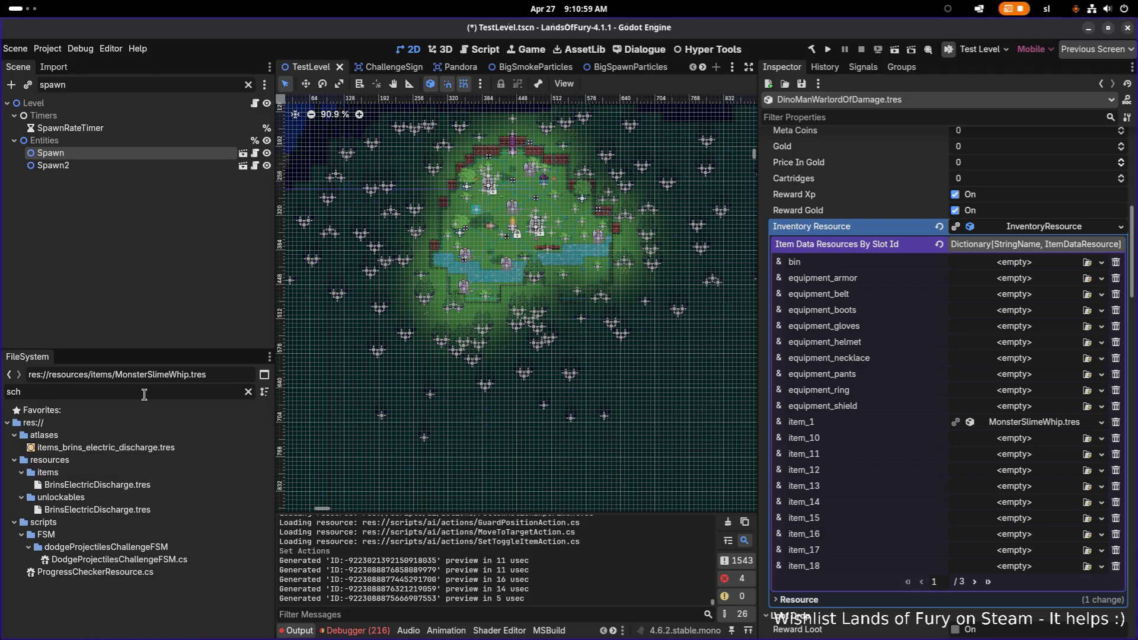
{"action": "key", "text": "BackSpace"}
{"action": "key", "text": "BackSpace"}
{"action": "key", "text": "BackSpace"}
{"action": "type", "text": "dinoman"}
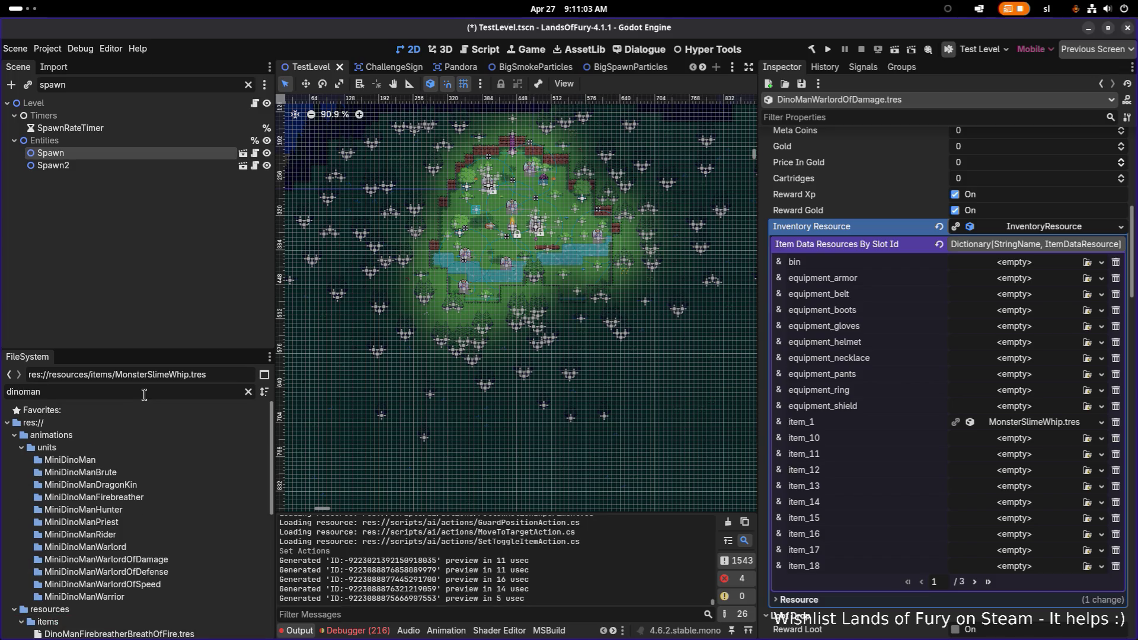
{"action": "scroll", "coordinate": [149, 465], "scroll_direction": "down", "scroll_amount": 2}
{"action": "left_click", "coordinate": [118, 601]}
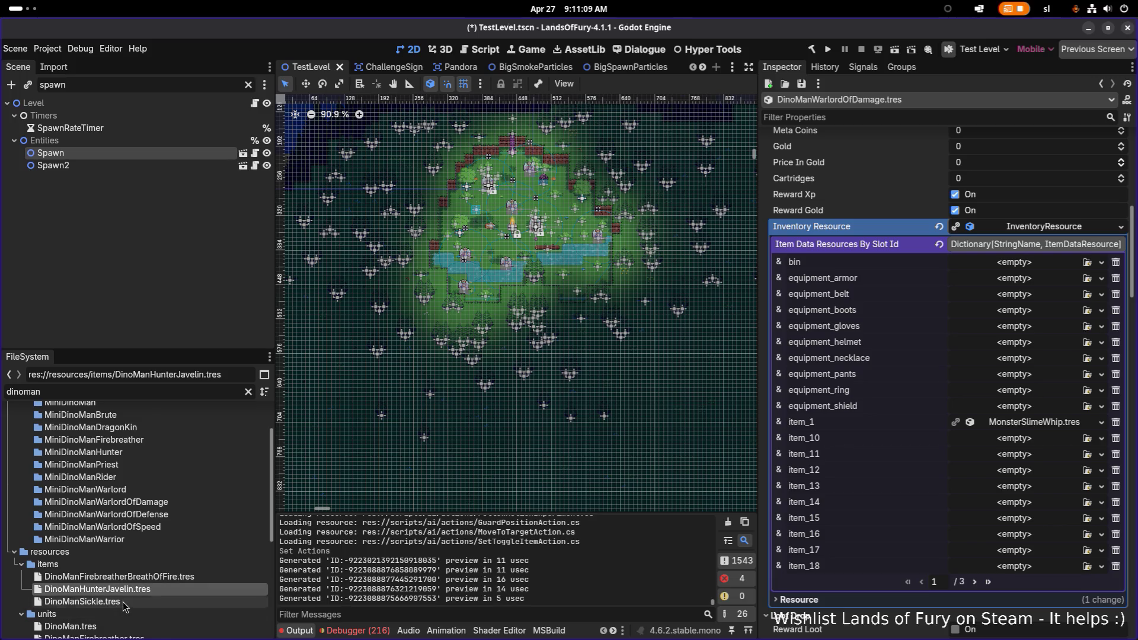
Duplicate DinoManSickle.tres, trim the new name to DinoMan.tres, and switch to Aseprite
{"action": "left_click", "coordinate": [130, 593]}
{"action": "left_click", "coordinate": [132, 602]}
{"action": "key", "text": "ctrl+d"}
{"action": "key", "text": "Right"}
{"action": "key", "text": "ctrl+shift+Right"}
{"action": "key", "text": "BackSpace"}
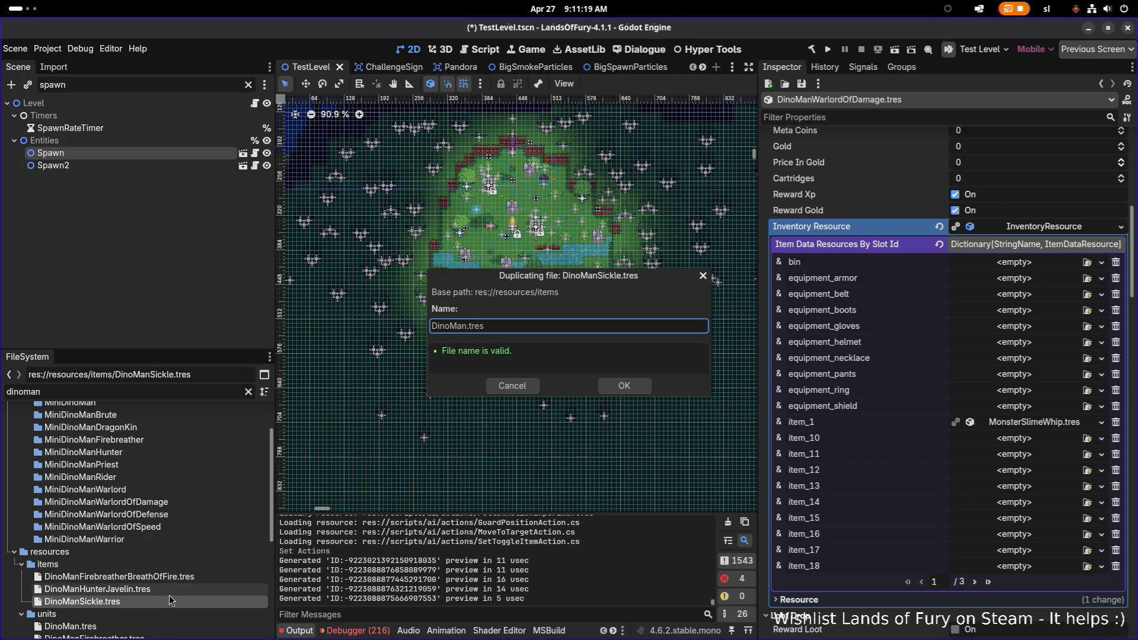
{"action": "key", "text": "alt+Tab"}
{"action": "key", "text": "alt+Tab"}
{"action": "key", "text": "alt+Tab"}
{"action": "key", "text": "alt+shift+Tab"}
{"action": "key", "text": "alt+shift+Tab"}
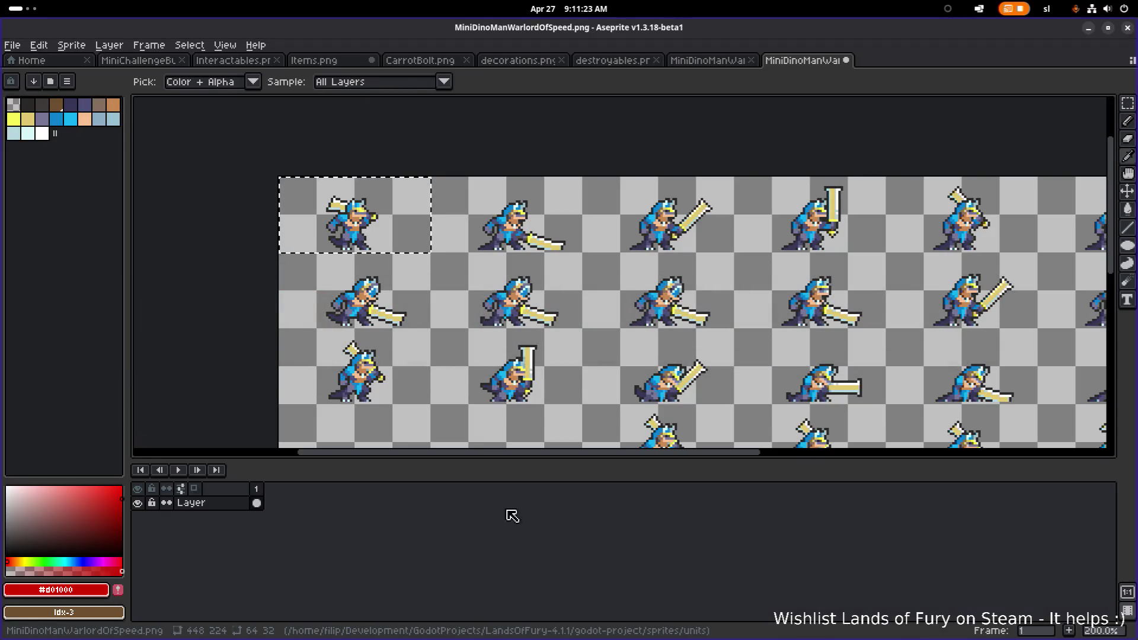
Inspect the MiniDinoManWarlordOfSpeed sword sprites, then minimize Aseprite to return to Godot
{"action": "scroll", "coordinate": [787, 277], "scroll_direction": "right", "scroll_amount": 5}
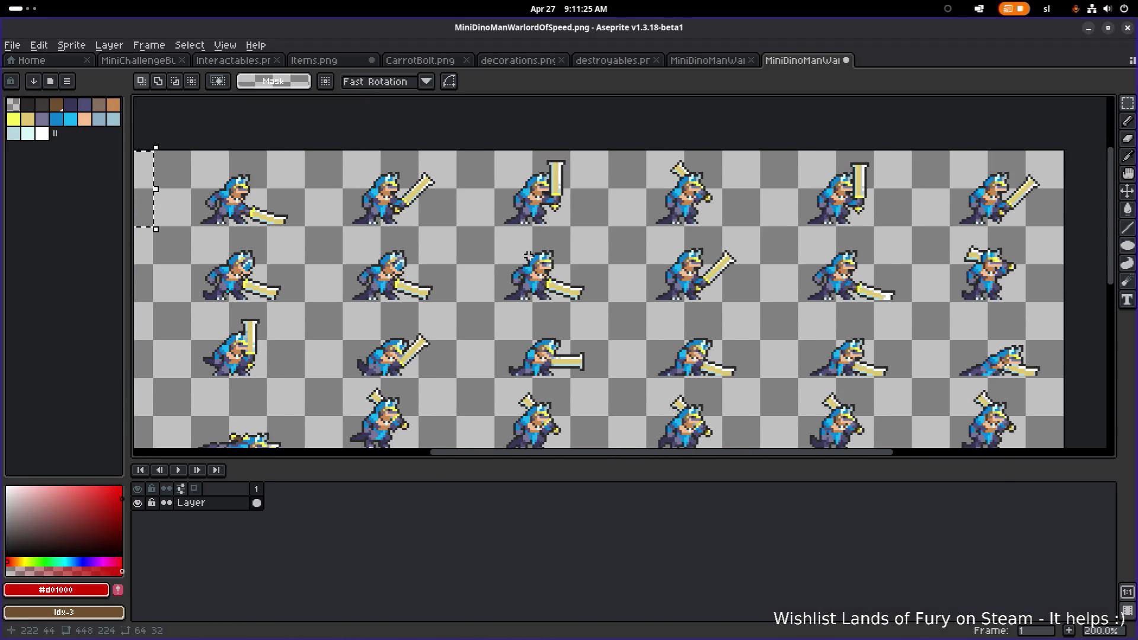
{"action": "scroll", "coordinate": [766, 293], "scroll_direction": "right", "scroll_amount": 4}
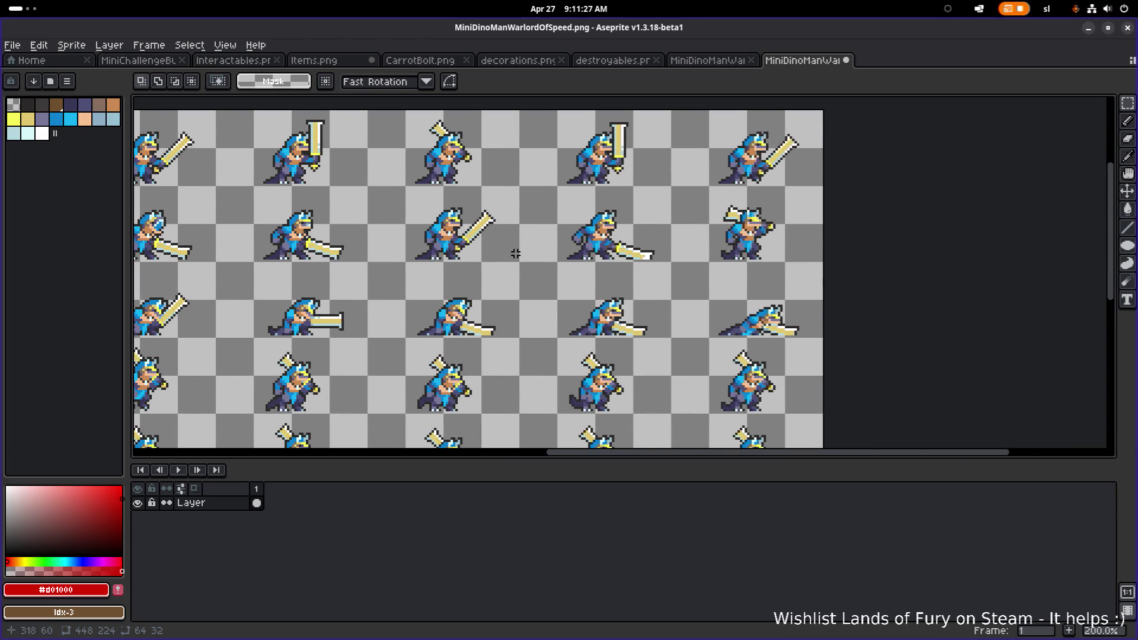
{"action": "scroll", "coordinate": [654, 262], "scroll_direction": "down", "scroll_amount": 3}
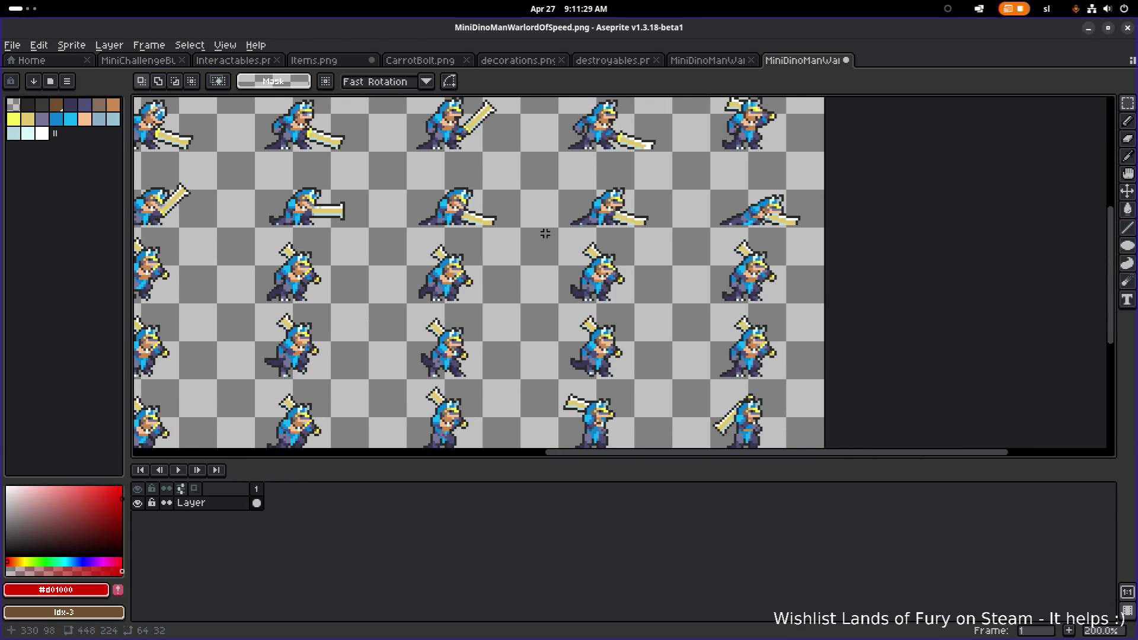
{"action": "scroll", "coordinate": [480, 240], "scroll_direction": "left", "scroll_amount": 2}
{"action": "scroll", "coordinate": [480, 239], "scroll_direction": "left", "scroll_amount": 3}
{"action": "scroll", "coordinate": [481, 239], "scroll_direction": "up", "scroll_amount": 1}
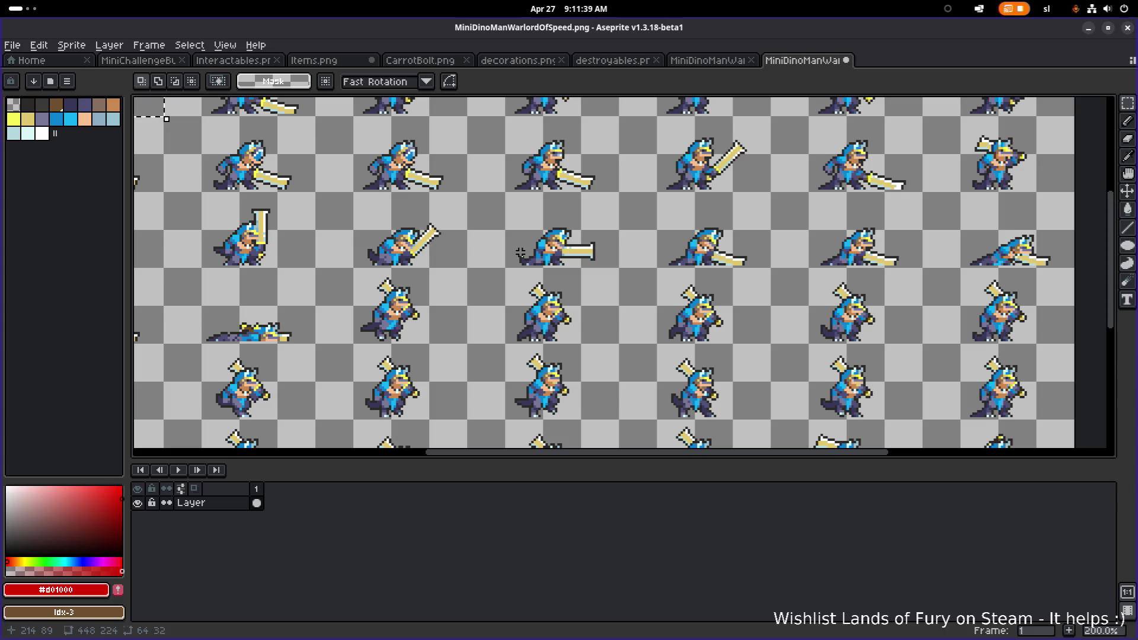
{"action": "left_click_drag", "start_coordinate": [525, 254], "coordinate": [732, 320]}
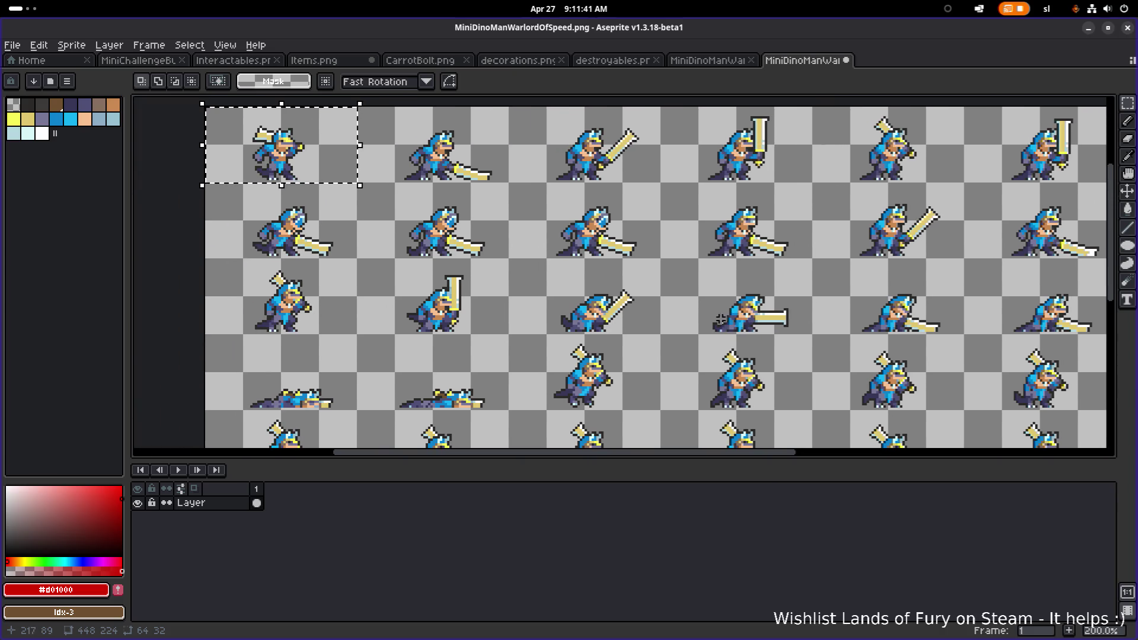
{"action": "scroll", "coordinate": [286, 241], "scroll_direction": "up", "scroll_amount": 3}
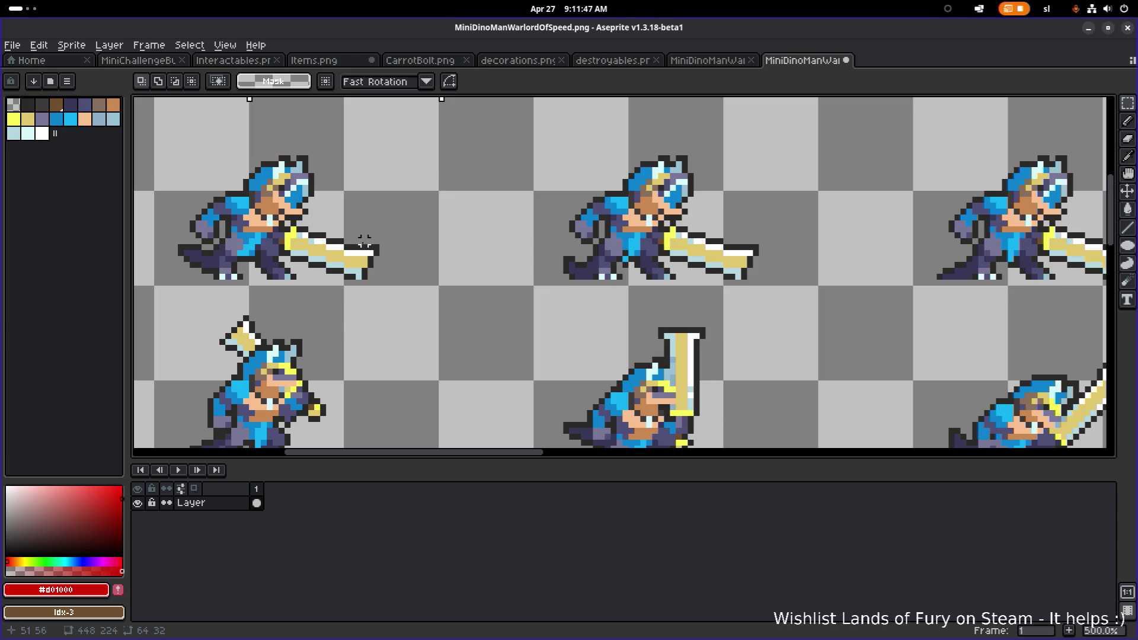
{"action": "scroll", "coordinate": [364, 242], "scroll_direction": "down", "scroll_amount": 4}
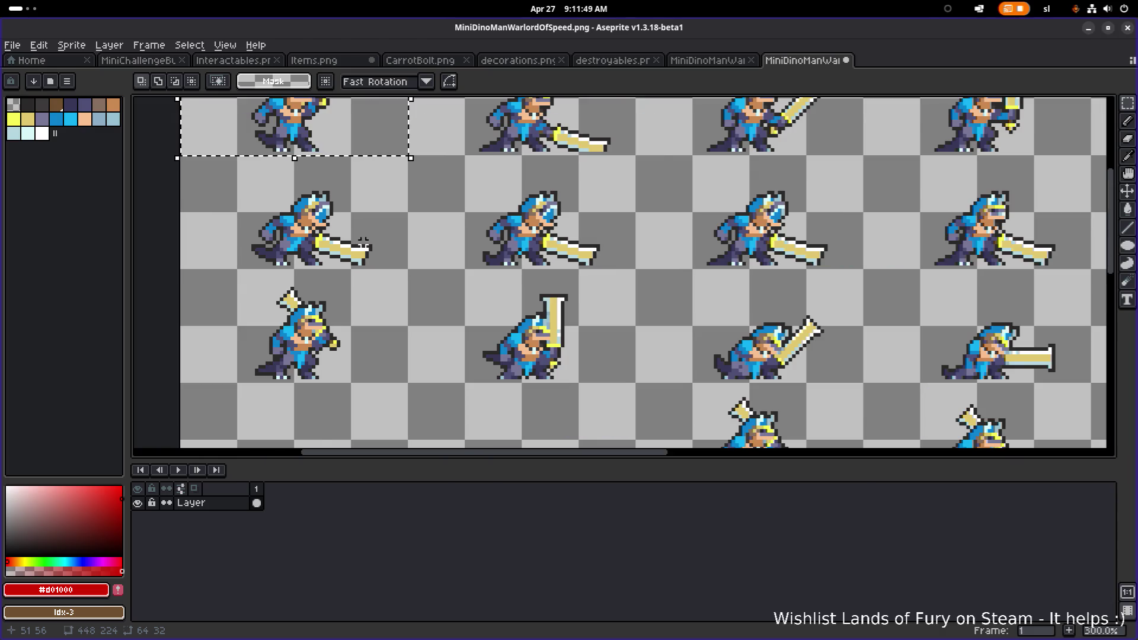
{"action": "scroll", "coordinate": [368, 243], "scroll_direction": "down", "scroll_amount": 1}
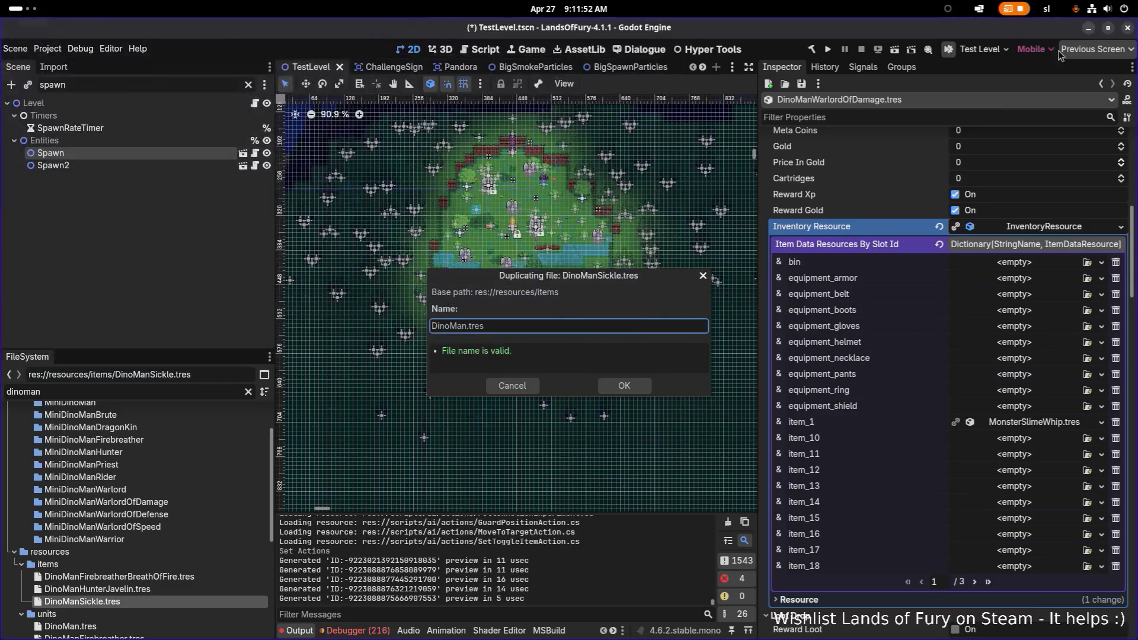
{"action": "left_click", "coordinate": [1088, 28]}
Create the duplicate as DinoManWarlordSword.tres and begin editing its Id field
{"action": "type", "text": "Sword"}
{"action": "type", "text": "Warlord"}
{"action": "key", "text": "Return"}
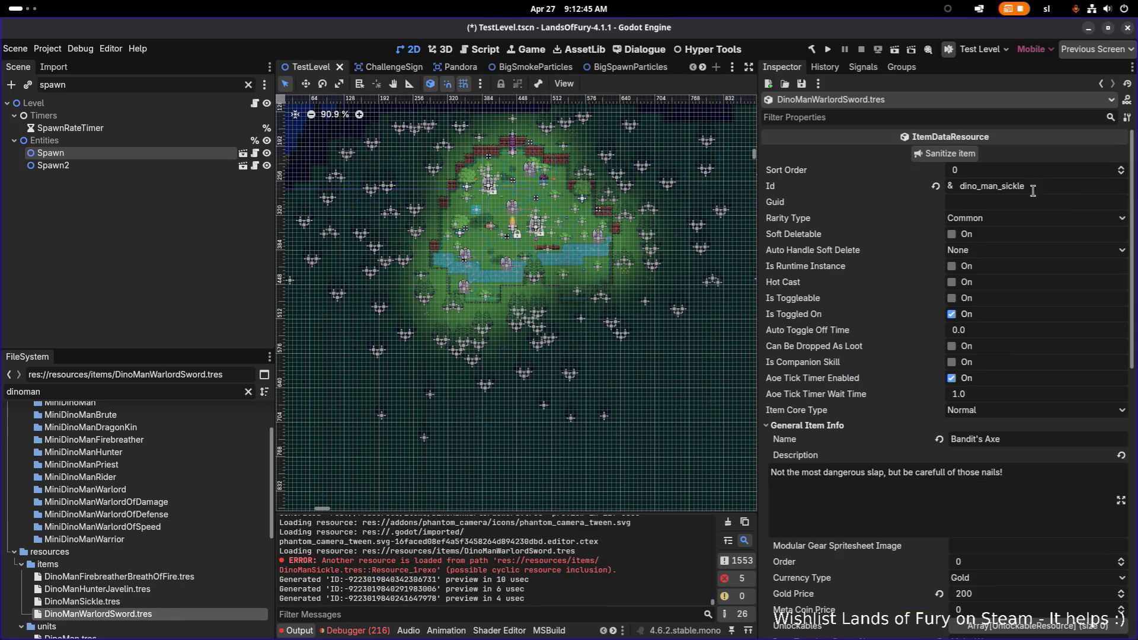
{"action": "left_click", "coordinate": [980, 186]}
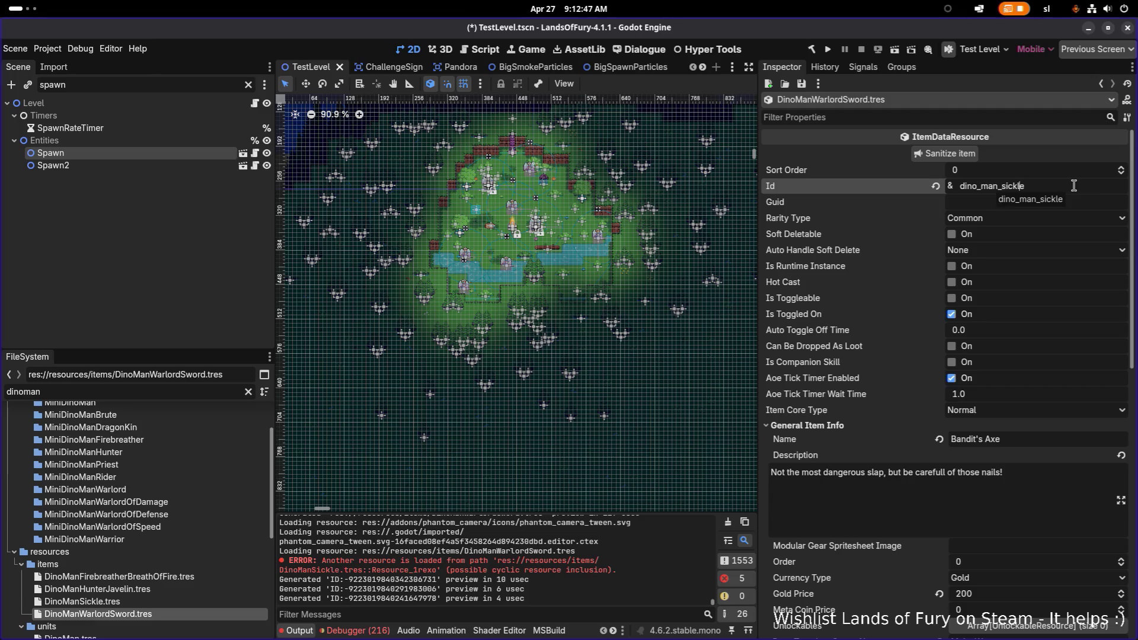
Replace the Id's 'sickle' ending with 'warlord_sword', giving dino_man_warlord_sword
{"action": "key", "text": "shift+End"}
{"action": "type", "text": "wa"}
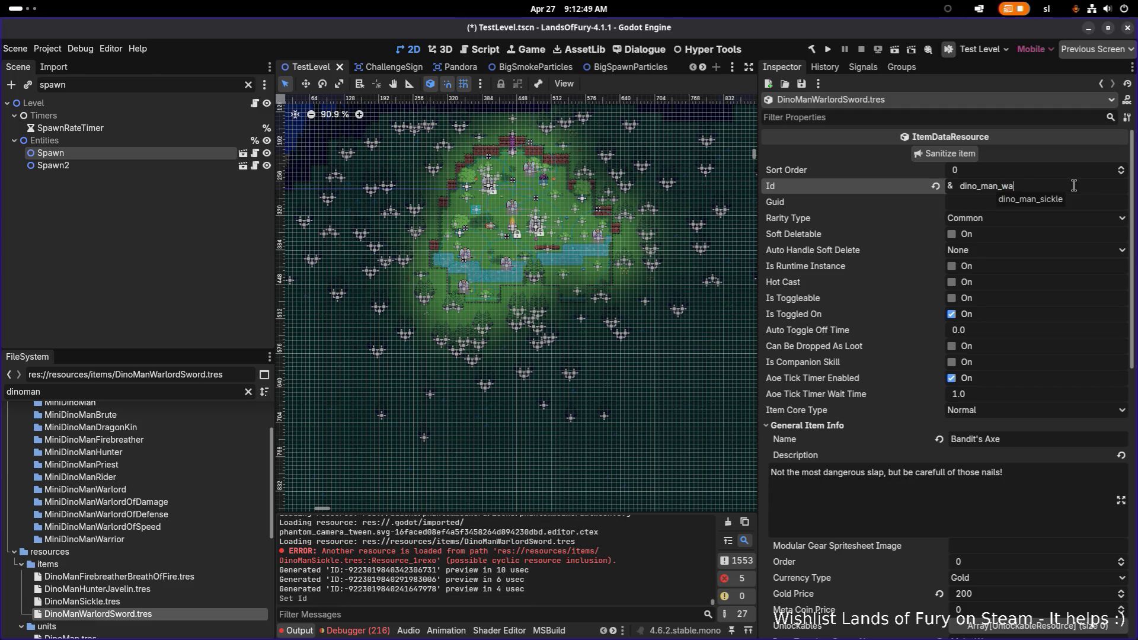
{"action": "type", "text": "rlord_sword"}
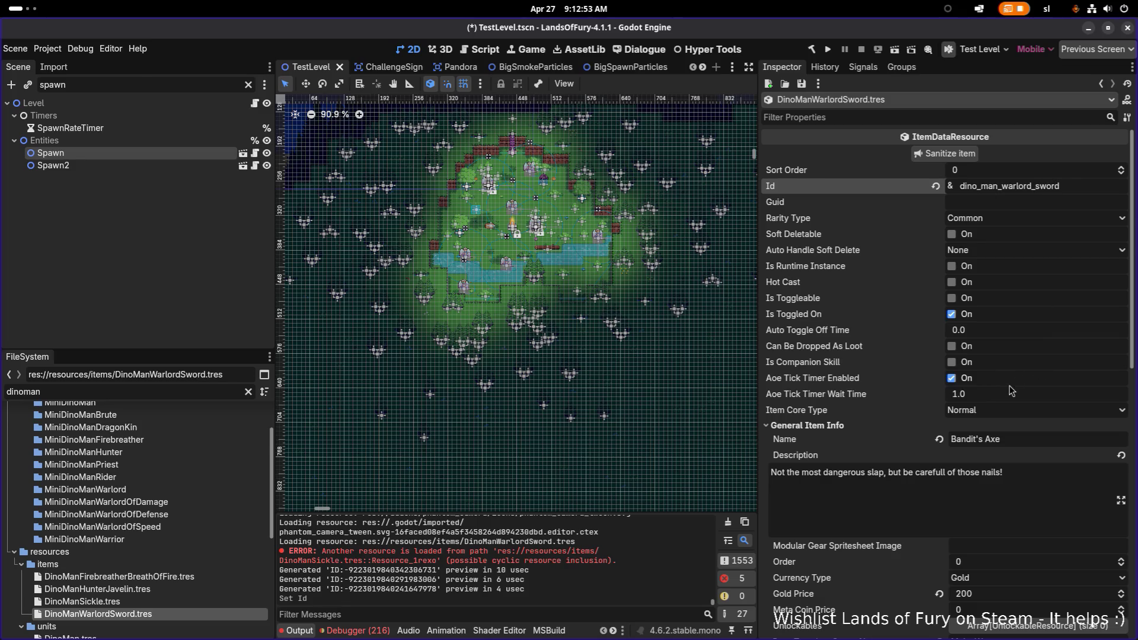
{"action": "scroll", "coordinate": [1012, 394], "scroll_direction": "down", "scroll_amount": 5}
{"action": "scroll", "coordinate": [1019, 427], "scroll_direction": "down", "scroll_amount": 3}
{"action": "scroll", "coordinate": [1015, 431], "scroll_direction": "down", "scroll_amount": 5}
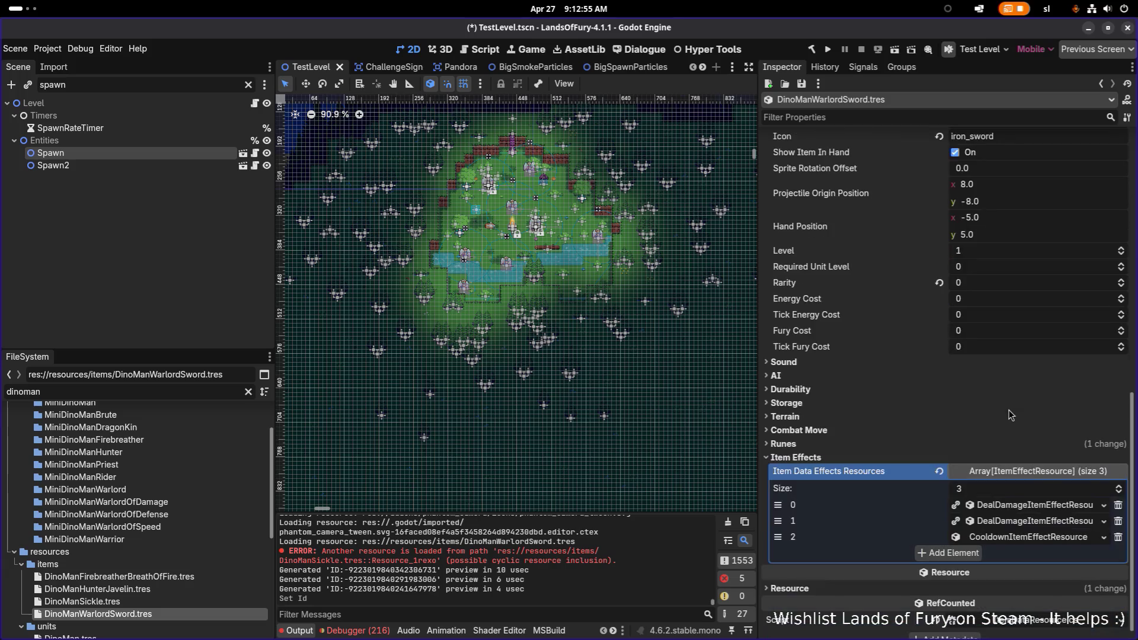
Make effect elements 0, 1 and 2 (two DealDamage, one Cooldown) unique recursively
{"action": "right_click", "coordinate": [1039, 497]}
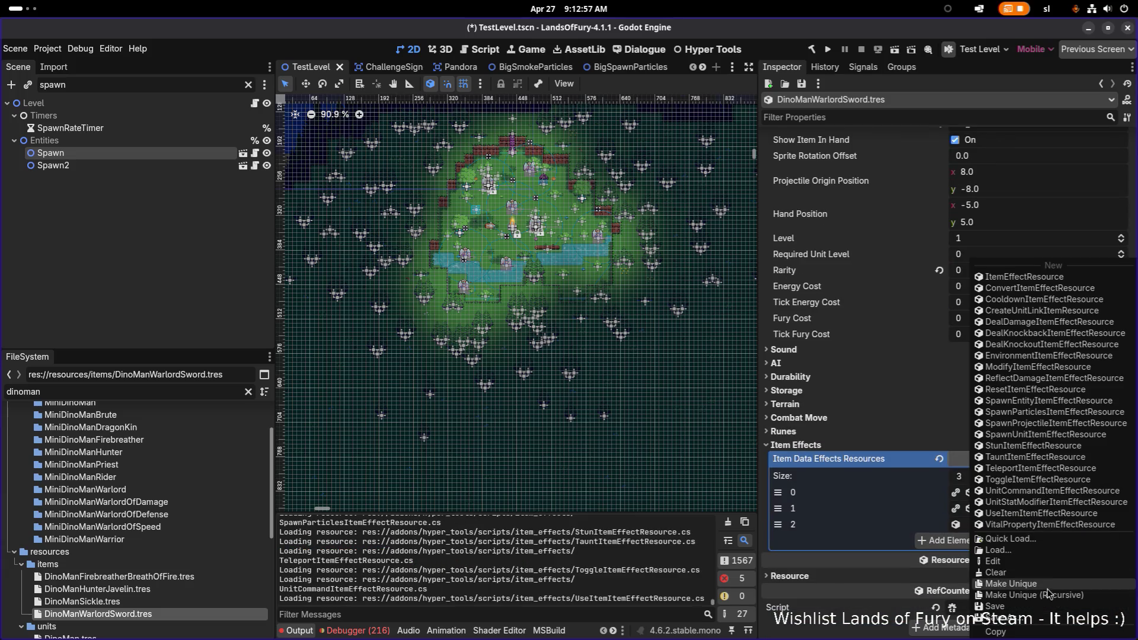
{"action": "left_click", "coordinate": [1051, 596]}
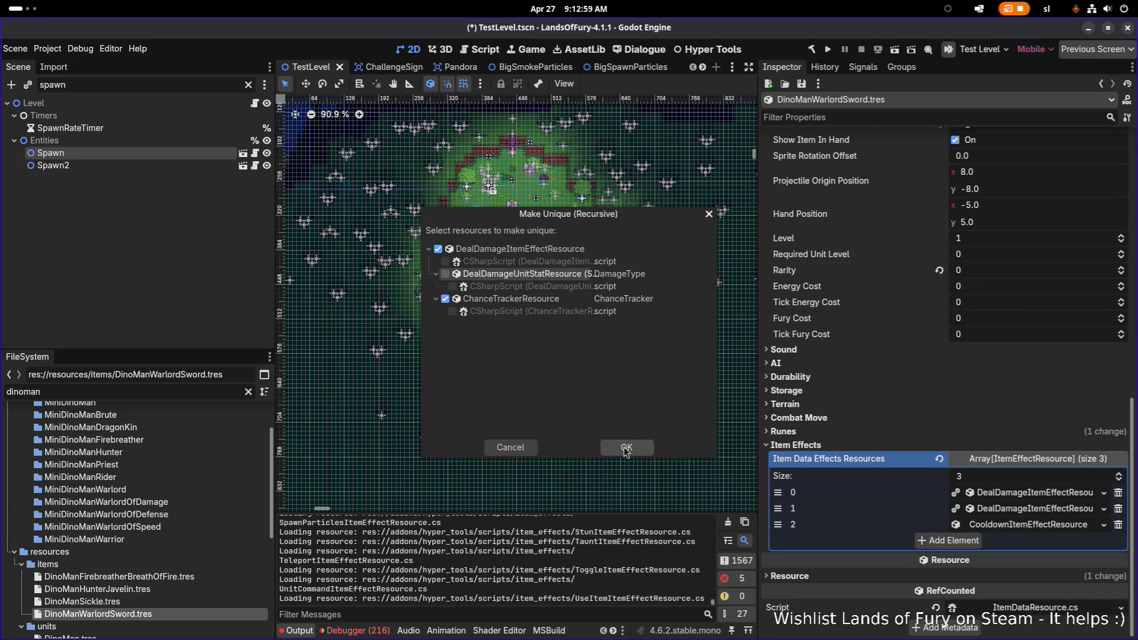
{"action": "left_click", "coordinate": [649, 448]}
{"action": "right_click", "coordinate": [1005, 514]}
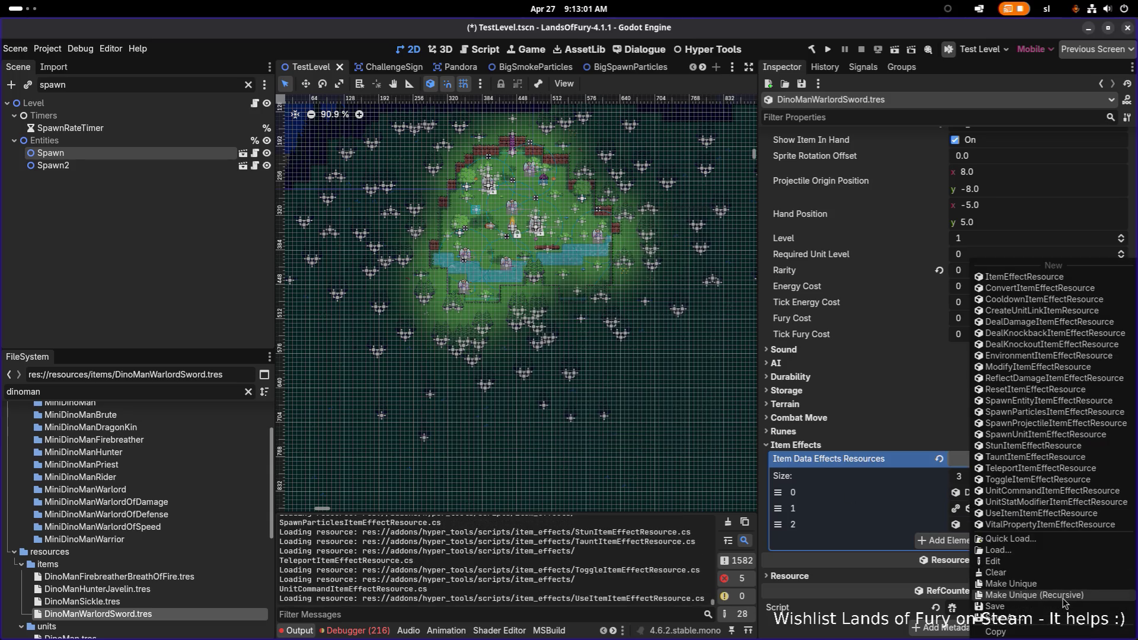
{"action": "left_click", "coordinate": [1050, 595]}
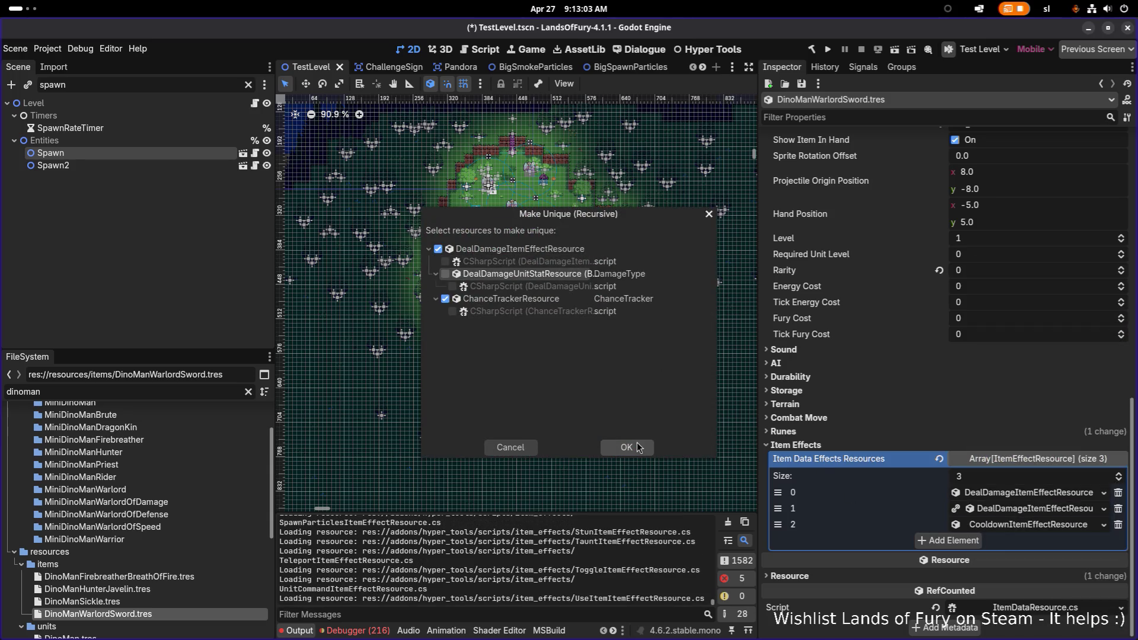
{"action": "key", "text": "Return"}
{"action": "right_click", "coordinate": [1012, 525]}
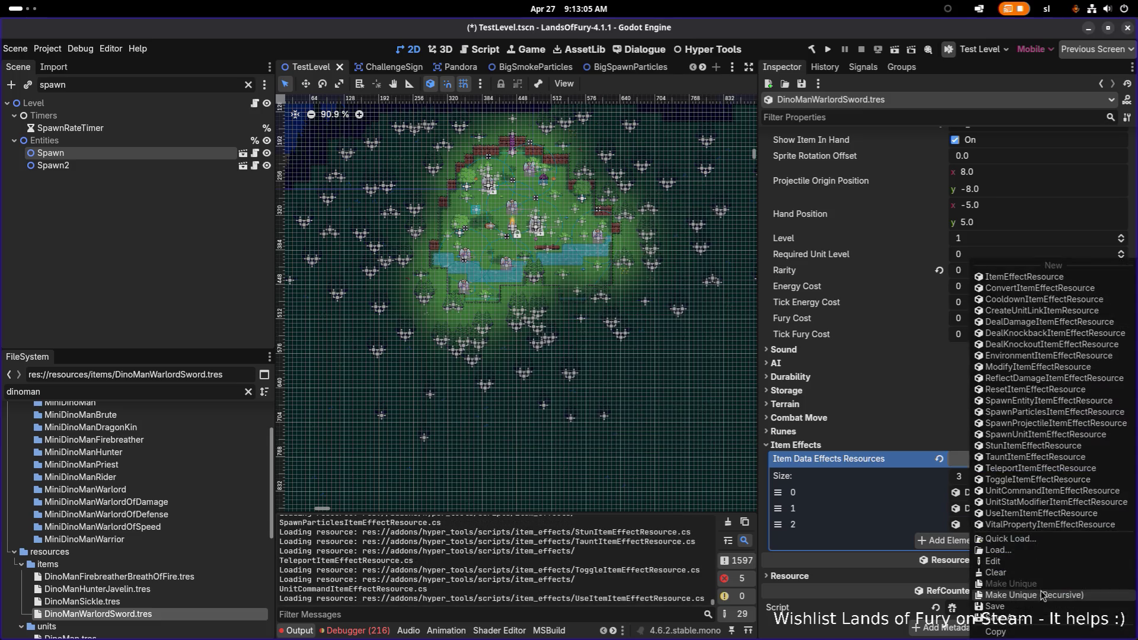
{"action": "left_click", "coordinate": [1046, 596]}
{"action": "left_click", "coordinate": [627, 448]}
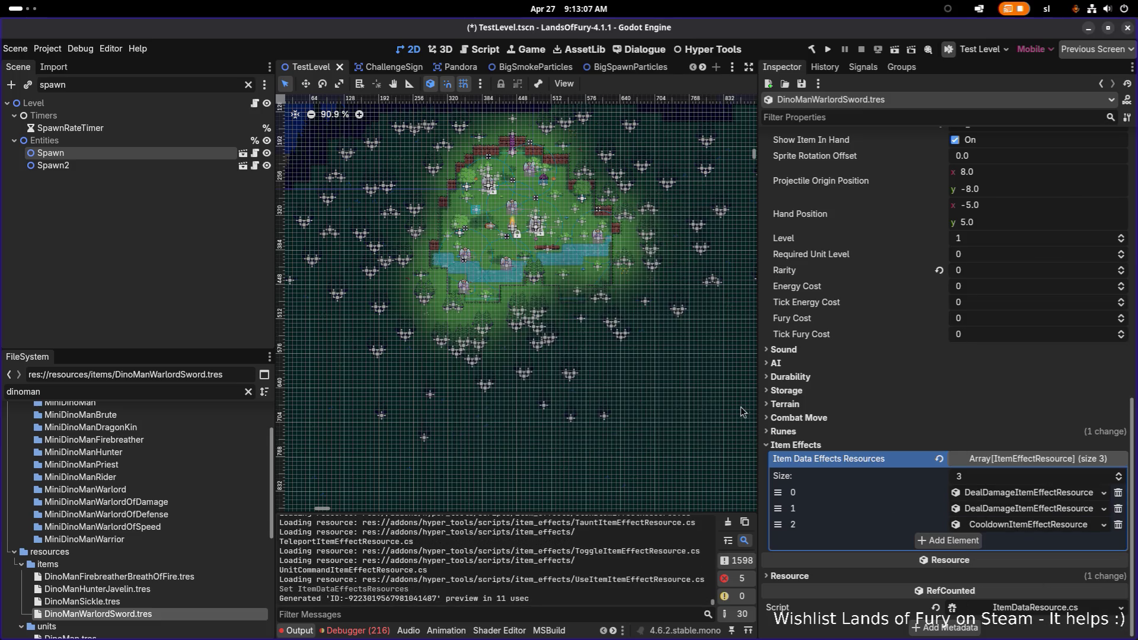
{"action": "left_click_drag", "start_coordinate": [754, 409], "coordinate": [694, 409]}
{"action": "left_click", "coordinate": [1019, 525]}
{"action": "left_click", "coordinate": [1017, 458]}
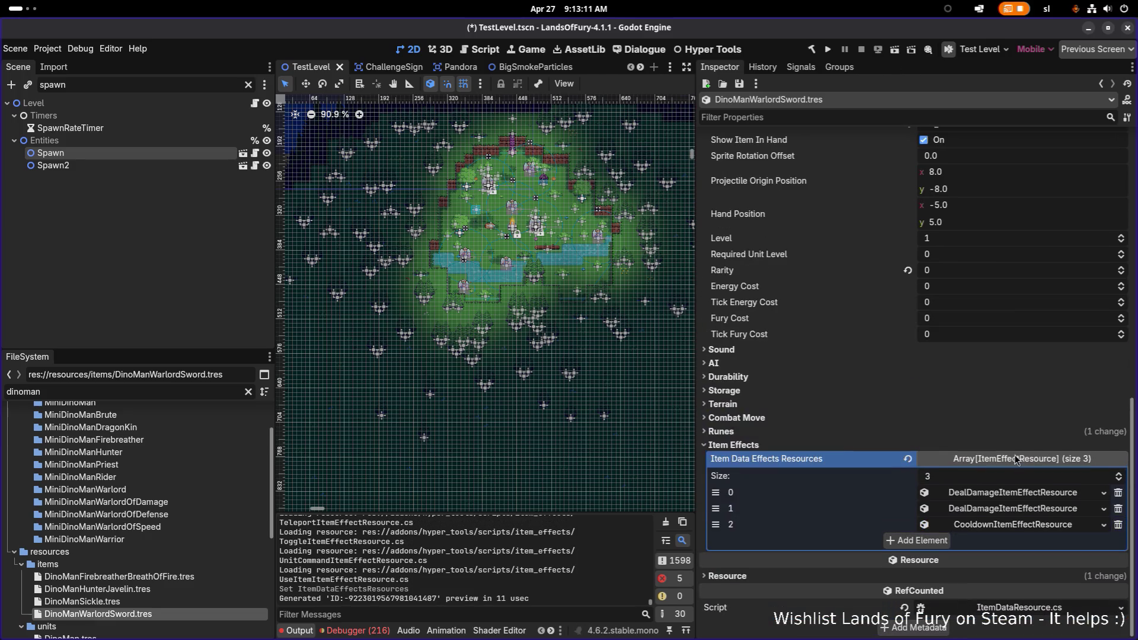
Set the bleed damage effect's Max Amount to 15
{"action": "left_click", "coordinate": [1028, 511]}
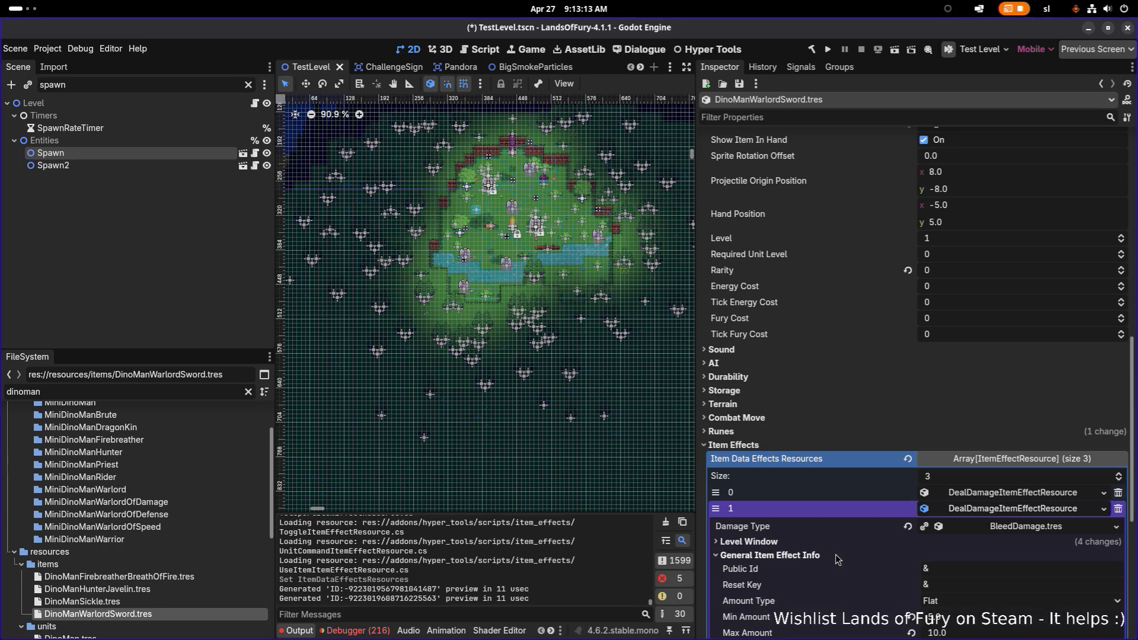
{"action": "scroll", "coordinate": [973, 561], "scroll_direction": "down", "scroll_amount": 5}
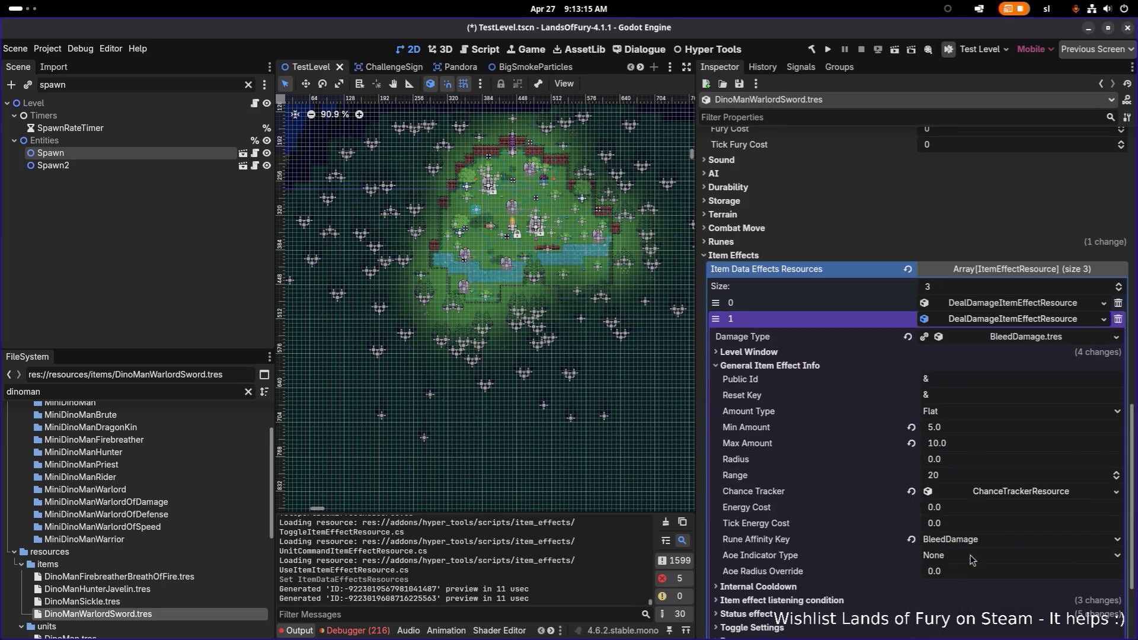
{"action": "left_click", "coordinate": [987, 426]}
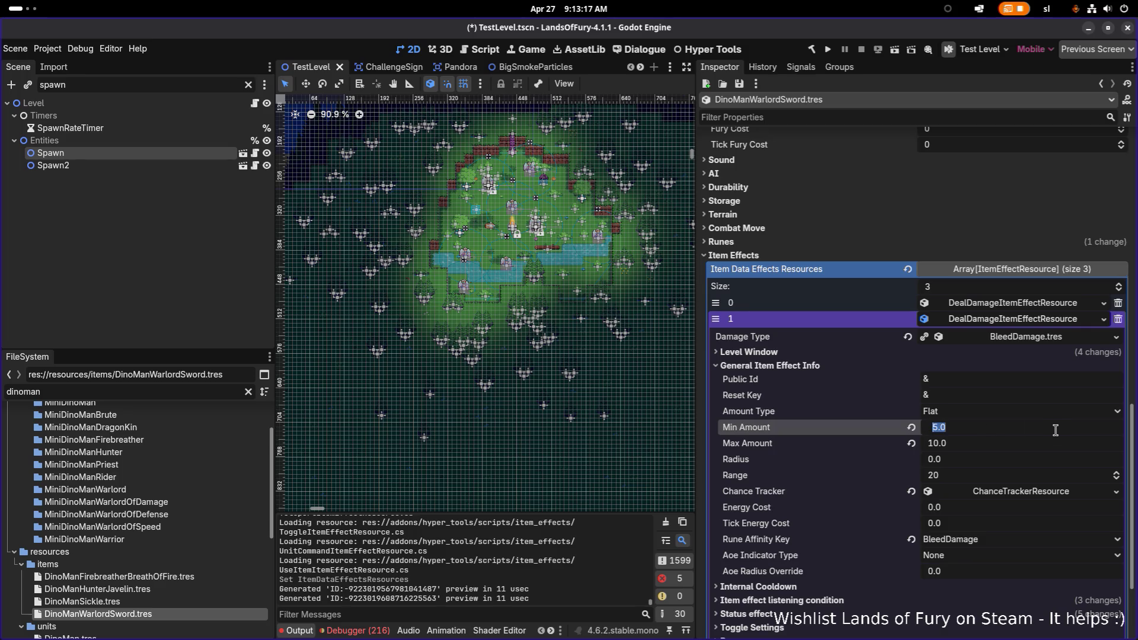
{"action": "key", "text": "Tab"}
{"action": "type", "text": "15"}
{"action": "key", "text": "Return"}
Set the bleed effect's Chance Tracker Base Chance to 0.75 and save the scene
{"action": "scroll", "coordinate": [1055, 430], "scroll_direction": "down", "scroll_amount": 3}
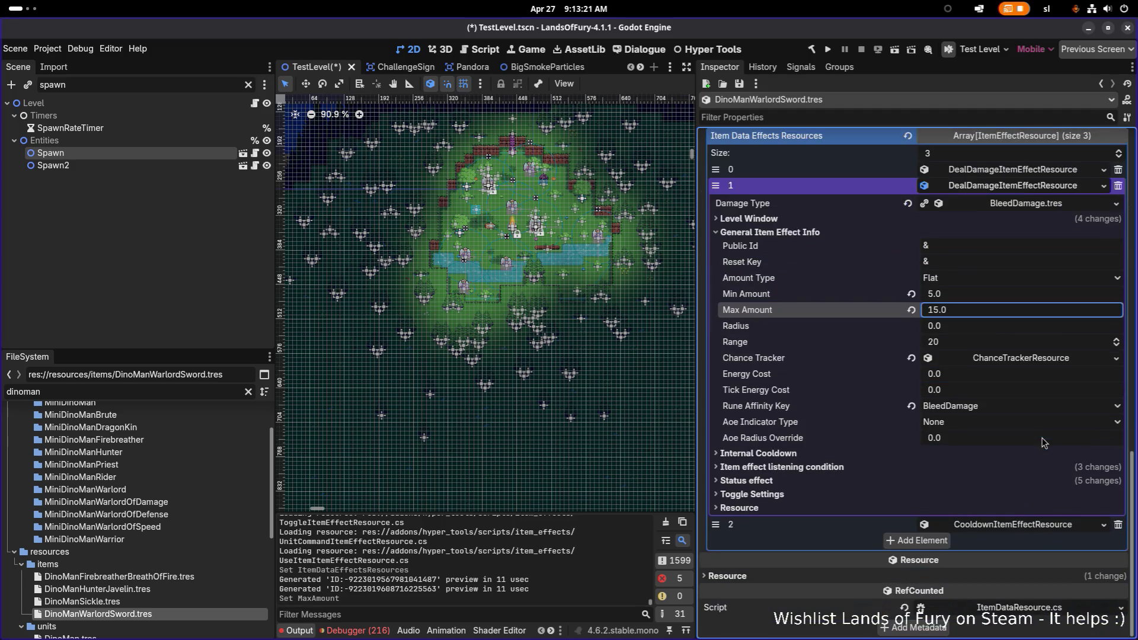
{"action": "left_click", "coordinate": [933, 454]}
{"action": "left_click", "coordinate": [932, 457]}
{"action": "left_click", "coordinate": [860, 469]}
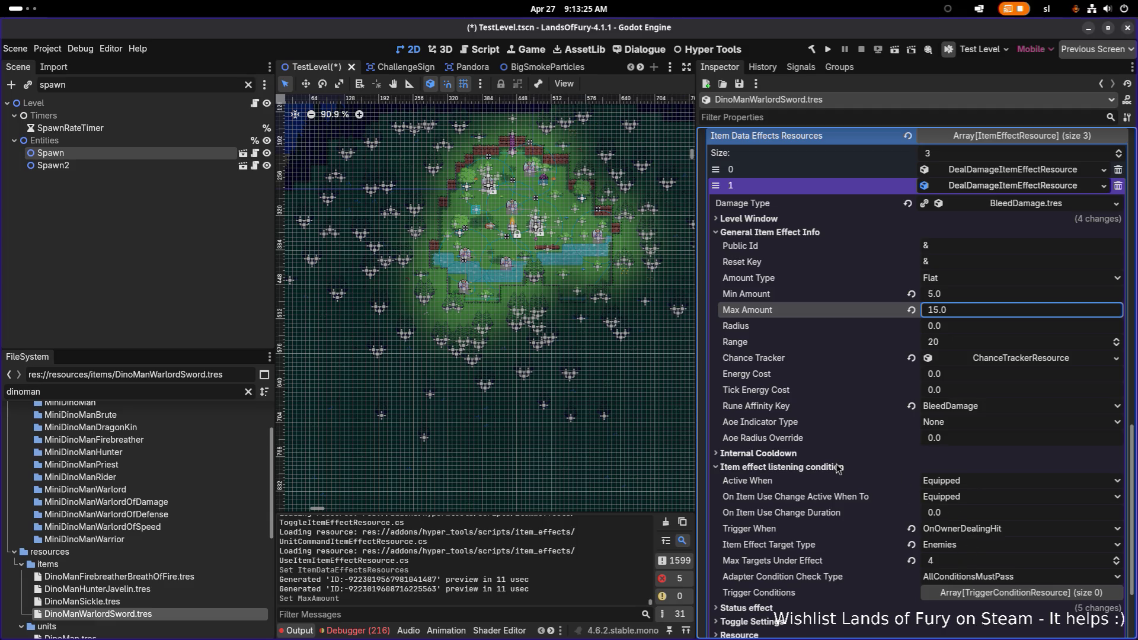
{"action": "left_click", "coordinate": [838, 468]}
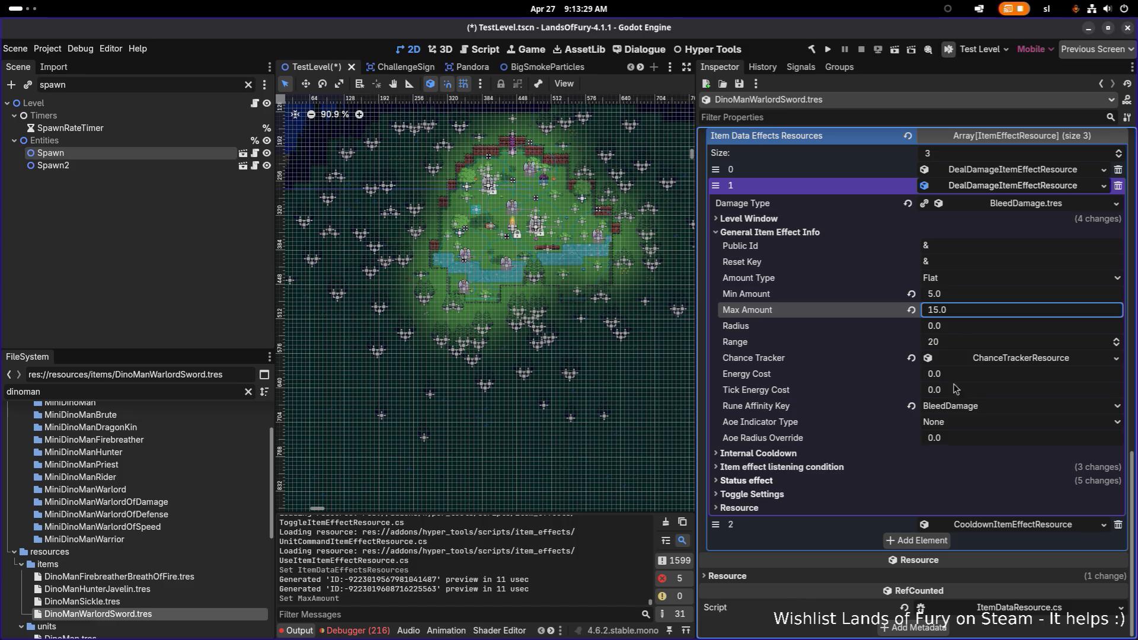
{"action": "left_click", "coordinate": [1040, 360]}
{"action": "left_click", "coordinate": [1015, 399]}
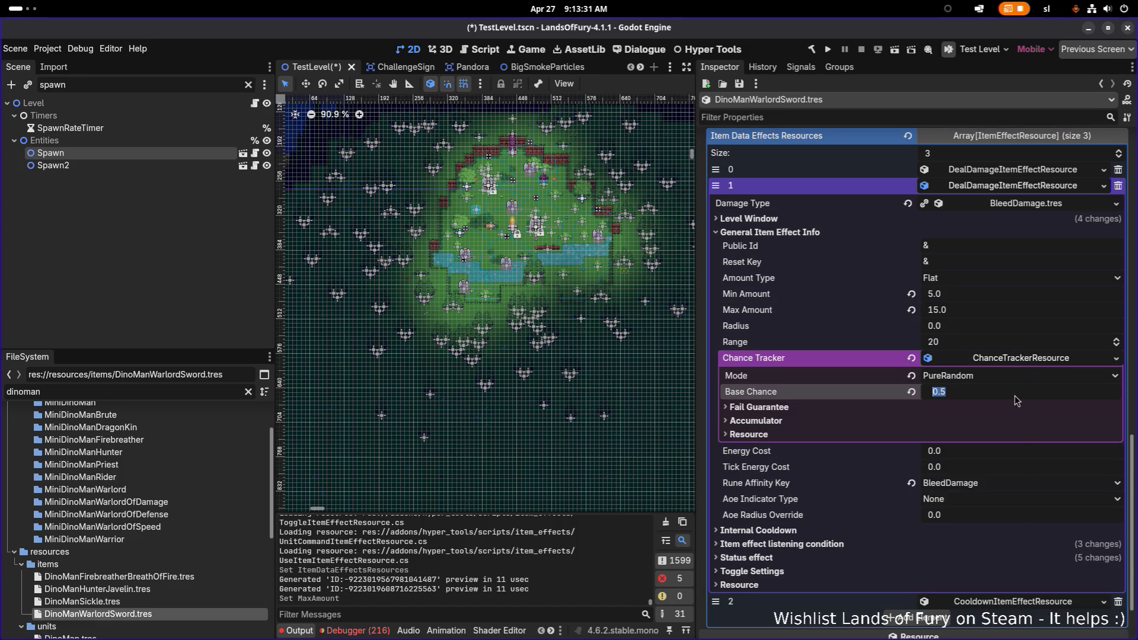
{"action": "type", "text": "0.75"}
{"action": "key", "text": "Return"}
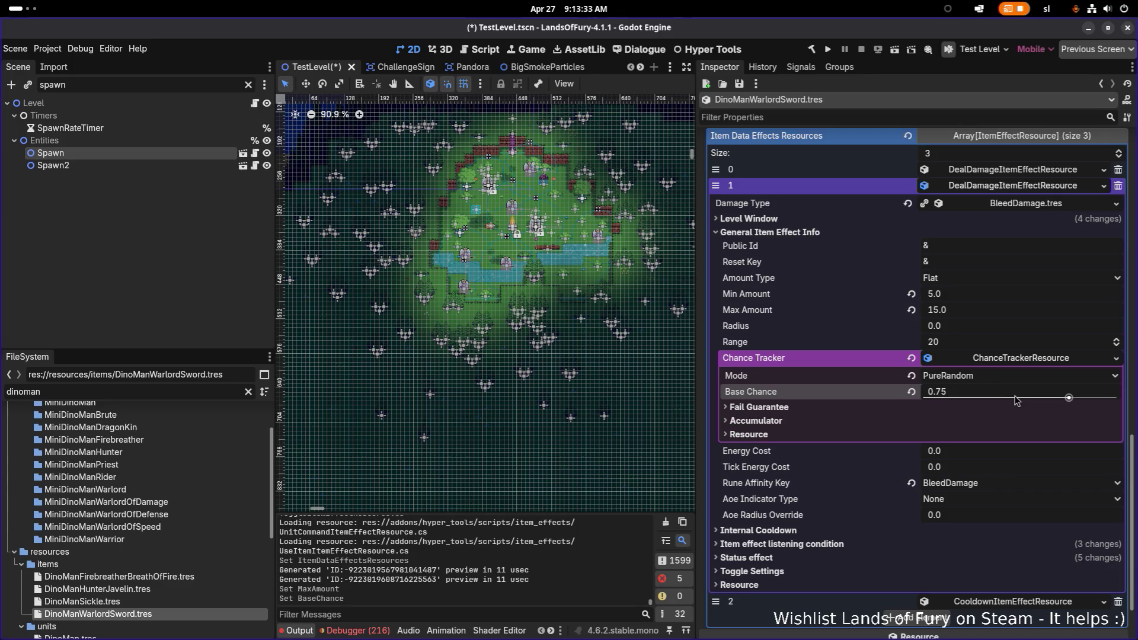
{"action": "key", "text": "ctrl+s"}
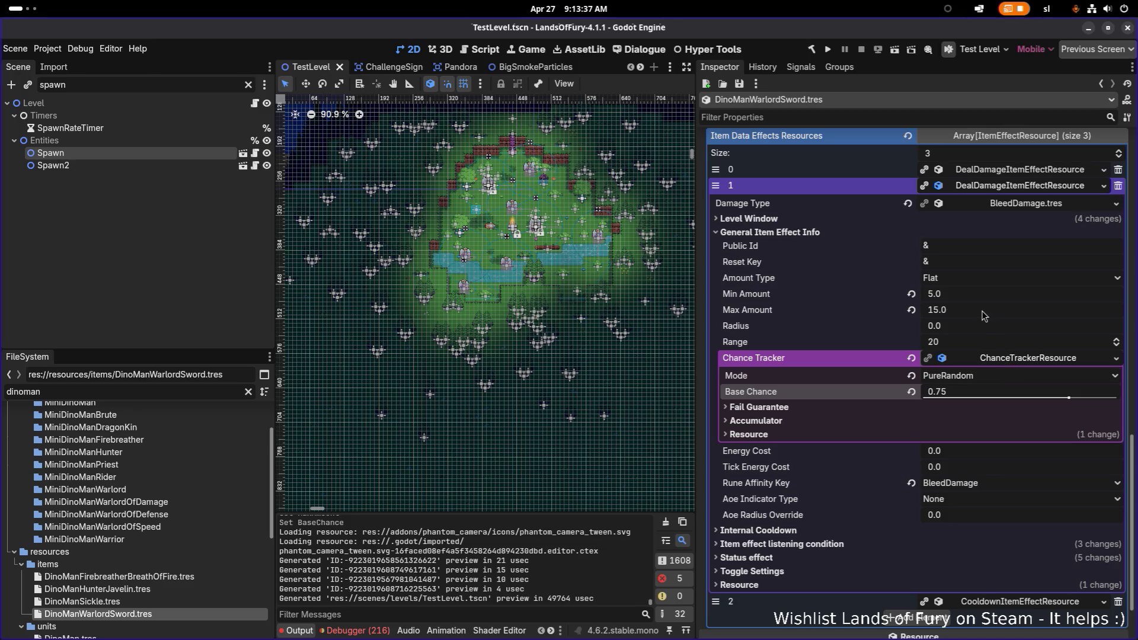
{"action": "left_click", "coordinate": [1022, 187]}
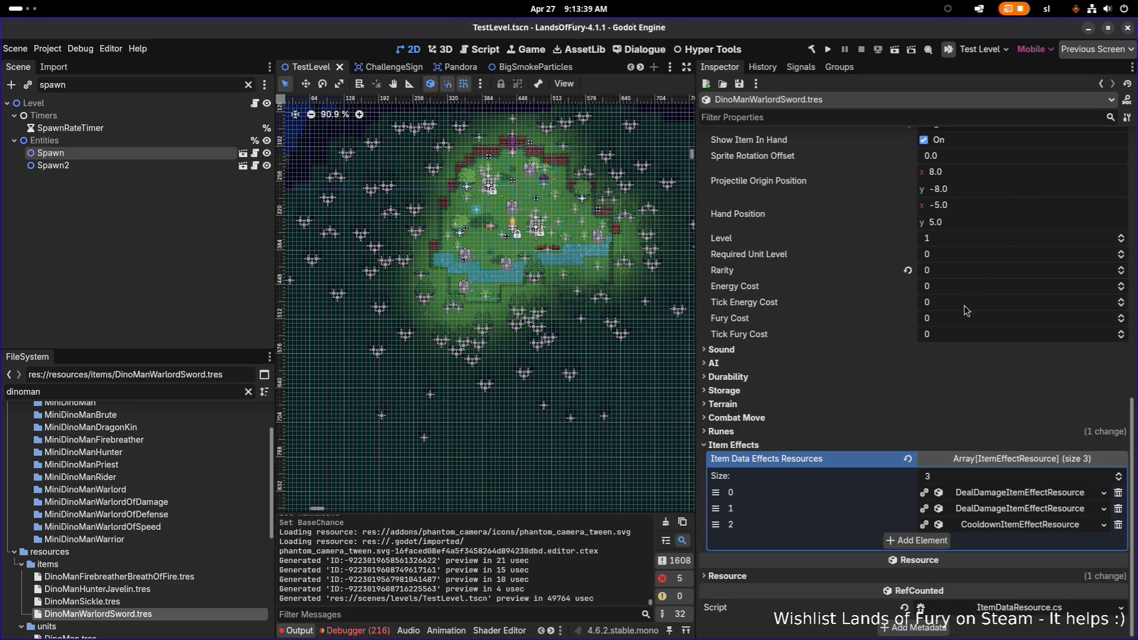
Give the slash damage effect a Min Amount of 20 and Max Amount of 25
{"action": "left_click", "coordinate": [765, 445]}
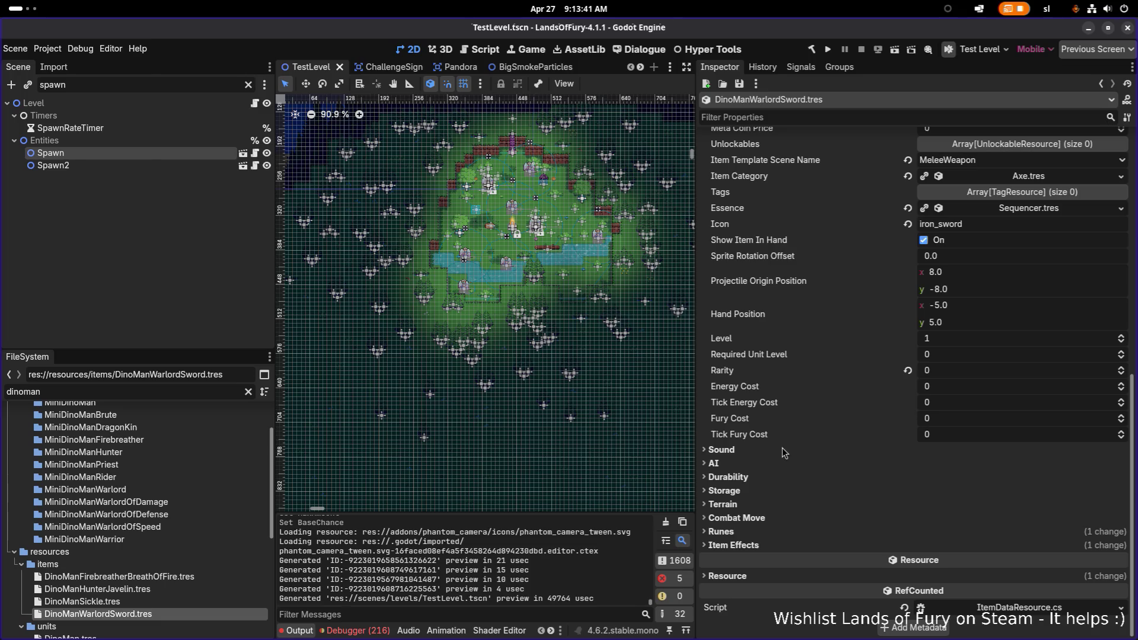
{"action": "left_click", "coordinate": [763, 546]}
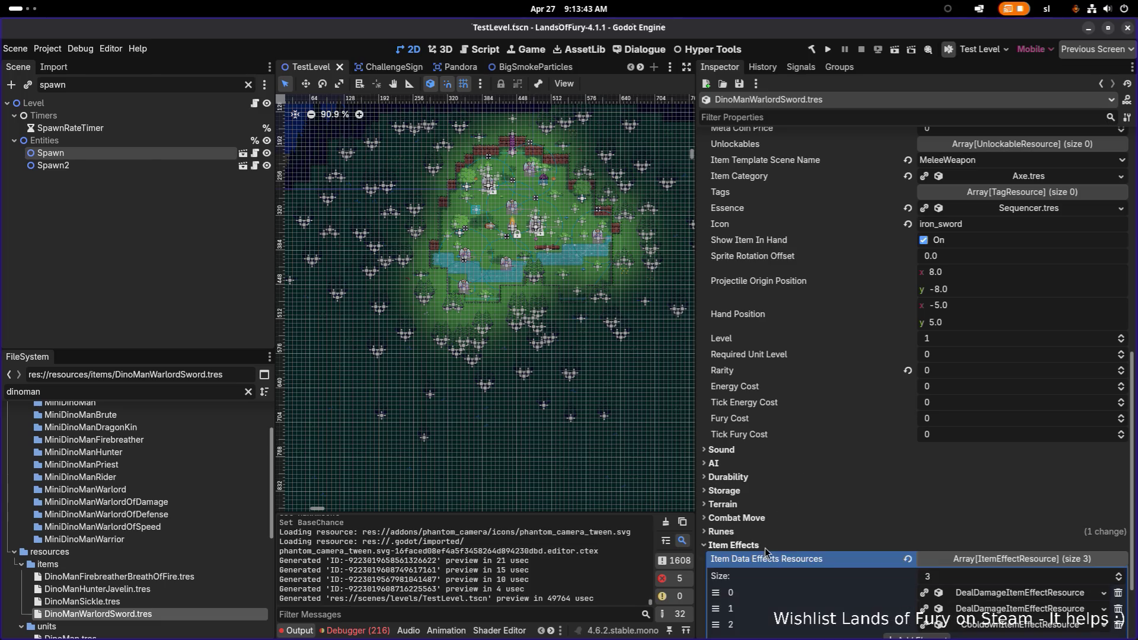
{"action": "scroll", "coordinate": [1005, 584], "scroll_direction": "down", "scroll_amount": 5}
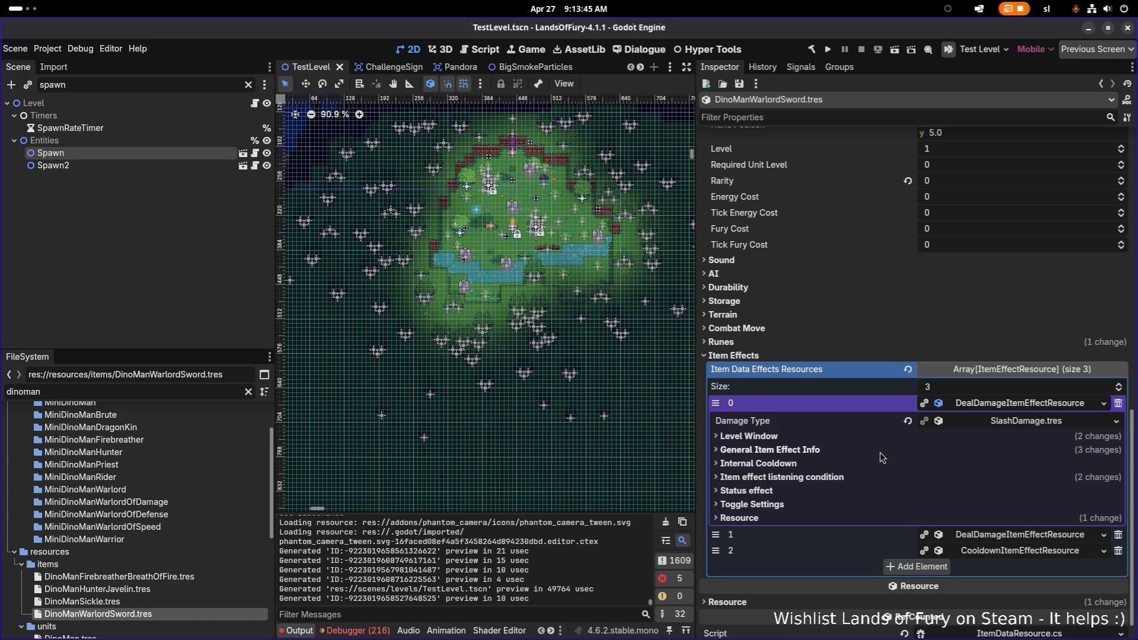
{"action": "left_click", "coordinate": [883, 451]}
{"action": "left_click", "coordinate": [984, 515]}
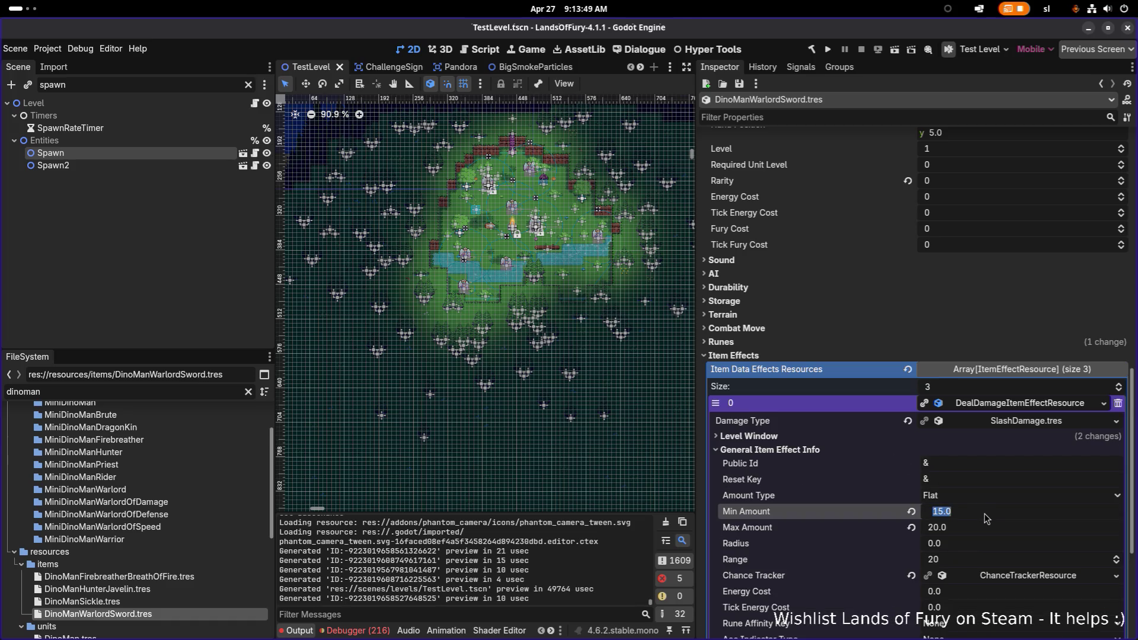
{"action": "type", "text": "20"}
{"action": "key", "text": "Tab"}
{"action": "type", "text": "25"}
{"action": "key", "text": "Return"}
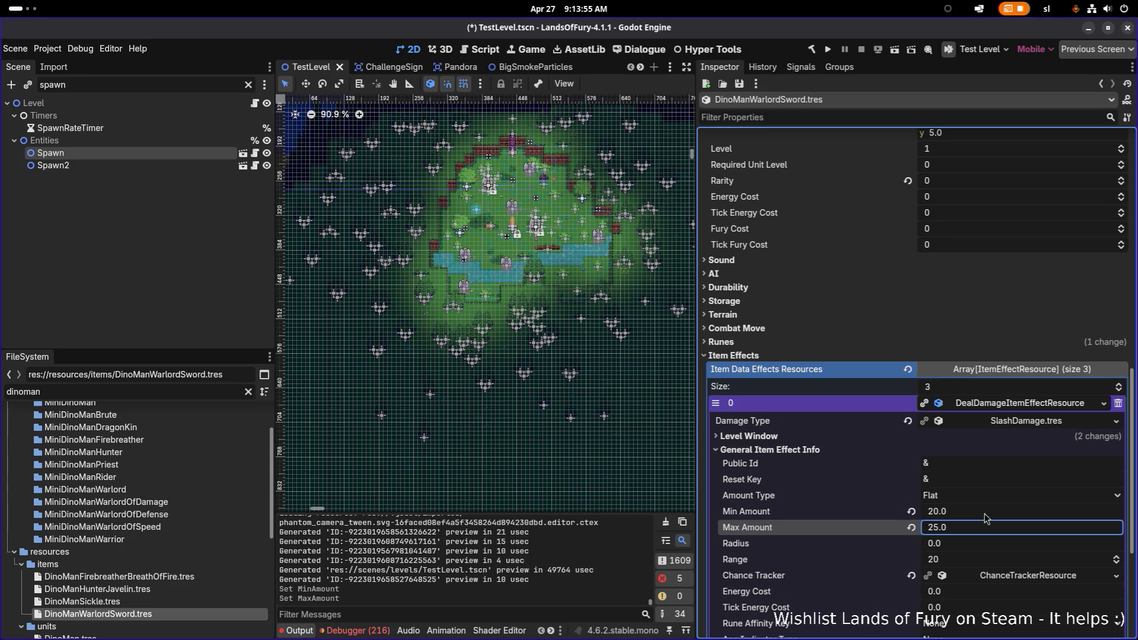
Save the scene and clear the FileSystem filter to list all files
{"action": "key", "text": "ctrl+s"}
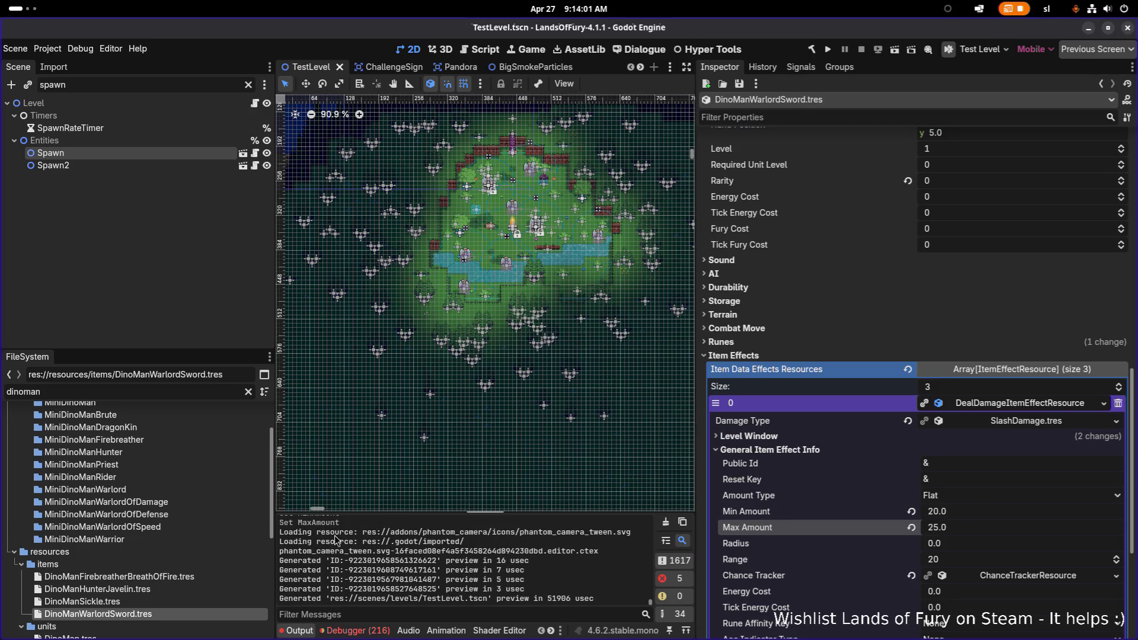
{"action": "key", "text": "ctrl+s"}
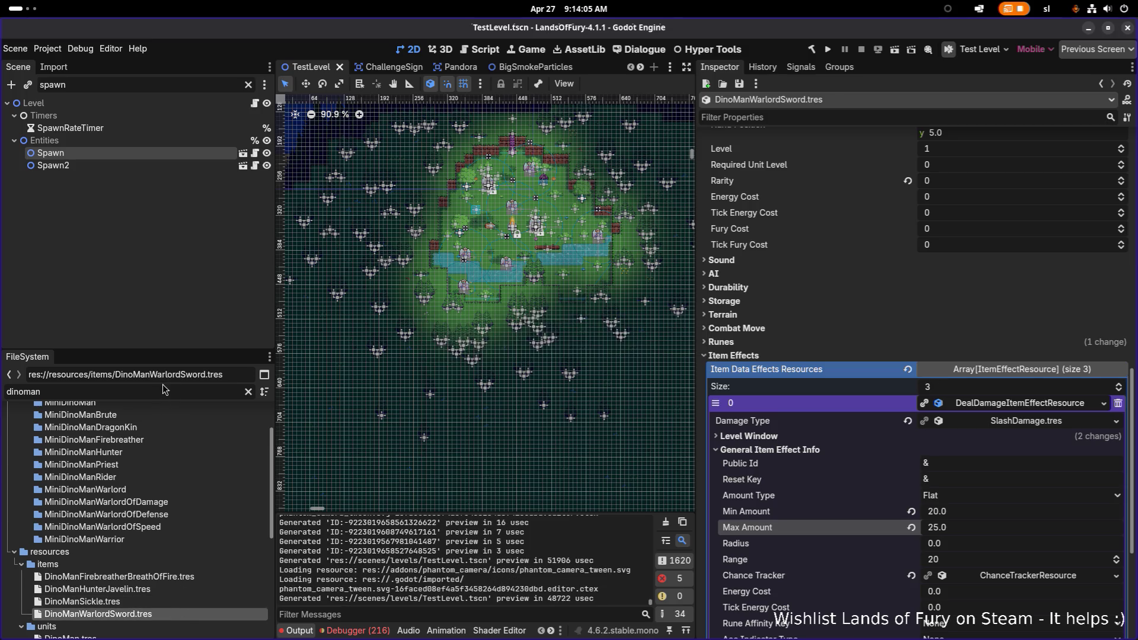
{"action": "key", "text": "ctrl+a"}
{"action": "key", "text": "BackSpace"}
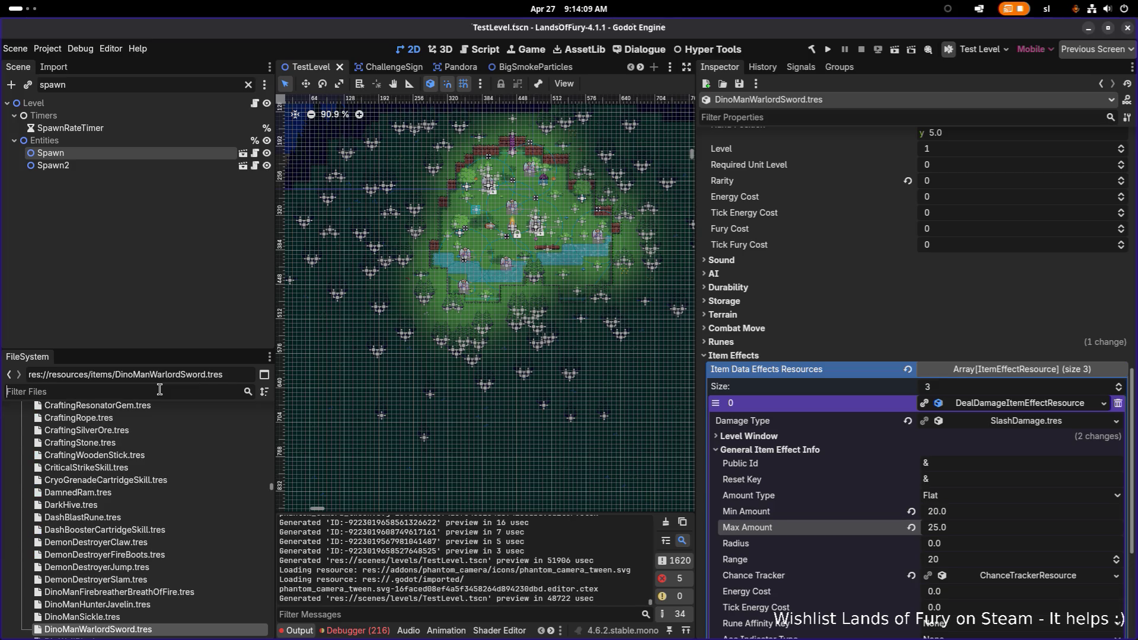
Quick-load DinoManWarlordSword.tres into DinoManWarlordOfDamage's item_1 slot and save
{"action": "type", "text": "warlord"}
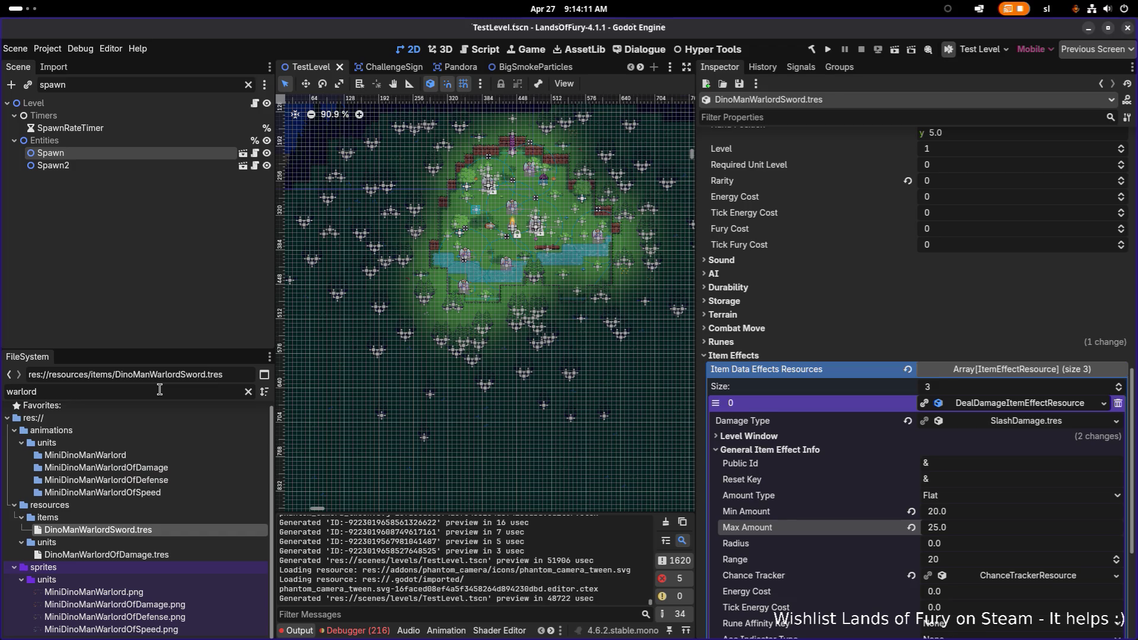
{"action": "left_click", "coordinate": [191, 554]}
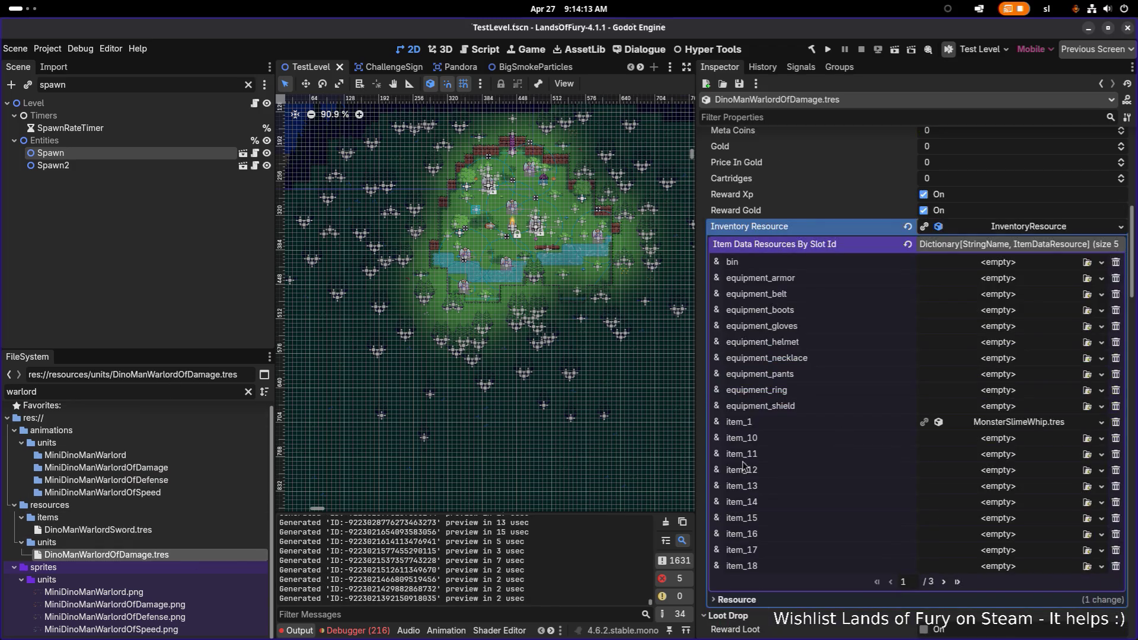
{"action": "left_click", "coordinate": [1100, 422]}
{"action": "left_click", "coordinate": [1080, 458]}
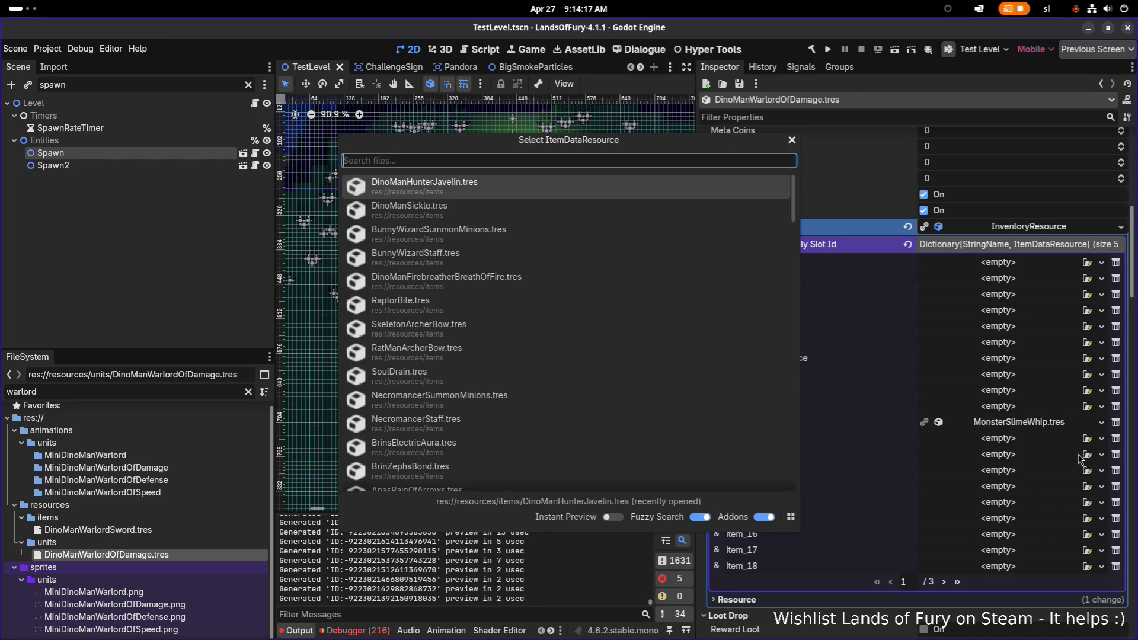
{"action": "type", "text": "sword"}
{"action": "key", "text": "Down"}
{"action": "key", "text": "Down"}
{"action": "key", "text": "Down"}
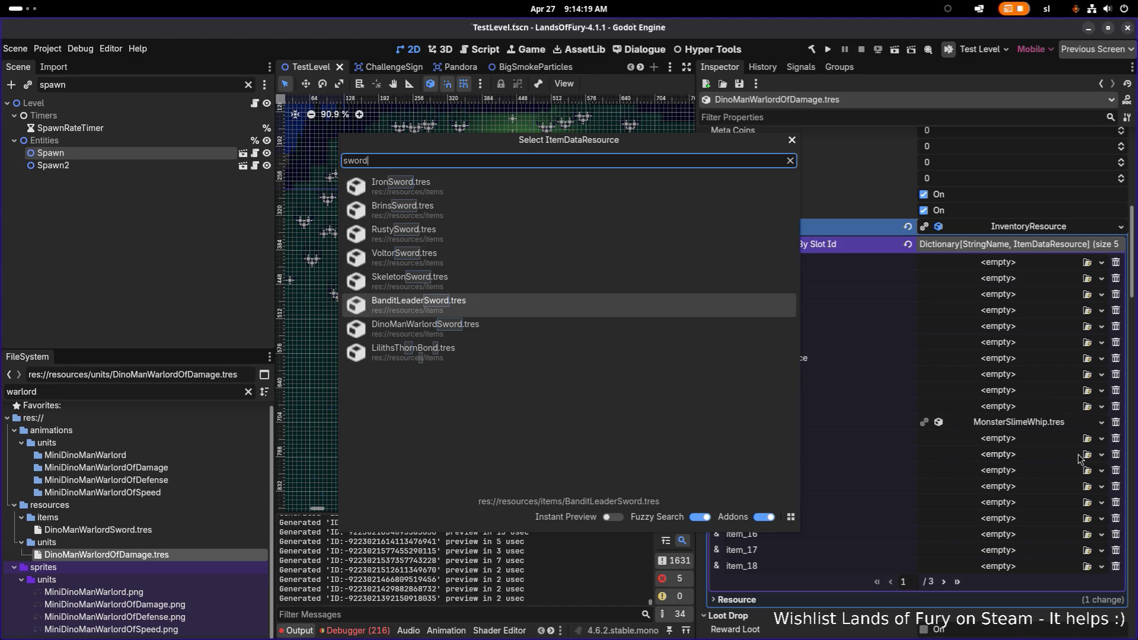
{"action": "key", "text": "Down"}
{"action": "key", "text": "Return"}
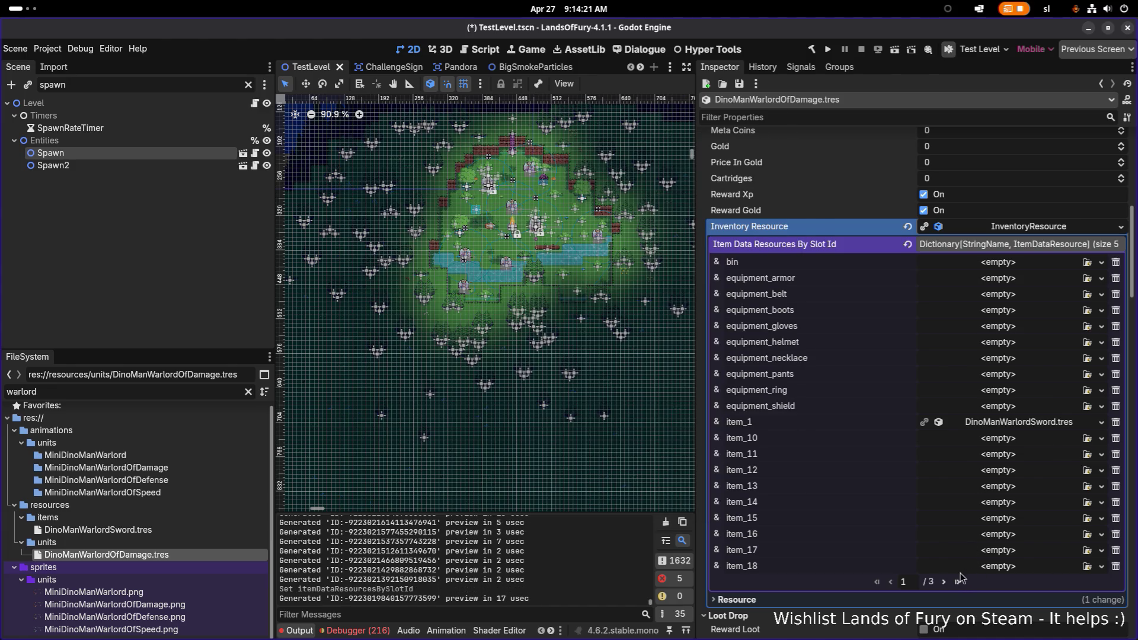
{"action": "key", "text": "ctrl+s"}
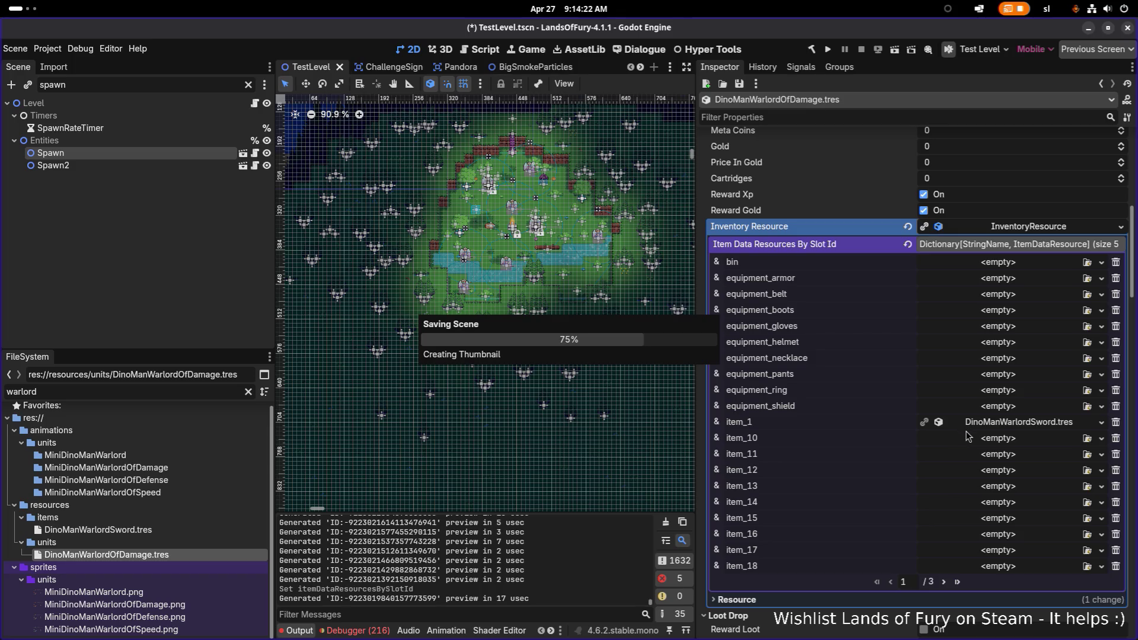
{"action": "left_click", "coordinate": [944, 582]}
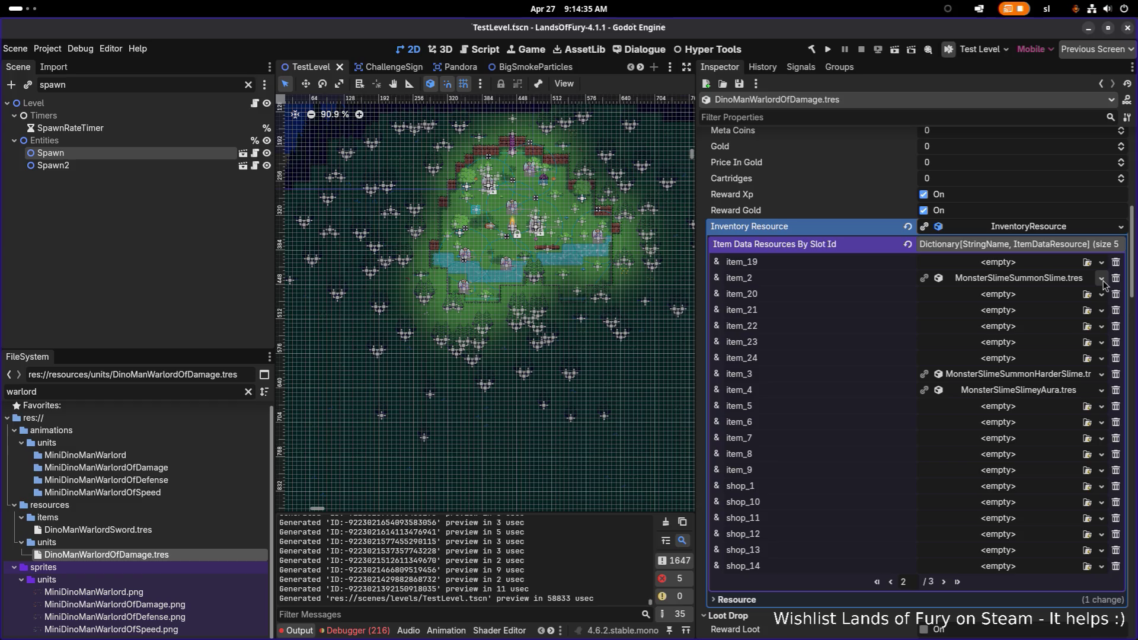
Clear the item_2 and item_3 inventory slots
{"action": "scroll", "coordinate": [1103, 285], "scroll_direction": "down", "scroll_amount": 5}
{"action": "scroll", "coordinate": [1067, 291], "scroll_direction": "up", "scroll_amount": 2}
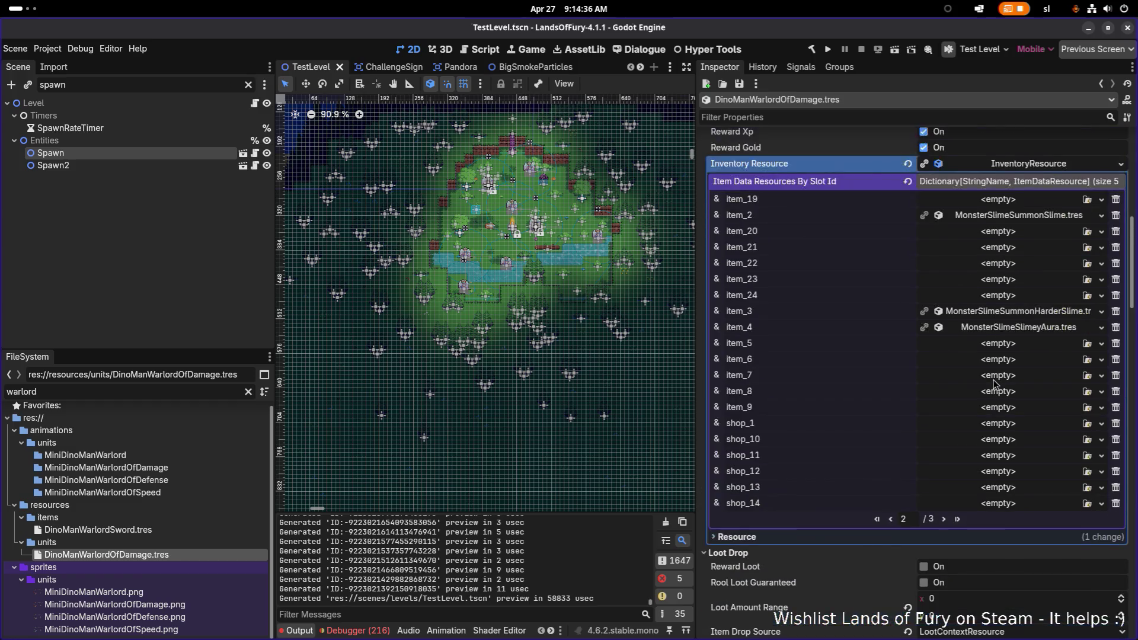
{"action": "left_click", "coordinate": [1101, 216]}
{"action": "left_click", "coordinate": [1064, 290]}
{"action": "scroll", "coordinate": [1057, 304], "scroll_direction": "down", "scroll_amount": 2}
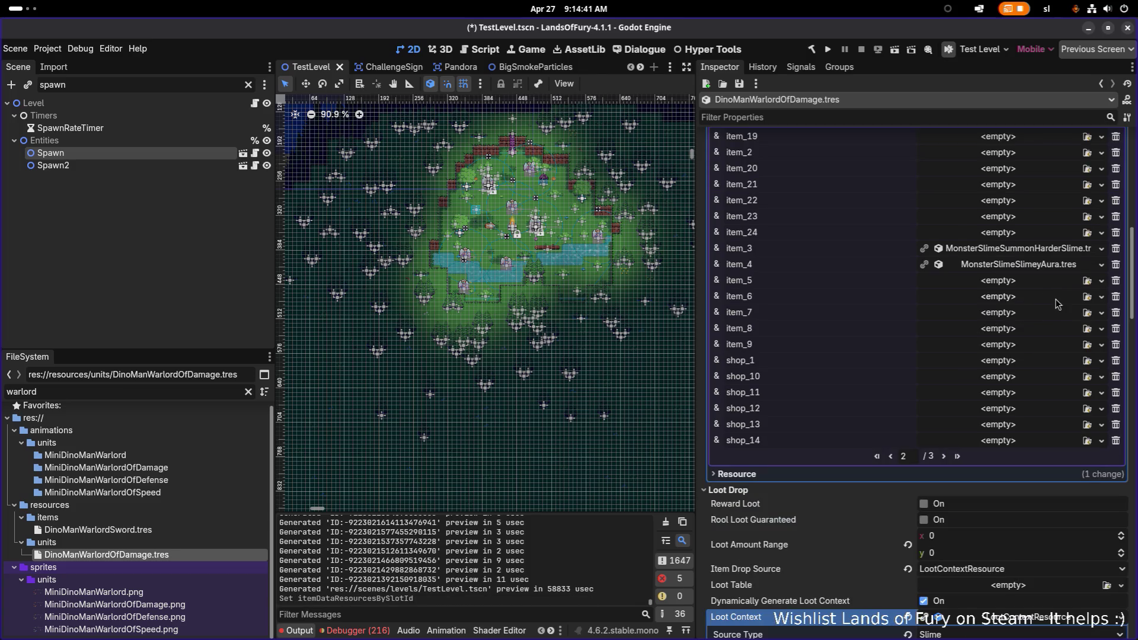
{"action": "left_click", "coordinate": [1101, 249]}
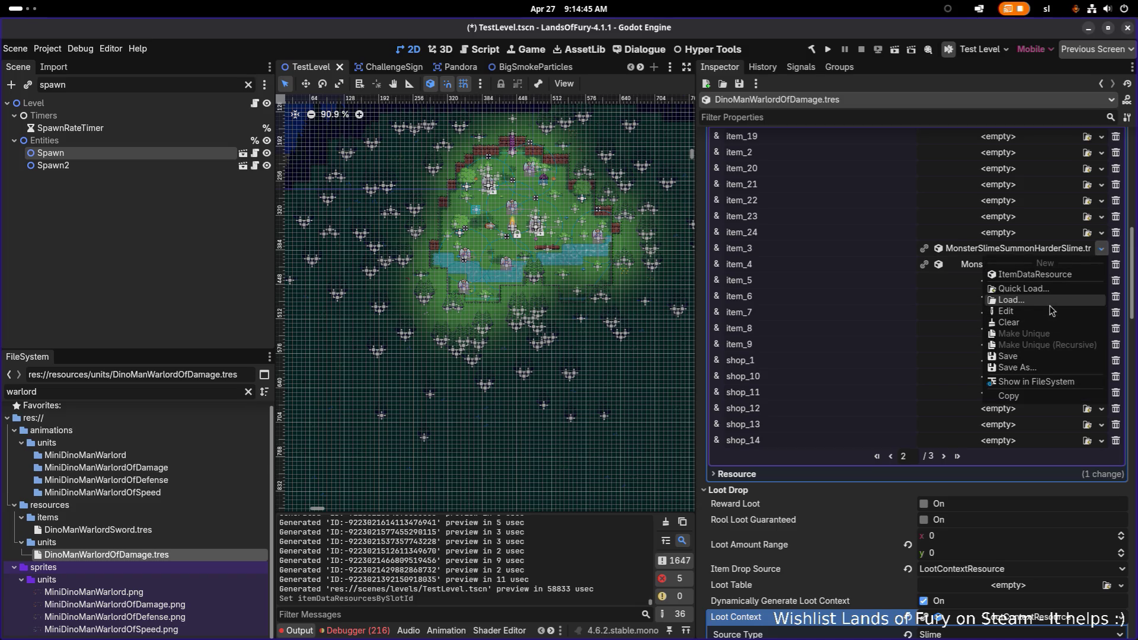
{"action": "left_click", "coordinate": [1037, 323]}
Copy the slime aura from item_4 into item_2, clear item_4, and save
{"action": "right_click", "coordinate": [995, 268]}
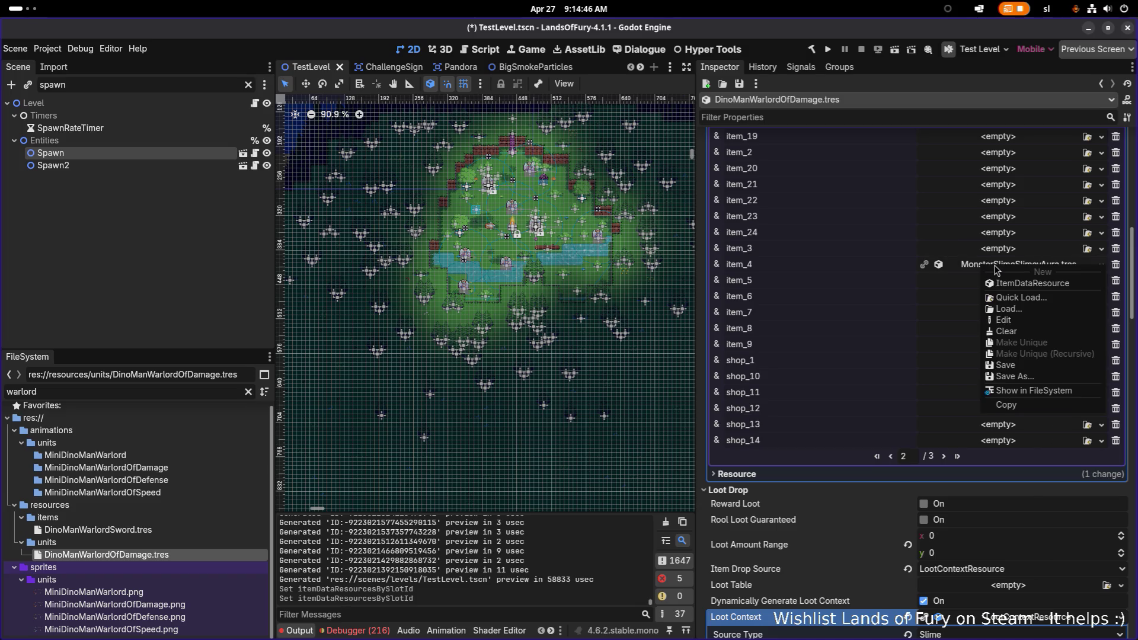
{"action": "left_click", "coordinate": [1016, 409]}
{"action": "scroll", "coordinate": [1008, 225], "scroll_direction": "up", "scroll_amount": 2}
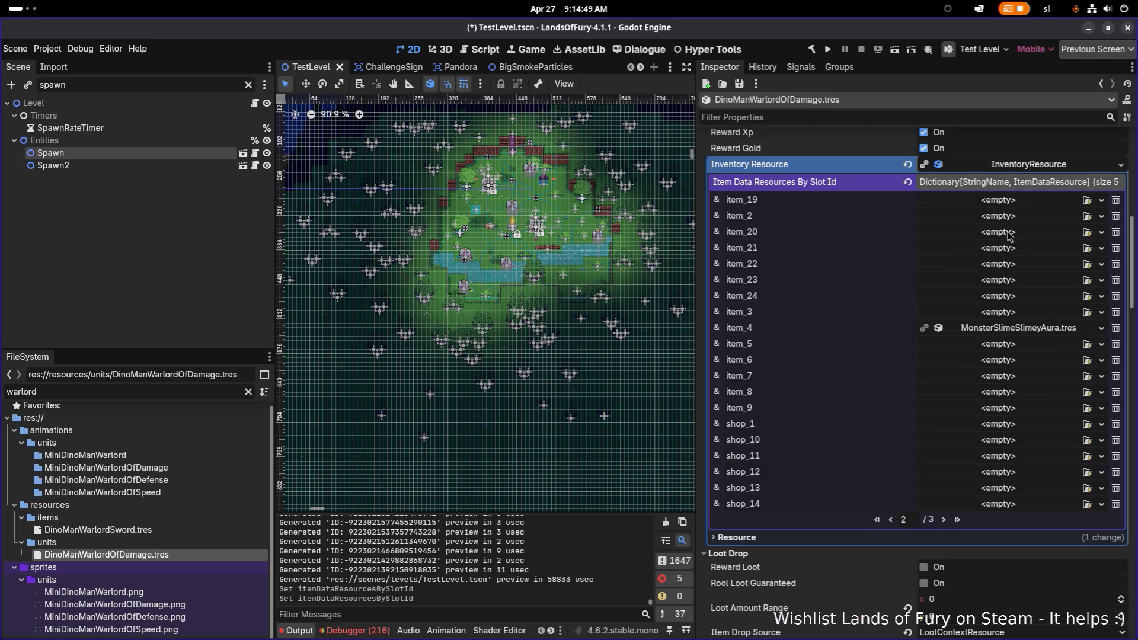
{"action": "right_click", "coordinate": [1013, 219]}
{"action": "left_click", "coordinate": [1040, 281]}
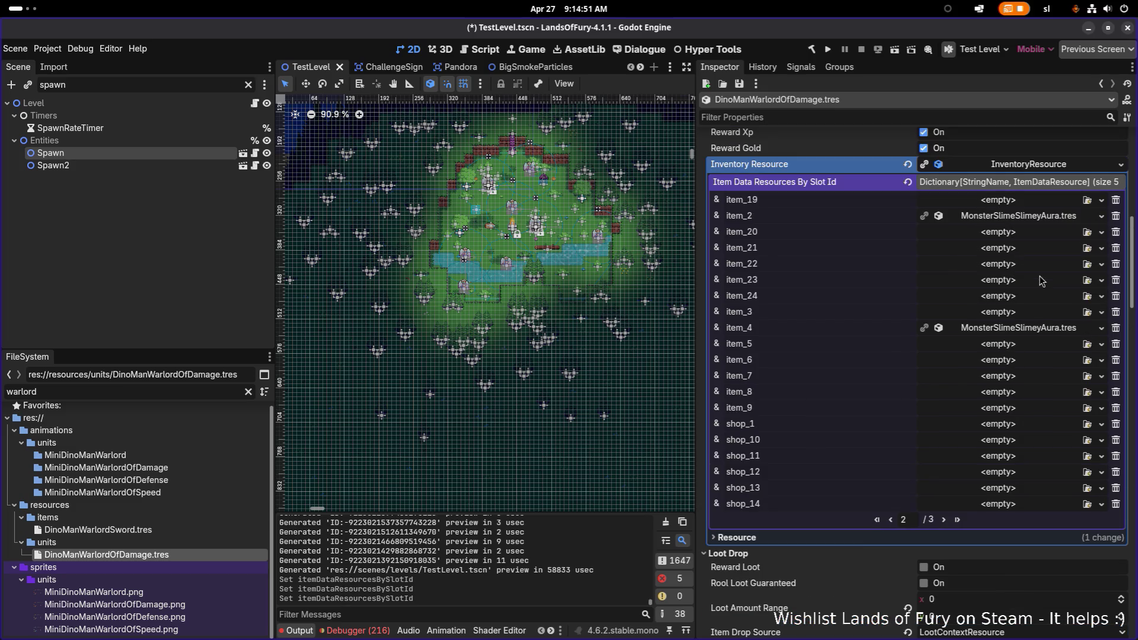
{"action": "left_click", "coordinate": [1101, 329]}
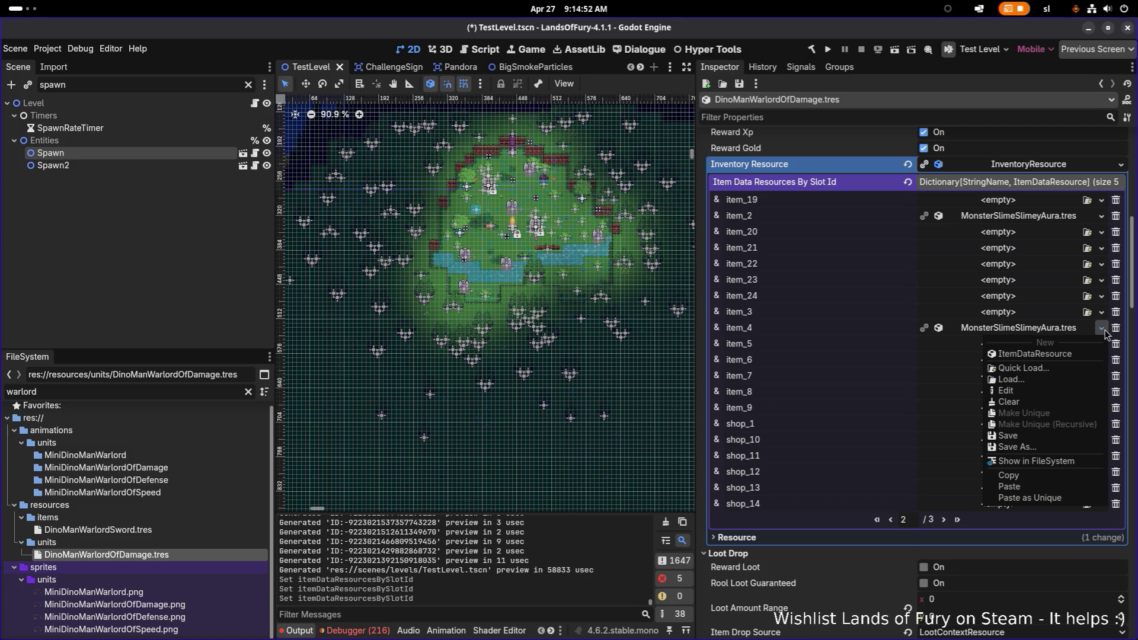
{"action": "left_click", "coordinate": [1034, 403]}
{"action": "key", "text": "ctrl+s"}
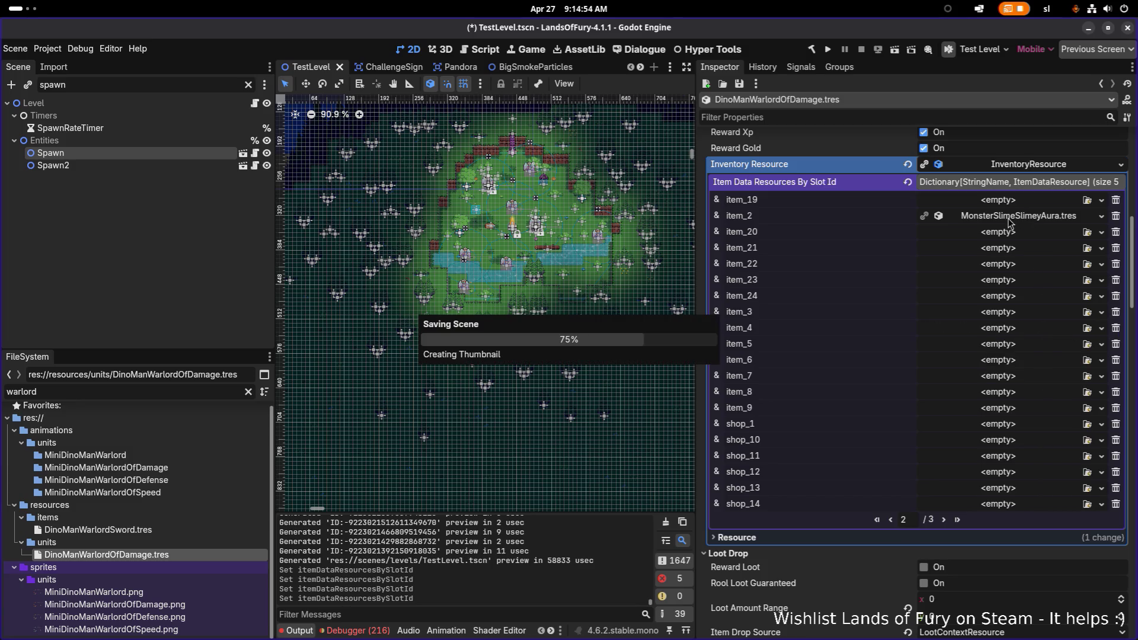
Show the item_2 aura, MonsterSlimeSlimeyAura.tres, in the FileSystem dock
{"action": "right_click", "coordinate": [1021, 222]}
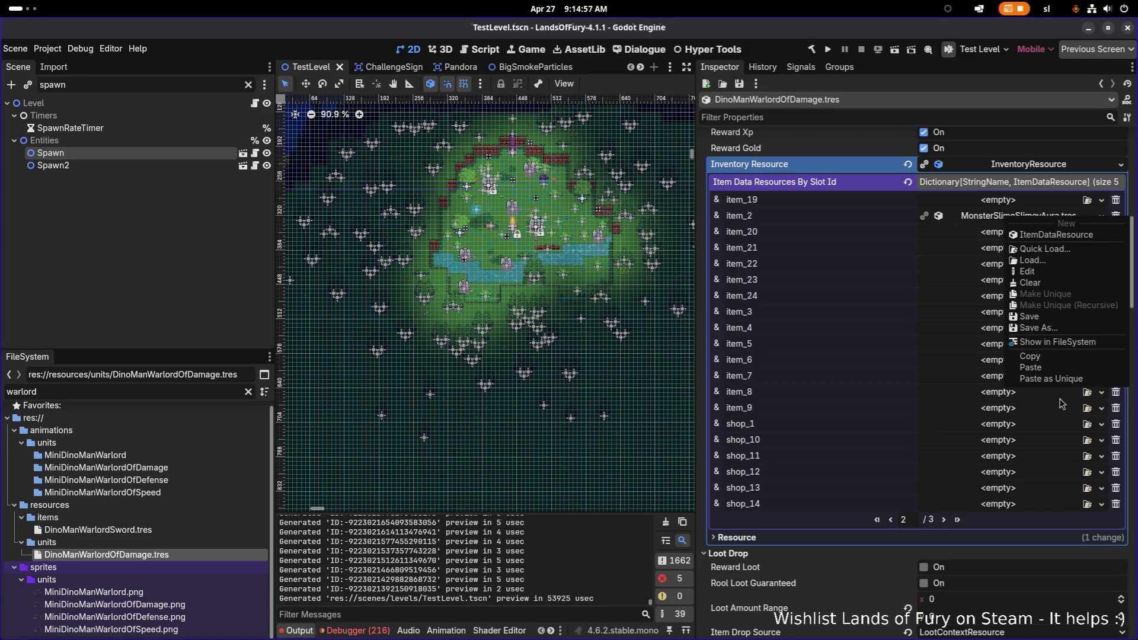
{"action": "left_click", "coordinate": [1055, 343]}
{"action": "scroll", "coordinate": [217, 502], "scroll_direction": "down", "scroll_amount": 3}
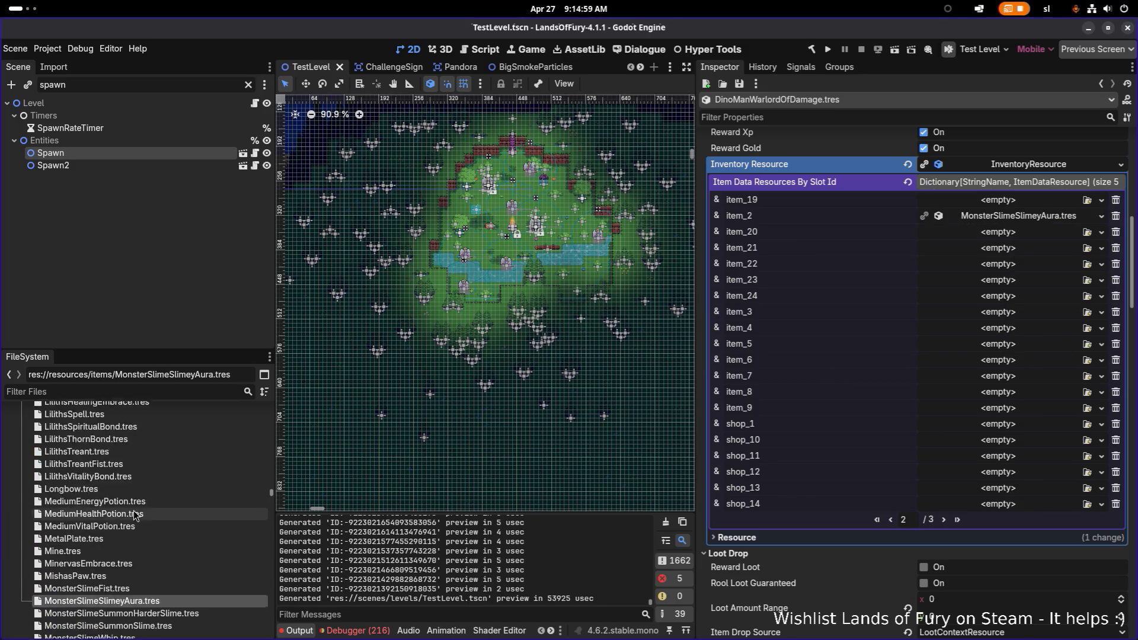
Duplicate the slime aura as DinoManWaroldOfAttackAura.tres and open the new file
{"action": "key", "text": "ctrl+d"}
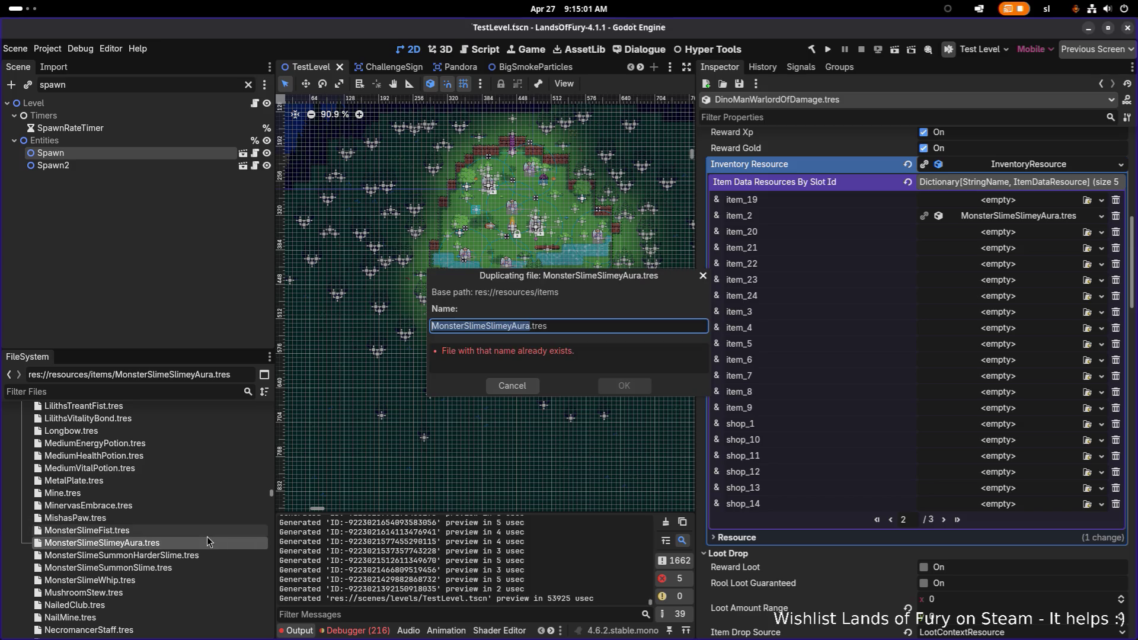
{"action": "key", "text": "Right"}
{"action": "key", "text": "shift+Home"}
{"action": "type", "text": "DinoManWaroldOfAttack"}
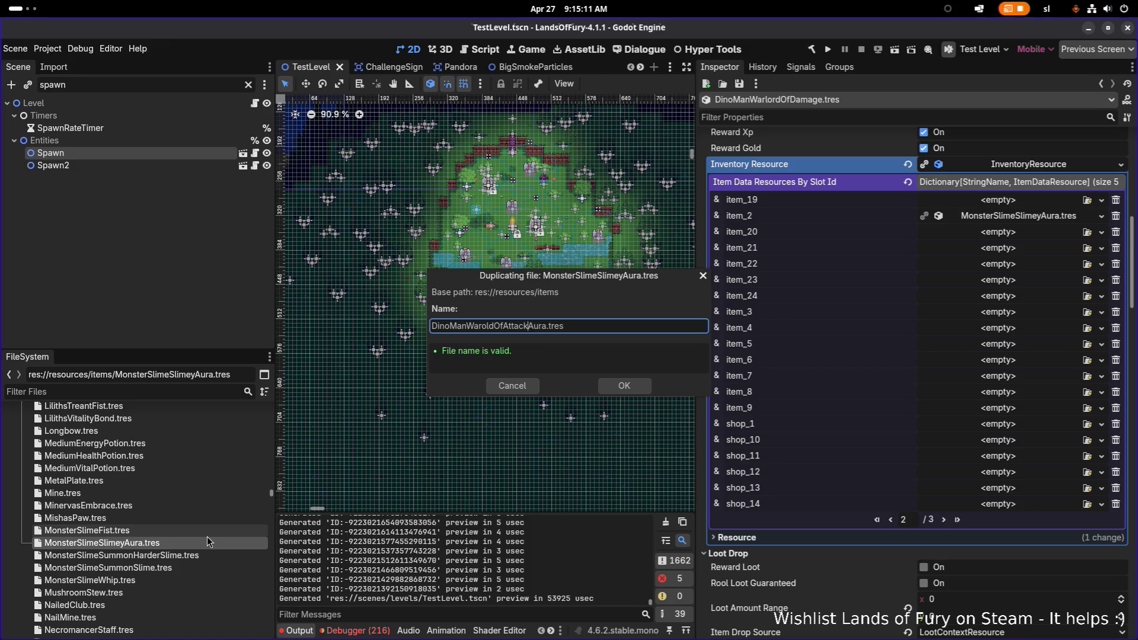
{"action": "key", "text": "Return"}
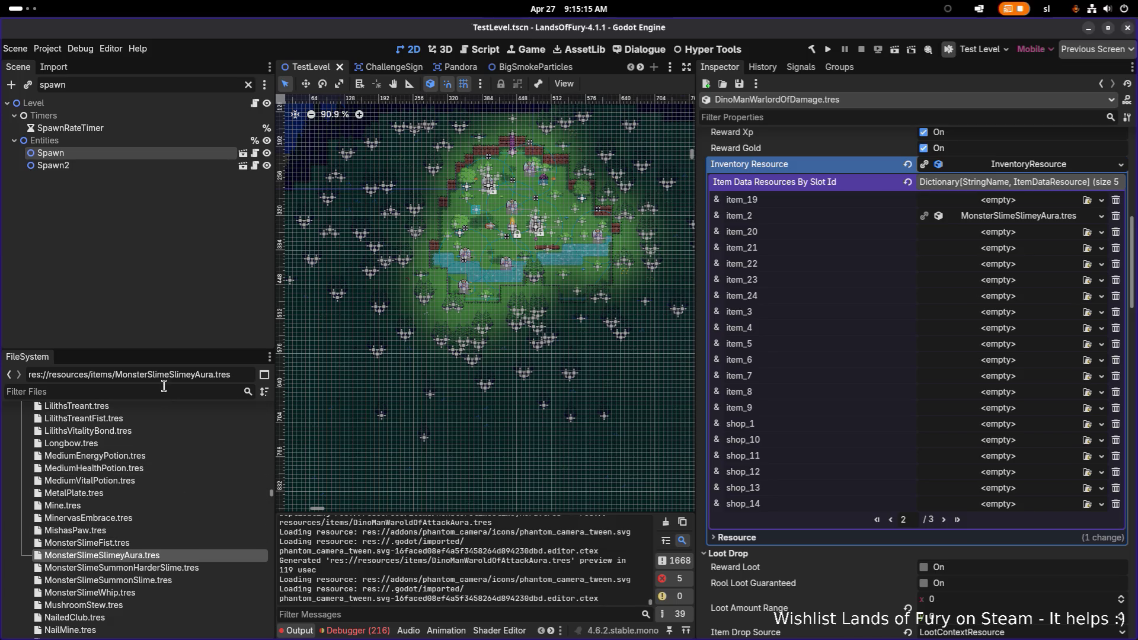
{"action": "type", "text": "attackaur"}
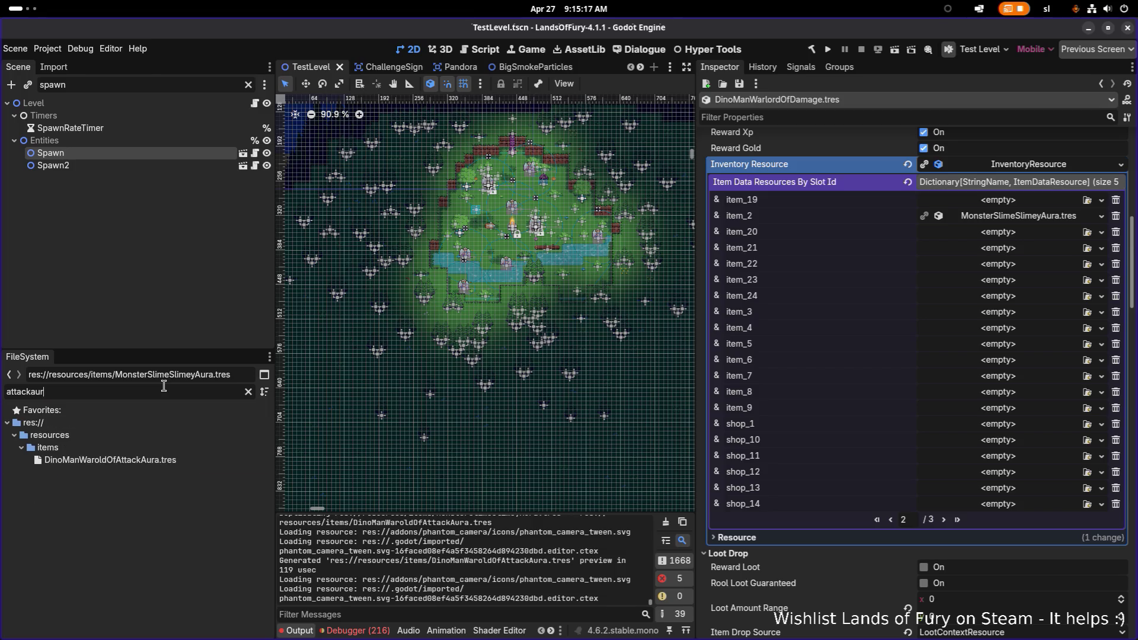
{"action": "left_click", "coordinate": [147, 460]}
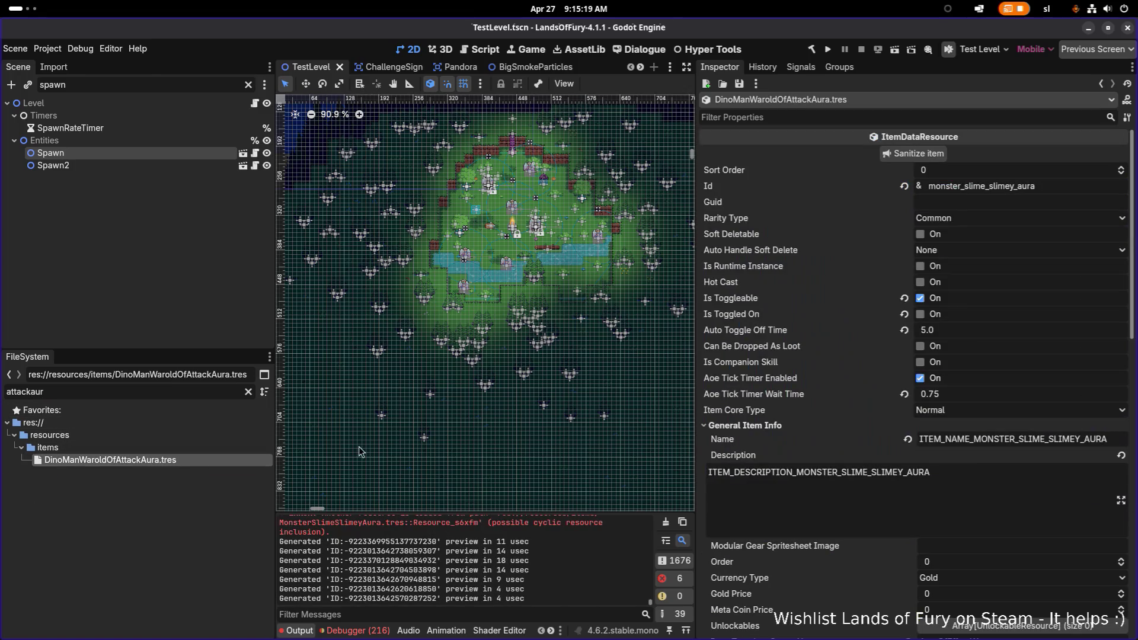
Replace the item's old Id with dino_man_warlord_of_attack_aura in the Inspector
{"action": "scroll", "coordinate": [971, 338], "scroll_direction": "down", "scroll_amount": 5}
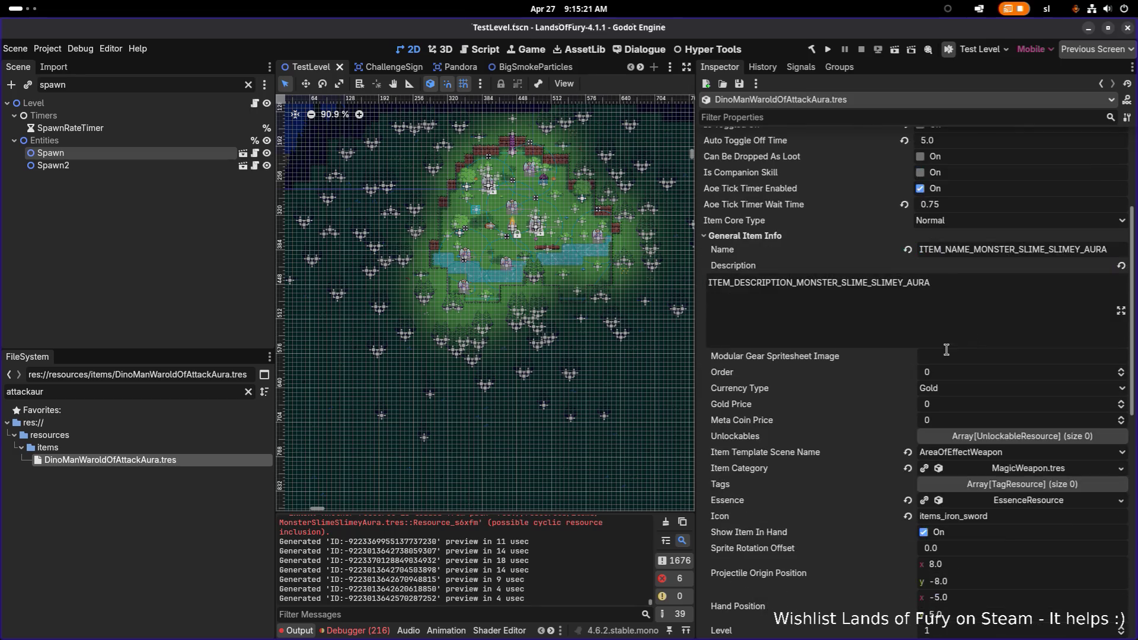
{"action": "scroll", "coordinate": [942, 364], "scroll_direction": "down", "scroll_amount": 7}
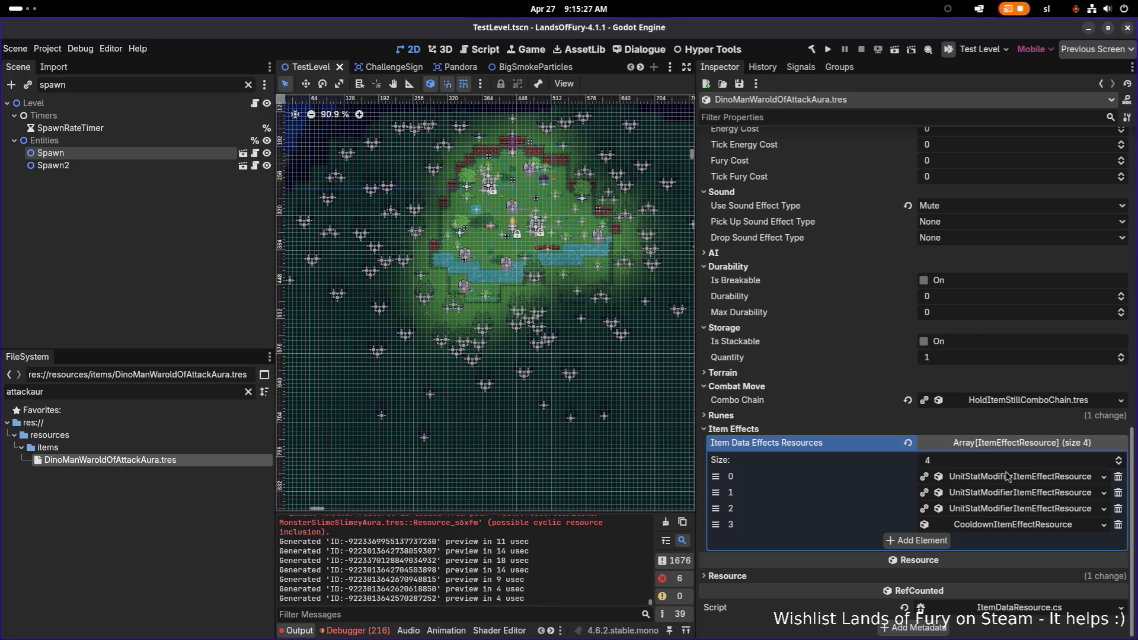
{"action": "scroll", "coordinate": [926, 368], "scroll_direction": "up", "scroll_amount": 3}
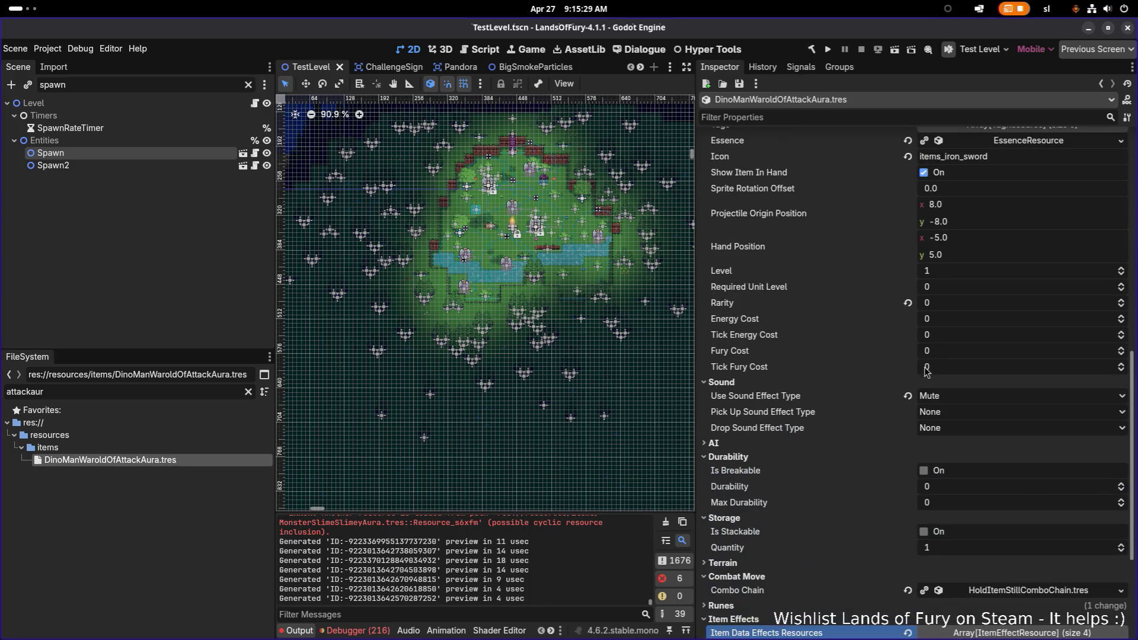
{"action": "scroll", "coordinate": [922, 379], "scroll_direction": "up", "scroll_amount": 8}
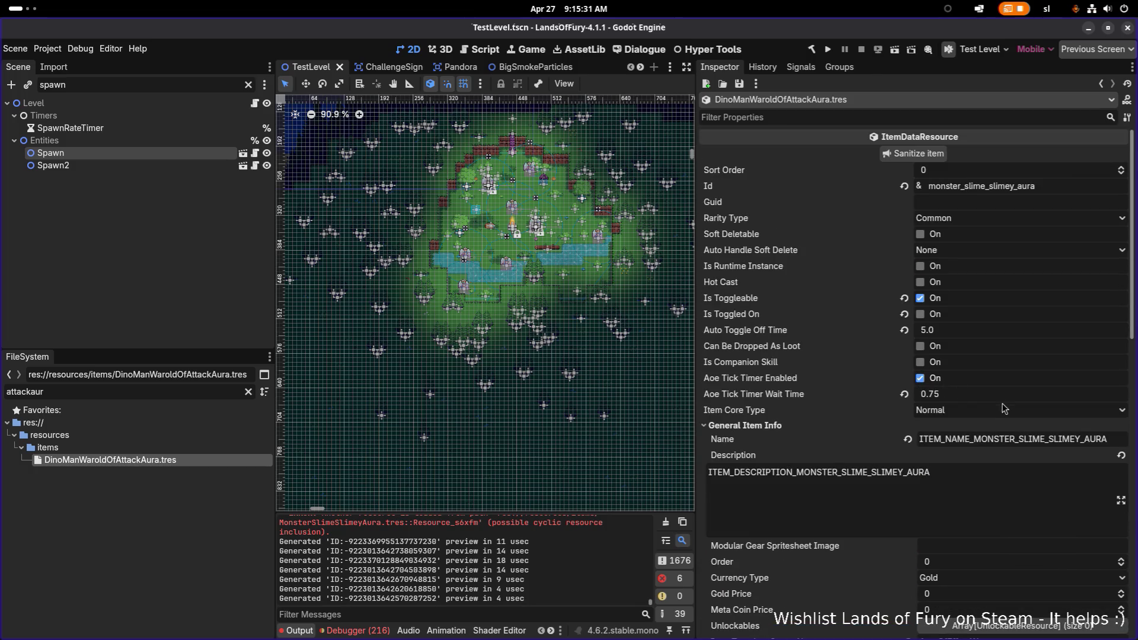
{"action": "scroll", "coordinate": [972, 398], "scroll_direction": "down", "scroll_amount": 5}
{"action": "scroll", "coordinate": [972, 399], "scroll_direction": "up", "scroll_amount": 5}
{"action": "left_click", "coordinate": [1042, 187]}
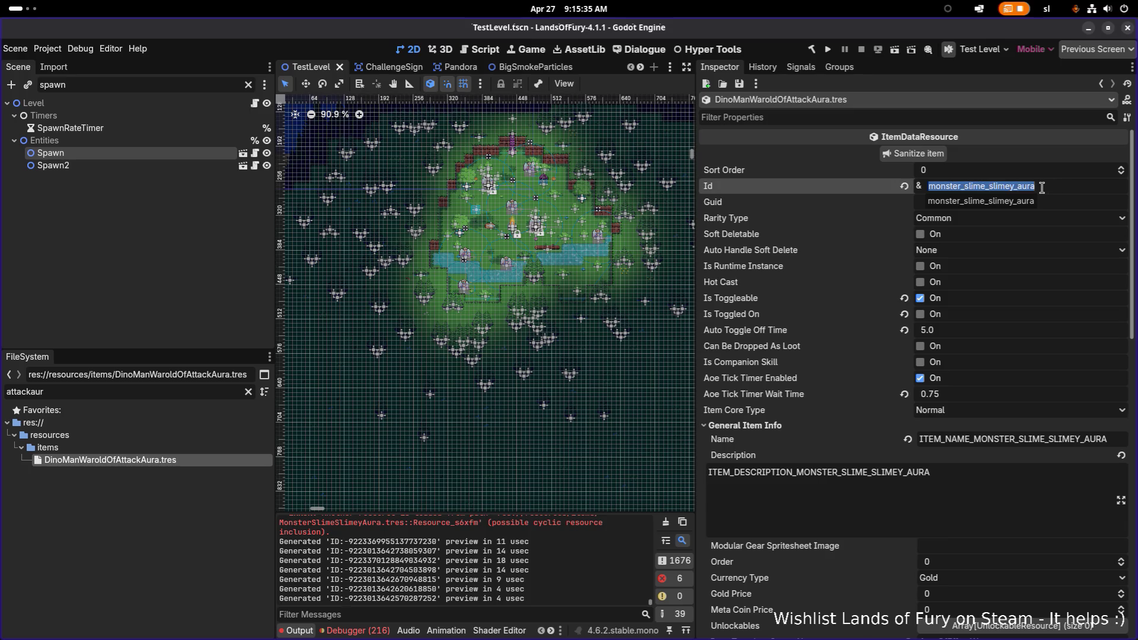
{"action": "type", "text": "dino_man_warlord_of_attack"}
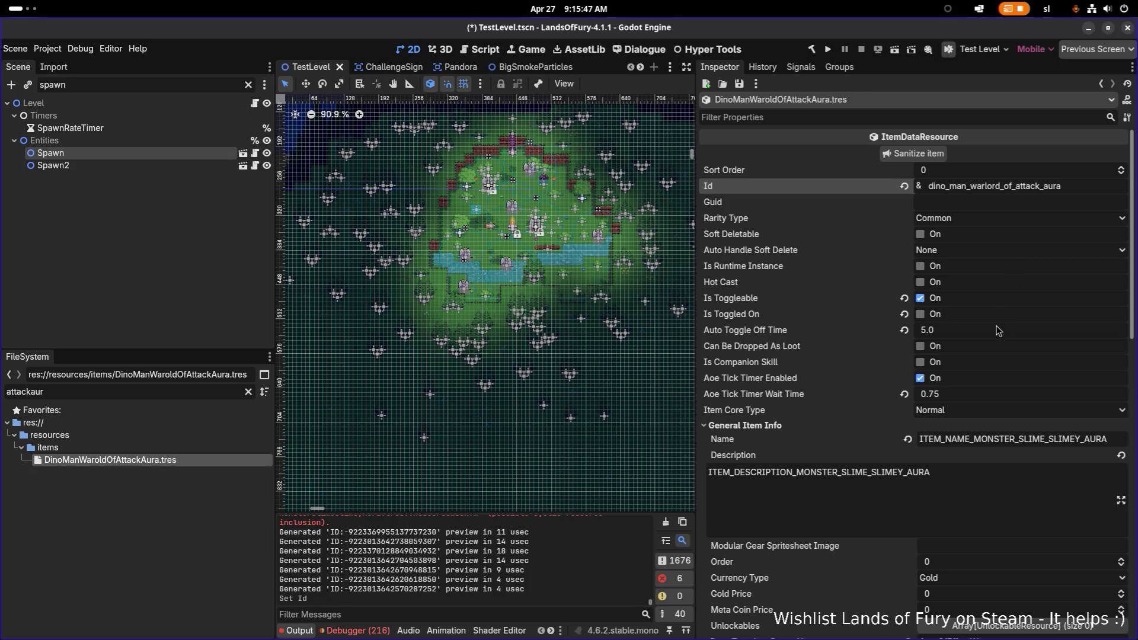
Confirm the new Id and bring up resource options for Item Effects element 0
{"action": "scroll", "coordinate": [998, 330], "scroll_direction": "down", "scroll_amount": 3}
{"action": "scroll", "coordinate": [998, 330], "scroll_direction": "up", "scroll_amount": 1}
{"action": "scroll", "coordinate": [995, 318], "scroll_direction": "up", "scroll_amount": 3}
{"action": "double_click", "coordinate": [1070, 195]}
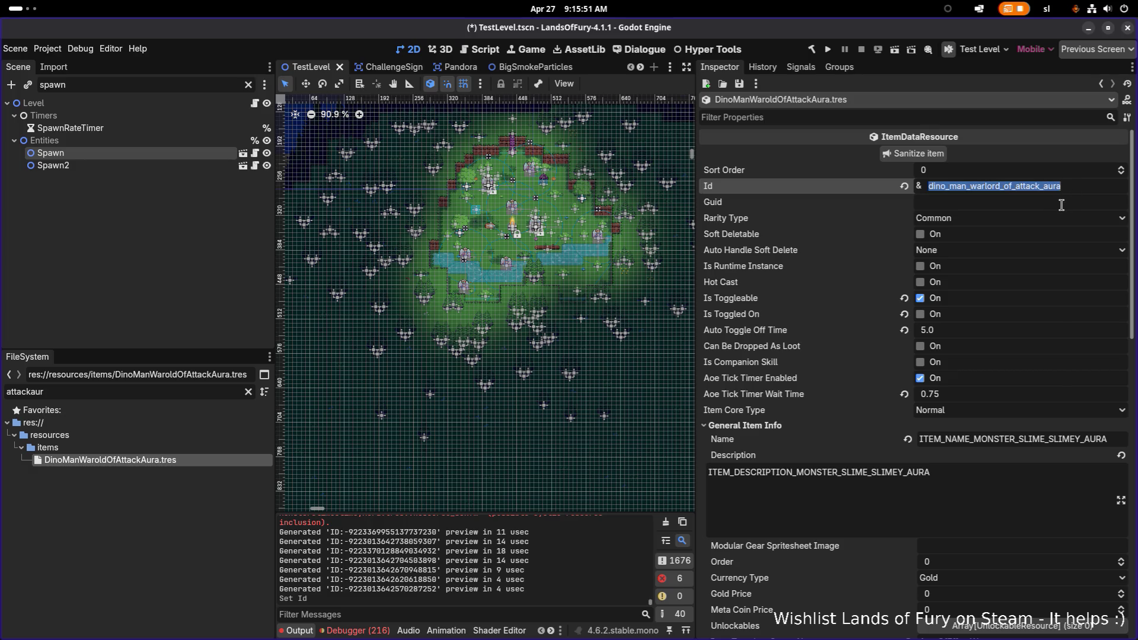
{"action": "left_click", "coordinate": [1061, 205]}
{"action": "scroll", "coordinate": [1030, 246], "scroll_direction": "down", "scroll_amount": 10}
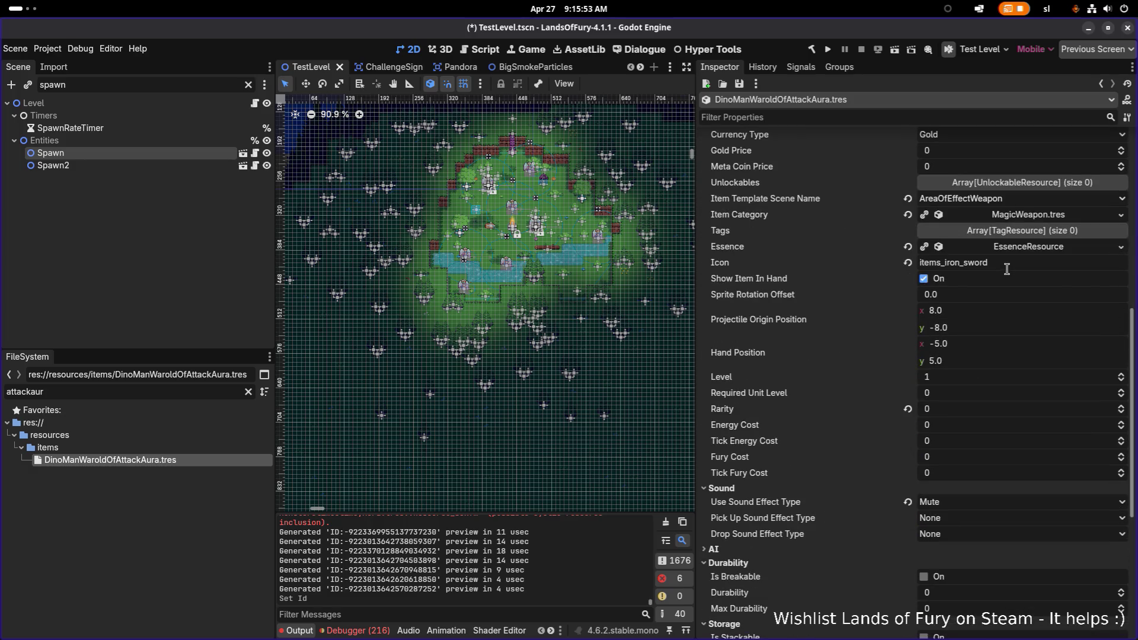
{"action": "scroll", "coordinate": [1002, 285], "scroll_direction": "down", "scroll_amount": 5}
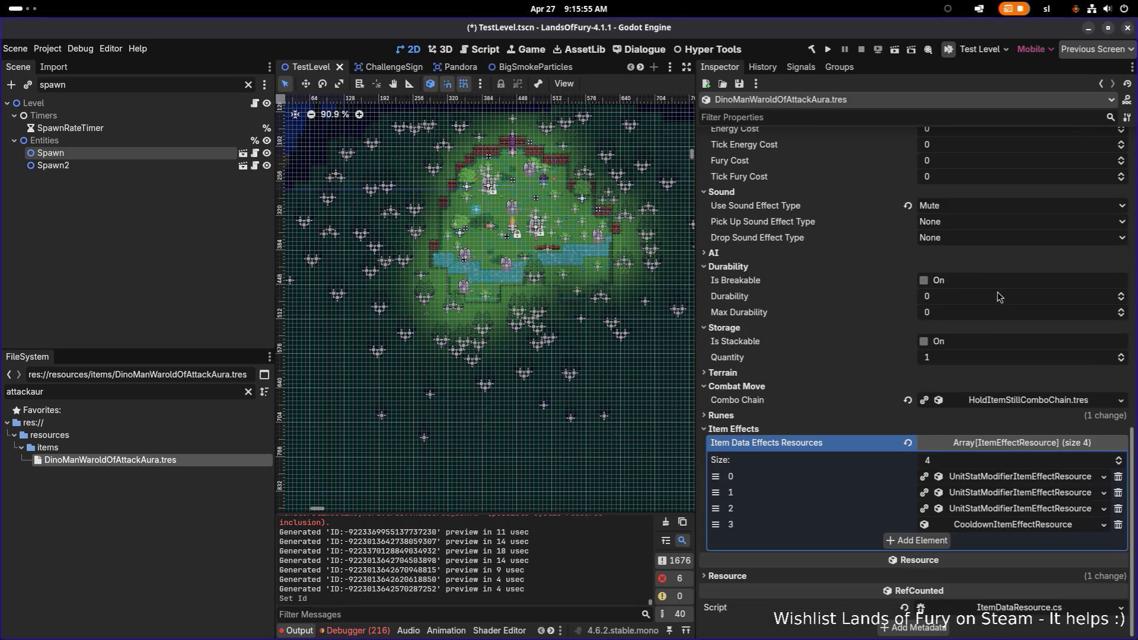
{"action": "right_click", "coordinate": [1038, 481]}
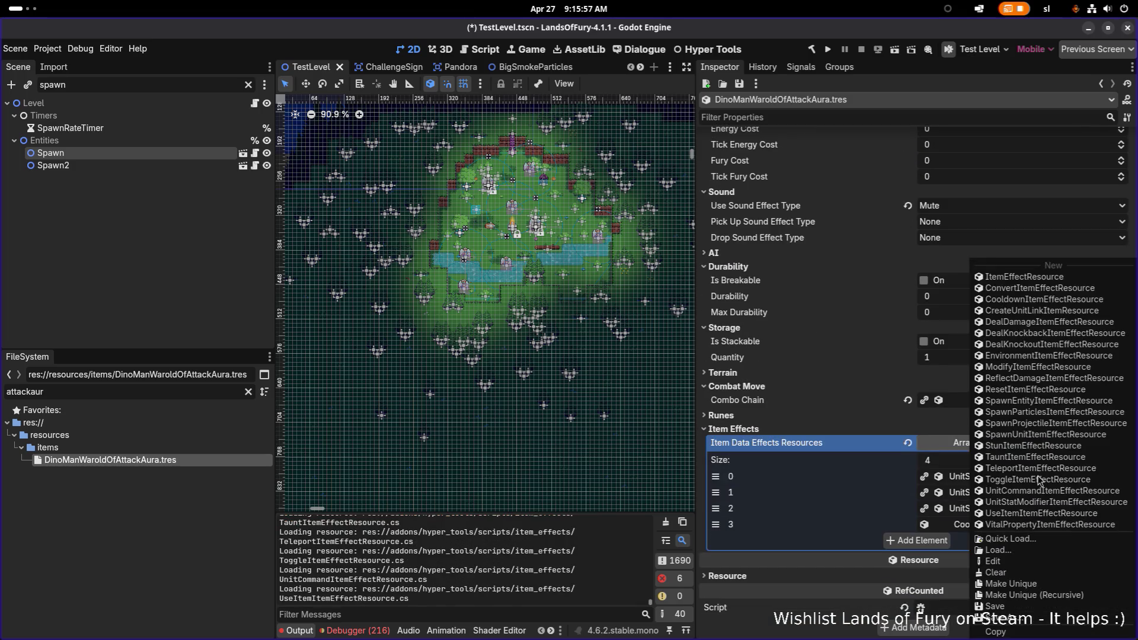
Make item effect elements 0 and 1 unique copies
{"action": "left_click", "coordinate": [1041, 583]}
{"action": "right_click", "coordinate": [966, 500]}
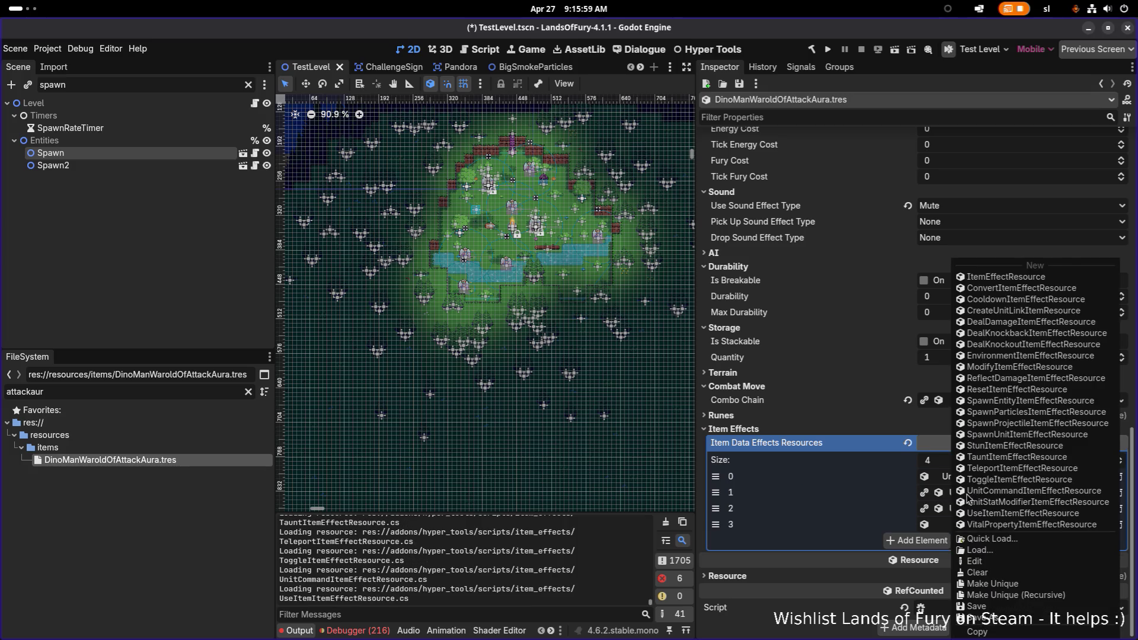
{"action": "left_click", "coordinate": [997, 579]}
{"action": "right_click", "coordinate": [1003, 517]}
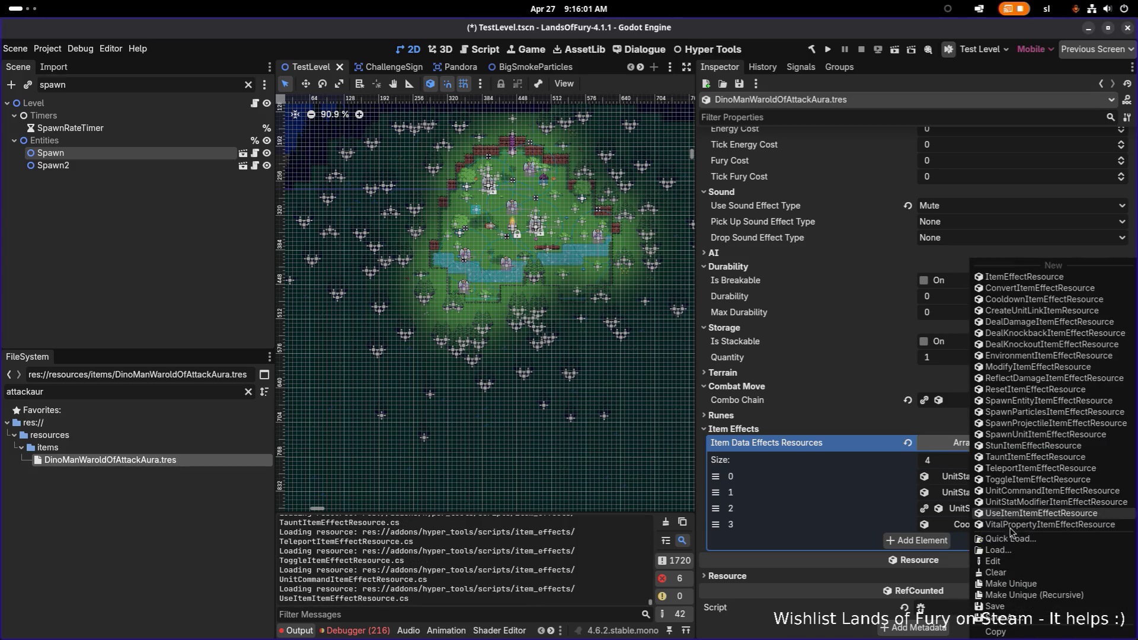
{"action": "left_click", "coordinate": [951, 480]}
{"action": "left_click", "coordinate": [952, 480]}
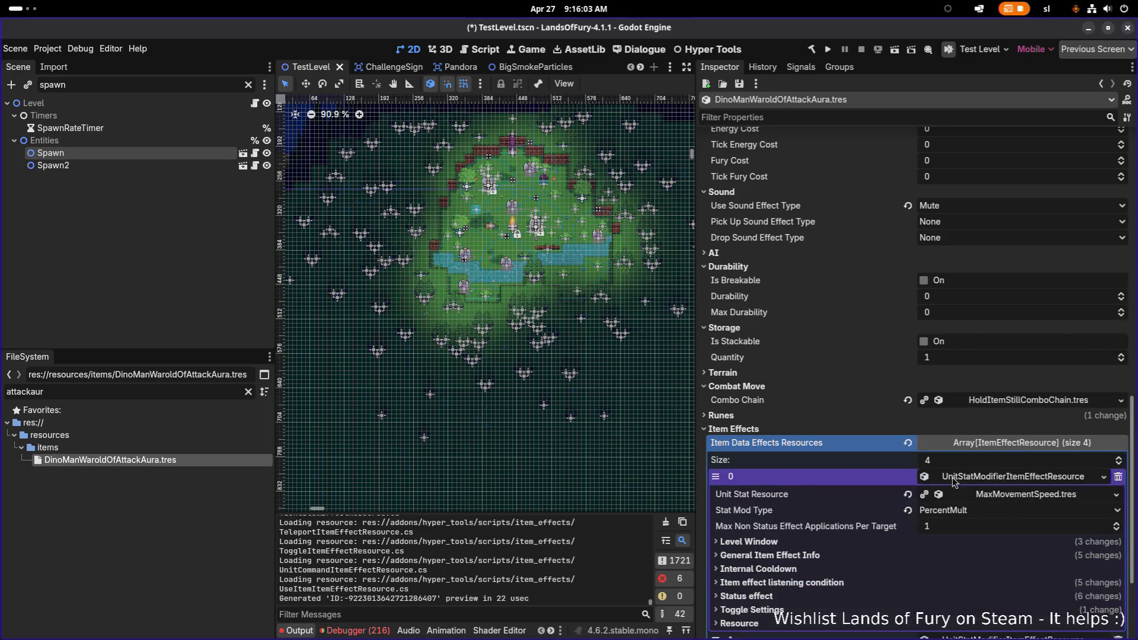
Make all four item effects, including the cooldown effect, unique recursively
{"action": "right_click", "coordinate": [951, 476]}
{"action": "left_click", "coordinate": [1002, 598]}
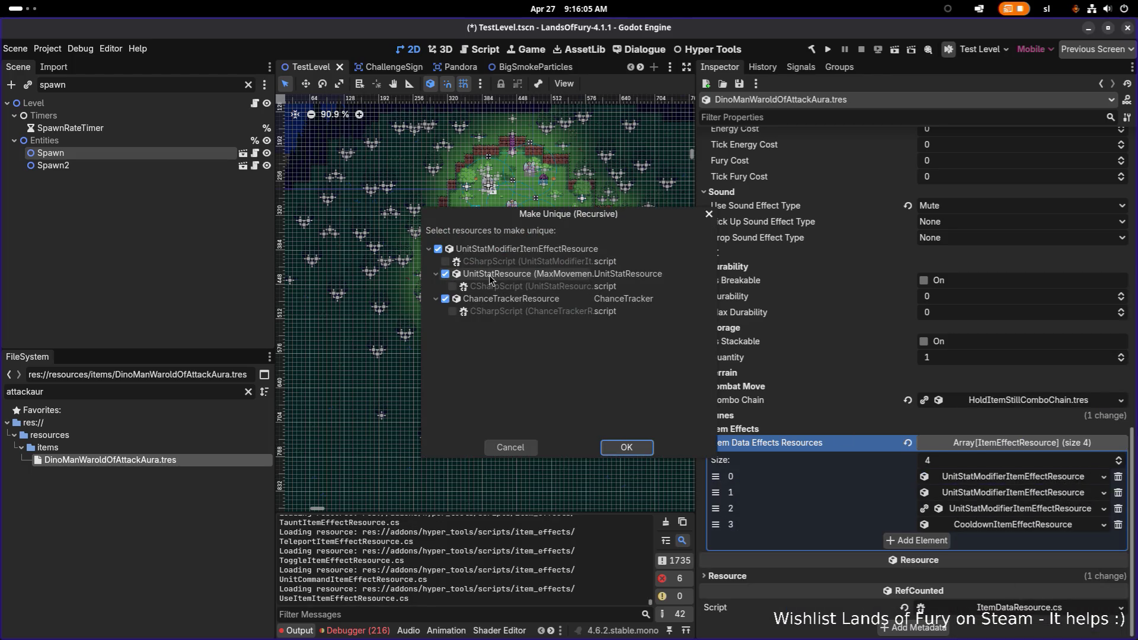
{"action": "left_click", "coordinate": [615, 447]}
{"action": "right_click", "coordinate": [992, 497]}
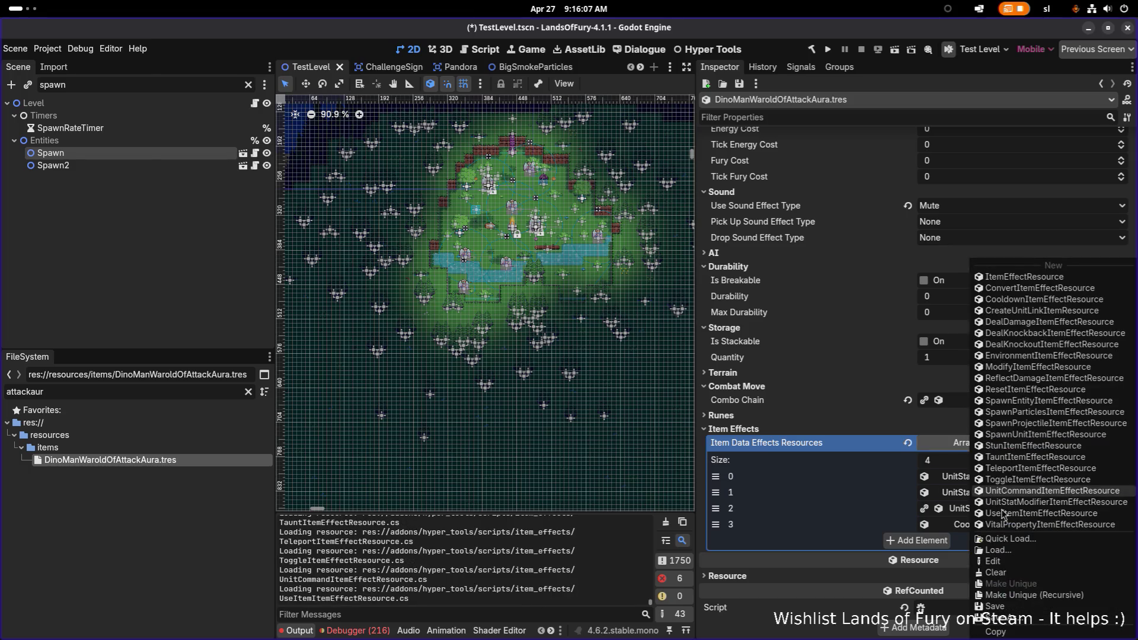
{"action": "left_click", "coordinate": [1053, 600]}
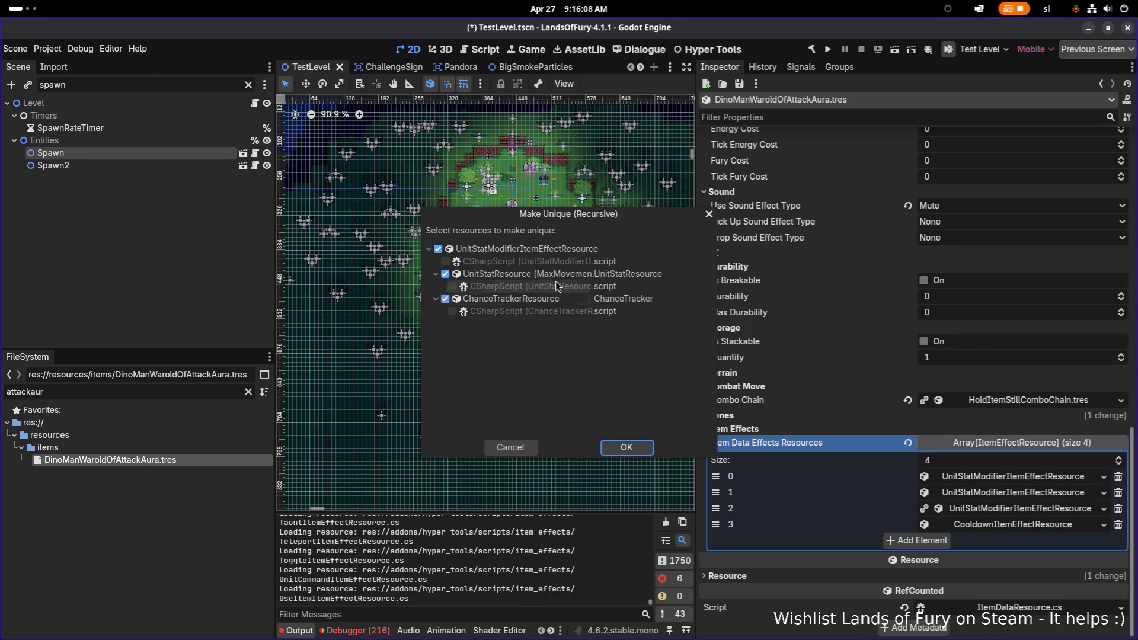
{"action": "left_click", "coordinate": [626, 447]}
{"action": "right_click", "coordinate": [1005, 510]}
{"action": "left_click", "coordinate": [1053, 595]}
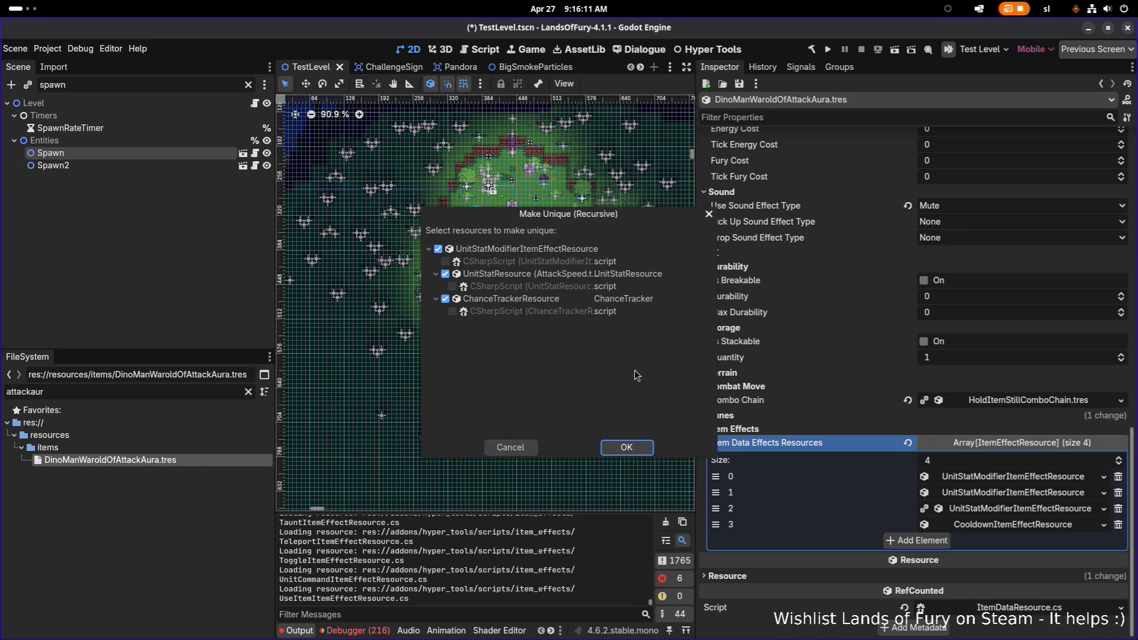
{"action": "left_click", "coordinate": [626, 448]}
{"action": "right_click", "coordinate": [975, 526]}
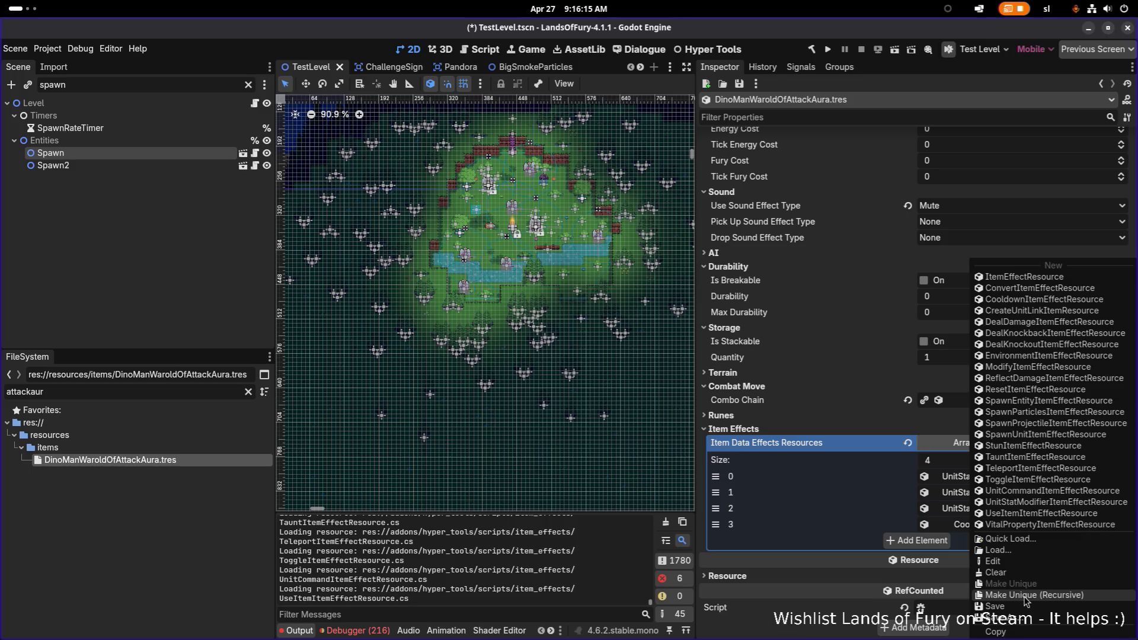
{"action": "left_click", "coordinate": [1023, 595]}
{"action": "left_click", "coordinate": [628, 449]}
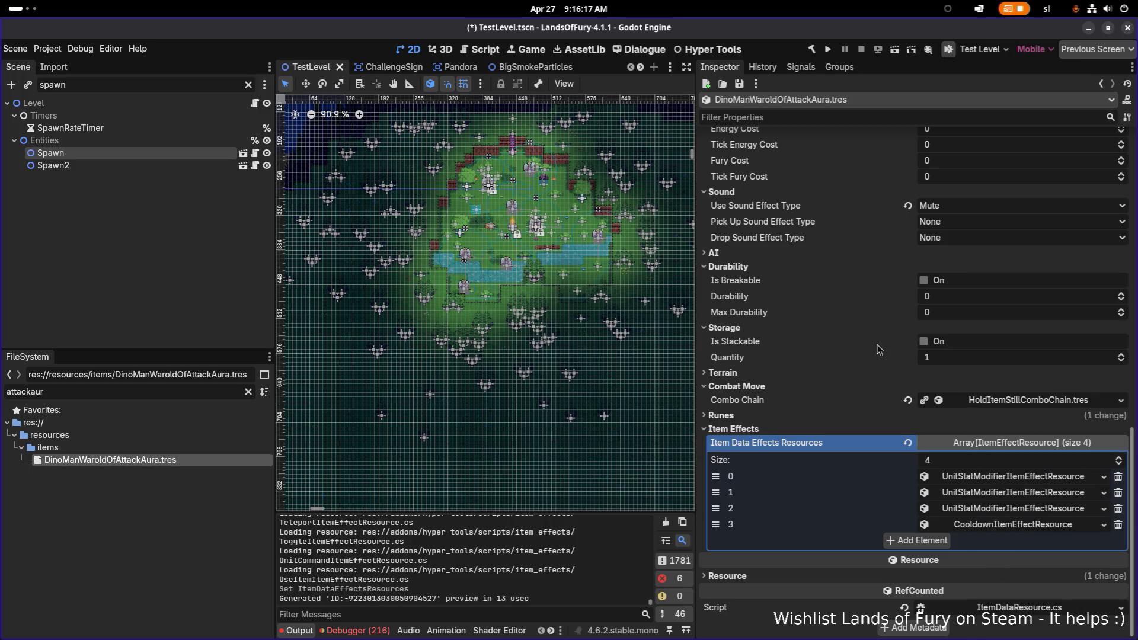
Widen the Inspector, review effects 0–2's stat settings, then duplicate the attack aura file
{"action": "left_click_drag", "start_coordinate": [694, 365], "coordinate": [673, 364]}
{"action": "left_click", "coordinate": [1030, 476]}
{"action": "scroll", "coordinate": [1030, 468], "scroll_direction": "down", "scroll_amount": 2}
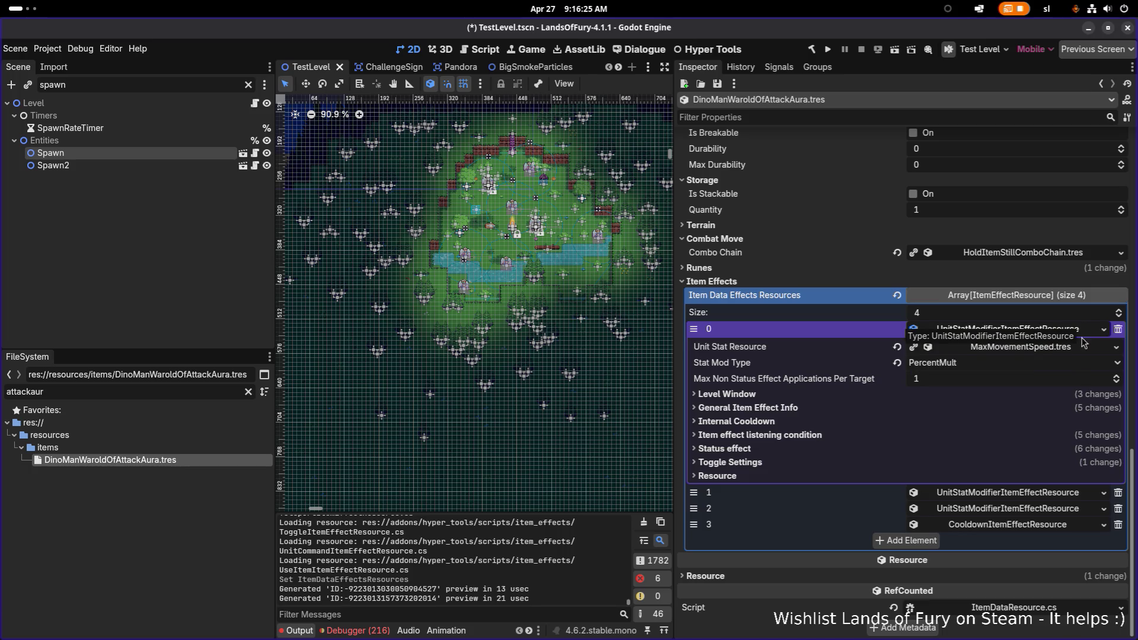
{"action": "left_click", "coordinate": [1037, 332]}
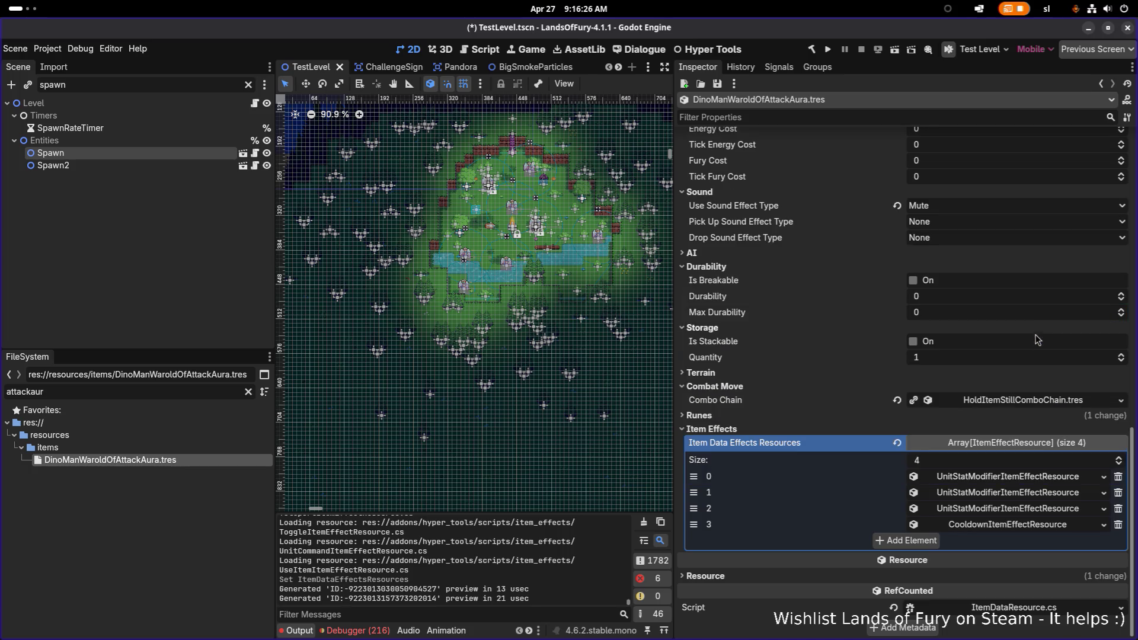
{"action": "left_click", "coordinate": [1031, 496]}
{"action": "left_click", "coordinate": [1047, 496]}
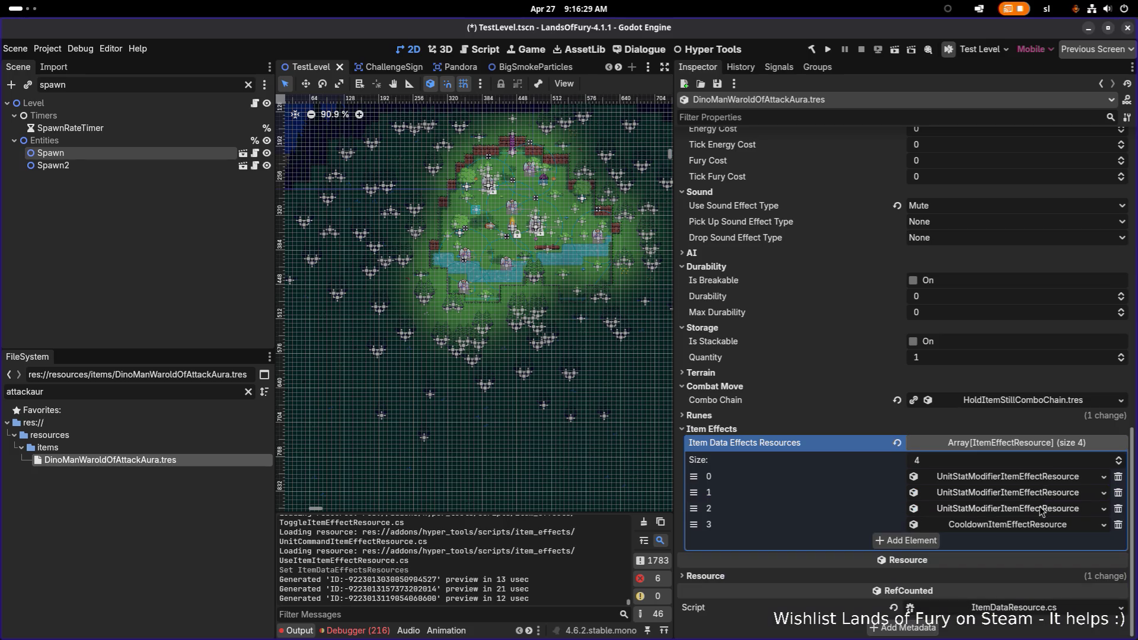
{"action": "left_click", "coordinate": [1040, 511]}
{"action": "left_click", "coordinate": [1038, 511]}
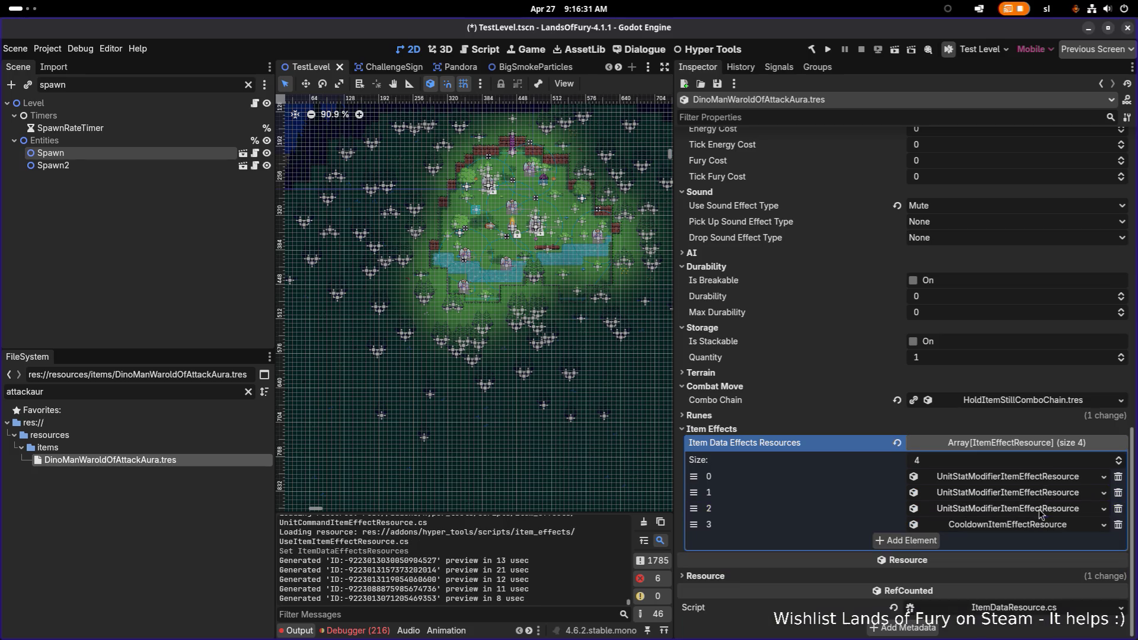
{"action": "left_click", "coordinate": [1041, 497]}
{"action": "left_click", "coordinate": [1043, 496]}
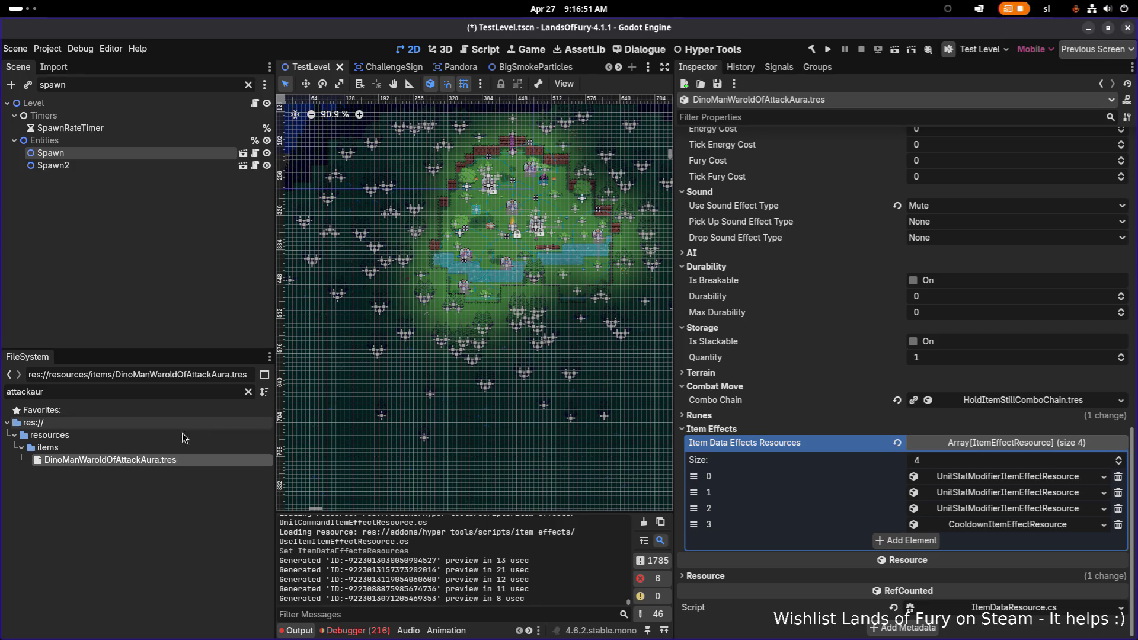
{"action": "key", "text": "ctrl+d"}
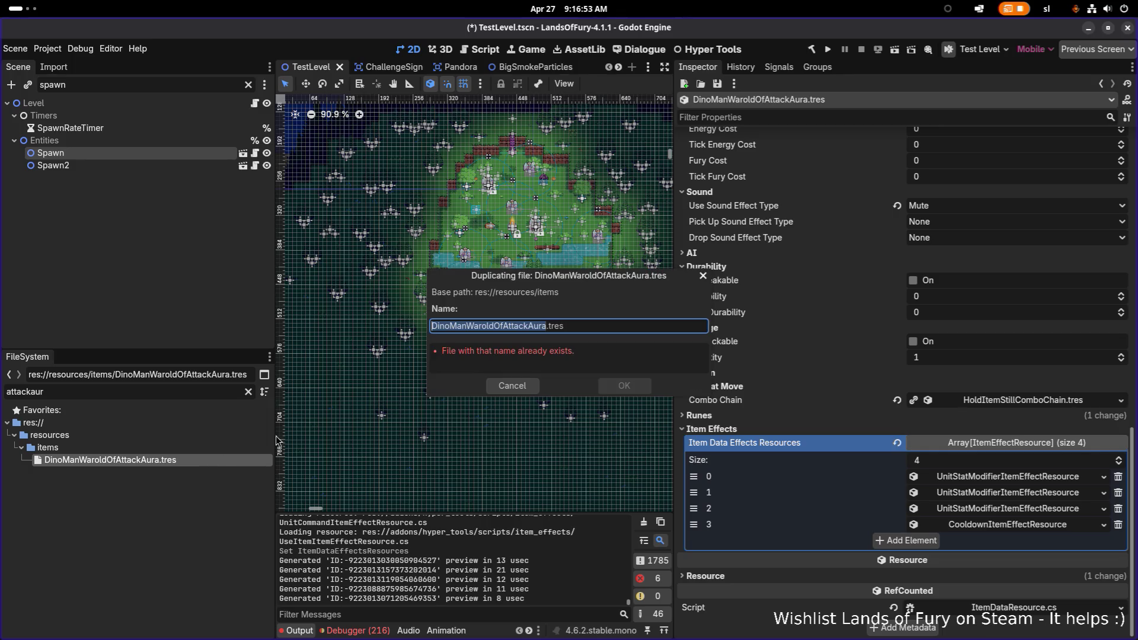
Save the duplicate as DinoManWaroldOfSpeedAura.tres by replacing Attack with Speed
{"action": "left_click", "coordinate": [527, 325]}
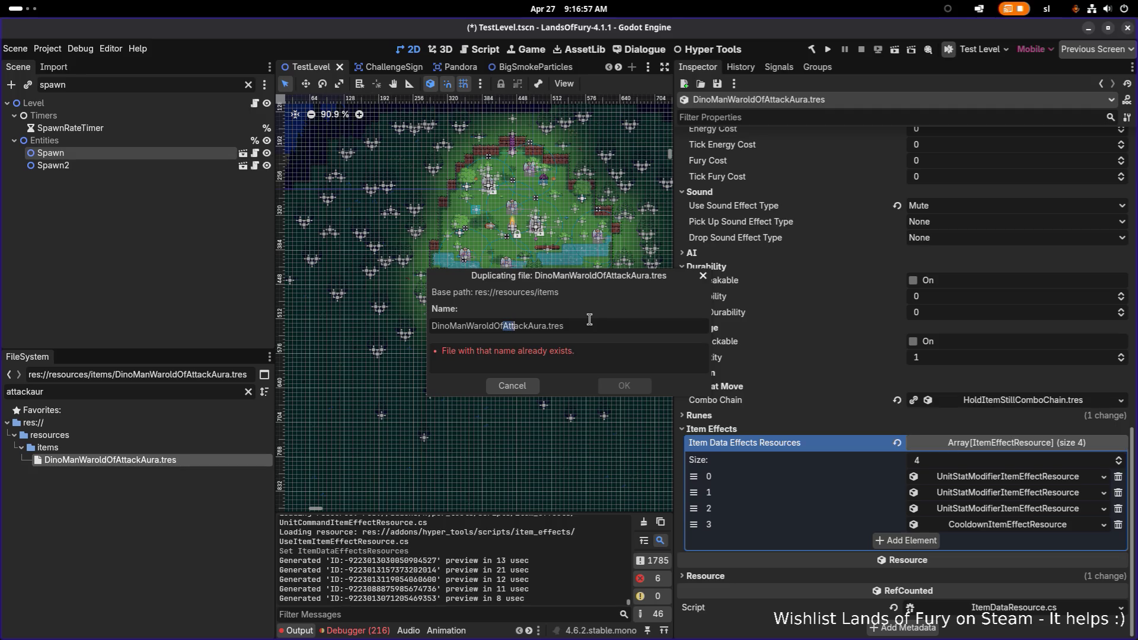
{"action": "key", "text": "shift+Left"}
{"action": "type", "text": "Speed"}
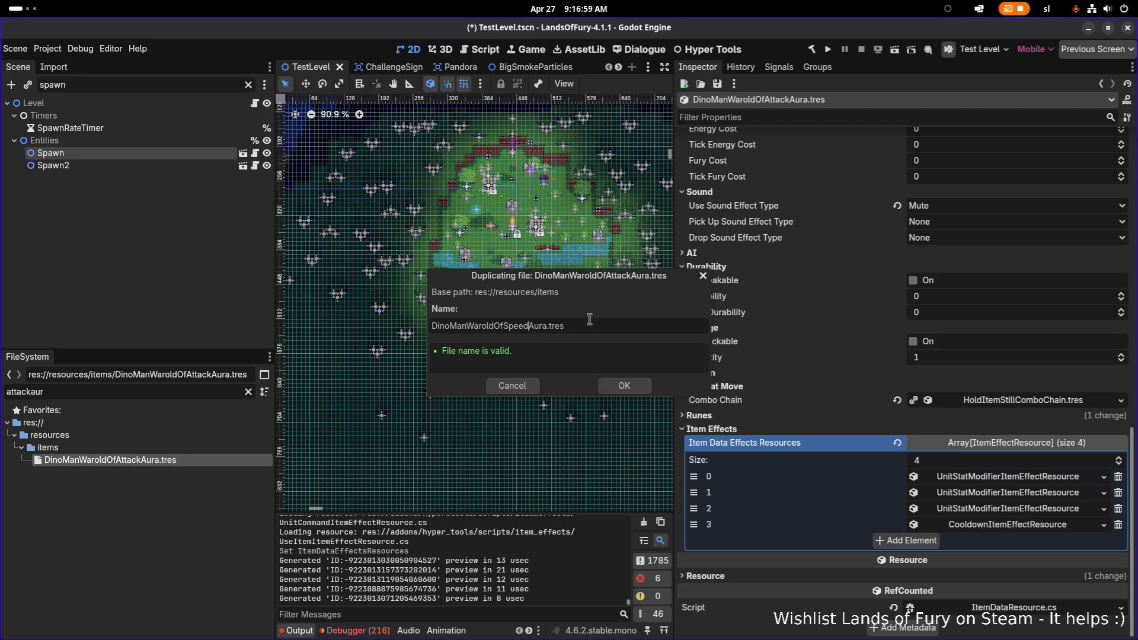
{"action": "key", "text": "Return"}
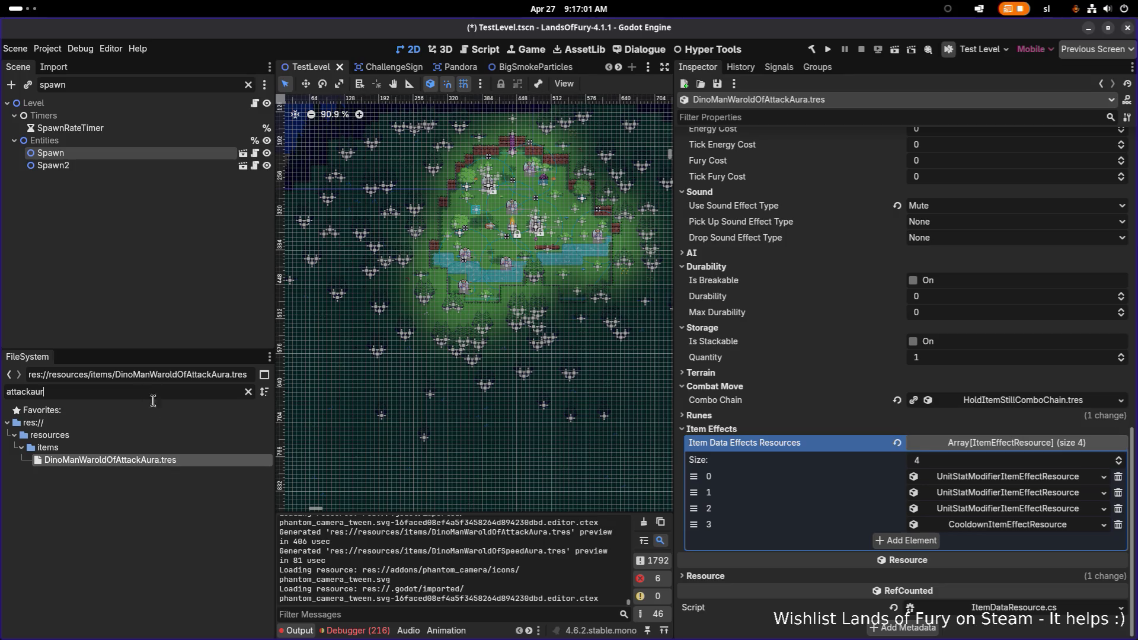
Filter FileSystem by 'warlord' and inspect DinoManWarlordSword.tres and DinoManWarlordOfDamage.tres
{"action": "key", "text": "ctrl+a"}
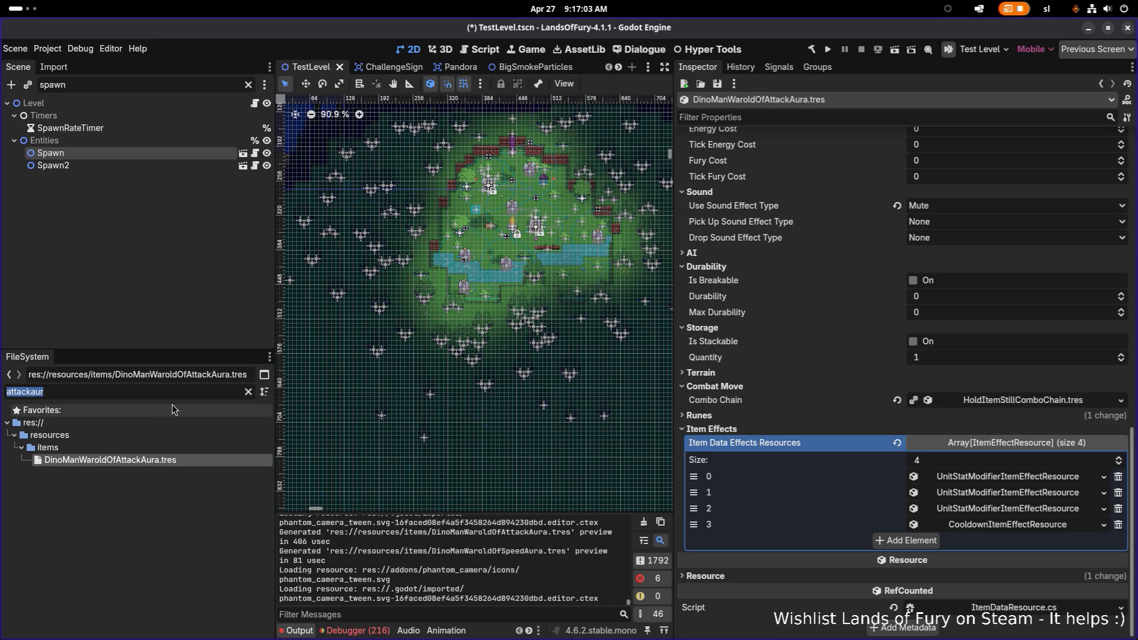
{"action": "type", "text": "warlord"}
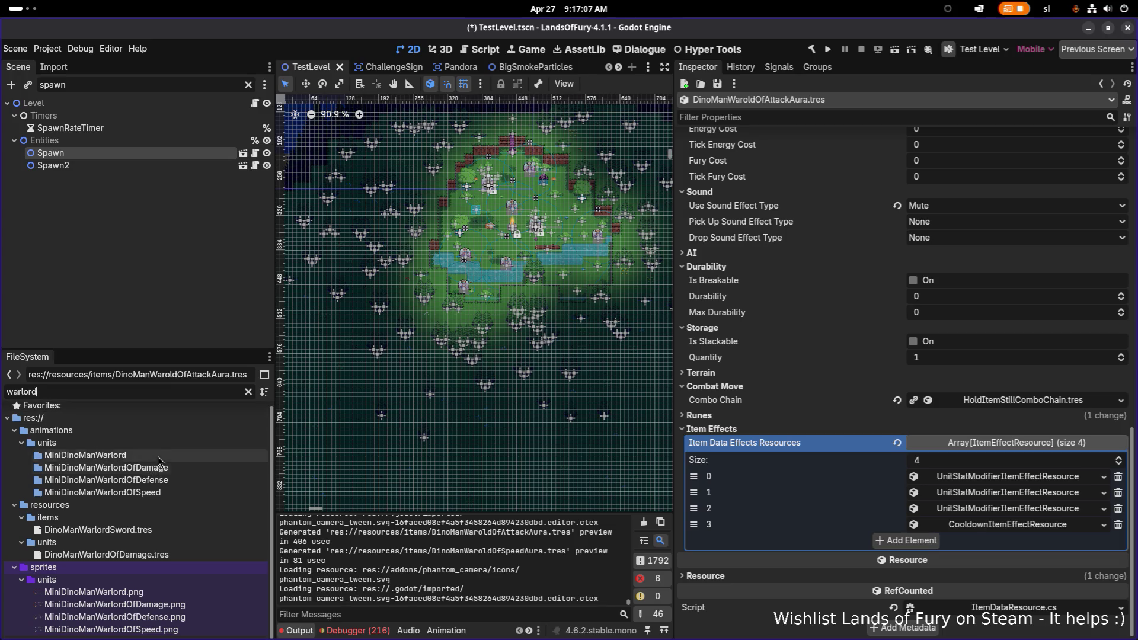
{"action": "left_click", "coordinate": [195, 530]}
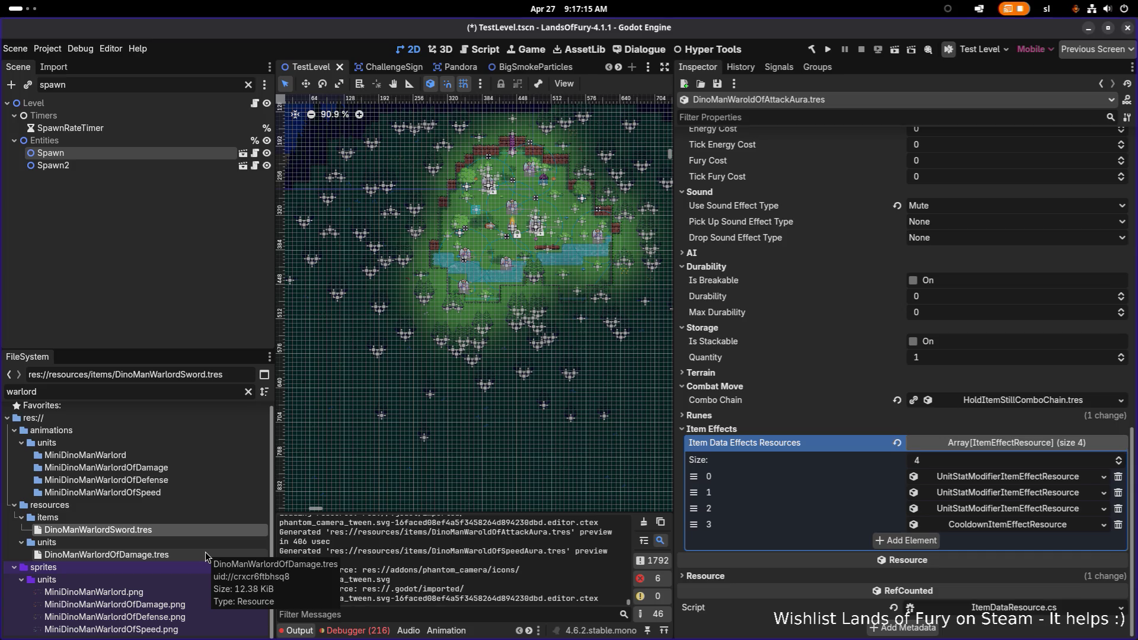
{"action": "left_click", "coordinate": [206, 552]}
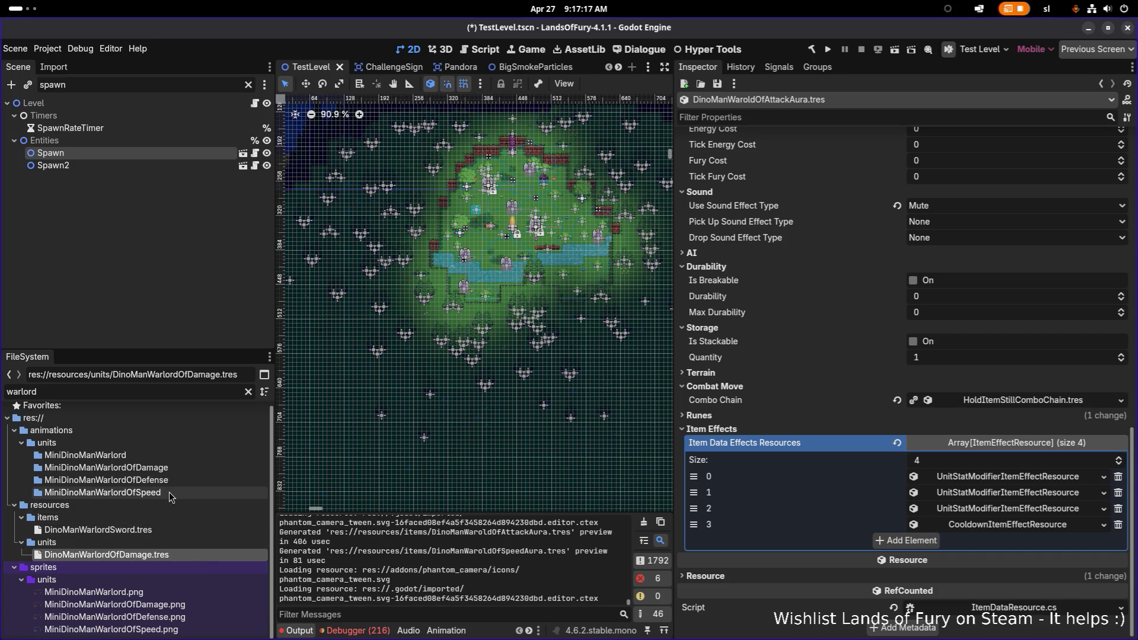
{"action": "double_click", "coordinate": [180, 393]}
Rename the speed aura file to DinoManWarlordOfSpeedAura.tres, fixing the Warold typo
{"action": "type", "text": "s"}
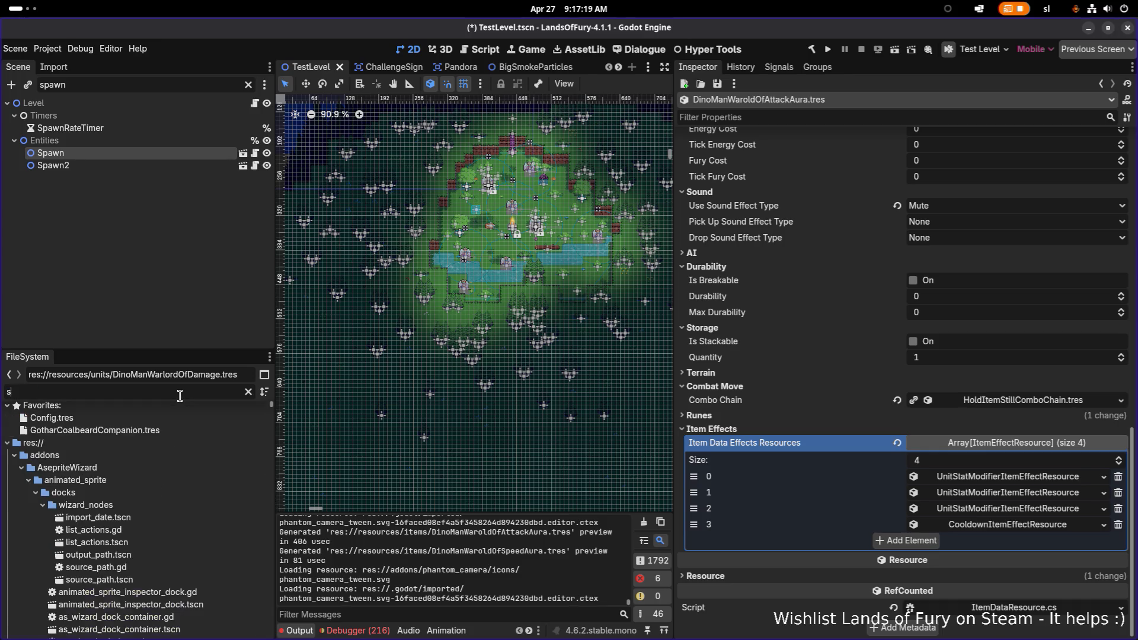
{"action": "type", "text": "peed"}
{"action": "scroll", "coordinate": [175, 524], "scroll_direction": "down", "scroll_amount": 5}
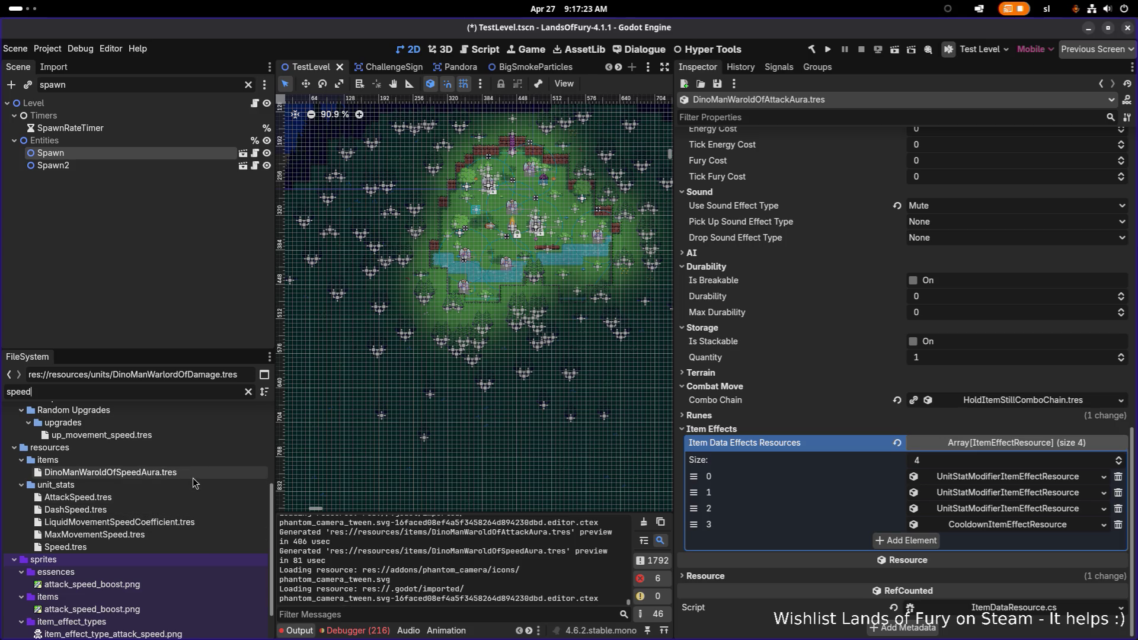
{"action": "left_click", "coordinate": [176, 476]}
{"action": "key", "text": "F2"}
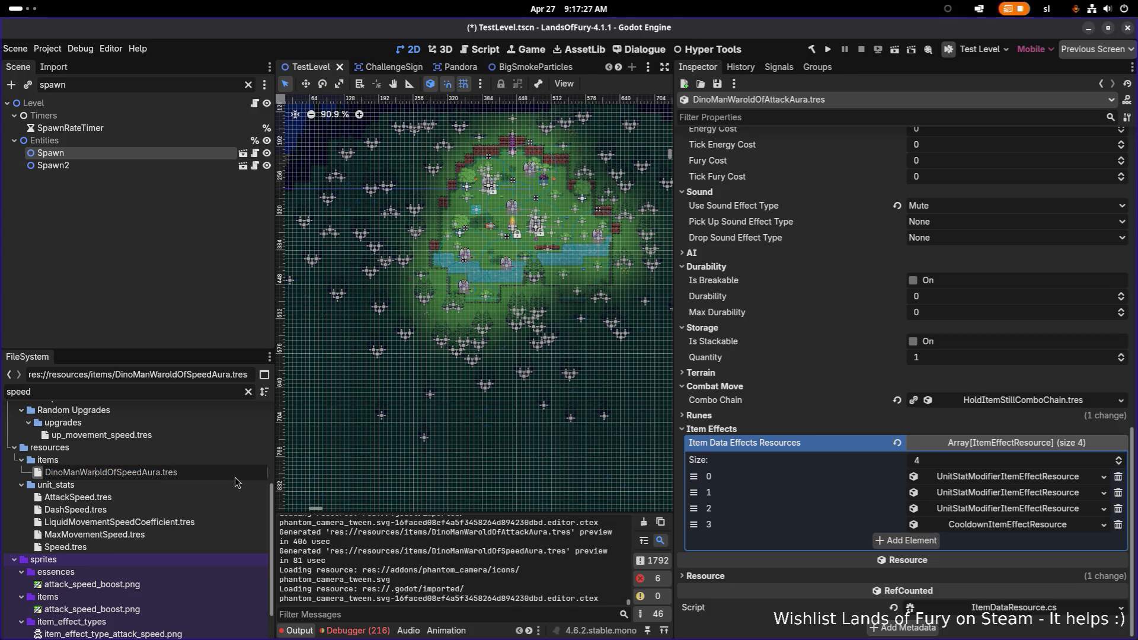
{"action": "key", "text": "Delete"}
{"action": "key", "text": "Delete"}
{"action": "type", "text": "lor"}
{"action": "key", "text": "Return"}
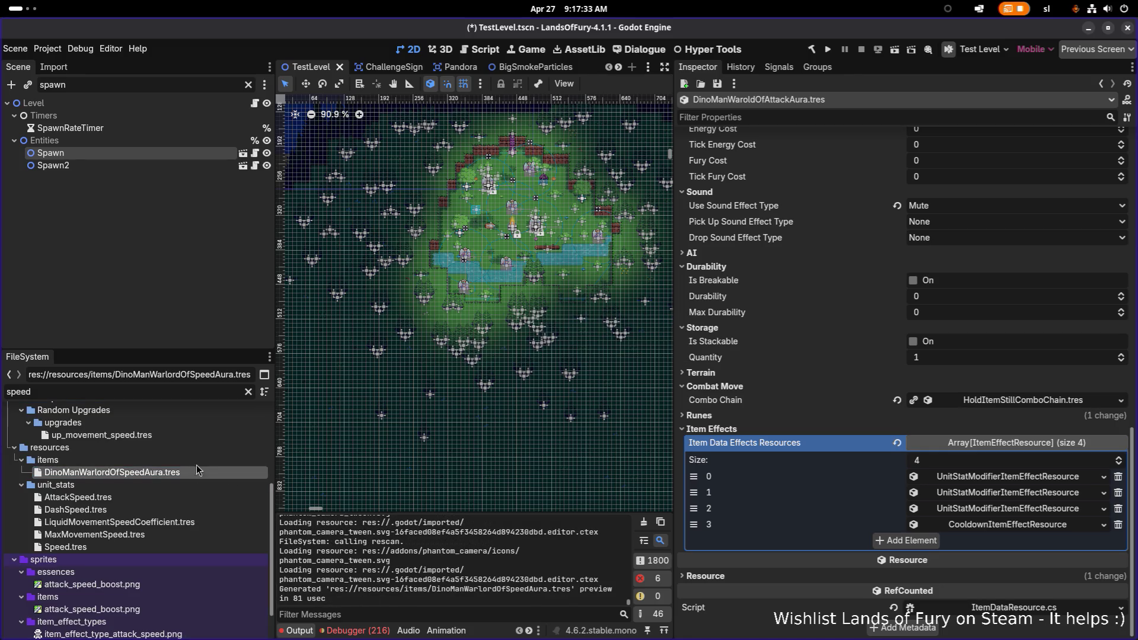
Filter FileSystem by 'warlord', then 'waro', to find the misspelled attack aura file
{"action": "triple_click", "coordinate": [190, 392]}
{"action": "type", "text": "warlord"}
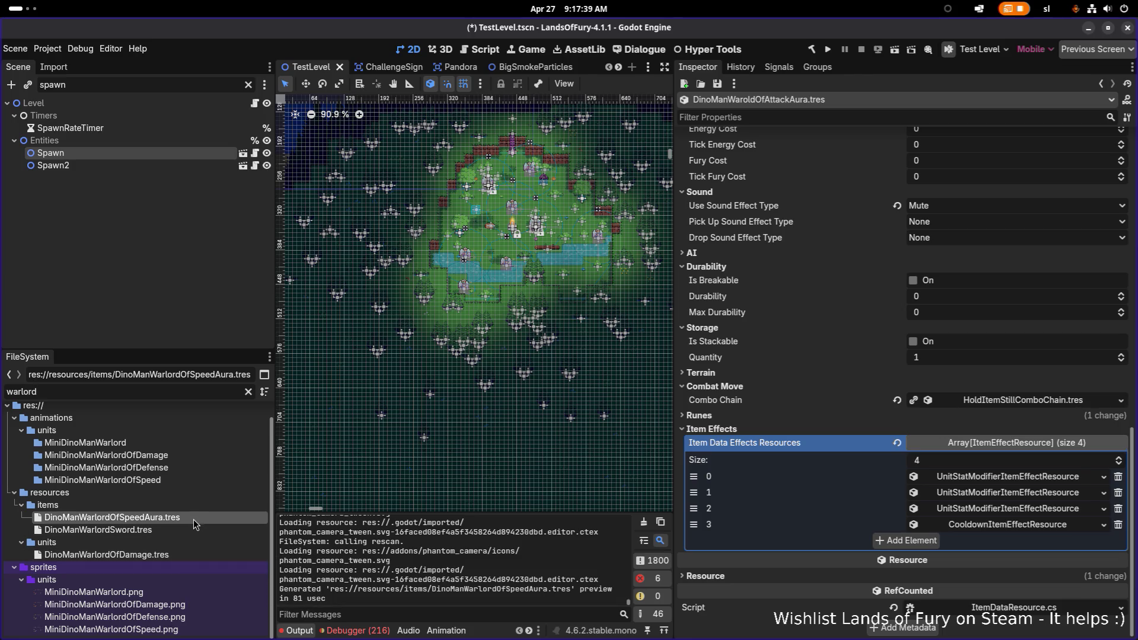
{"action": "left_click", "coordinate": [175, 529]}
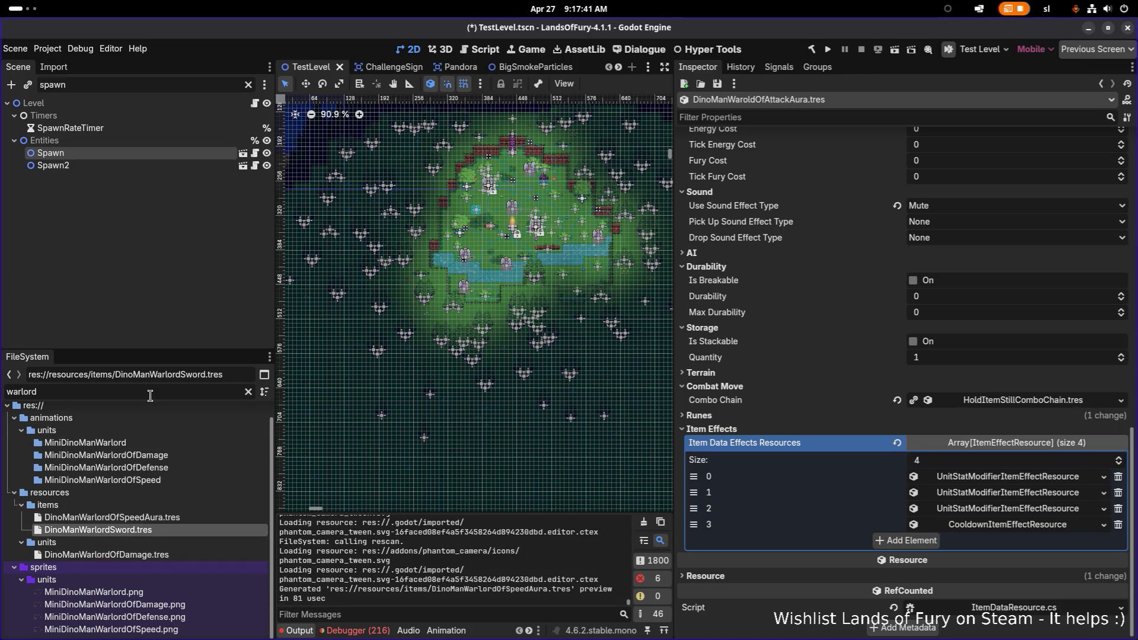
{"action": "key", "text": "ctrl+a"}
{"action": "type", "text": "wrold"}
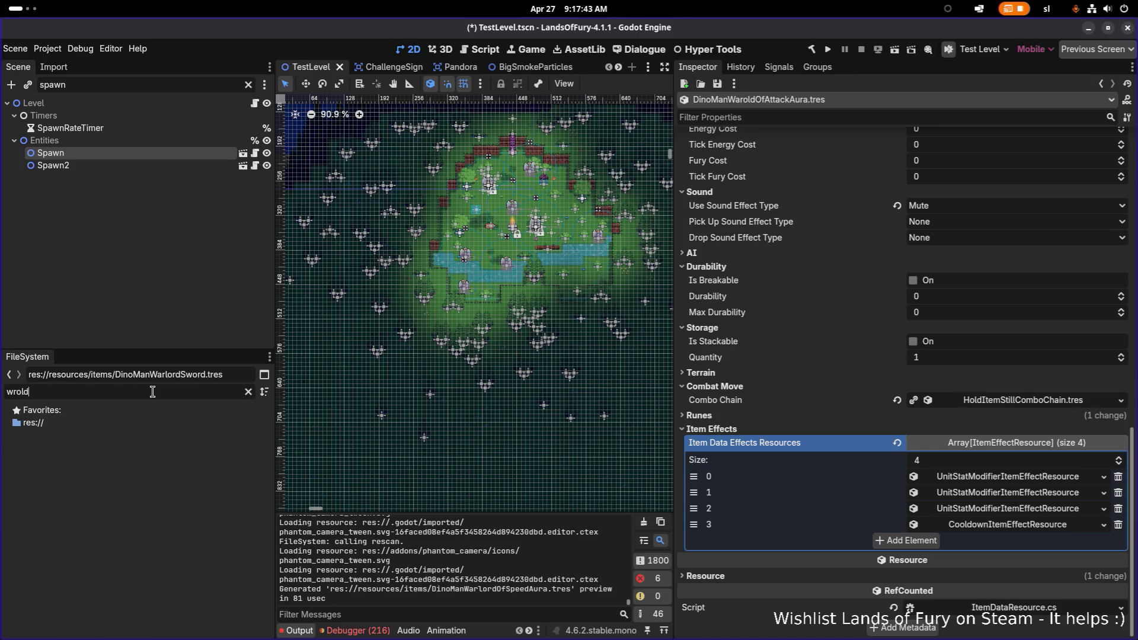
{"action": "key", "text": "BackSpace"}
{"action": "key", "text": "BackSpace"}
{"action": "key", "text": "BackSpace"}
{"action": "type", "text": "aro"}
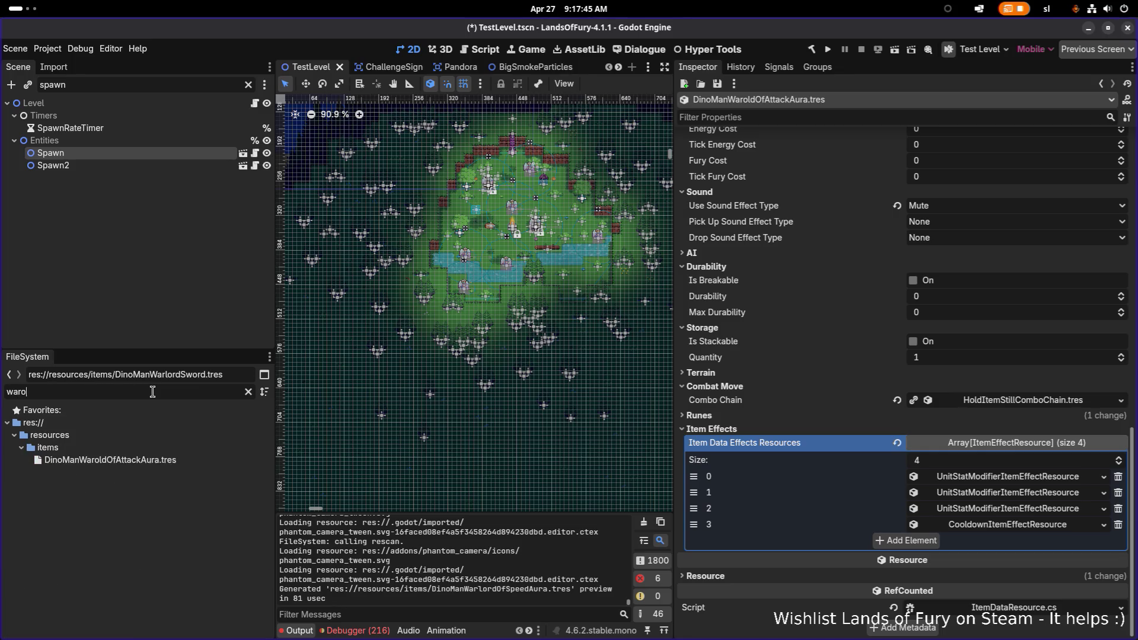
Rename the attack aura file to DinoManWarlordOfAttackAura.tres and correct the filter text
{"action": "left_click", "coordinate": [121, 458]}
{"action": "left_click", "coordinate": [207, 461]}
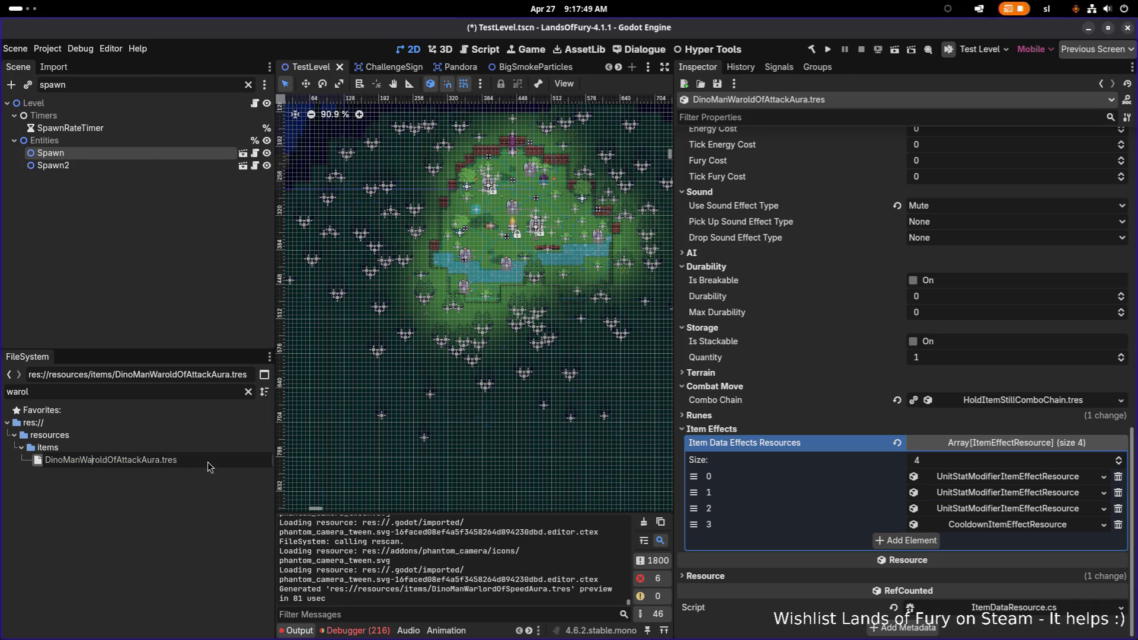
{"action": "key", "text": "BackSpace"}
{"action": "type", "text": "or"}
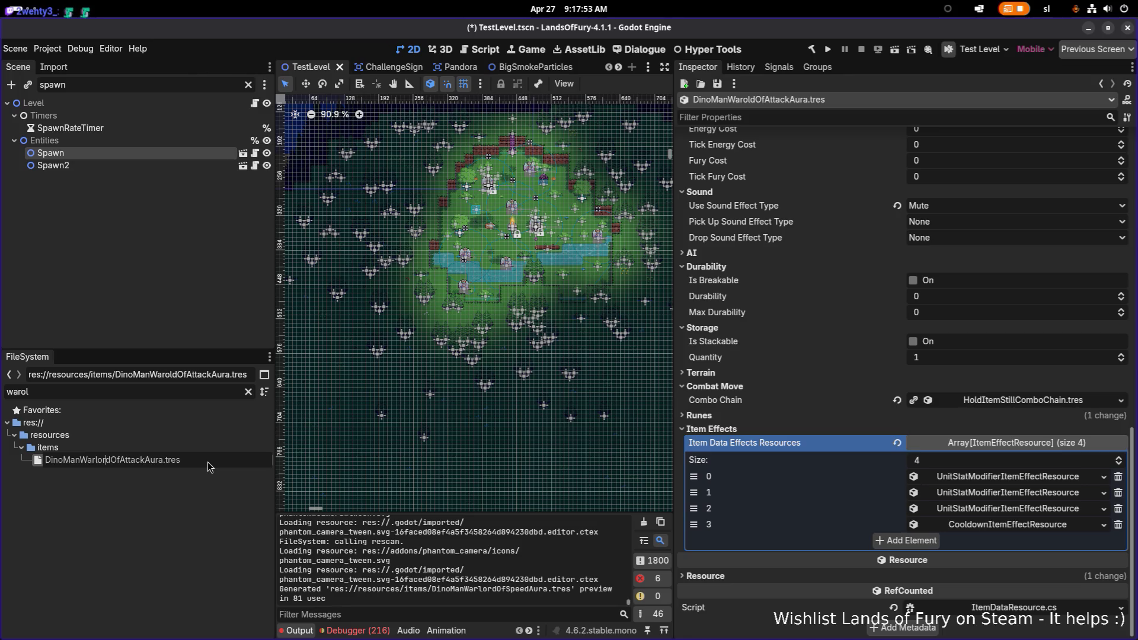
{"action": "key", "text": "Return"}
{"action": "left_click", "coordinate": [184, 391]}
{"action": "key", "text": "BackSpace"}
{"action": "key", "text": "BackSpace"}
{"action": "type", "text": "lord"}
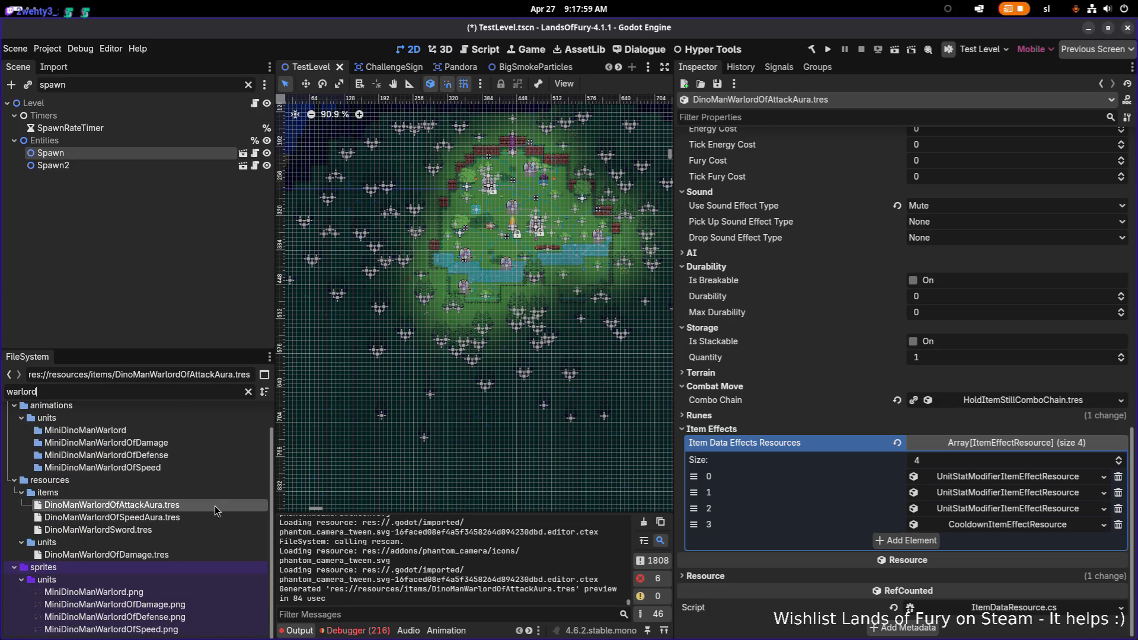
{"action": "scroll", "coordinate": [882, 270], "scroll_direction": "up", "scroll_amount": 15}
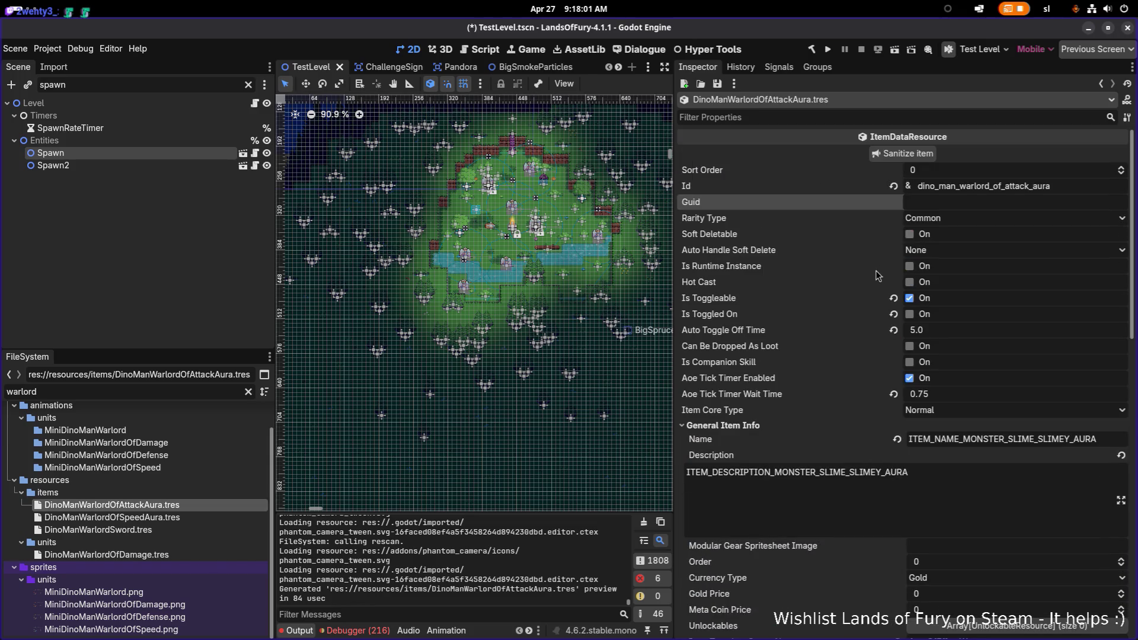
Change the speed aura's Id from attack to dino_man_warlord_of_speed_aura and save with Ctrl+S
{"action": "left_click", "coordinate": [220, 518]}
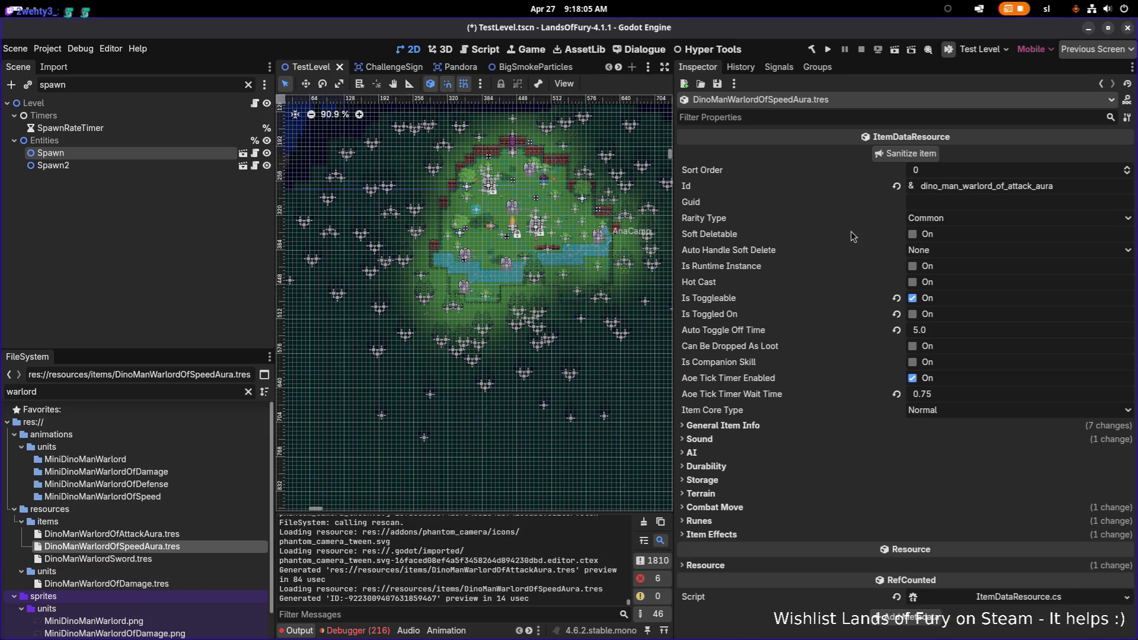
{"action": "double_click", "coordinate": [1043, 186]}
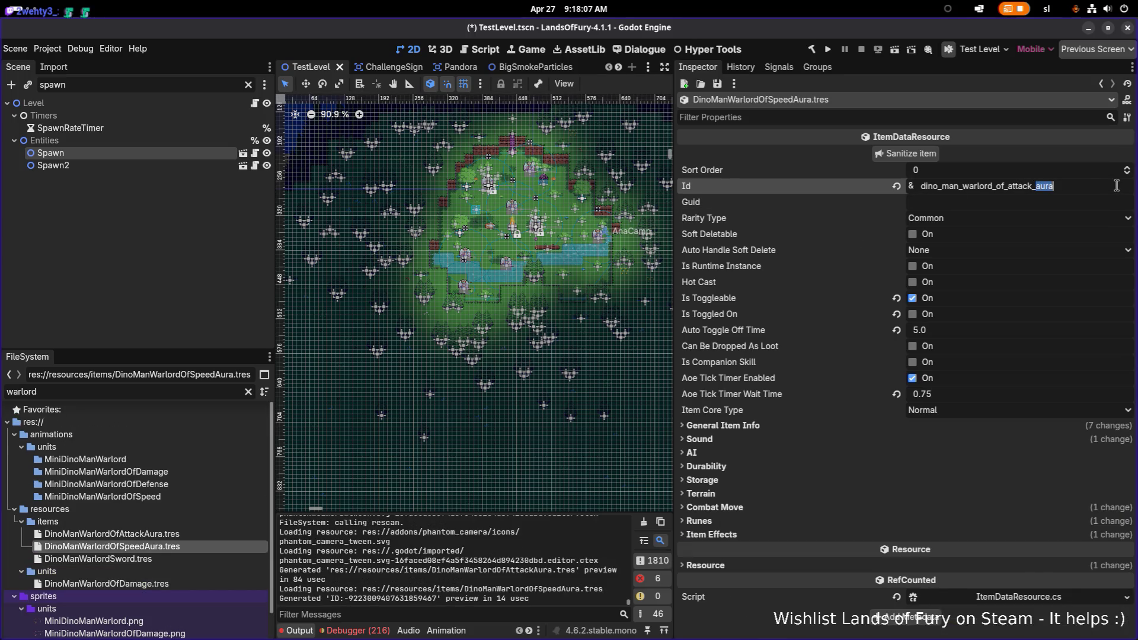
{"action": "key", "text": "Left"}
{"action": "key", "text": "Left"}
{"action": "key", "text": "BackSpace"}
{"action": "key", "text": "BackSpace"}
{"action": "key", "text": "BackSpace"}
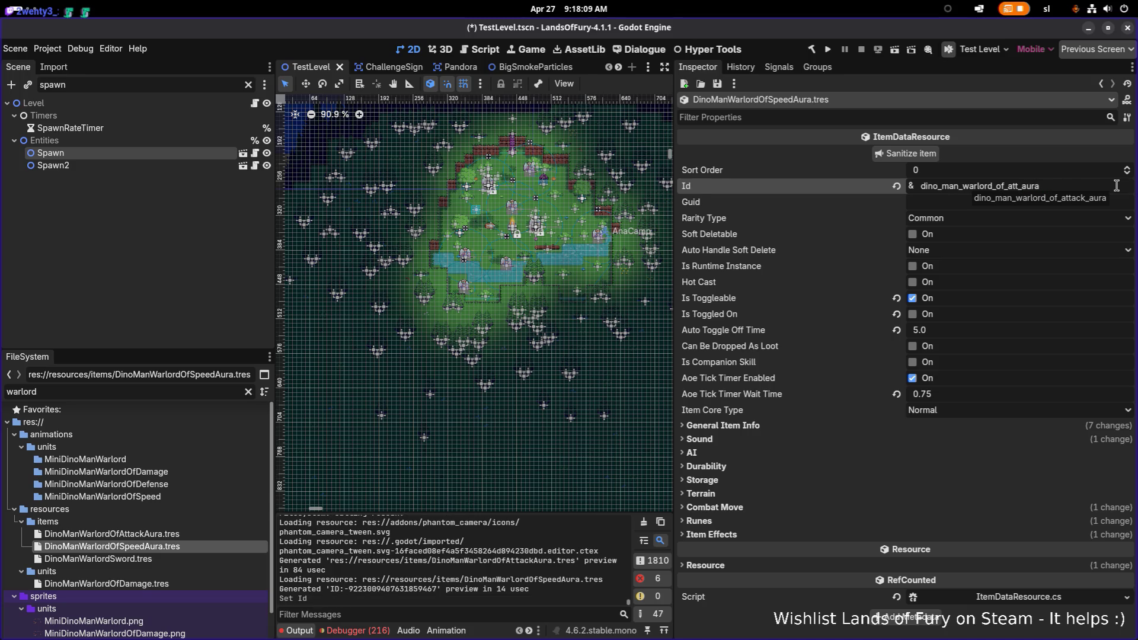
{"action": "type", "text": "speed"}
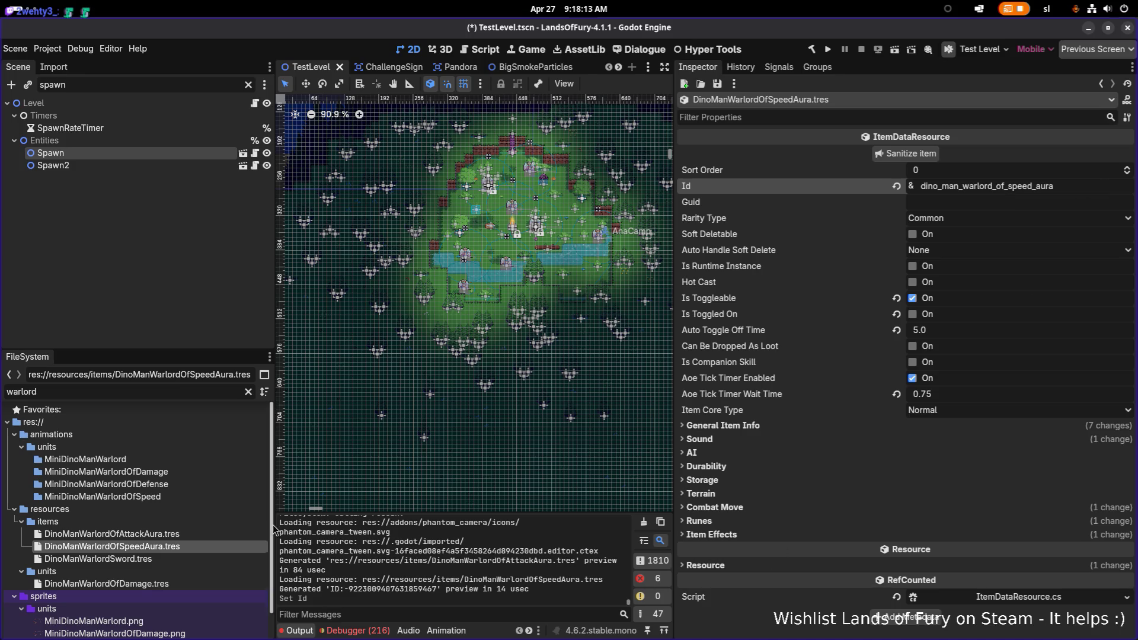
{"action": "left_click", "coordinate": [207, 534]}
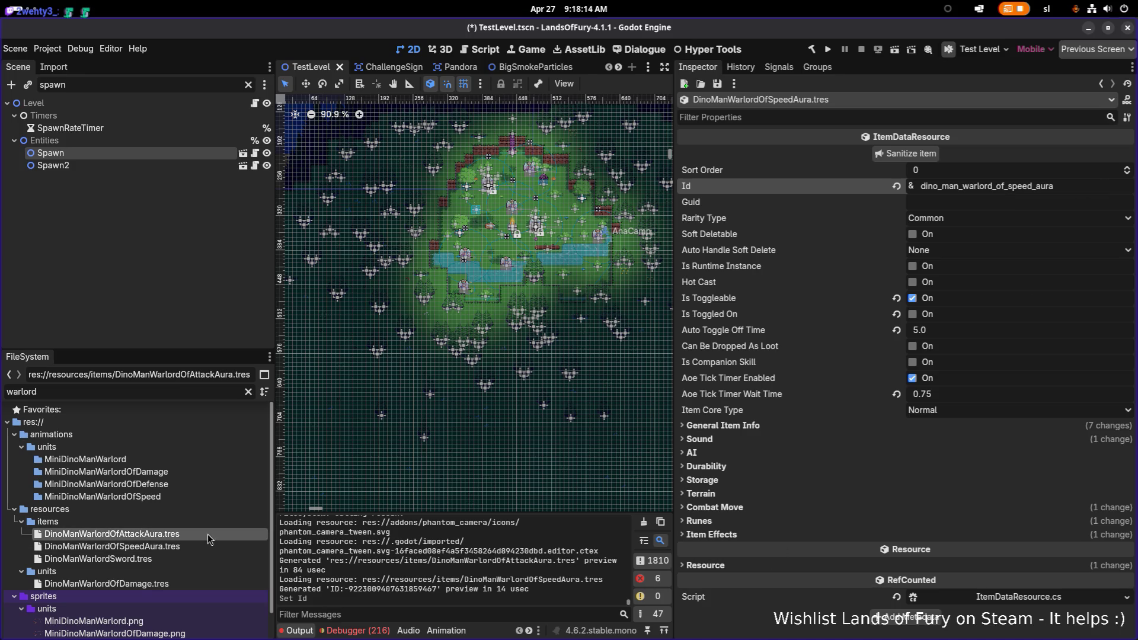
{"action": "left_click", "coordinate": [173, 556]}
{"action": "key", "text": "ctrl+s"}
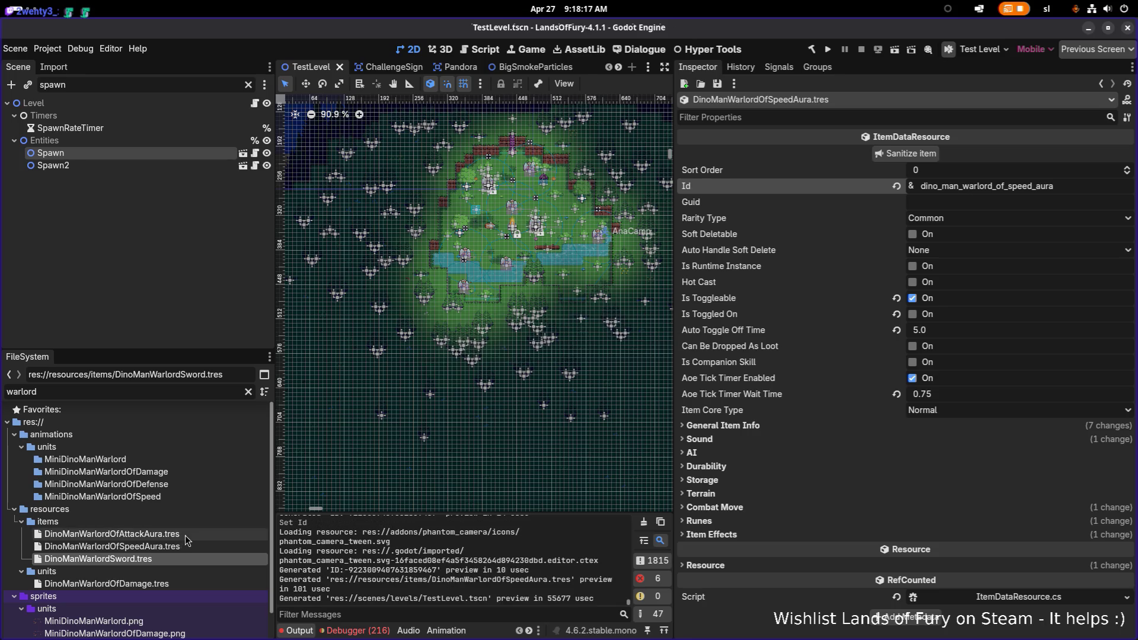
Make the first UnitStatModifier effect unique recursively, keeping the movement speed stat shared
{"action": "left_click", "coordinate": [773, 535]}
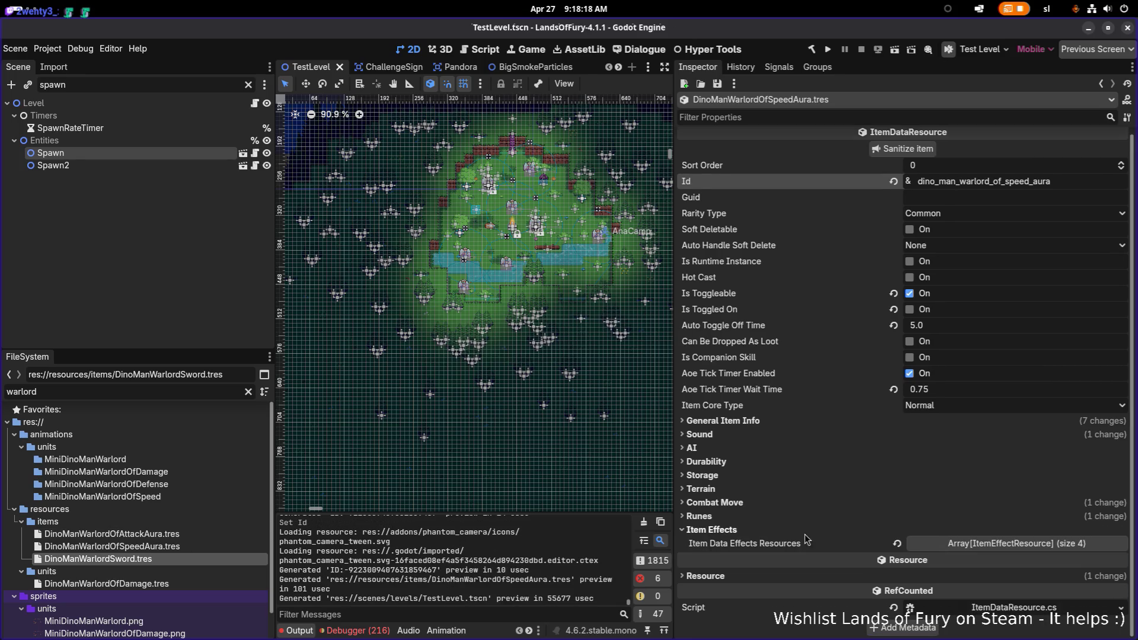
{"action": "left_click", "coordinate": [958, 544]}
{"action": "scroll", "coordinate": [972, 533], "scroll_direction": "down", "scroll_amount": 3}
{"action": "right_click", "coordinate": [1012, 483]}
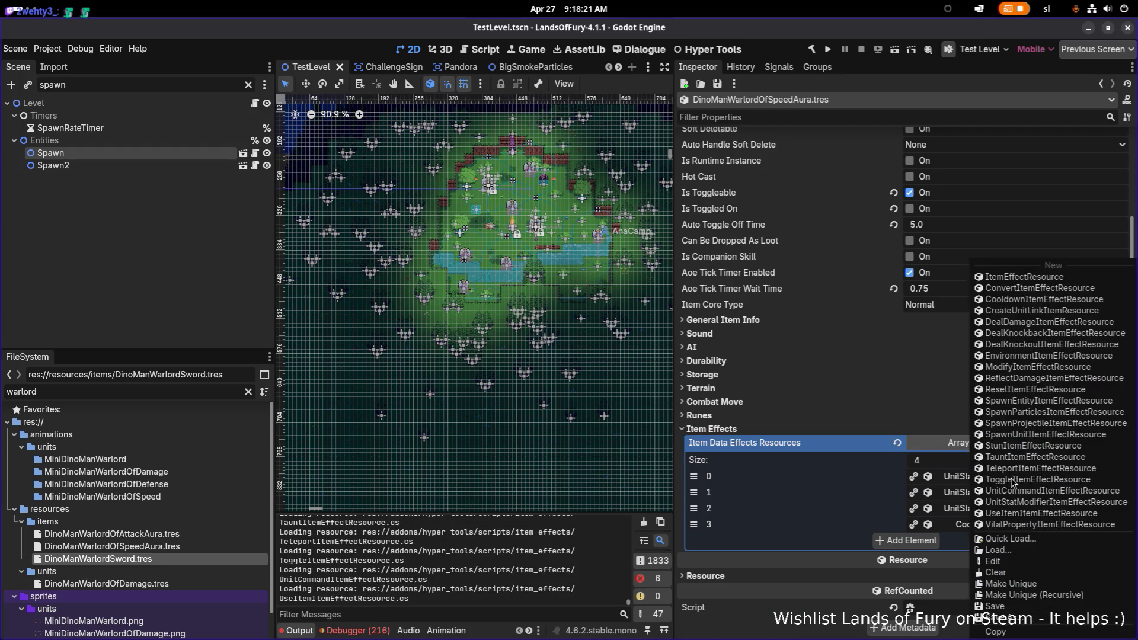
{"action": "left_click", "coordinate": [1053, 597]}
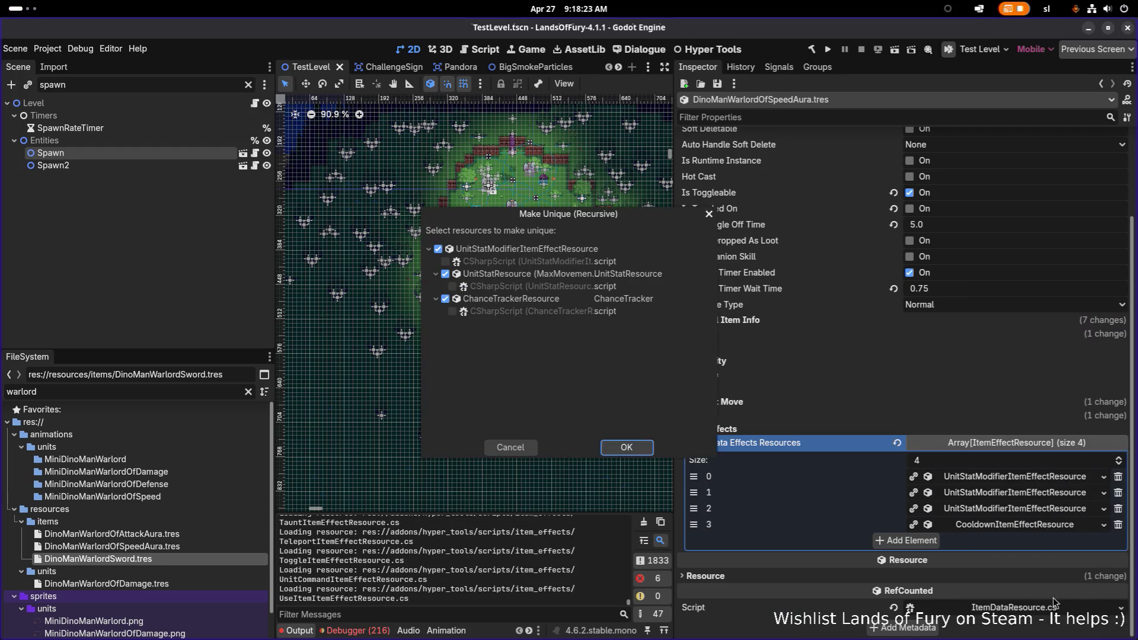
{"action": "left_click", "coordinate": [445, 273]}
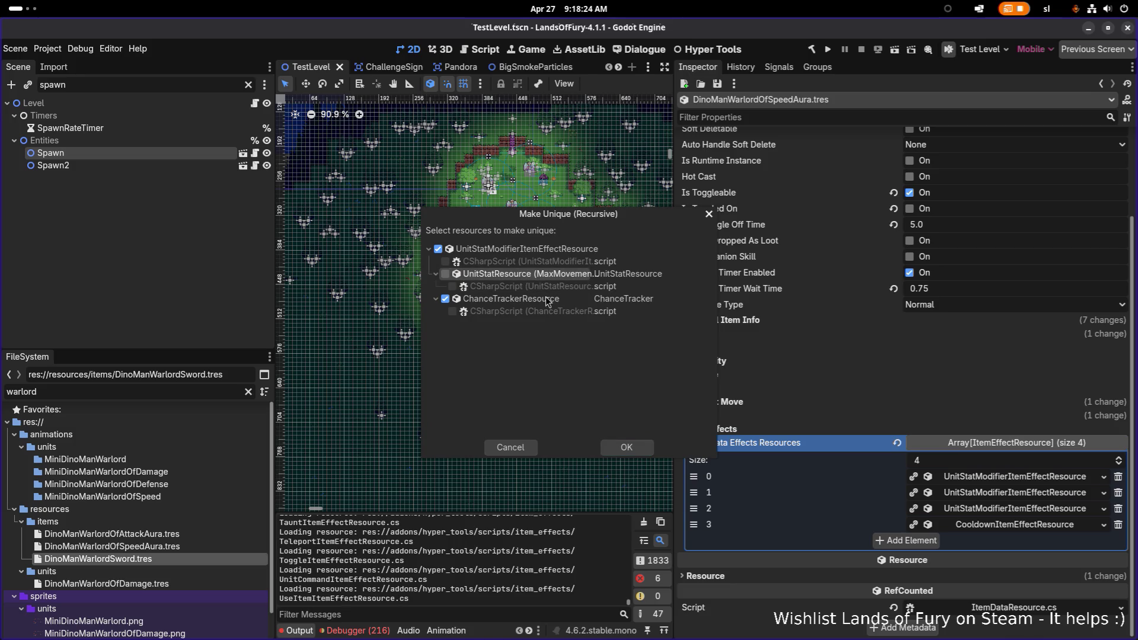
{"action": "left_click", "coordinate": [623, 450]}
Make the second and third effects unique recursively, then widen the Inspector
{"action": "right_click", "coordinate": [993, 494]}
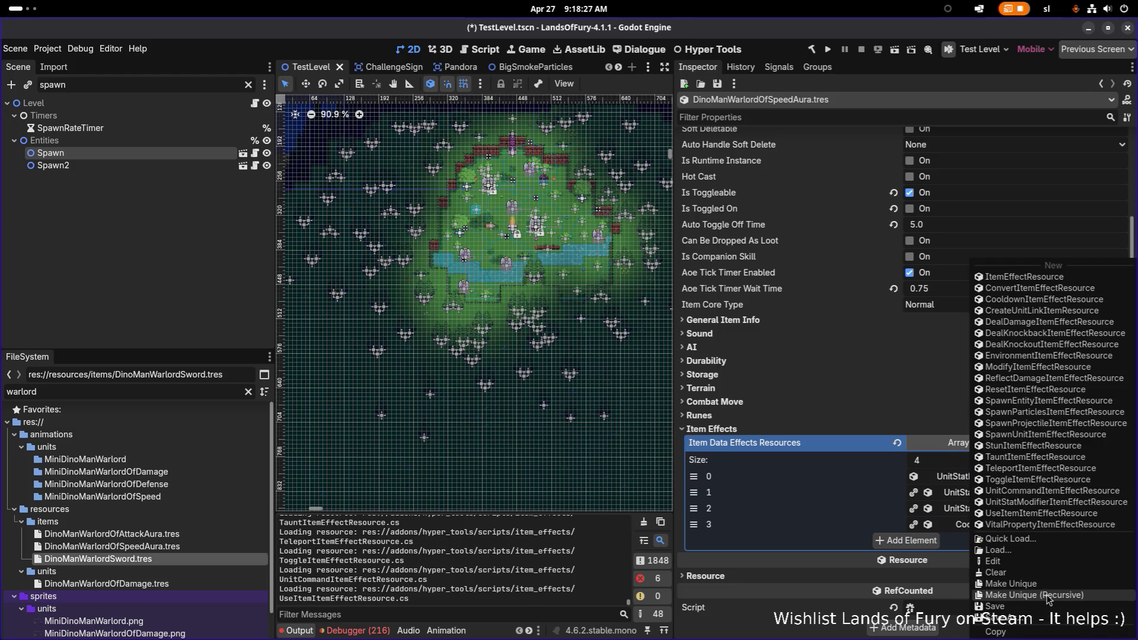
{"action": "left_click", "coordinate": [1047, 595]}
{"action": "left_click", "coordinate": [445, 275]}
{"action": "left_click", "coordinate": [649, 452]}
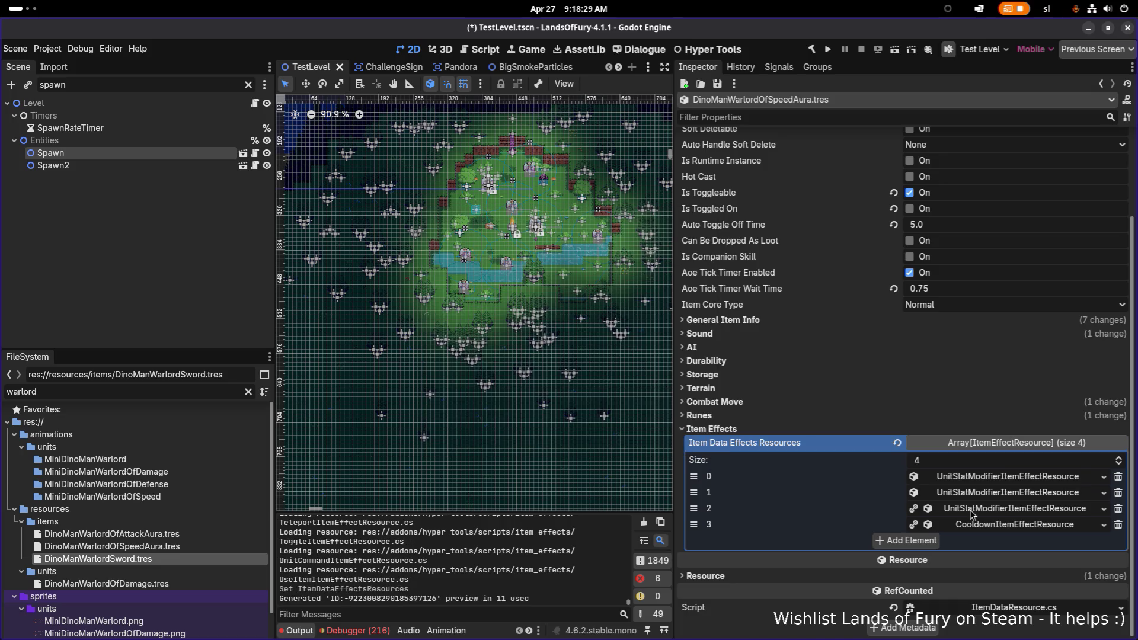
{"action": "right_click", "coordinate": [970, 511]}
{"action": "left_click", "coordinate": [1021, 600]}
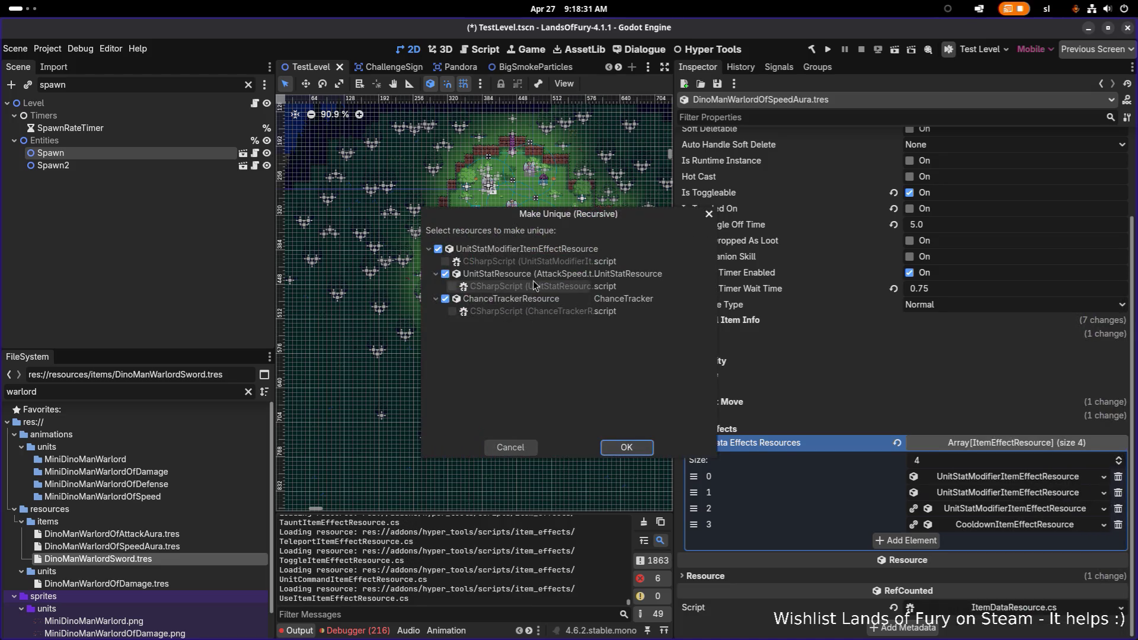
{"action": "left_click", "coordinate": [627, 448]}
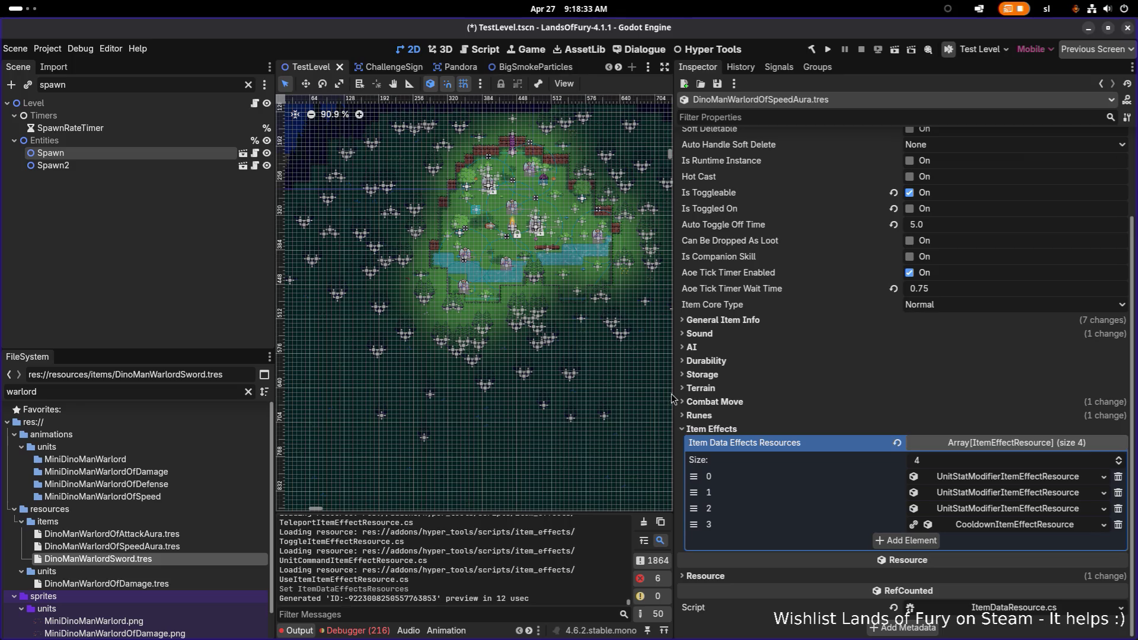
{"action": "left_click_drag", "start_coordinate": [672, 397], "coordinate": [615, 386]}
{"action": "left_click", "coordinate": [1002, 493]}
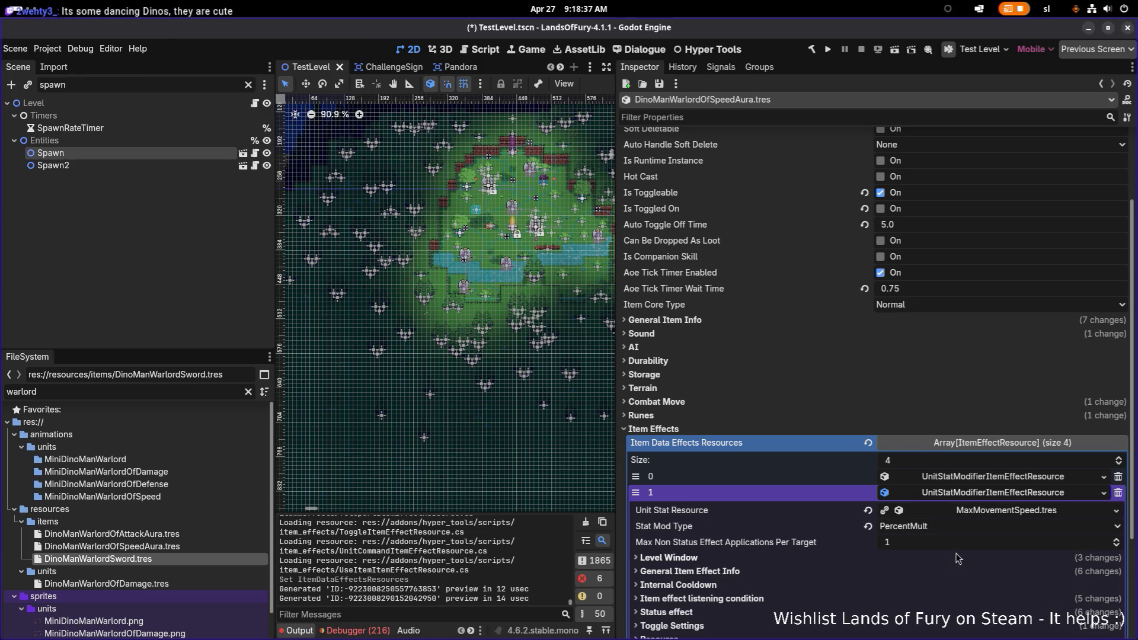
{"action": "scroll", "coordinate": [957, 558], "scroll_direction": "down", "scroll_amount": 5}
{"action": "left_click", "coordinate": [773, 479]}
{"action": "left_click", "coordinate": [773, 479]}
{"action": "left_click", "coordinate": [788, 453]}
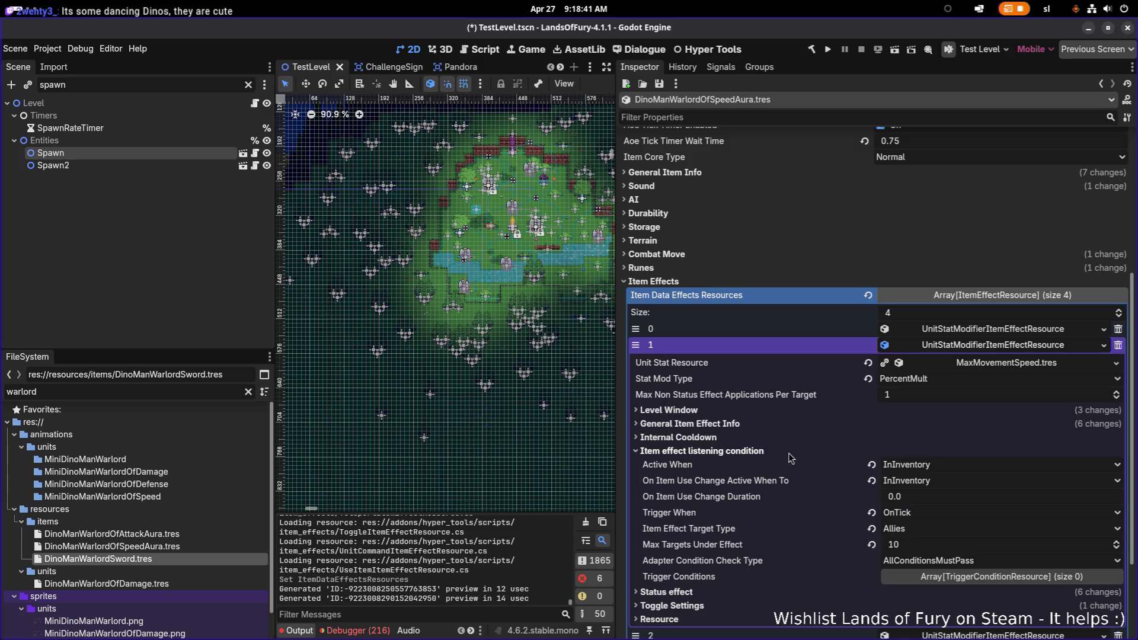
{"action": "left_click", "coordinate": [788, 453]}
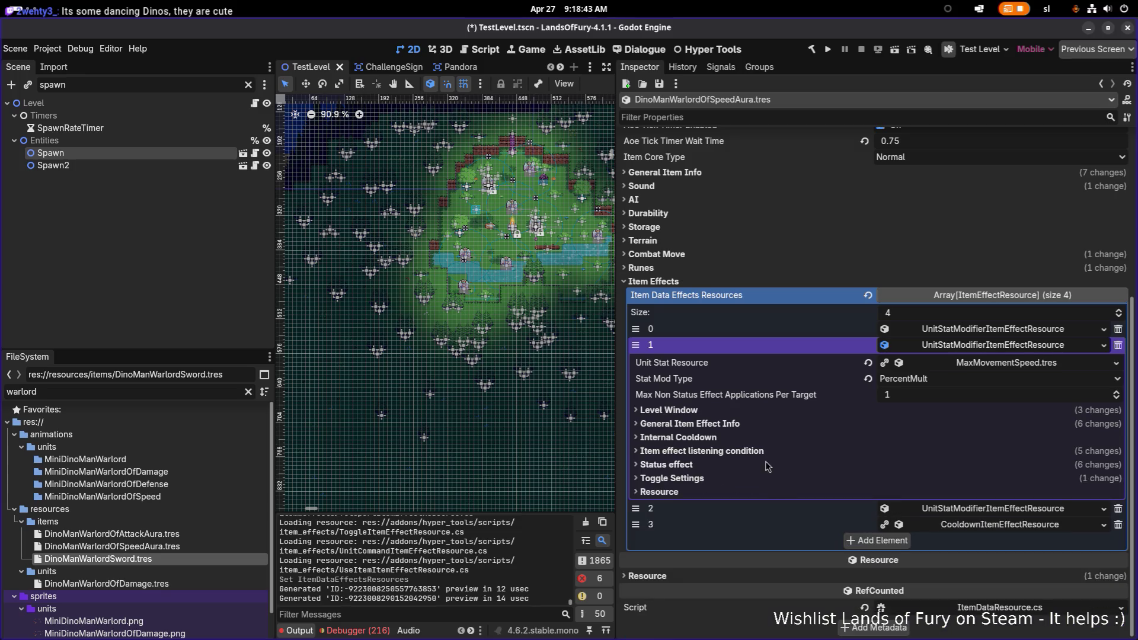
{"action": "left_click", "coordinate": [760, 466]}
{"action": "left_click", "coordinate": [760, 465]}
{"action": "left_click", "coordinate": [760, 465]}
{"action": "scroll", "coordinate": [762, 464], "scroll_direction": "down", "scroll_amount": 10}
{"action": "scroll", "coordinate": [762, 463], "scroll_direction": "up", "scroll_amount": 10}
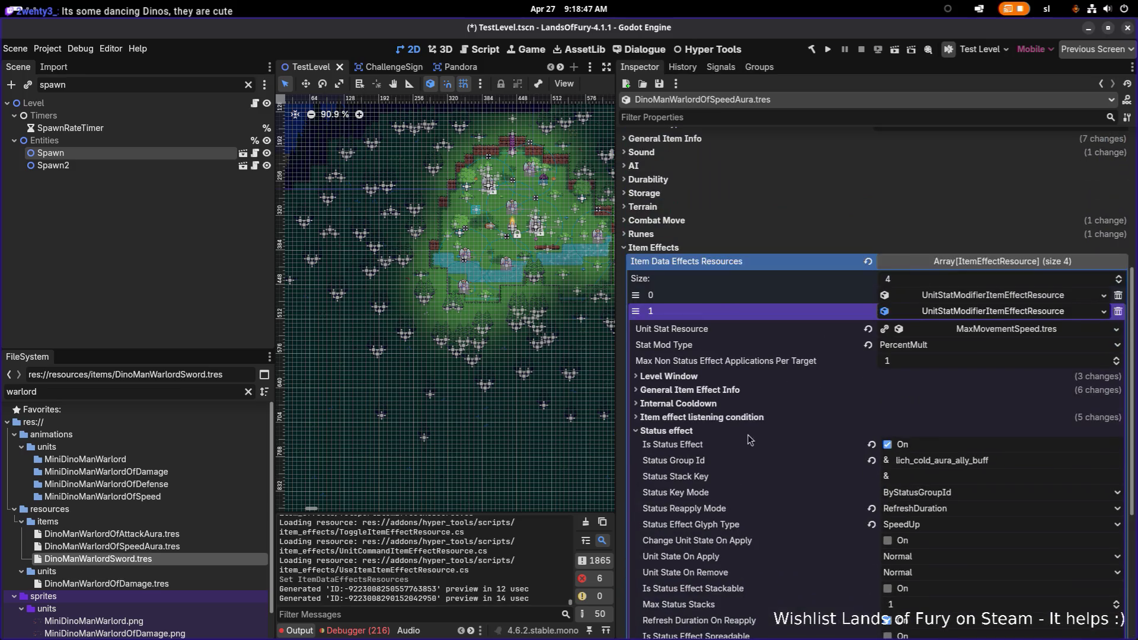
{"action": "left_click", "coordinate": [735, 464]}
{"action": "left_click", "coordinate": [746, 453]}
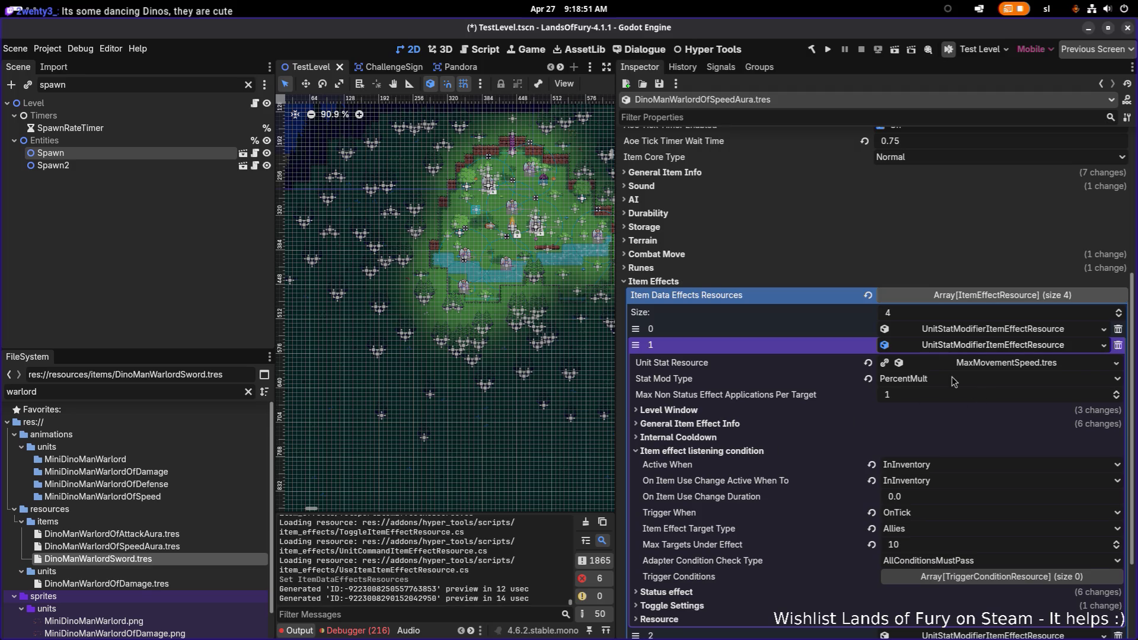
{"action": "left_click", "coordinate": [744, 410]}
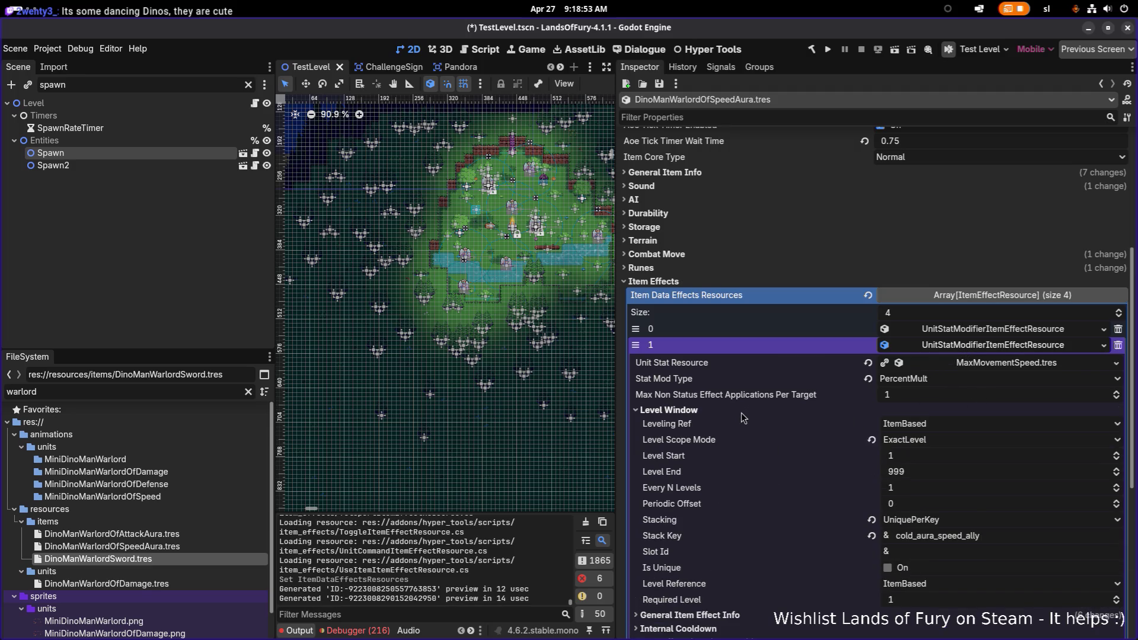
{"action": "left_click", "coordinate": [708, 615]}
{"action": "scroll", "coordinate": [713, 610], "scroll_direction": "down", "scroll_amount": 3}
{"action": "scroll", "coordinate": [713, 611], "scroll_direction": "up", "scroll_amount": 4}
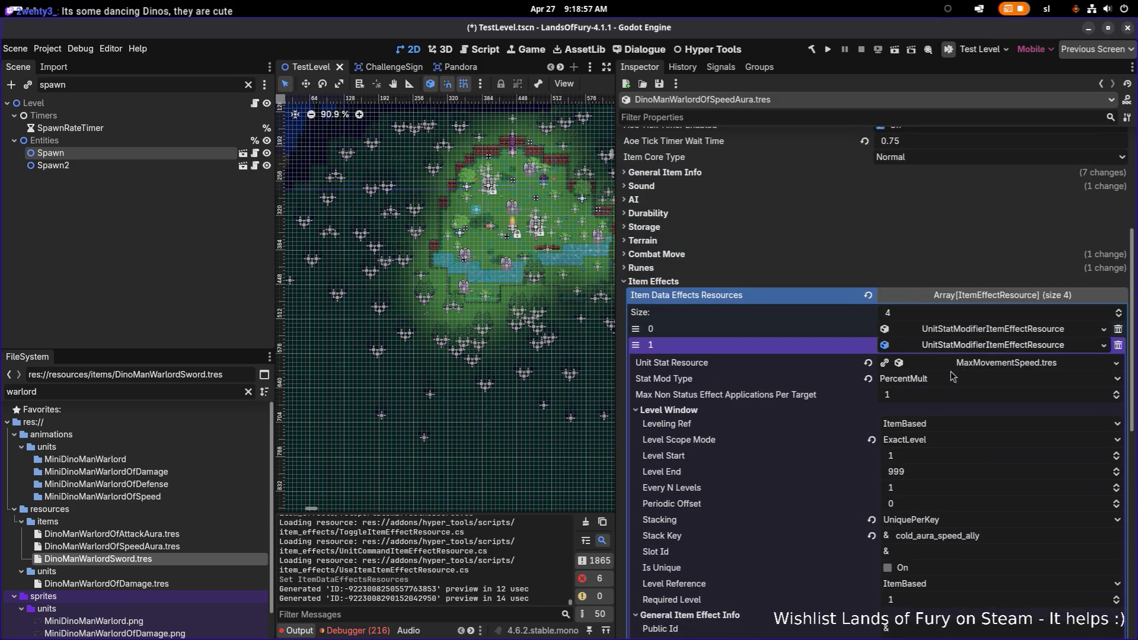
{"action": "left_click", "coordinate": [968, 353]}
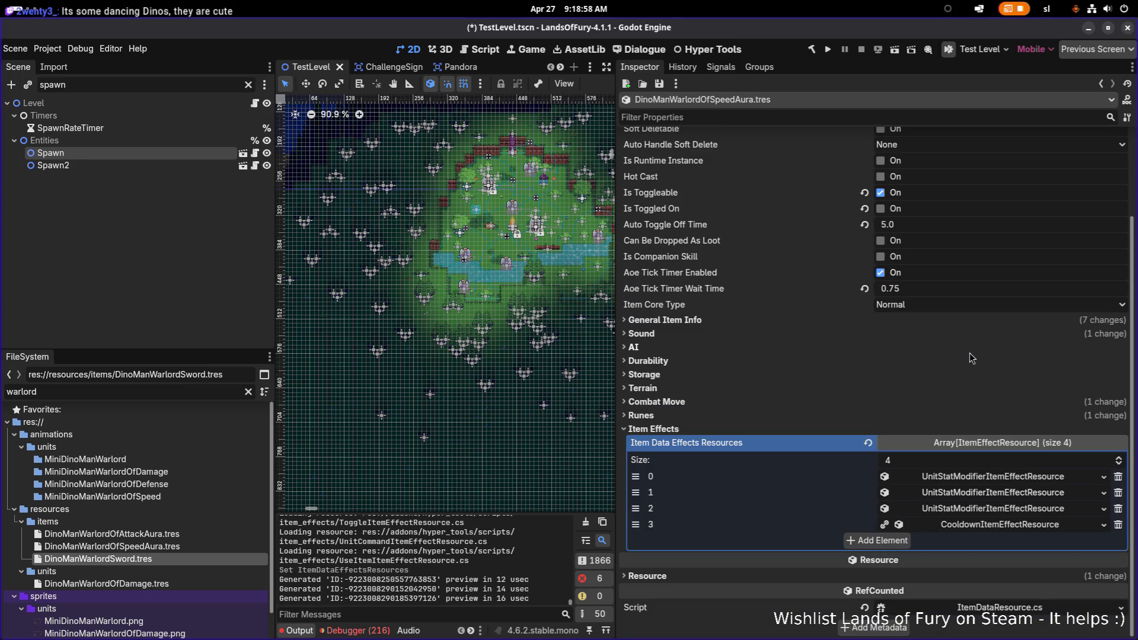
Check the first effect's Level Window and General Item Effect Info, then remove it
{"action": "left_click", "coordinate": [992, 479]}
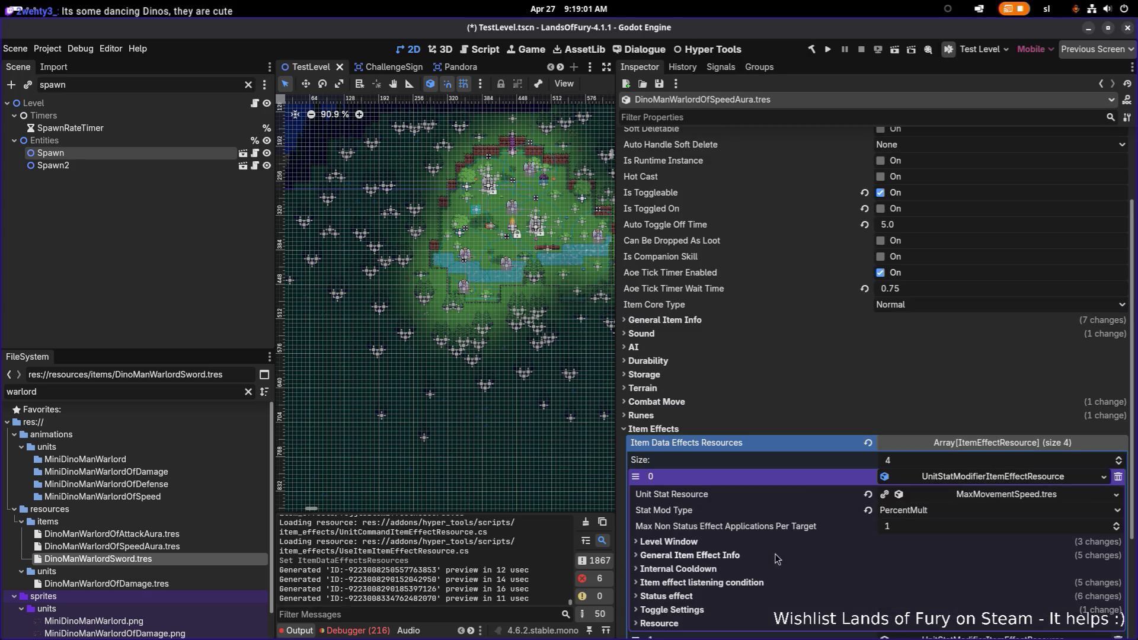
{"action": "left_click", "coordinate": [745, 544]}
{"action": "left_click", "coordinate": [746, 546]}
{"action": "left_click", "coordinate": [748, 555]}
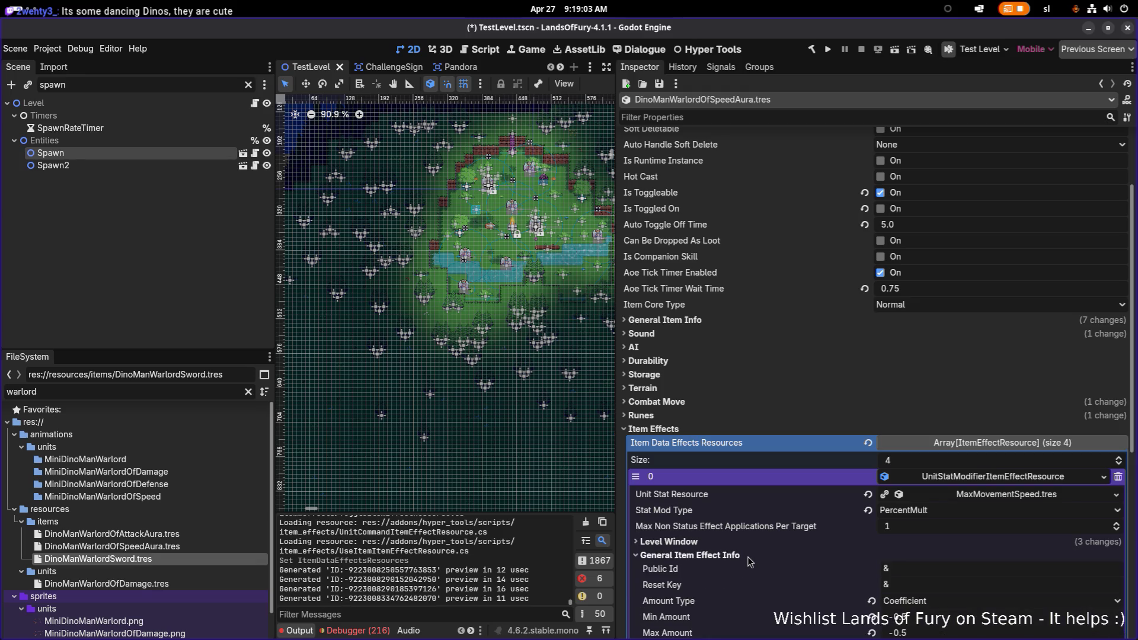
{"action": "left_click", "coordinate": [992, 479]}
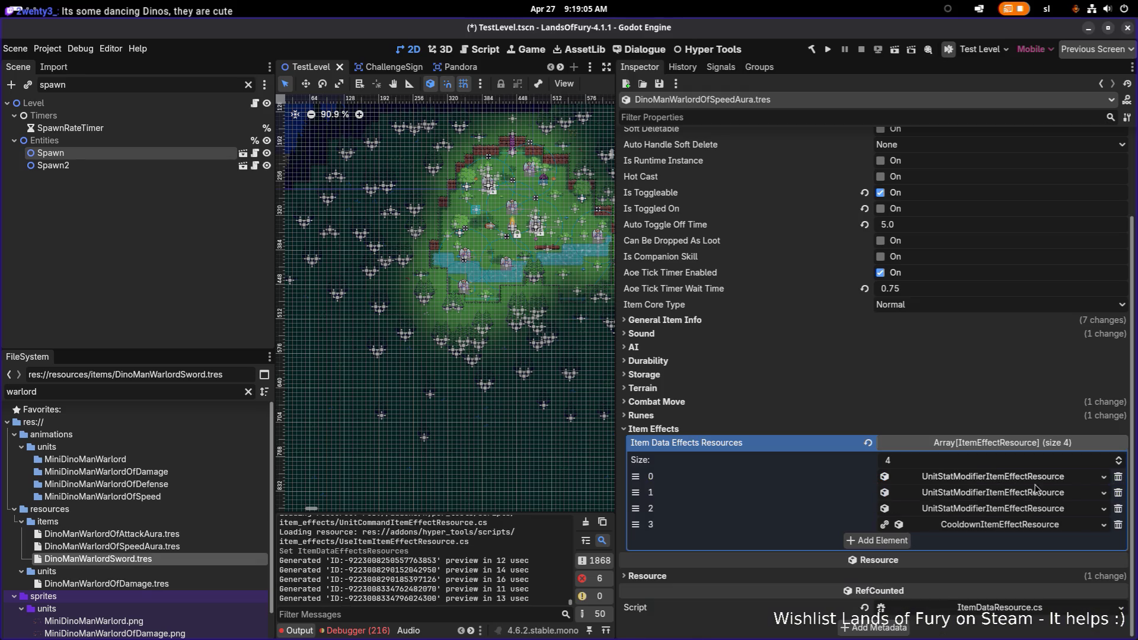
{"action": "left_click", "coordinate": [1118, 477]}
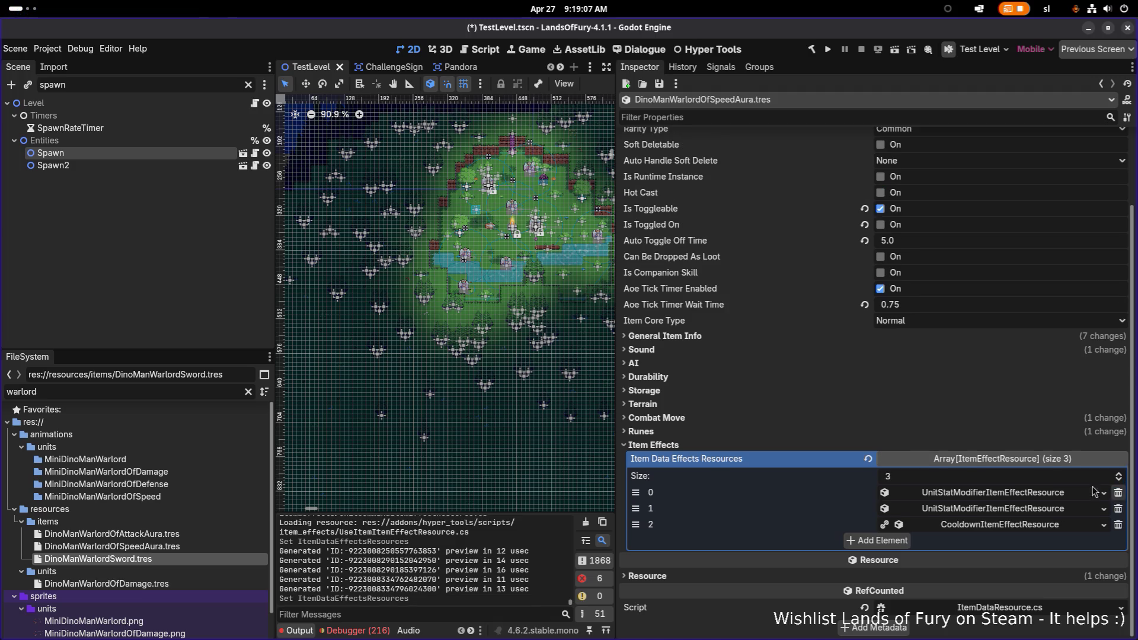
Review the AttackSpeed effect, expand the cooldown effect (Min/Max Amount 20.0), and save
{"action": "left_click", "coordinate": [972, 511]}
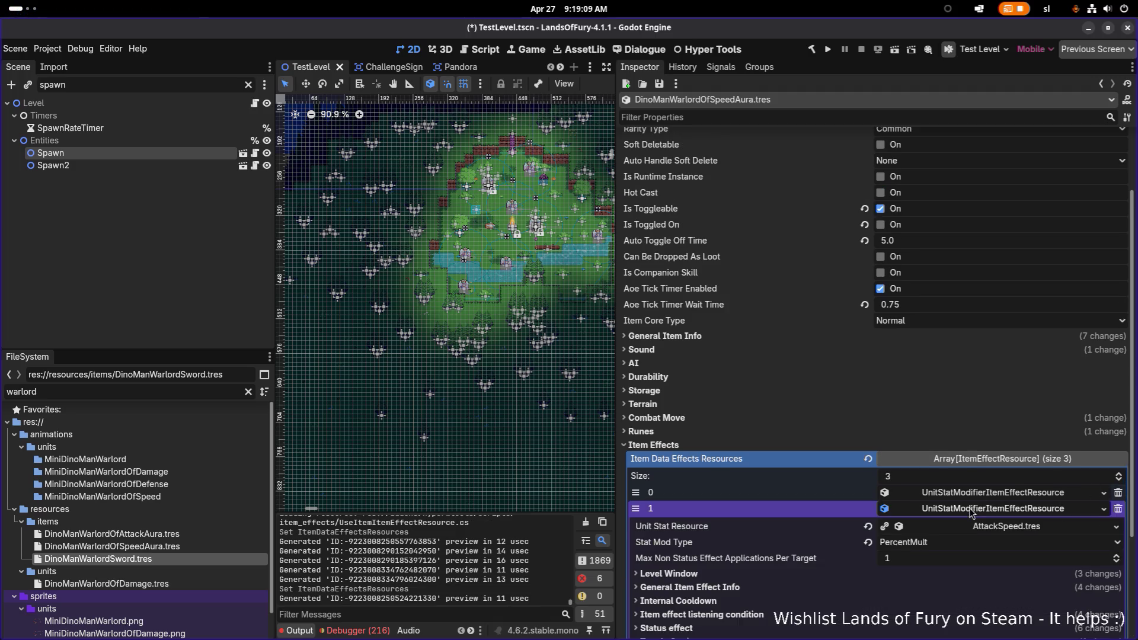
{"action": "scroll", "coordinate": [888, 529], "scroll_direction": "down", "scroll_amount": 3}
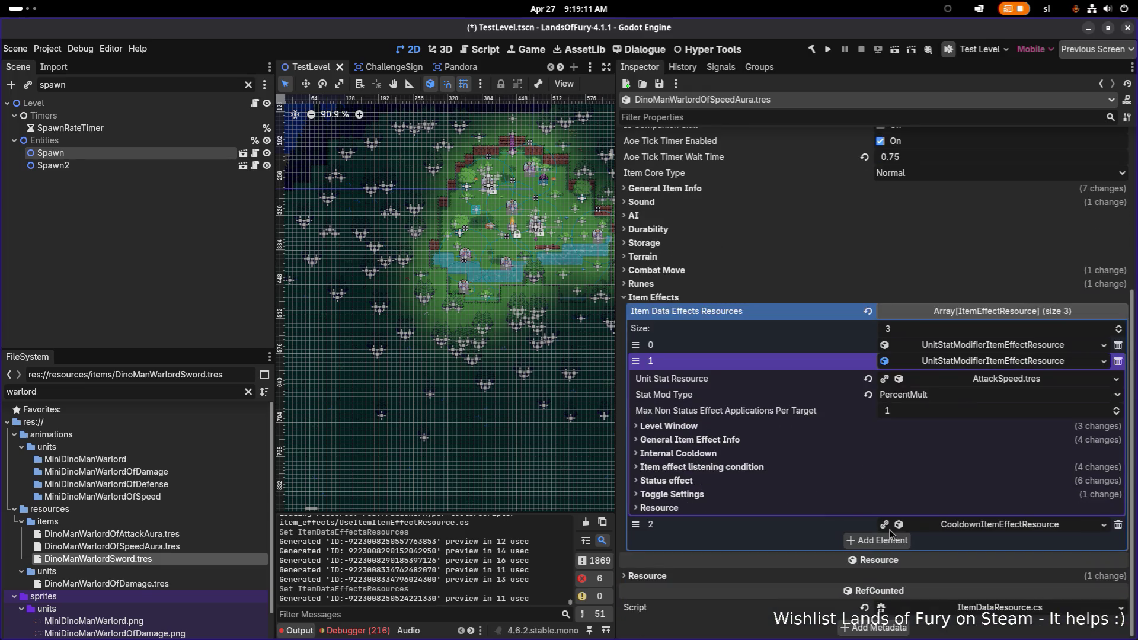
{"action": "left_click", "coordinate": [735, 426]}
{"action": "left_click", "coordinate": [734, 425]}
{"action": "left_click", "coordinate": [730, 443]}
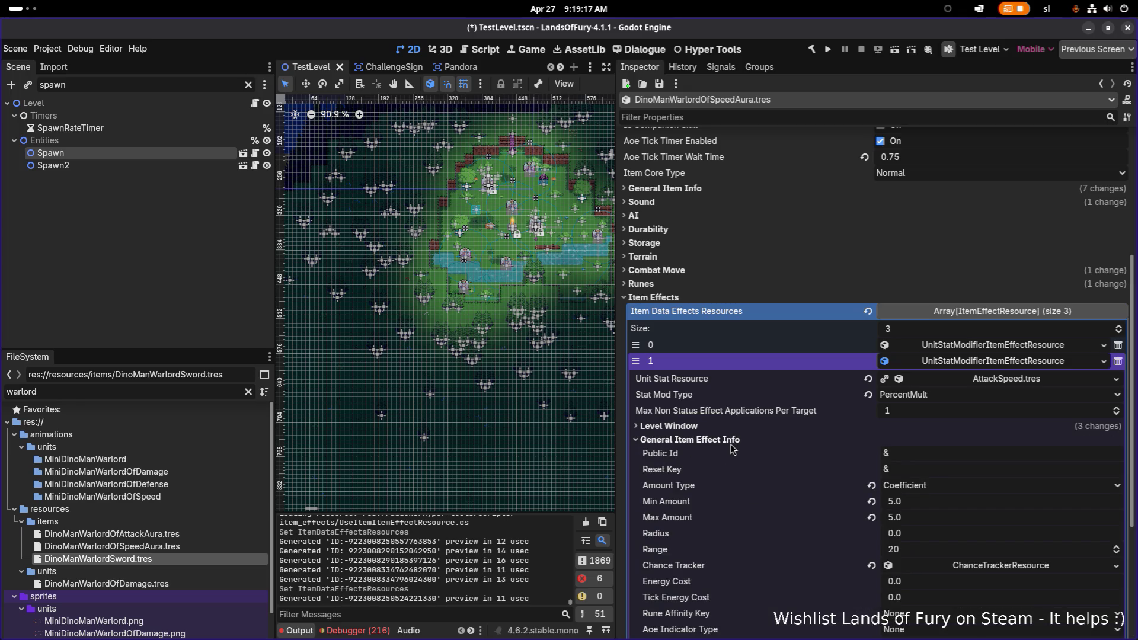
{"action": "left_click", "coordinate": [1052, 360]}
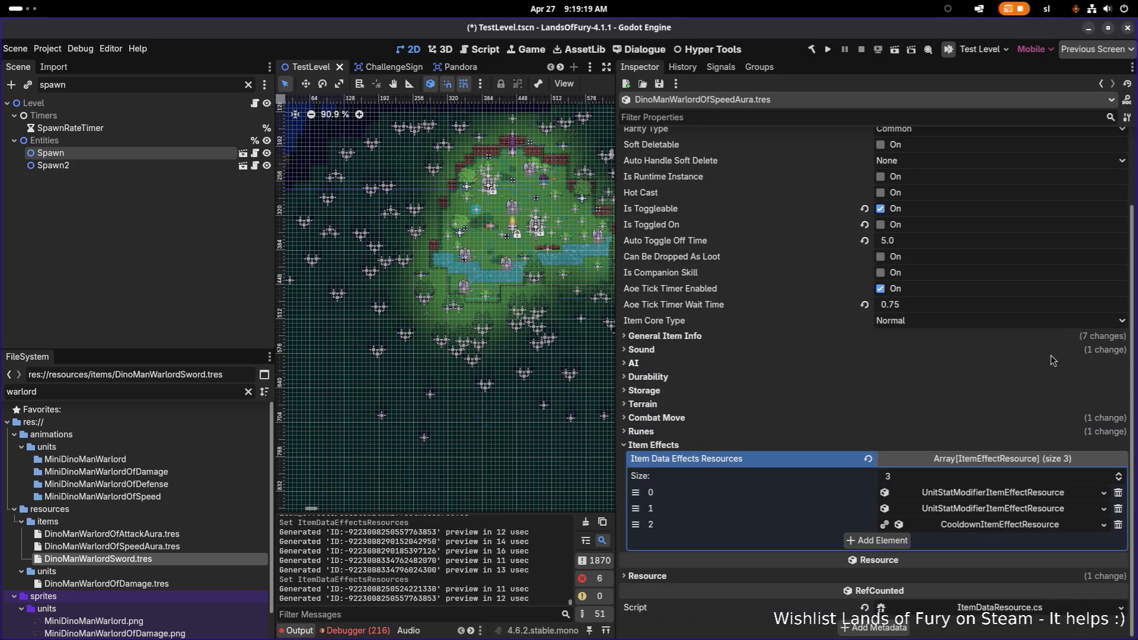
{"action": "left_click", "coordinate": [1023, 525]}
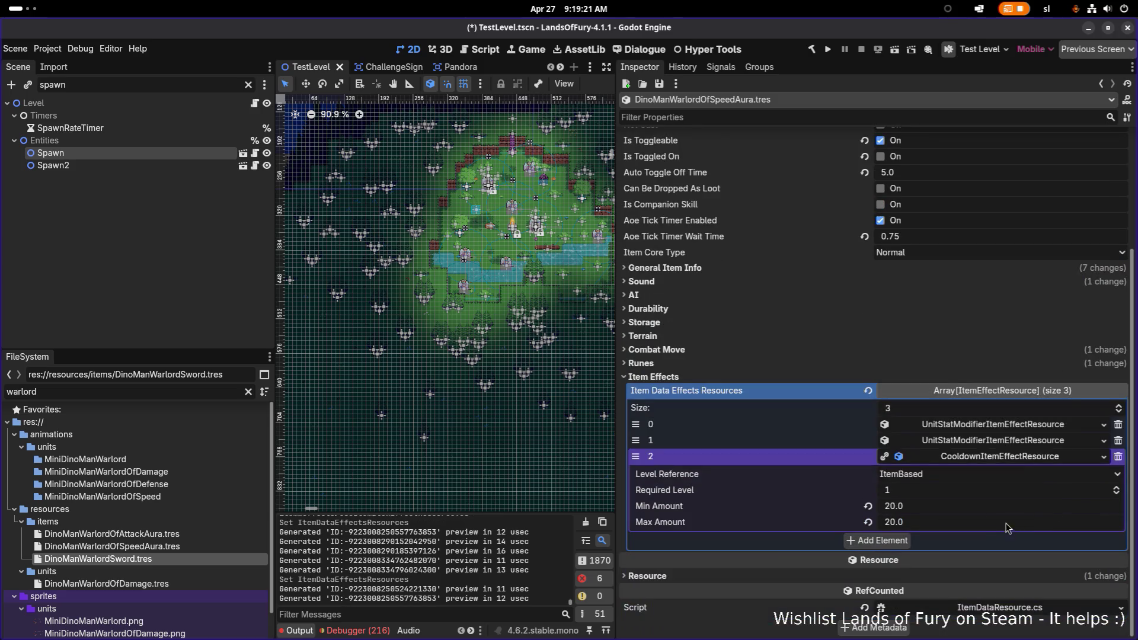
{"action": "key", "text": "ctrl+s"}
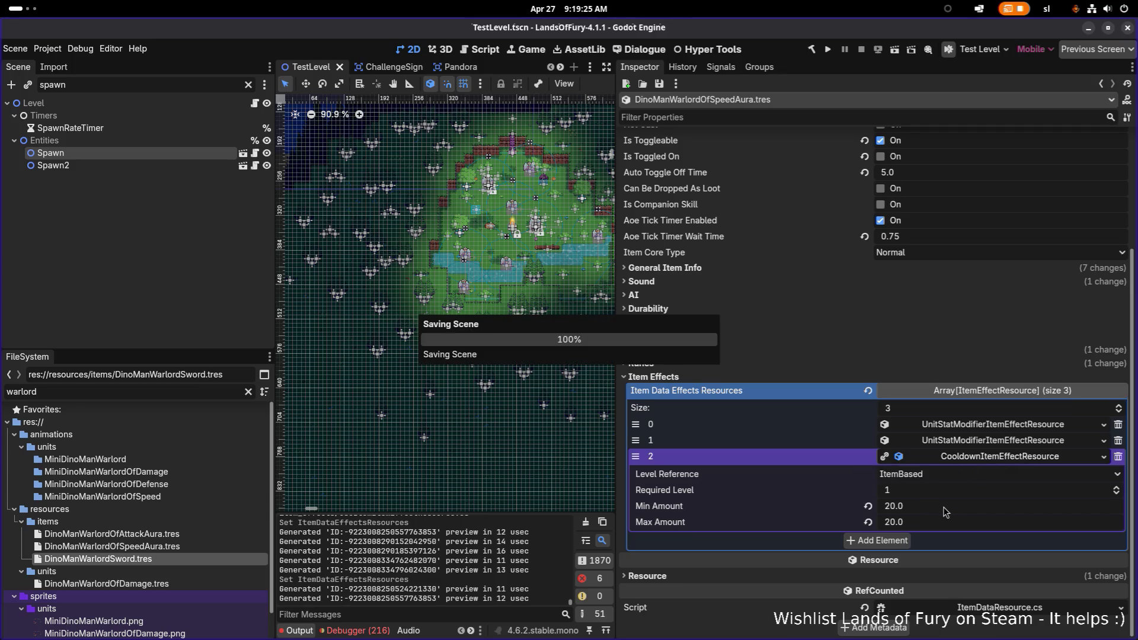
Collapse the cooldown effect's settings and save the level scene
{"action": "left_click", "coordinate": [944, 511]}
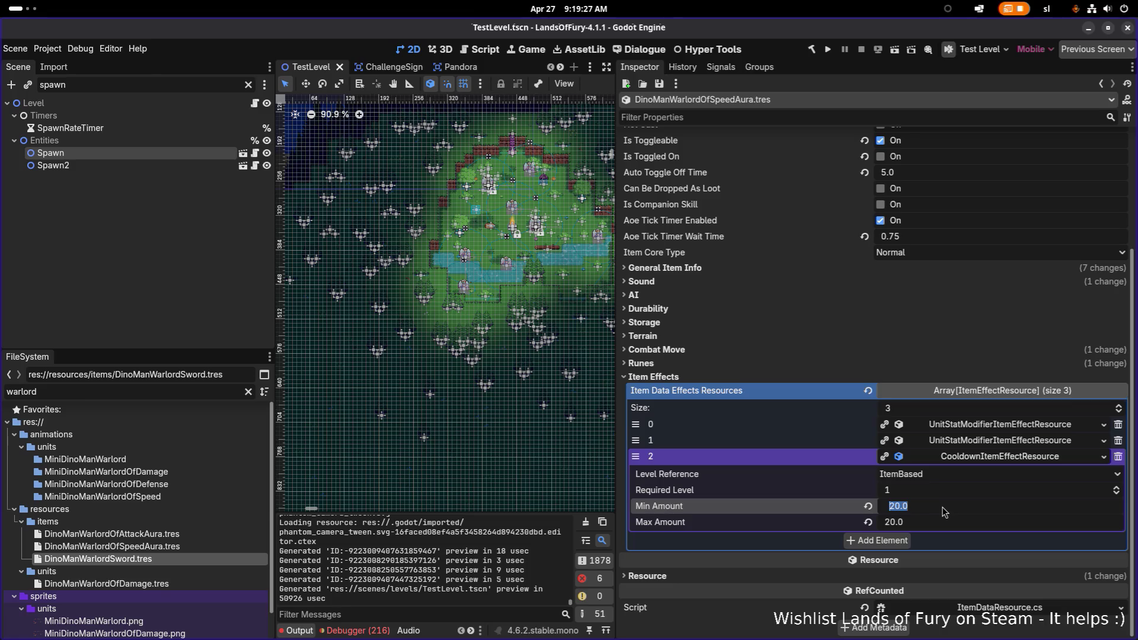
{"action": "left_click", "coordinate": [988, 457]}
{"action": "key", "text": "ctrl+s"}
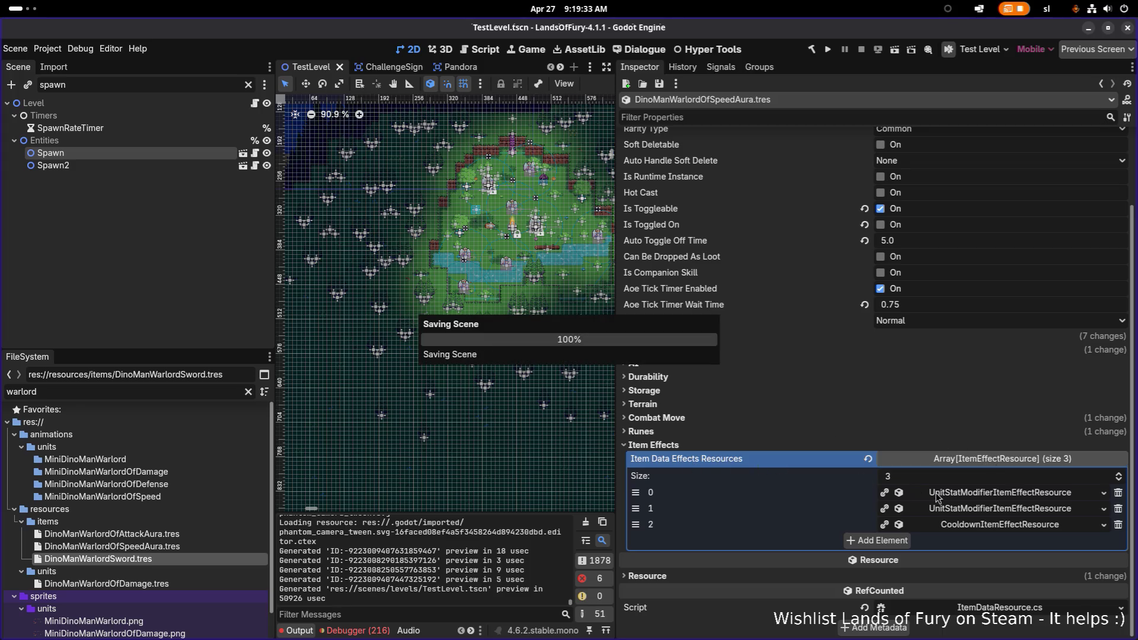
Inspect the Speed aura's second effect and its Status effect settings
{"action": "left_click", "coordinate": [972, 508]}
{"action": "scroll", "coordinate": [966, 516], "scroll_direction": "down", "scroll_amount": 3}
{"action": "scroll", "coordinate": [959, 521], "scroll_direction": "down", "scroll_amount": 2}
{"action": "left_click", "coordinate": [732, 521]}
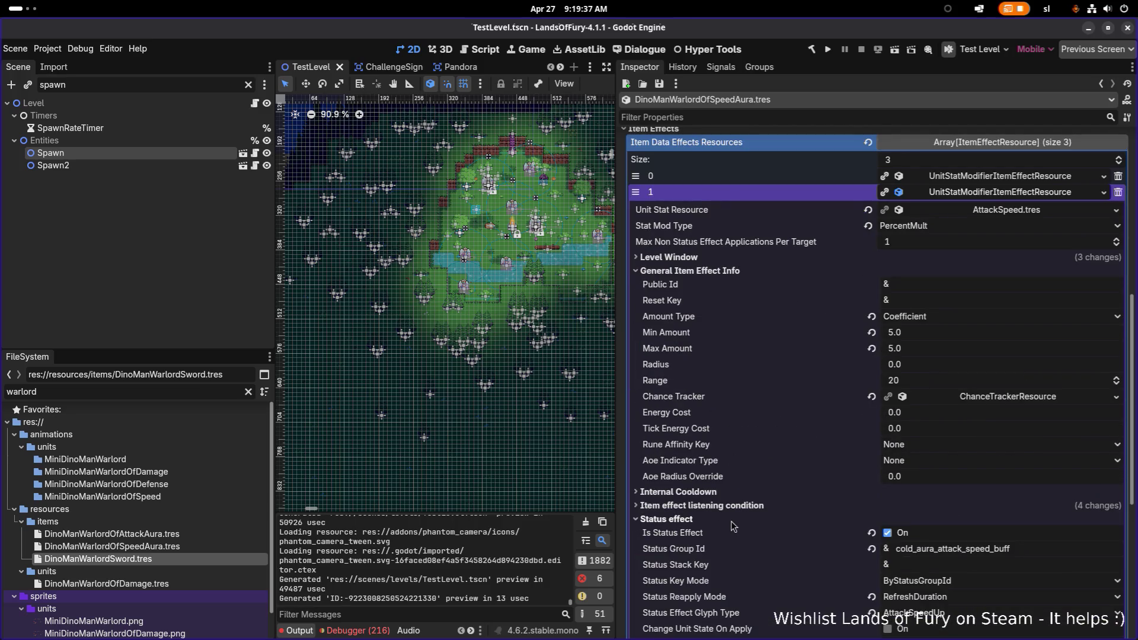
{"action": "scroll", "coordinate": [806, 520], "scroll_direction": "down", "scroll_amount": 5}
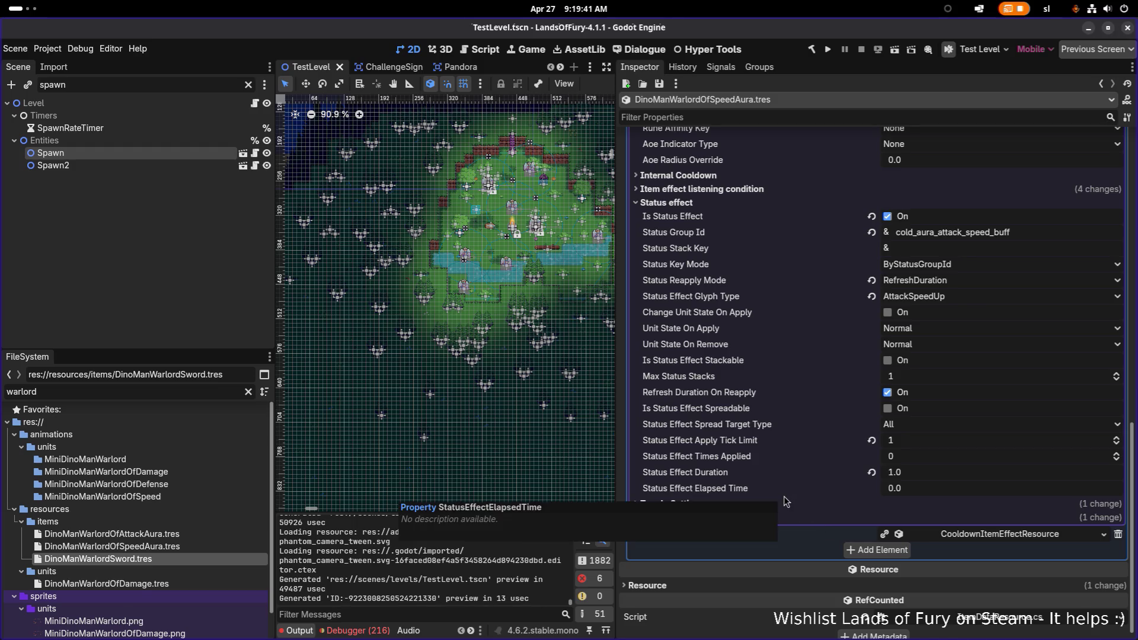
{"action": "scroll", "coordinate": [782, 498], "scroll_direction": "up", "scroll_amount": 4}
{"action": "scroll", "coordinate": [783, 502], "scroll_direction": "up", "scroll_amount": 6}
{"action": "scroll", "coordinate": [785, 497], "scroll_direction": "down", "scroll_amount": 3}
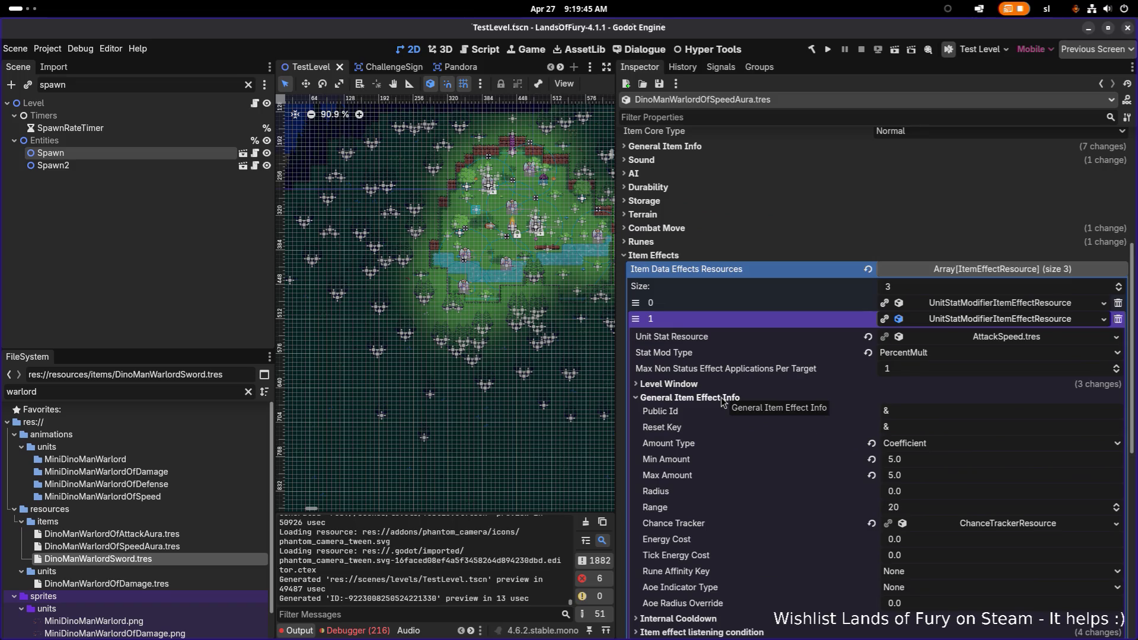
Collapse General Item Effect Info and look over the Level Window settings
{"action": "left_click", "coordinate": [720, 397]}
{"action": "left_click", "coordinate": [715, 386]}
{"action": "left_click", "coordinate": [715, 387]}
{"action": "left_click", "coordinate": [714, 386]}
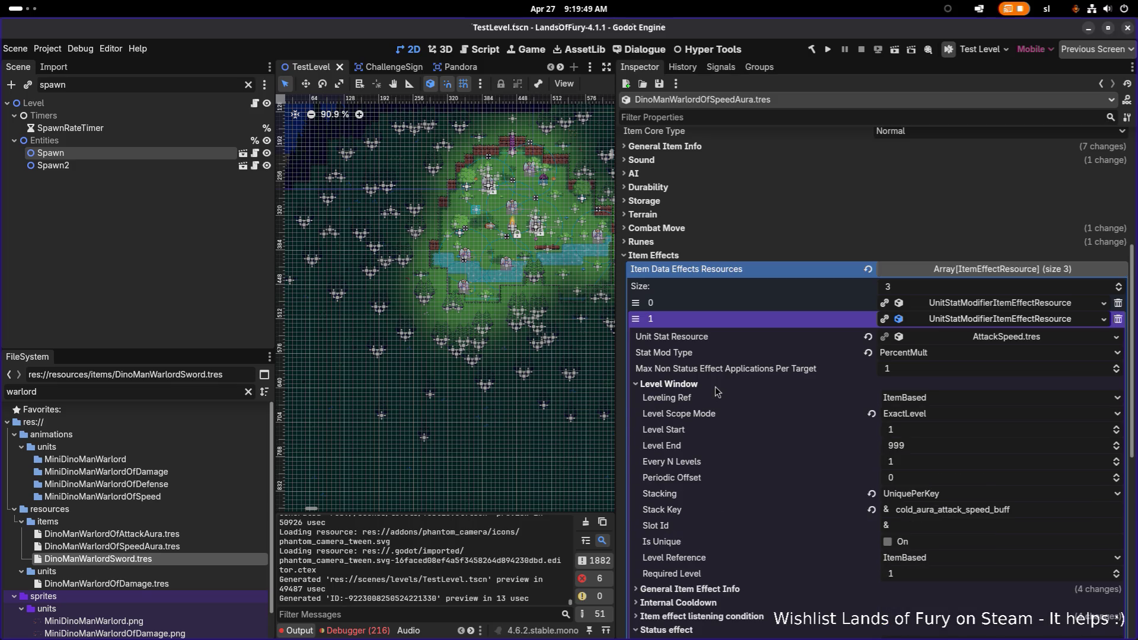
{"action": "left_click", "coordinate": [714, 387]}
{"action": "scroll", "coordinate": [714, 392], "scroll_direction": "up", "scroll_amount": 5}
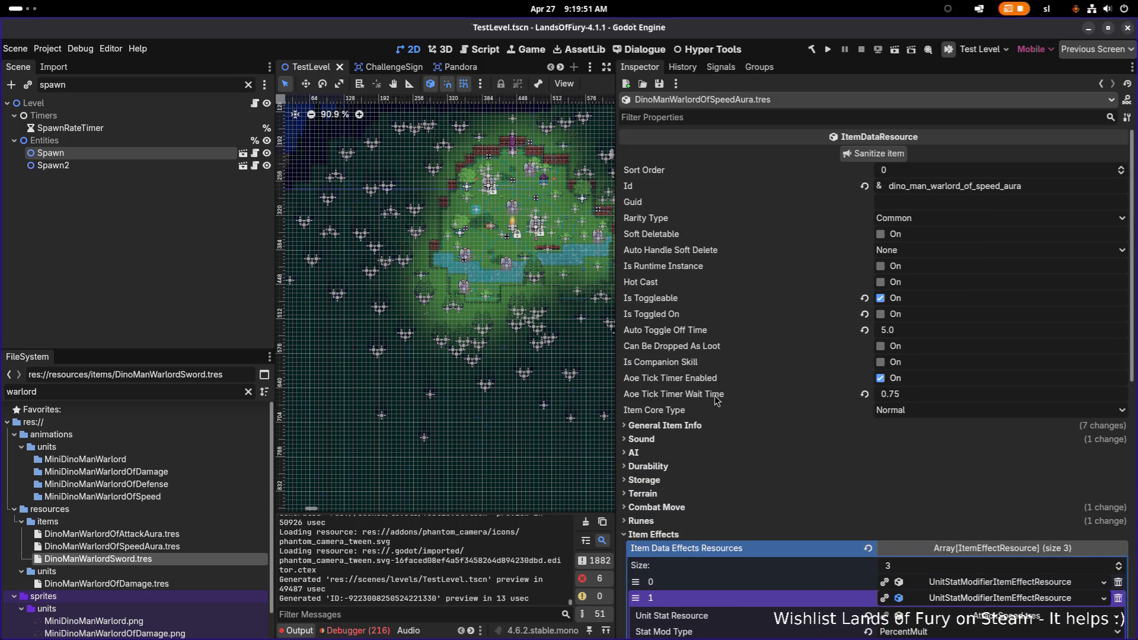
Browse the item's General Info, Item Effects, Runes, Terrain, Storage and Durability sections
{"action": "left_click", "coordinate": [700, 426]}
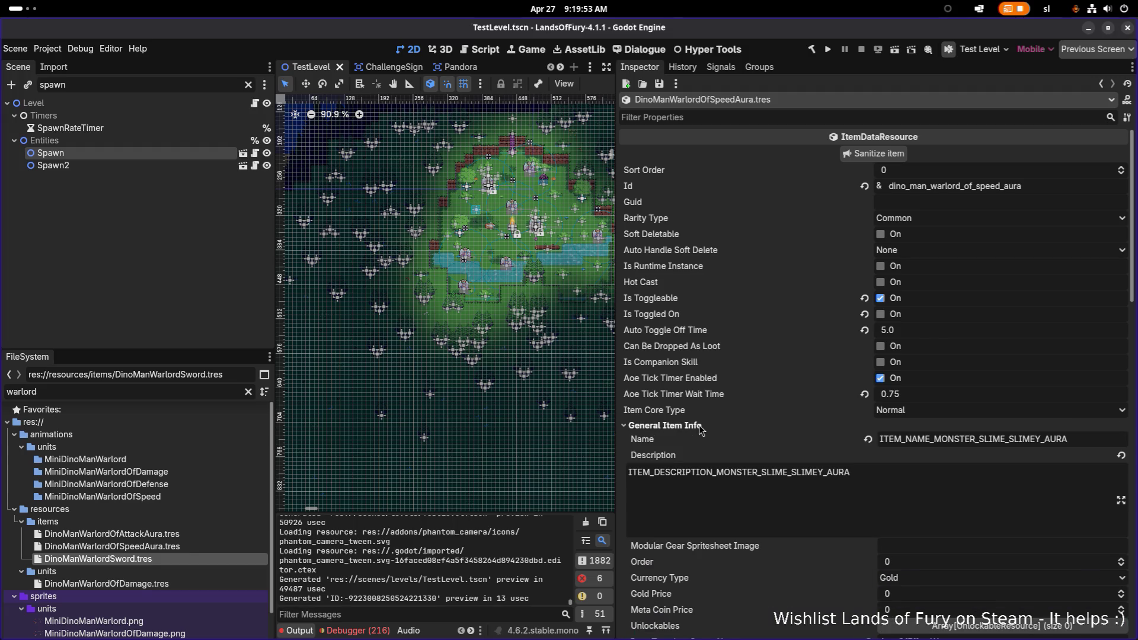
{"action": "left_click", "coordinate": [699, 426]}
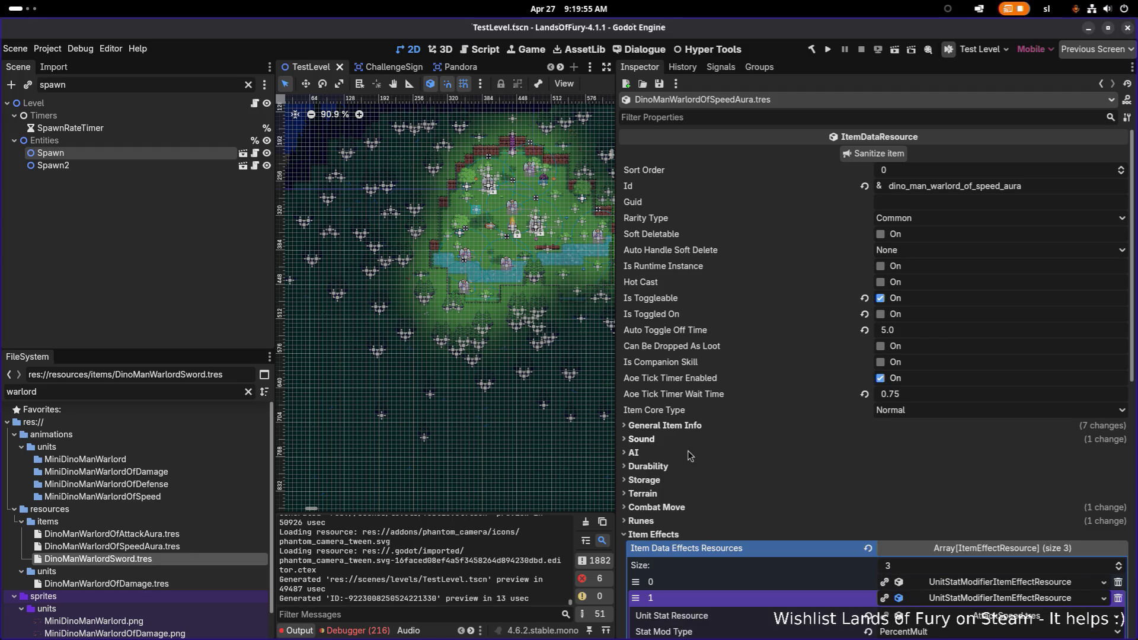
{"action": "left_click", "coordinate": [688, 532]}
{"action": "left_click", "coordinate": [684, 522]}
{"action": "left_click", "coordinate": [684, 521]}
{"action": "left_click", "coordinate": [688, 495]}
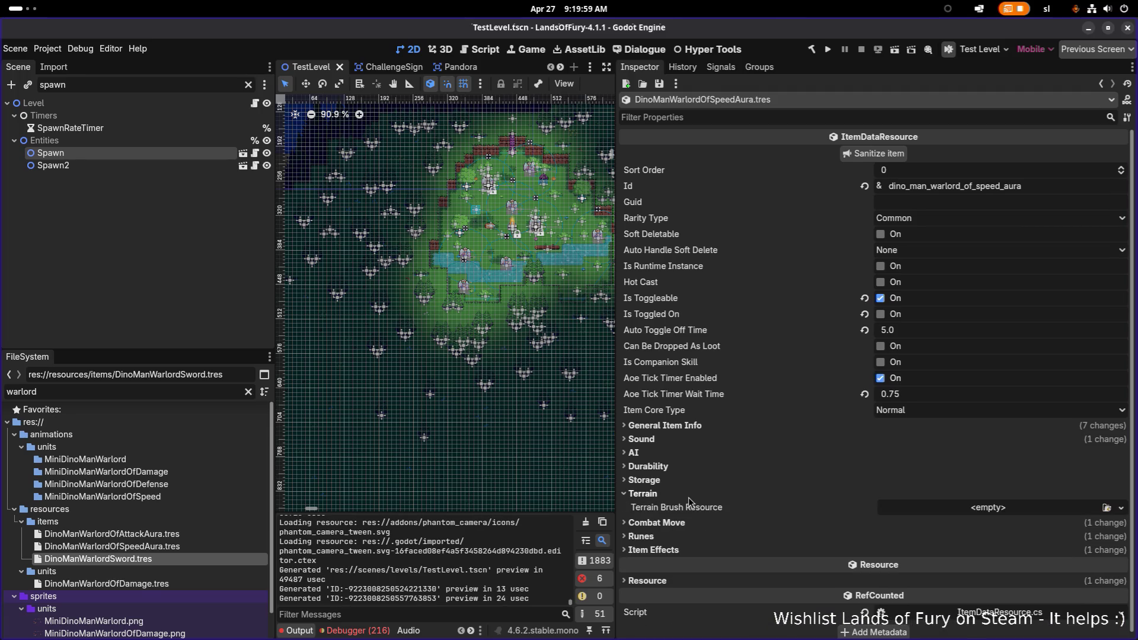
{"action": "left_click", "coordinate": [688, 495]}
{"action": "left_click", "coordinate": [690, 479]}
{"action": "left_click", "coordinate": [690, 479]}
{"action": "left_click", "coordinate": [692, 465]}
{"action": "left_click", "coordinate": [692, 464]}
Check the AI and Sound sections, leaving General Item Info expanded, and focus the property filter
{"action": "left_click", "coordinate": [688, 446]}
{"action": "left_click", "coordinate": [688, 446]}
{"action": "left_click", "coordinate": [688, 432]}
{"action": "left_click", "coordinate": [689, 432]}
{"action": "left_click", "coordinate": [692, 426]}
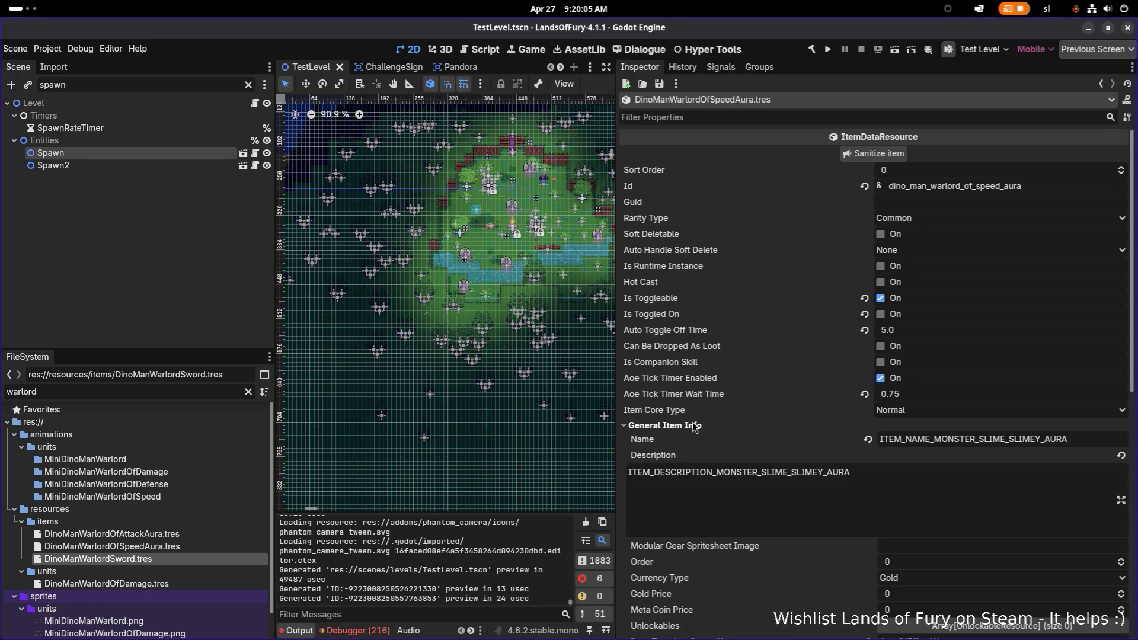
{"action": "left_click", "coordinate": [692, 426]}
{"action": "left_click", "coordinate": [689, 438]}
{"action": "scroll", "coordinate": [689, 247], "scroll_direction": "down", "scroll_amount": 5}
{"action": "scroll", "coordinate": [689, 247], "scroll_direction": "up", "scroll_amount": 5}
{"action": "left_click", "coordinate": [713, 118]}
Filter the Speed aura's properties by 'duratio', then by 'time'
{"action": "type", "text": "duratio"}
{"action": "double_click", "coordinate": [713, 118]}
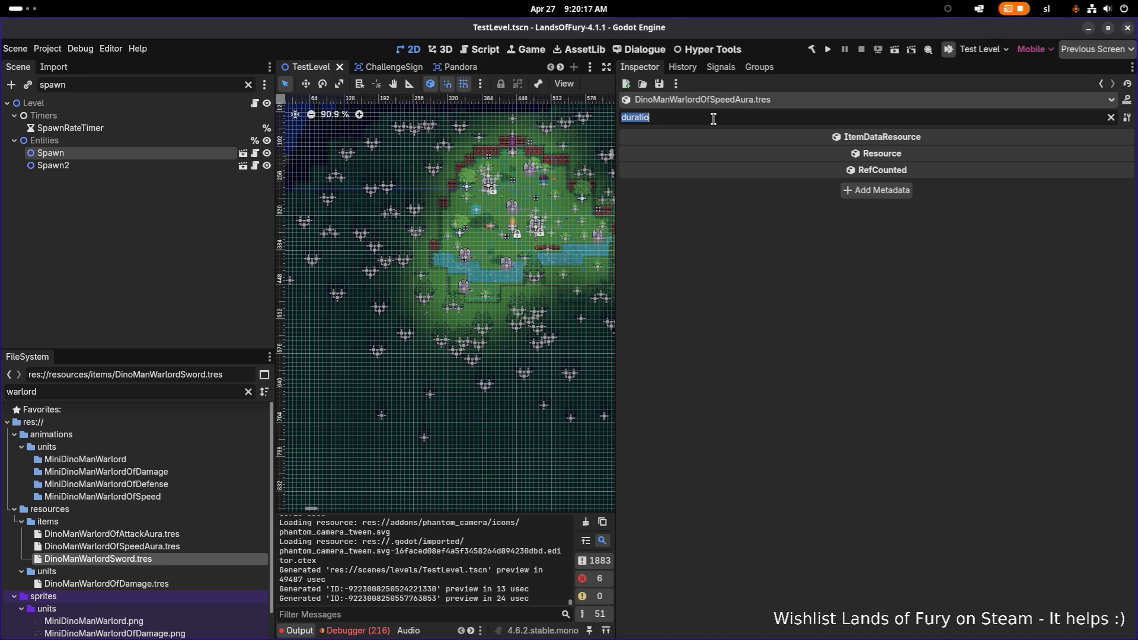
{"action": "type", "text": "time"}
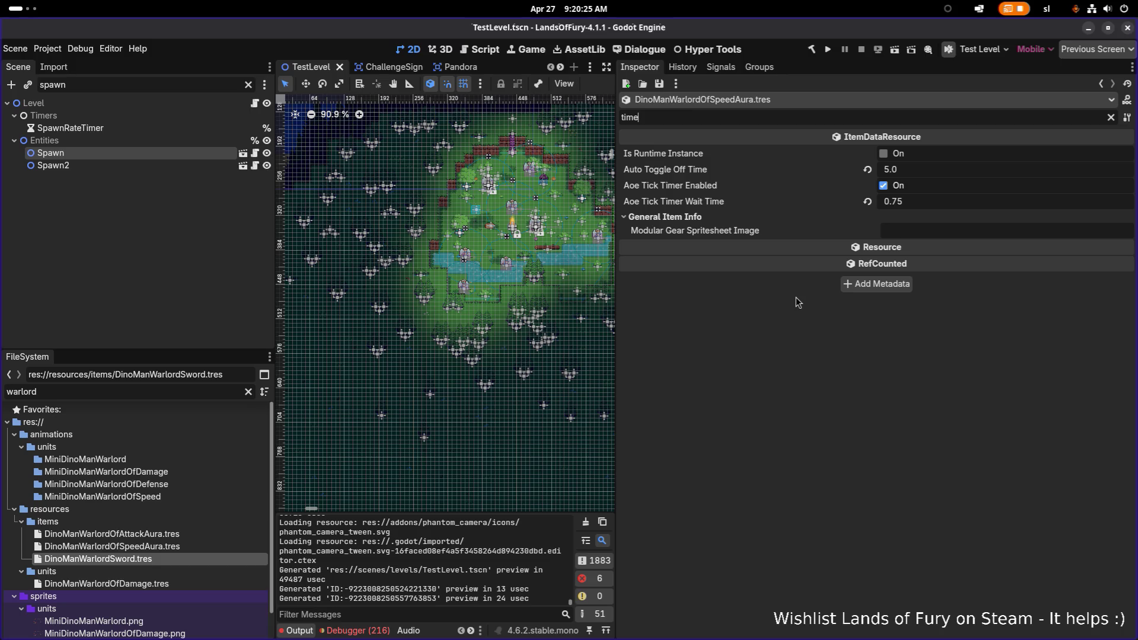
Clear the filter and open DinoManWarlordOfAttackAura.tres, expanding its second effect
{"action": "left_click", "coordinate": [1110, 117]}
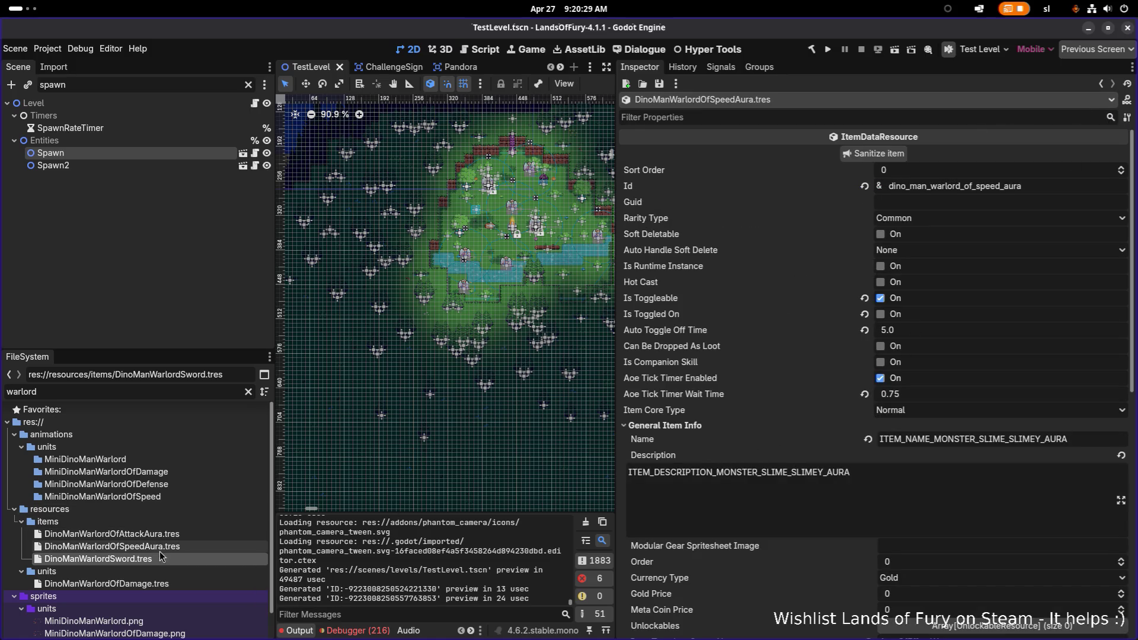
{"action": "left_click", "coordinate": [179, 533]}
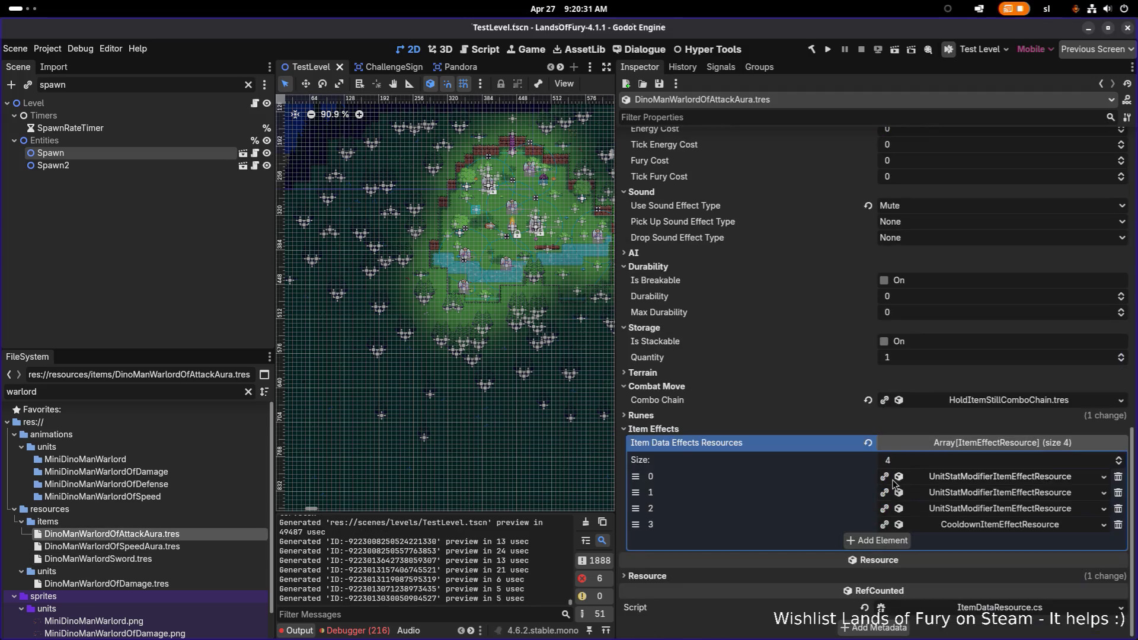
{"action": "left_click", "coordinate": [991, 493]}
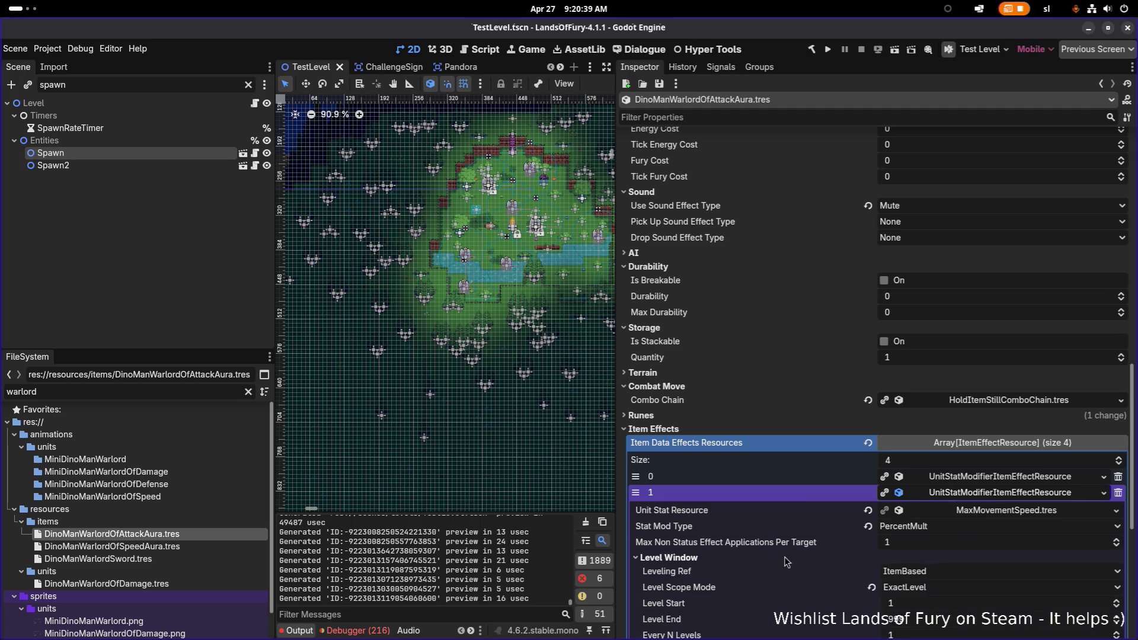
Delete the first effect and the AttackSpeed modifier, keeping the MaxMovementSpeed modifier and Cooldown
{"action": "left_click", "coordinate": [773, 569]}
{"action": "left_click", "coordinate": [772, 570]}
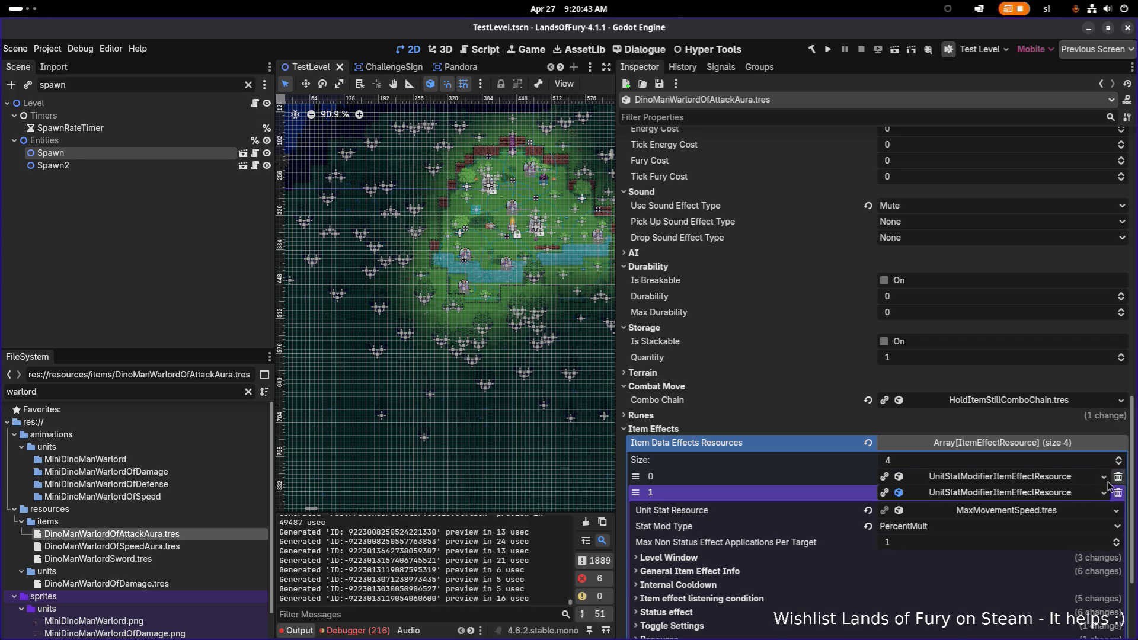
{"action": "left_click", "coordinate": [999, 493]}
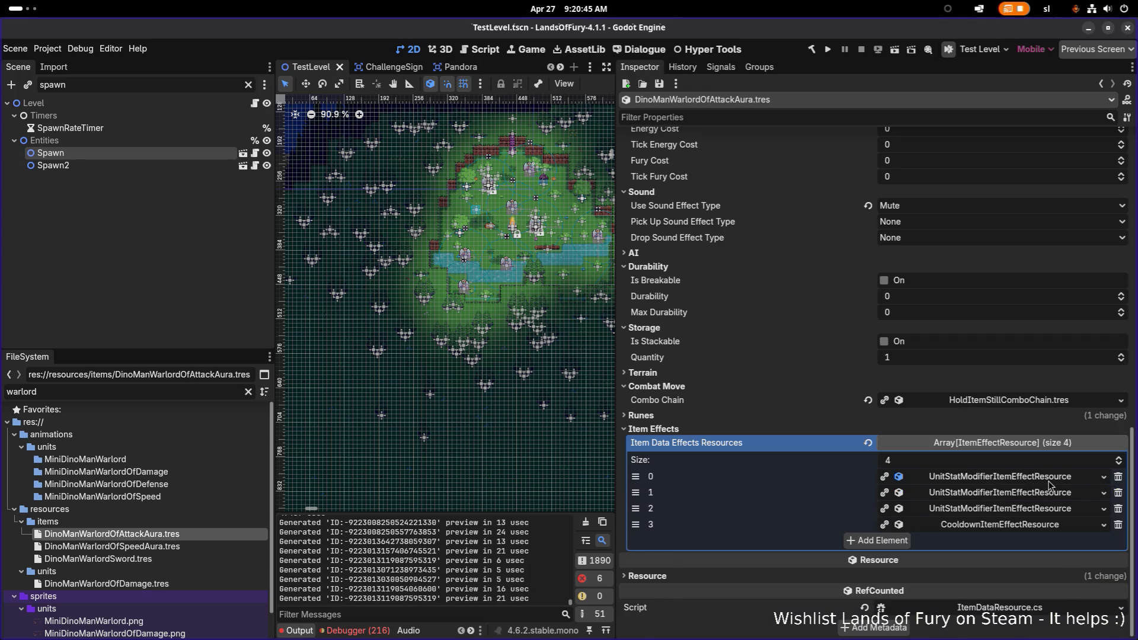
{"action": "left_click", "coordinate": [1049, 478]}
{"action": "left_click", "coordinate": [1064, 477]}
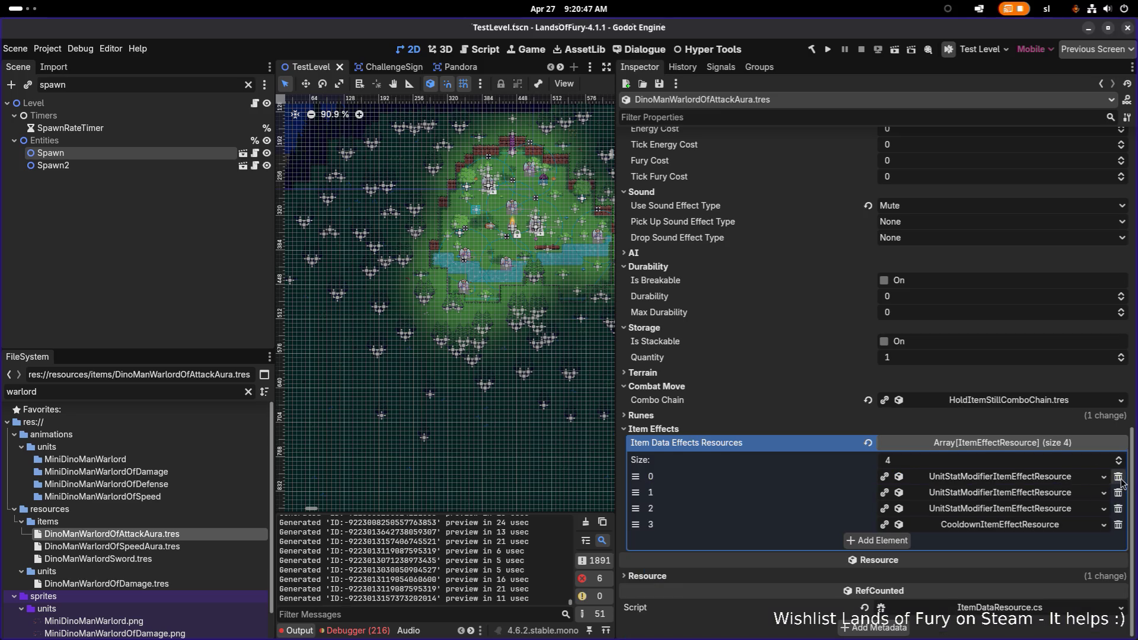
{"action": "left_click", "coordinate": [1118, 477]}
{"action": "left_click", "coordinate": [1054, 510]}
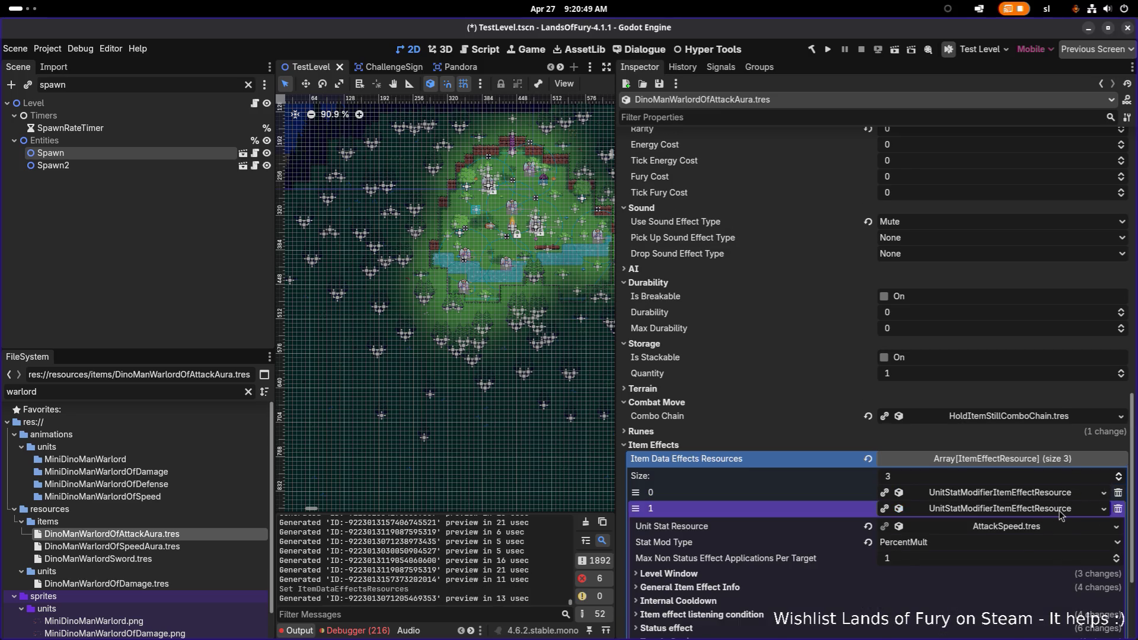
{"action": "left_click", "coordinate": [1061, 509]}
{"action": "left_click", "coordinate": [1118, 509]}
{"action": "left_click", "coordinate": [1011, 510]}
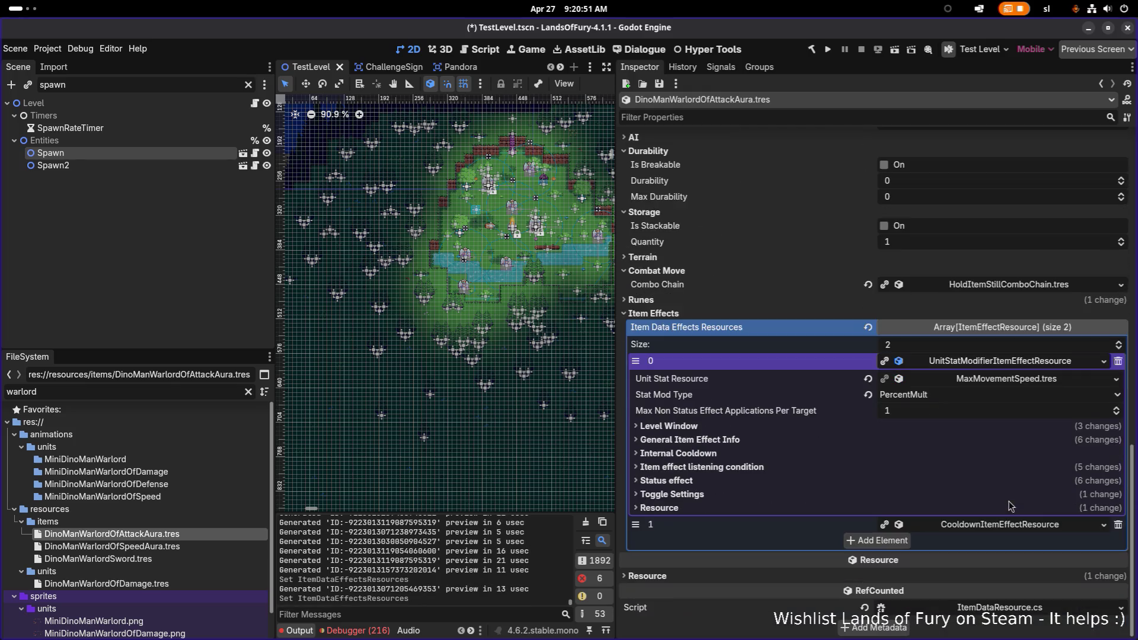
{"action": "left_click", "coordinate": [1117, 380]}
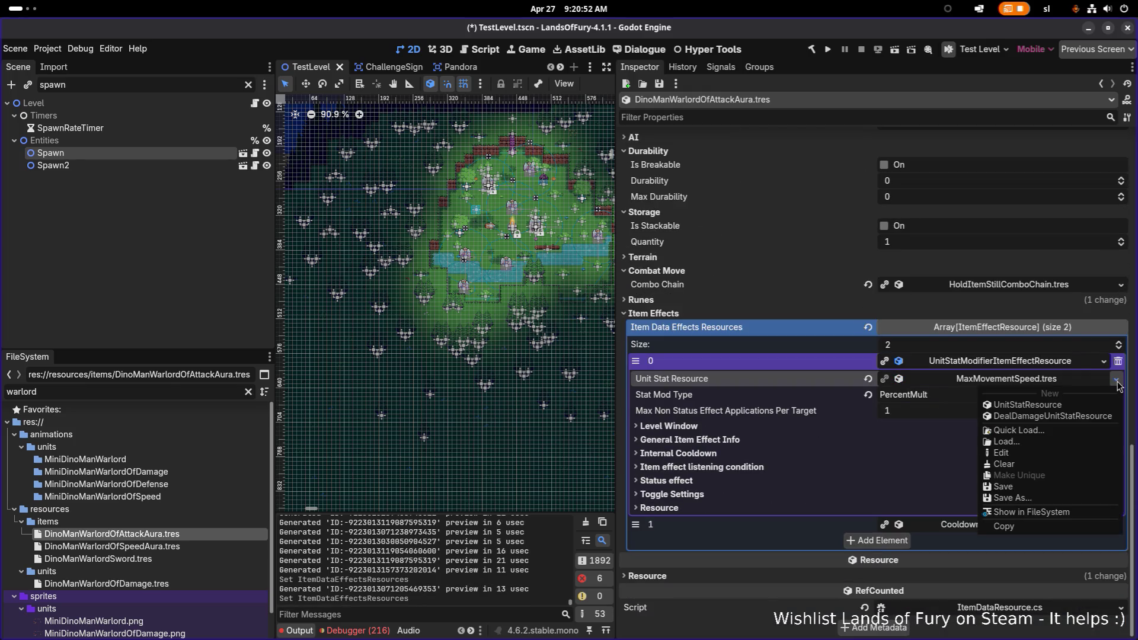
Switch the remaining modifier's unit stat resource to MeleePower
{"action": "left_click", "coordinate": [1050, 432]}
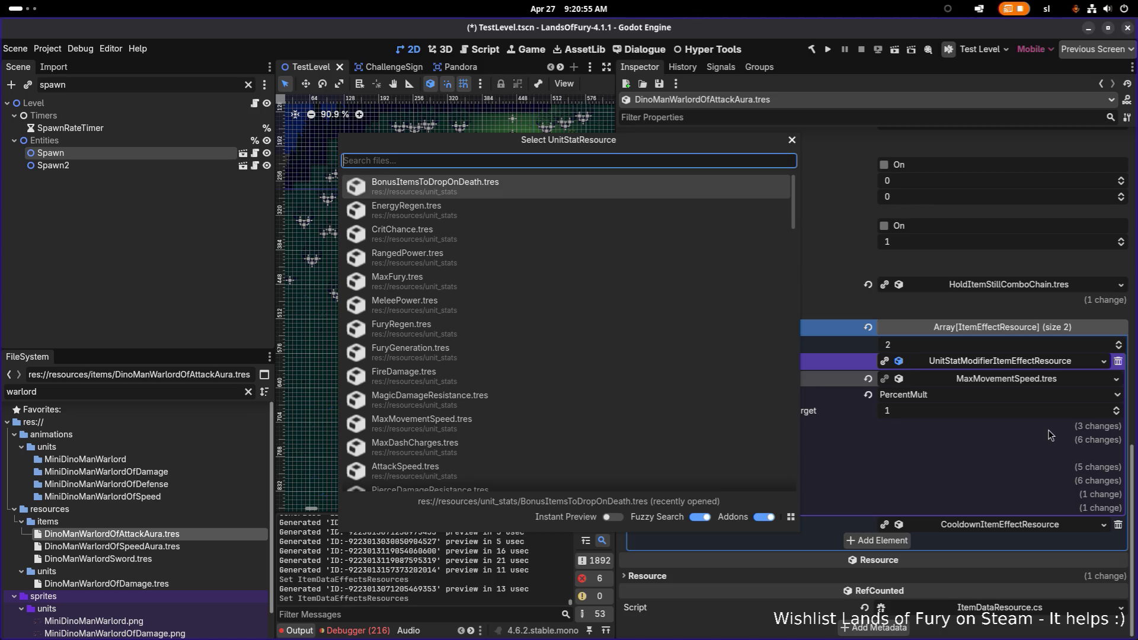
{"action": "type", "text": "melee"}
{"action": "key", "text": "Return"}
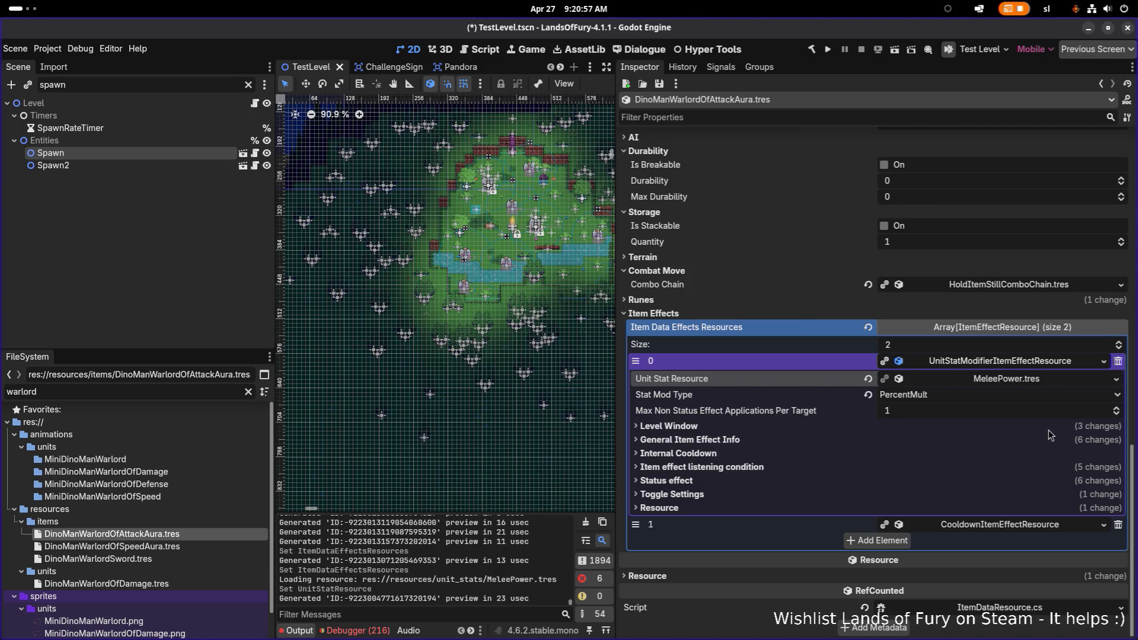
Set the modifier's Min and Max Amount to 7.0
{"action": "left_click", "coordinate": [855, 441]}
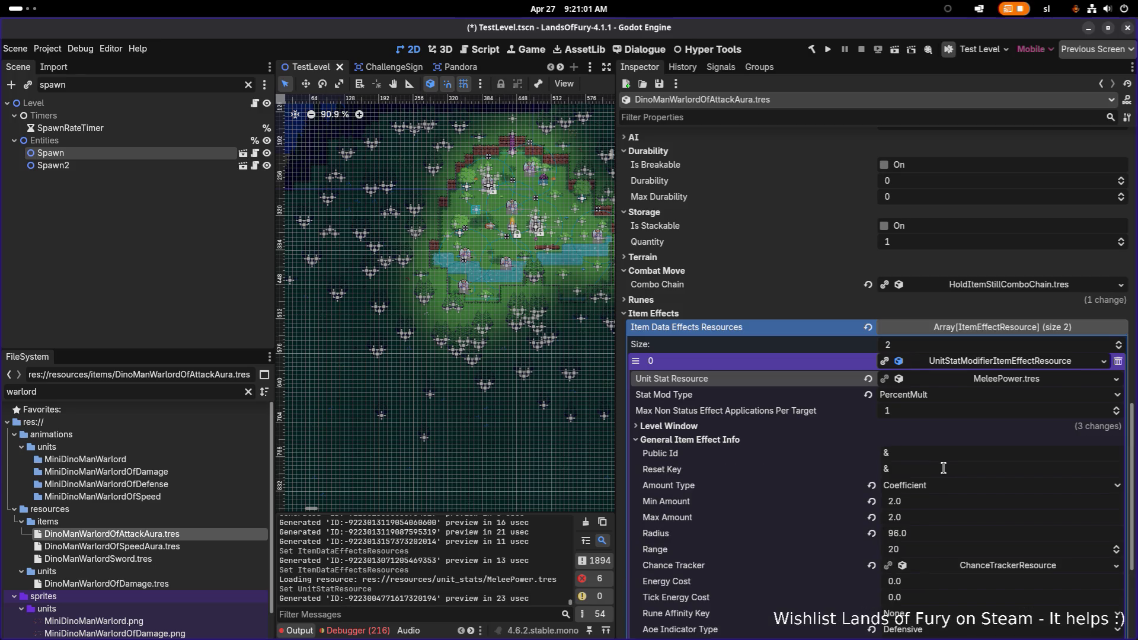
{"action": "left_click", "coordinate": [936, 503]}
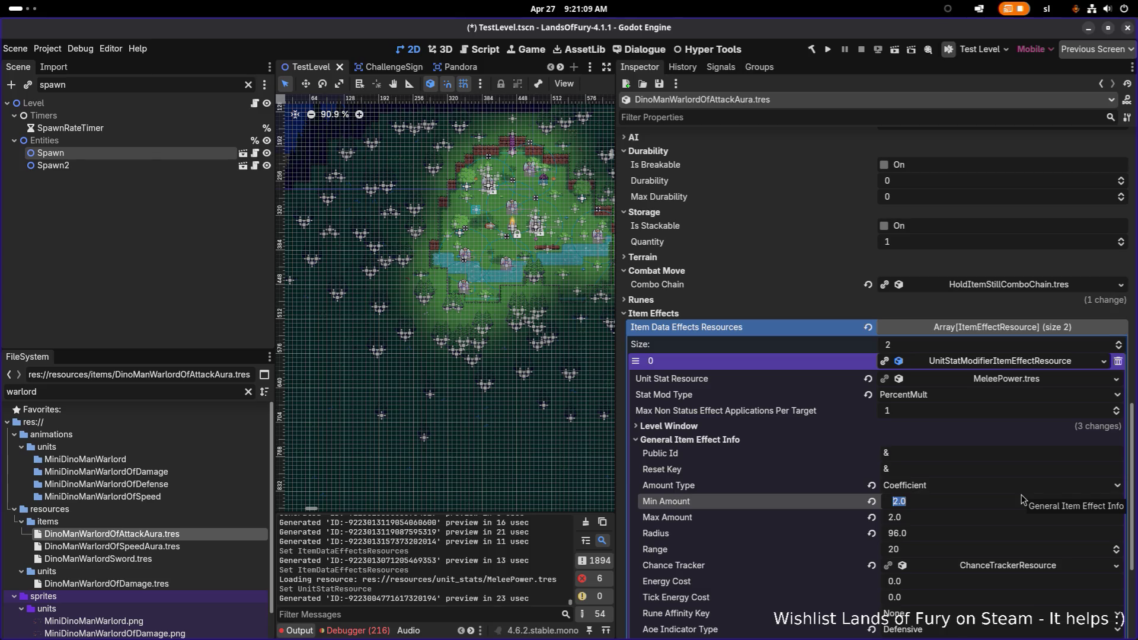
{"action": "type", "text": "10"}
{"action": "key", "text": "Tab"}
{"action": "type", "text": "10"}
{"action": "key", "text": "Return"}
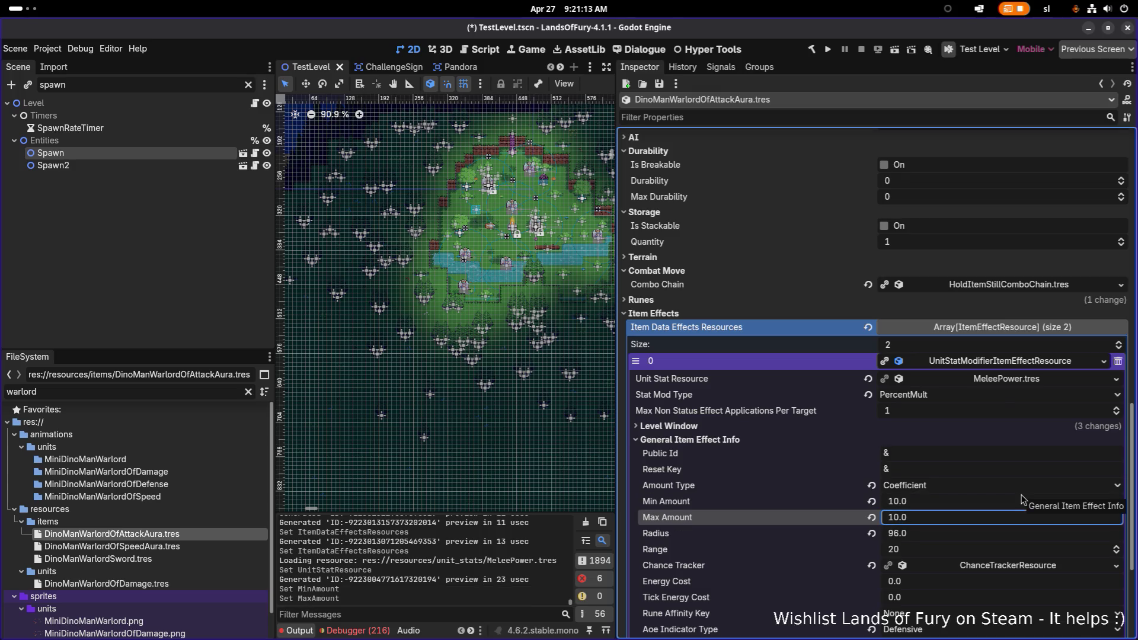
{"action": "left_click", "coordinate": [934, 502]}
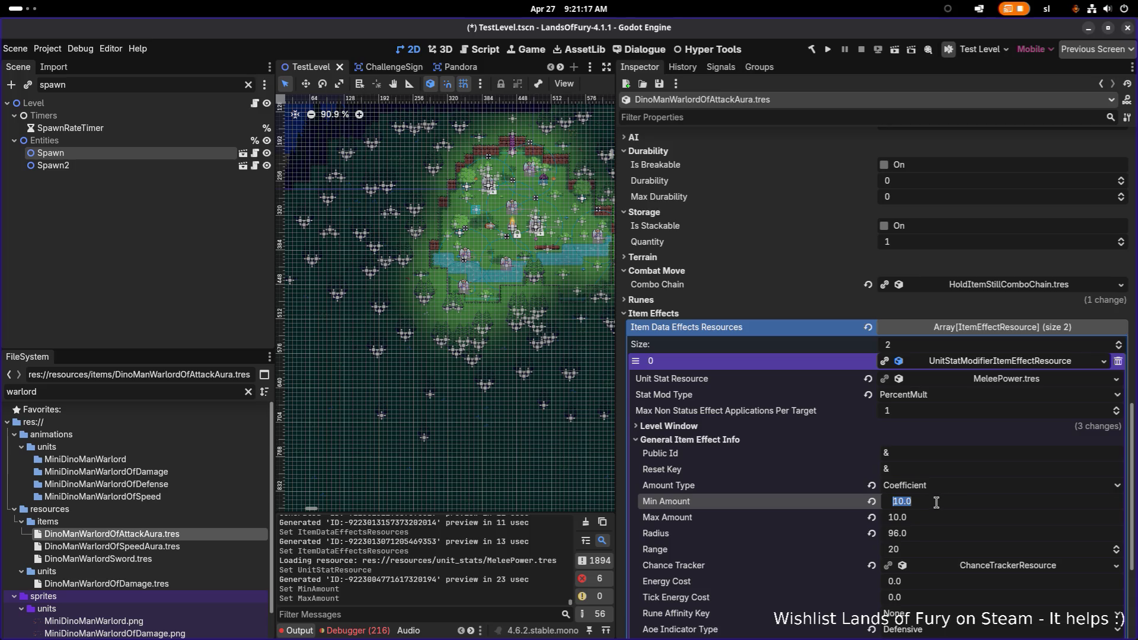
{"action": "type", "text": "7"}
{"action": "key", "text": "Tab"}
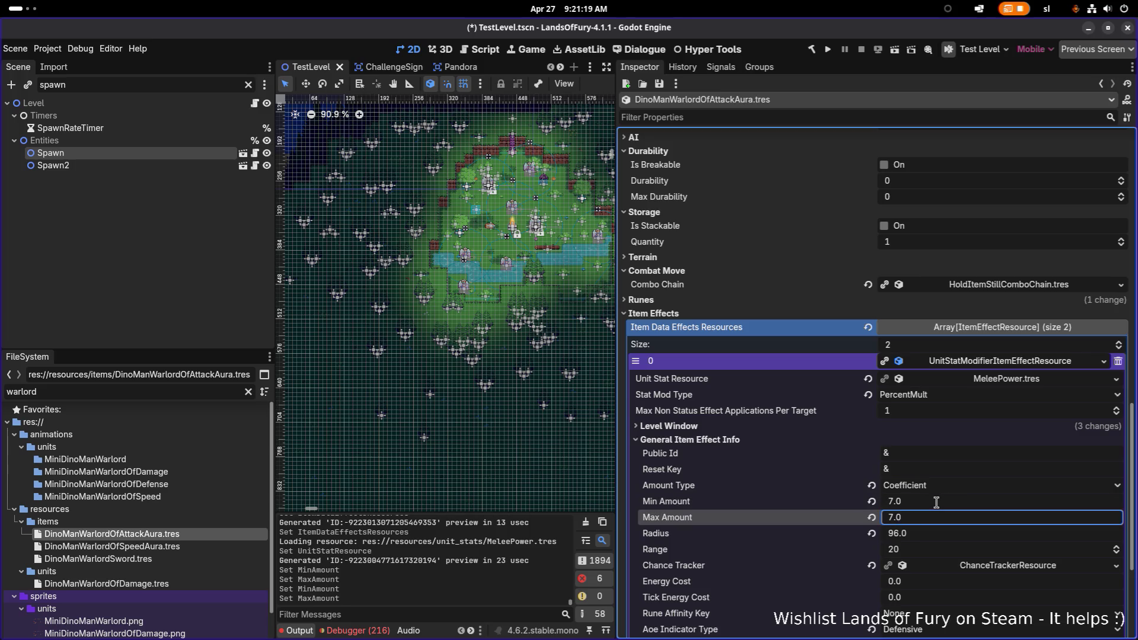
{"action": "left_click", "coordinate": [986, 366]}
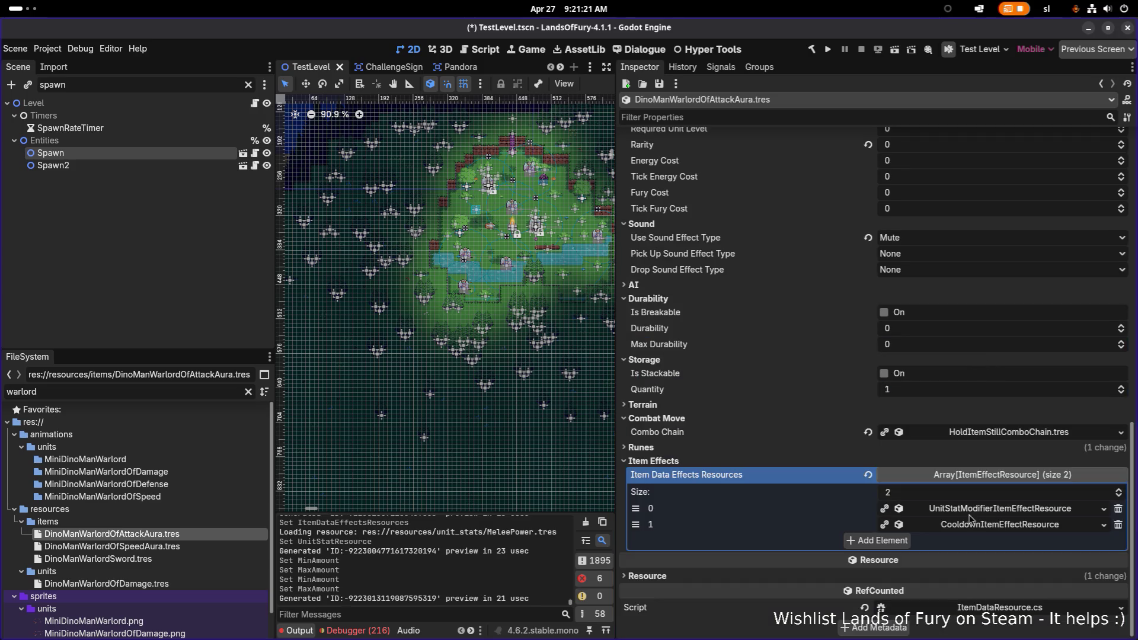
Save, then add a unique copy of the stat modifier placed above the Cooldown effect
{"action": "key", "text": "ctrl+s"}
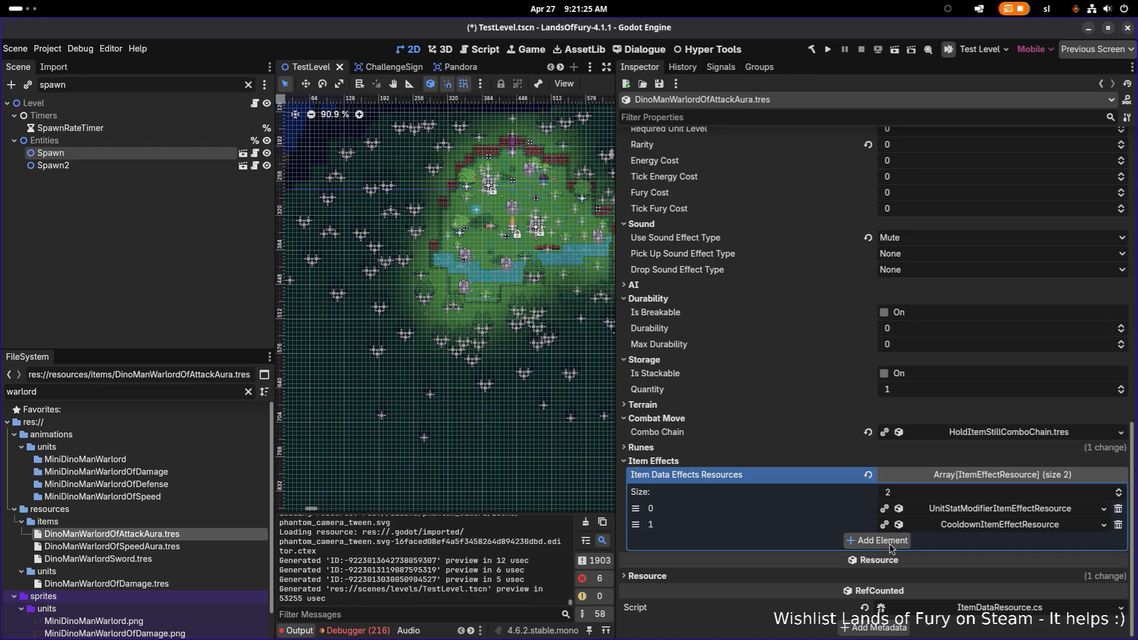
{"action": "left_click", "coordinate": [883, 541]}
{"action": "right_click", "coordinate": [943, 510]}
{"action": "left_click", "coordinate": [965, 629]}
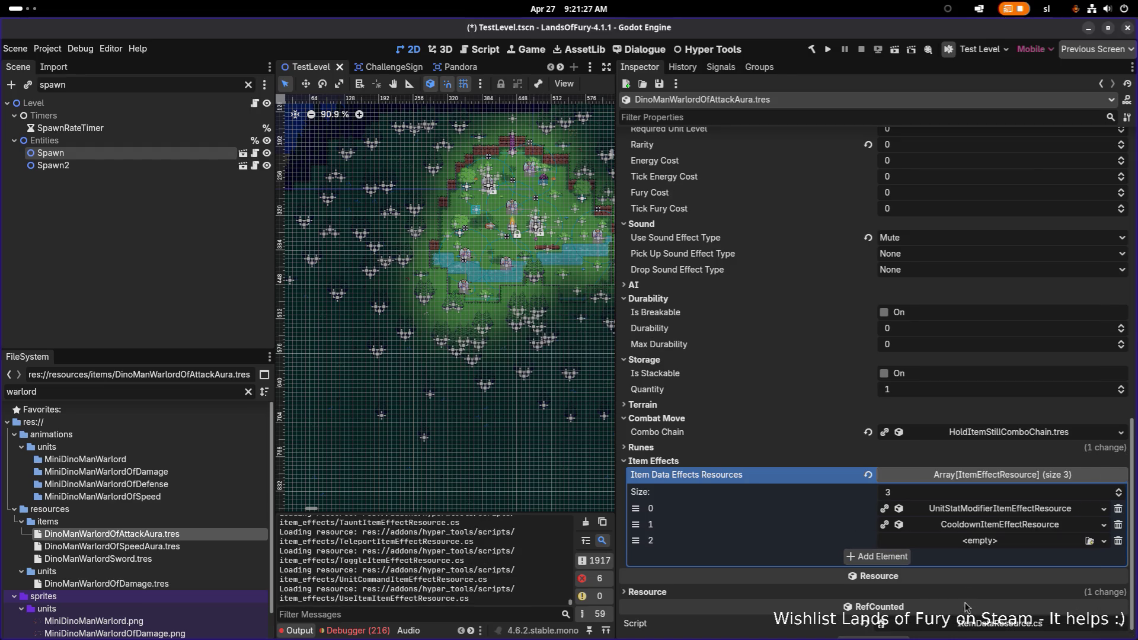
{"action": "right_click", "coordinate": [979, 542]}
{"action": "left_click", "coordinate": [1018, 632]}
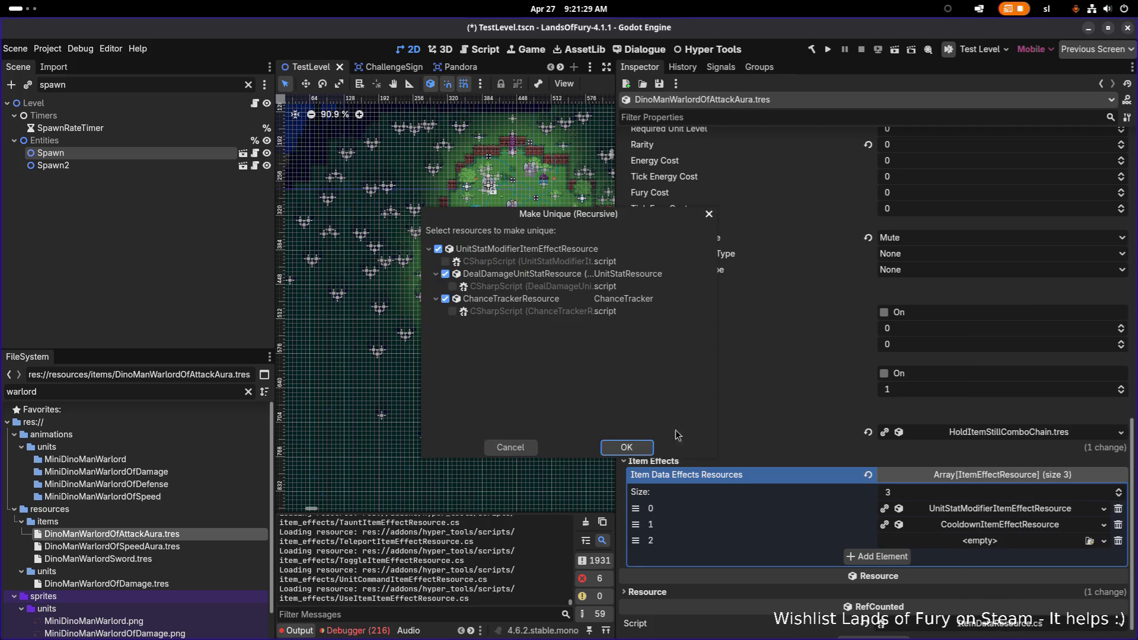
{"action": "left_click", "coordinate": [622, 446]}
{"action": "left_click_drag", "start_coordinate": [635, 541], "coordinate": [635, 525]}
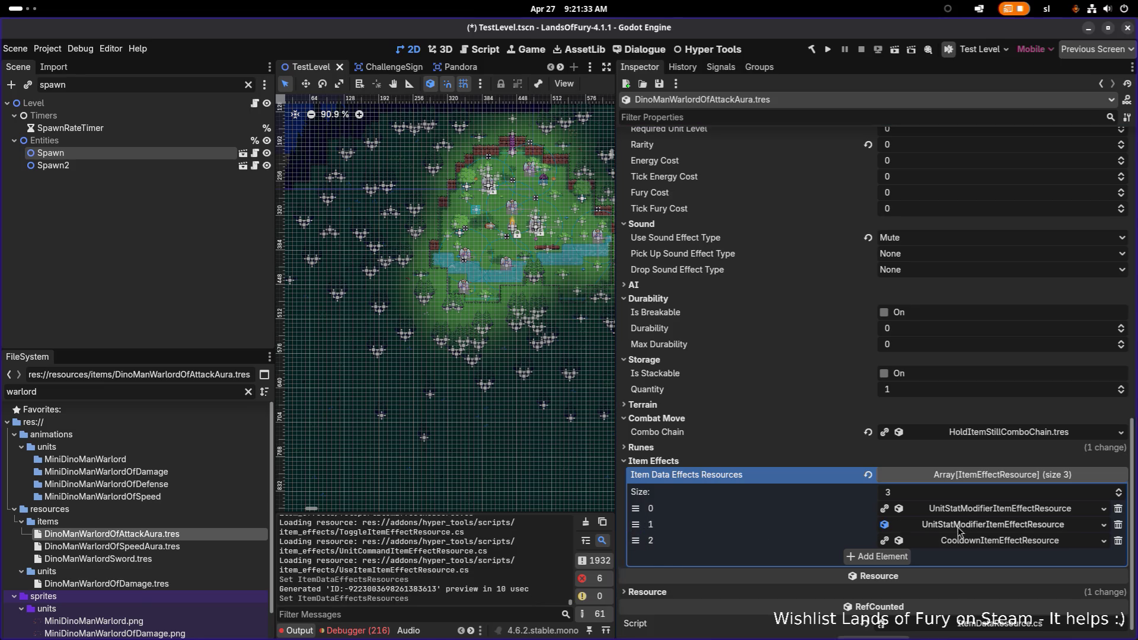
Point the copied modifier at RangedPower.tres and save the scene
{"action": "left_click", "coordinate": [889, 529]}
{"action": "left_click", "coordinate": [1116, 416]}
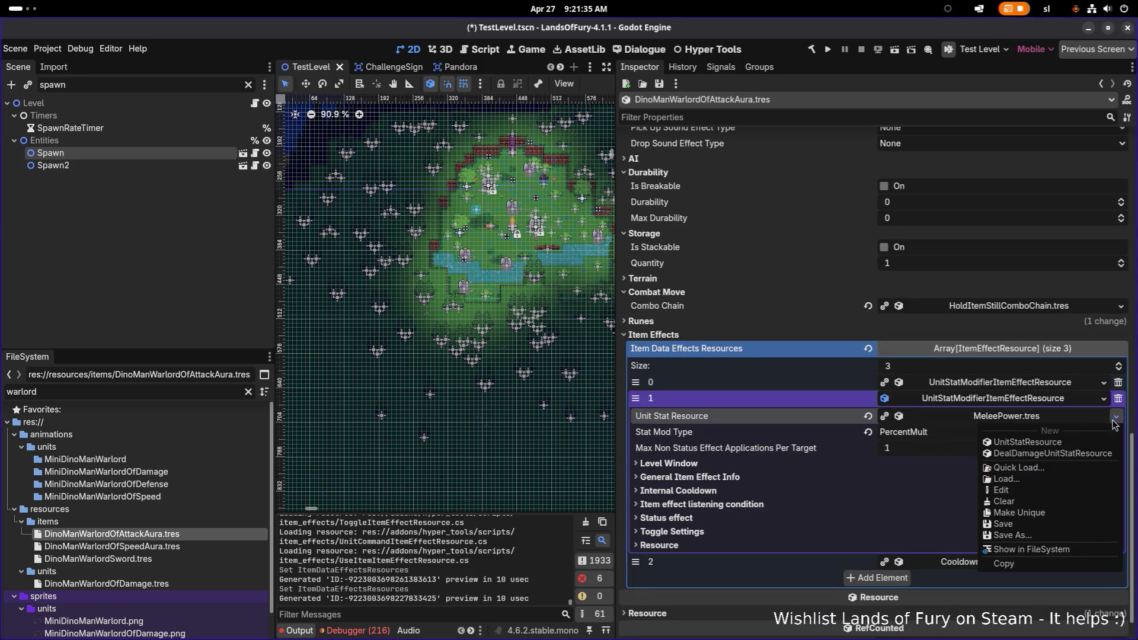
{"action": "left_click", "coordinate": [1060, 467]}
{"action": "type", "text": "range"}
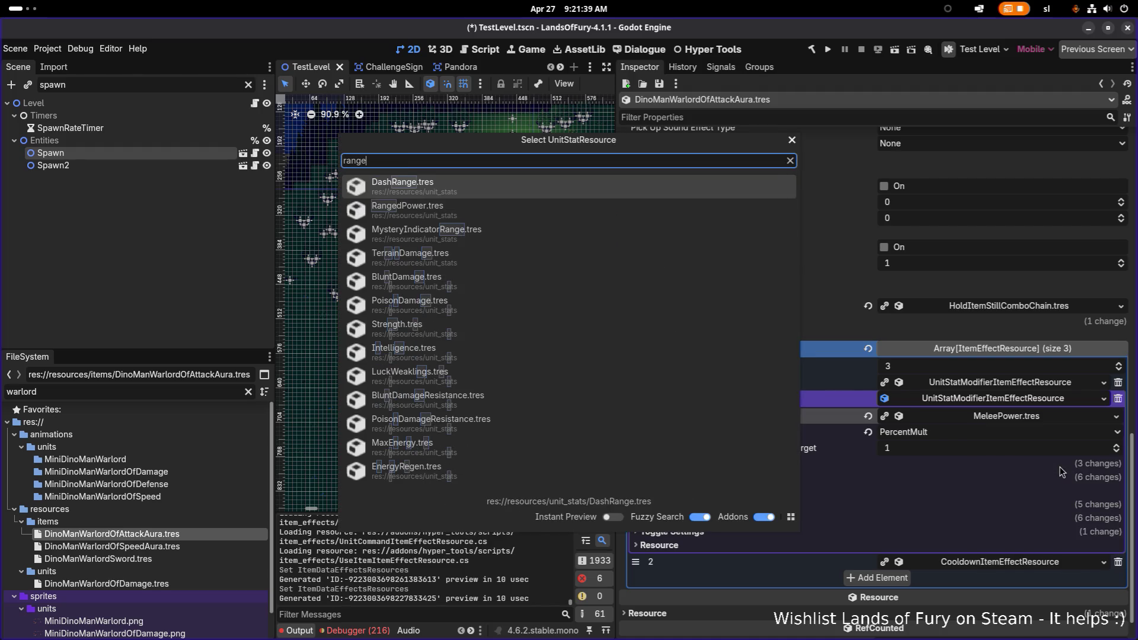
{"action": "type", "text": "po"}
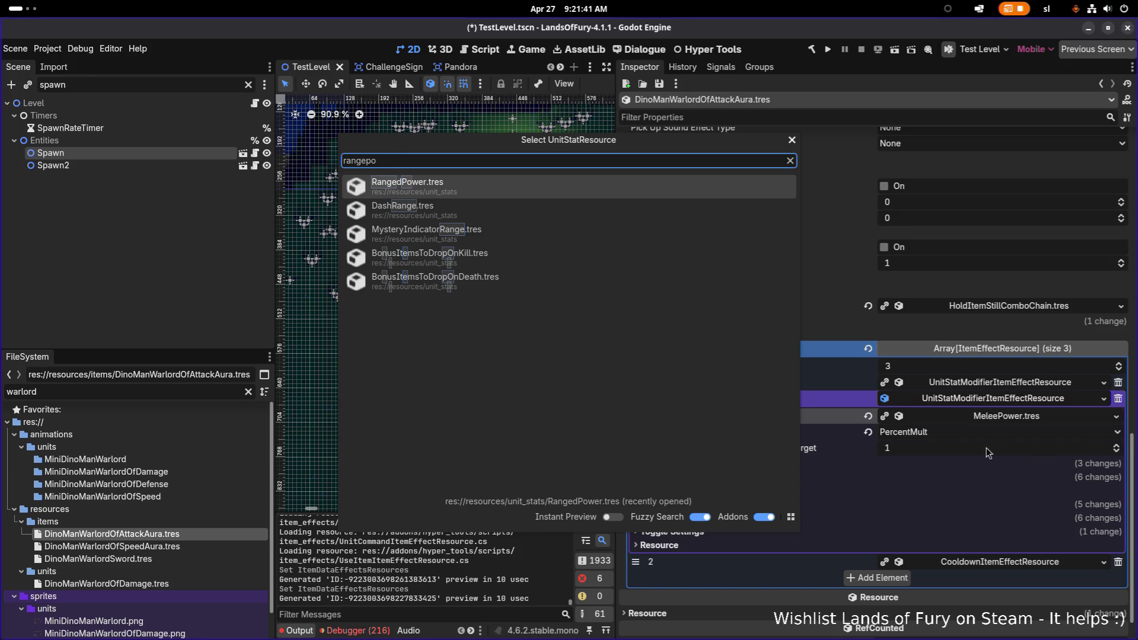
{"action": "left_click", "coordinate": [607, 189]}
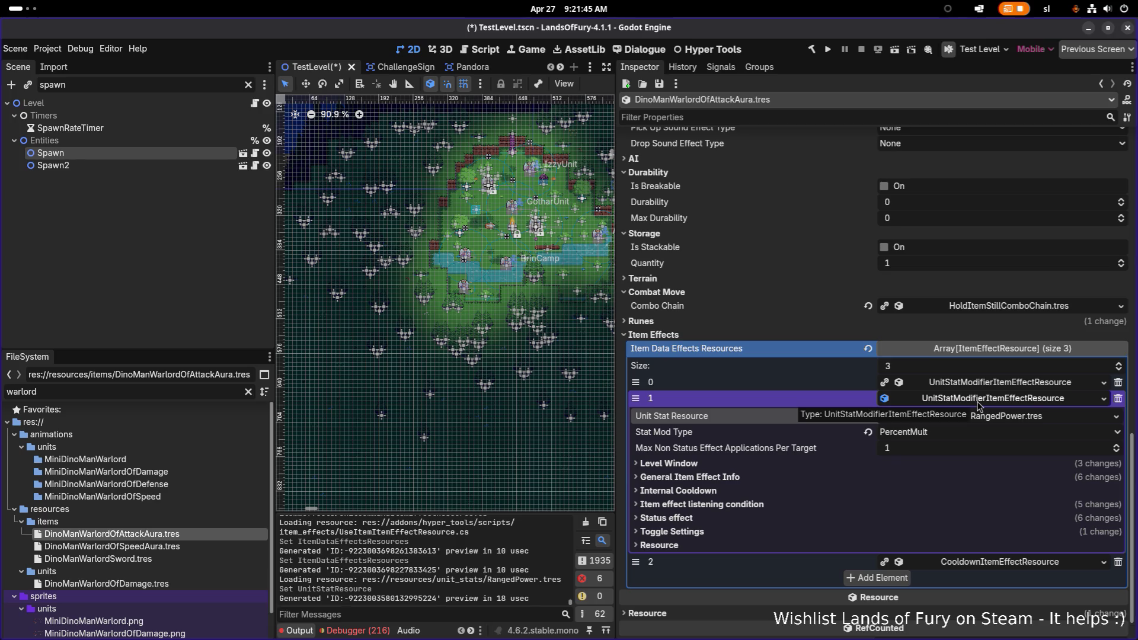
{"action": "key", "text": "ctrl+s"}
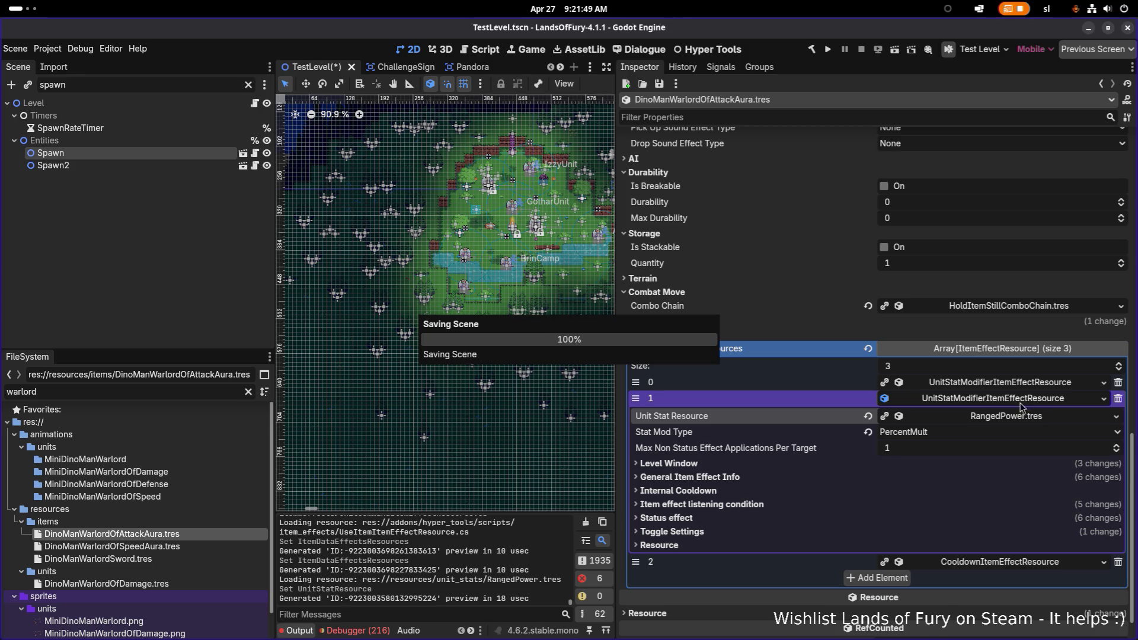
{"action": "left_click", "coordinate": [1015, 401]}
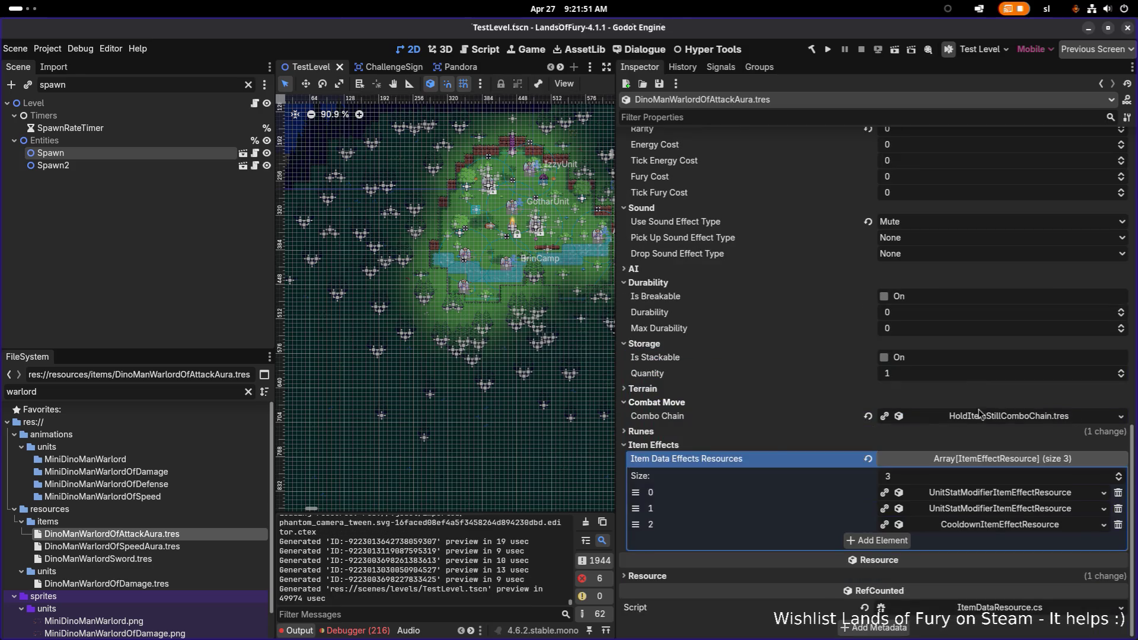
Duplicate the Attack aura file as DinoManWarlordOfDefenseAura.tres
{"action": "left_click", "coordinate": [172, 547]}
{"action": "left_click", "coordinate": [184, 535]}
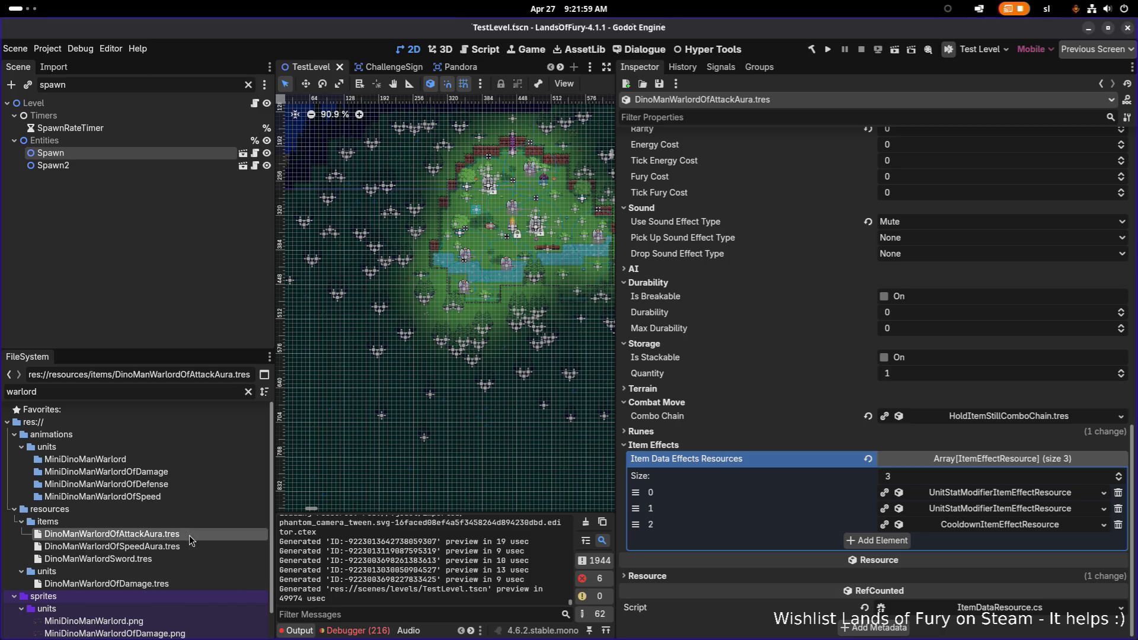
{"action": "key", "text": "ctrl+d"}
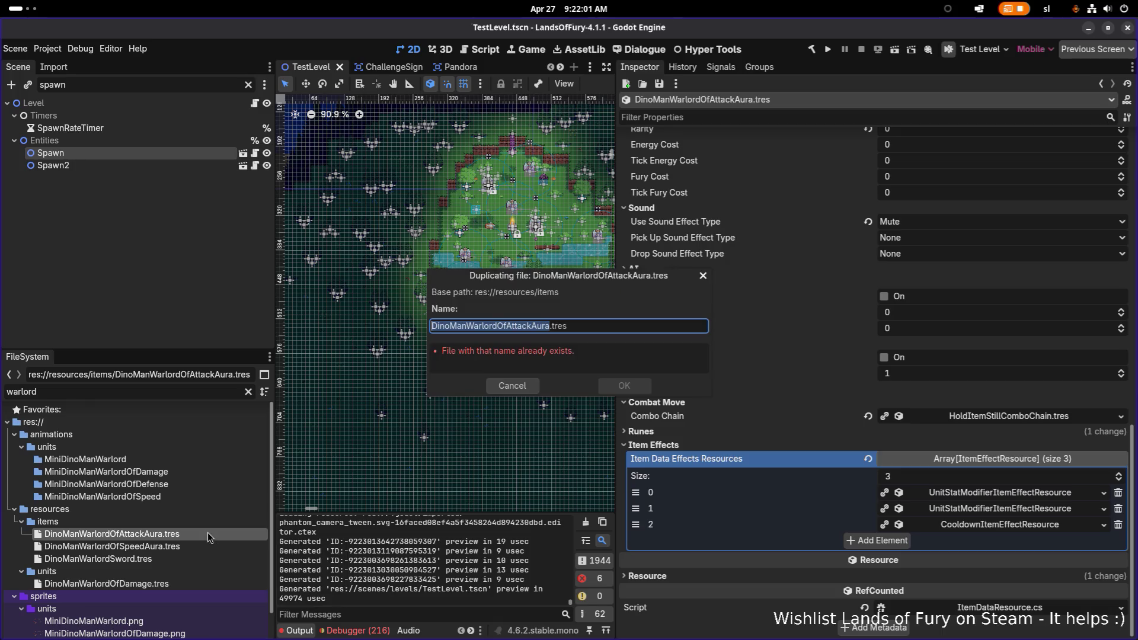
{"action": "left_click", "coordinate": [505, 326]}
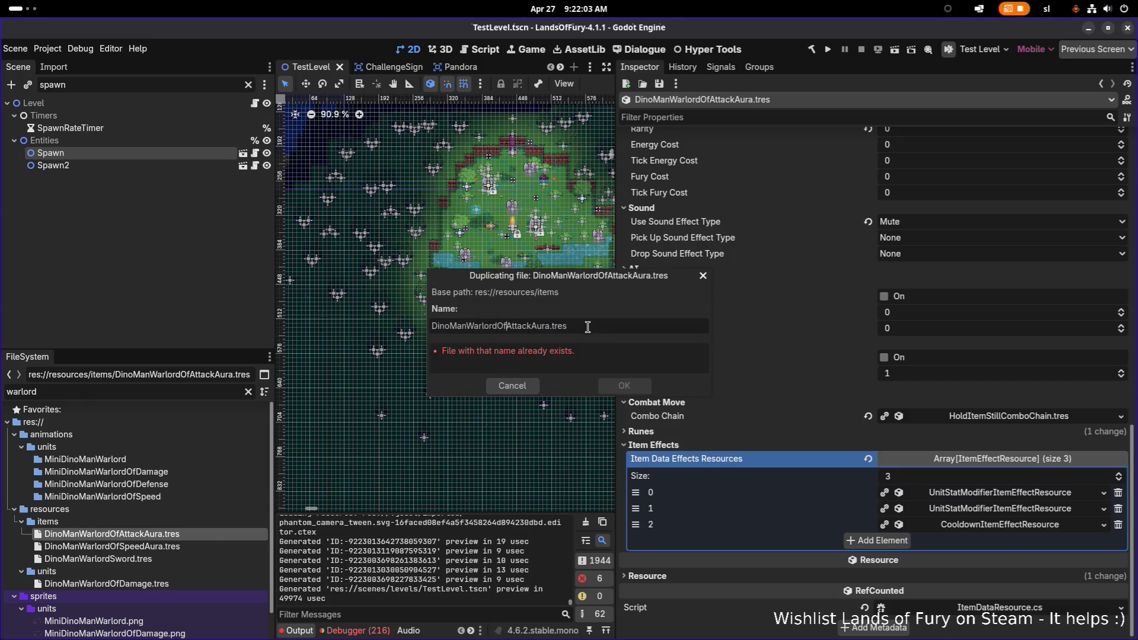
{"action": "key", "text": "shift+Right"}
{"action": "key", "text": "shift+Right"}
{"action": "key", "text": "shift+Right"}
{"action": "type", "text": "Defense"}
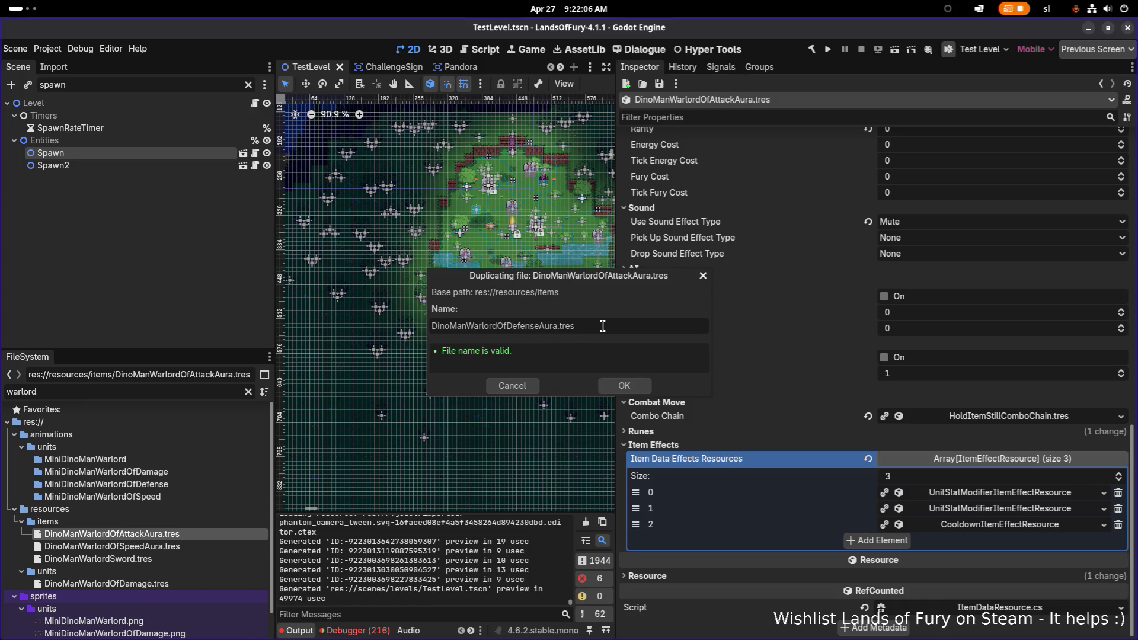
{"action": "key", "text": "Return"}
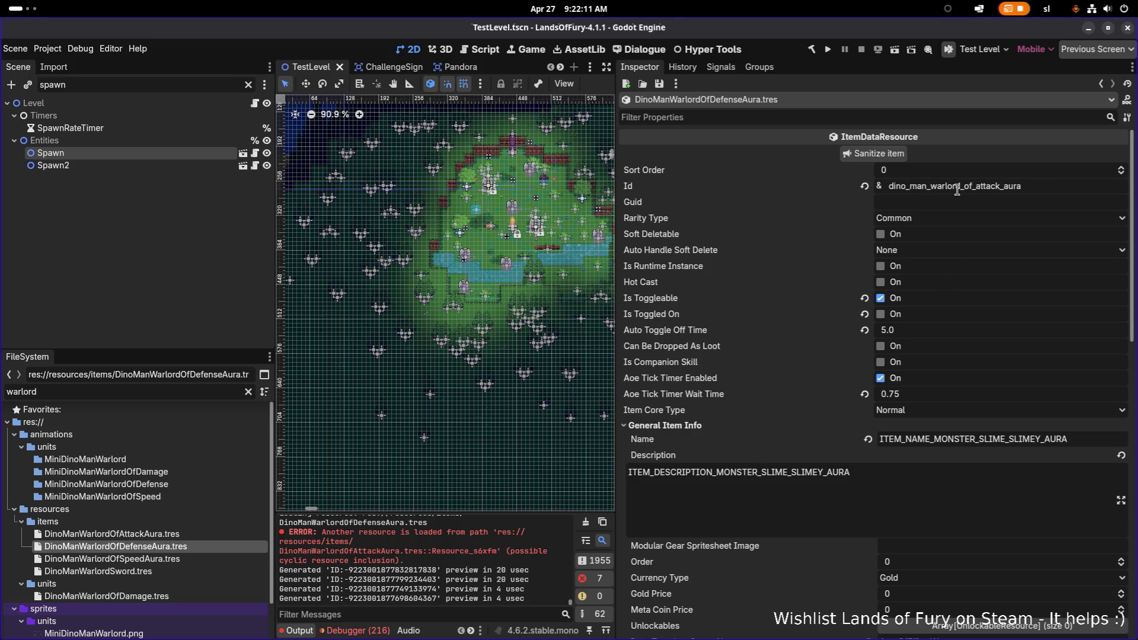
Set the copy's Id to dino_man_warlord_of_defense_aura, save, and open the Speed aura file
{"action": "left_click_drag", "start_coordinate": [975, 188], "coordinate": [1002, 191]}
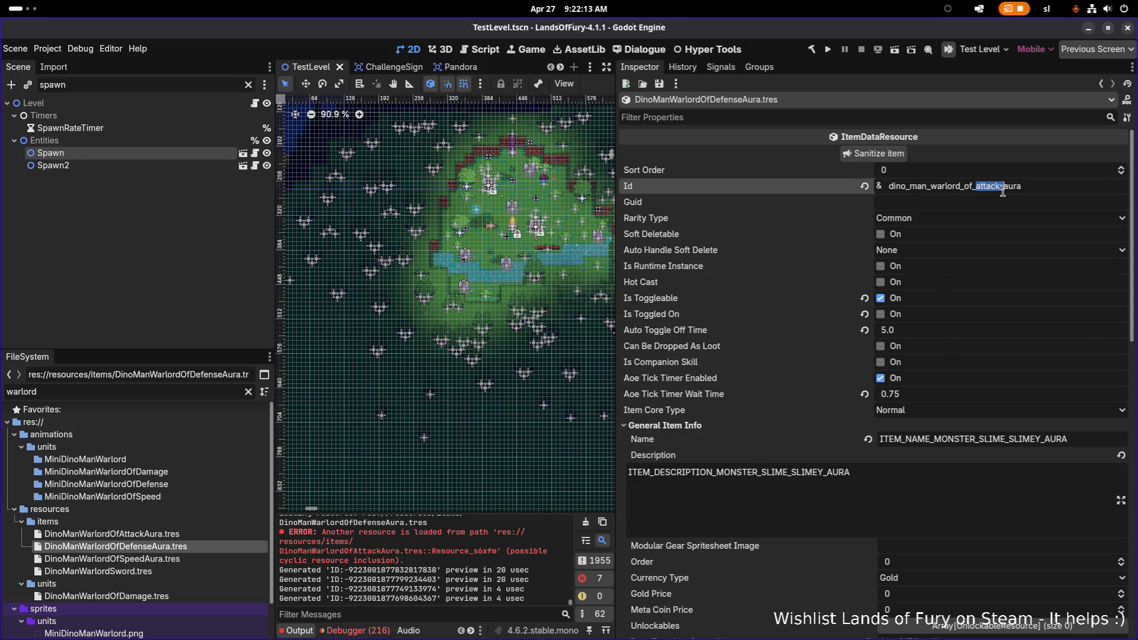
{"action": "type", "text": "defense"}
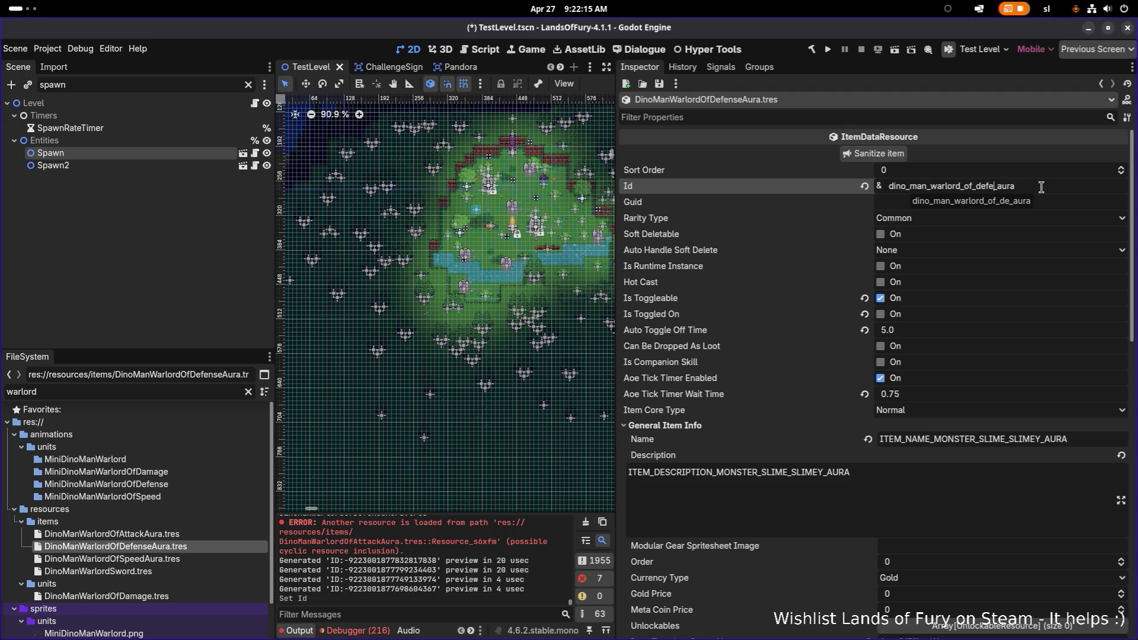
{"action": "key", "text": "Return"}
{"action": "key", "text": "ctrl+s"}
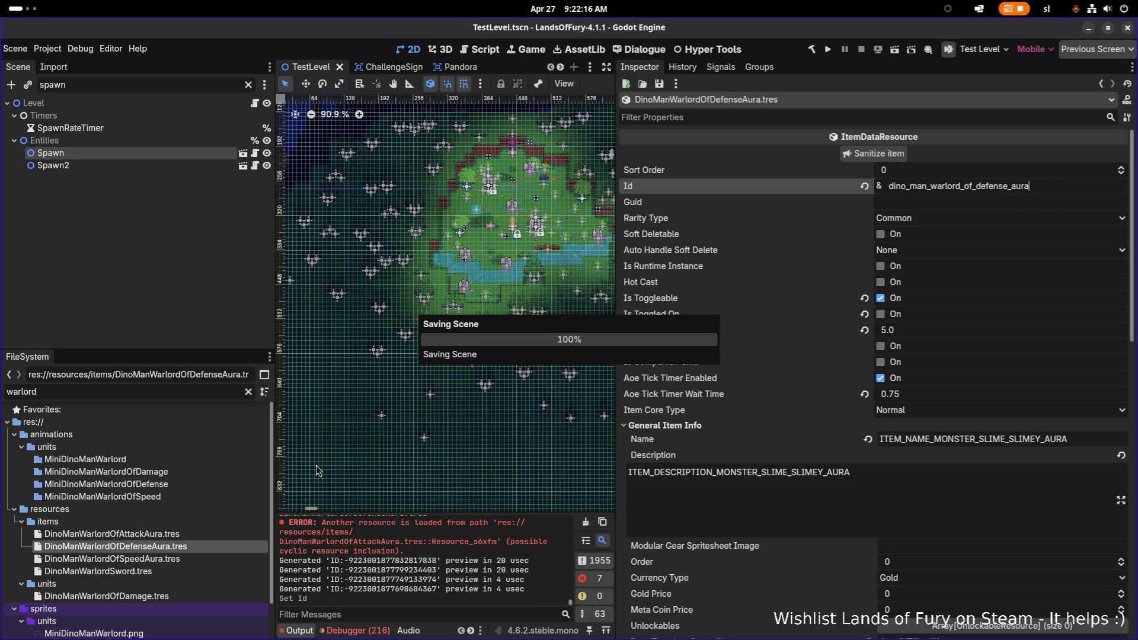
{"action": "left_click", "coordinate": [173, 561]}
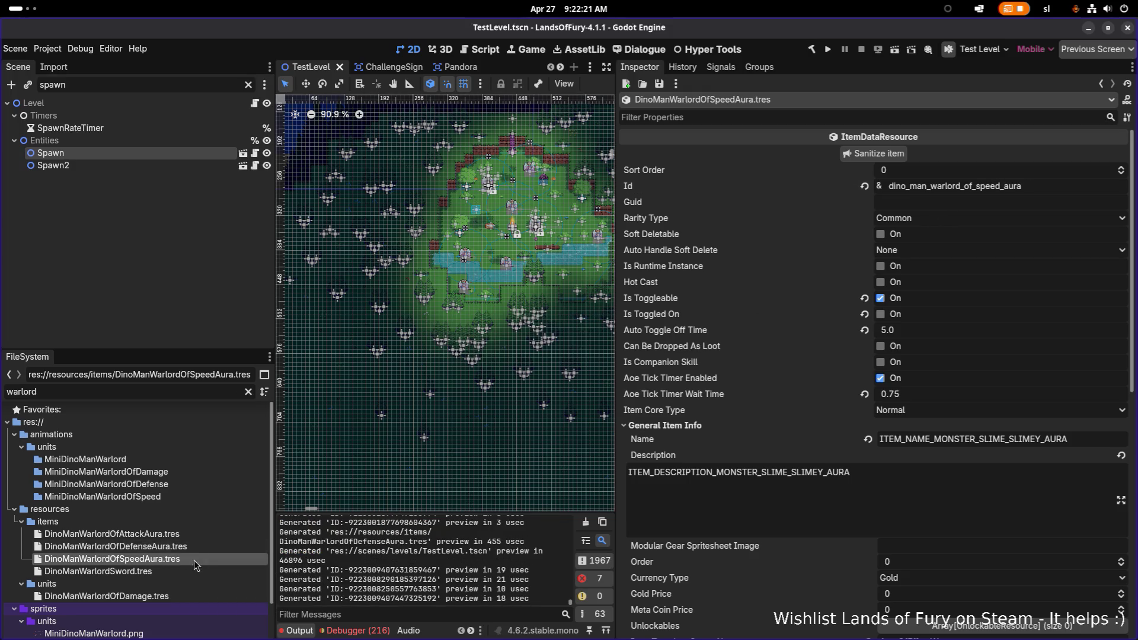
Open the Defense aura and make its first item effect unique (recursive)
{"action": "left_click", "coordinate": [204, 534]}
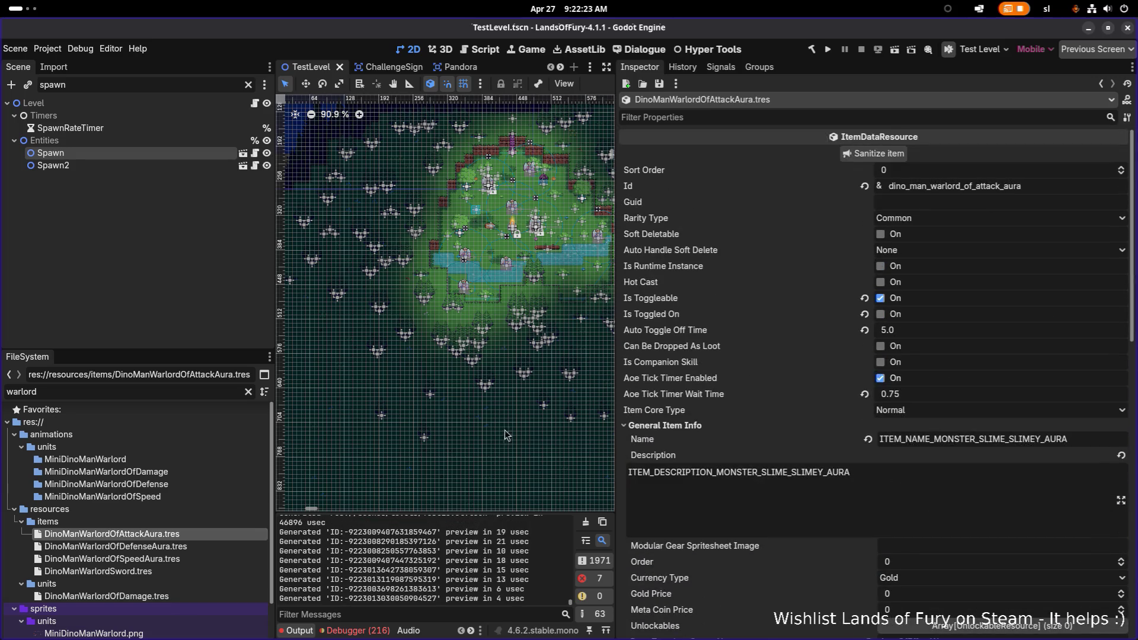
{"action": "left_click", "coordinate": [172, 546]}
{"action": "scroll", "coordinate": [824, 394], "scroll_direction": "down", "scroll_amount": 10}
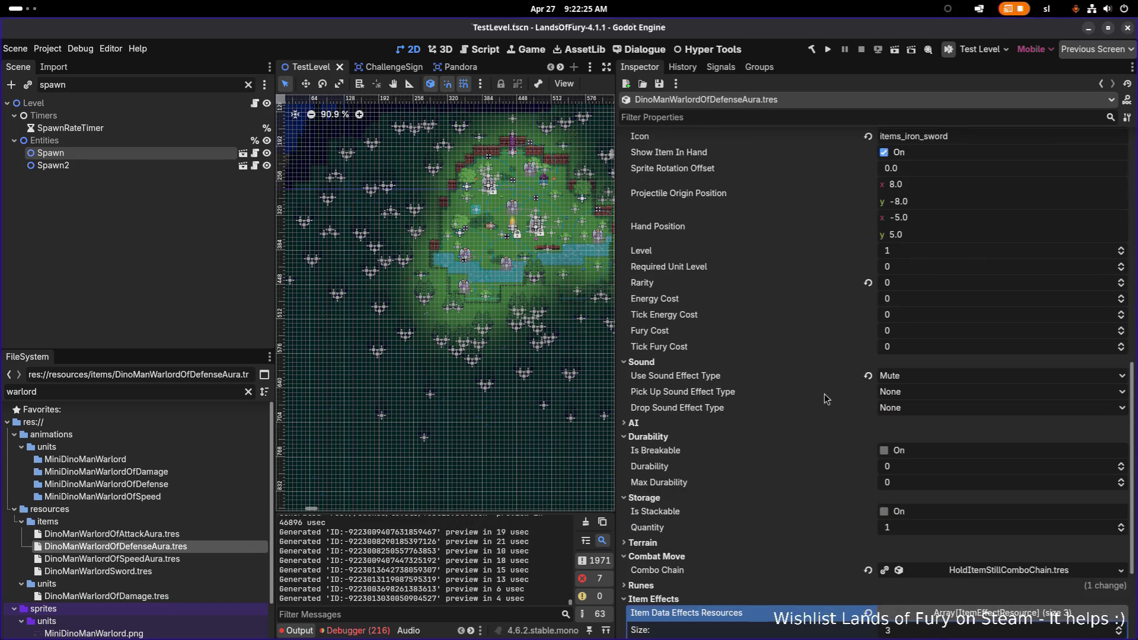
{"action": "scroll", "coordinate": [783, 407], "scroll_direction": "down", "scroll_amount": 5}
{"action": "right_click", "coordinate": [981, 493]}
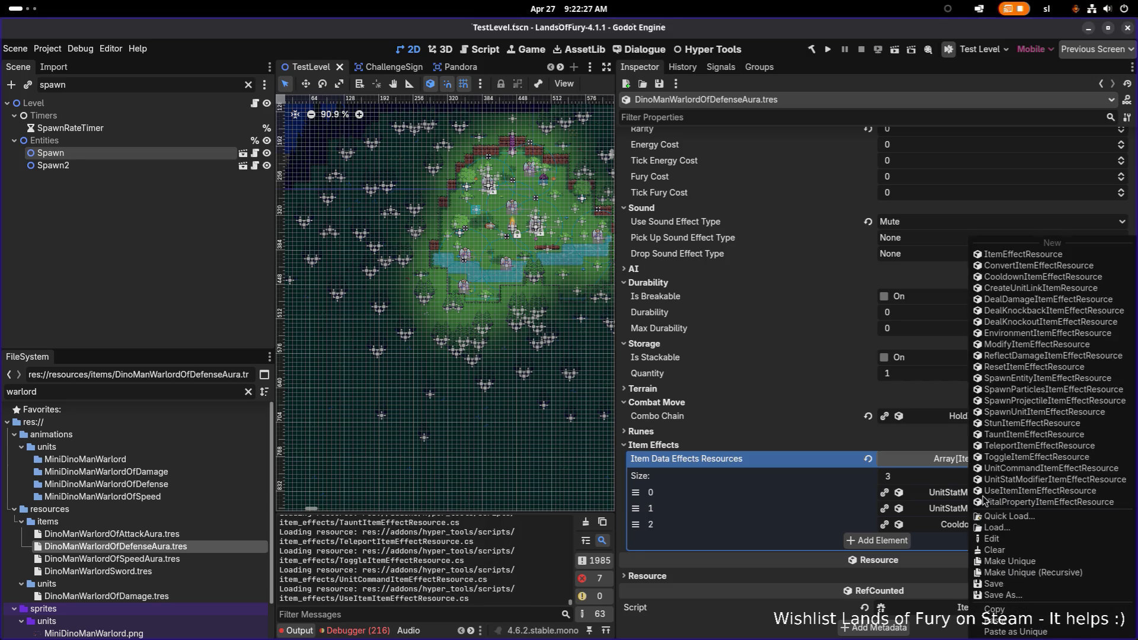
{"action": "left_click", "coordinate": [1050, 577]}
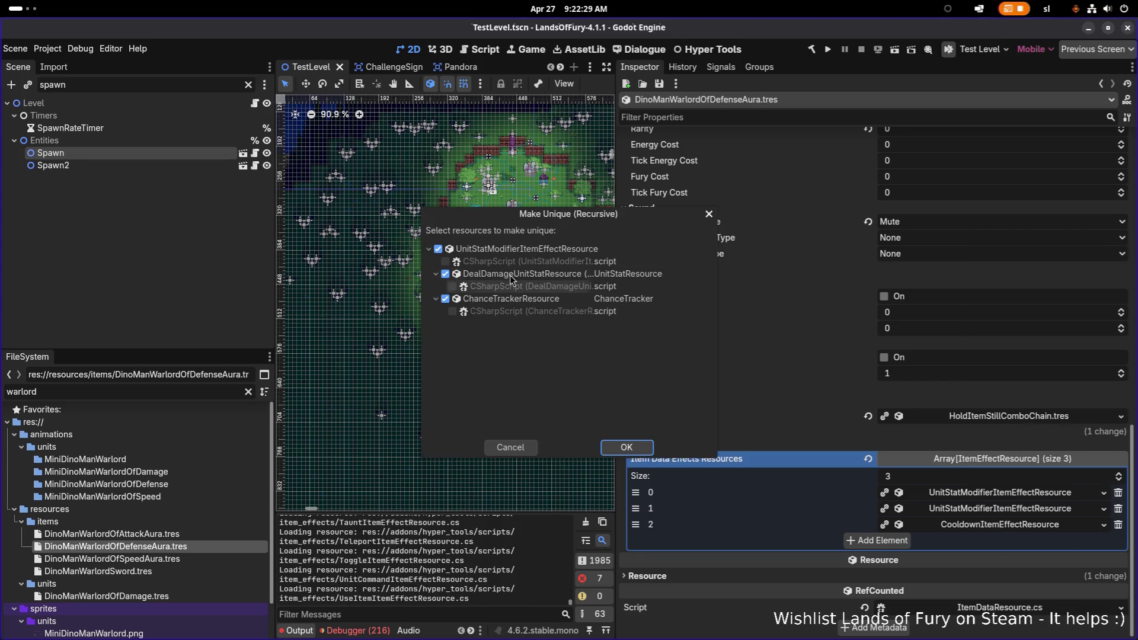
{"action": "left_click", "coordinate": [629, 447]}
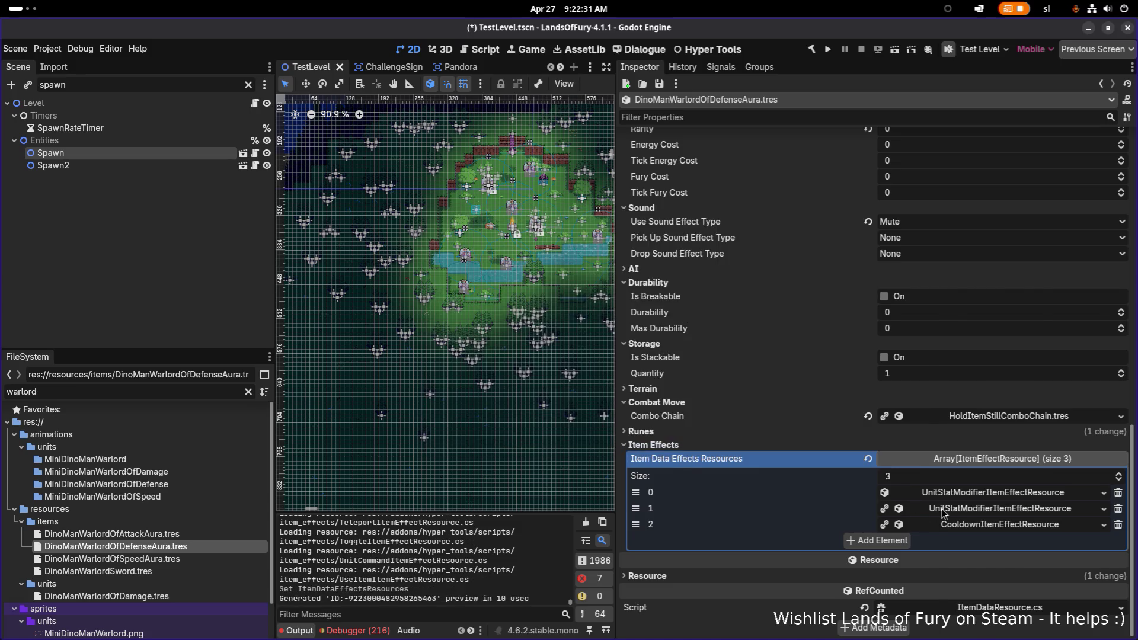
Make the second modifier and the cooldown effect unique as well
{"action": "right_click", "coordinate": [945, 511]}
{"action": "left_click", "coordinate": [1006, 573]}
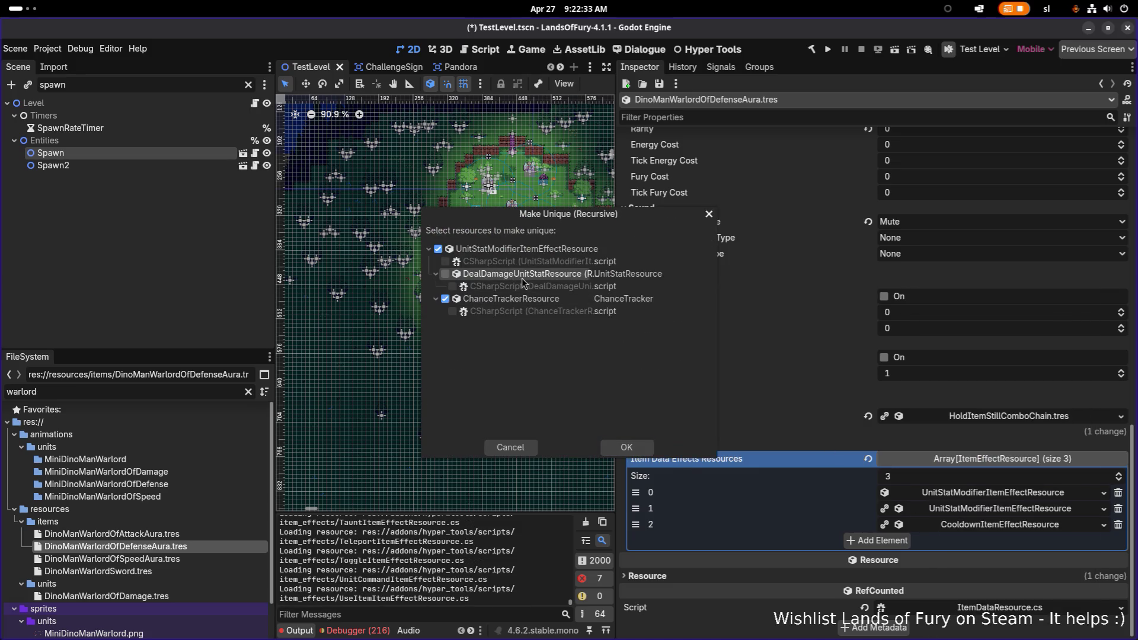
{"action": "left_click", "coordinate": [627, 448]}
{"action": "right_click", "coordinate": [958, 523]}
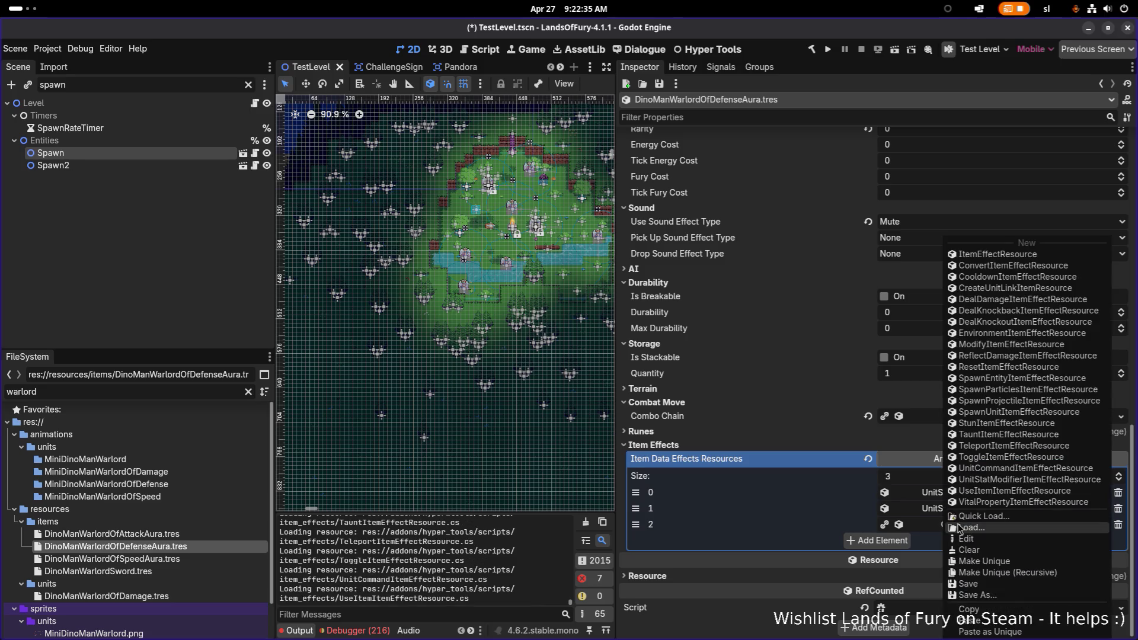
{"action": "left_click", "coordinate": [1029, 573]}
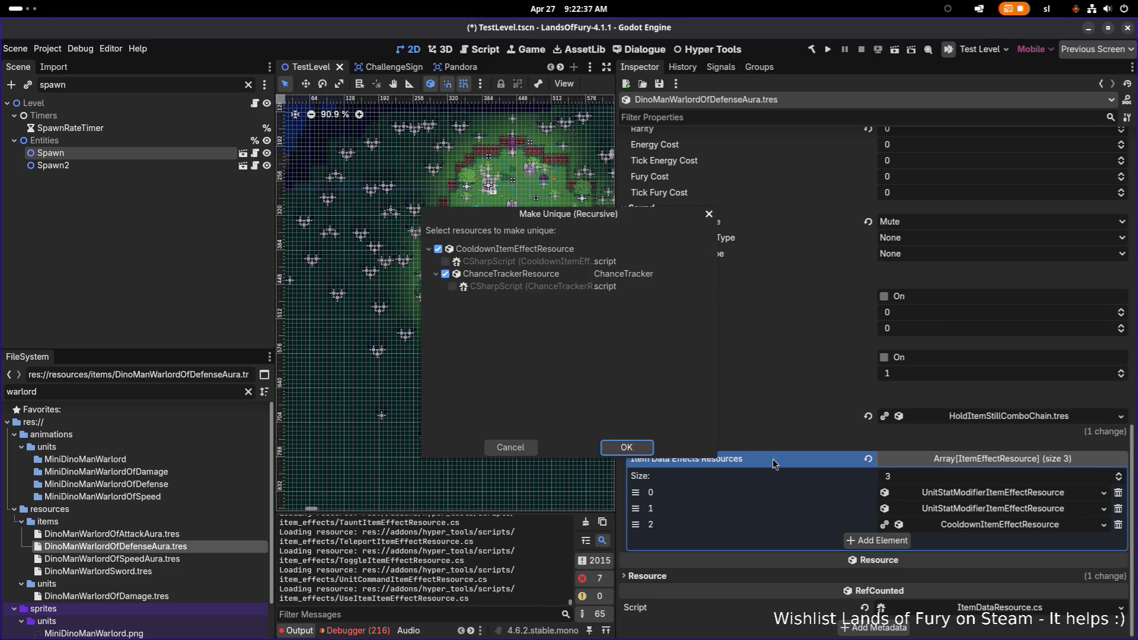
{"action": "left_click", "coordinate": [612, 453]}
Expand the first modifier and bring up the Quick Load list of unit stats
{"action": "left_click", "coordinate": [978, 503]}
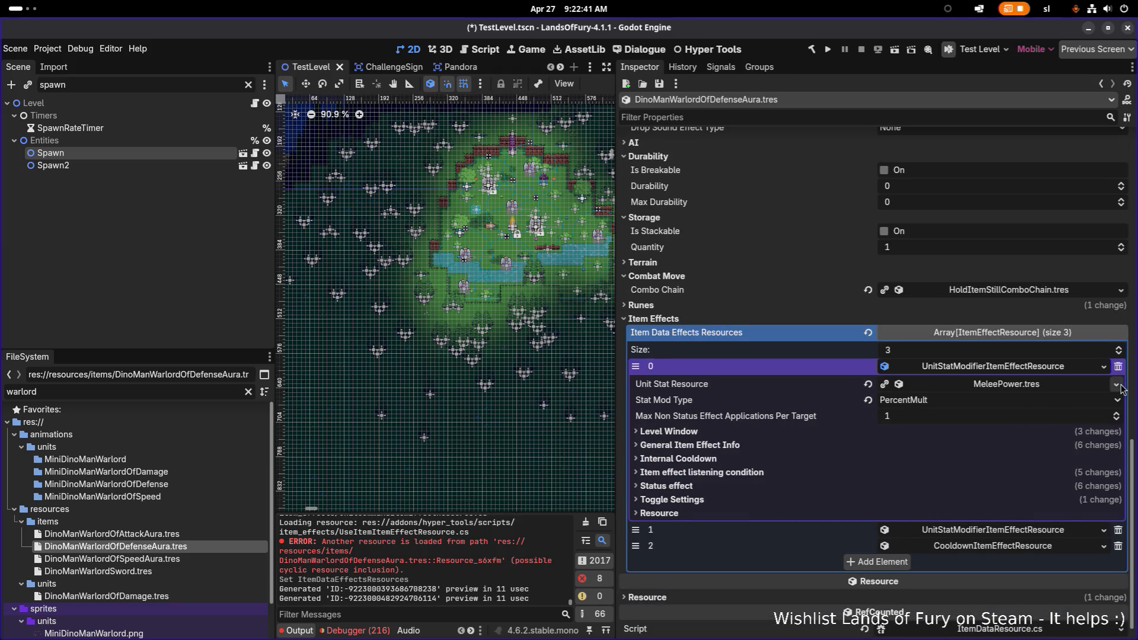
{"action": "left_click", "coordinate": [1116, 384]}
{"action": "left_click", "coordinate": [1059, 436]}
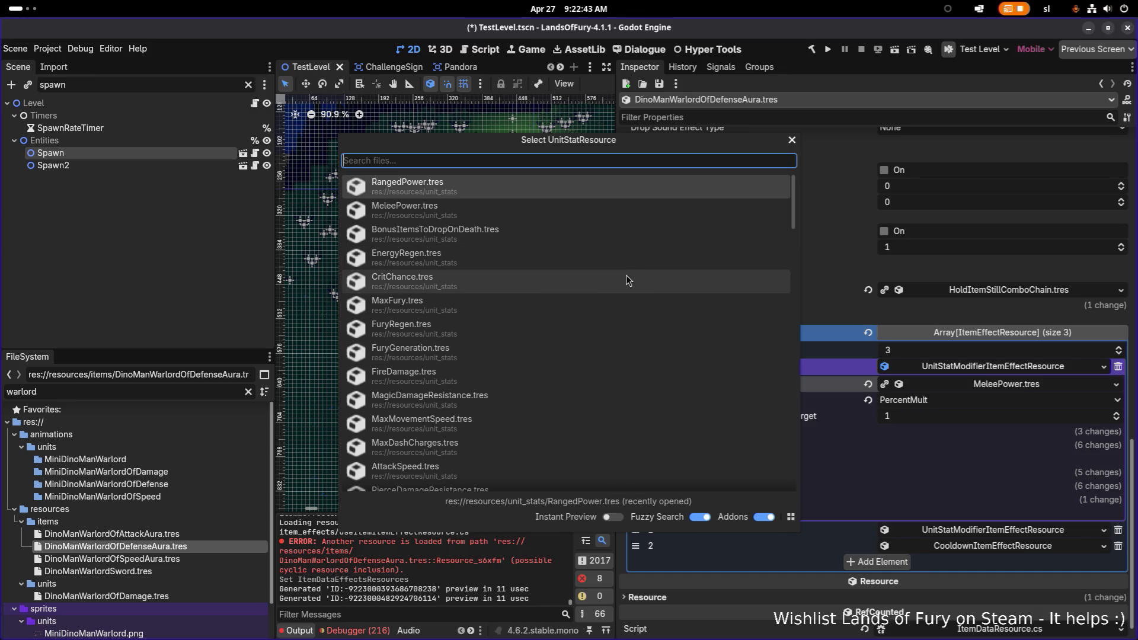
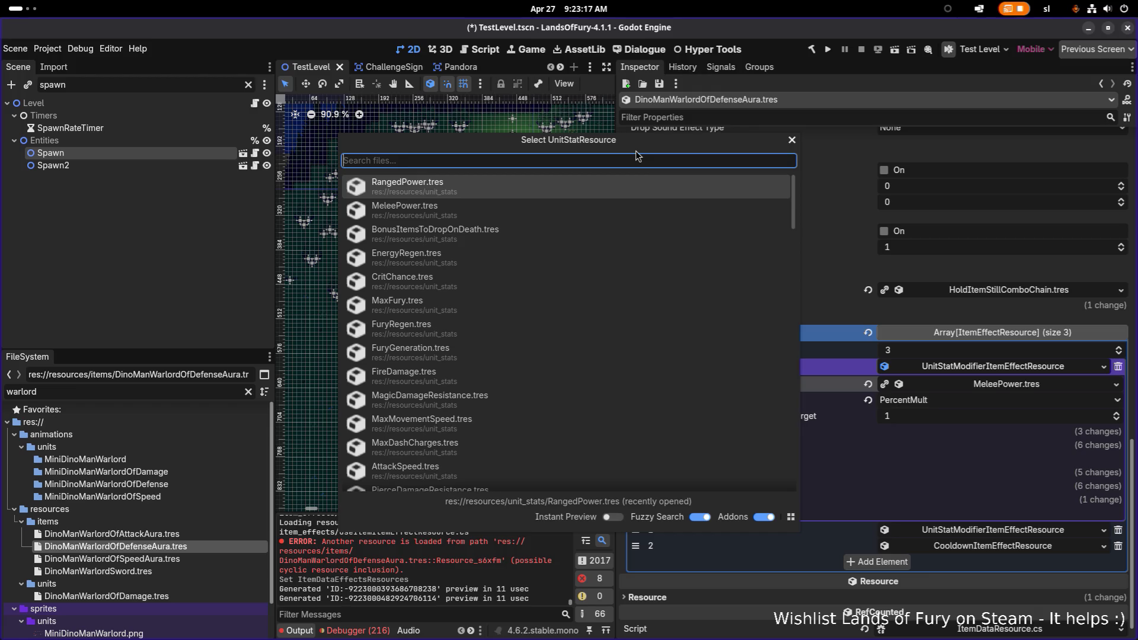
Load SlashDamageResistance as the first item effect's unit stat
{"action": "type", "text": "melee"}
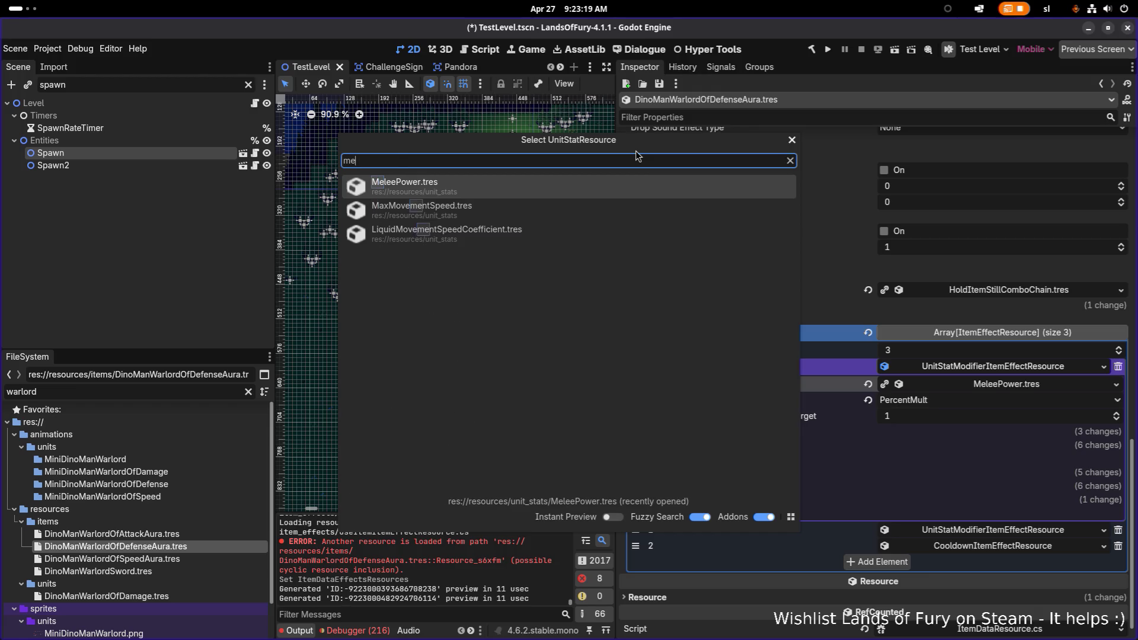
{"action": "key", "text": "BackSpace"}
{"action": "key", "text": "BackSpace"}
{"action": "key", "text": "BackSpace"}
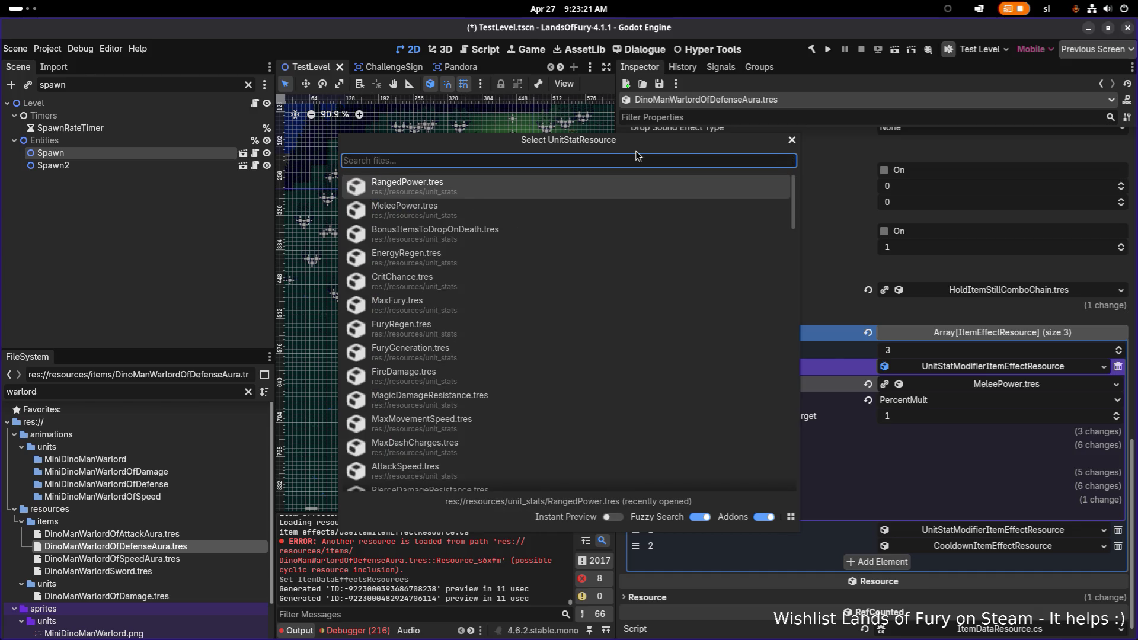
{"action": "type", "text": "slash"}
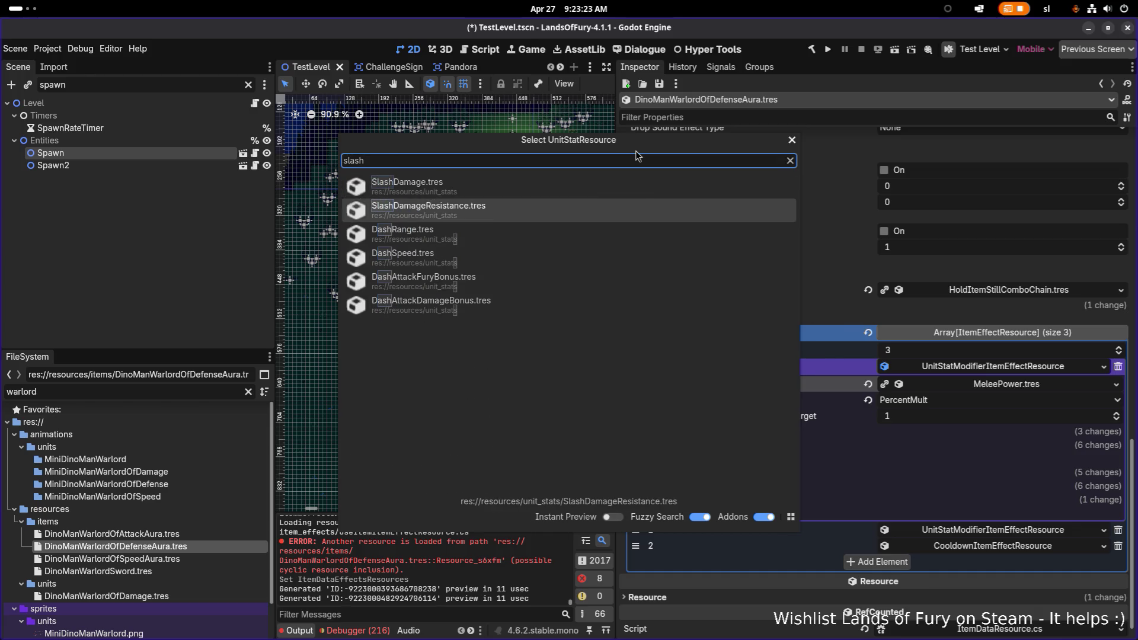
{"action": "key", "text": "Return"}
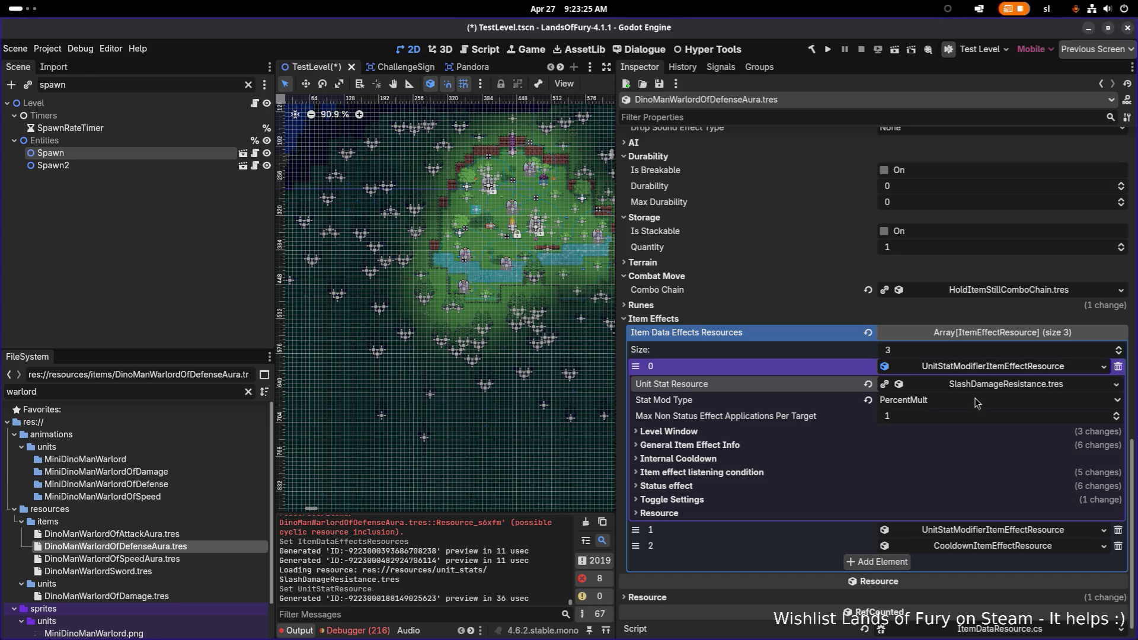
Set the effect's Stat Mod Type to Flat
{"action": "left_click", "coordinate": [973, 403]}
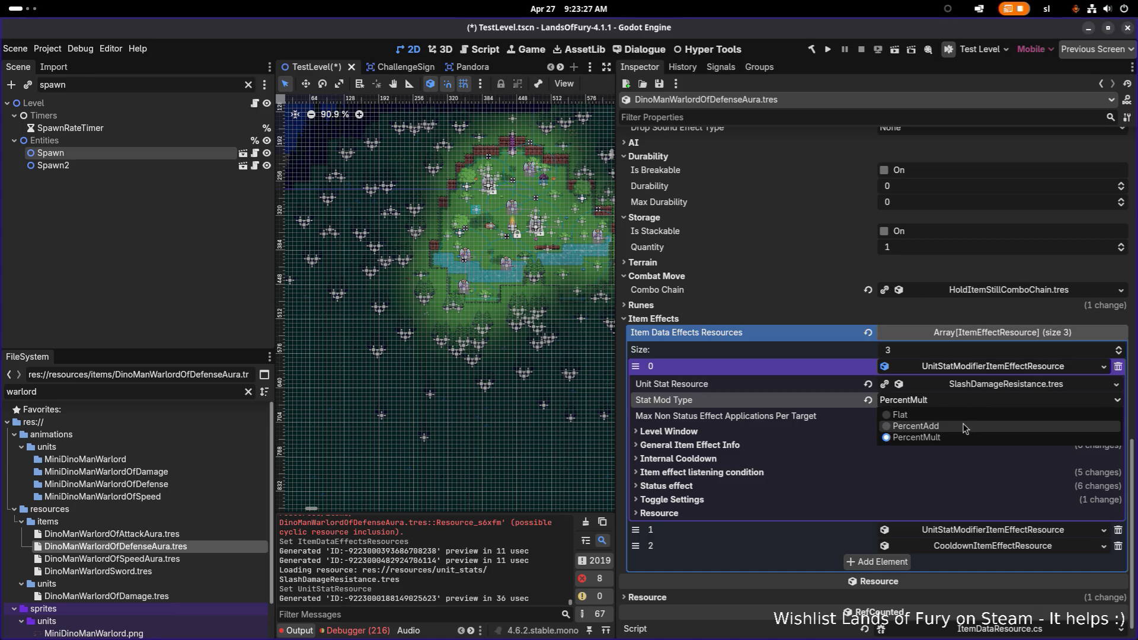
{"action": "left_click", "coordinate": [964, 426]}
{"action": "left_click", "coordinate": [866, 441]}
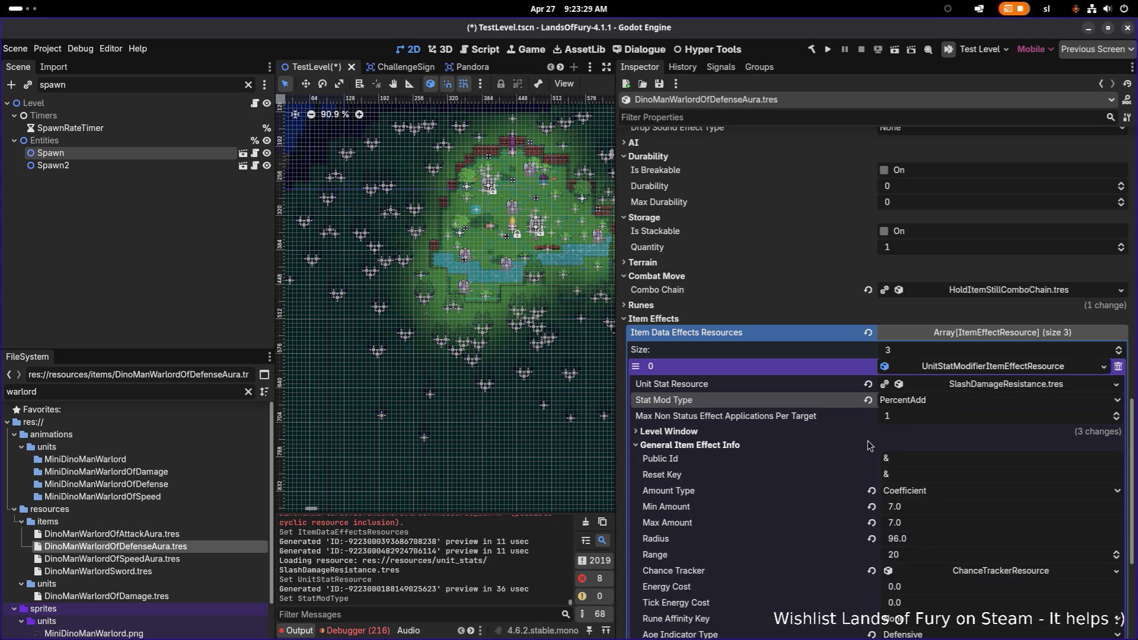
{"action": "scroll", "coordinate": [866, 441], "scroll_direction": "down", "scroll_amount": 3}
{"action": "left_click", "coordinate": [946, 272]}
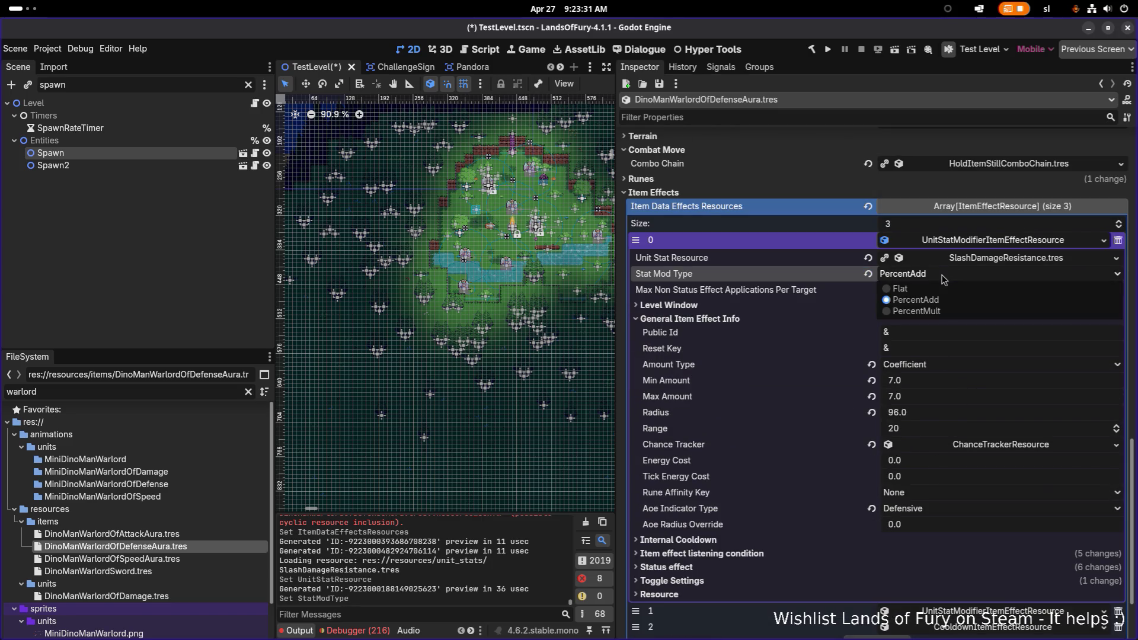
{"action": "left_click", "coordinate": [943, 286]}
Set both Min Amount and Max Amount to 10 in General Item Effect Info
{"action": "left_click", "coordinate": [1001, 375]}
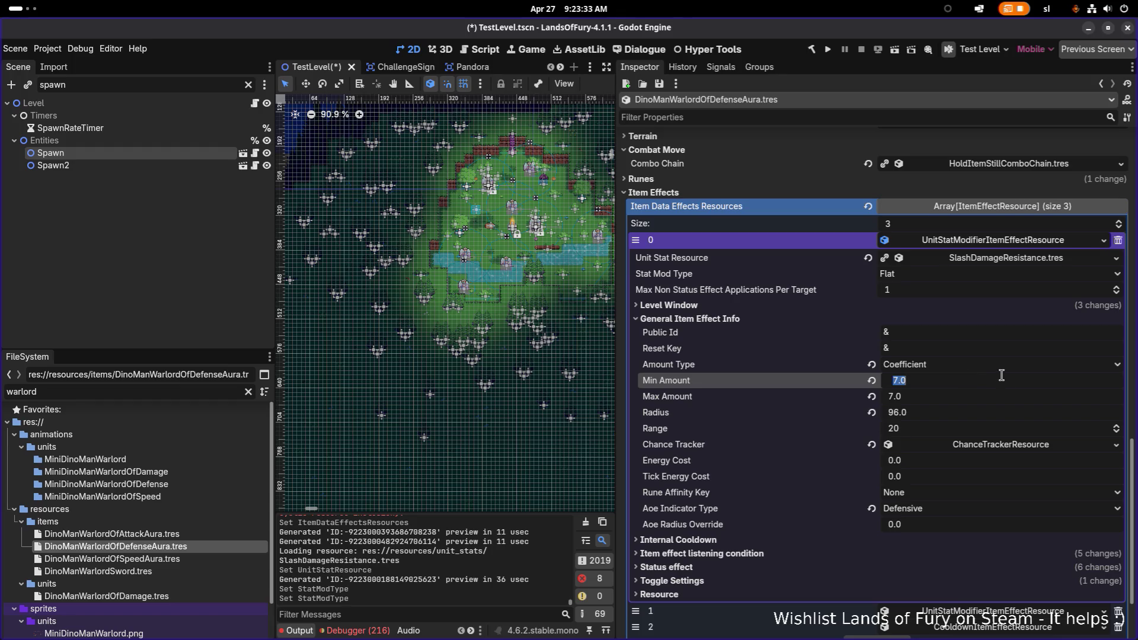
{"action": "type", "text": "10"}
{"action": "key", "text": "Tab"}
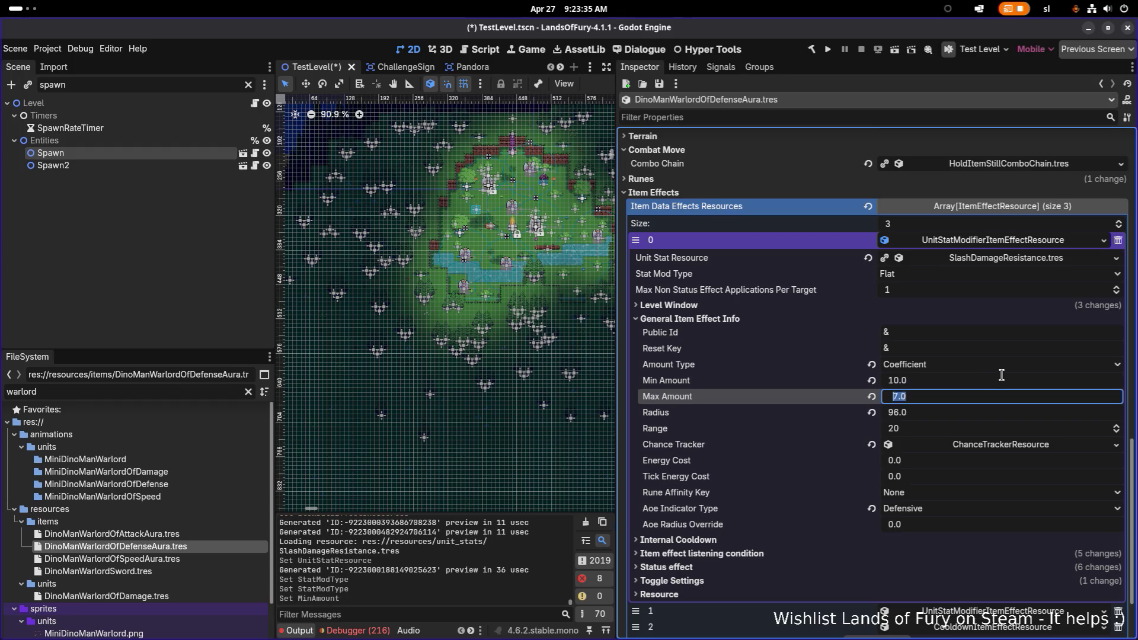
{"action": "type", "text": "10"}
{"action": "key", "text": "Return"}
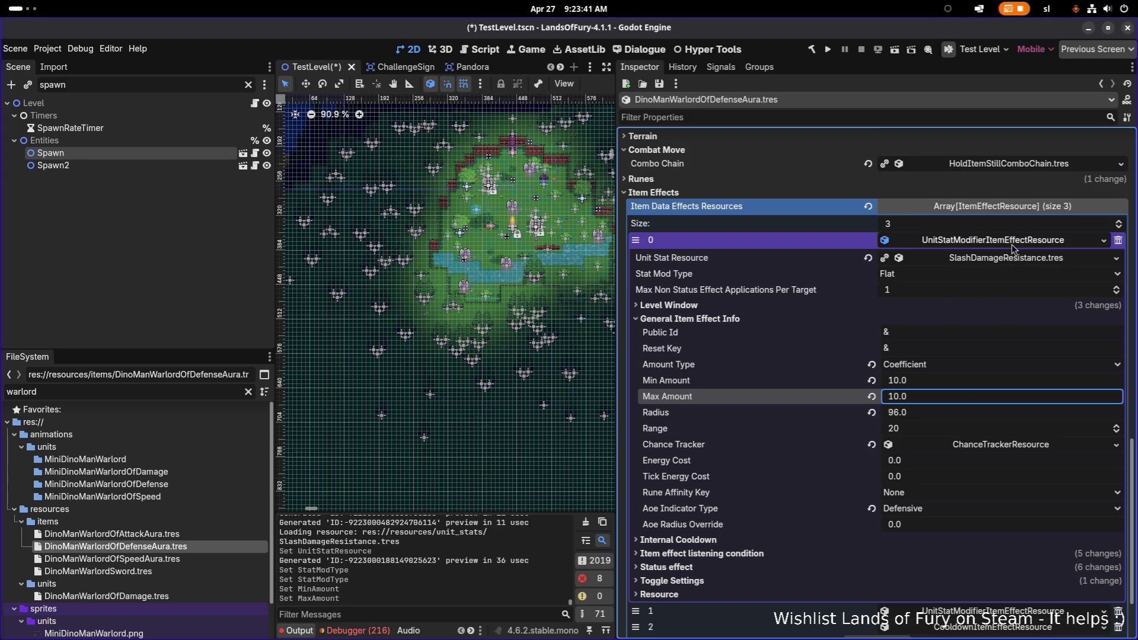
{"action": "left_click", "coordinate": [1015, 242]}
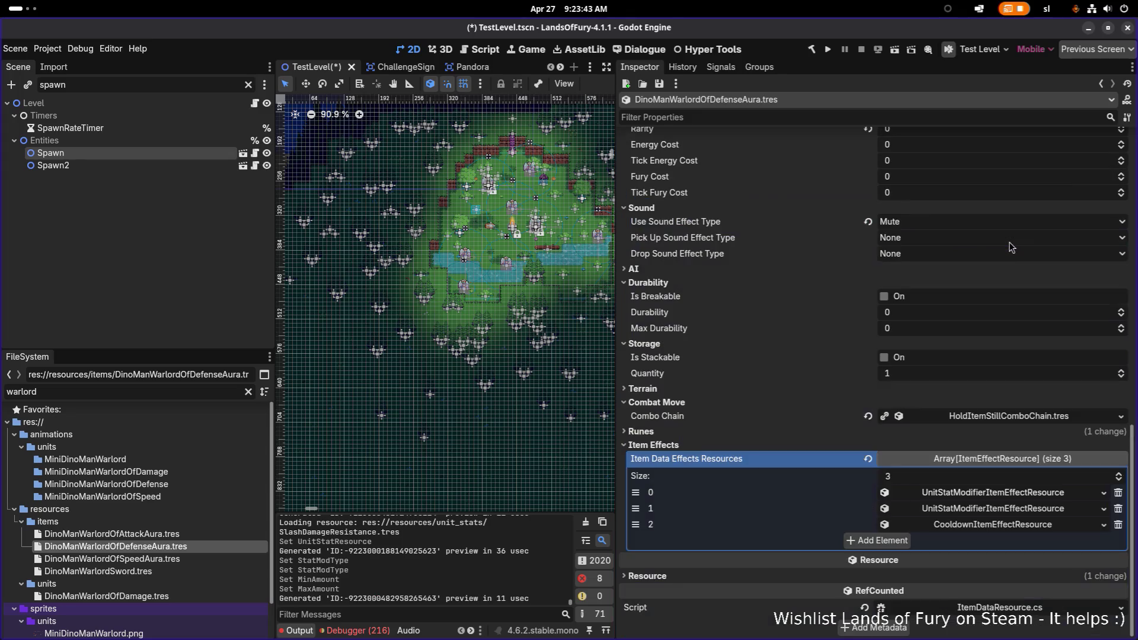
Save, then make the second item effect unique with Make Unique (Recursive)
{"action": "key", "text": "ctrl+s"}
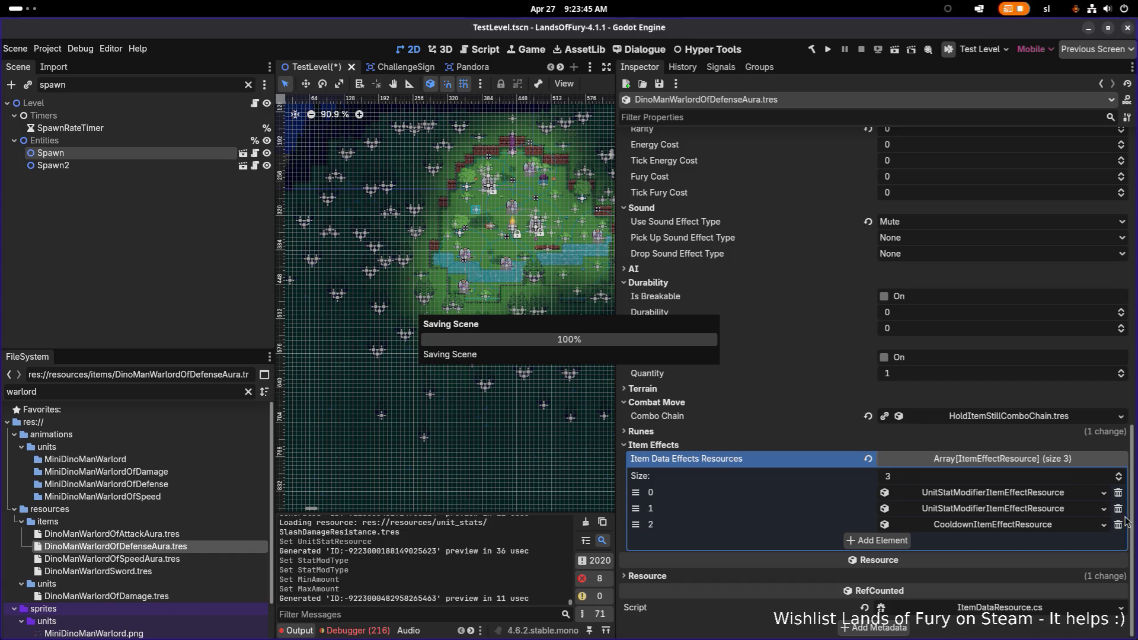
{"action": "left_click", "coordinate": [991, 509]}
{"action": "left_click", "coordinate": [991, 509]}
{"action": "right_click", "coordinate": [968, 525]}
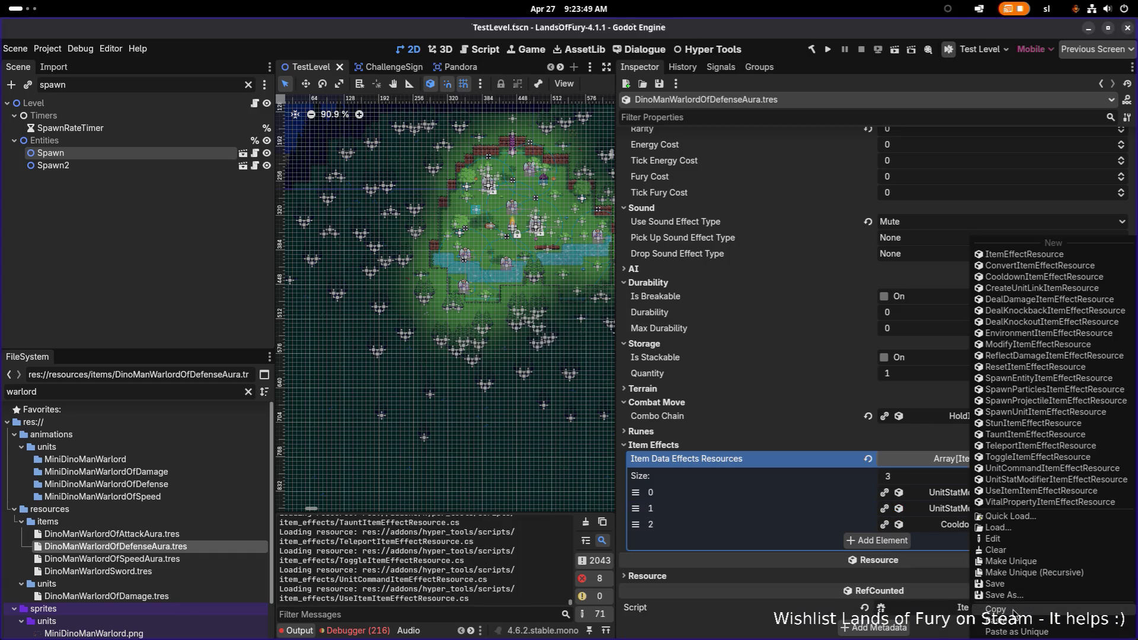
{"action": "key", "text": "Escape"}
{"action": "right_click", "coordinate": [967, 516]}
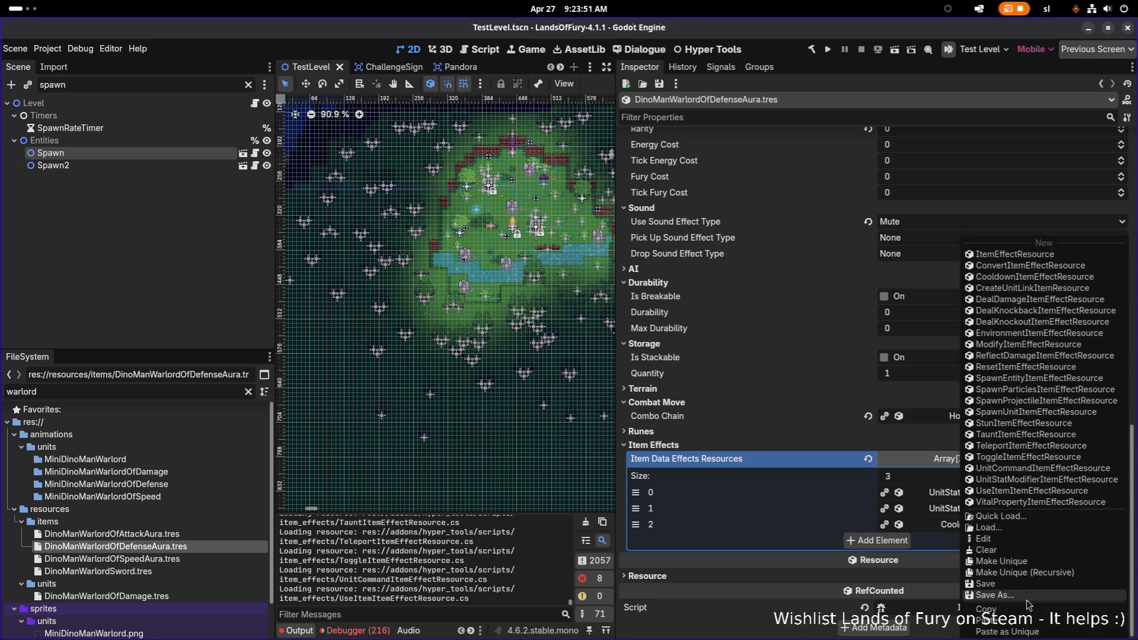
{"action": "left_click", "coordinate": [1025, 572]}
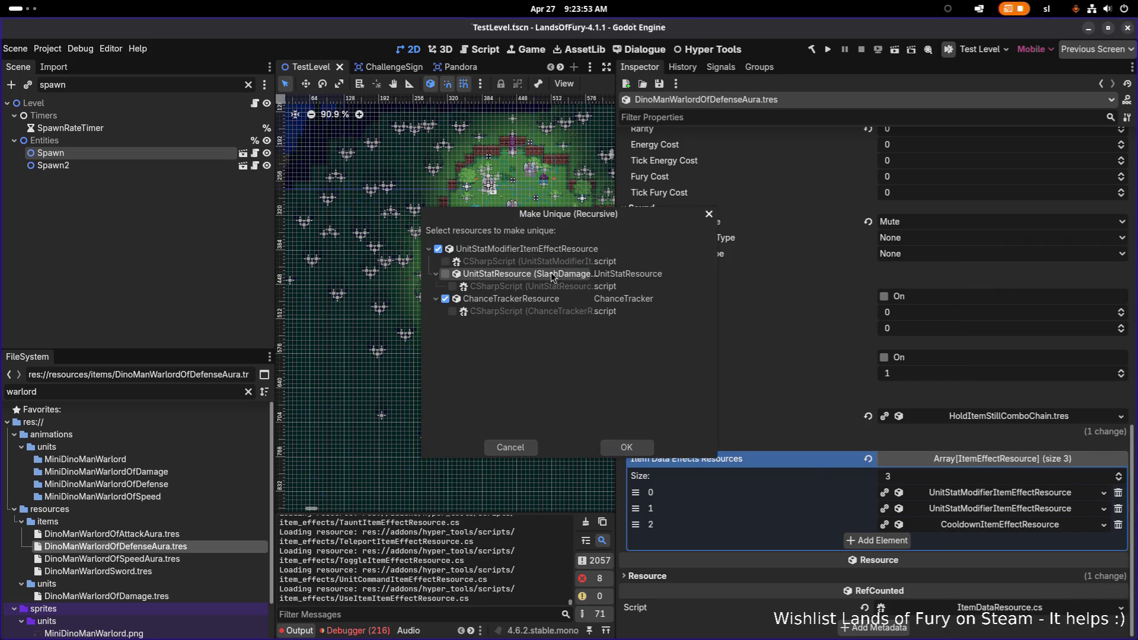
{"action": "left_click", "coordinate": [617, 449]}
Quick-load BluntDamageResistance as the second effect's unit stat
{"action": "left_click", "coordinate": [999, 507]}
{"action": "scroll", "coordinate": [849, 406], "scroll_direction": "down", "scroll_amount": 3}
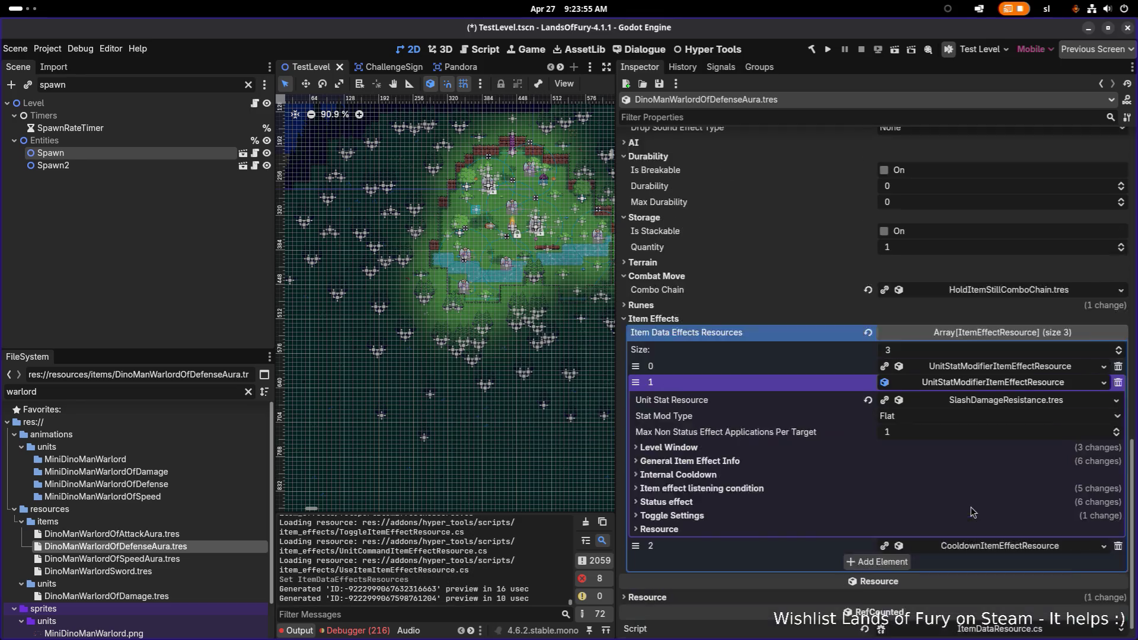
{"action": "left_click", "coordinate": [806, 437]}
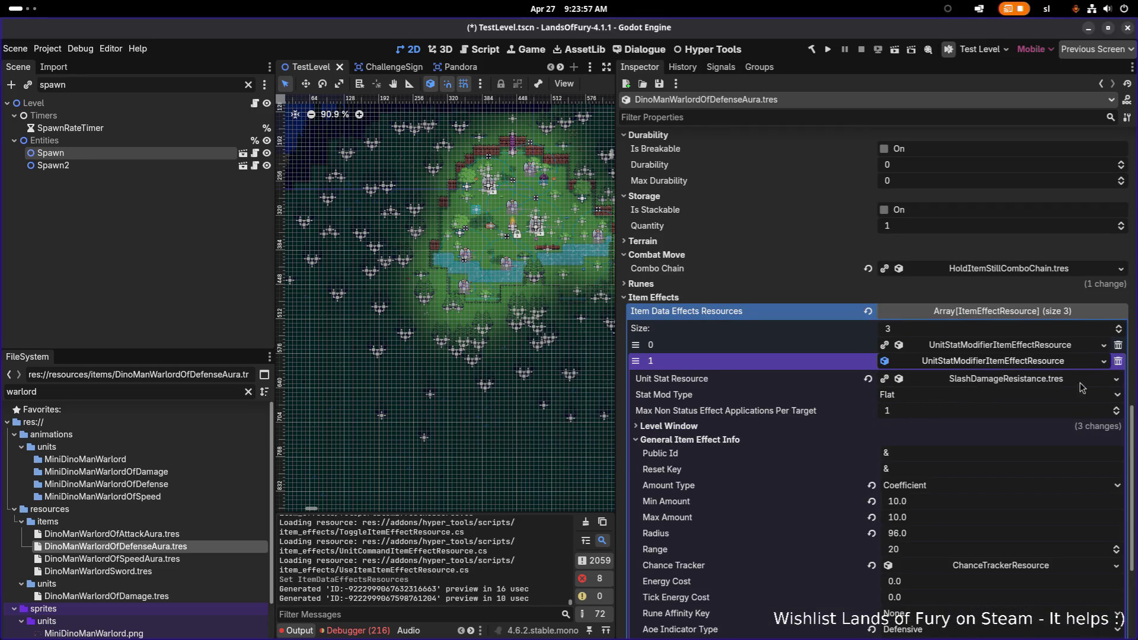
{"action": "left_click", "coordinate": [1117, 379]}
{"action": "left_click", "coordinate": [1062, 430]}
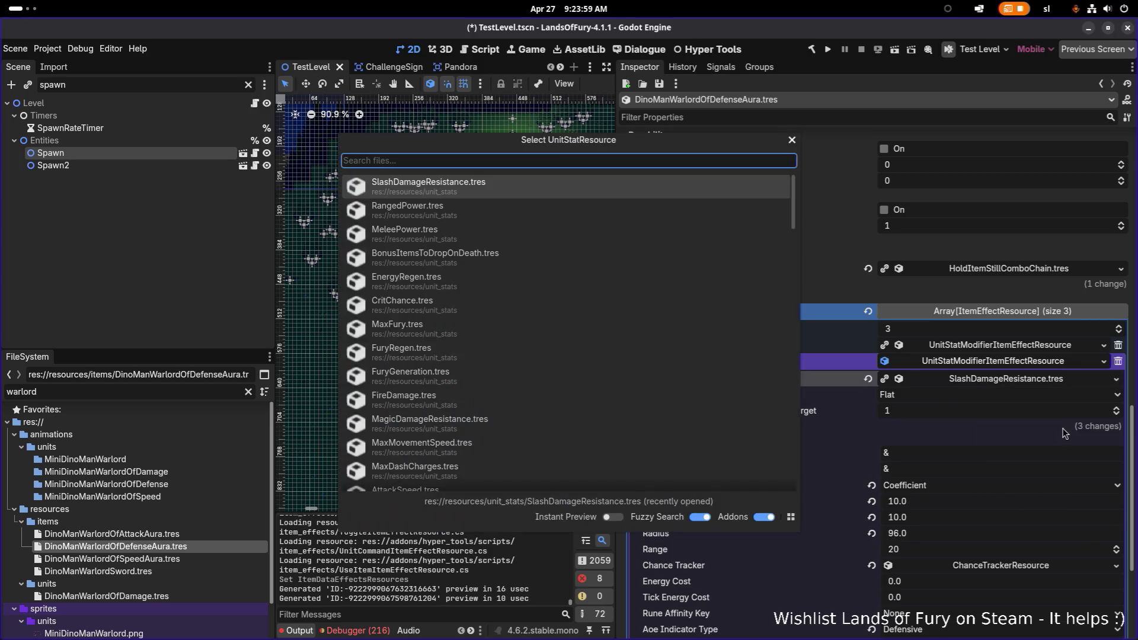
{"action": "type", "text": "damage"}
{"action": "key", "text": "Down"}
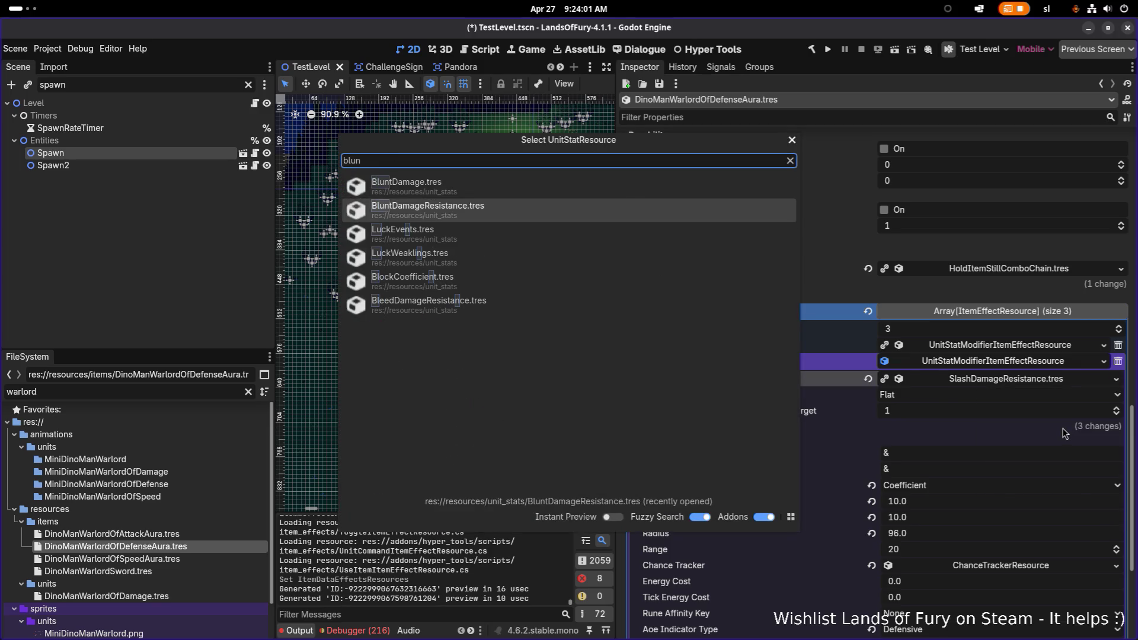
{"action": "key", "text": "Return"}
Set Amount Type to Flat on the second and first effects, saving after each
{"action": "scroll", "coordinate": [1017, 508], "scroll_direction": "down", "scroll_amount": 2}
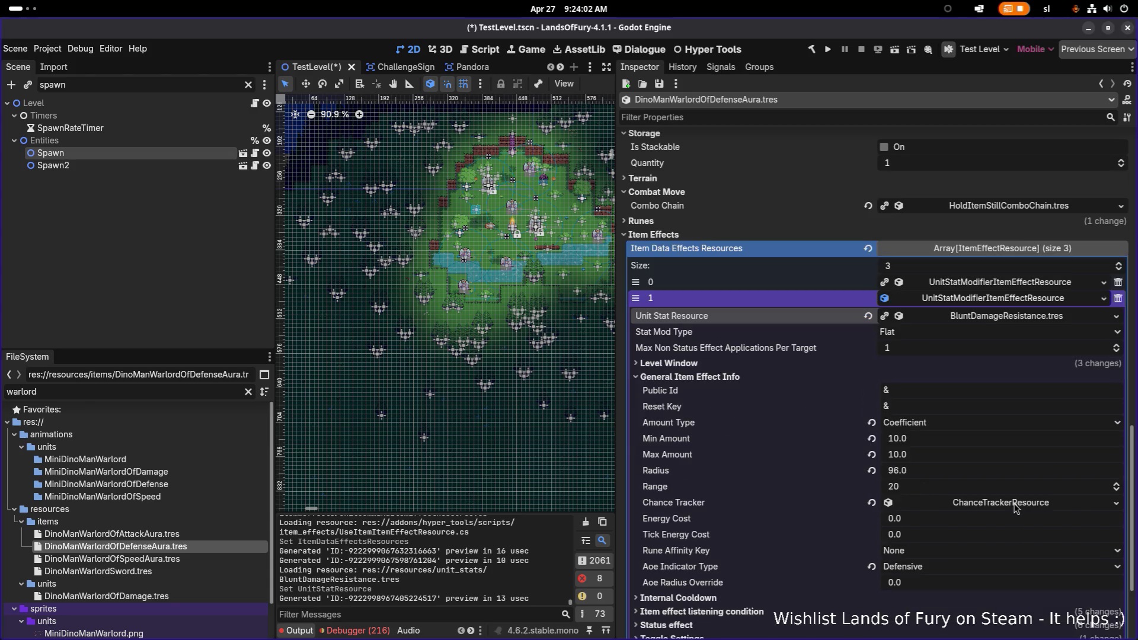
{"action": "left_click", "coordinate": [963, 429]}
{"action": "left_click", "coordinate": [963, 437]}
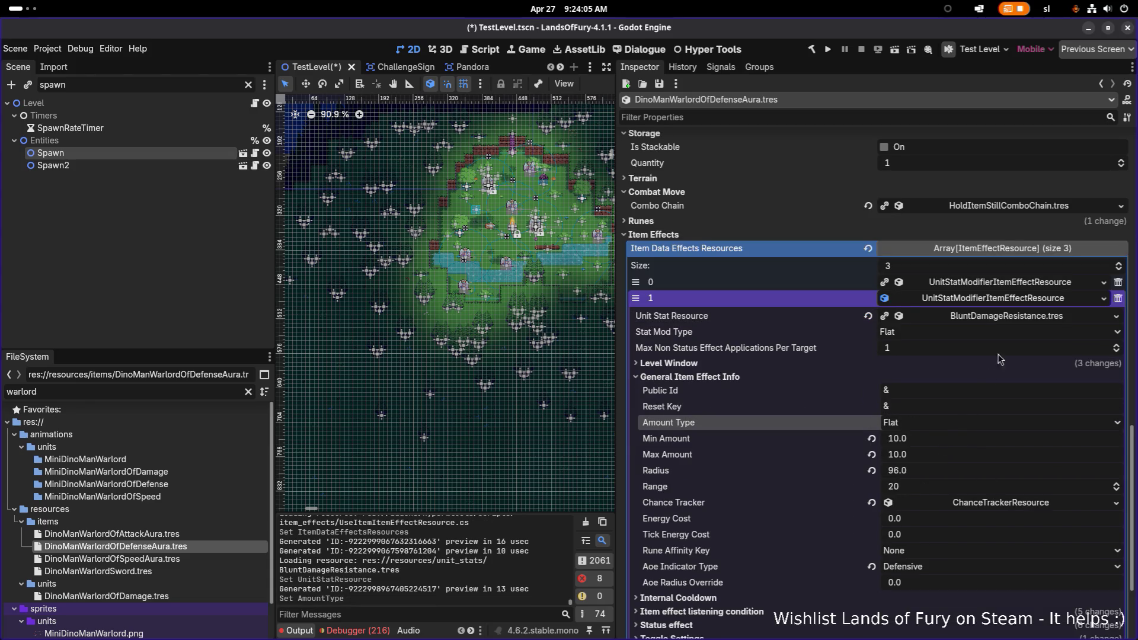
{"action": "key", "text": "ctrl+s"}
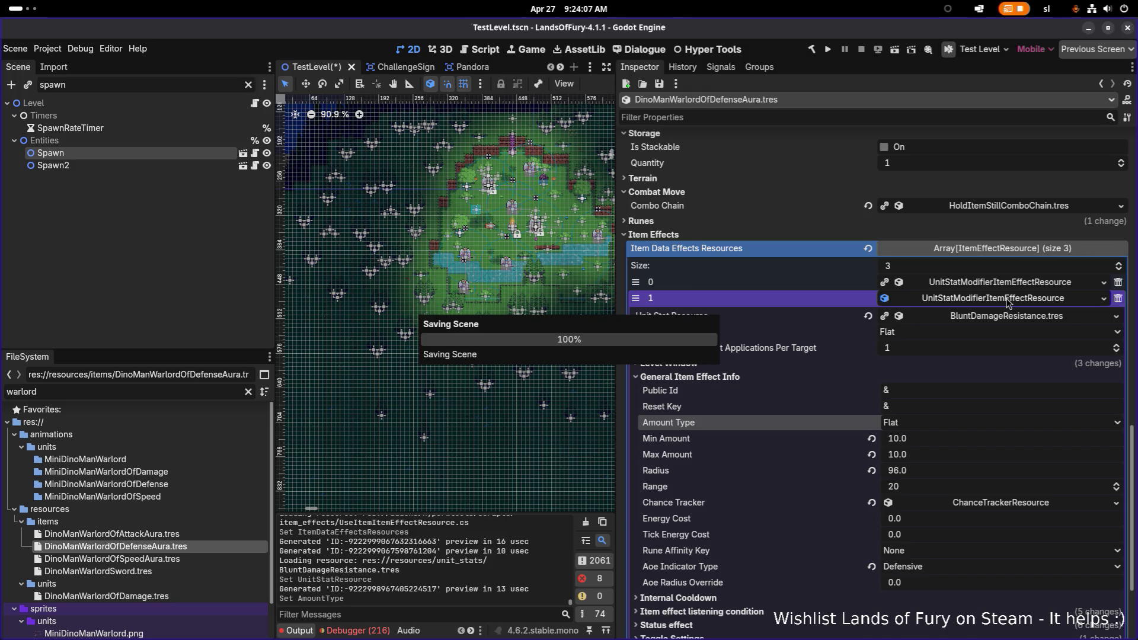
{"action": "left_click", "coordinate": [1009, 300]}
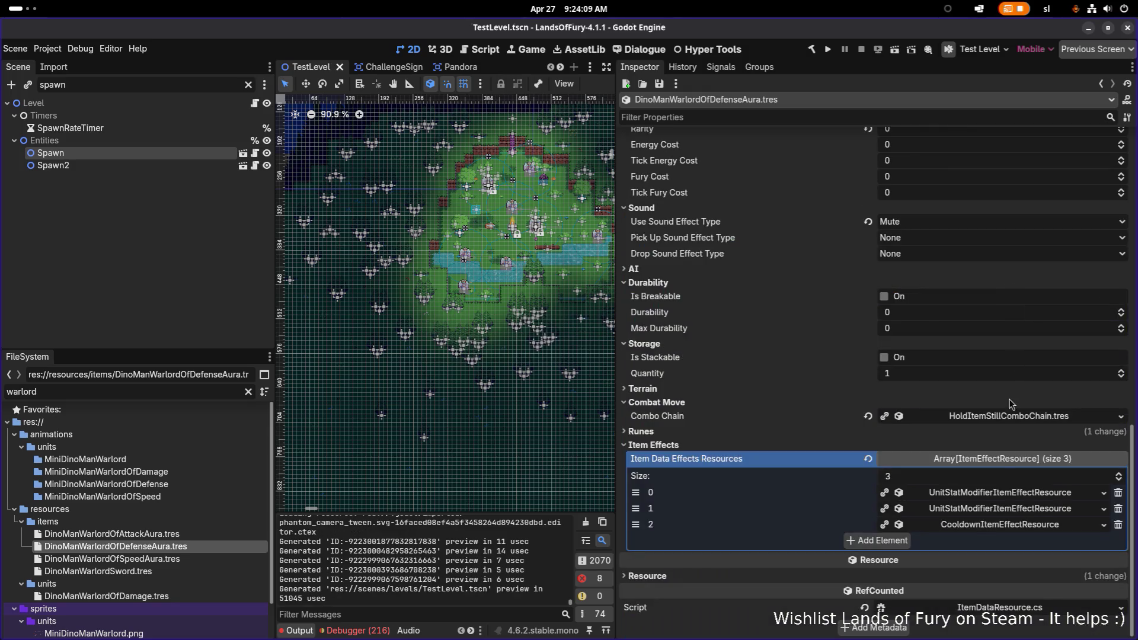
{"action": "left_click", "coordinate": [1006, 495]}
{"action": "scroll", "coordinate": [948, 415], "scroll_direction": "down", "scroll_amount": 8}
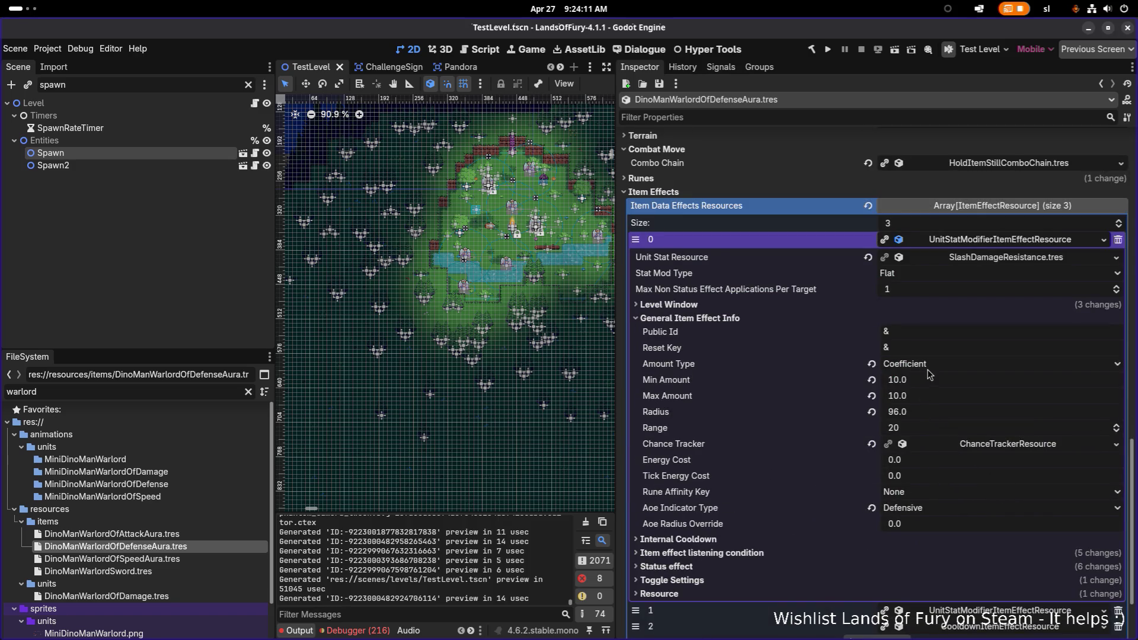
{"action": "left_click", "coordinate": [927, 369]}
{"action": "left_click", "coordinate": [927, 378]}
{"action": "key", "text": "ctrl+s"}
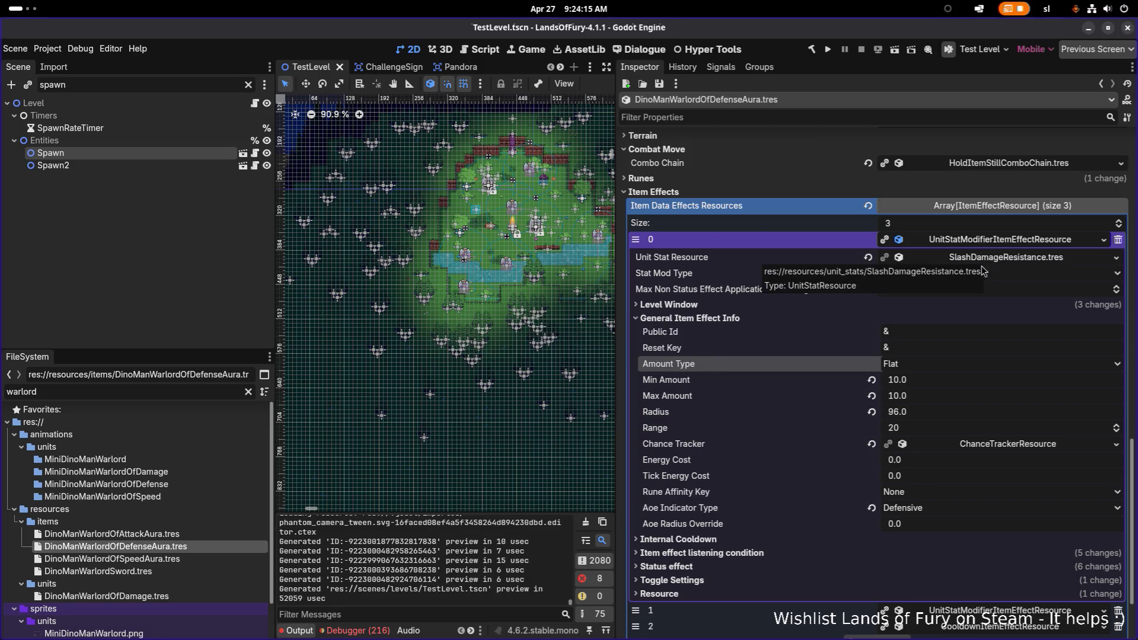
Add an empty effect element and move it above the cooldown effect
{"action": "left_click", "coordinate": [978, 240]}
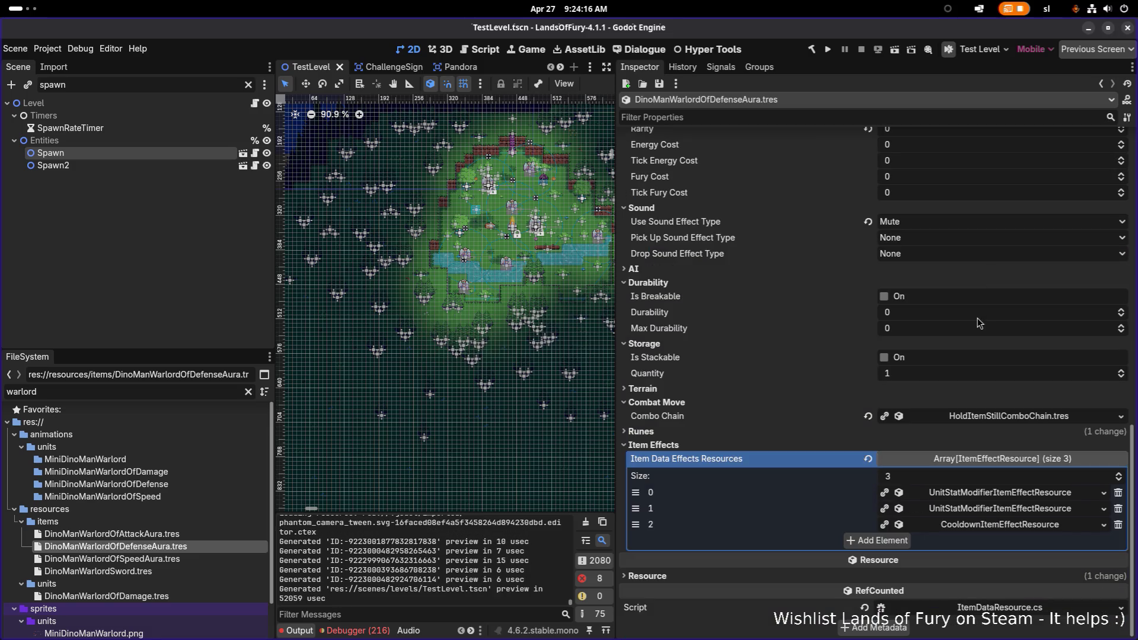
{"action": "left_click", "coordinate": [891, 541]}
{"action": "left_click_drag", "start_coordinate": [635, 540], "coordinate": [637, 525]}
Fill the empty slot with a unique copy of an item effect
{"action": "left_click", "coordinate": [936, 524]}
{"action": "left_click", "coordinate": [966, 616]}
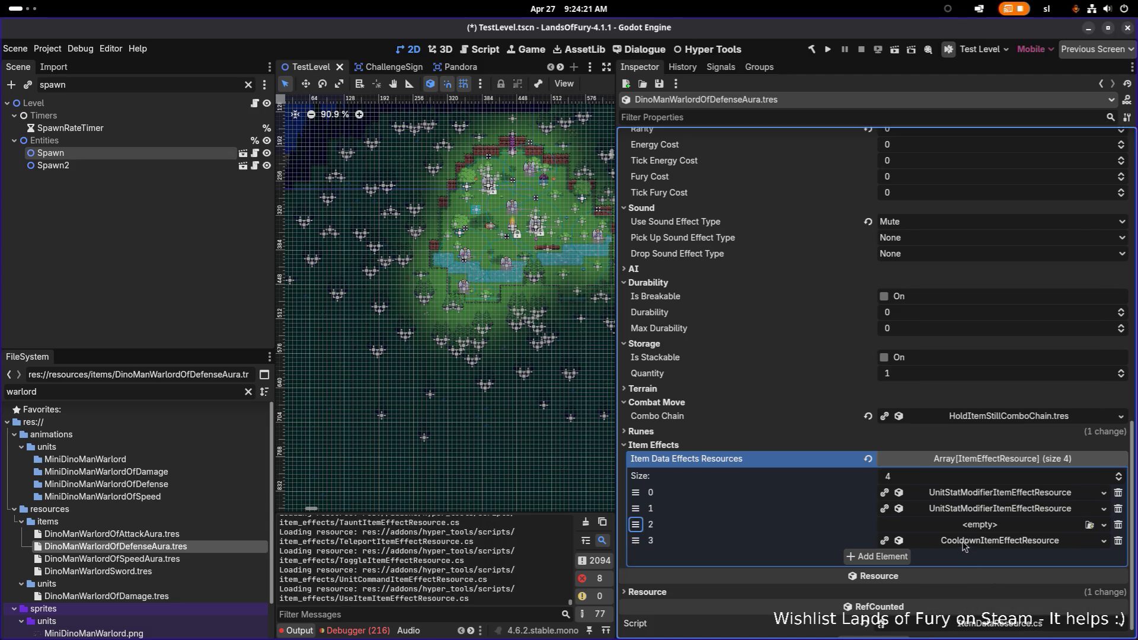
{"action": "left_click", "coordinate": [968, 526]}
{"action": "left_click", "coordinate": [1019, 630]}
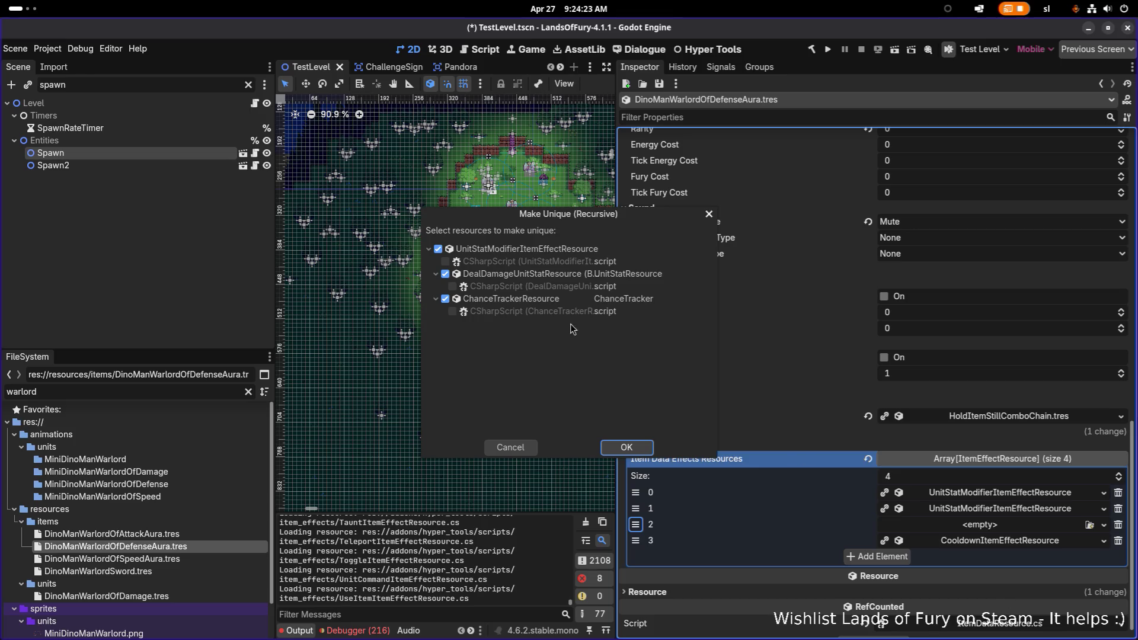
{"action": "left_click", "coordinate": [627, 447]}
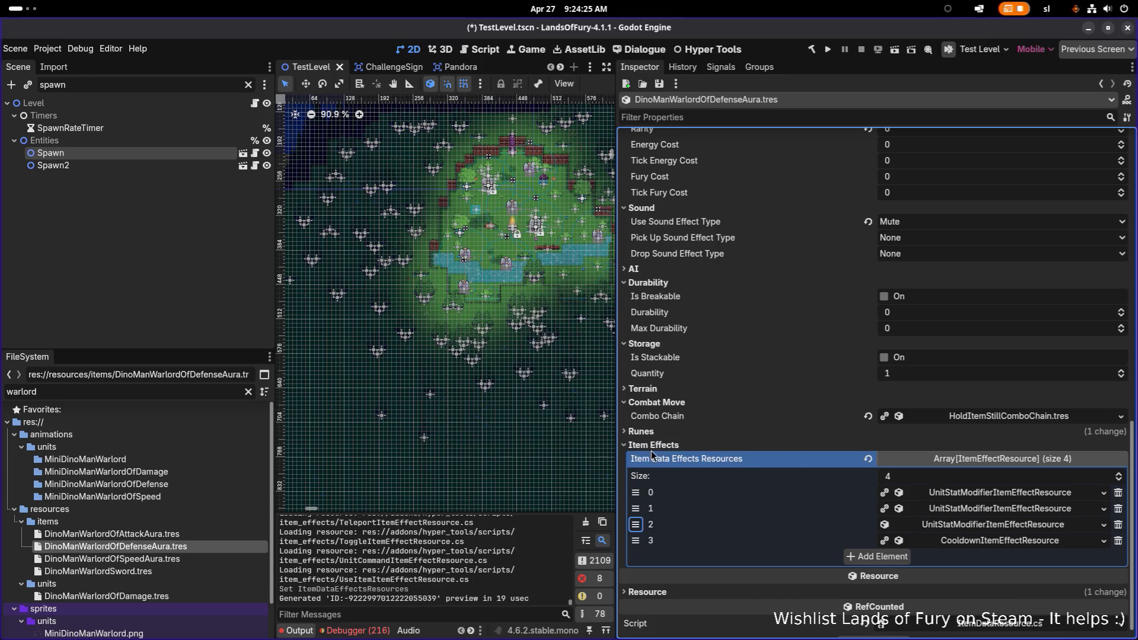
Quick-load PierceDamageResistance.tres as the new effect's unit stat and save
{"action": "left_click", "coordinate": [969, 524]}
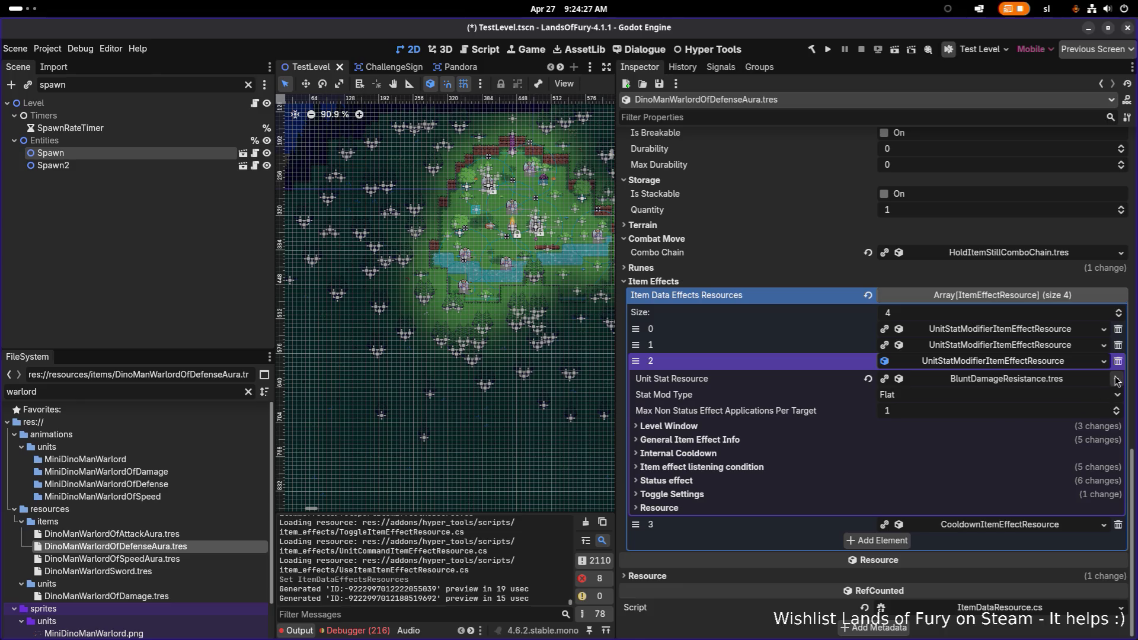
{"action": "left_click", "coordinate": [1116, 380]}
{"action": "left_click", "coordinate": [1064, 438]}
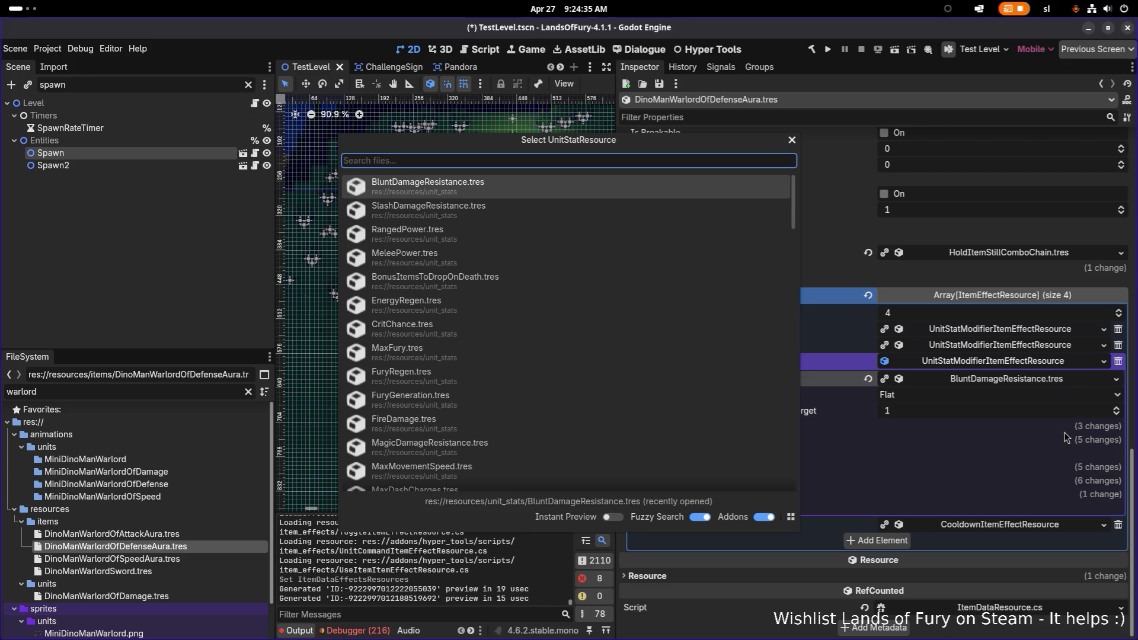
{"action": "type", "text": "pie"}
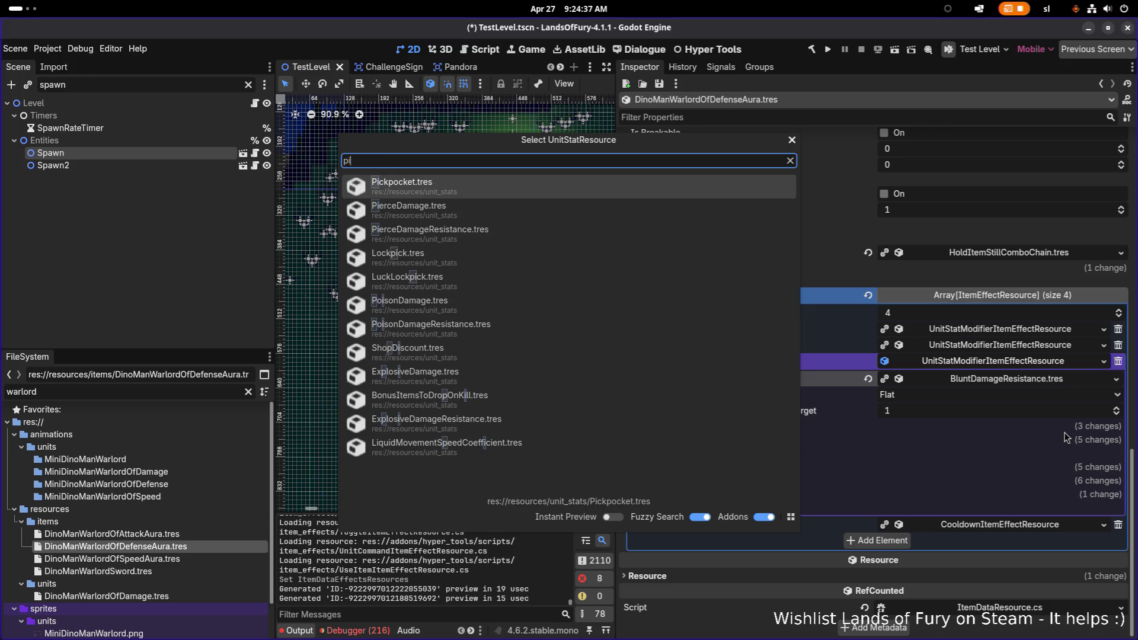
{"action": "key", "text": "Down"}
{"action": "key", "text": "Return"}
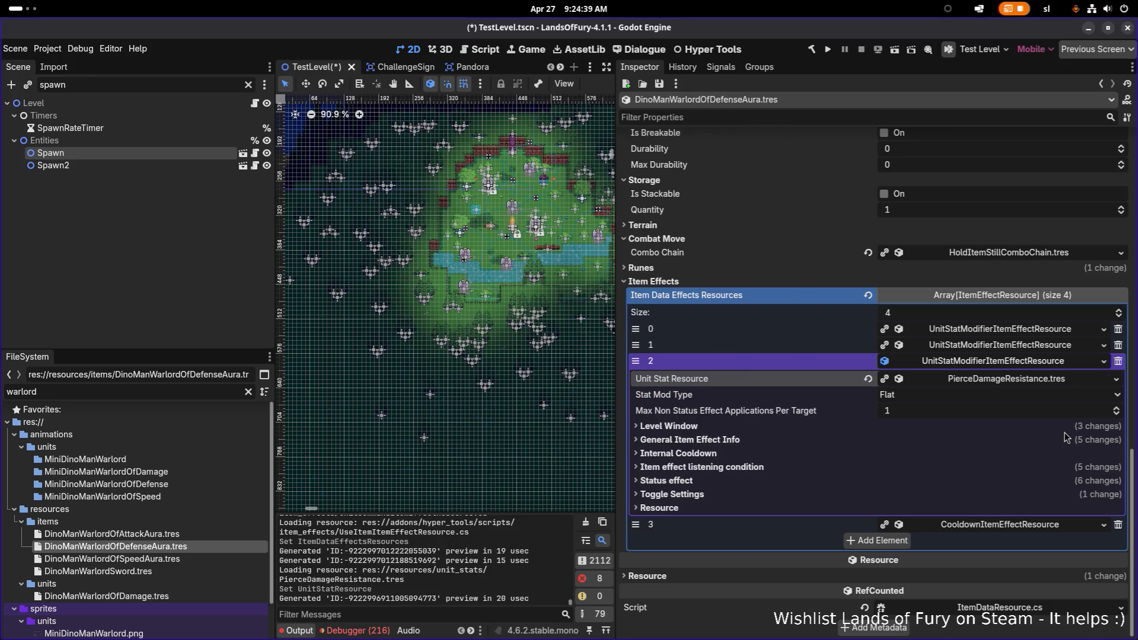
{"action": "left_click", "coordinate": [822, 441]}
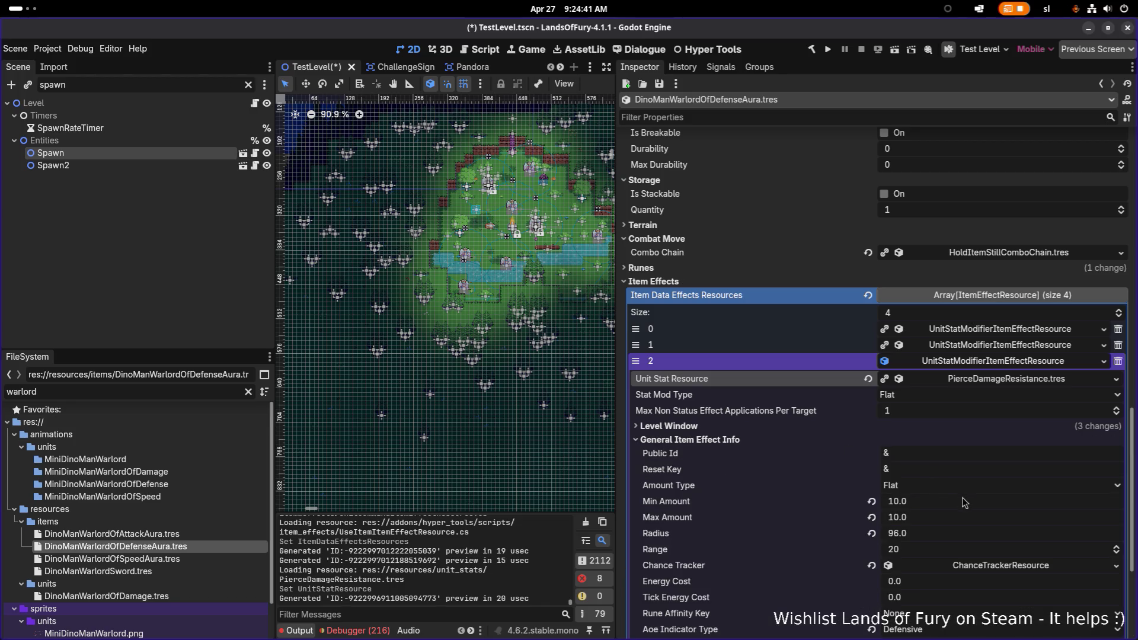
{"action": "scroll", "coordinate": [964, 502], "scroll_direction": "down", "scroll_amount": 2}
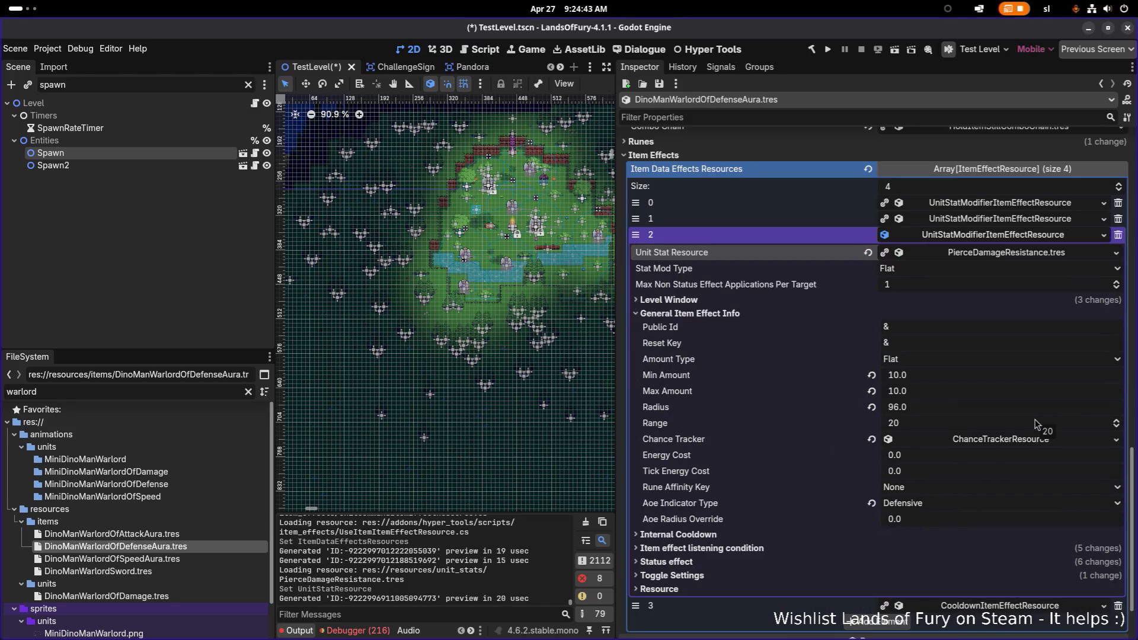
{"action": "key", "text": "ctrl+s"}
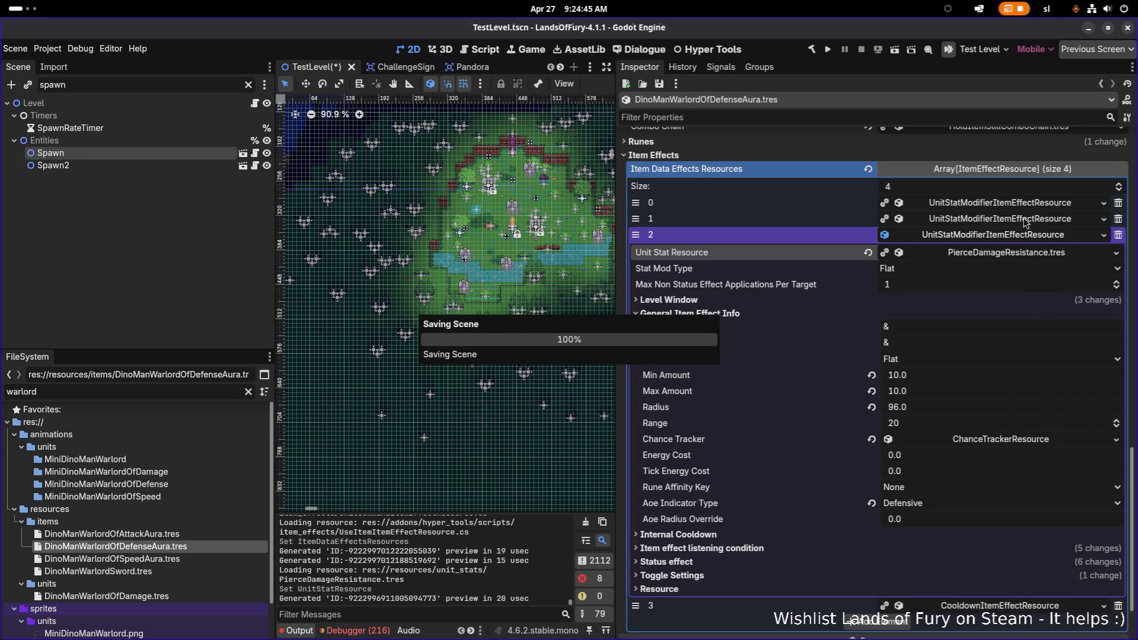
Review effect 1, collapse the effects, save again, and switch to Aseprite
{"action": "left_click", "coordinate": [1026, 221]}
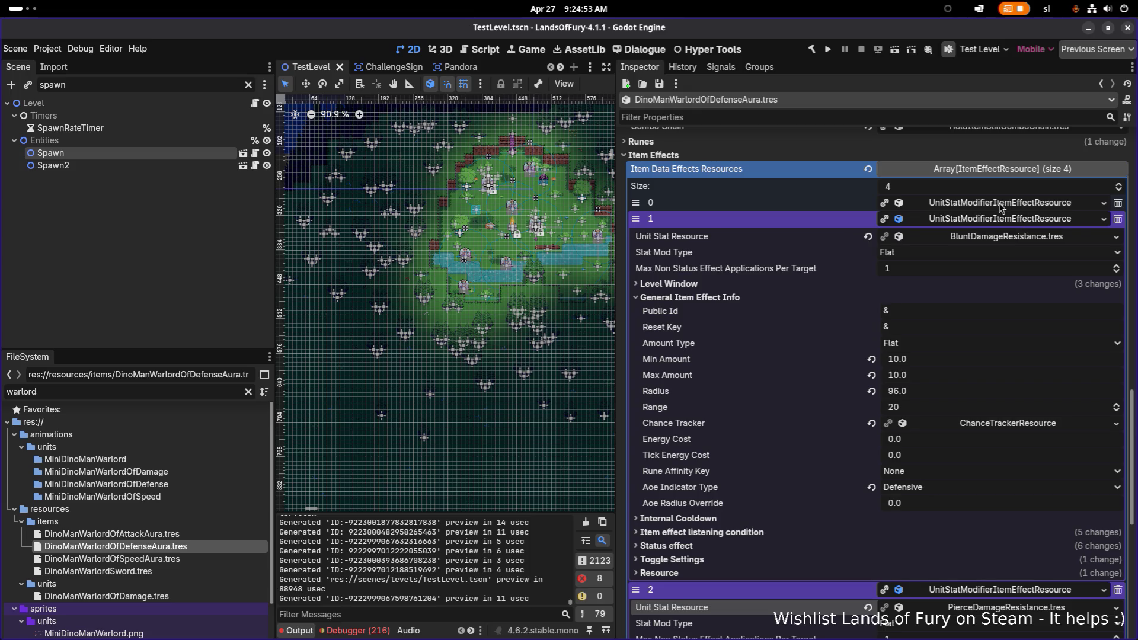
{"action": "left_click", "coordinate": [1005, 221]}
{"action": "left_click", "coordinate": [1006, 240]}
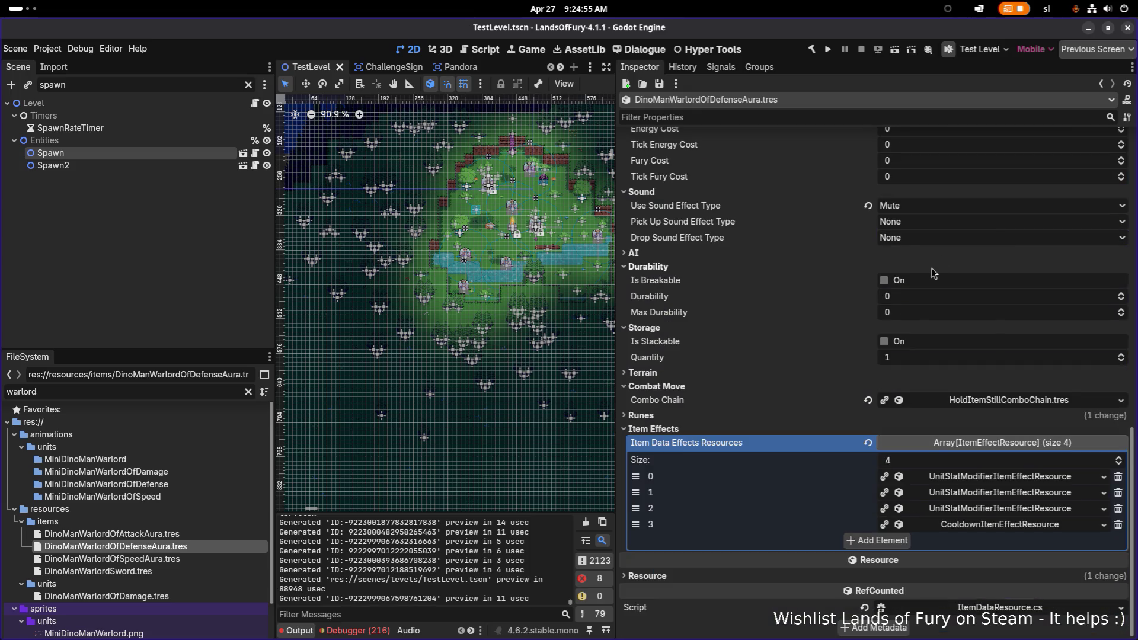
{"action": "key", "text": "ctrl+s"}
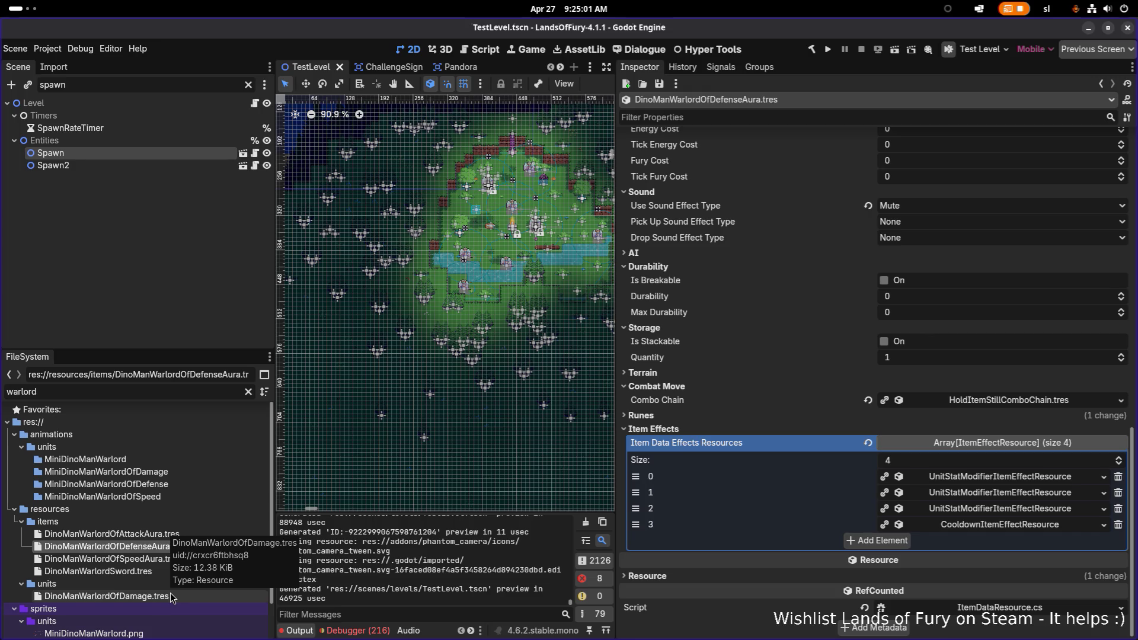
{"action": "key", "text": "alt+Tab"}
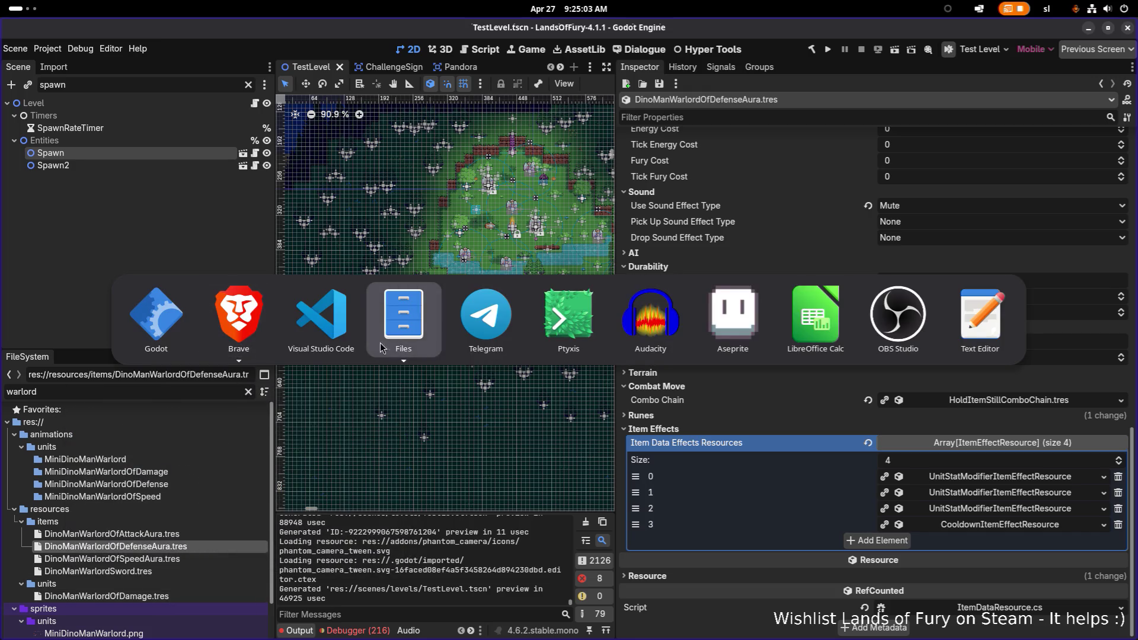
{"action": "left_click", "coordinate": [768, 318]}
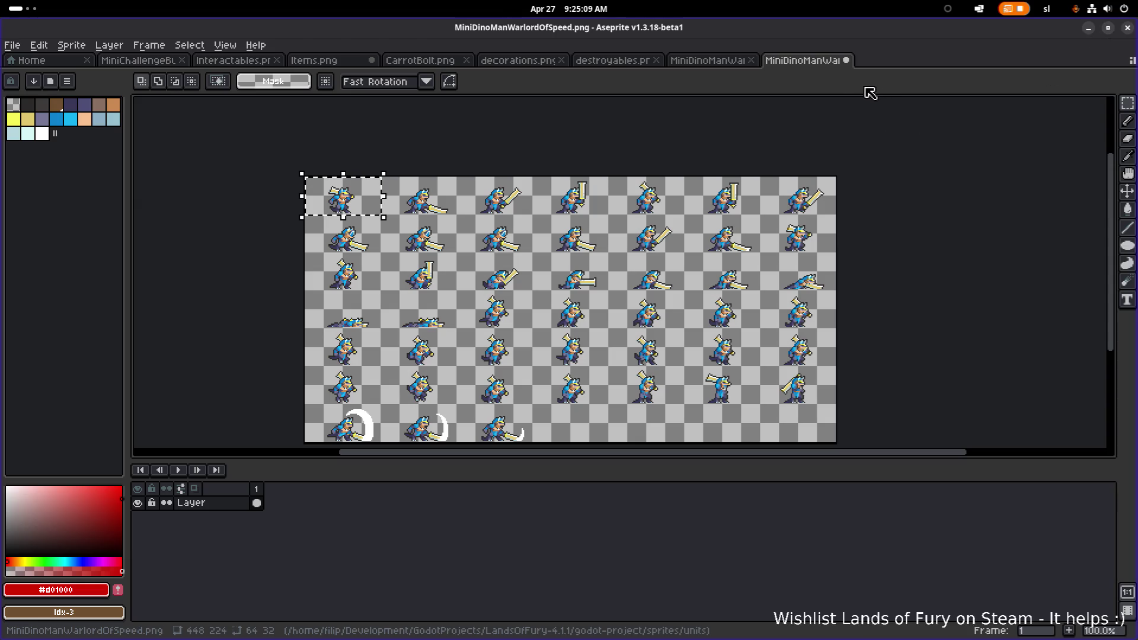
{"action": "left_click", "coordinate": [1088, 28]}
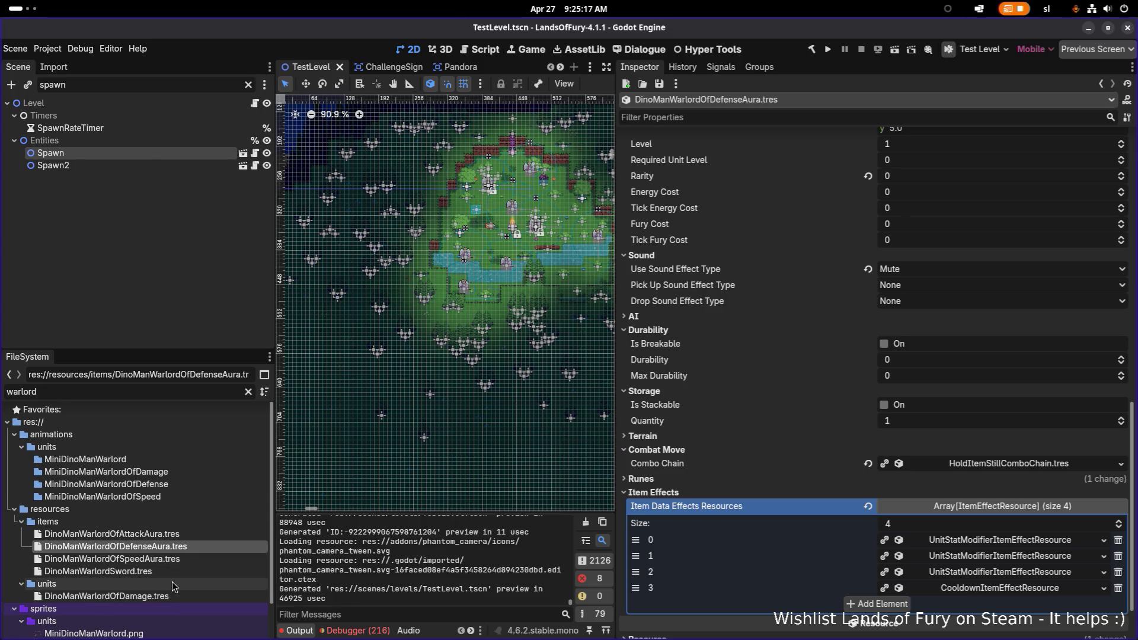
Replace 'Attack' with 'Damabe' in the aura file name, then reselect it for renaming
{"action": "left_click", "coordinate": [187, 535]}
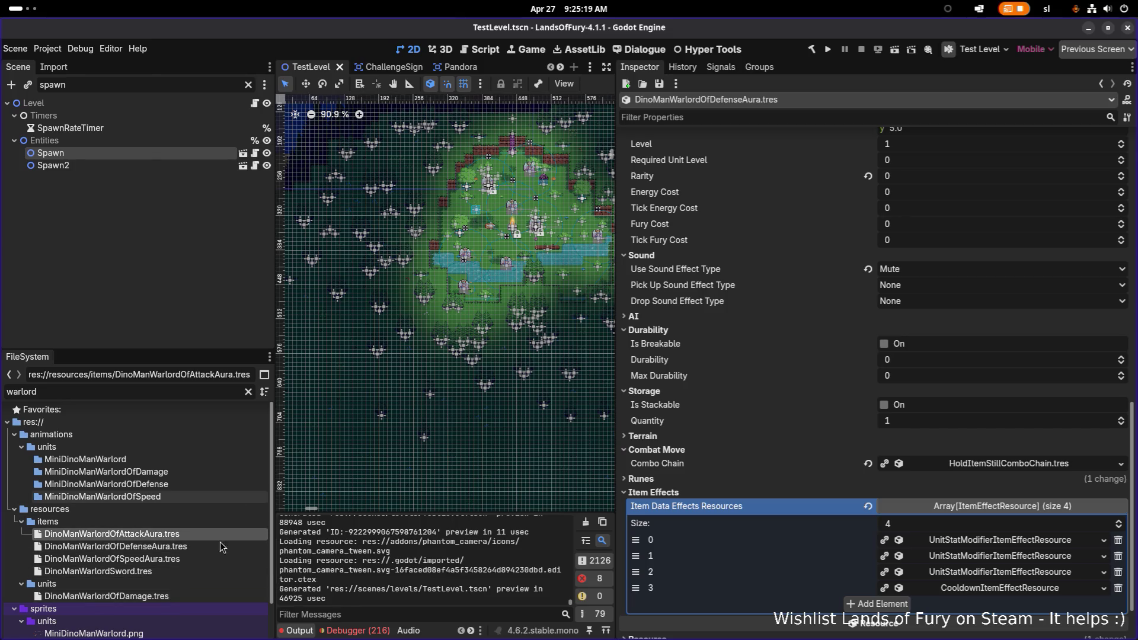
{"action": "left_click", "coordinate": [162, 546]}
{"action": "left_click", "coordinate": [167, 535]}
{"action": "key", "text": "F2"}
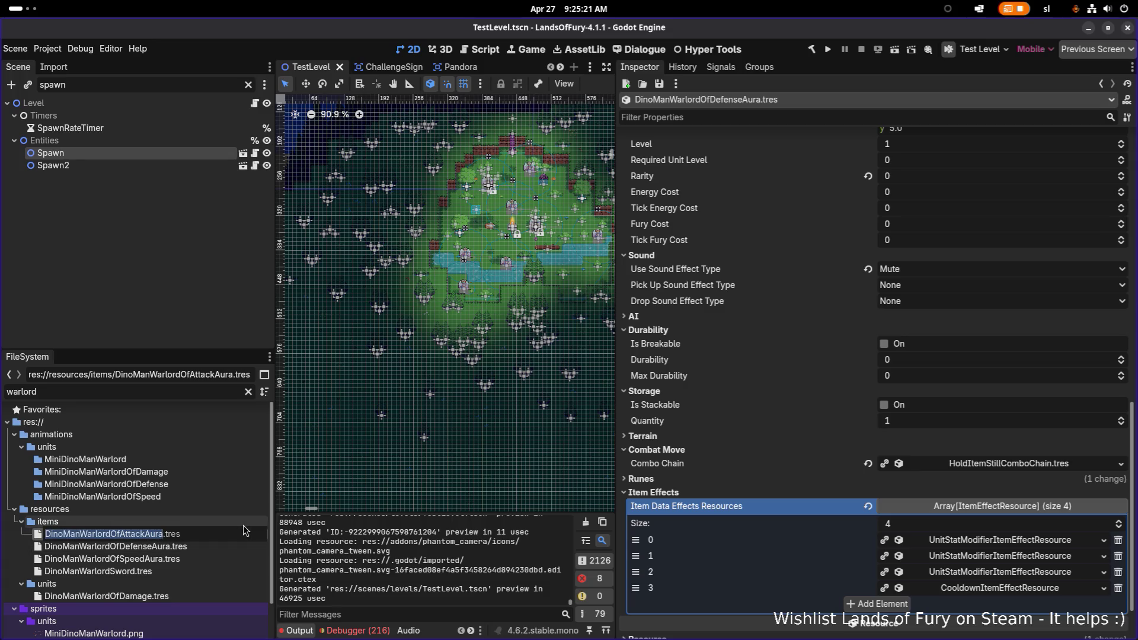
{"action": "key", "text": "shift+Right"}
{"action": "key", "text": "shift+Right"}
{"action": "key", "text": "shift+Right"}
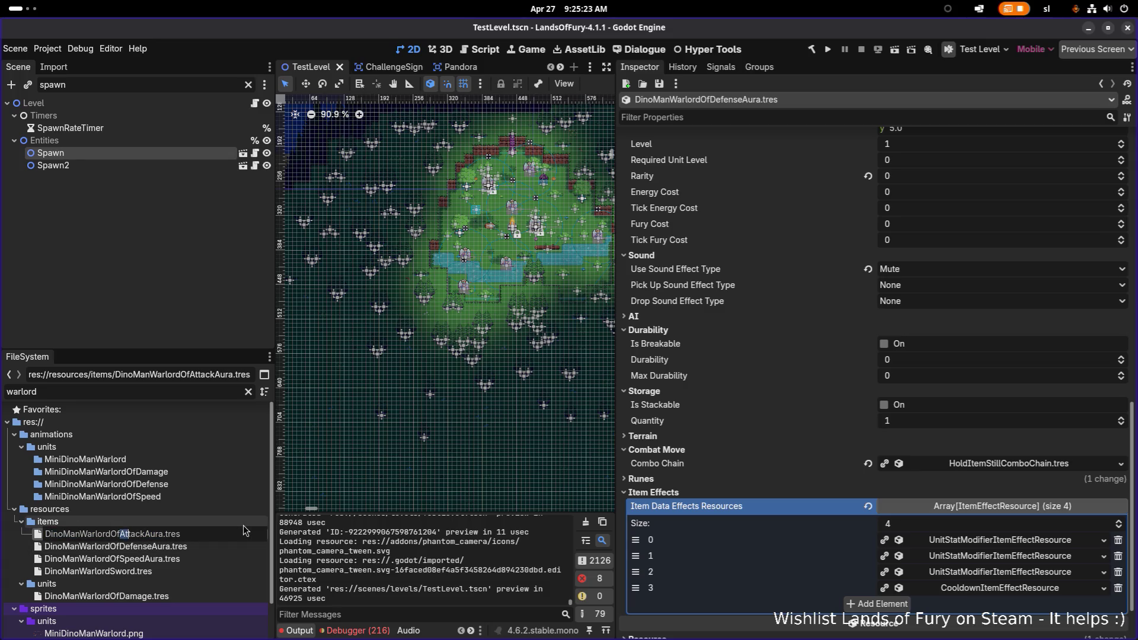
{"action": "type", "text": "A"}
{"action": "key", "text": "BackSpace"}
{"action": "type", "text": "Damabe"}
{"action": "key", "text": "Return"}
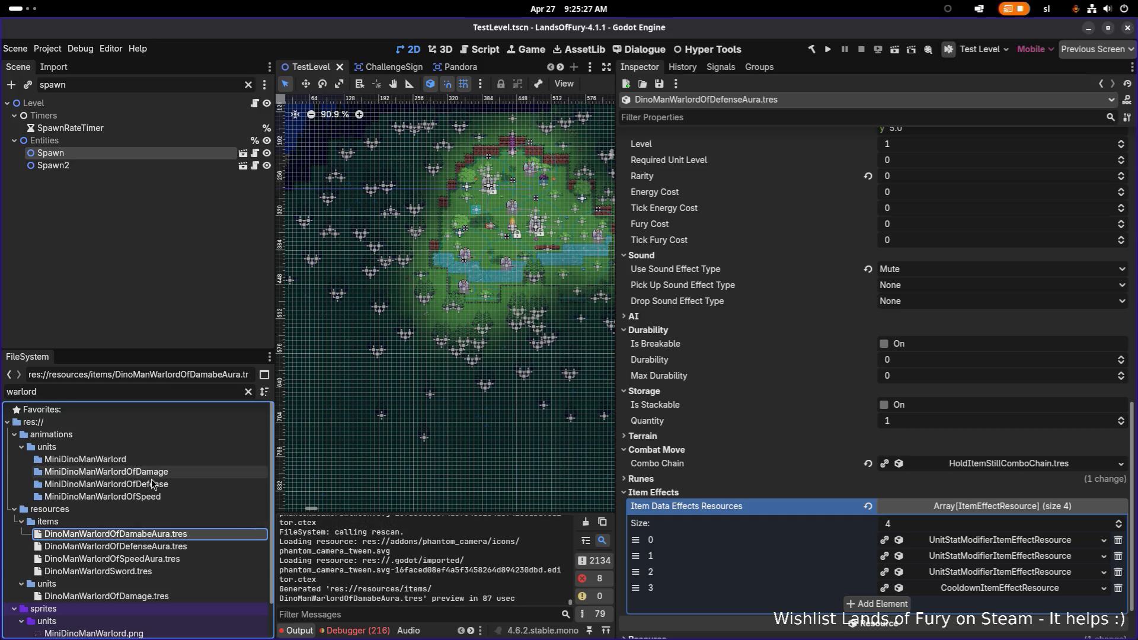
{"action": "left_click", "coordinate": [170, 535]}
{"action": "key", "text": "F2"}
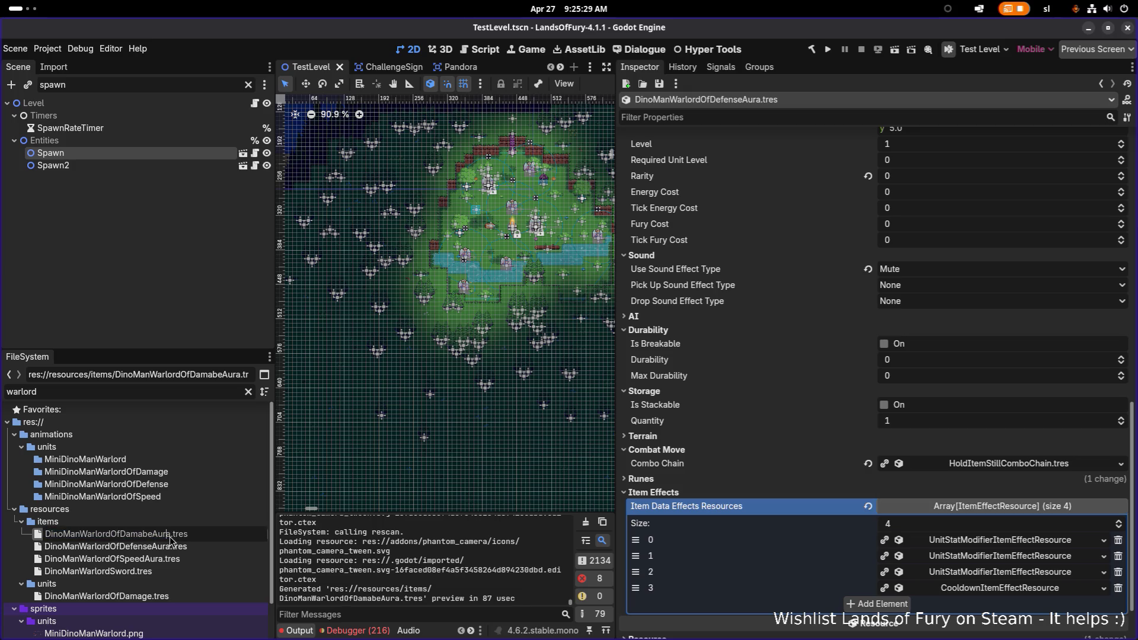
Correct the file name to DinoManWarlordOfDamageAura.tres
{"action": "key", "text": "Delete"}
{"action": "type", "text": "g"}
{"action": "key", "text": "Return"}
Set the aura Id to dino_man_warlord_of_damage_aura, save, and open DinoManWarlordOfDamage.tres
{"action": "left_click", "coordinate": [170, 536]}
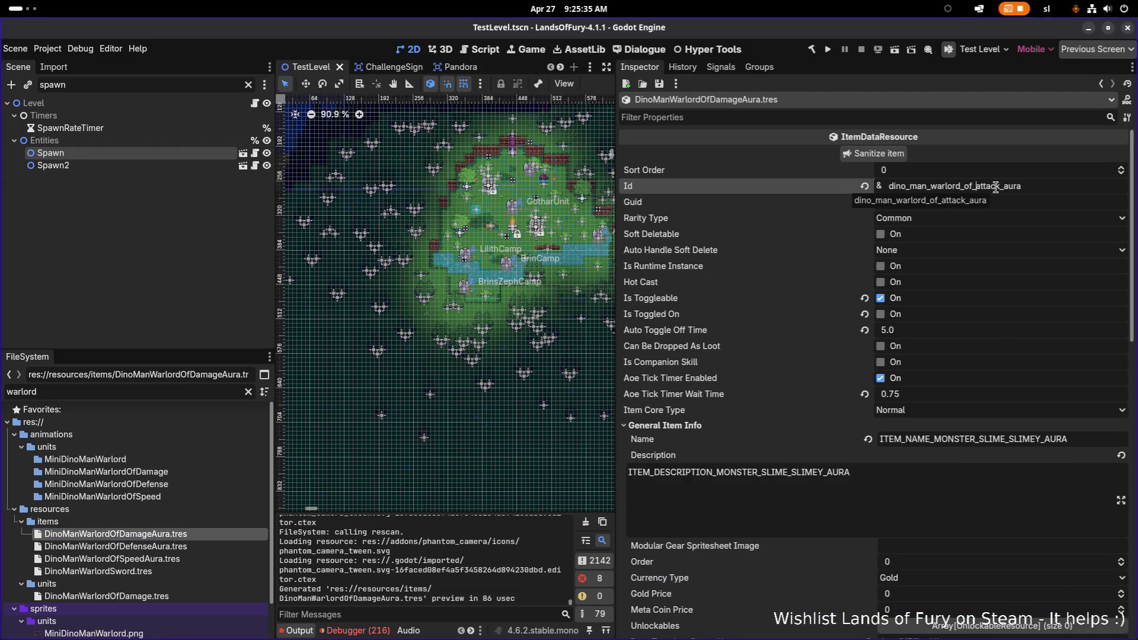
{"action": "type", "text": "damage"}
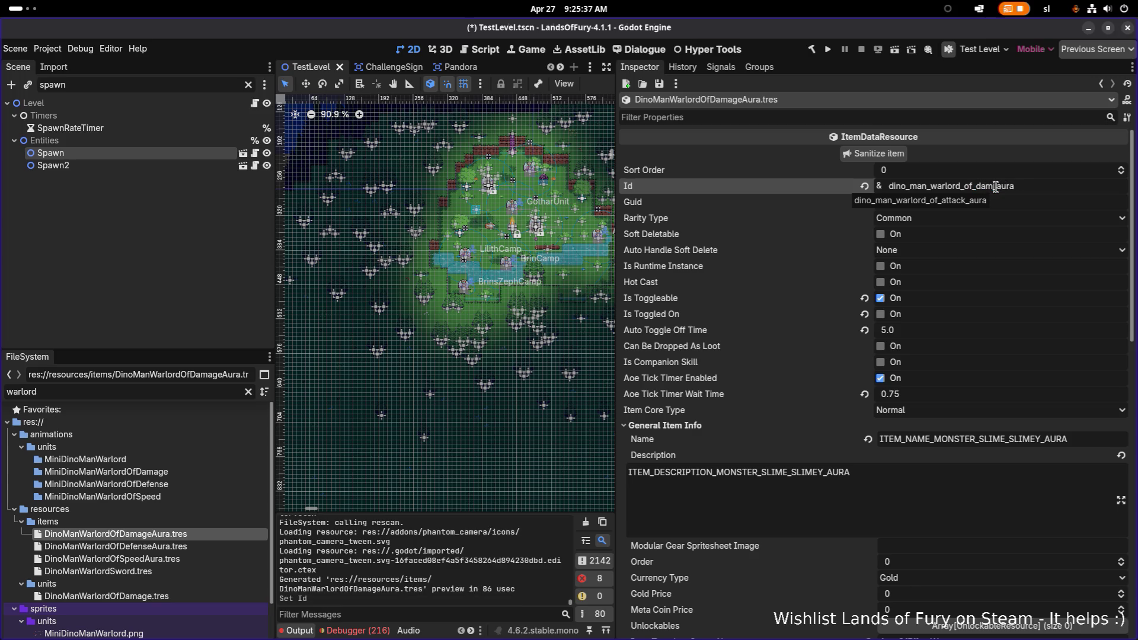
{"action": "left_click", "coordinate": [999, 205]}
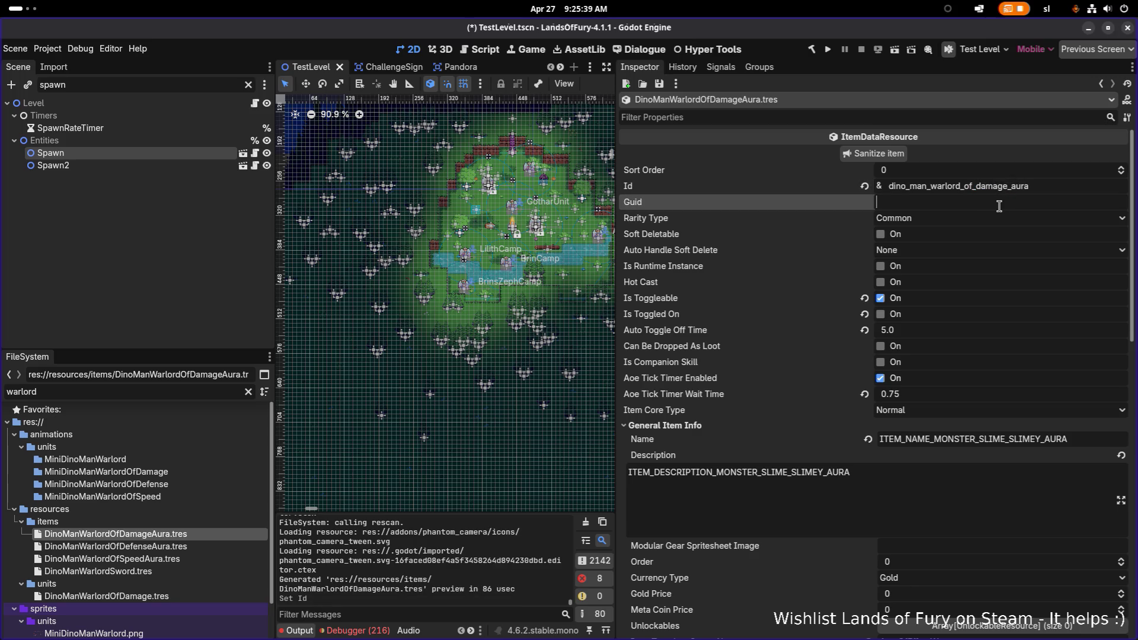
{"action": "key", "text": "ctrl+s"}
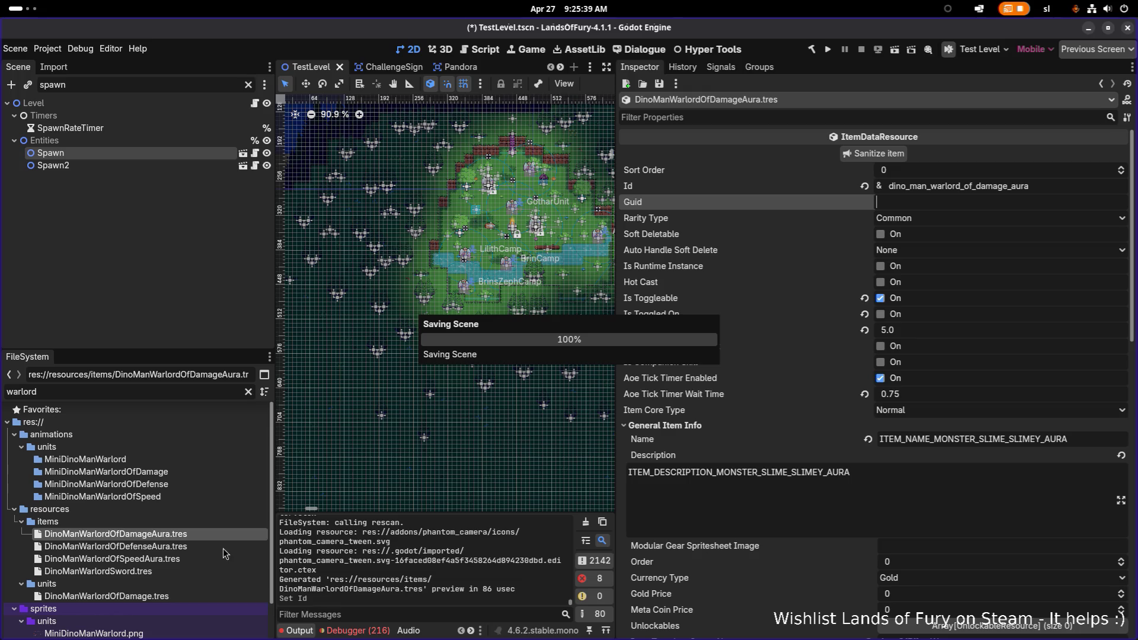
{"action": "left_click", "coordinate": [164, 596]}
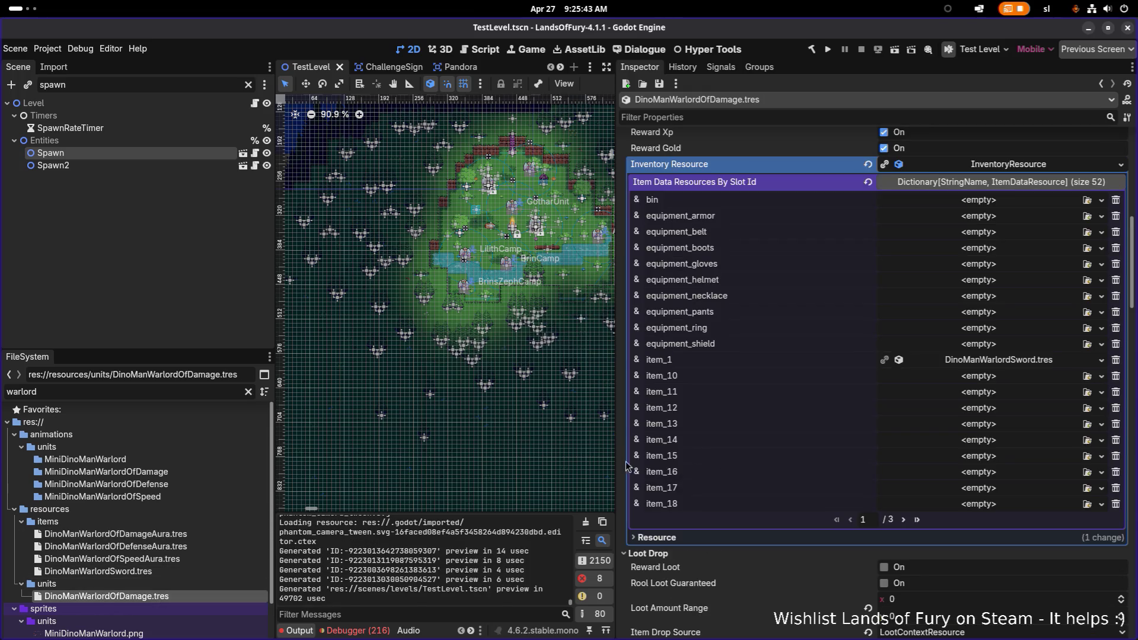
Set Melee Power to 10 in Derived Stats and save
{"action": "scroll", "coordinate": [796, 441], "scroll_direction": "down", "scroll_amount": 5}
{"action": "scroll", "coordinate": [795, 442], "scroll_direction": "down", "scroll_amount": 15}
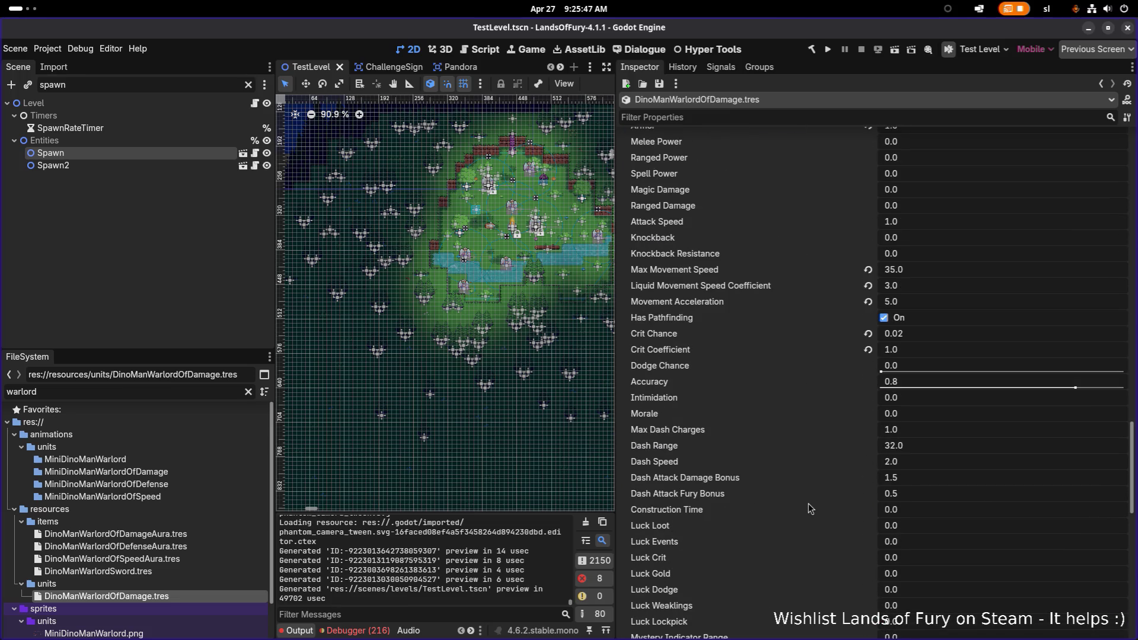
{"action": "scroll", "coordinate": [808, 503], "scroll_direction": "up", "scroll_amount": 4}
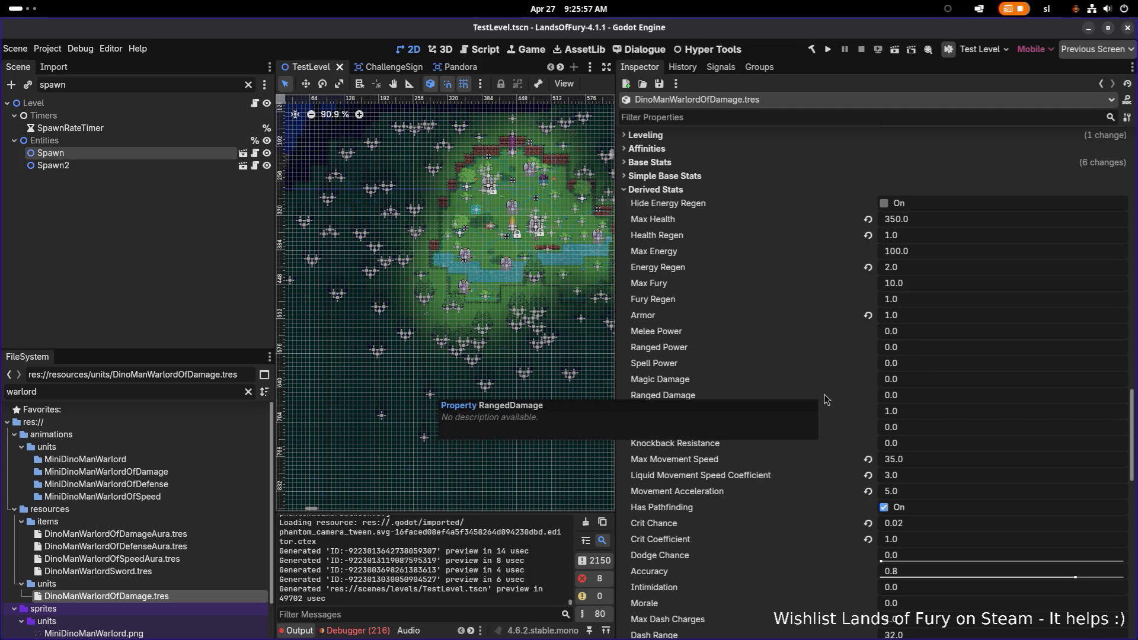
{"action": "left_click", "coordinate": [936, 332]}
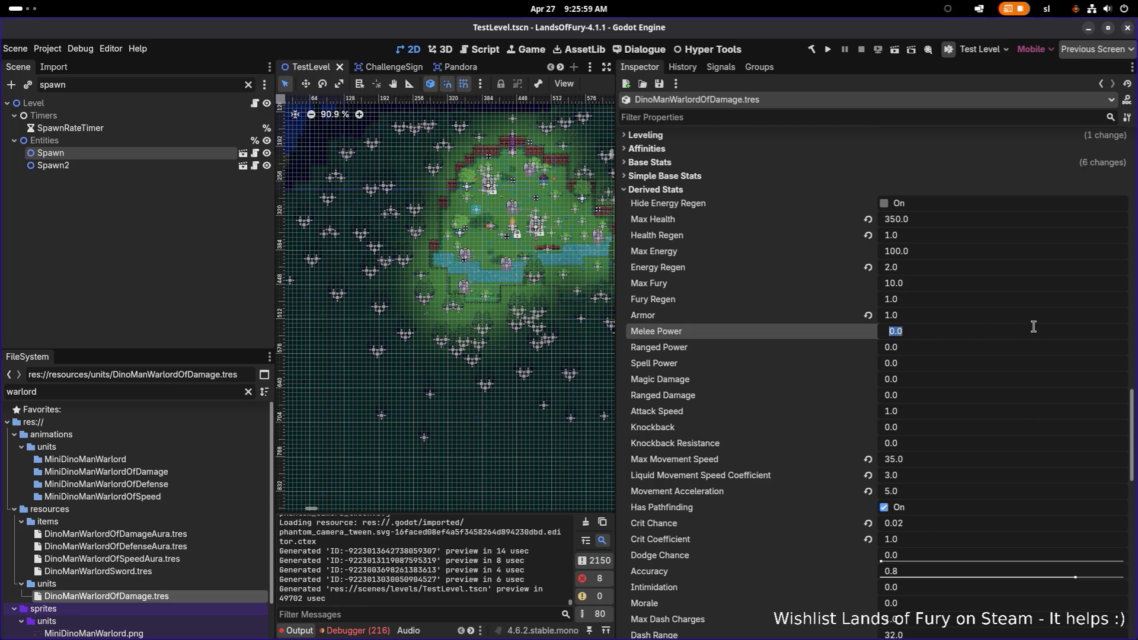
{"action": "type", "text": "10"}
{"action": "key", "text": "Return"}
{"action": "key", "text": "ctrl+s"}
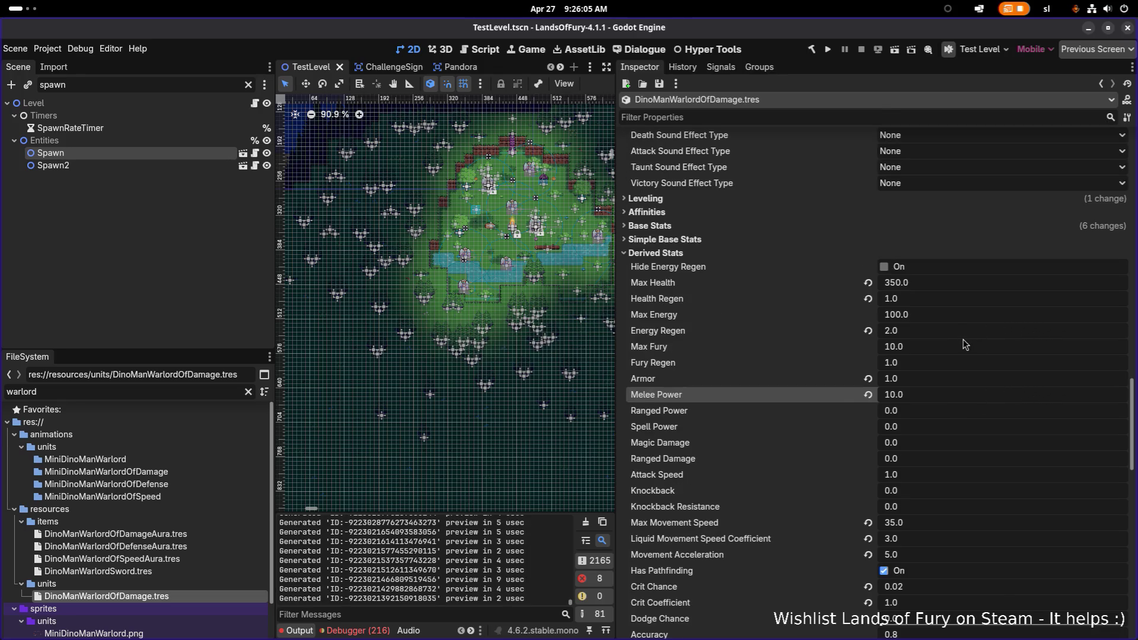
Raise Max Movement Speed to 50 and save
{"action": "scroll", "coordinate": [968, 347], "scroll_direction": "down", "scroll_amount": 3}
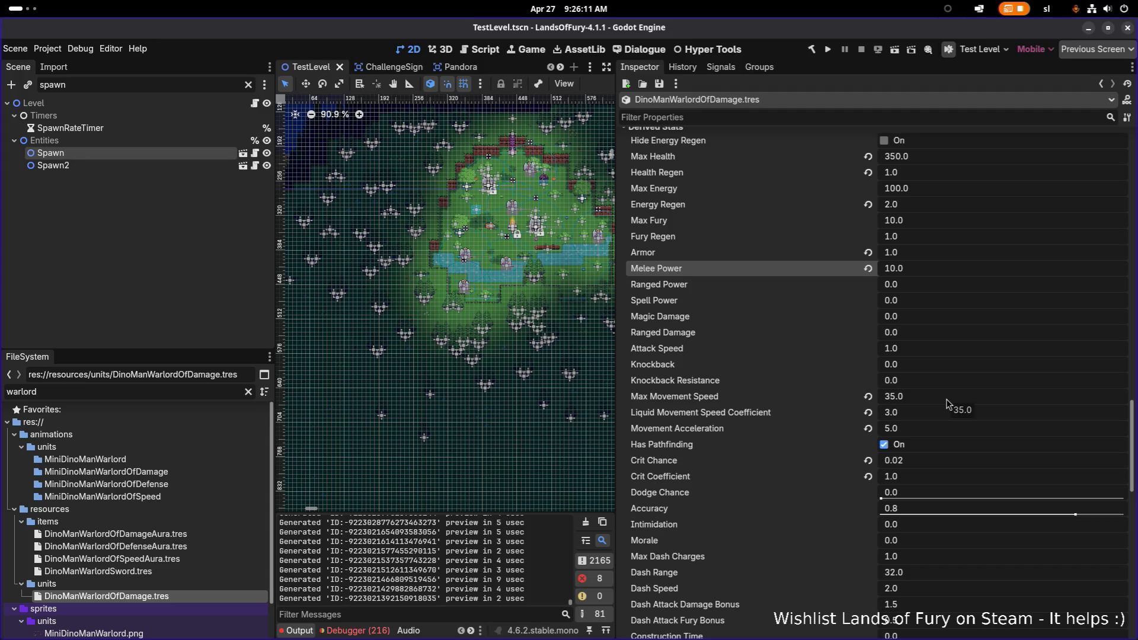
{"action": "left_click", "coordinate": [945, 397]}
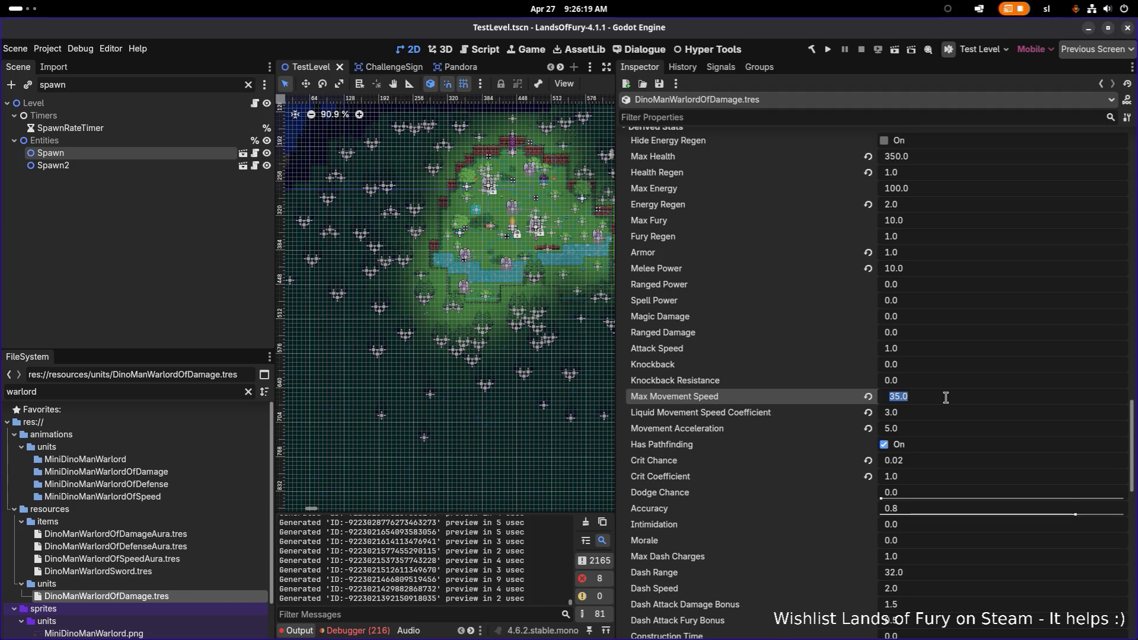
{"action": "type", "text": "50"}
{"action": "key", "text": "Return"}
{"action": "key", "text": "ctrl+s"}
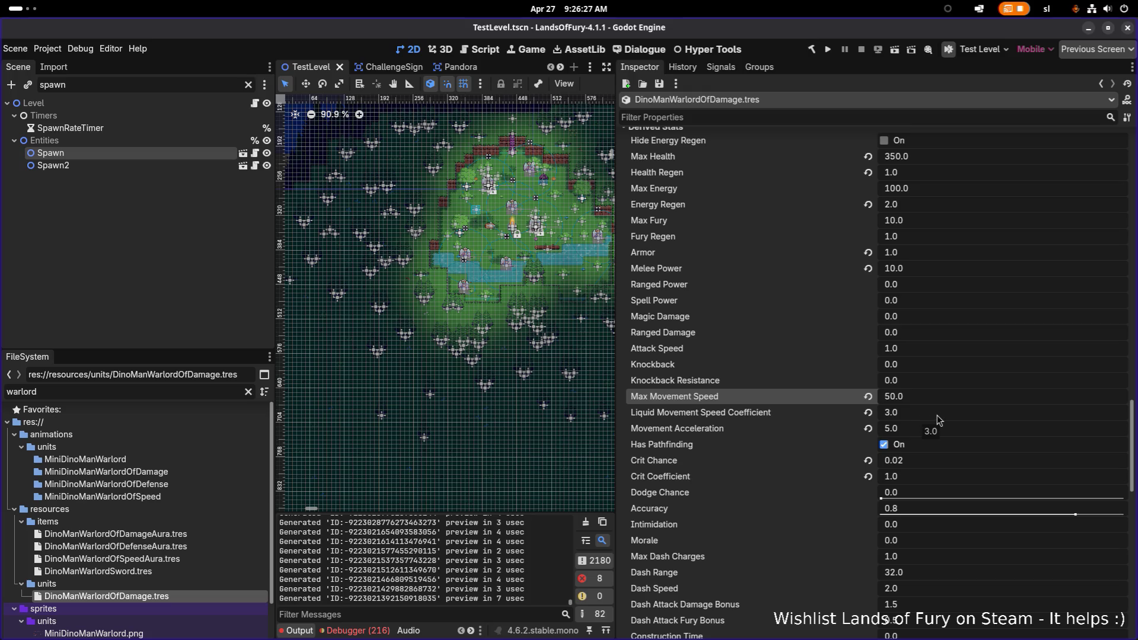
Collapse Detection and Collision and expand AI action 0
{"action": "scroll", "coordinate": [929, 422], "scroll_direction": "down", "scroll_amount": 5}
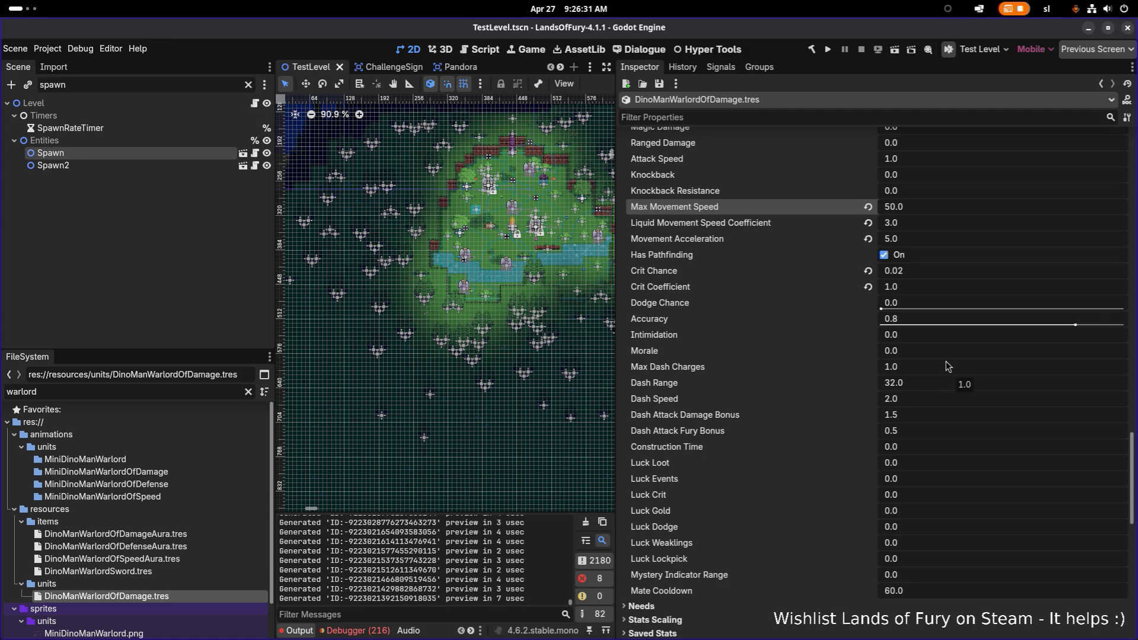
{"action": "scroll", "coordinate": [947, 366], "scroll_direction": "down", "scroll_amount": 7}
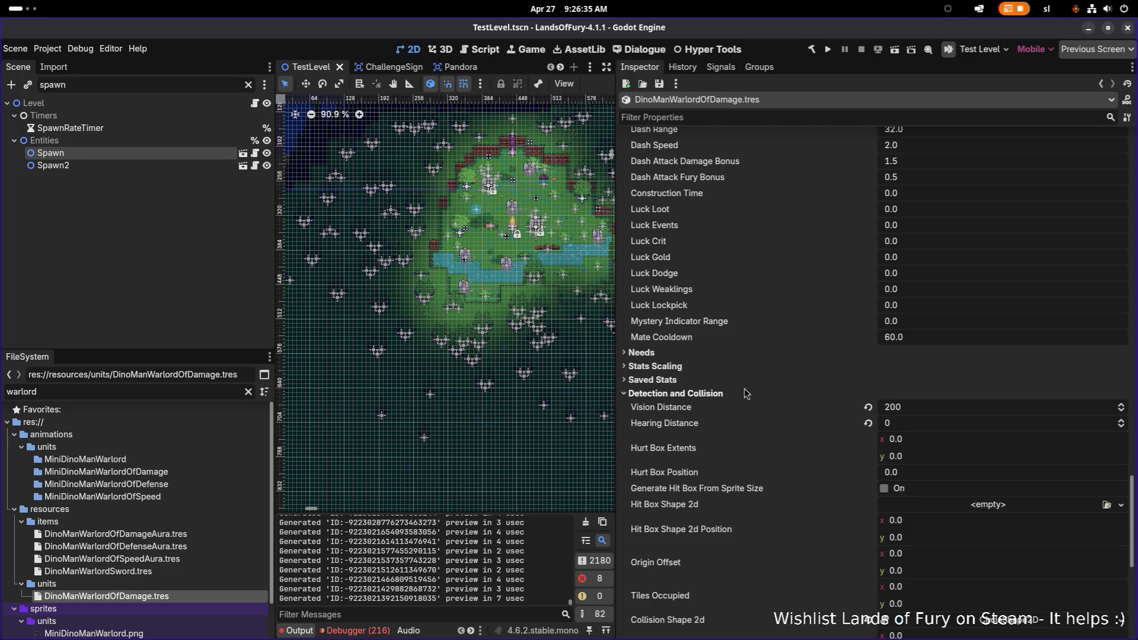
{"action": "left_click", "coordinate": [705, 392]}
{"action": "scroll", "coordinate": [798, 411], "scroll_direction": "down", "scroll_amount": 4}
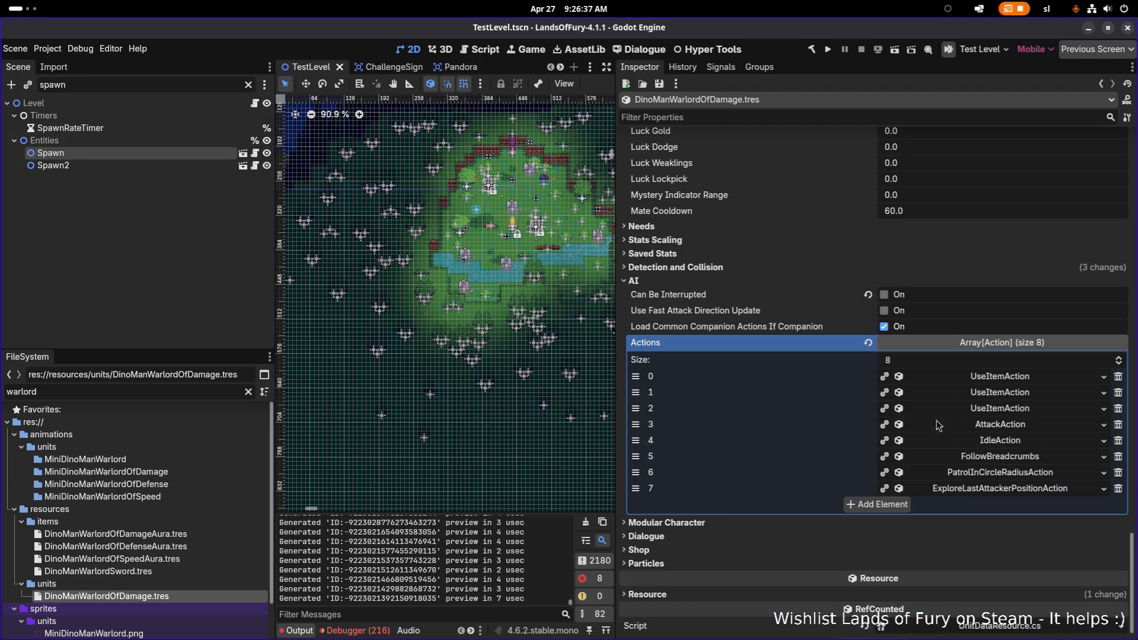
{"action": "left_click", "coordinate": [1020, 378]}
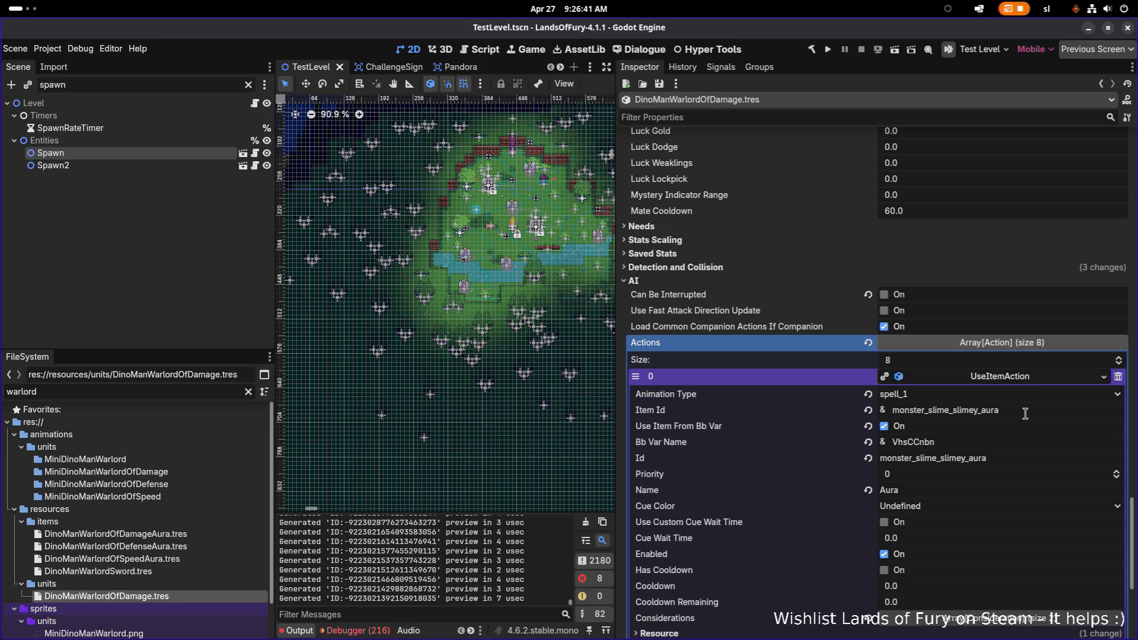
Make AI actions 0, 1, 2 and the AttackAction unique (recursive)
{"action": "left_click", "coordinate": [1008, 382]}
{"action": "right_click", "coordinate": [1018, 382]}
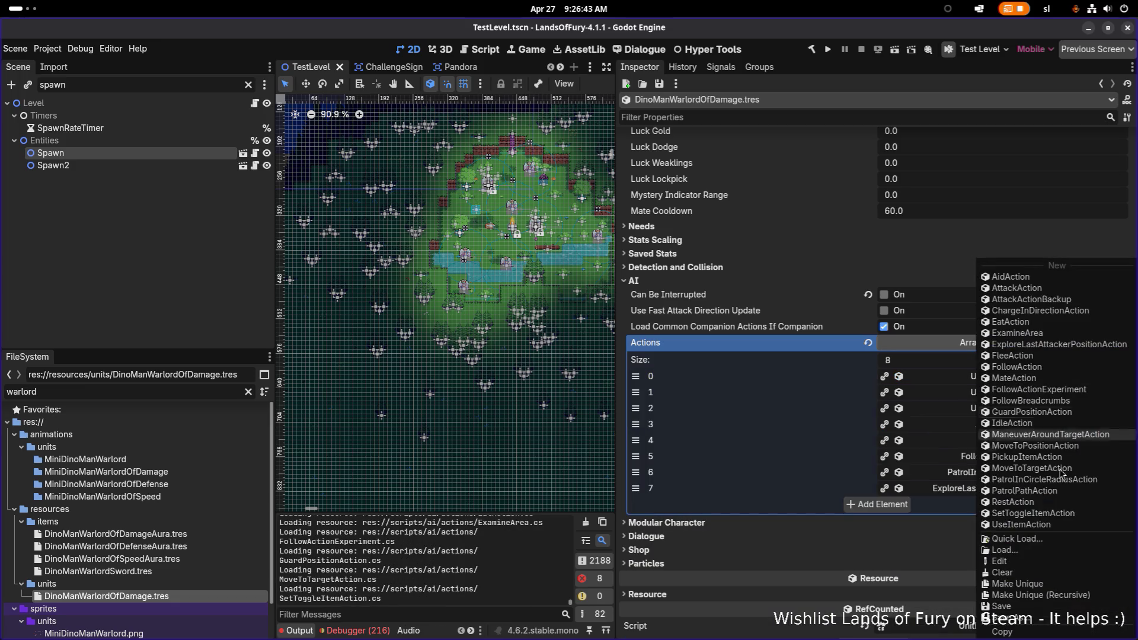
{"action": "left_click", "coordinate": [1020, 593]}
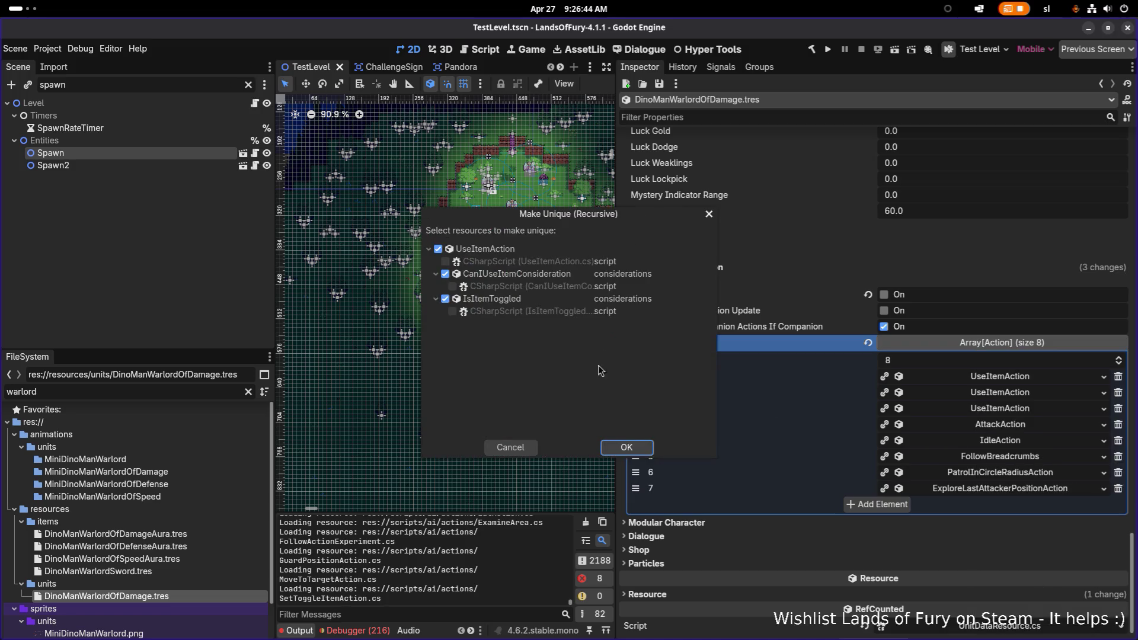
{"action": "left_click", "coordinate": [629, 448]}
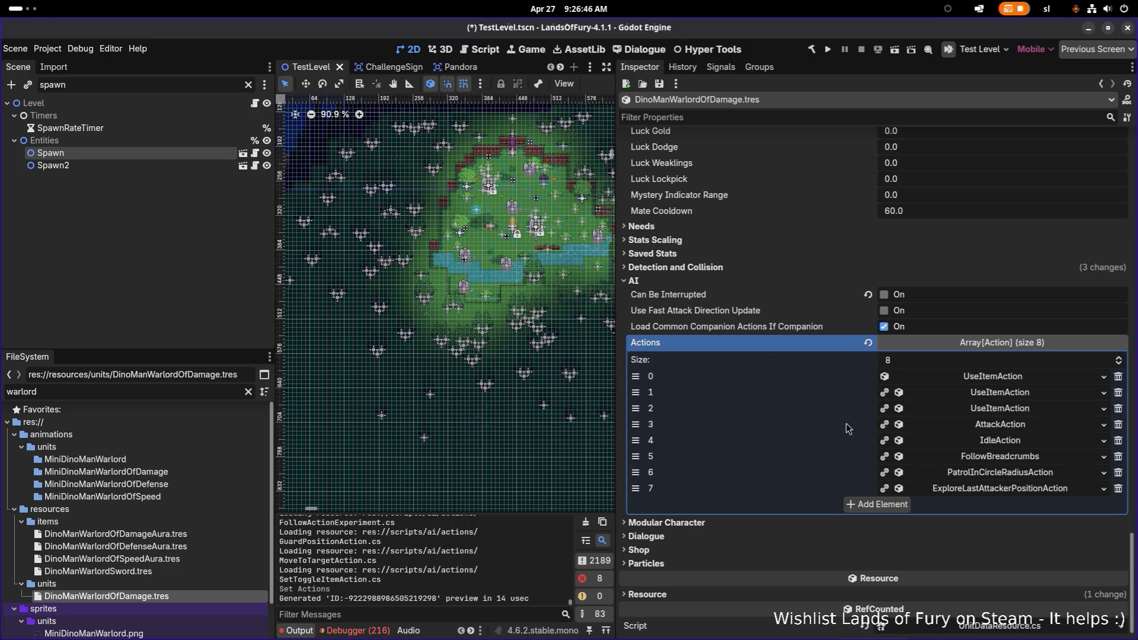
{"action": "right_click", "coordinate": [977, 394]}
{"action": "left_click", "coordinate": [1021, 594]}
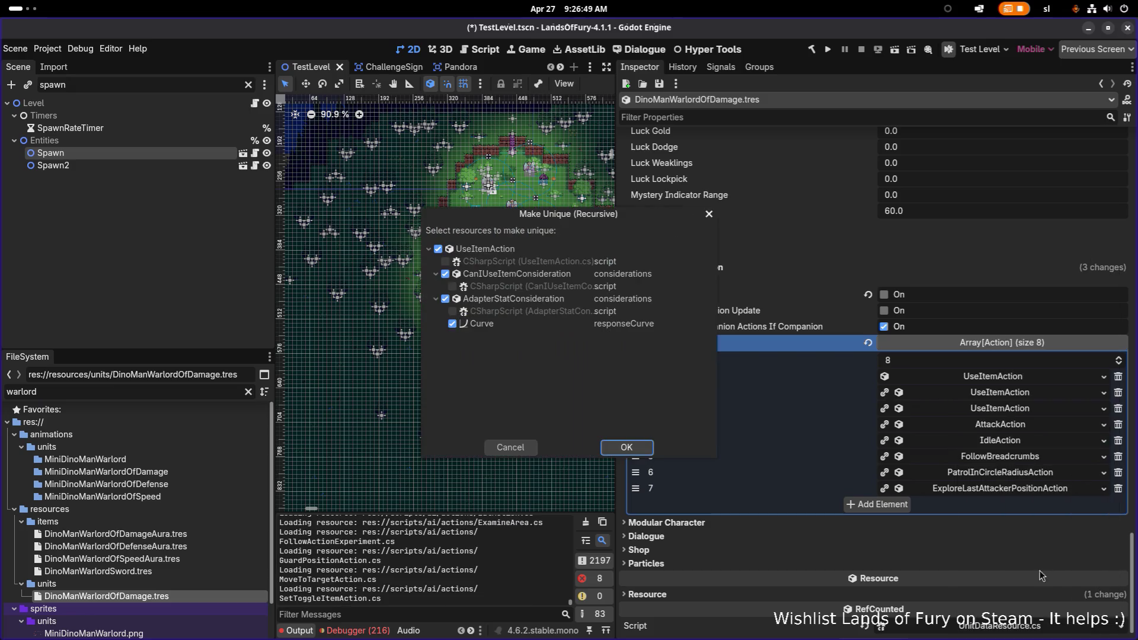
{"action": "left_click", "coordinate": [629, 448]}
{"action": "right_click", "coordinate": [1000, 417]}
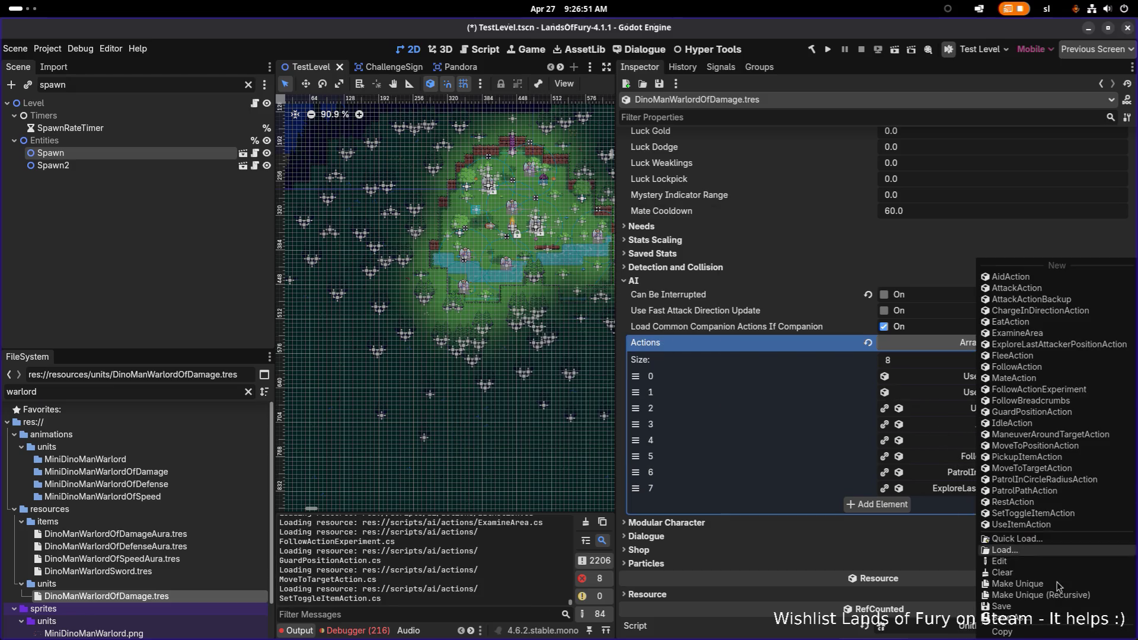
{"action": "left_click", "coordinate": [1047, 599]}
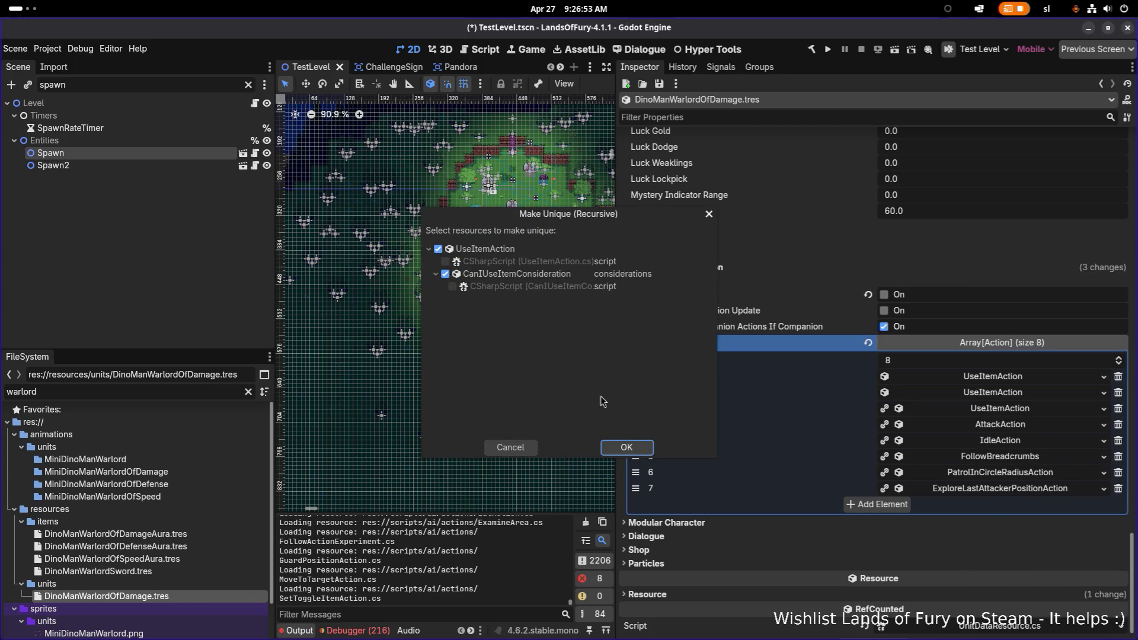
{"action": "left_click", "coordinate": [626, 447]}
{"action": "right_click", "coordinate": [1022, 428]}
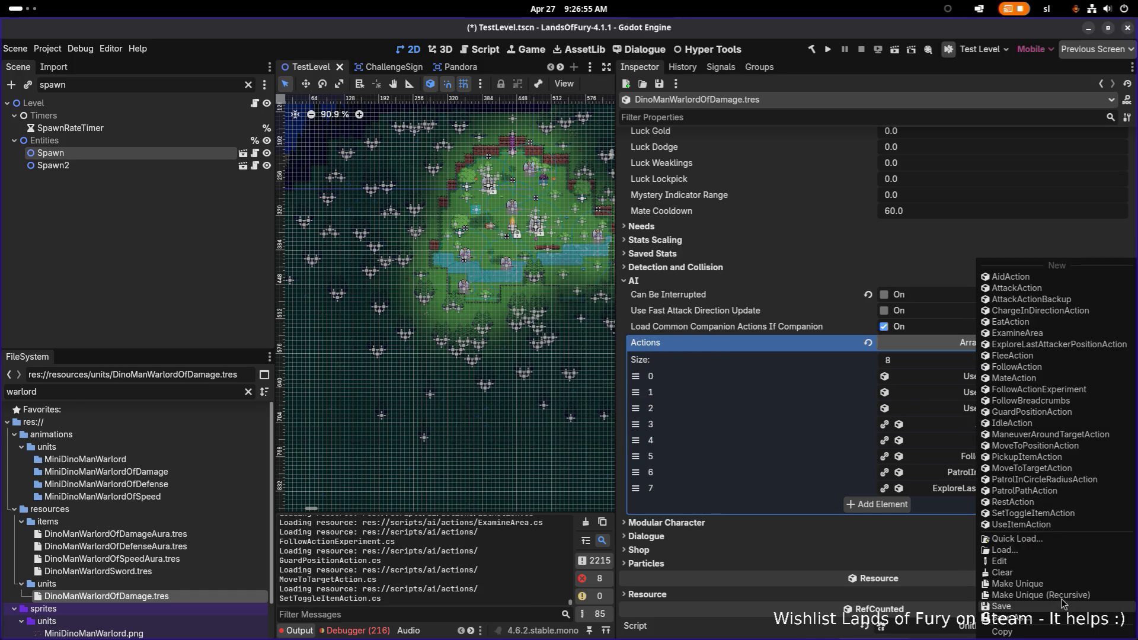
{"action": "left_click", "coordinate": [1060, 594]}
{"action": "left_click", "coordinate": [628, 448]}
Make the Idle, FollowBreadcrumbs, PatrolInCircleRadius and ExploreLastAttackerPosition actions unique (recursive)
{"action": "right_click", "coordinate": [1012, 442]}
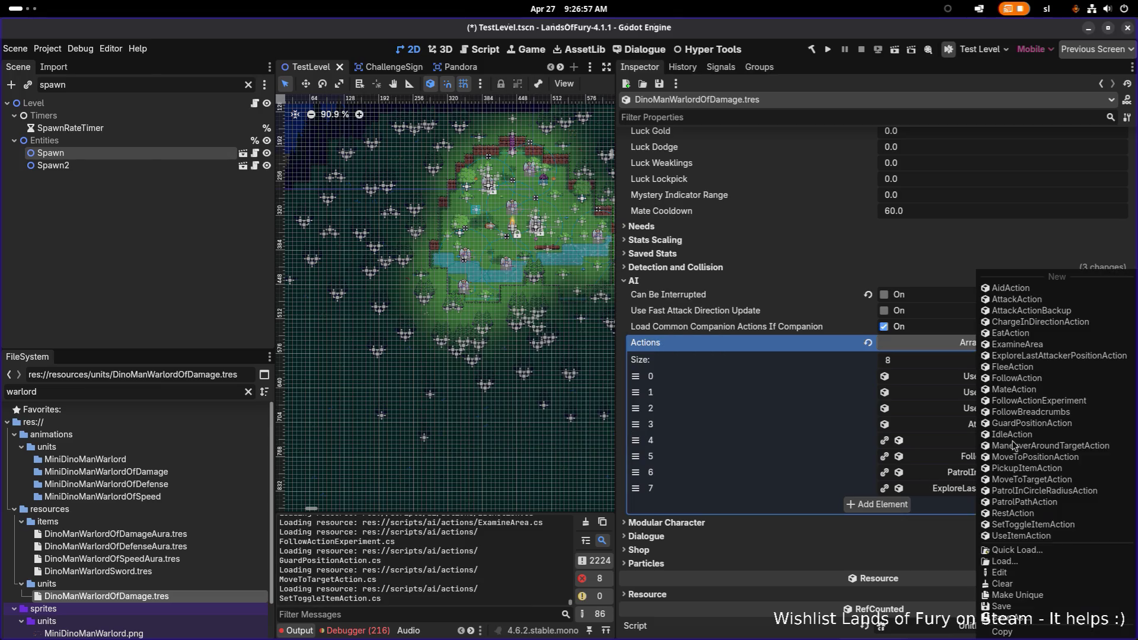
{"action": "left_click", "coordinate": [1053, 596]}
{"action": "left_click", "coordinate": [642, 468]}
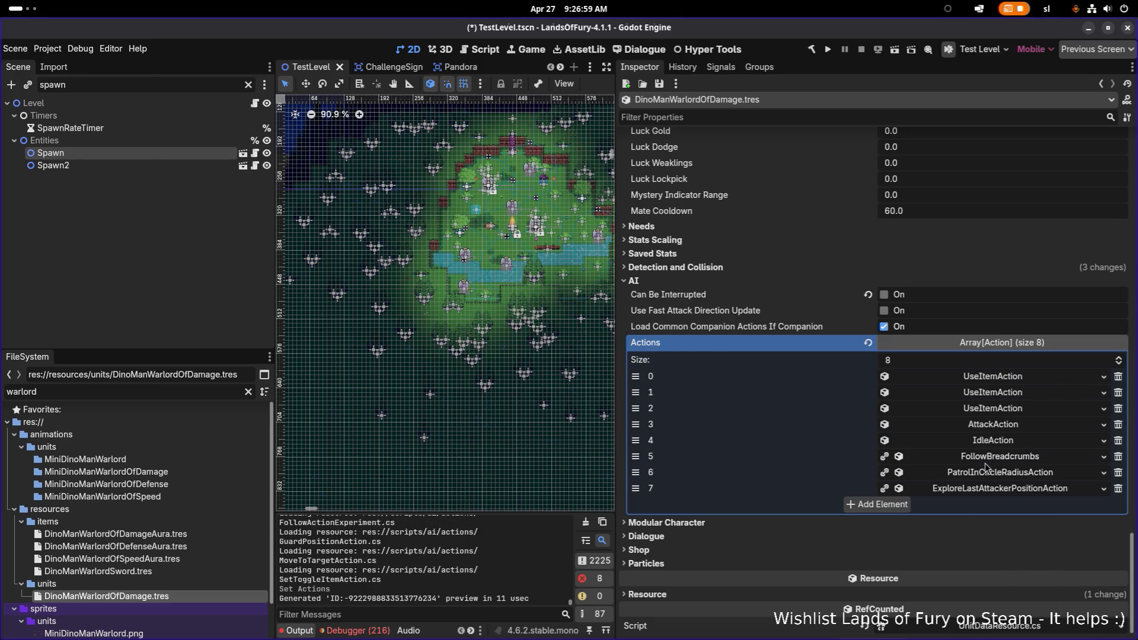
{"action": "right_click", "coordinate": [1000, 459]}
{"action": "left_click", "coordinate": [1058, 594]}
{"action": "left_click", "coordinate": [619, 445]}
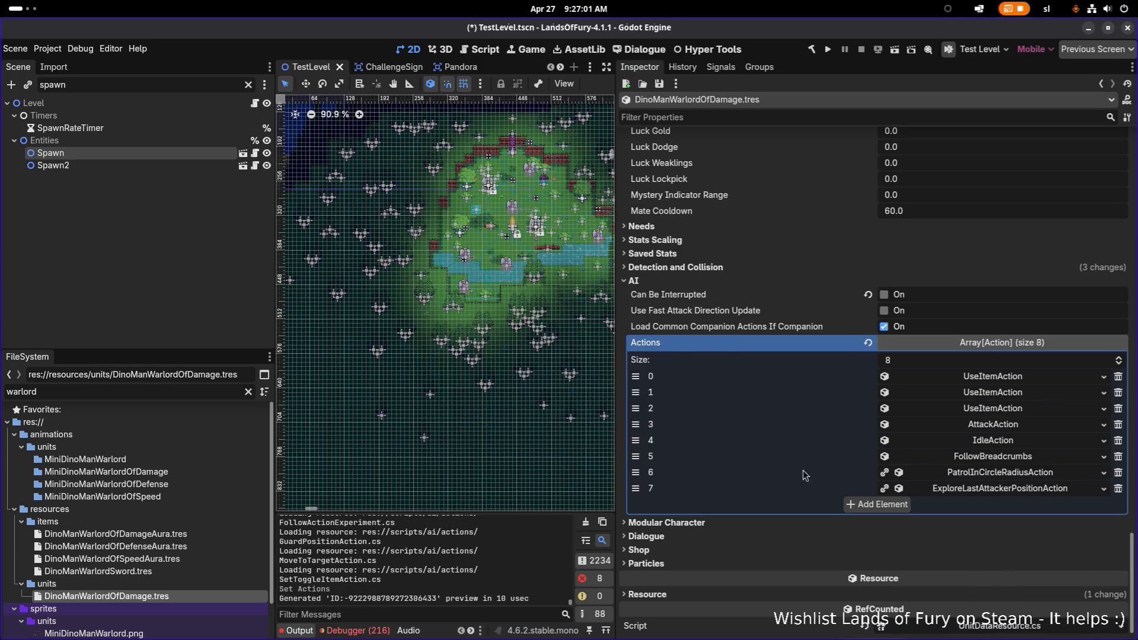
{"action": "right_click", "coordinate": [971, 474]}
{"action": "left_click", "coordinate": [1024, 595]}
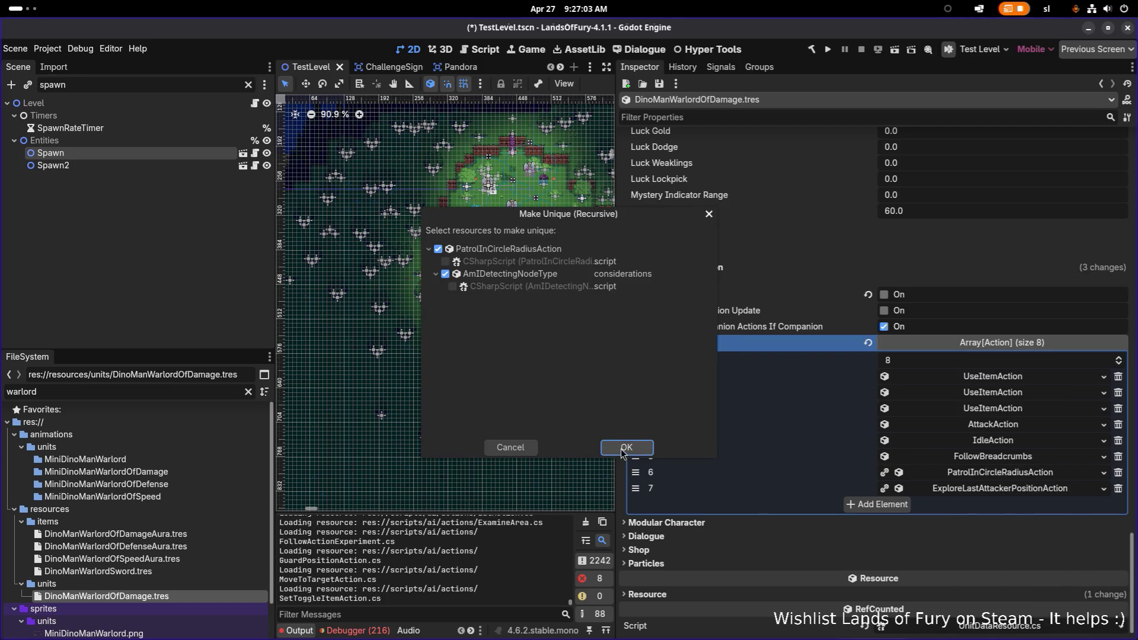
{"action": "left_click", "coordinate": [623, 447]}
{"action": "right_click", "coordinate": [994, 489]}
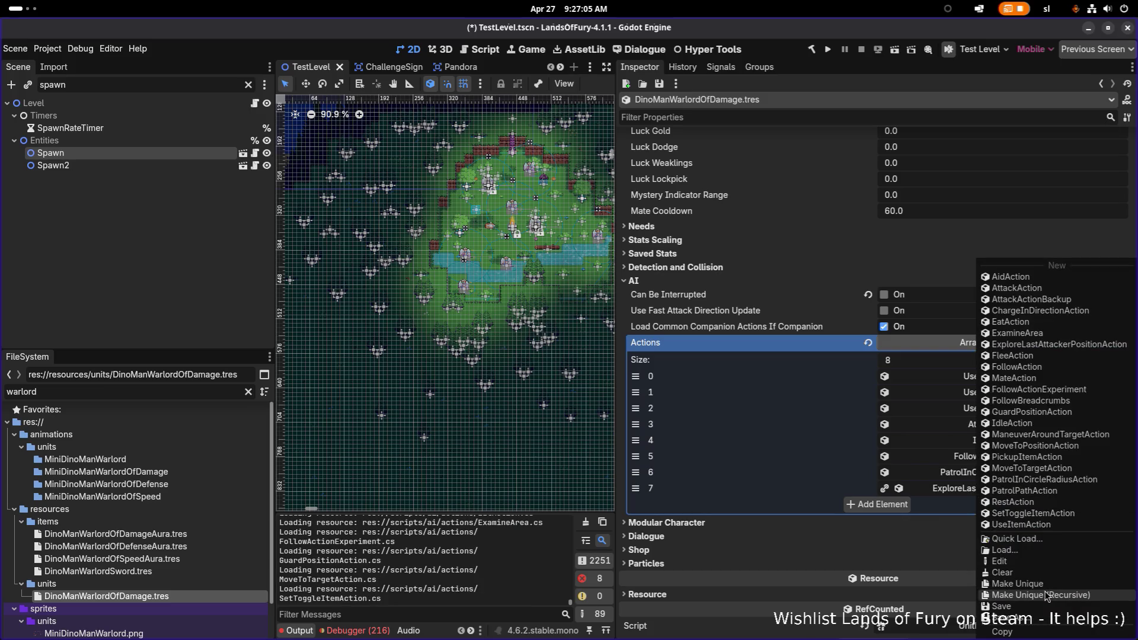
{"action": "left_click", "coordinate": [1044, 594]}
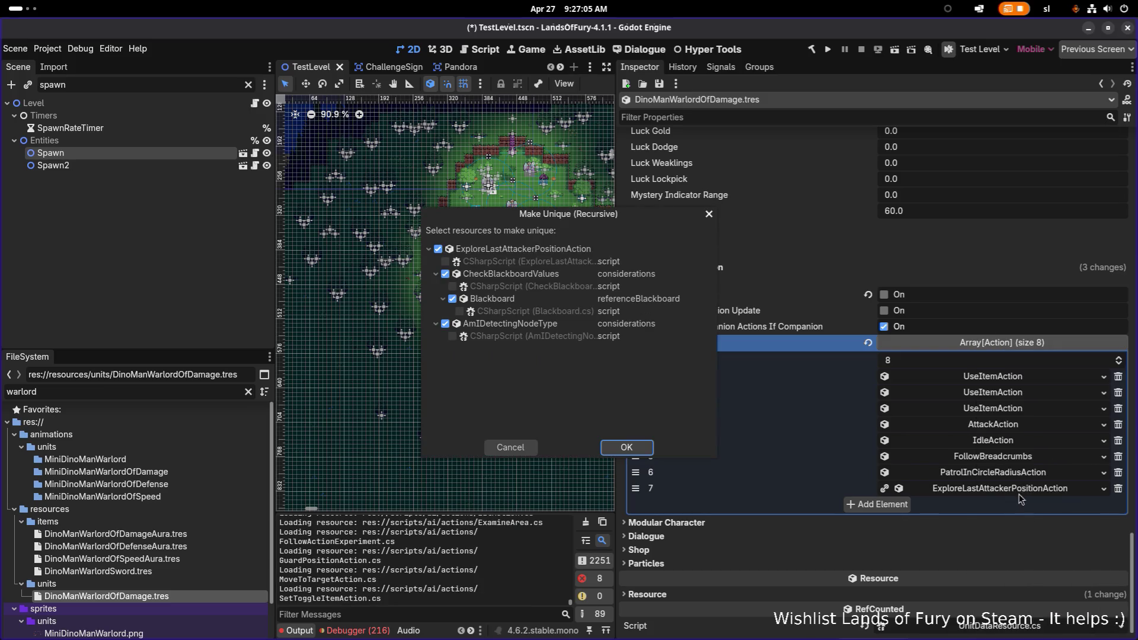
{"action": "left_click", "coordinate": [629, 448]}
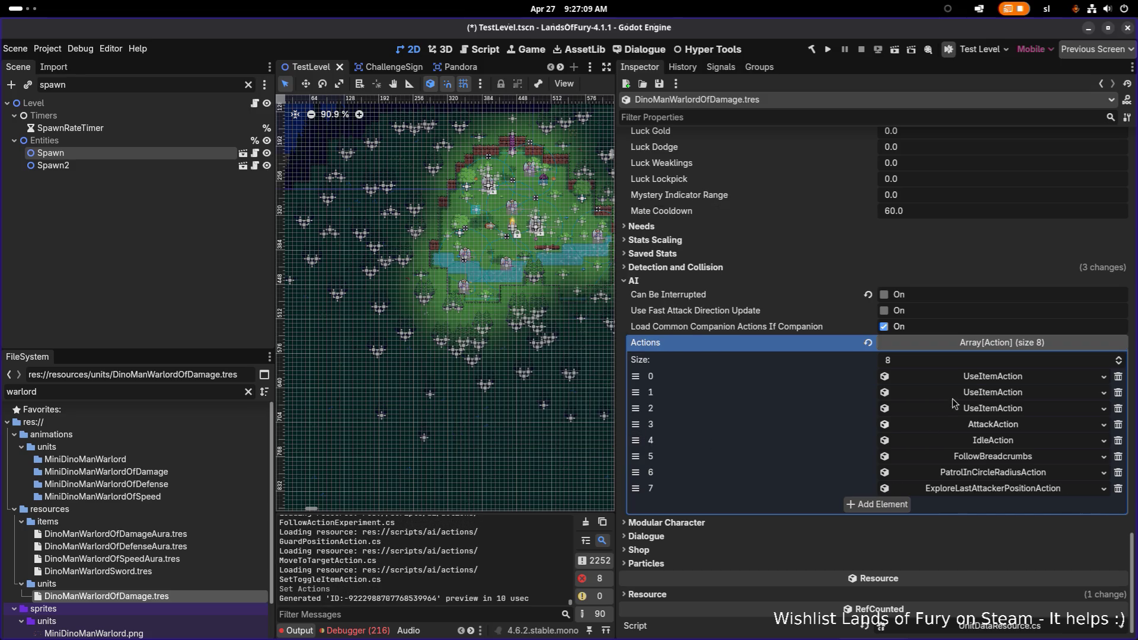
{"action": "left_click", "coordinate": [995, 379]}
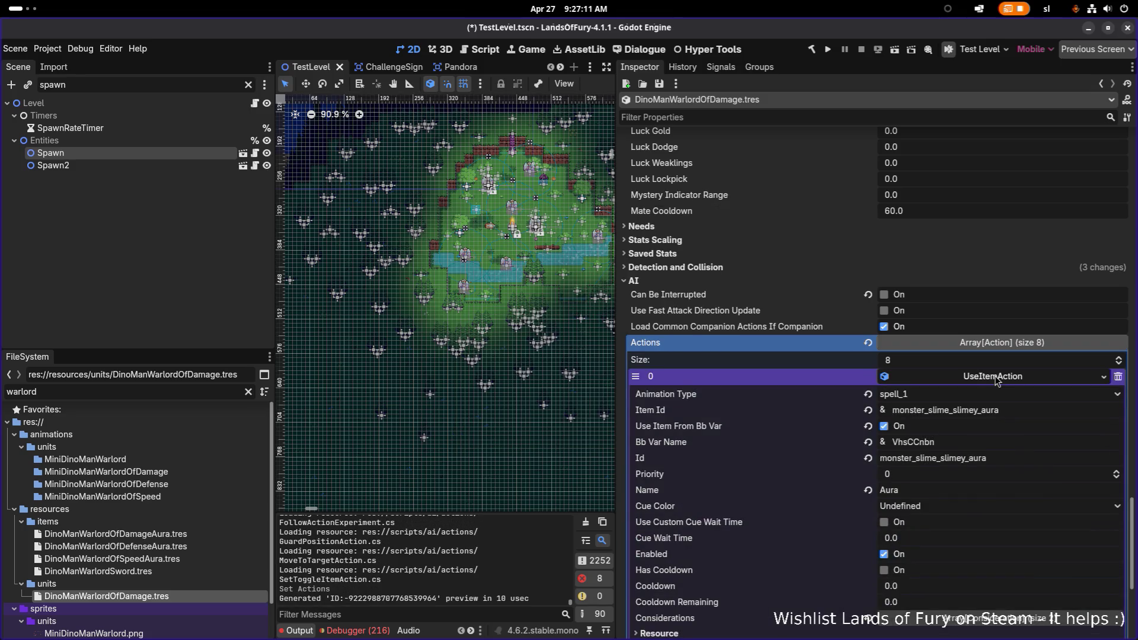
Set UseItemAction 0's Item Id to dino_man_warlord_of_damage_aura
{"action": "left_click", "coordinate": [995, 380]}
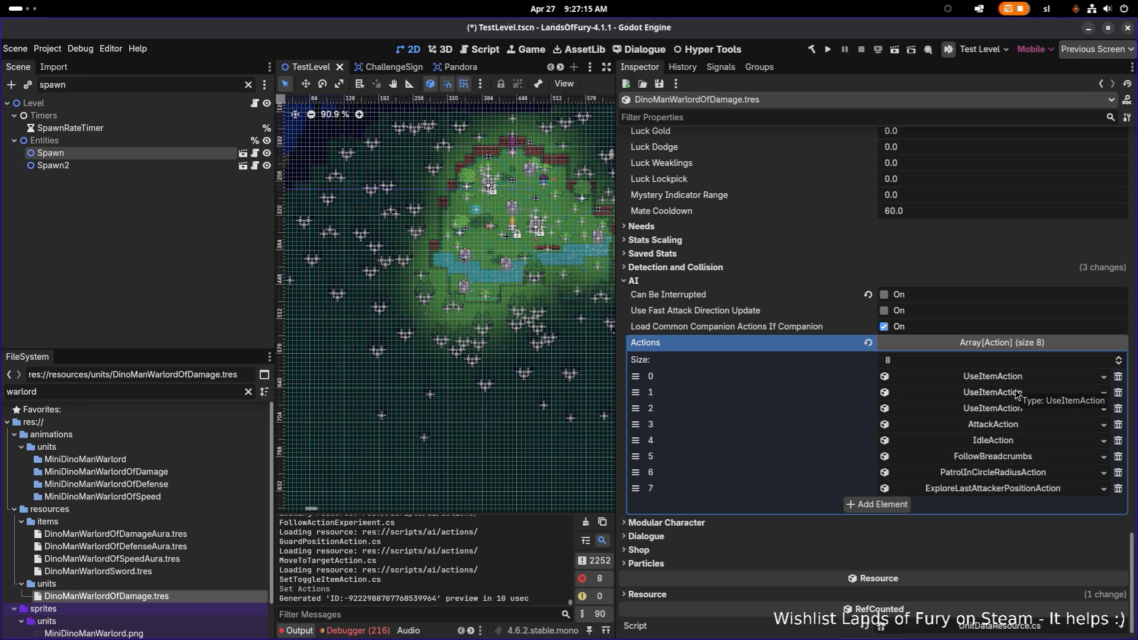
{"action": "left_click", "coordinate": [1011, 393]}
{"action": "left_click", "coordinate": [1010, 396]}
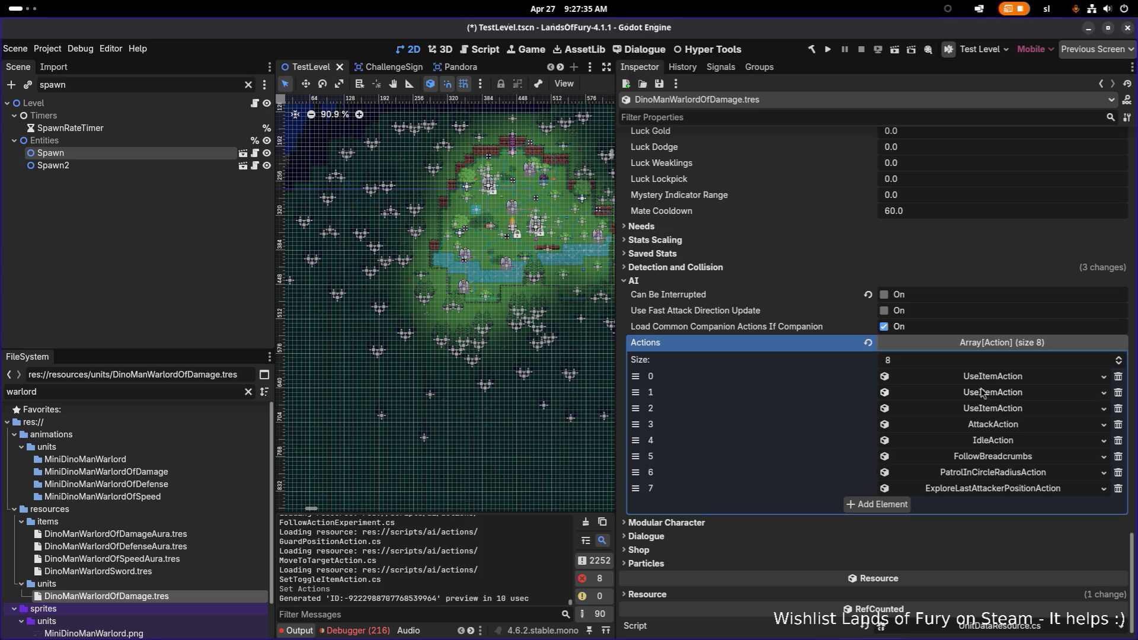
{"action": "left_click", "coordinate": [1034, 397]}
{"action": "left_click", "coordinate": [1034, 397]}
{"action": "left_click", "coordinate": [1030, 380]}
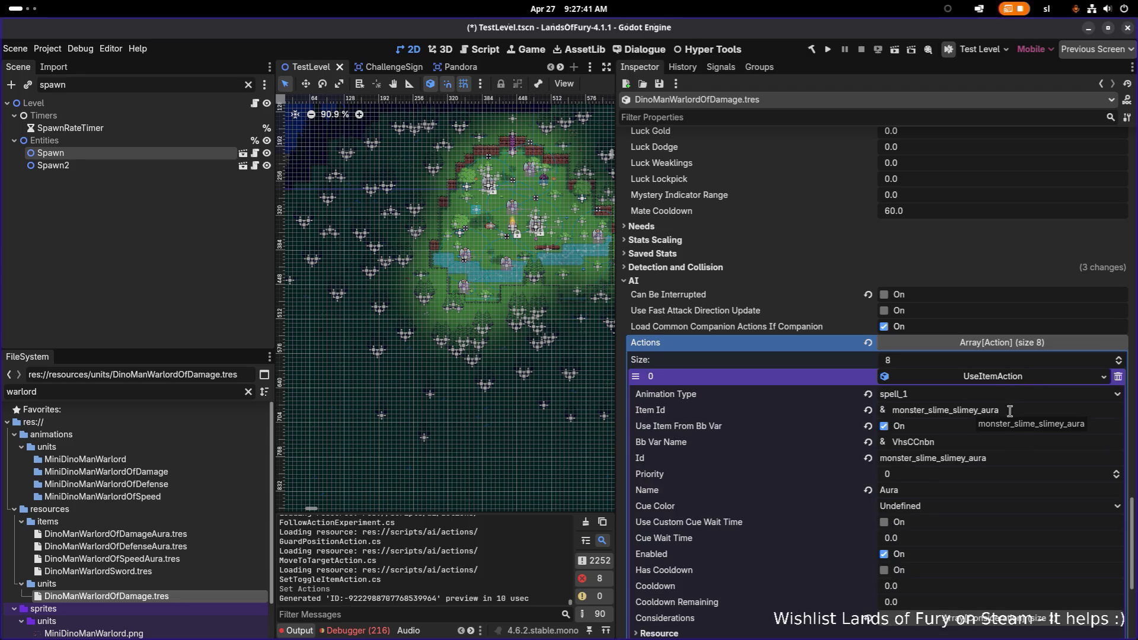
{"action": "left_click", "coordinate": [960, 410]}
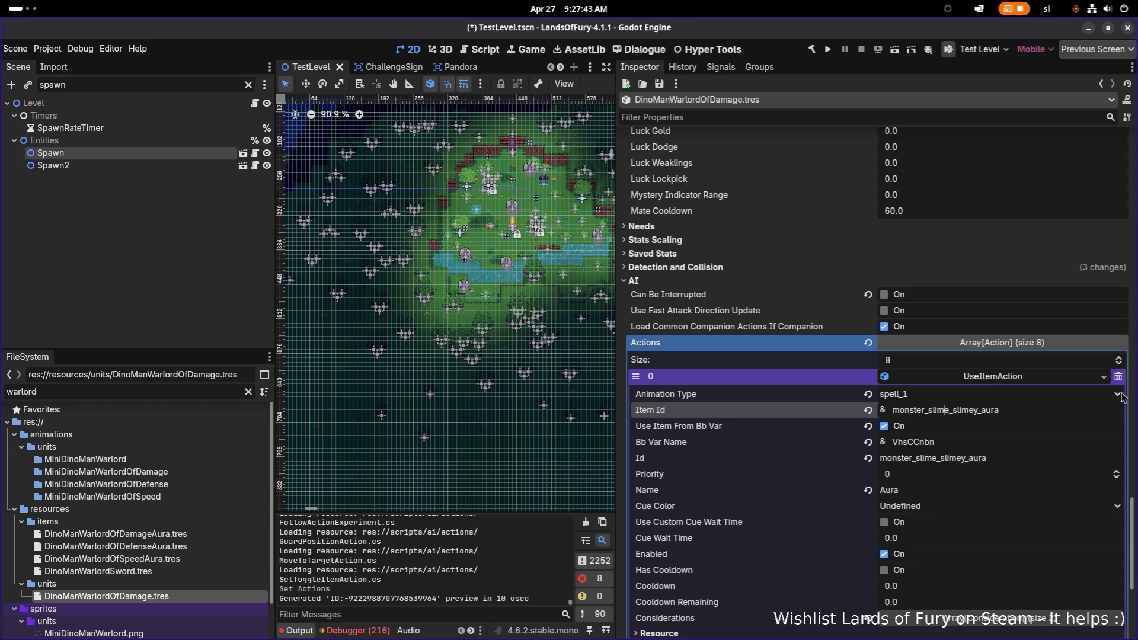
{"action": "key", "text": "Left"}
{"action": "key", "text": "Left"}
{"action": "key", "text": "Left"}
{"action": "key", "text": "ctrl+a"}
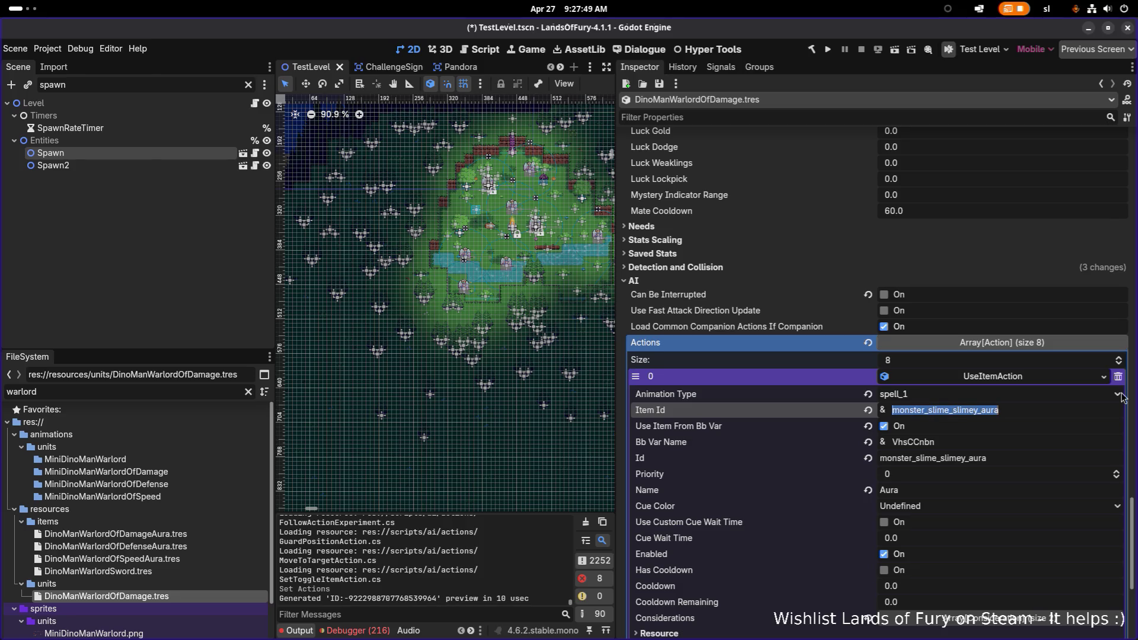
{"action": "type", "text": "dino_man"}
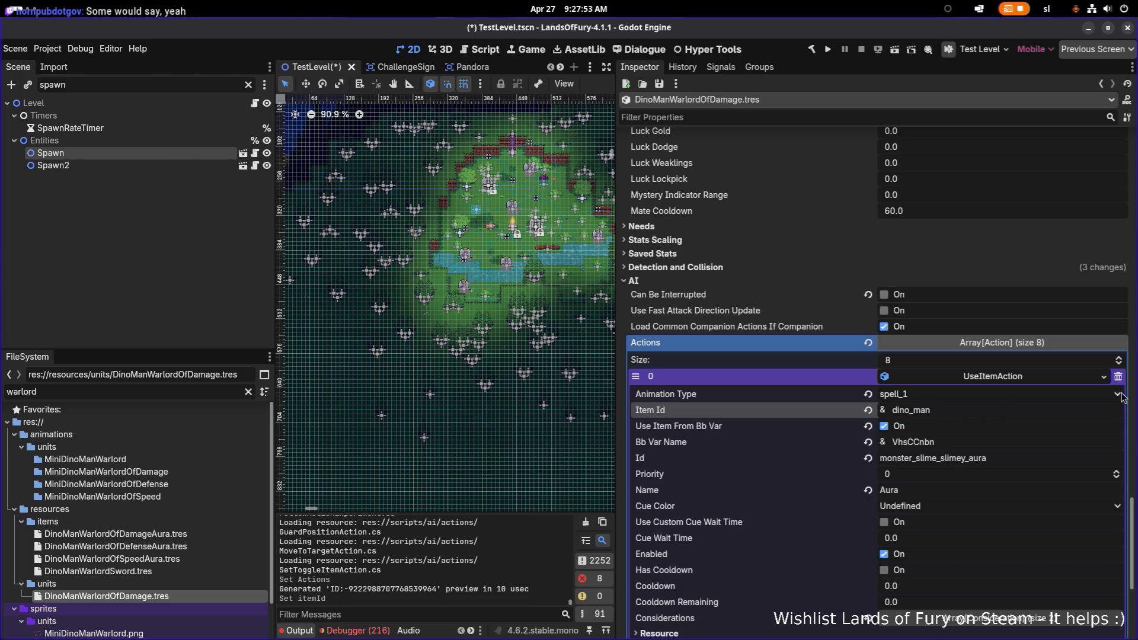
{"action": "type", "text": "_w"}
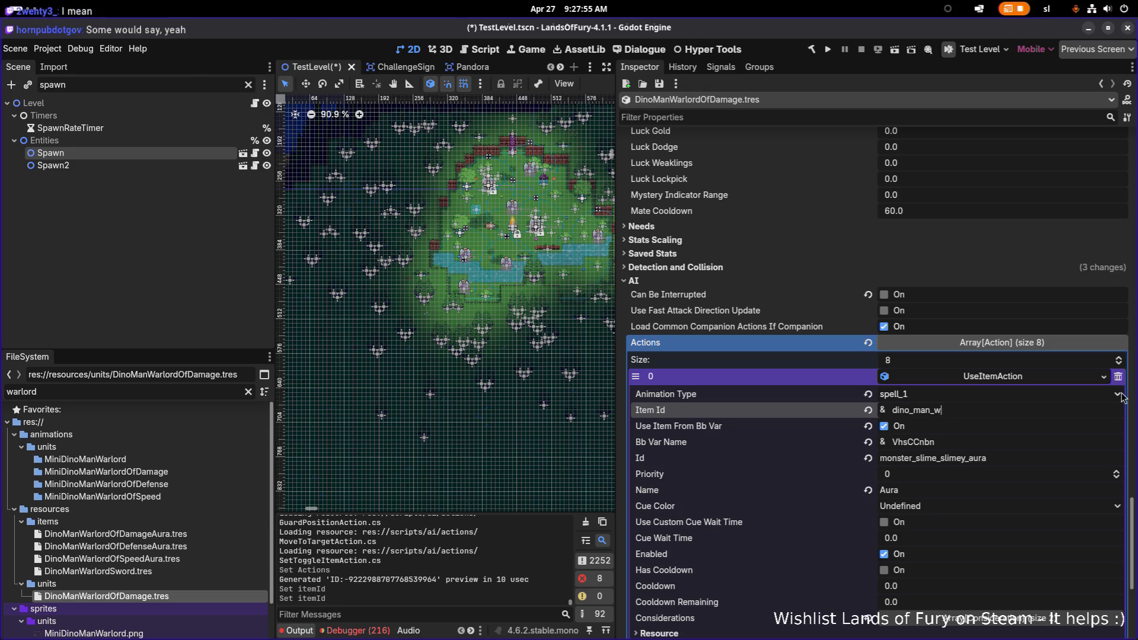
{"action": "type", "text": "arlord_"}
{"action": "type", "text": "of"}
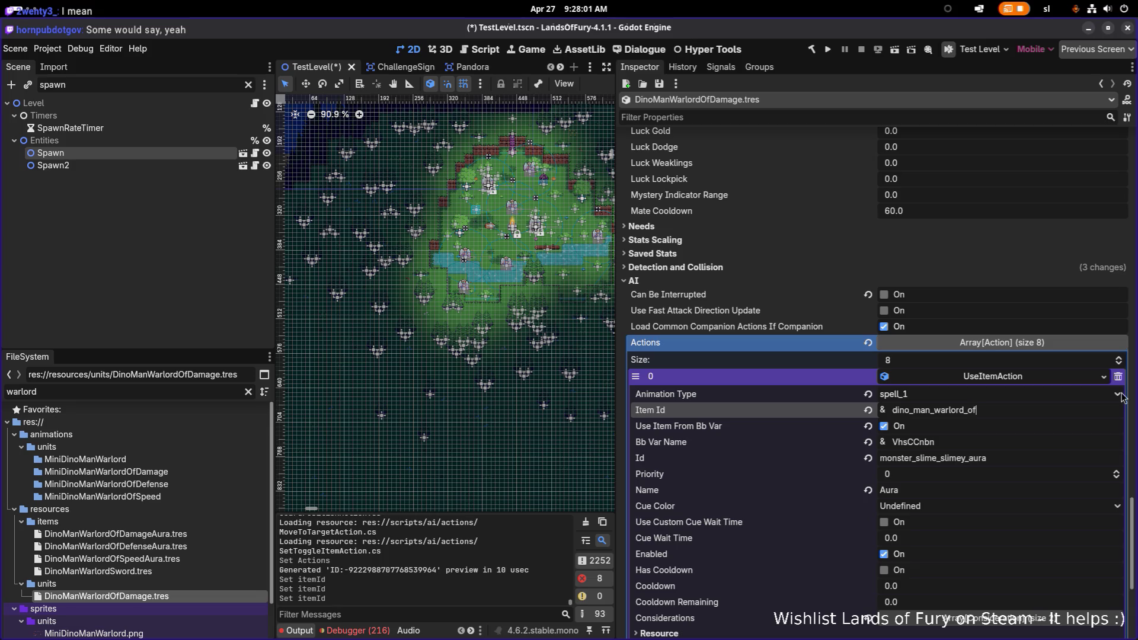
{"action": "type", "text": "_damage_"}
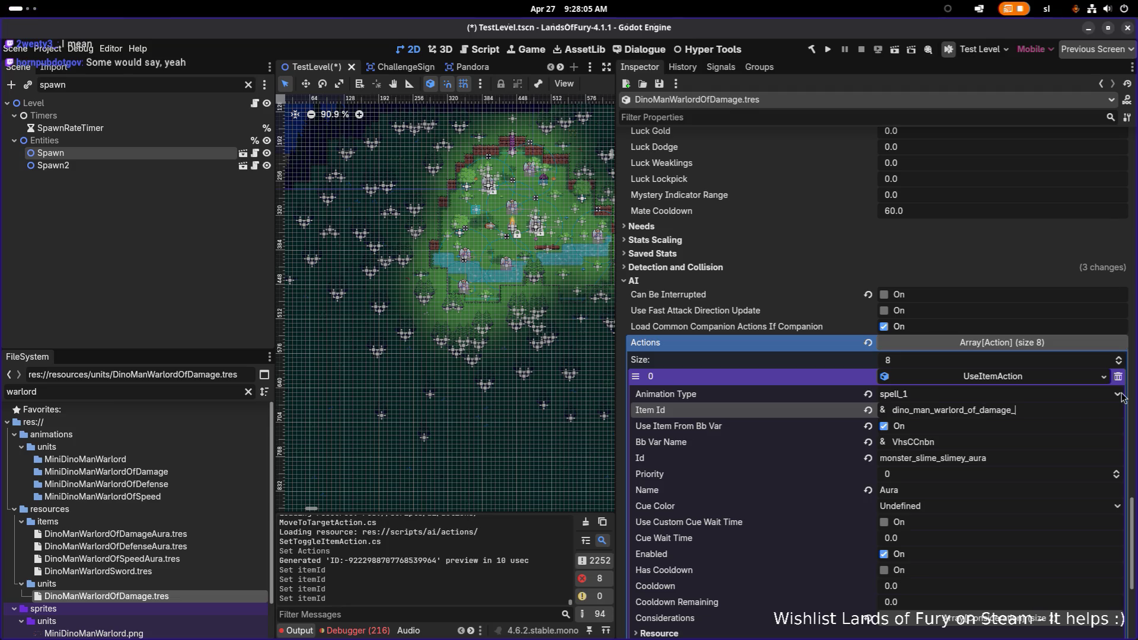
{"action": "type", "text": "aura"}
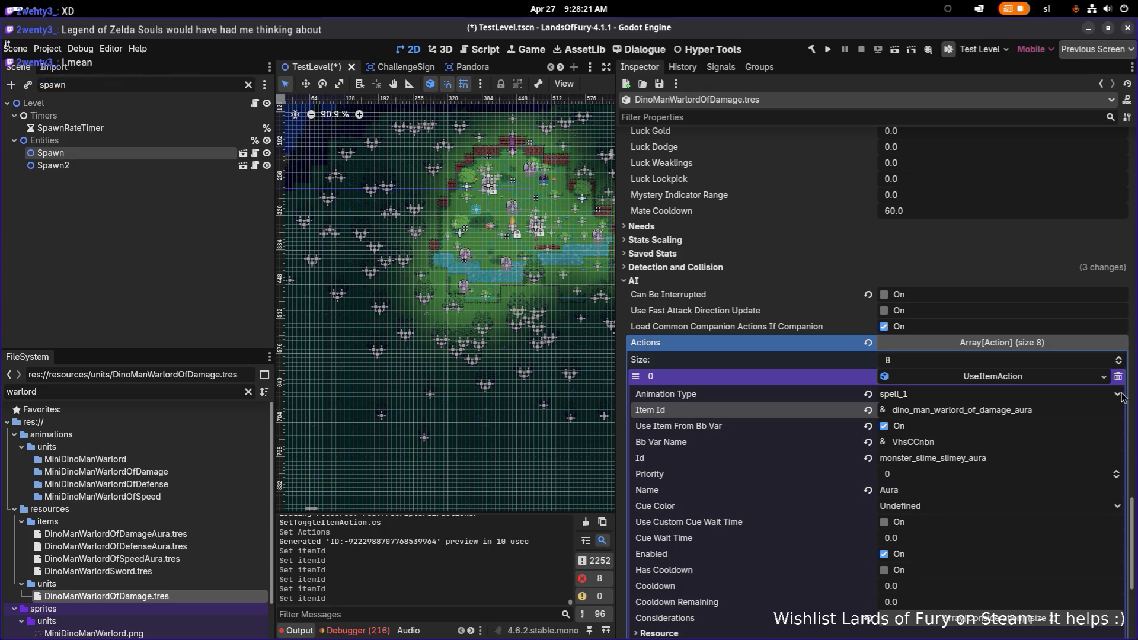
{"action": "key", "text": "ctrl+a"}
{"action": "key", "text": "ctrl+c"}
Put dino_man_warlord_of_damage_aura into action 0's Id and its CanIUseItemConsideration Item Id, then save
{"action": "left_click", "coordinate": [1011, 459]}
{"action": "key", "text": "ctrl+a"}
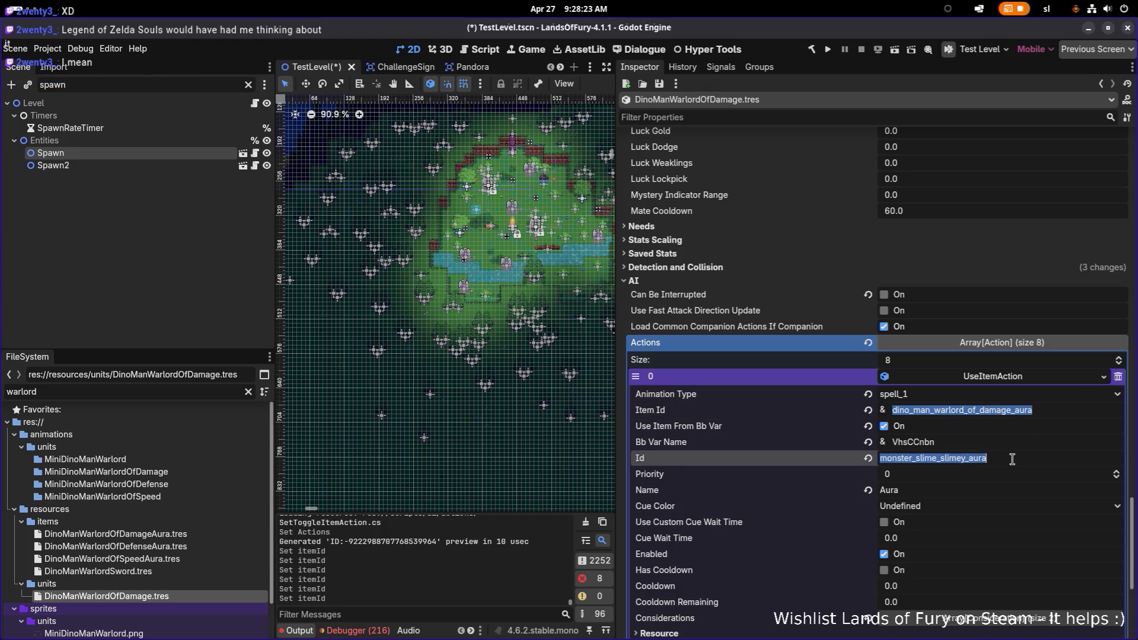
{"action": "key", "text": "ctrl+v"}
{"action": "scroll", "coordinate": [997, 484], "scroll_direction": "down", "scroll_amount": 3}
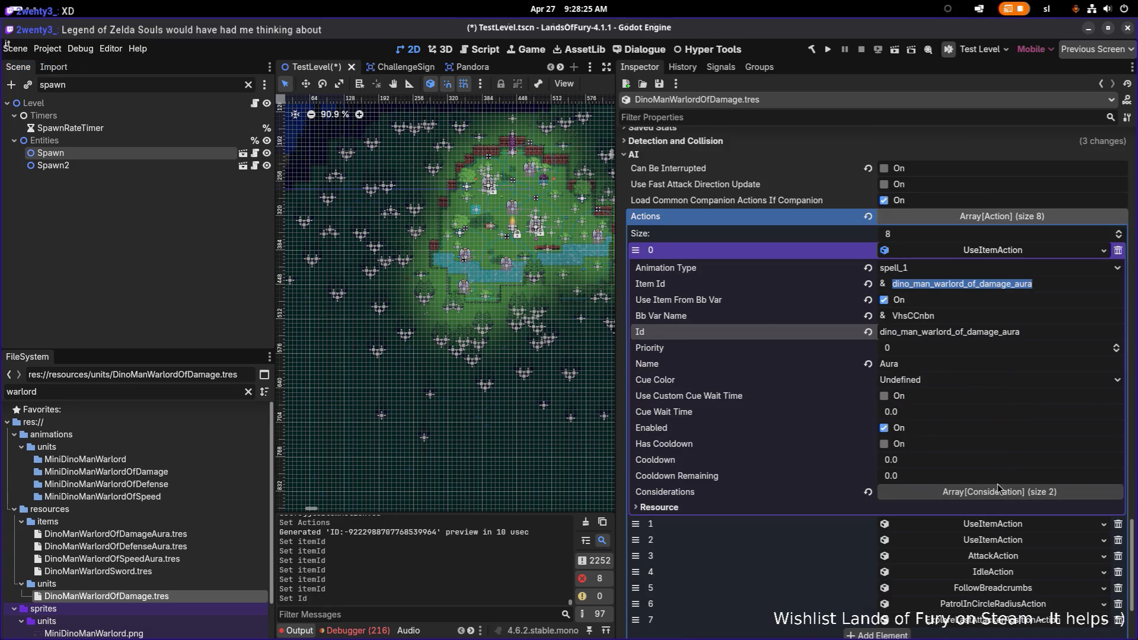
{"action": "left_click", "coordinate": [992, 492]}
{"action": "scroll", "coordinate": [992, 493], "scroll_direction": "down", "scroll_amount": 3}
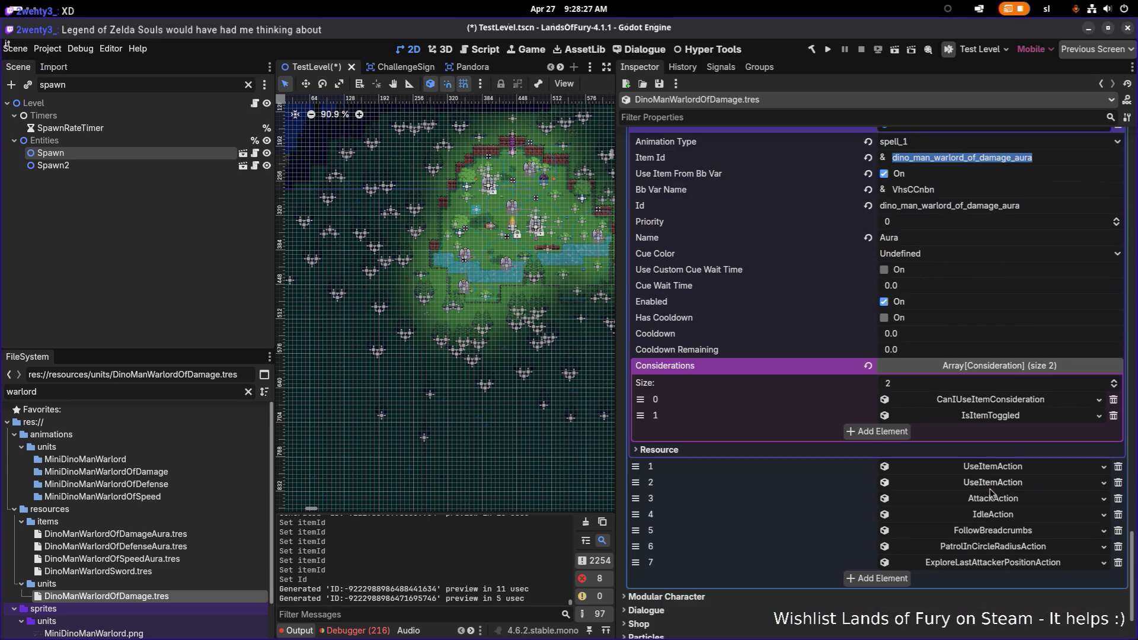
{"action": "left_click", "coordinate": [1006, 403]}
{"action": "left_click", "coordinate": [1009, 433]}
{"action": "key", "text": "ctrl+a"}
{"action": "key", "text": "ctrl+v"}
{"action": "key", "text": "ctrl+s"}
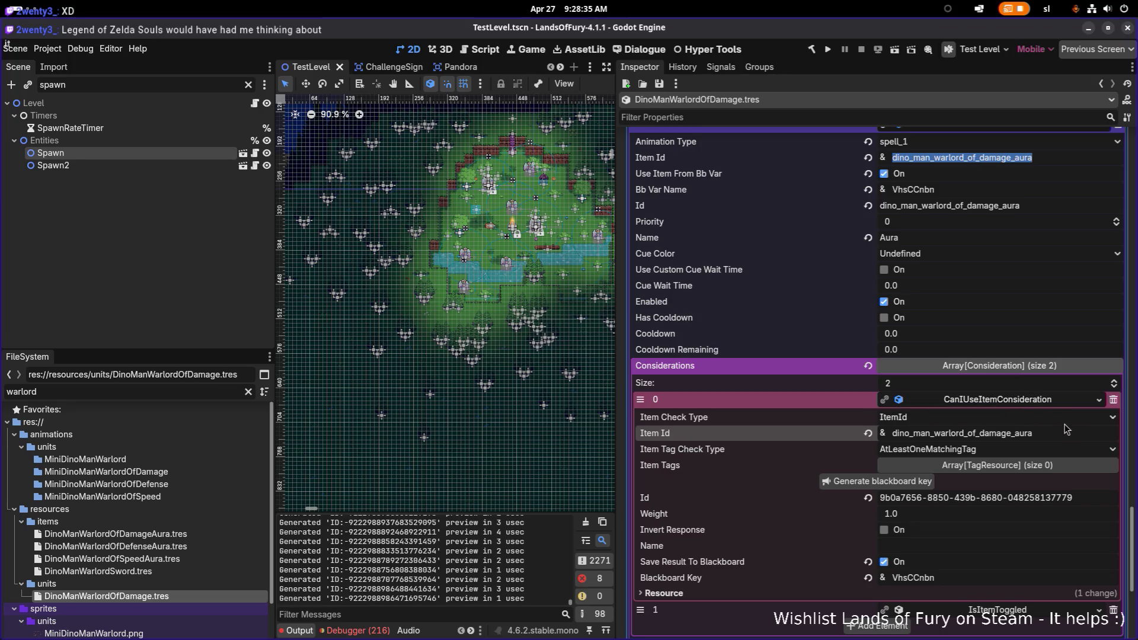
Set the IsItemToggled consideration's Item Id to dino_man_warlord_of_damage_aura and save again
{"action": "left_click", "coordinate": [983, 404]}
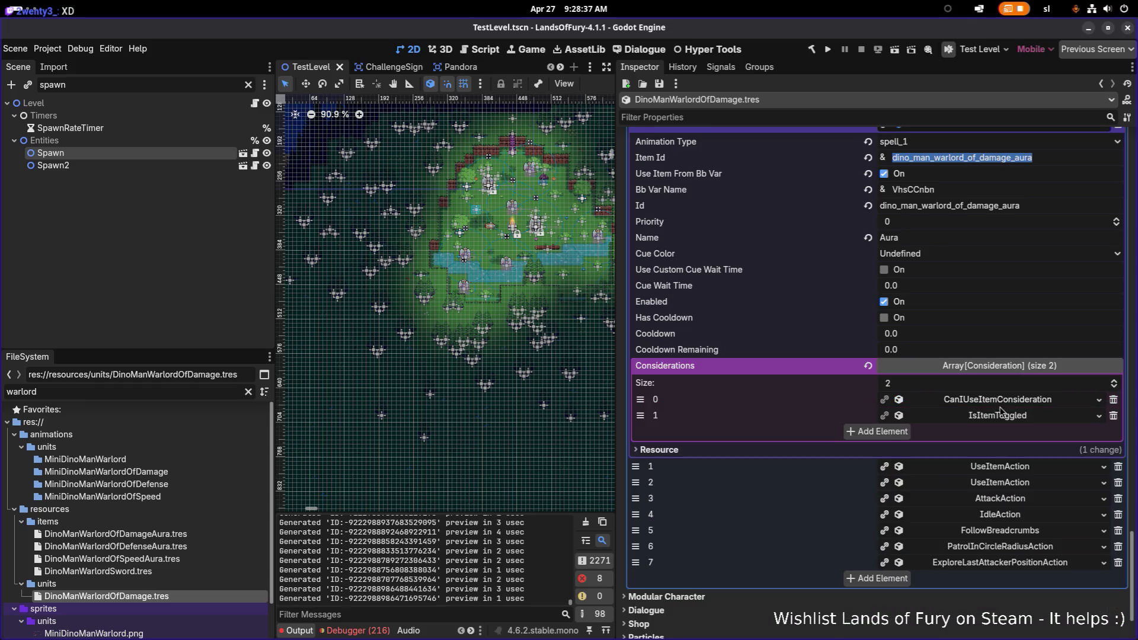
{"action": "left_click", "coordinate": [1007, 419]}
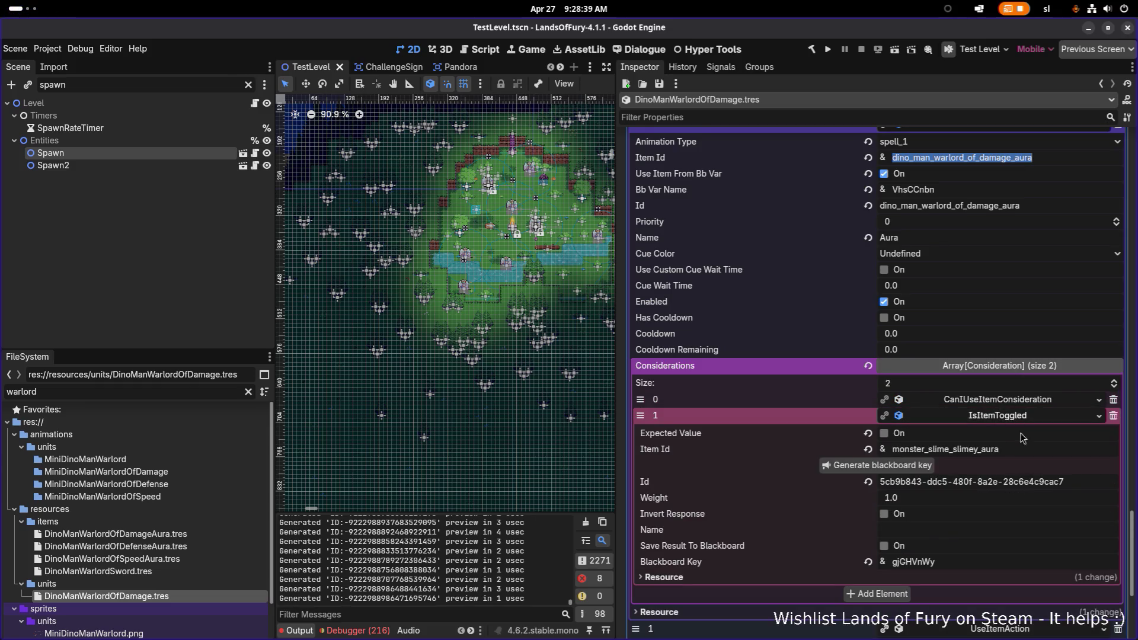
{"action": "left_click", "coordinate": [1039, 454]}
{"action": "key", "text": "ctrl+a"}
{"action": "key", "text": "ctrl+v"}
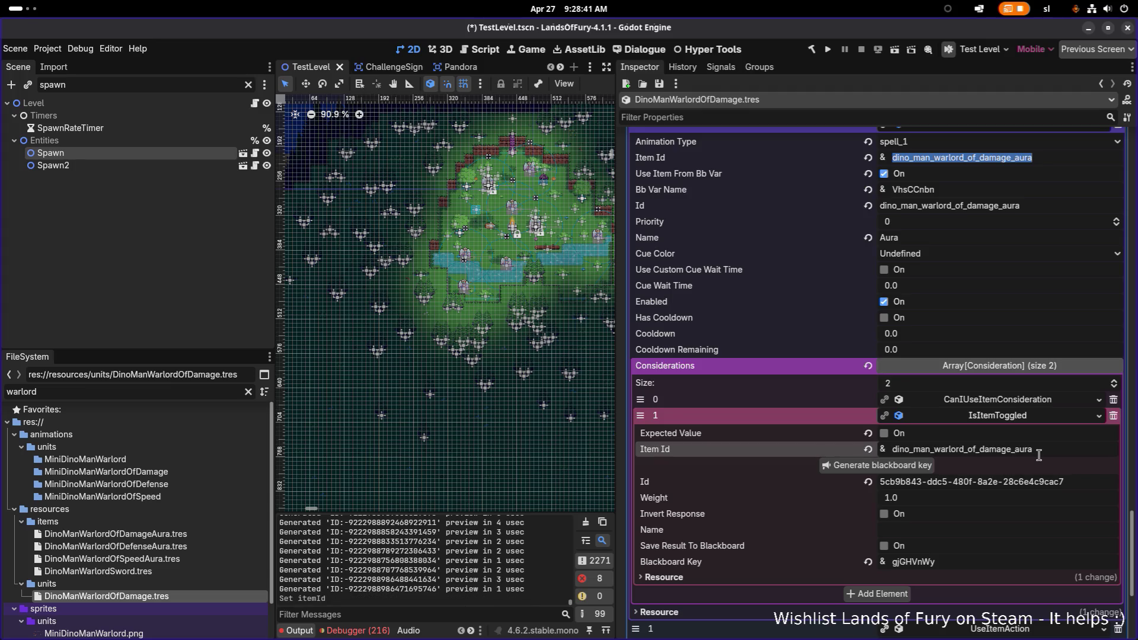
{"action": "key", "text": "ctrl+s"}
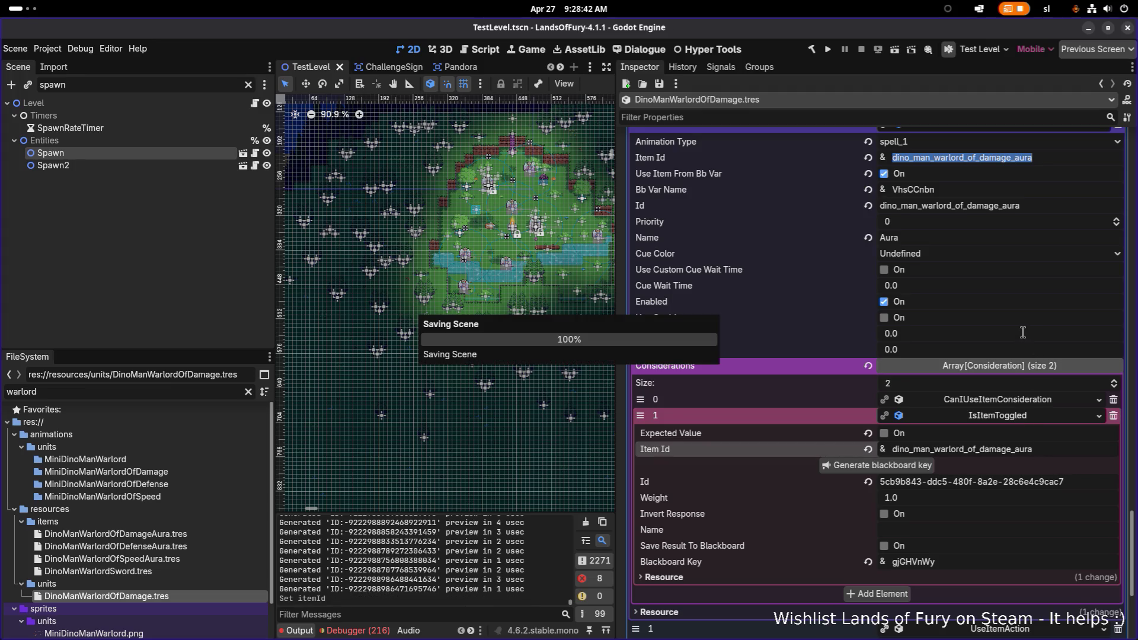
{"action": "scroll", "coordinate": [1028, 297], "scroll_direction": "up", "scroll_amount": 5}
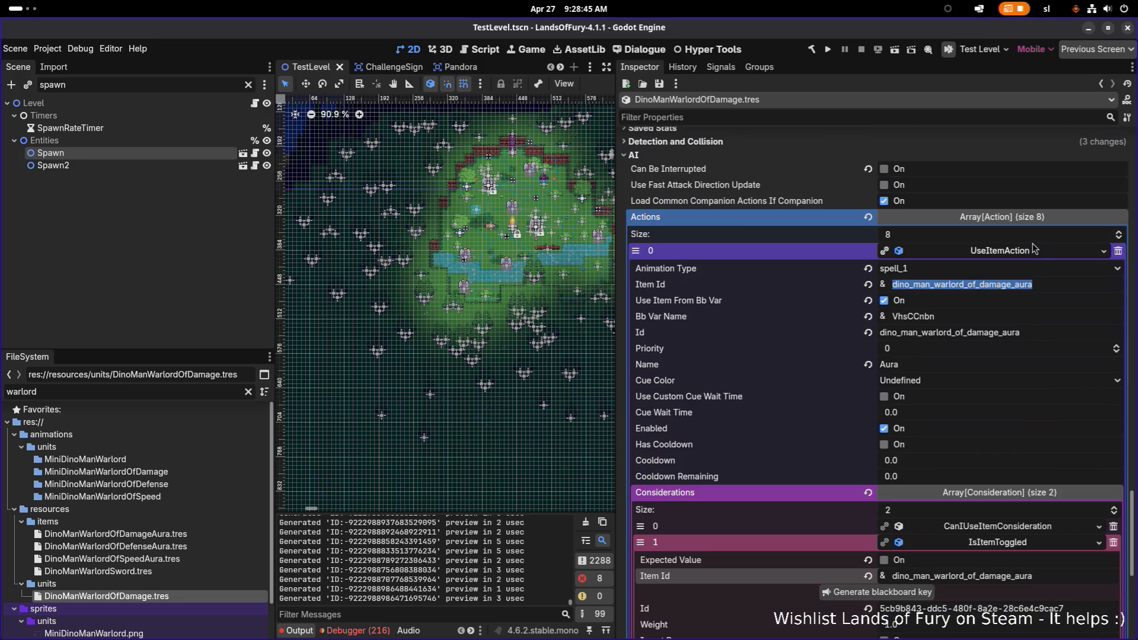
Delete the two extra use-item actions from the Actions list
{"action": "left_click", "coordinate": [1023, 374]}
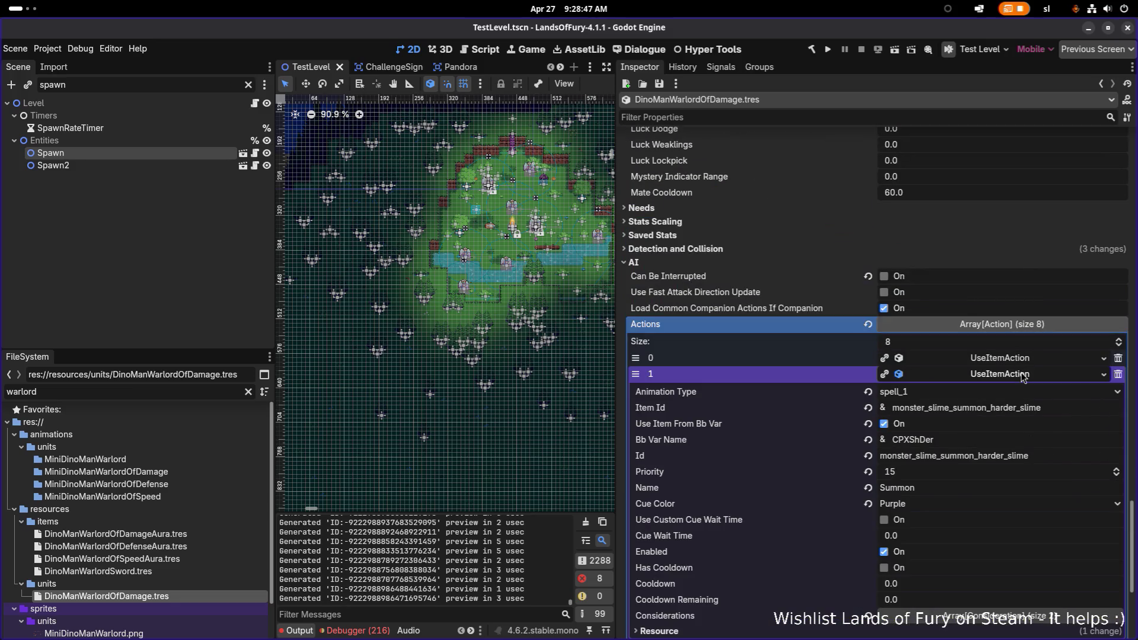
{"action": "left_click", "coordinate": [1024, 374]}
{"action": "left_click", "coordinate": [1118, 374]}
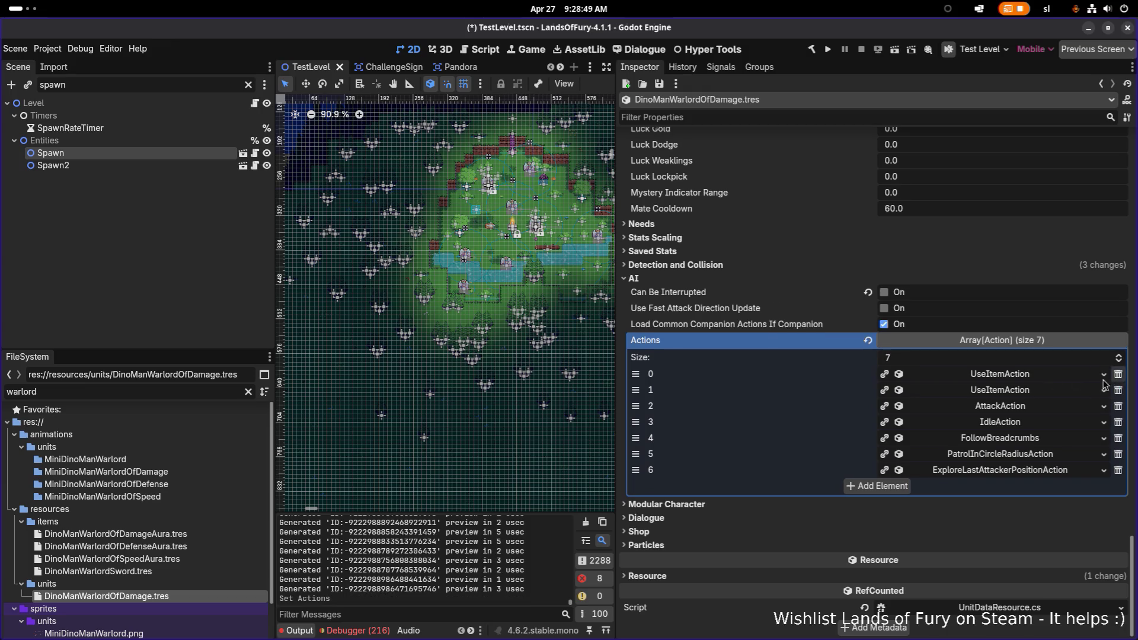
{"action": "left_click", "coordinate": [1034, 391]}
{"action": "left_click", "coordinate": [1118, 390]}
Change the AttackAction's Item Id from monster_slime_whip to dino_man_warlord_of_damage and save
{"action": "left_click", "coordinate": [1022, 406]}
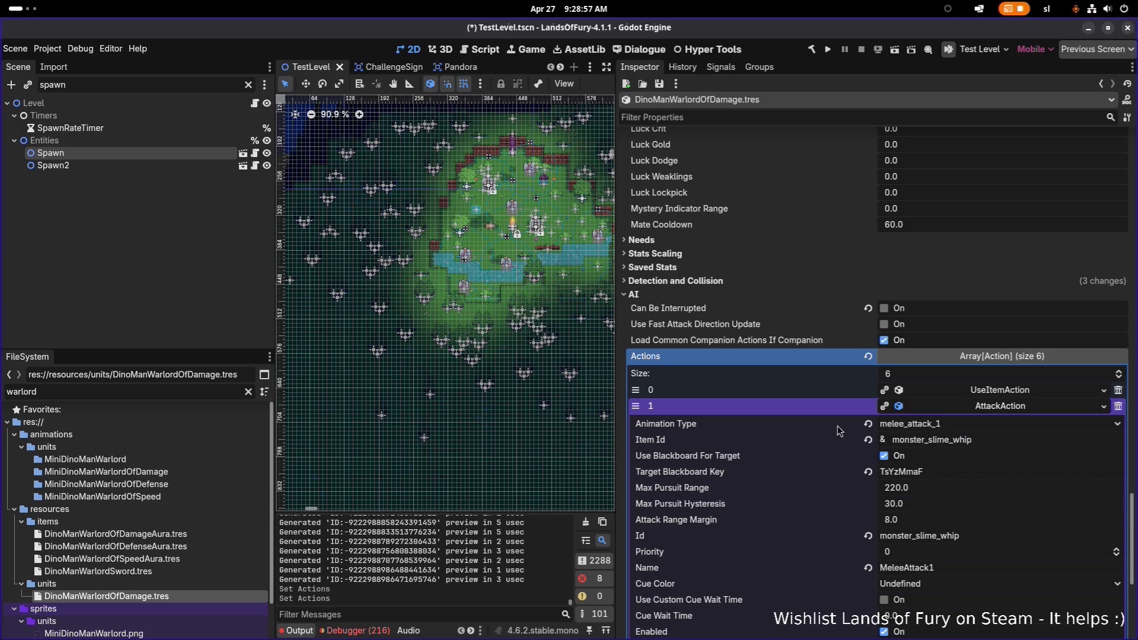
{"action": "left_click", "coordinate": [1006, 444]}
{"action": "key", "text": "ctrl+a"}
{"action": "type", "text": "dino-"}
{"action": "key", "text": "BackSpace"}
{"action": "key", "text": "BackSpace"}
{"action": "type", "text": "o_"}
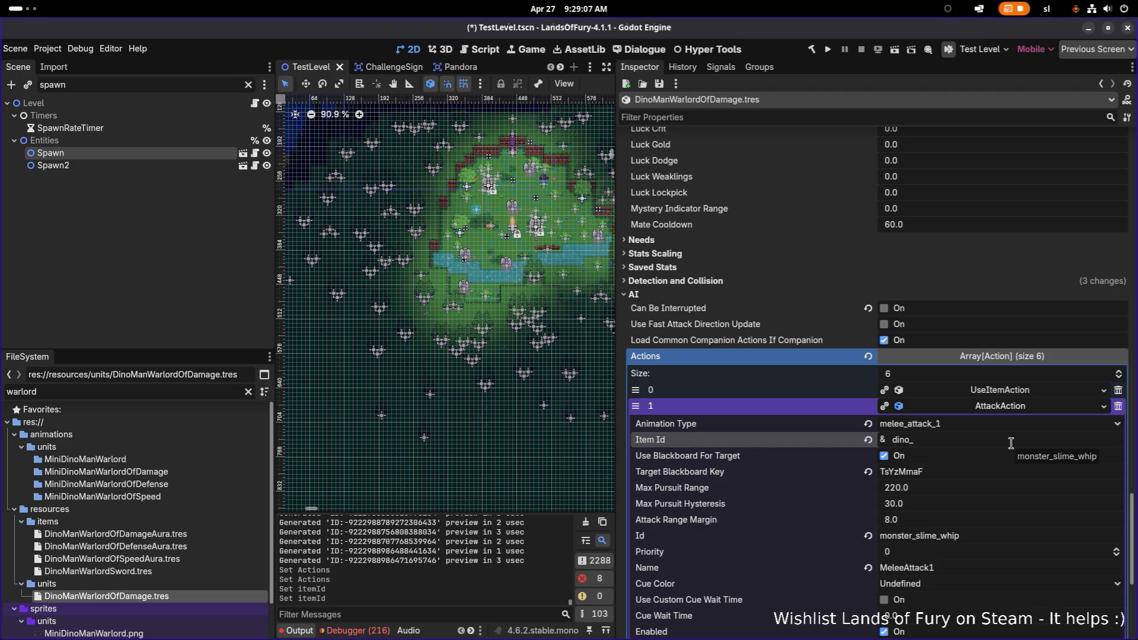
{"action": "type", "text": "man_"}
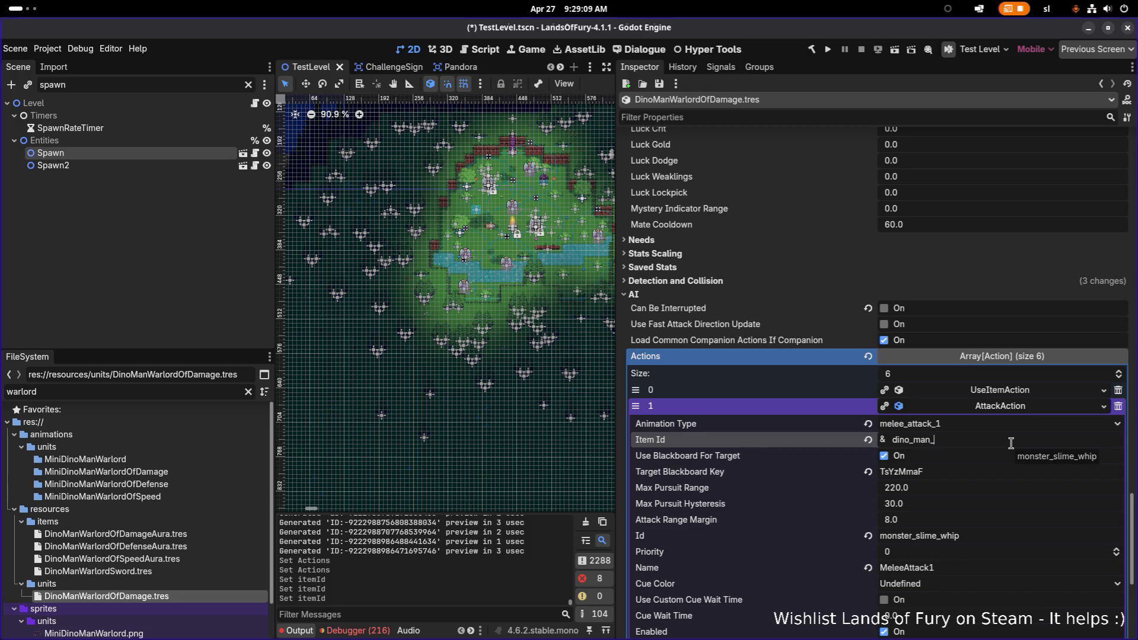
{"action": "type", "text": "wa"}
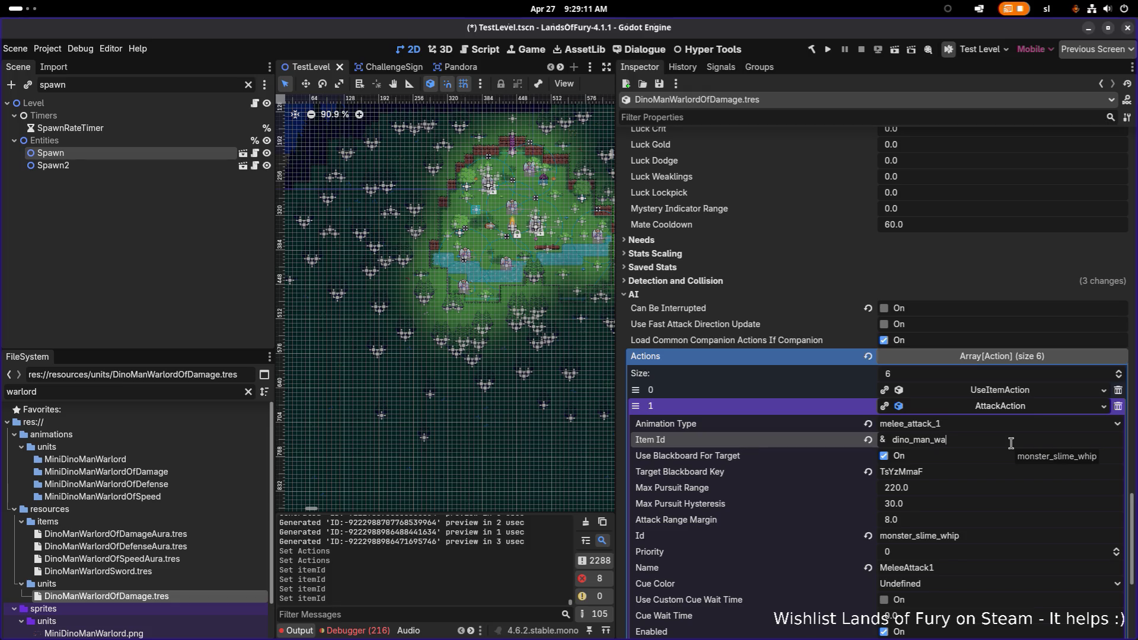
{"action": "type", "text": "rlord_of_damage"}
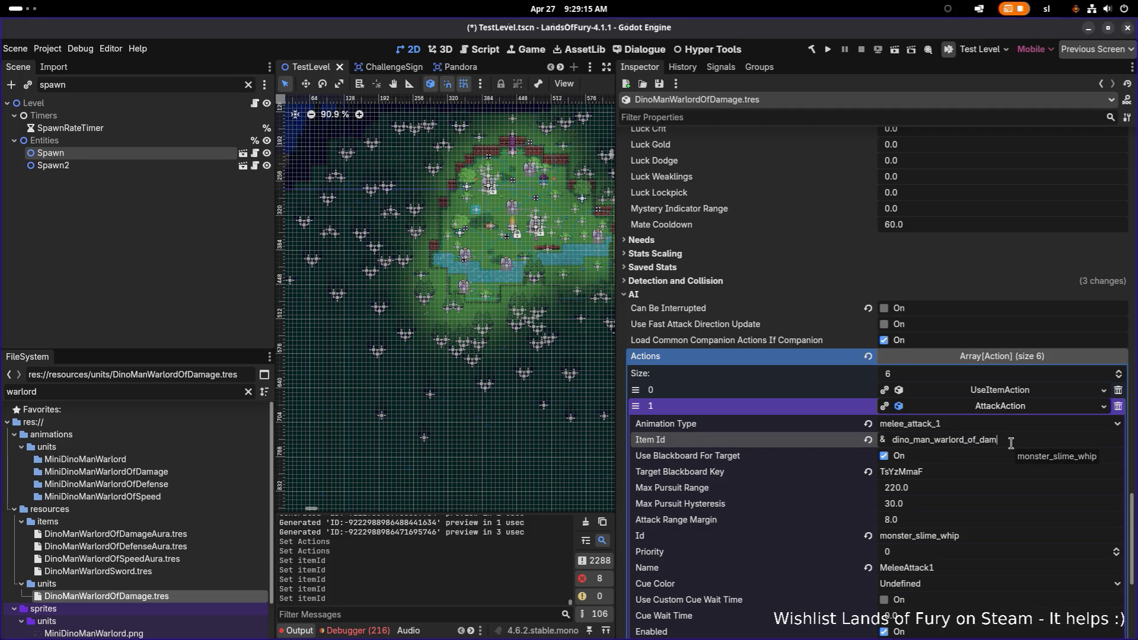
{"action": "key", "text": "ctrl+s"}
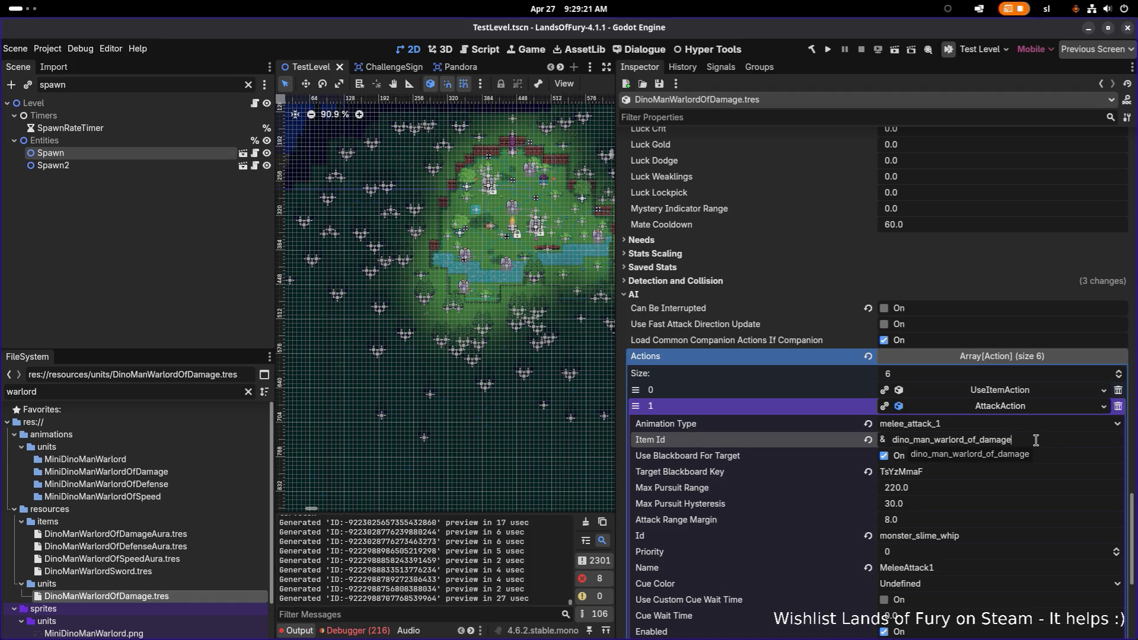
Copy the Item Id into the attack's Id so it also reads dino_man_warlord_of_damage
{"action": "scroll", "coordinate": [1038, 443], "scroll_direction": "down", "scroll_amount": 5}
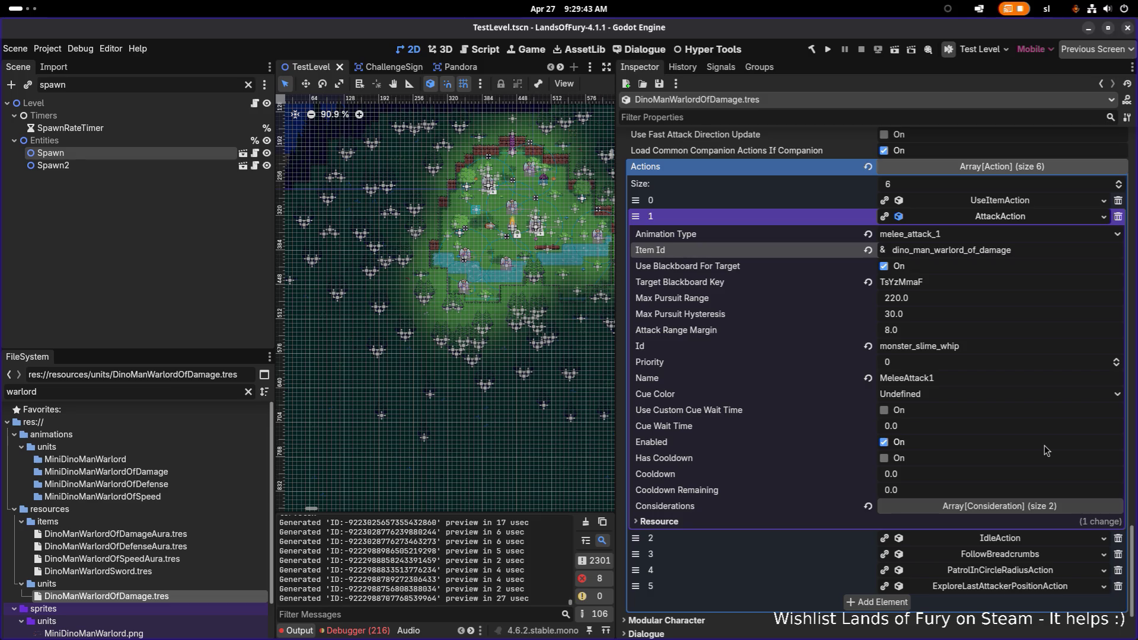
{"action": "left_click", "coordinate": [1011, 352]}
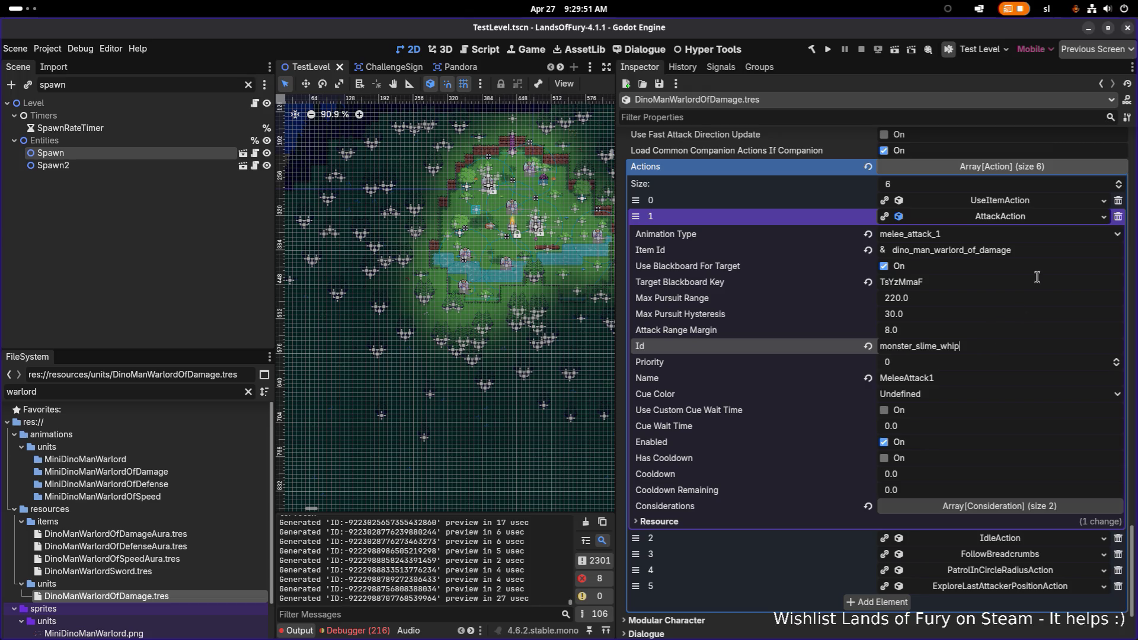
{"action": "left_click", "coordinate": [1041, 253]}
{"action": "key", "text": "ctrl+a"}
{"action": "key", "text": "ctrl+c"}
{"action": "left_click", "coordinate": [1026, 346]}
{"action": "key", "text": "ctrl+a"}
{"action": "key", "text": "ctrl+v"}
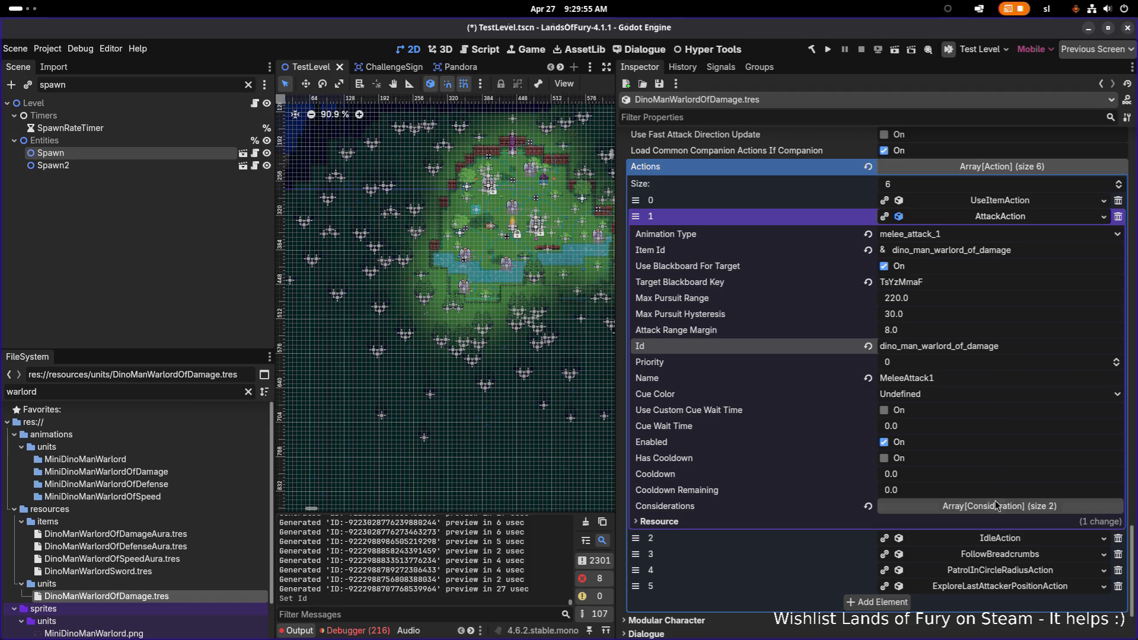
{"action": "left_click", "coordinate": [1001, 504]}
{"action": "left_click", "coordinate": [1002, 540]}
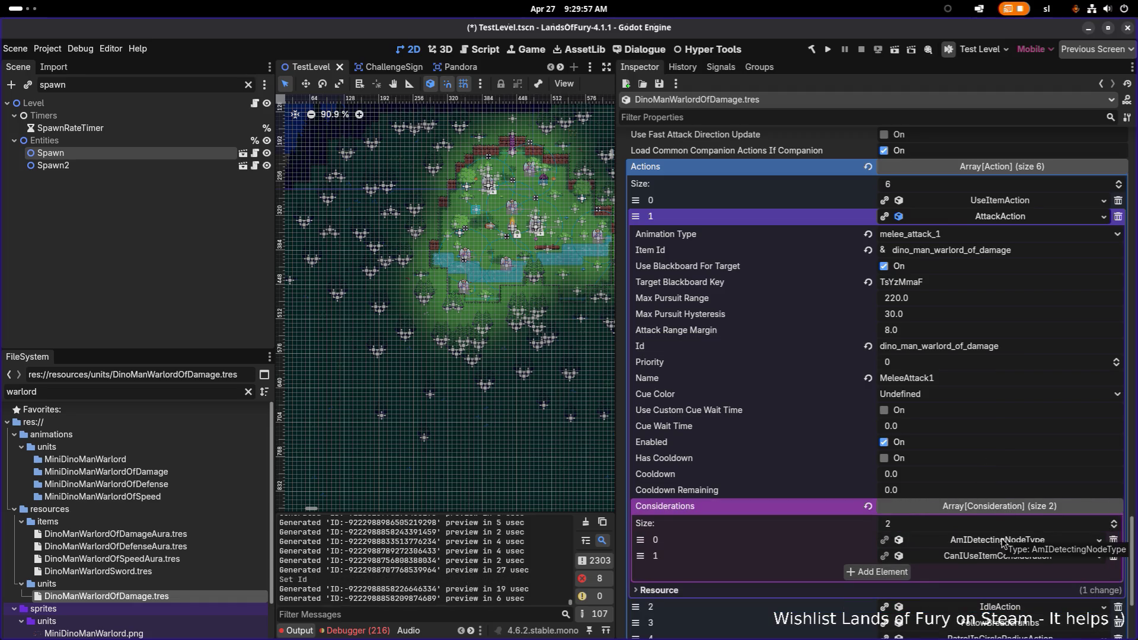
Review the AmIDetectingNodeType consideration's Min and Max detection distances of 128.0
{"action": "left_click", "coordinate": [820, 533]}
{"action": "scroll", "coordinate": [911, 525], "scroll_direction": "down", "scroll_amount": 3}
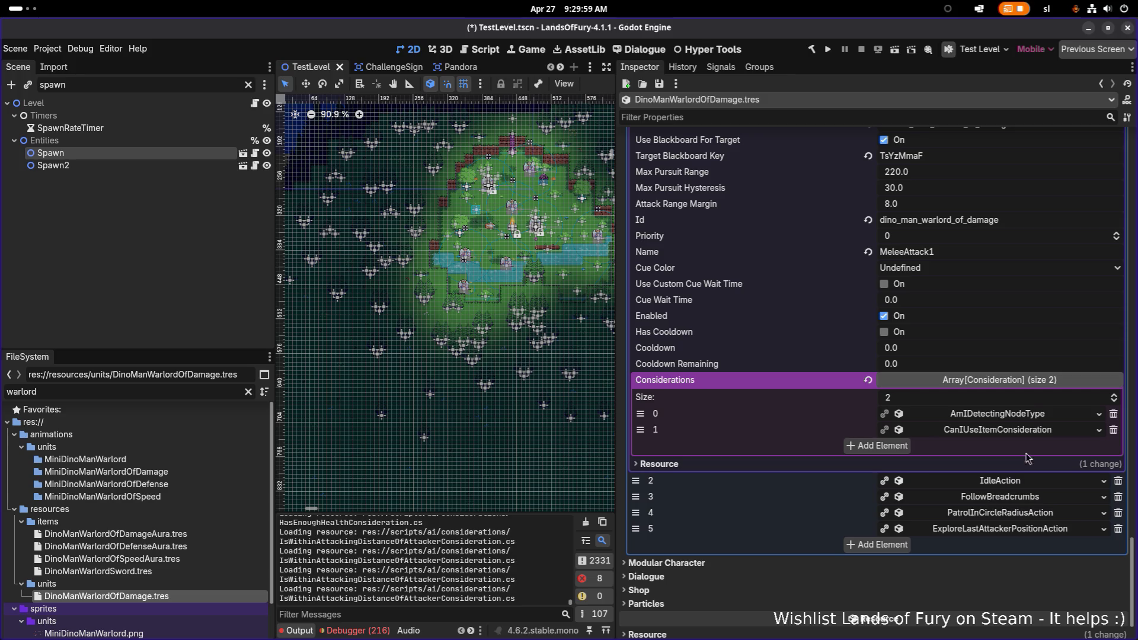
{"action": "left_click", "coordinate": [1034, 429]}
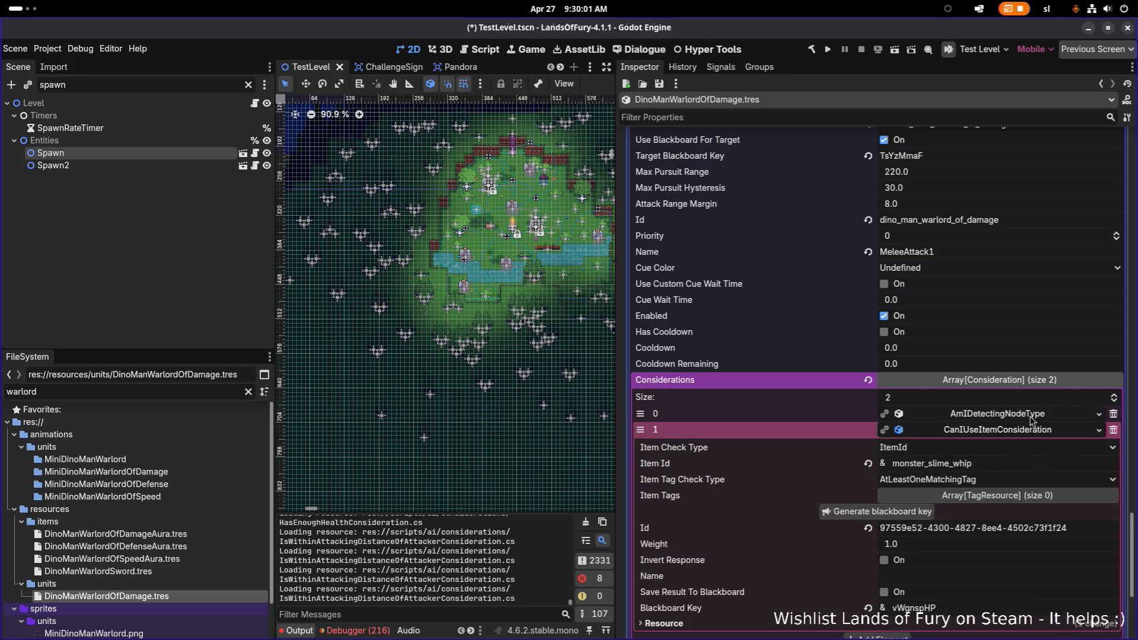
{"action": "left_click", "coordinate": [1020, 413]}
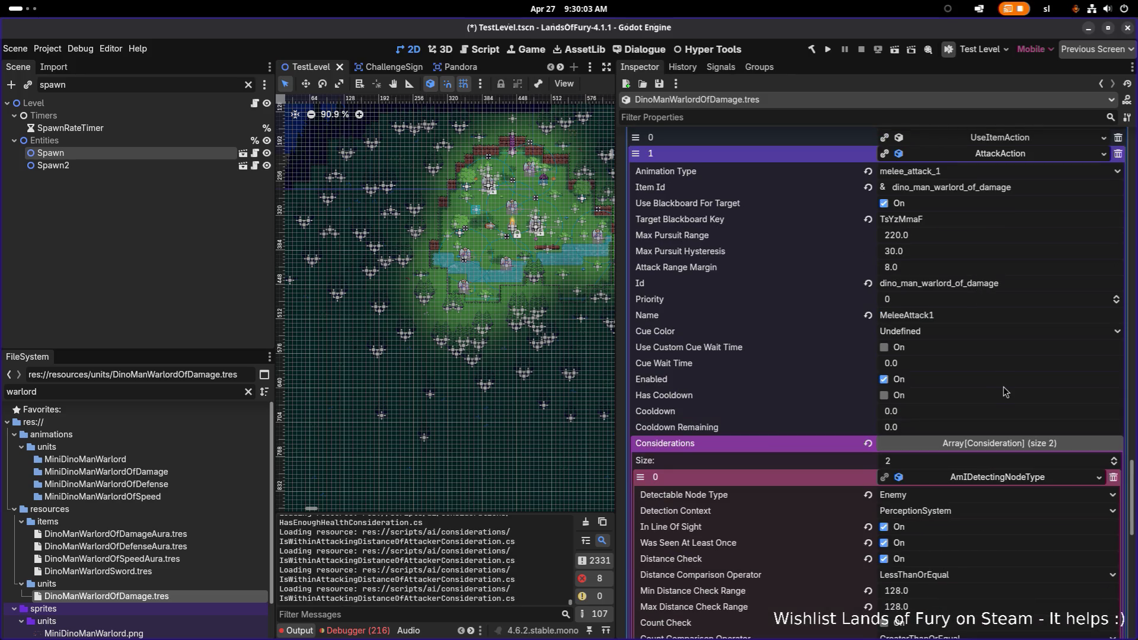
{"action": "scroll", "coordinate": [1004, 403], "scroll_direction": "down", "scroll_amount": 3}
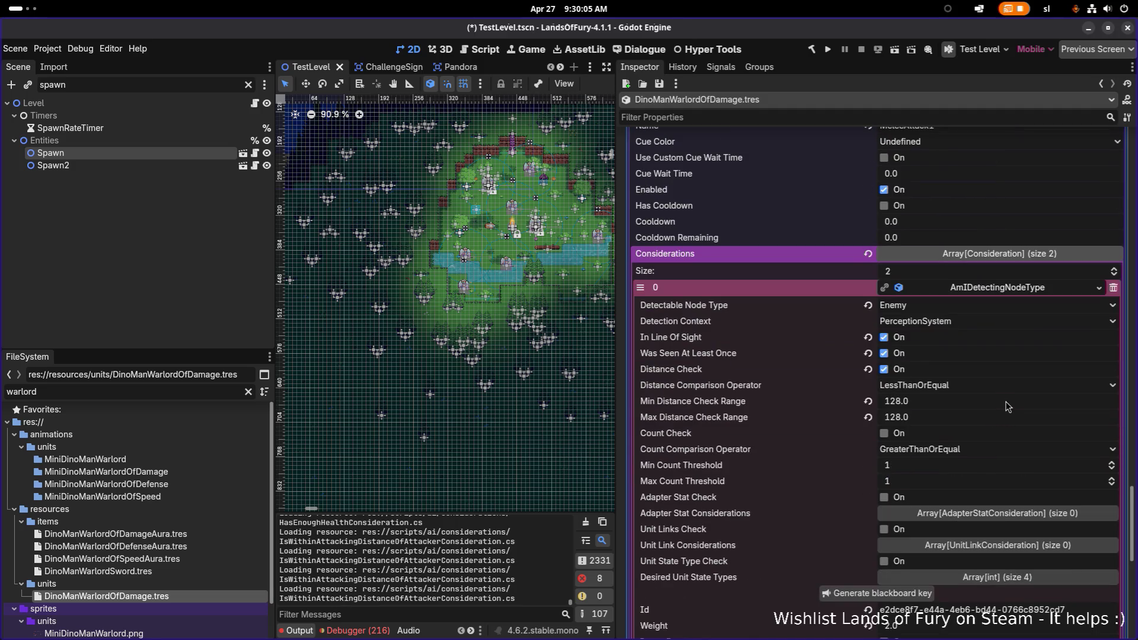
{"action": "left_click", "coordinate": [958, 405]}
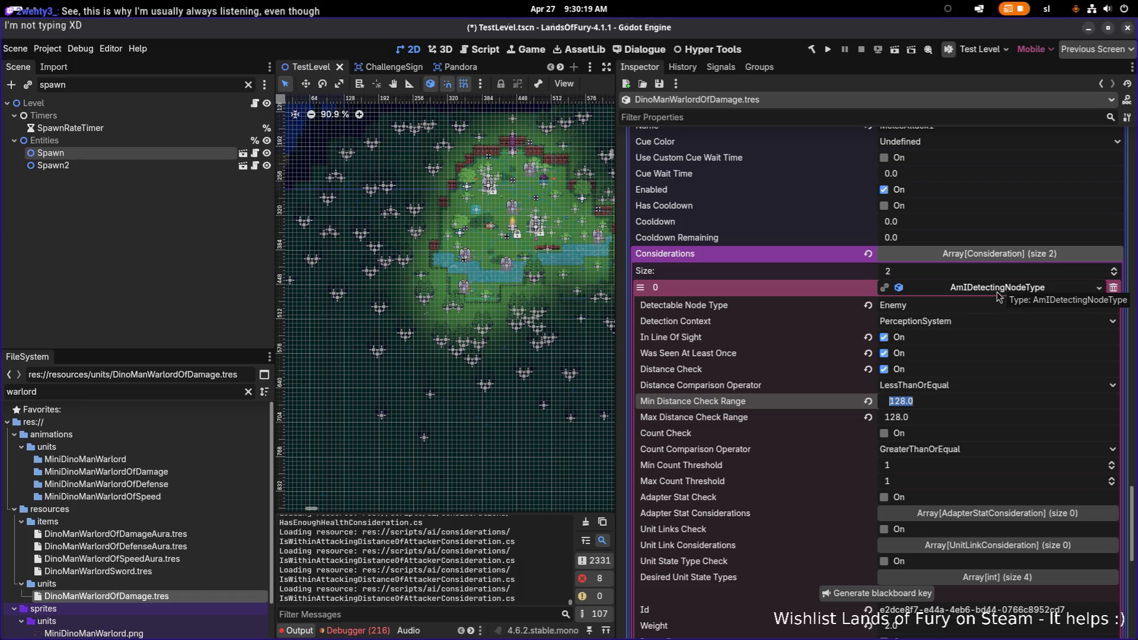
{"action": "left_click", "coordinate": [953, 418]}
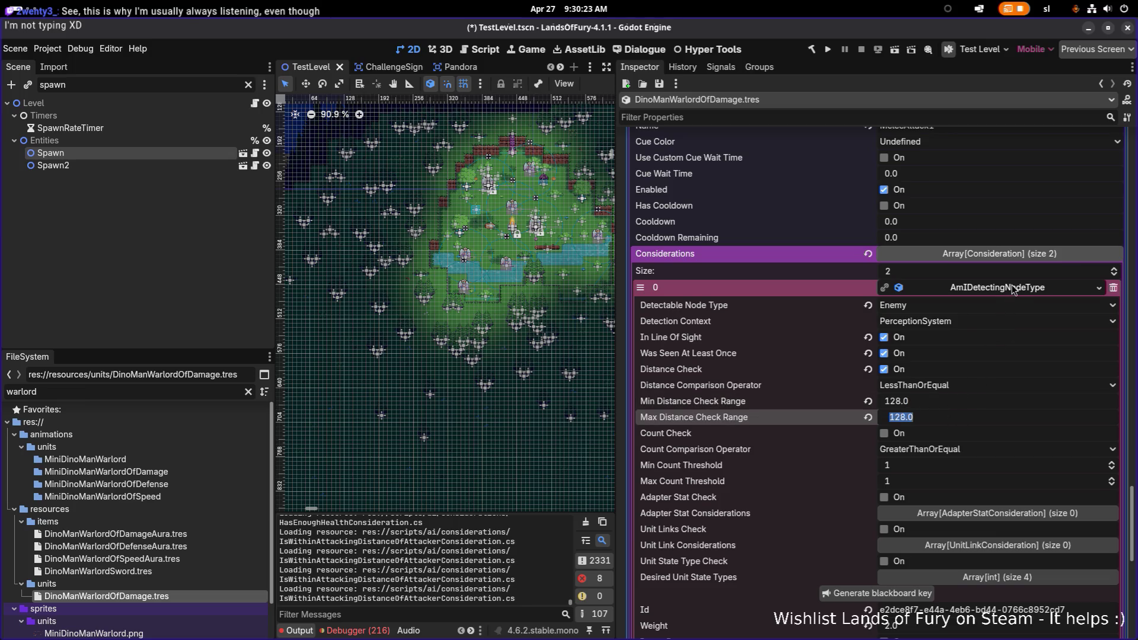
{"action": "left_click", "coordinate": [1013, 288]}
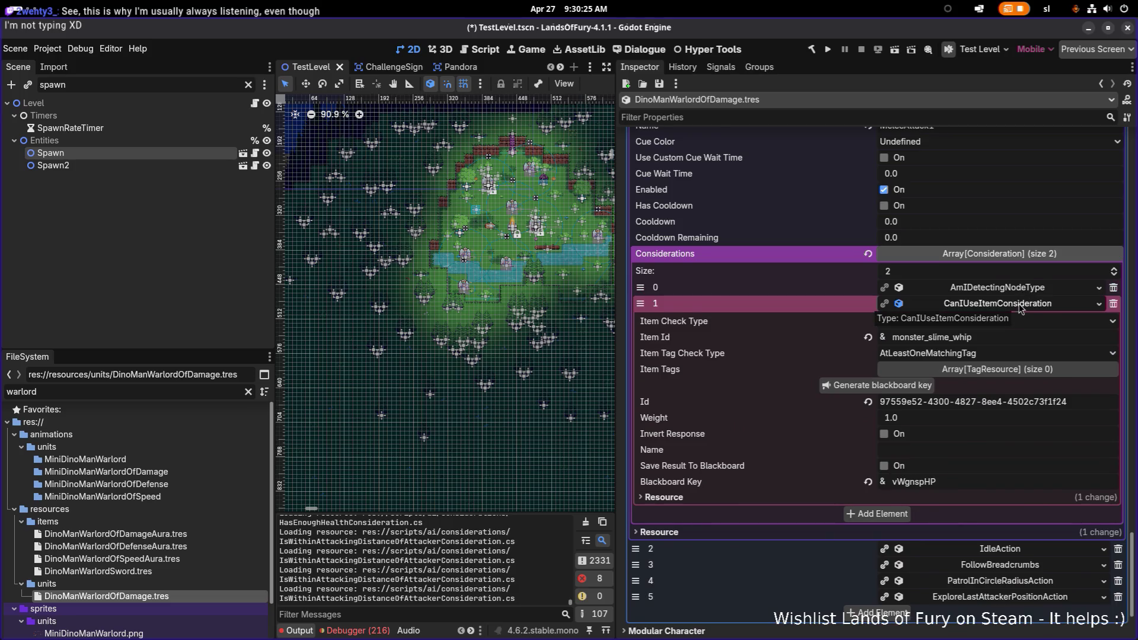
{"action": "left_click", "coordinate": [1020, 303]}
{"action": "left_click", "coordinate": [1018, 356]}
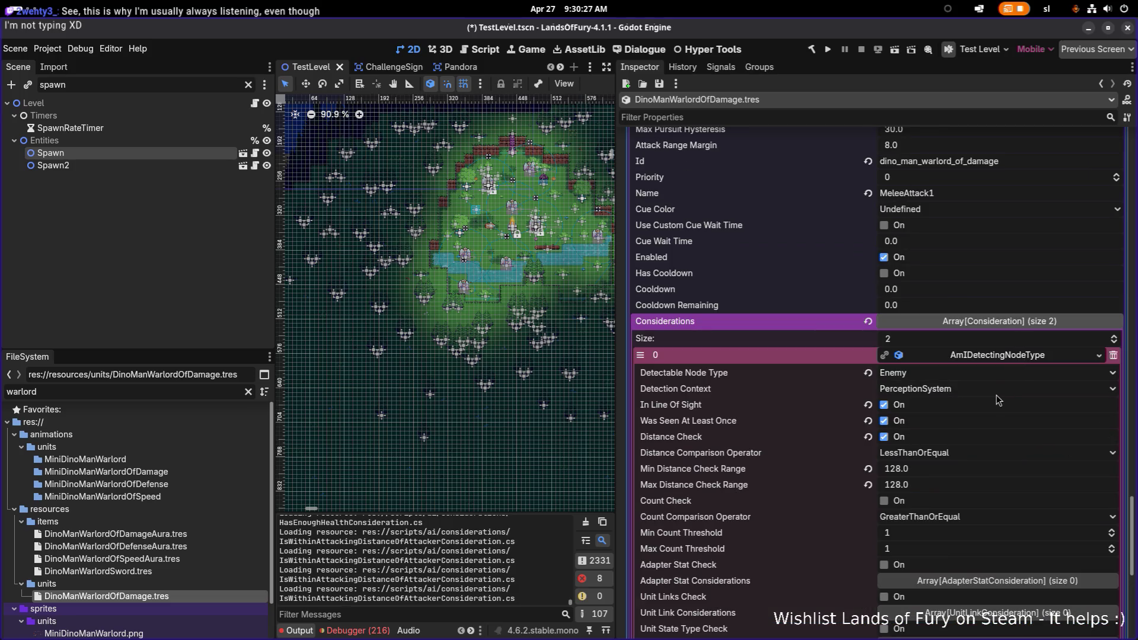
{"action": "scroll", "coordinate": [999, 398], "scroll_direction": "down", "scroll_amount": 2}
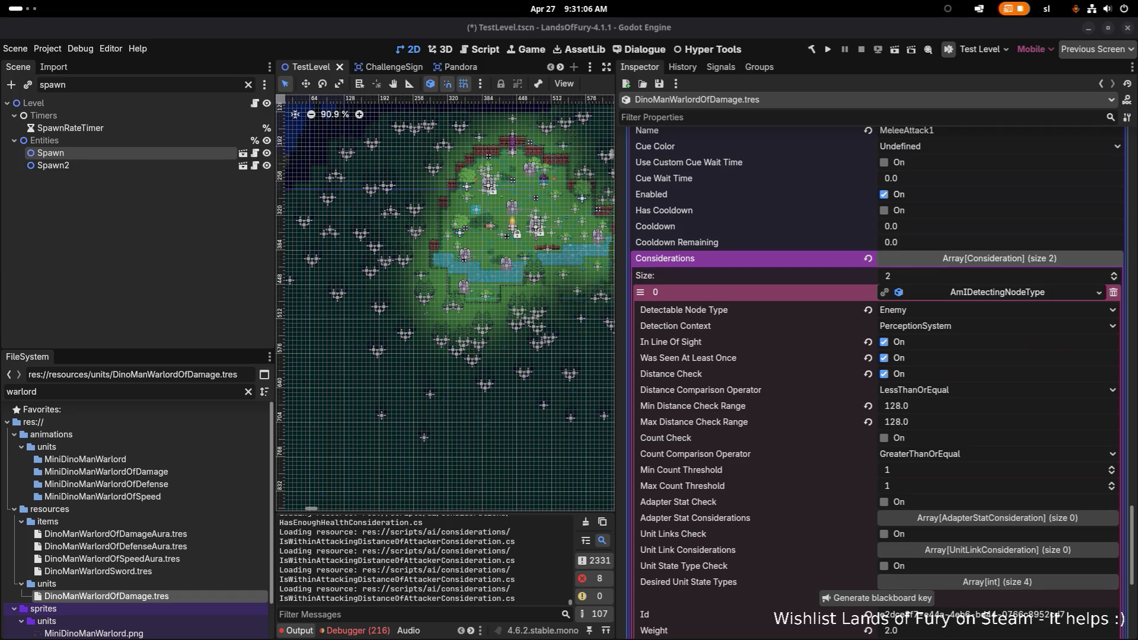
{"action": "key", "text": "alt+Tab"}
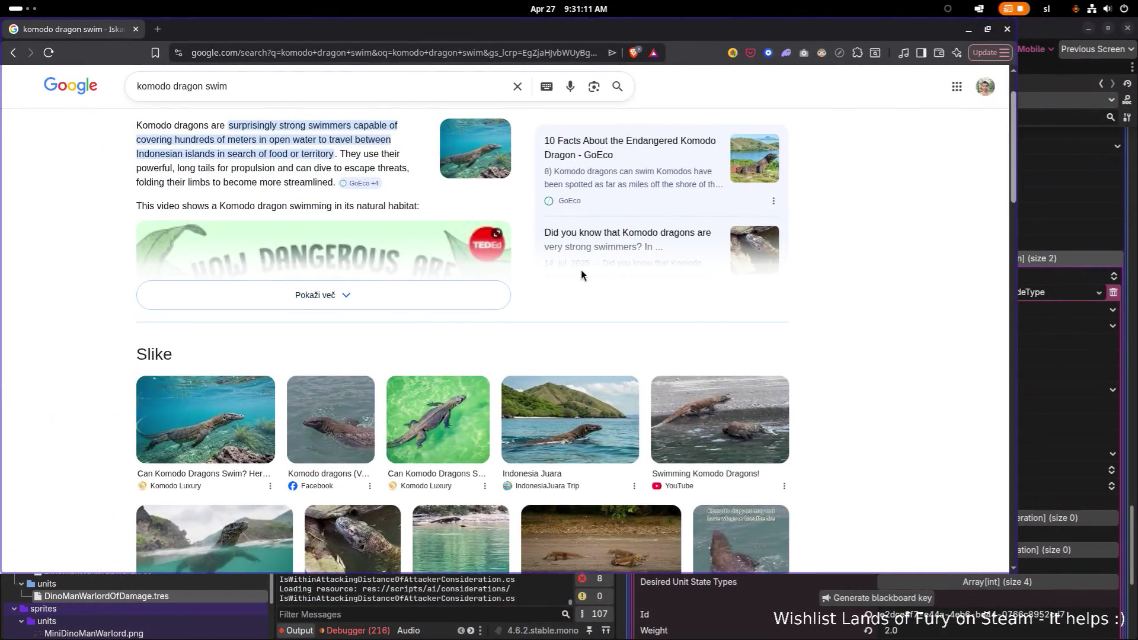
Change the Google query from 'komodo dragon swim' to 'xenomoprh swim' and run it
{"action": "scroll", "coordinate": [600, 264], "scroll_direction": "down", "scroll_amount": 5}
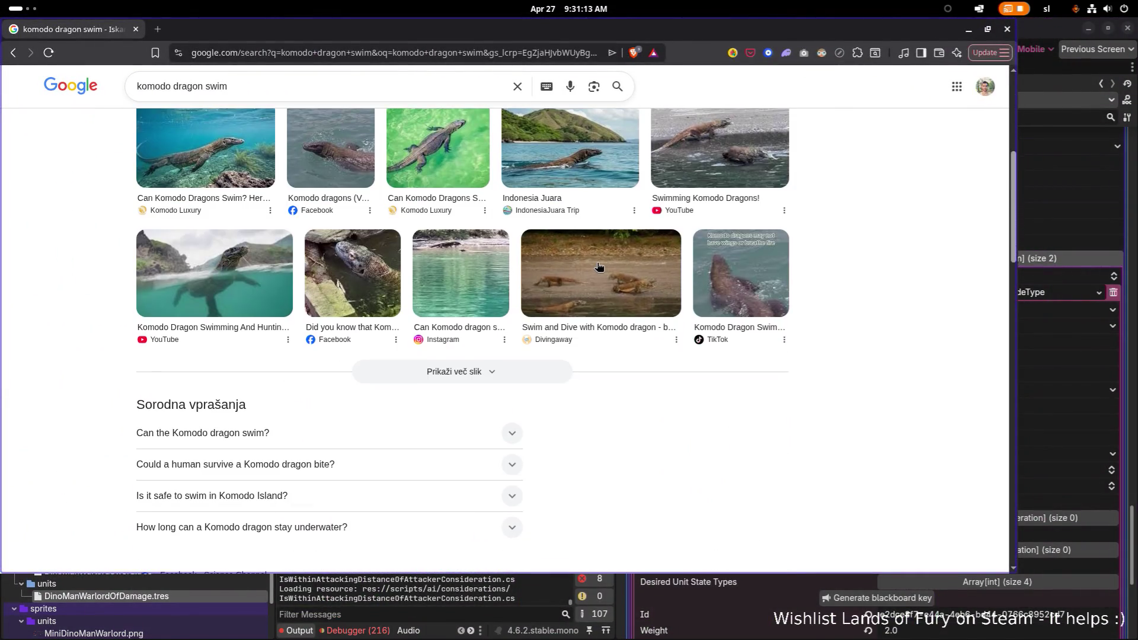
{"action": "scroll", "coordinate": [218, 112], "scroll_direction": "up", "scroll_amount": 6}
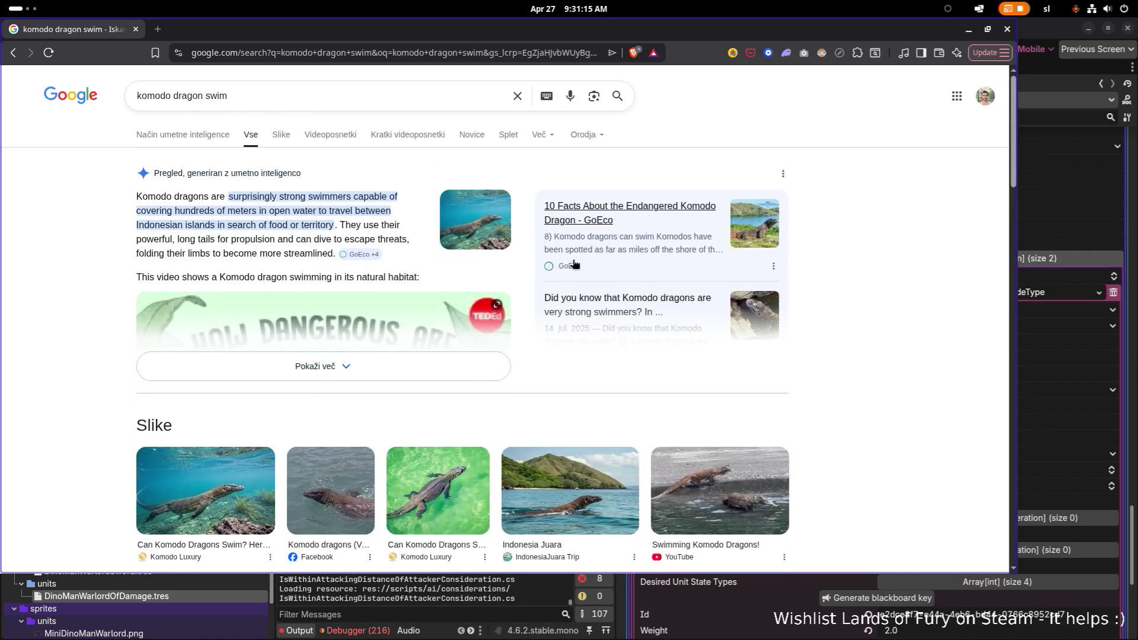
{"action": "left_click_drag", "start_coordinate": [208, 87], "coordinate": [123, 87]}
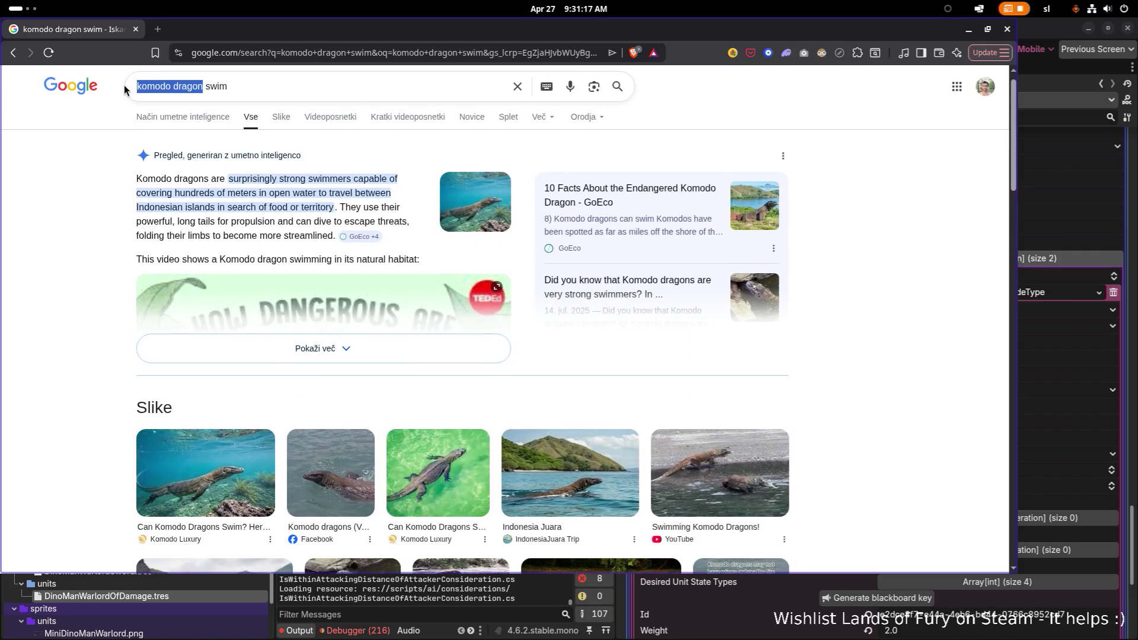
{"action": "type", "text": "xenomoprh"}
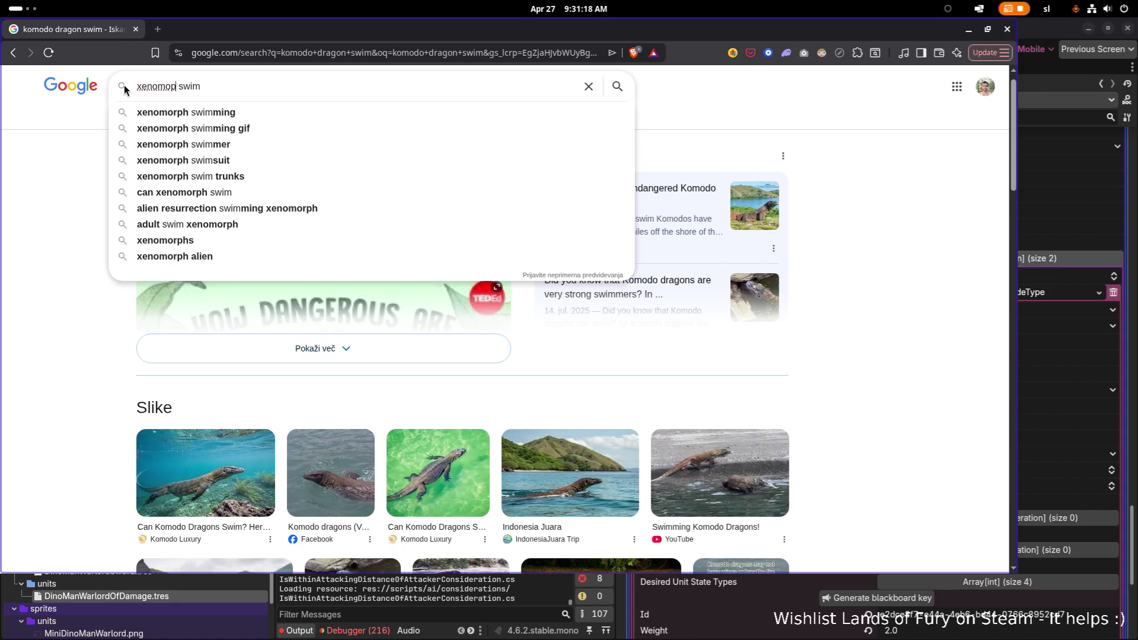
{"action": "key", "text": "Return"}
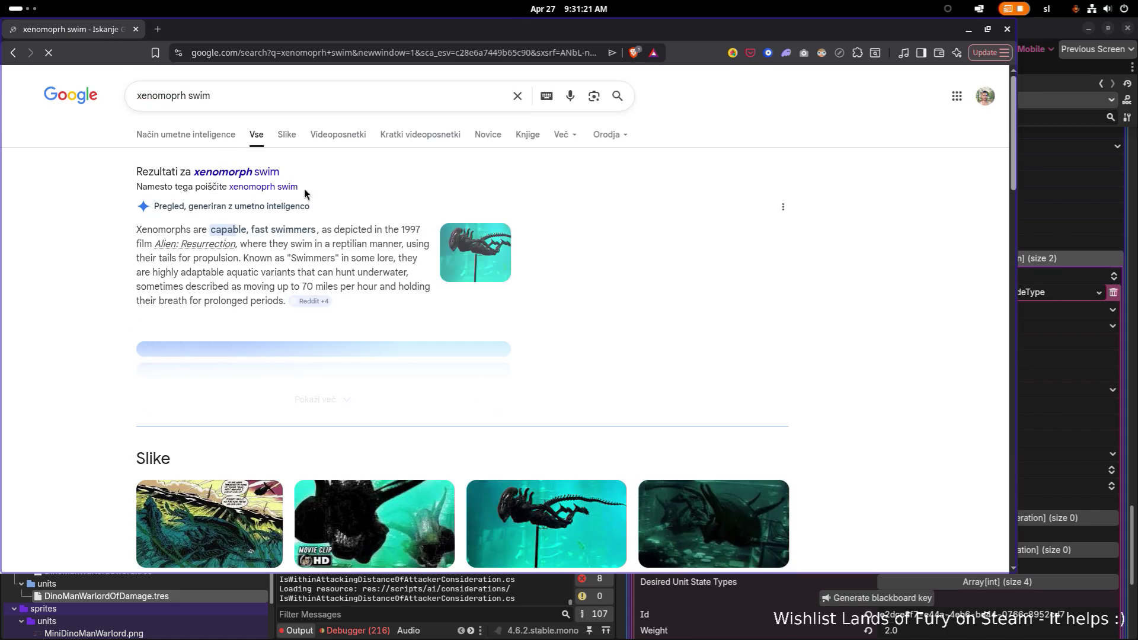
{"action": "scroll", "coordinate": [511, 323], "scroll_direction": "down", "scroll_amount": 3}
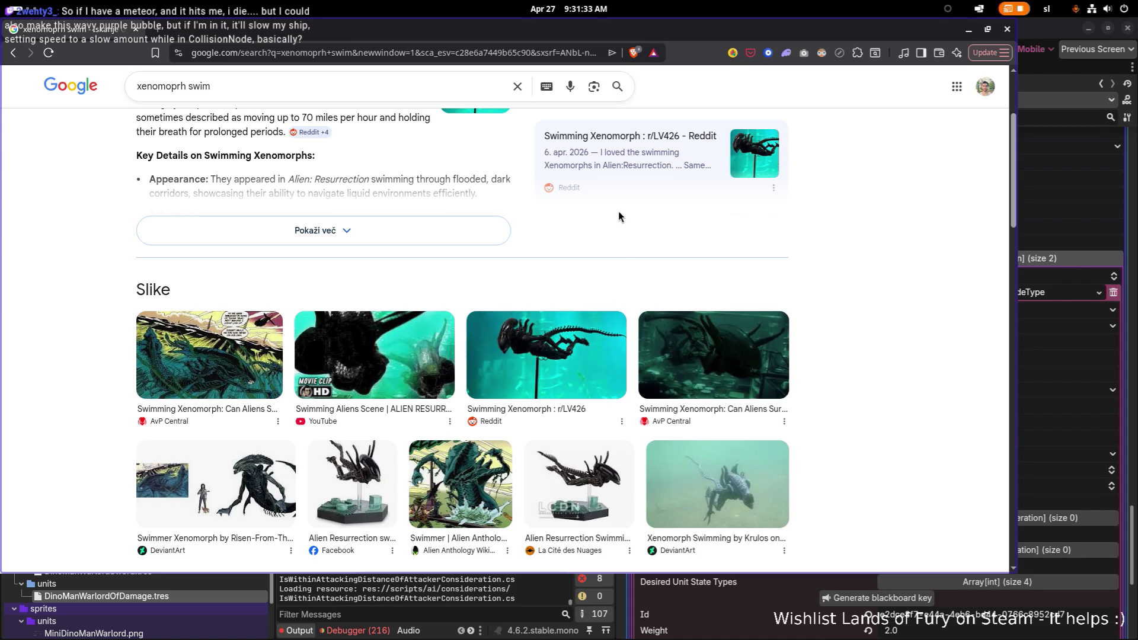
Minimize the browser so the Godot editor shows again
{"action": "left_click", "coordinate": [970, 31]}
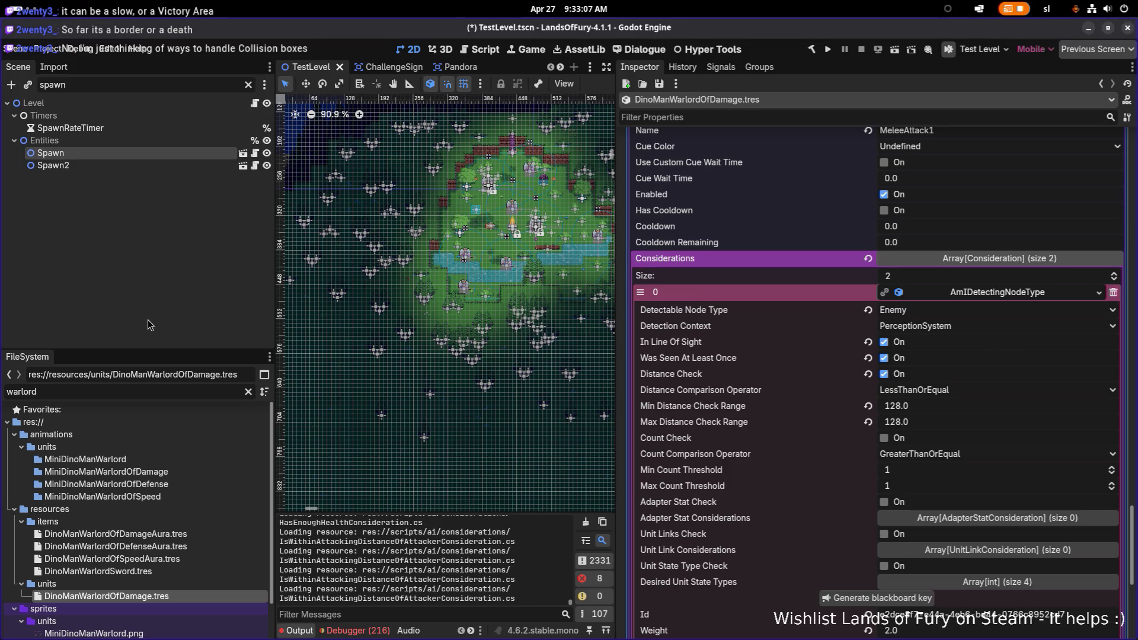
Quick-open the DamageNode.tscn scene and widen the 2D view
{"action": "key", "text": "ctrl+shift+o"}
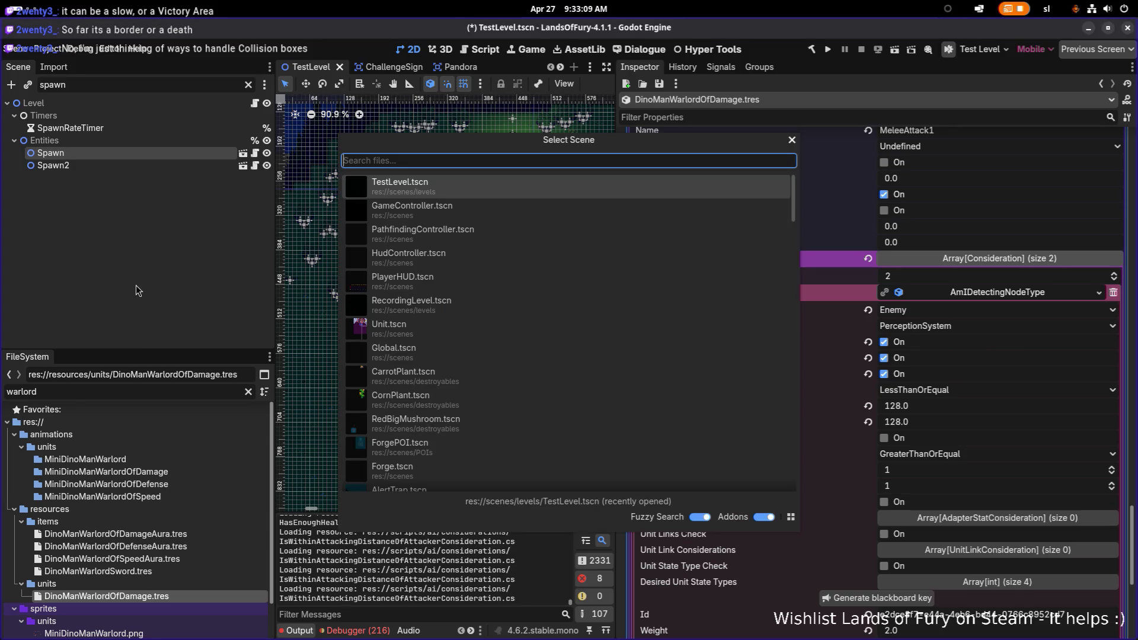
{"action": "type", "text": "damage"}
{"action": "key", "text": "Return"}
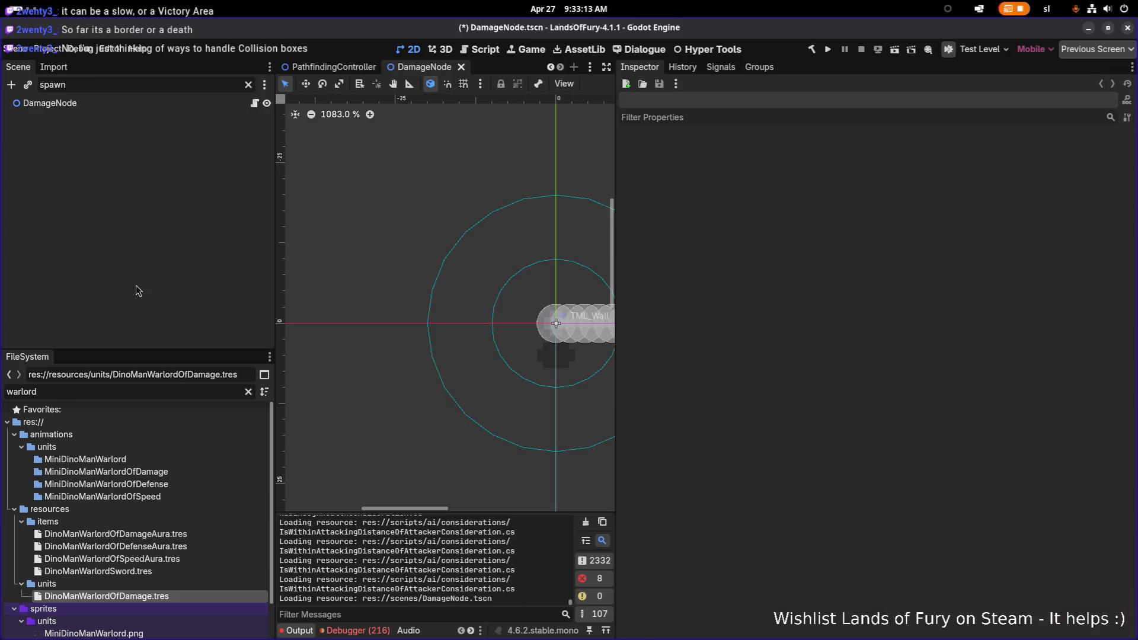
{"action": "left_click", "coordinate": [248, 85]}
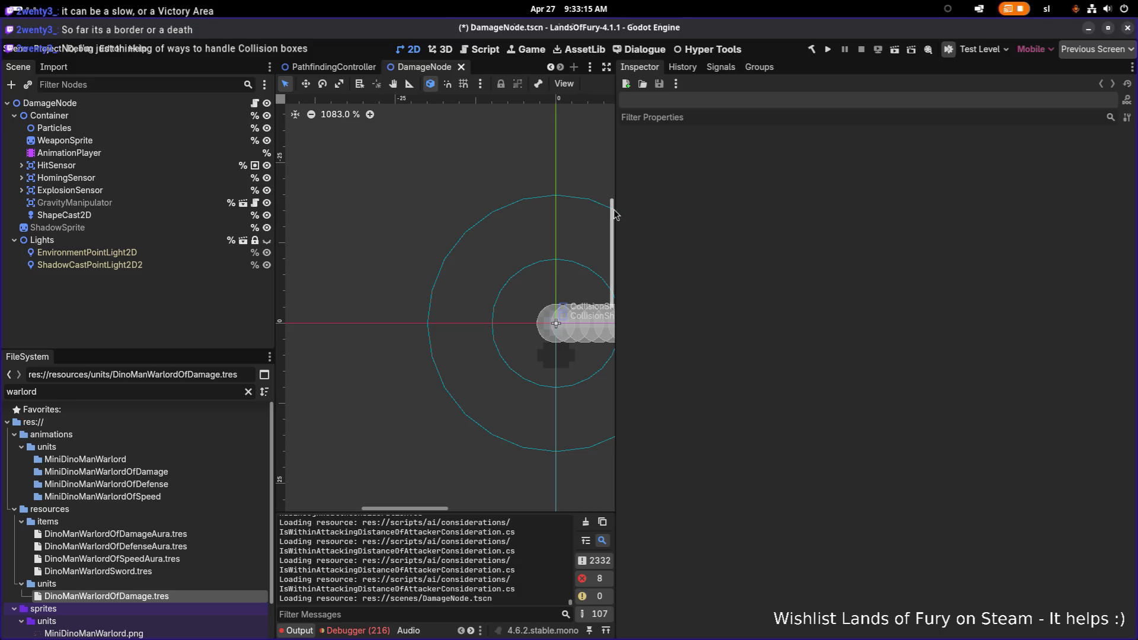
{"action": "left_click_drag", "start_coordinate": [614, 214], "coordinate": [745, 214]}
Enable HitSensor's collision Mask bit 5 (Buildings) and open the DamageNode script
{"action": "left_click", "coordinate": [137, 171]}
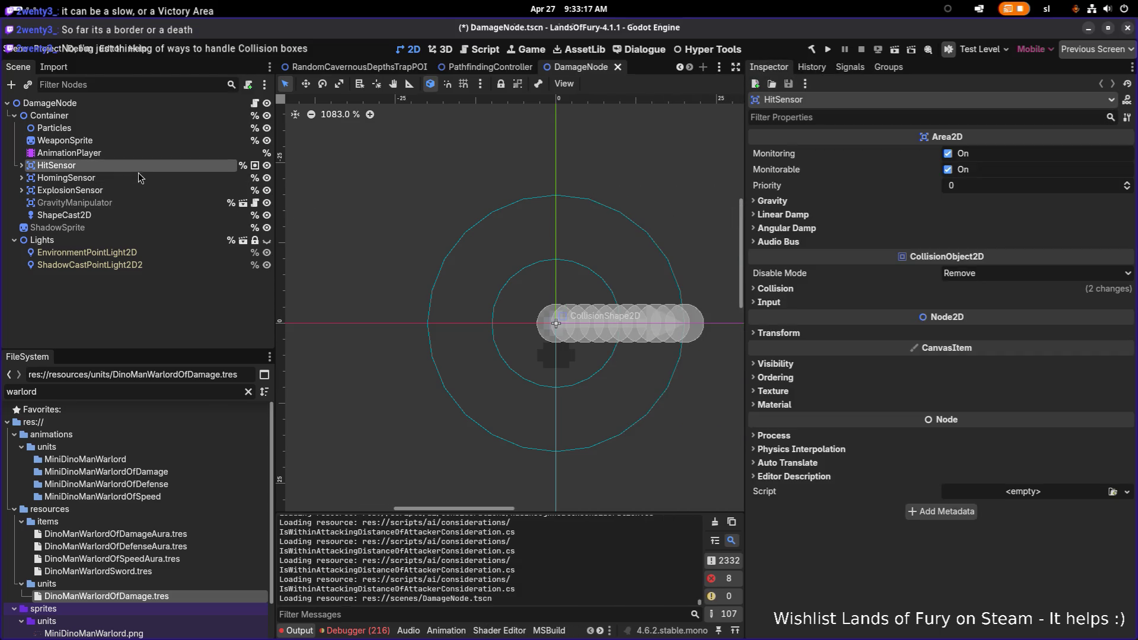
{"action": "left_click", "coordinate": [131, 191]}
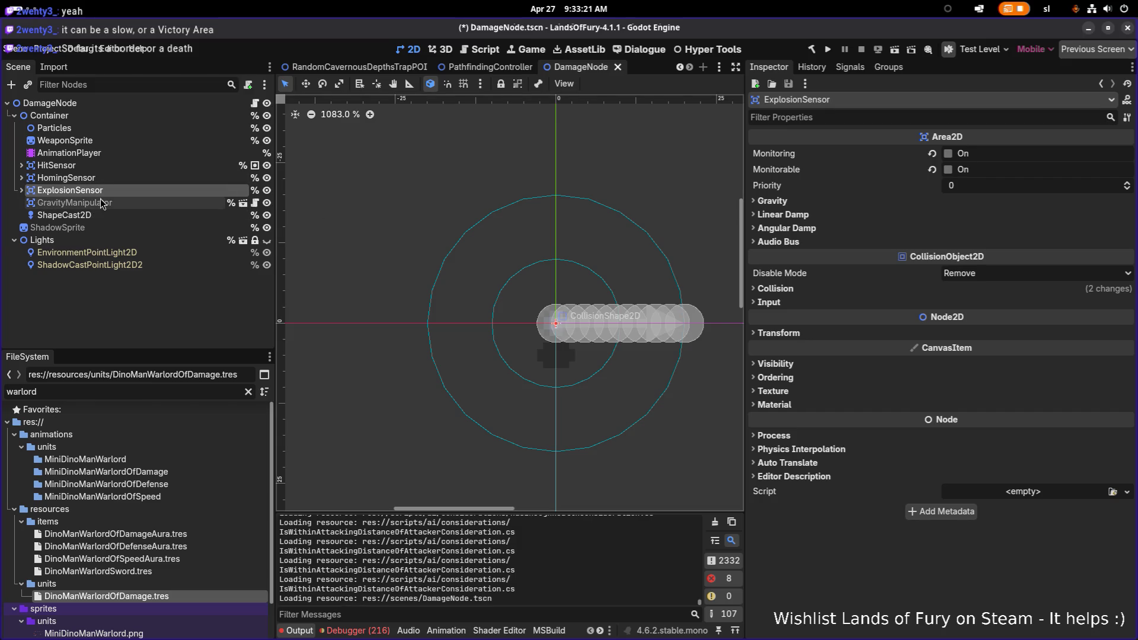
{"action": "left_click", "coordinate": [53, 165]}
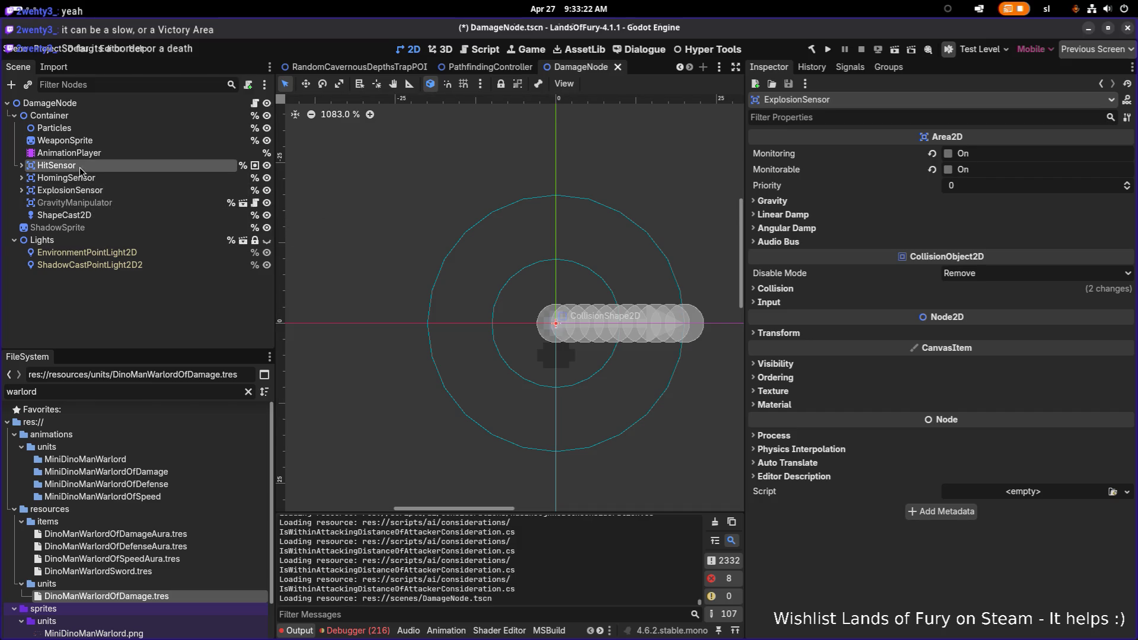
{"action": "left_click", "coordinate": [22, 168]}
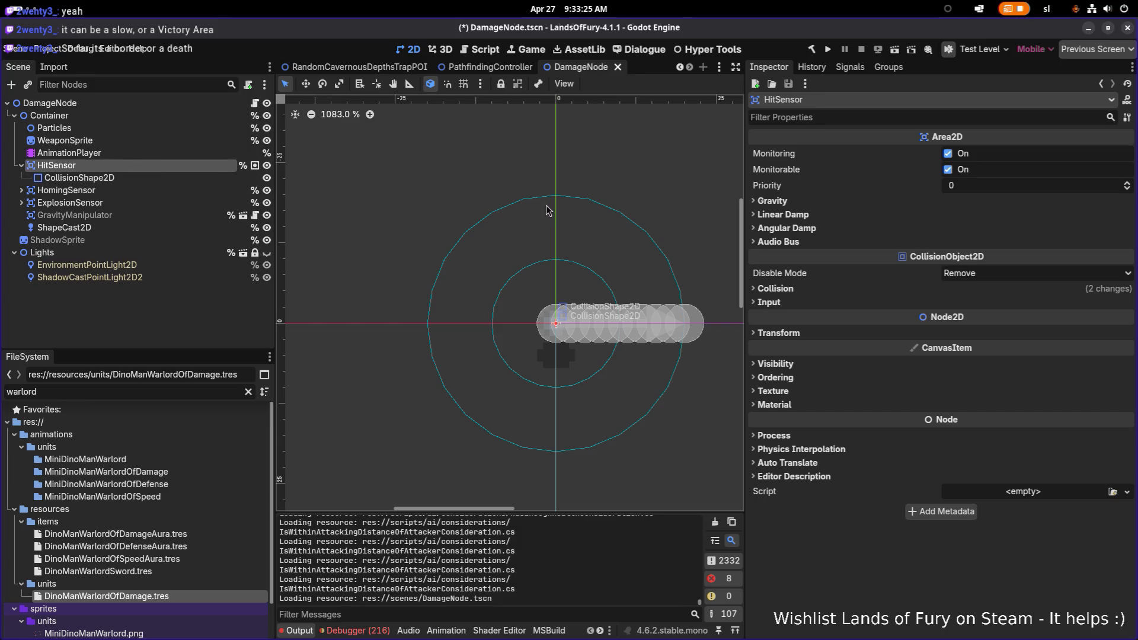
{"action": "left_click", "coordinate": [775, 289]}
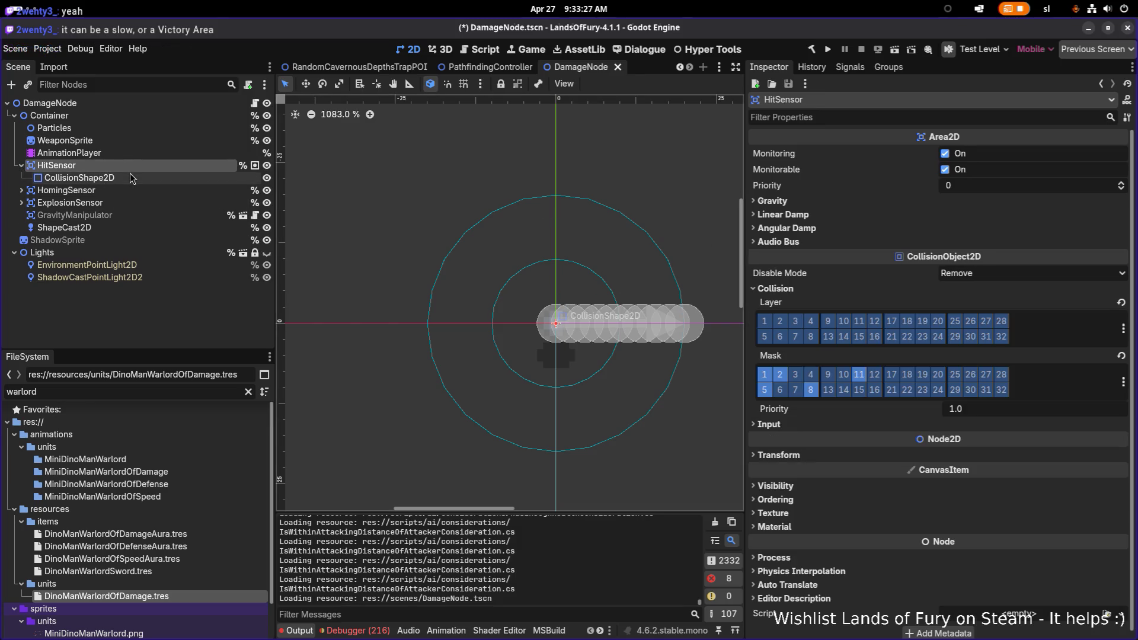
{"action": "left_click", "coordinate": [765, 391]}
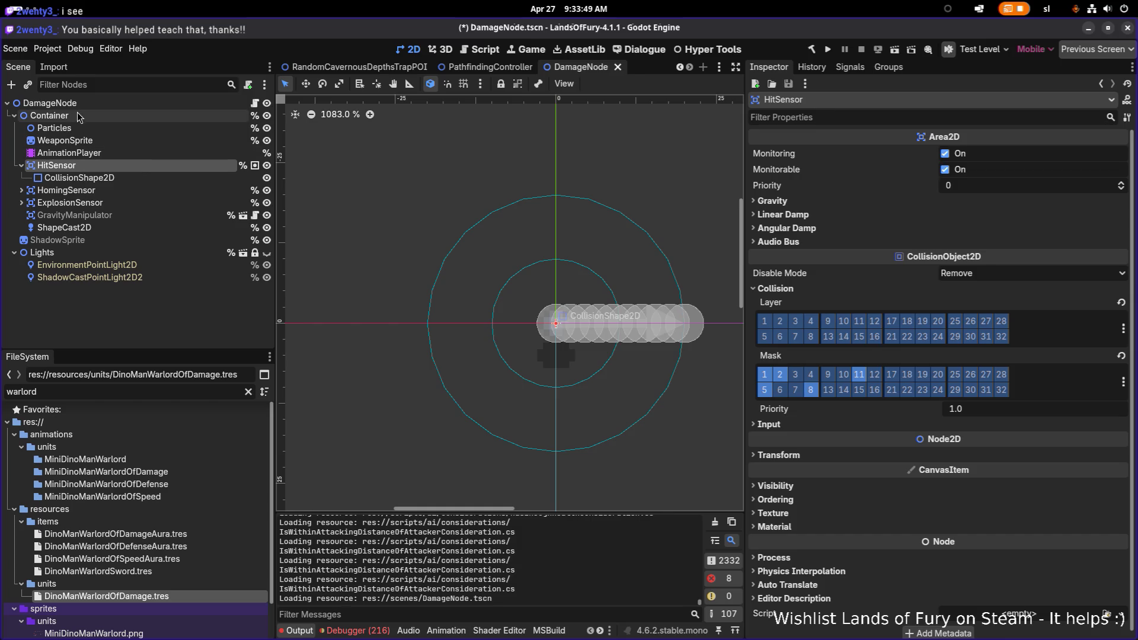
{"action": "left_click", "coordinate": [255, 105]}
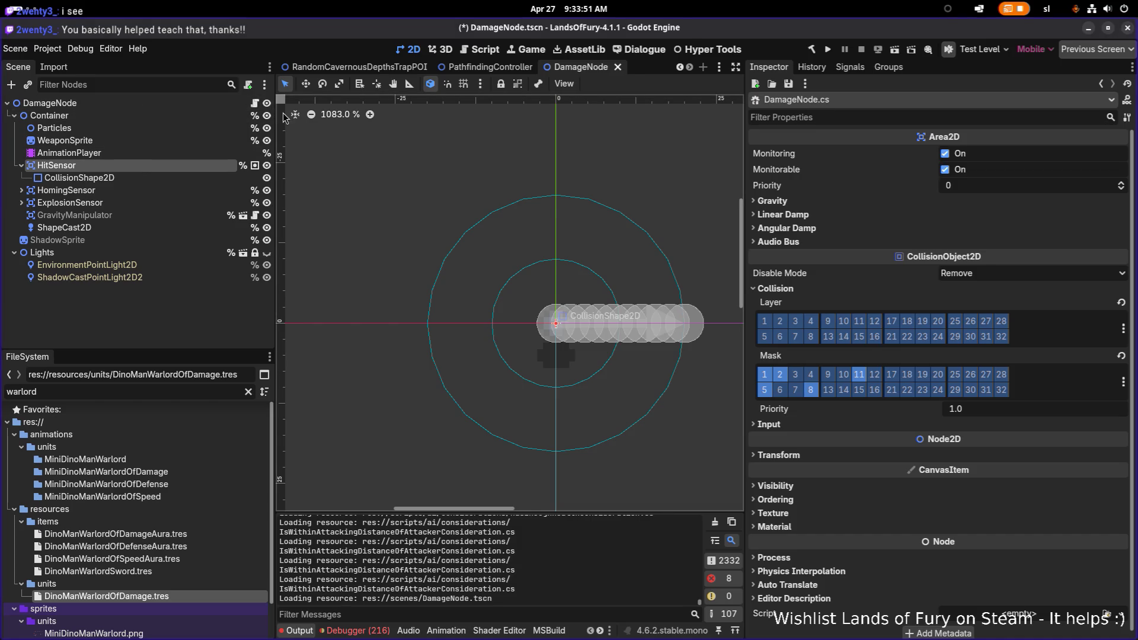
{"action": "scroll", "coordinate": [285, 116], "scroll_direction": "down", "scroll_amount": 1}
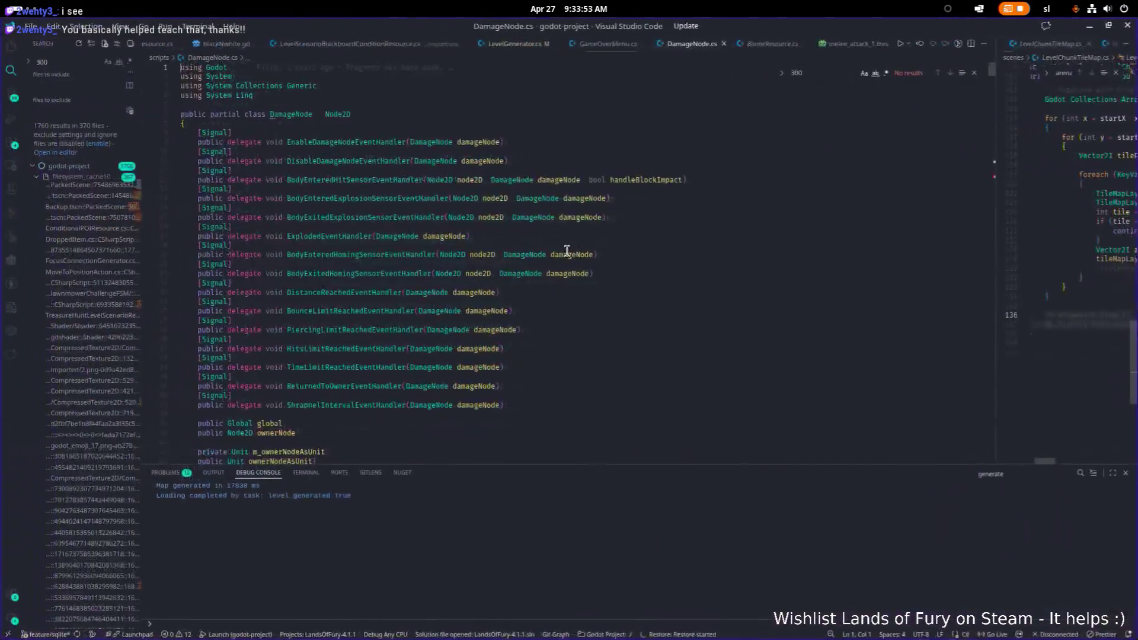
Search DamageNode.cs for hitSensor and step through its uses in _Ready, Shoot and ProcessLinearMovement
{"action": "type", "text": "hitsen"}
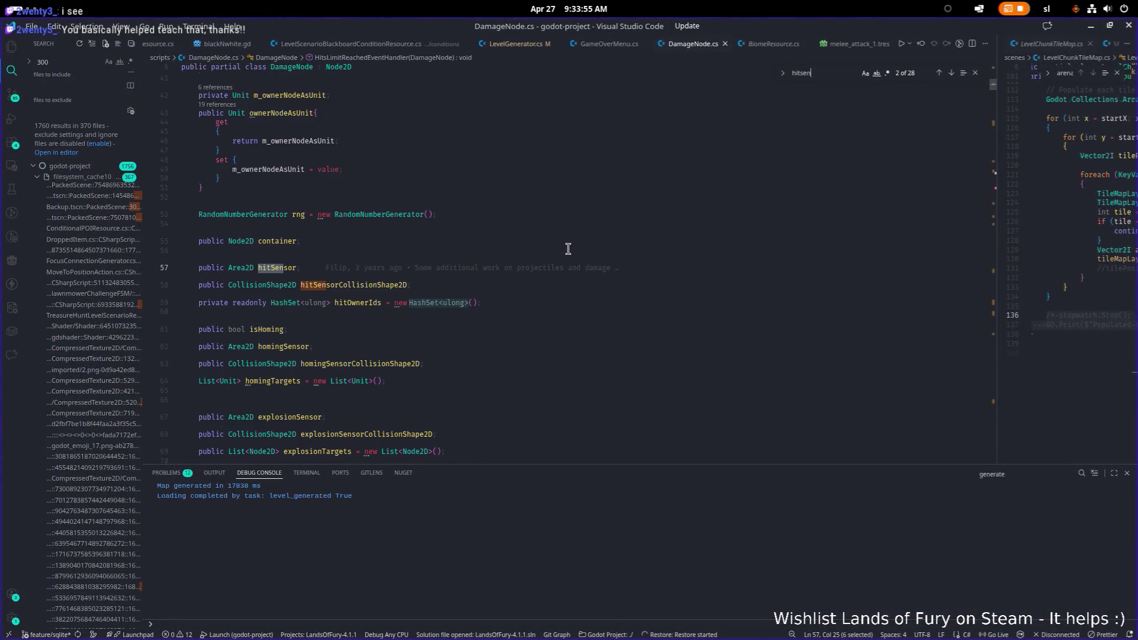
{"action": "double_click", "coordinate": [280, 267]}
{"action": "key", "text": "ctrl+f"}
{"action": "key", "text": "Return"}
{"action": "key", "text": "Return"}
{"action": "key", "text": "Return"}
{"action": "key", "text": "Return"}
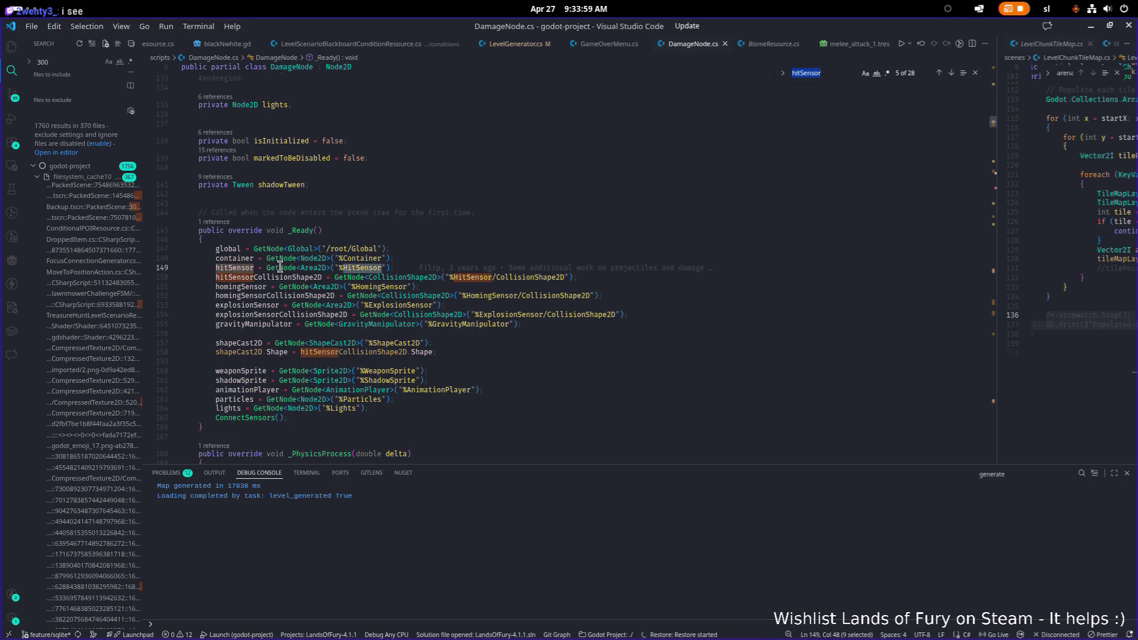
{"action": "key", "text": "Return"}
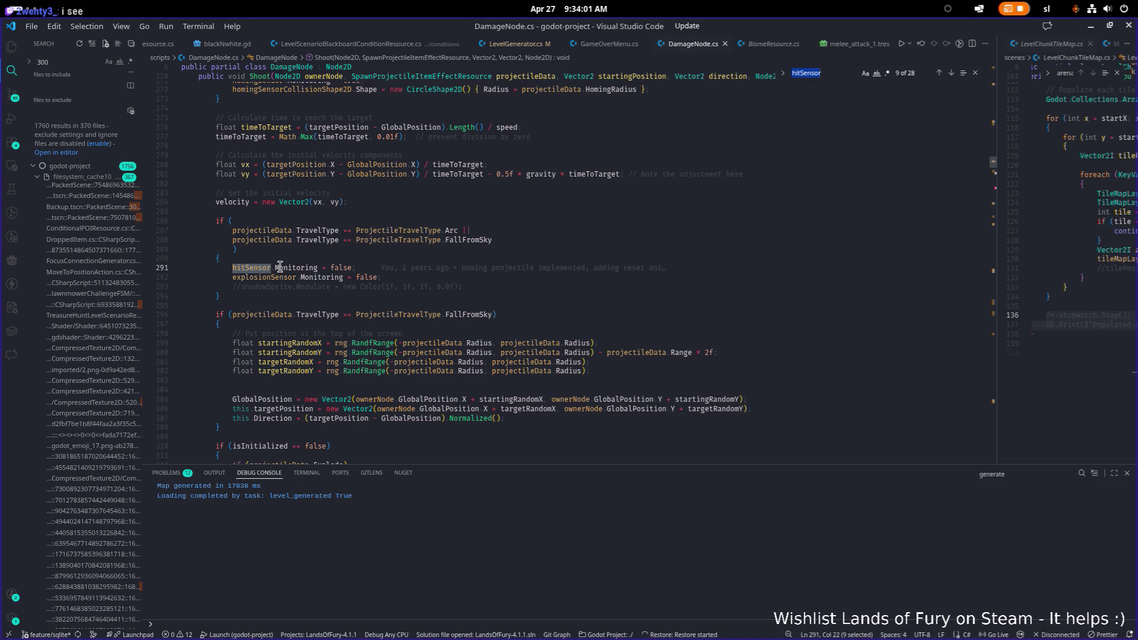
{"action": "key", "text": "Return"}
{"action": "key", "text": "Return"}
{"action": "key", "text": "Return"}
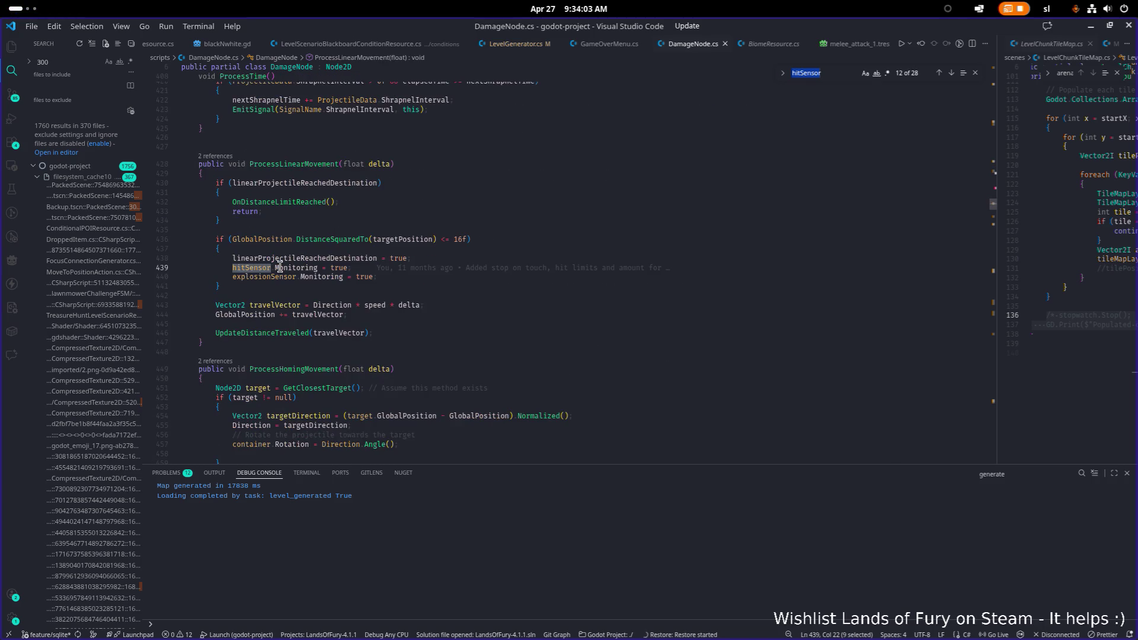
{"action": "key", "text": "Return"}
{"action": "key", "text": "Return"}
{"action": "key", "text": "Return"}
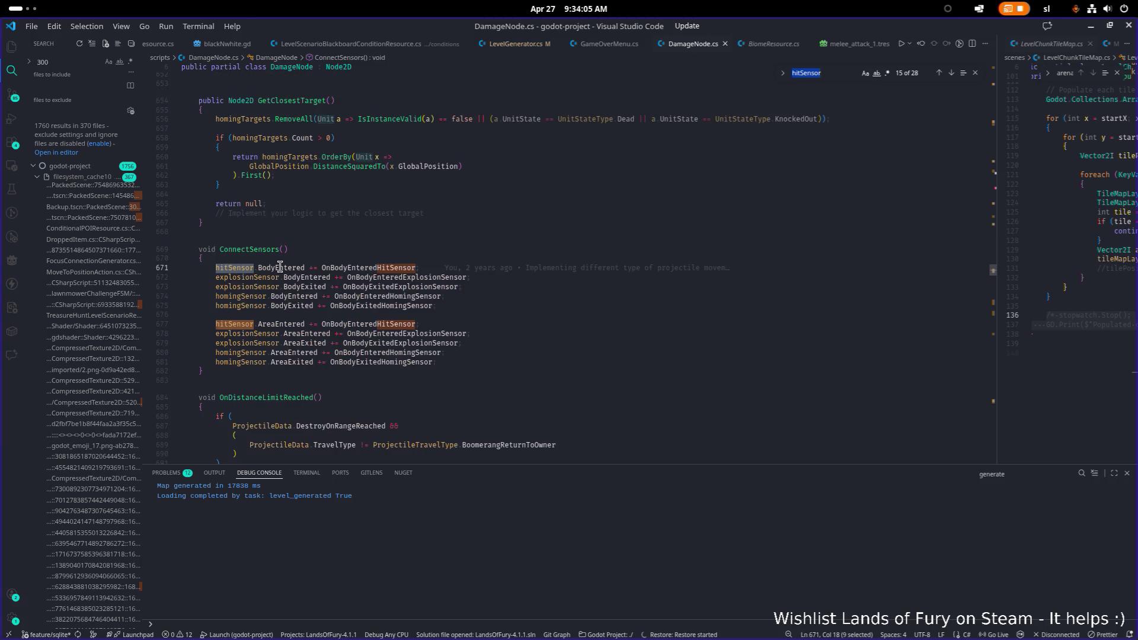
Go to the OnBodyEnteredHitSensor definition and scroll through to the end of the file
{"action": "left_click", "coordinate": [369, 267]}
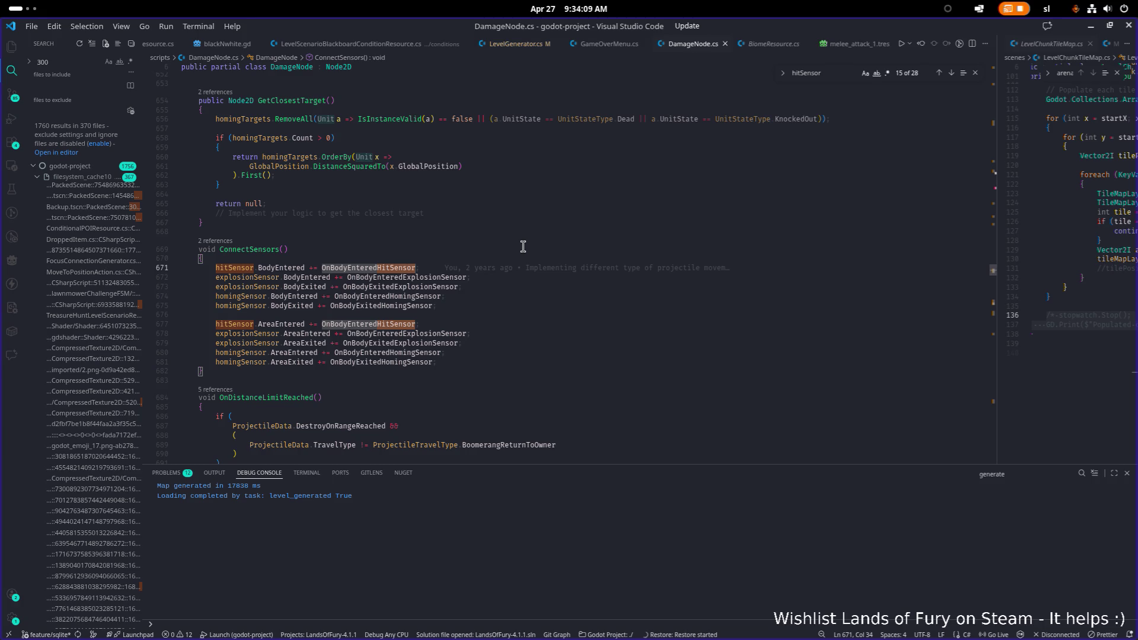
{"action": "key", "text": "ctrl+shift+Right"}
{"action": "left_click", "coordinate": [399, 325]}
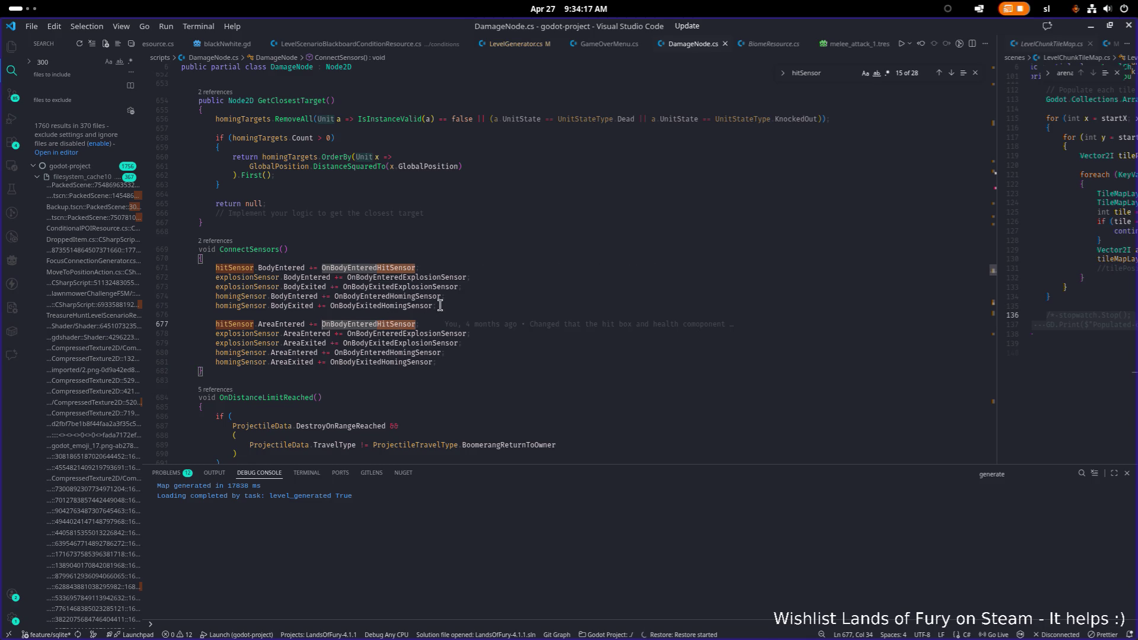
{"action": "key", "text": "F12"}
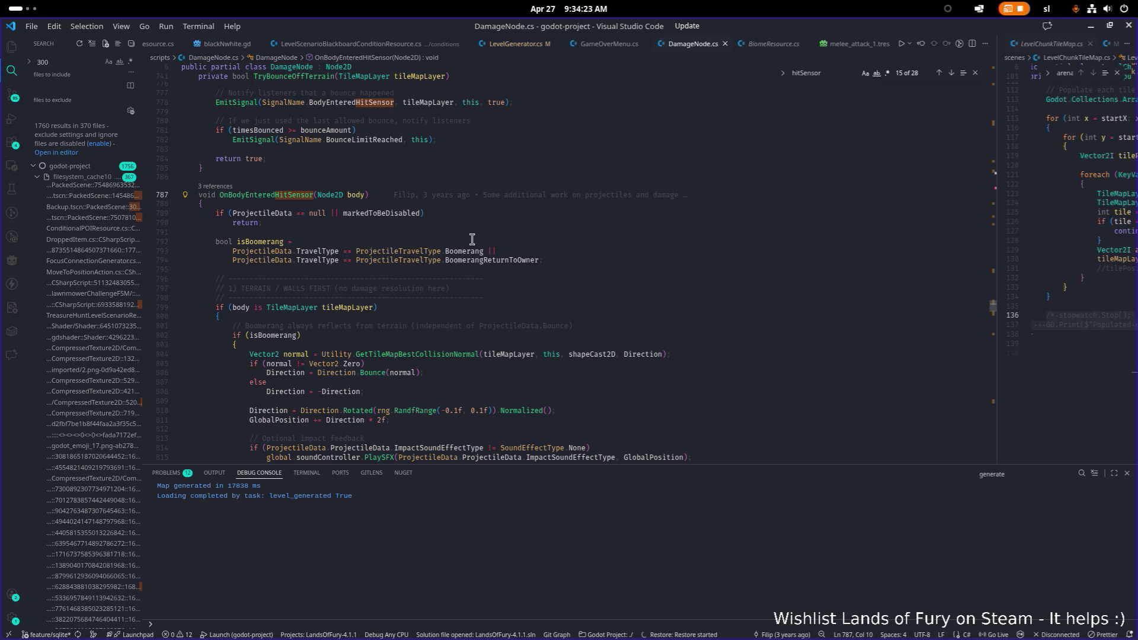
{"action": "scroll", "coordinate": [453, 240], "scroll_direction": "down", "scroll_amount": 5}
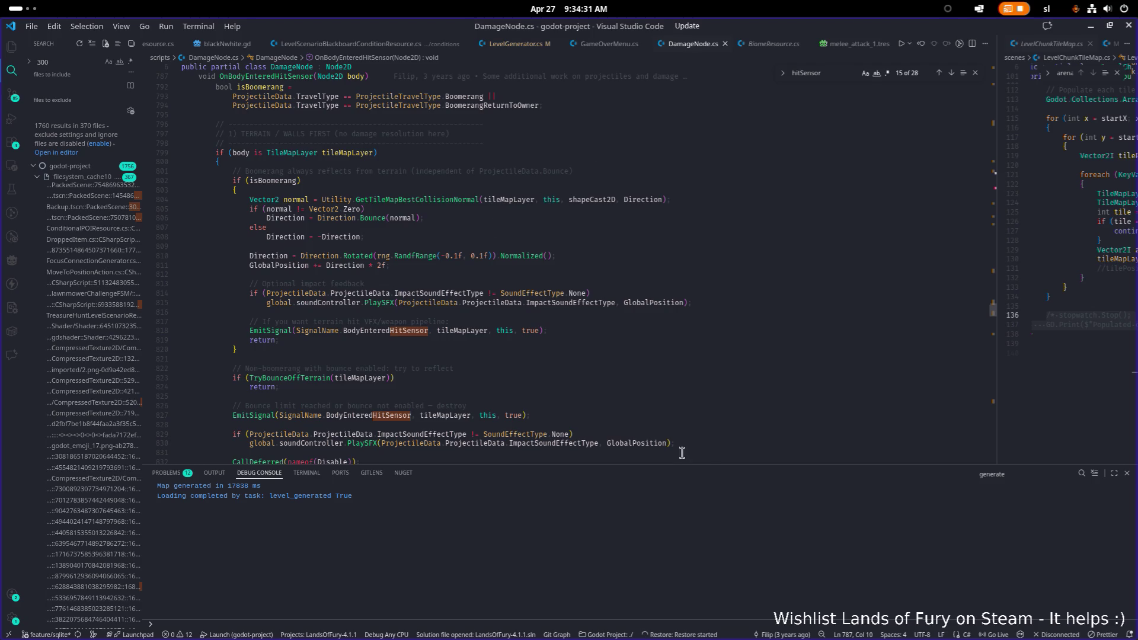
{"action": "scroll", "coordinate": [542, 313], "scroll_direction": "down", "scroll_amount": 10}
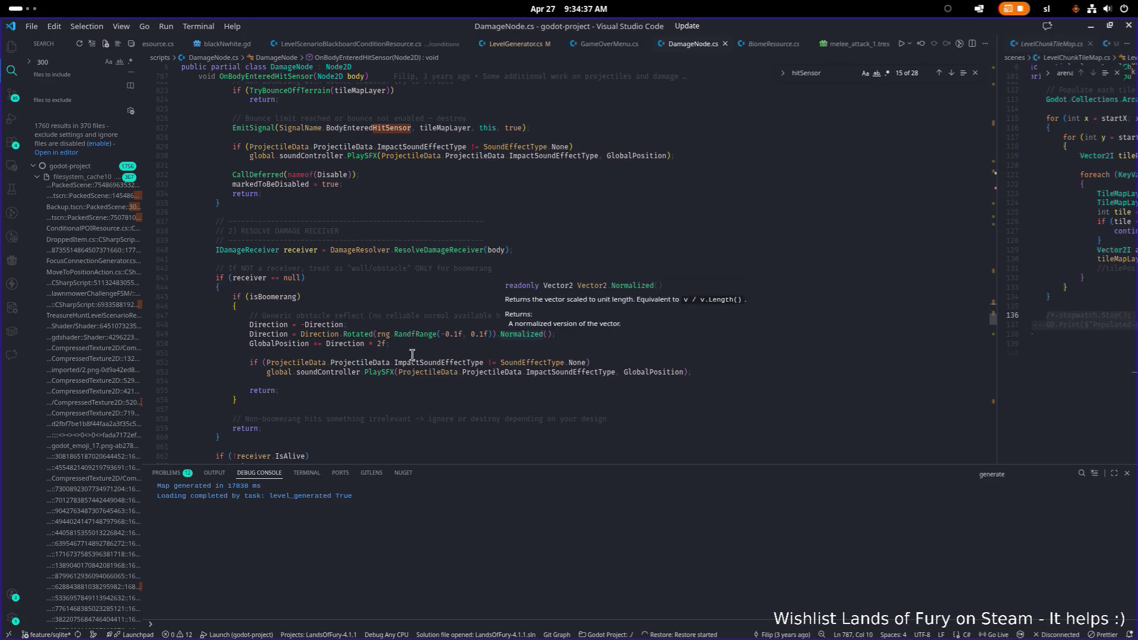
{"action": "scroll", "coordinate": [591, 305], "scroll_direction": "down", "scroll_amount": 11}
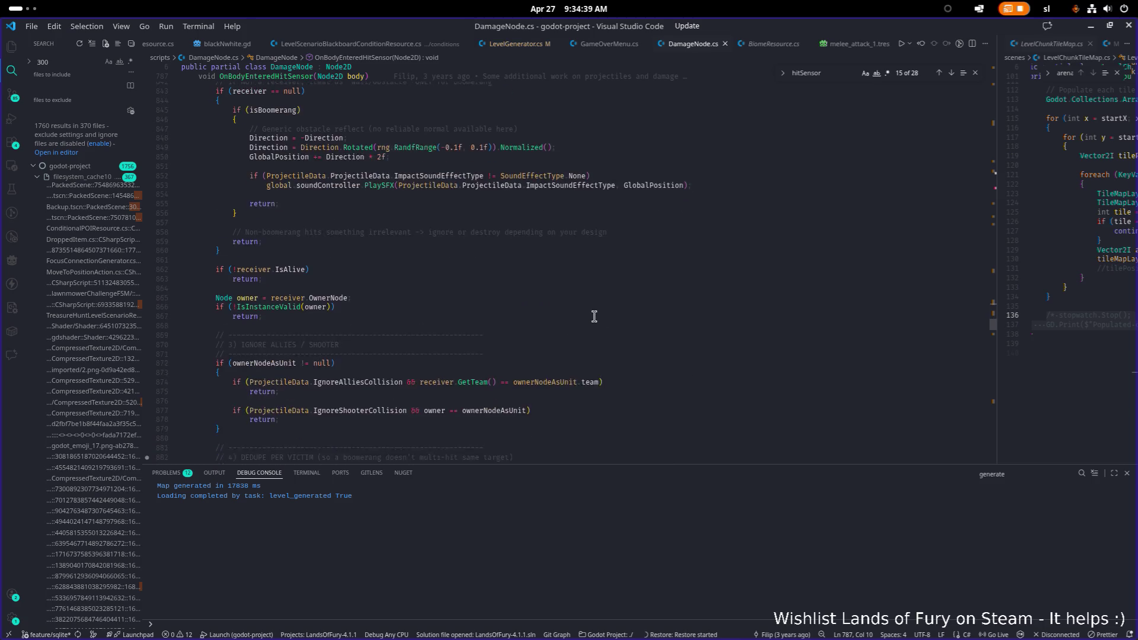
{"action": "scroll", "coordinate": [592, 317], "scroll_direction": "down", "scroll_amount": 6}
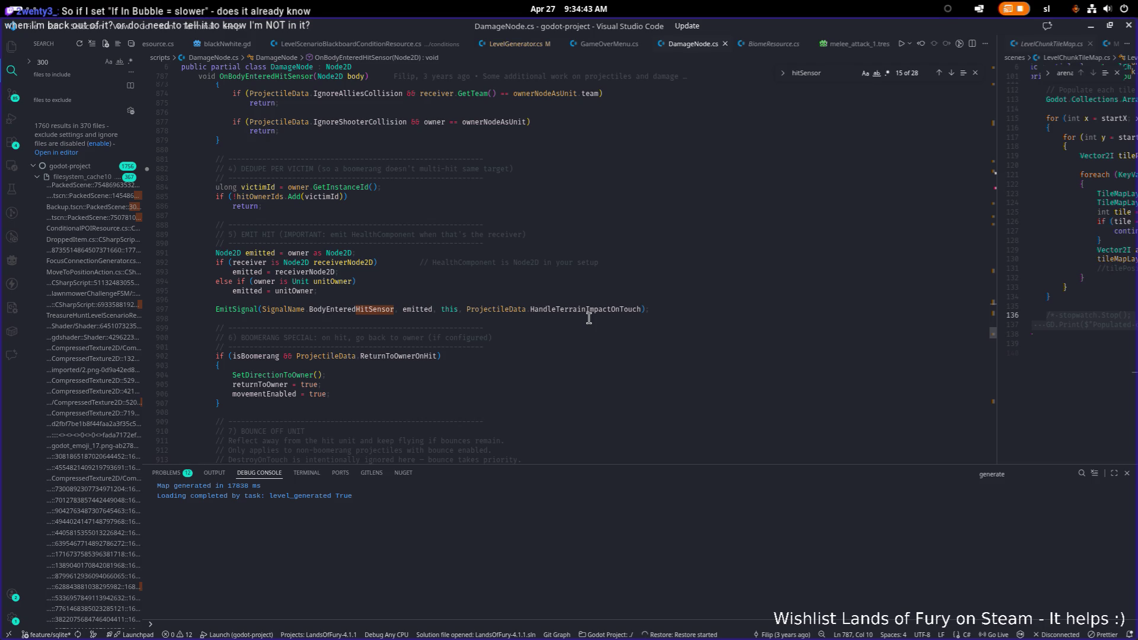
{"action": "scroll", "coordinate": [589, 318], "scroll_direction": "down", "scroll_amount": 20}
{"action": "scroll", "coordinate": [589, 319], "scroll_direction": "down", "scroll_amount": 20}
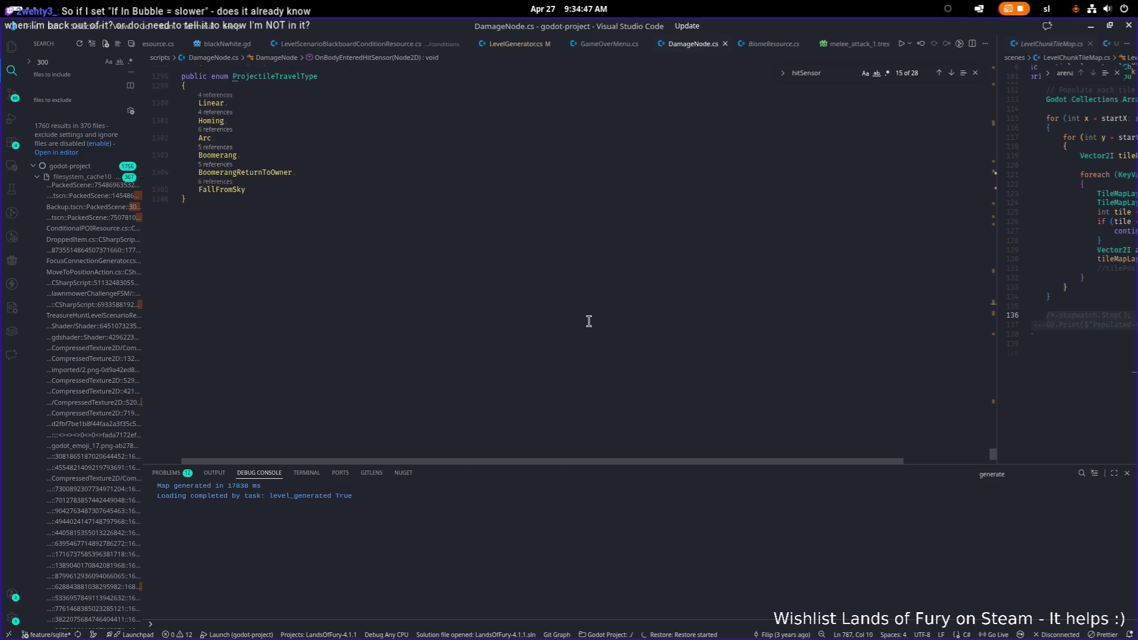
{"action": "scroll", "coordinate": [588, 321], "scroll_direction": "up", "scroll_amount": 3}
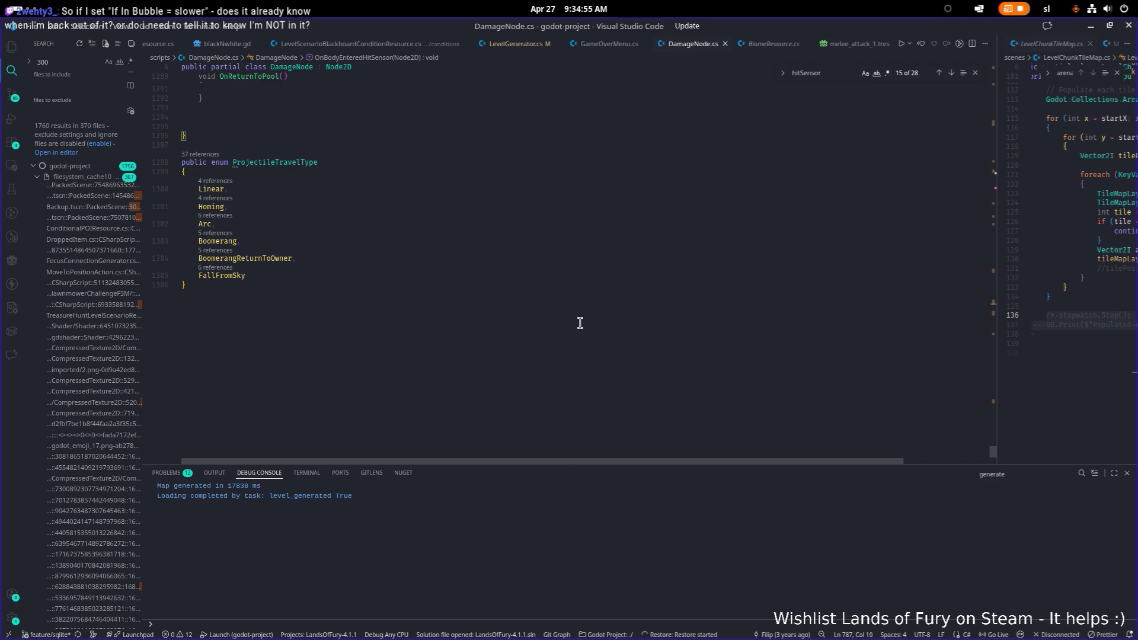
Search for OnBodyEnteredHitSensor to reach its hookup in ConnectSensors
{"action": "left_click", "coordinate": [835, 74]}
{"action": "key", "text": "Return"}
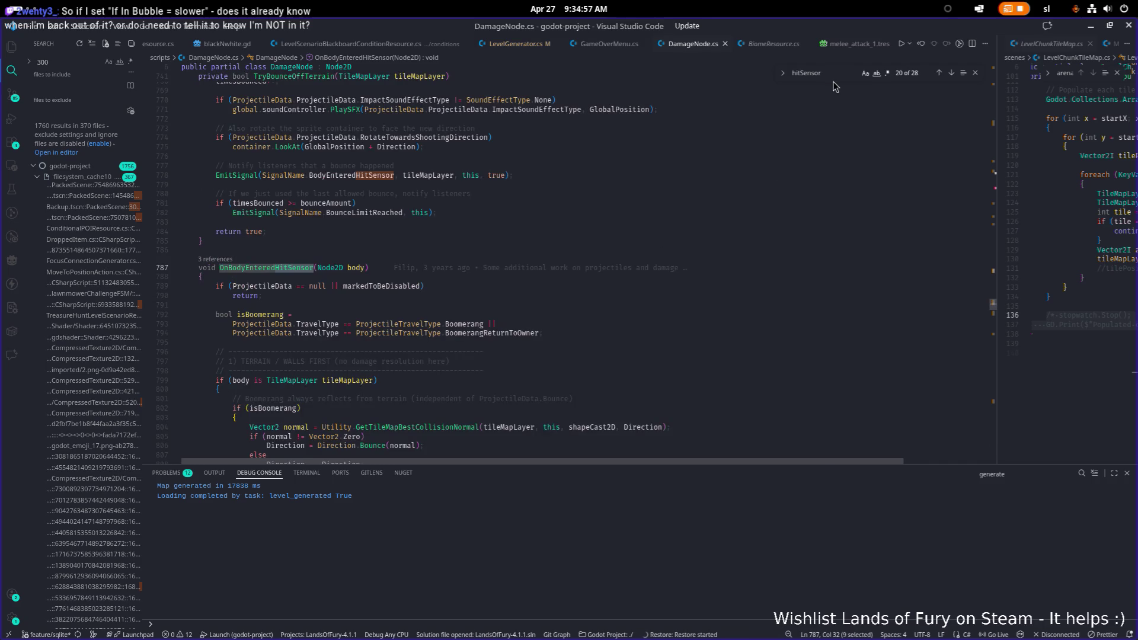
{"action": "double_click", "coordinate": [283, 269]}
{"action": "key", "text": "ctrl+f"}
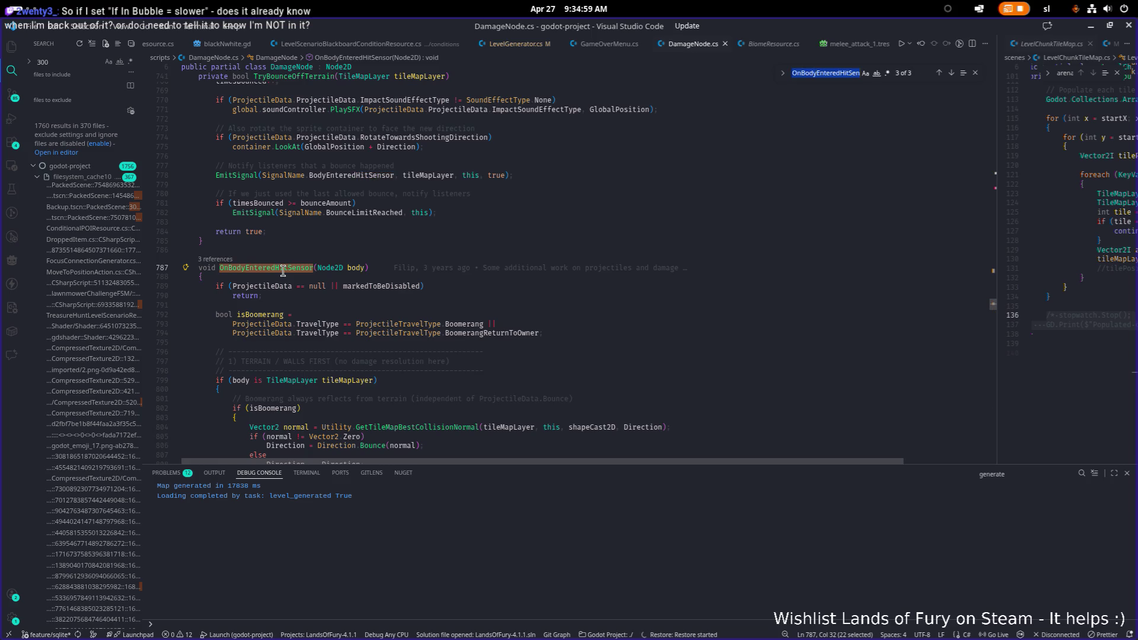
{"action": "key", "text": "Return"}
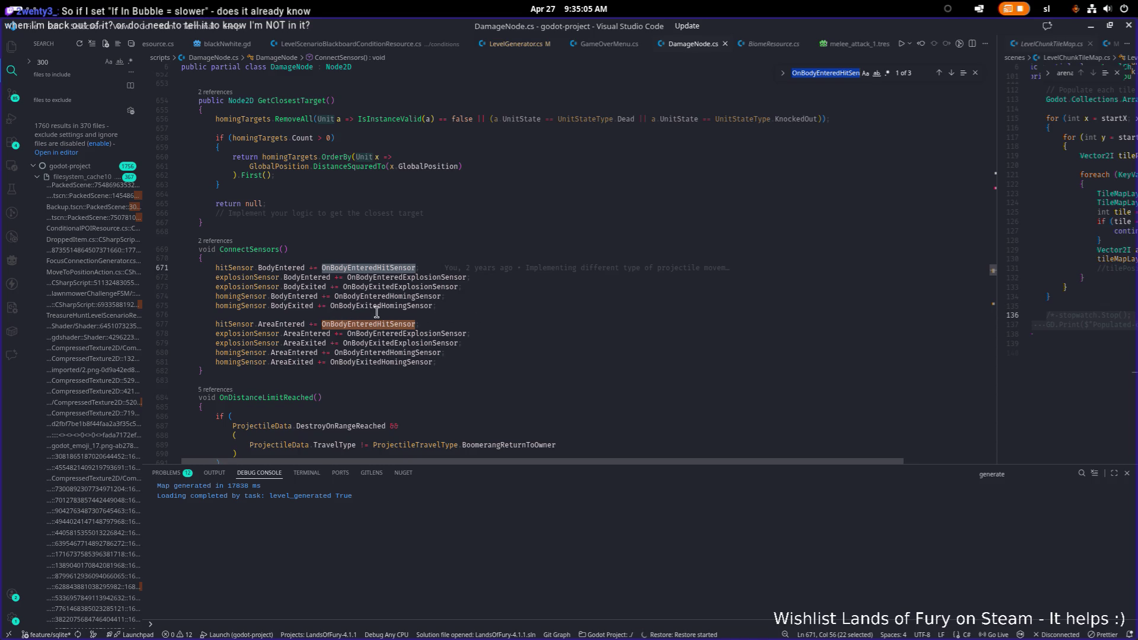
Examine the BodyEntered, BodyExited, AreaEntered and AreaExited signal hookups, then minimize VS Code
{"action": "left_click", "coordinate": [301, 312]}
{"action": "double_click", "coordinate": [296, 267]}
{"action": "double_click", "coordinate": [295, 306]}
{"action": "double_click", "coordinate": [294, 334]}
{"action": "double_click", "coordinate": [295, 363]}
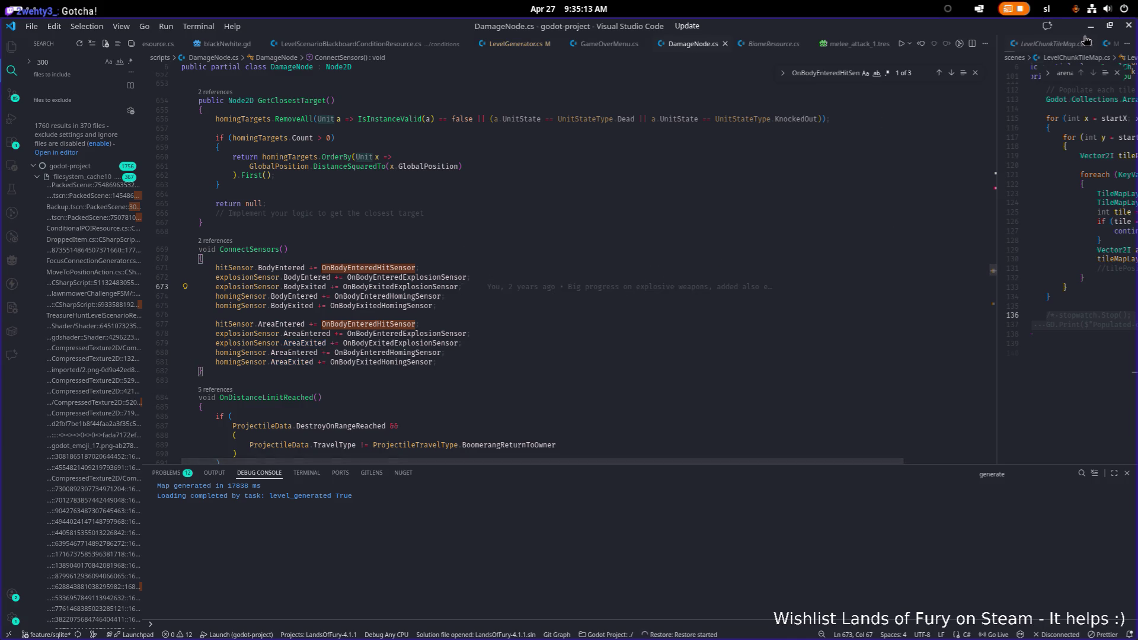
{"action": "left_click", "coordinate": [1094, 28]}
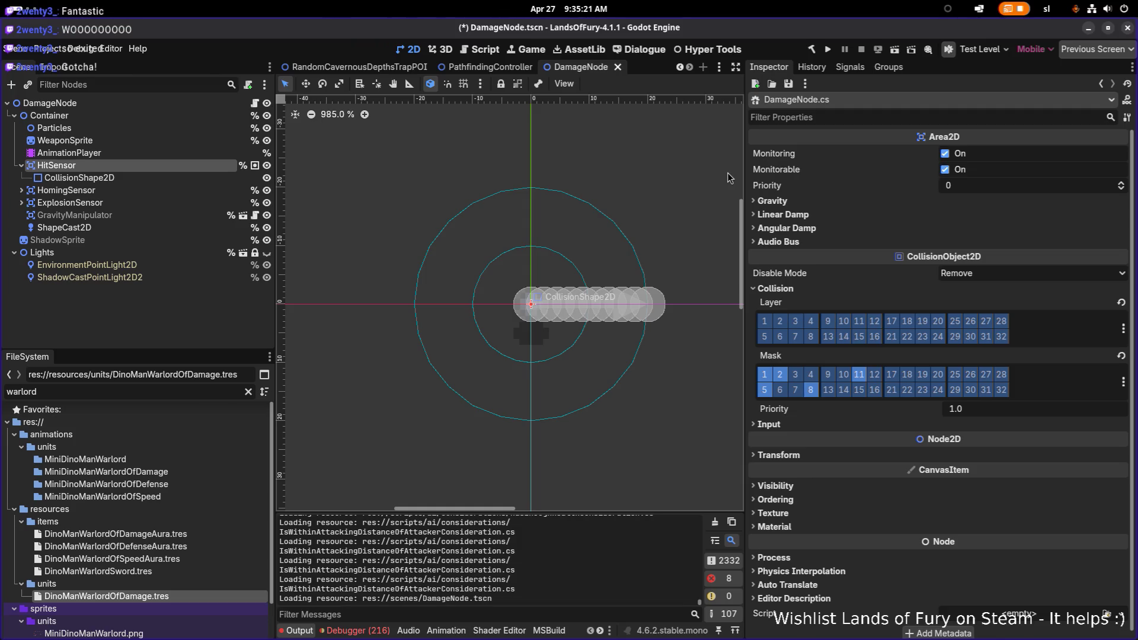
Close the DamageNode scene and switch over to the RandomForestTrapPOI scene
{"action": "left_click", "coordinate": [619, 67]}
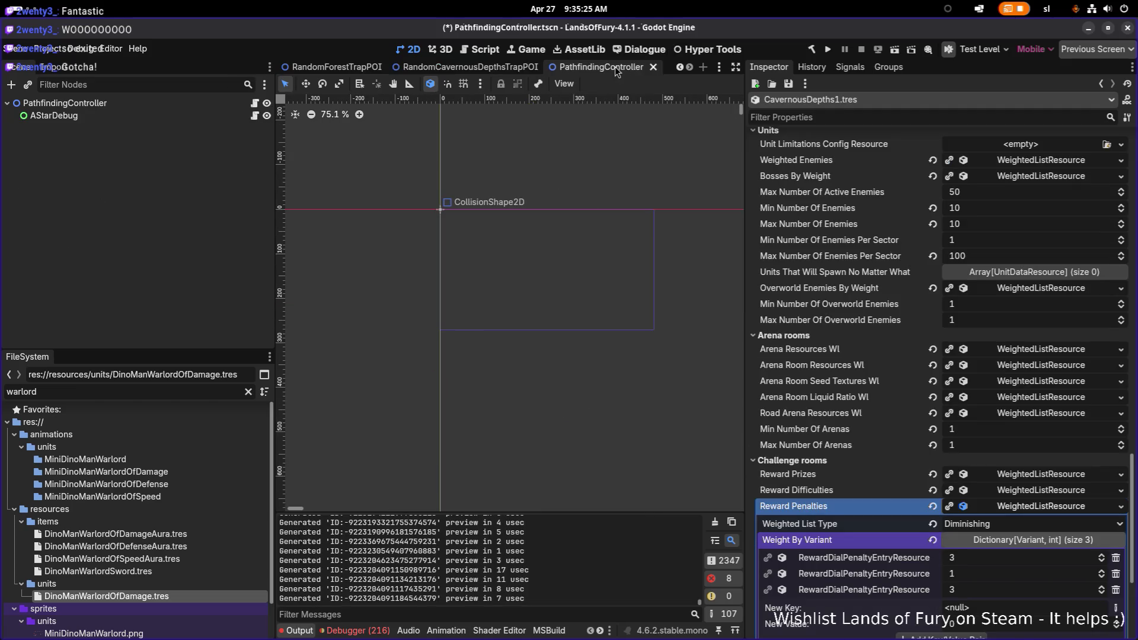
{"action": "left_click", "coordinate": [503, 67]}
{"action": "left_click", "coordinate": [346, 72]}
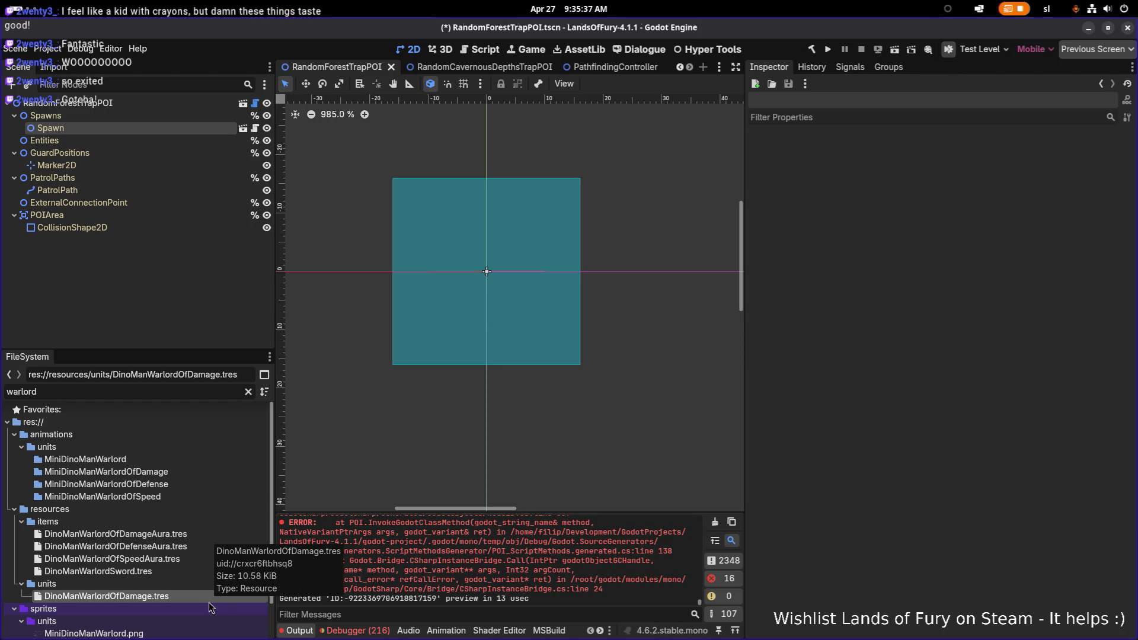
Set the DinoManWarlordOfDamage AttackAction's Item Id to dino_man_warlord_sword and save
{"action": "left_click", "coordinate": [193, 596]}
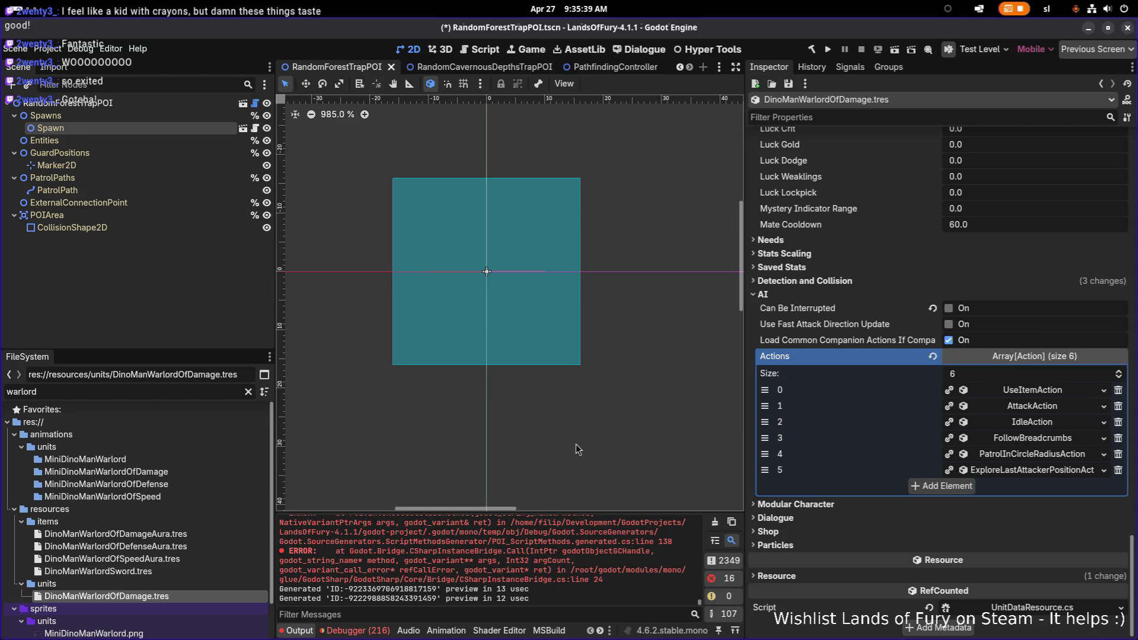
{"action": "left_click", "coordinate": [1037, 390]}
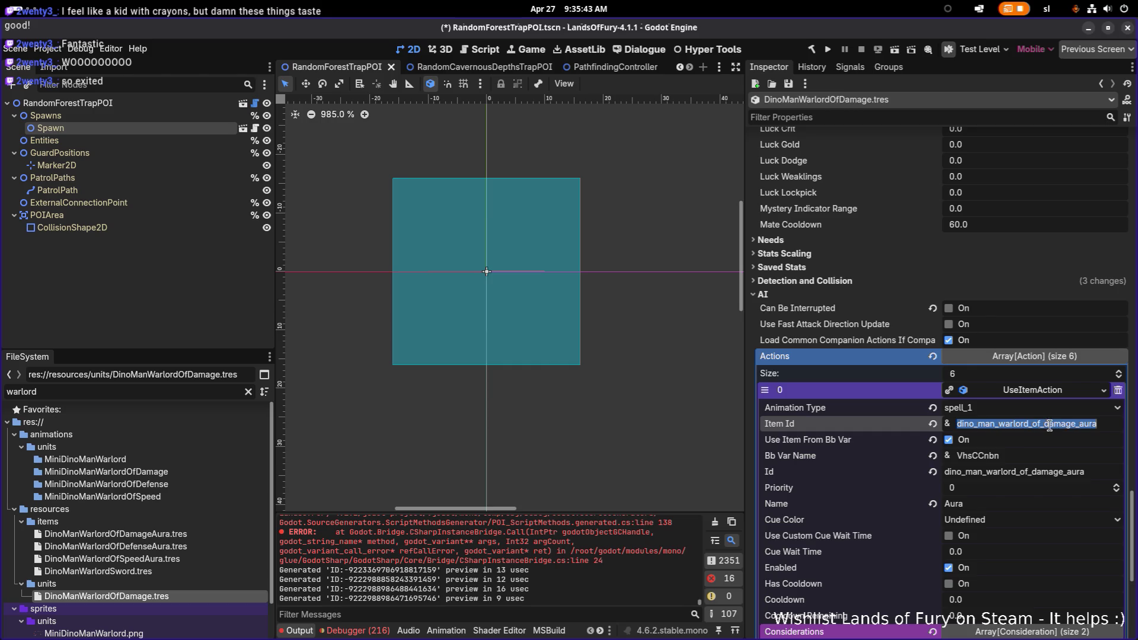
{"action": "left_click", "coordinate": [1044, 389]}
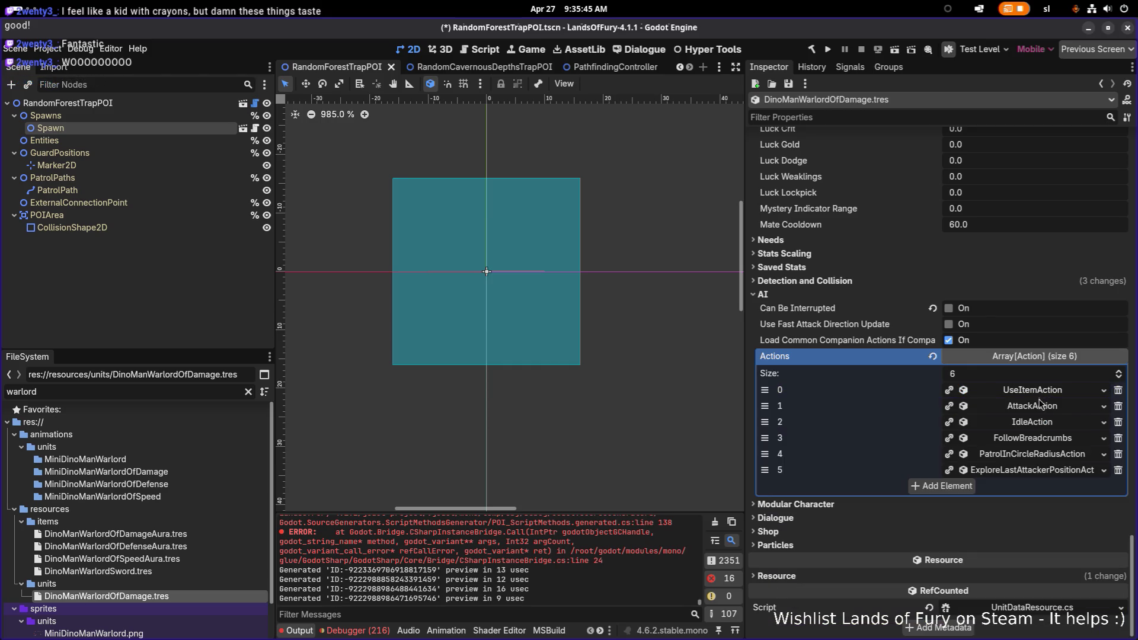
{"action": "left_click", "coordinate": [1042, 408]}
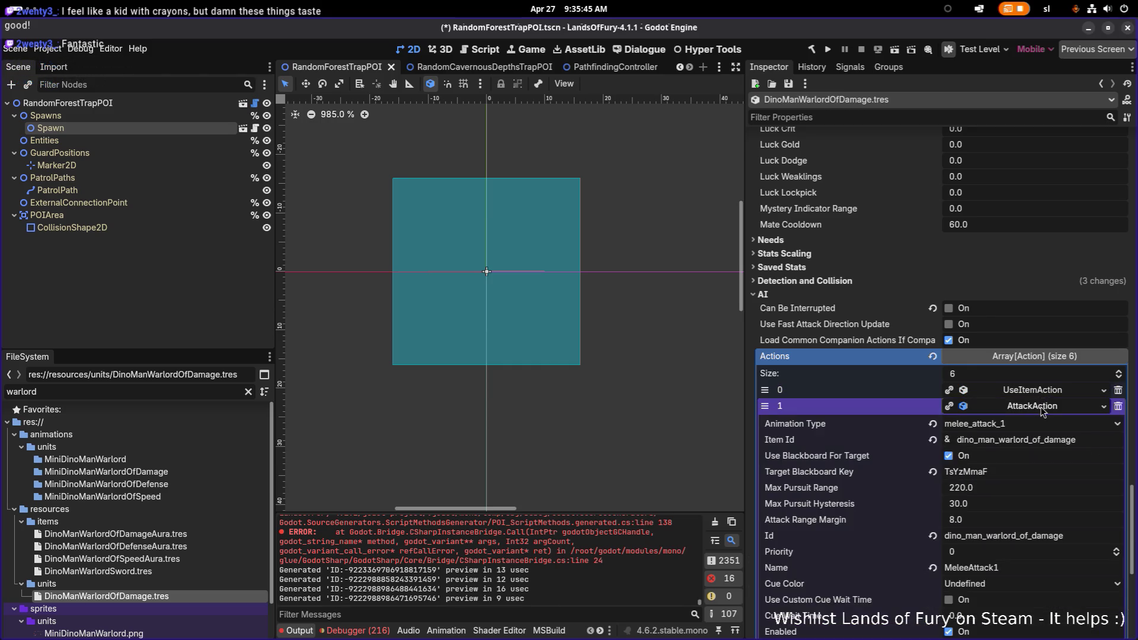
{"action": "left_click", "coordinate": [1095, 442]}
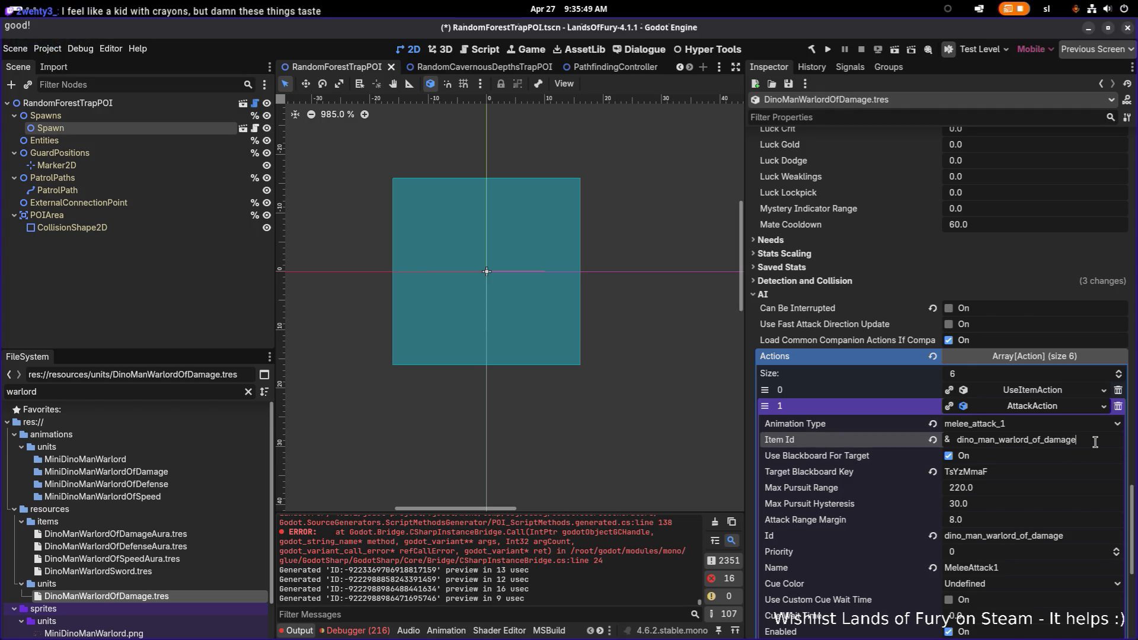
{"action": "scroll", "coordinate": [453, 392], "scroll_direction": "up", "scroll_amount": 1}
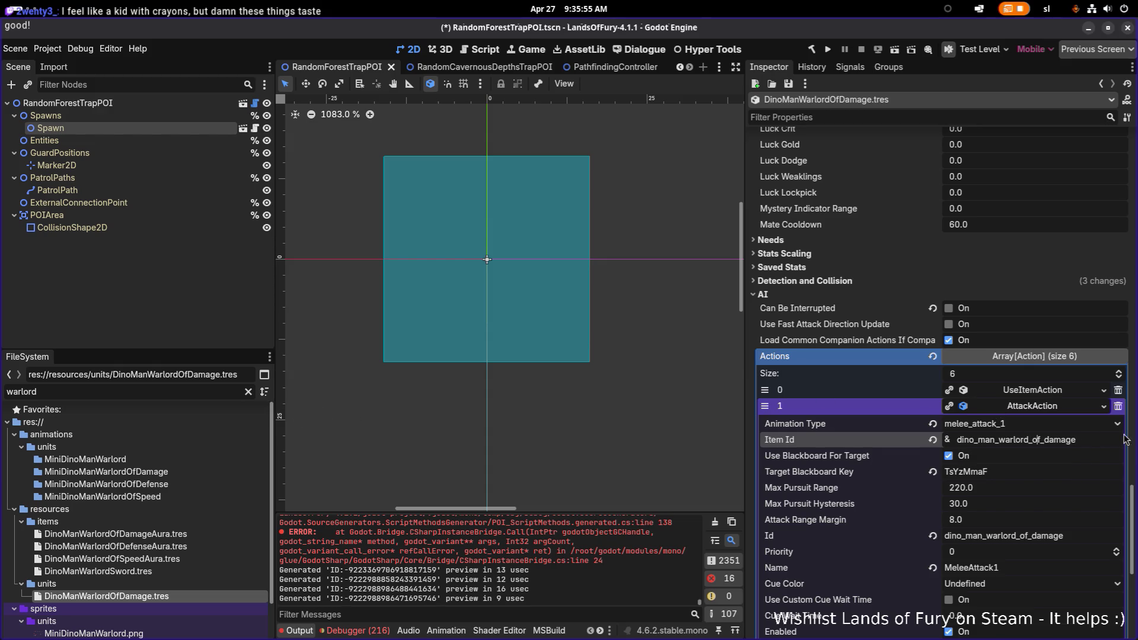
{"action": "key", "text": "shift+Left"}
{"action": "key", "text": "shift+Left"}
{"action": "key", "text": "shift+Left"}
{"action": "type", "text": "s"}
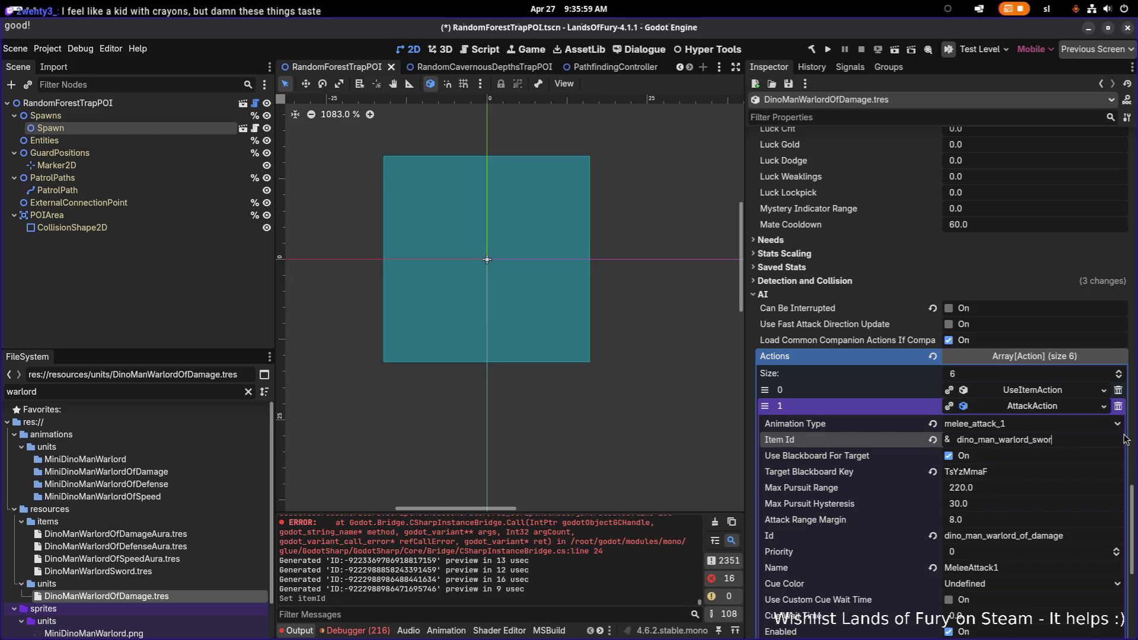
{"action": "double_click", "coordinate": [1070, 438]}
{"action": "key", "text": "ctrl+c"}
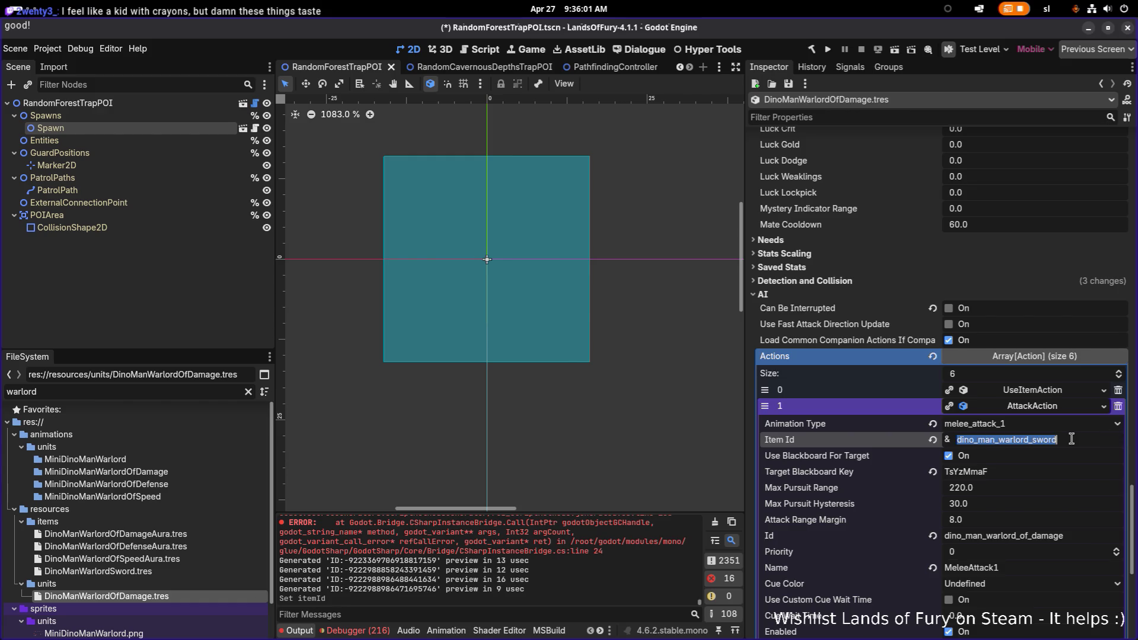
{"action": "key", "text": "ctrl+s"}
Replace the CanIUseItemConsideration's monster_slime_whip Item Id with dino_man_warlord_sword and save
{"action": "scroll", "coordinate": [1064, 445], "scroll_direction": "down", "scroll_amount": 4}
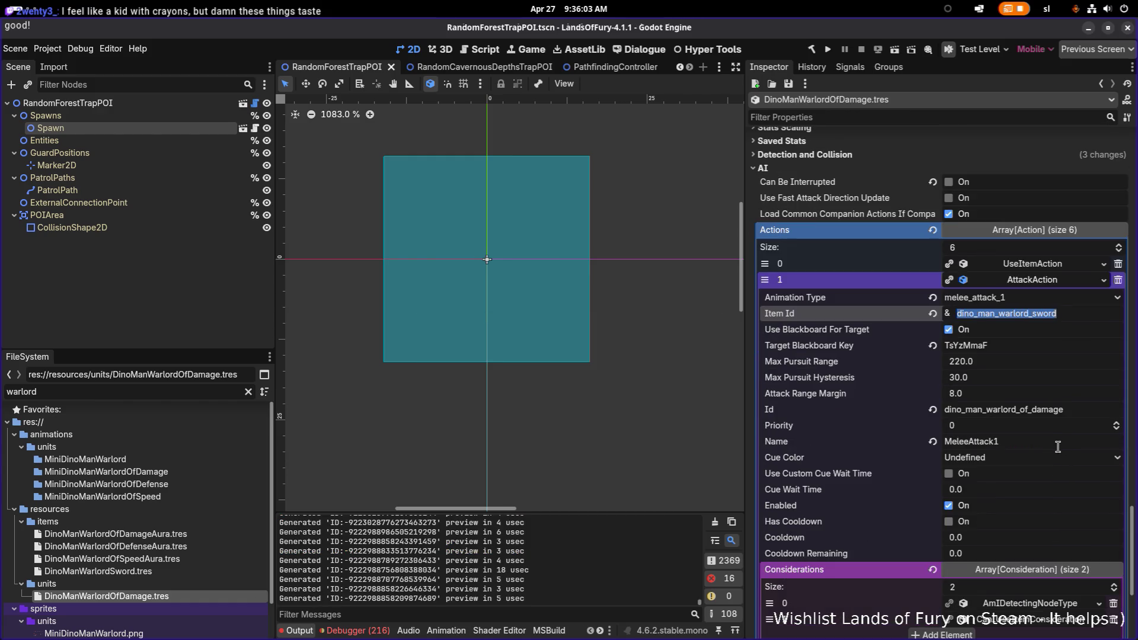
{"action": "scroll", "coordinate": [1058, 451], "scroll_direction": "down", "scroll_amount": 4}
{"action": "left_click", "coordinate": [1058, 492]}
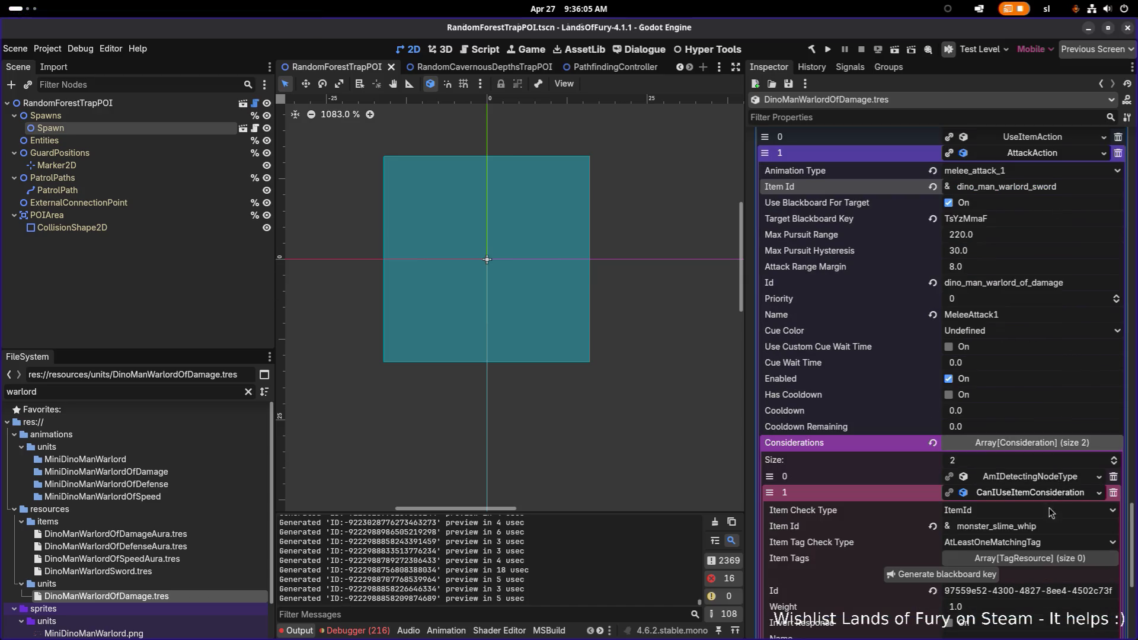
{"action": "double_click", "coordinate": [1058, 526]}
{"action": "key", "text": "ctrl+v"}
{"action": "key", "text": "Return"}
{"action": "key", "text": "ctrl+s"}
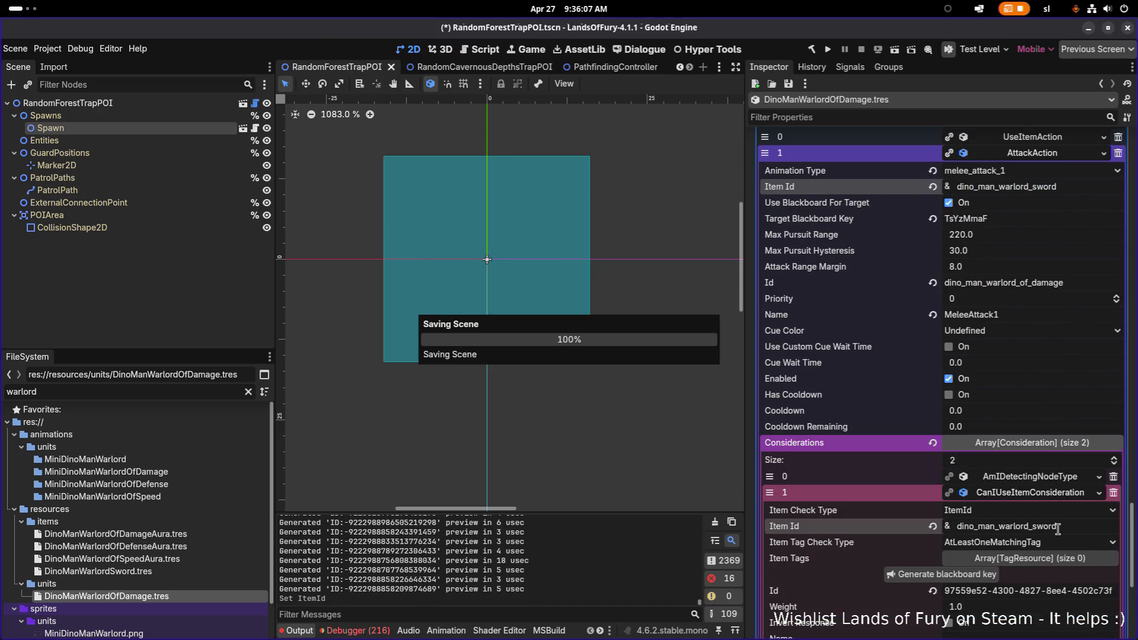
{"action": "scroll", "coordinate": [1037, 511], "scroll_direction": "down", "scroll_amount": 10}
{"action": "scroll", "coordinate": [1034, 499], "scroll_direction": "up", "scroll_amount": 12}
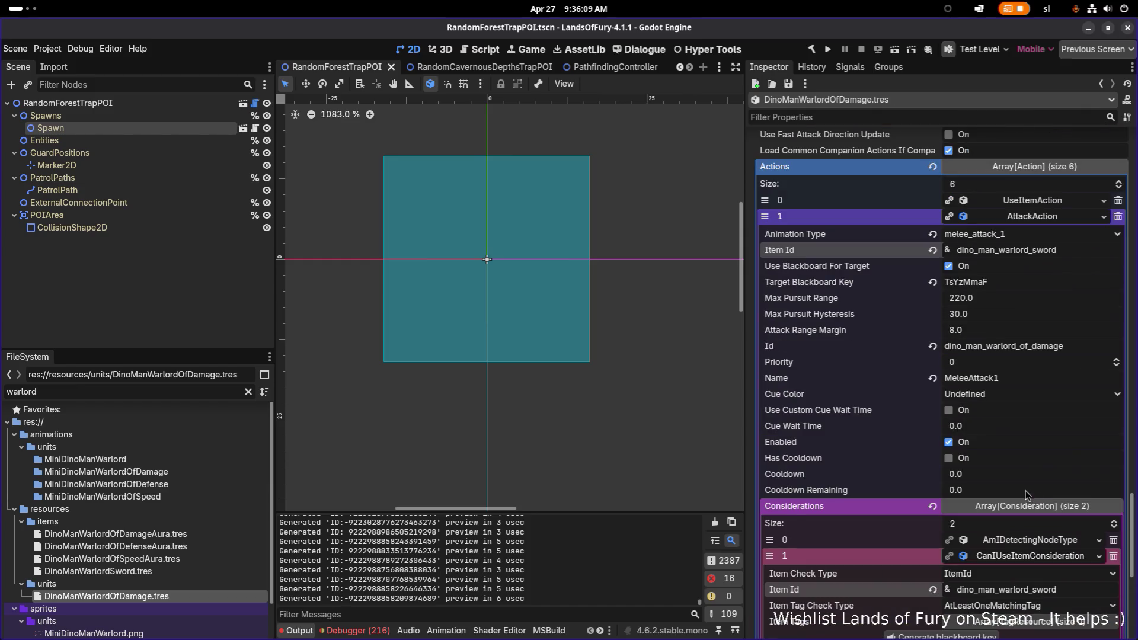
{"action": "scroll", "coordinate": [1027, 494], "scroll_direction": "up", "scroll_amount": 2}
Review the UseItemAction considerations and move IdleAction to the last Actions slot
{"action": "left_click", "coordinate": [1040, 262]}
{"action": "scroll", "coordinate": [1032, 335], "scroll_direction": "down", "scroll_amount": 4}
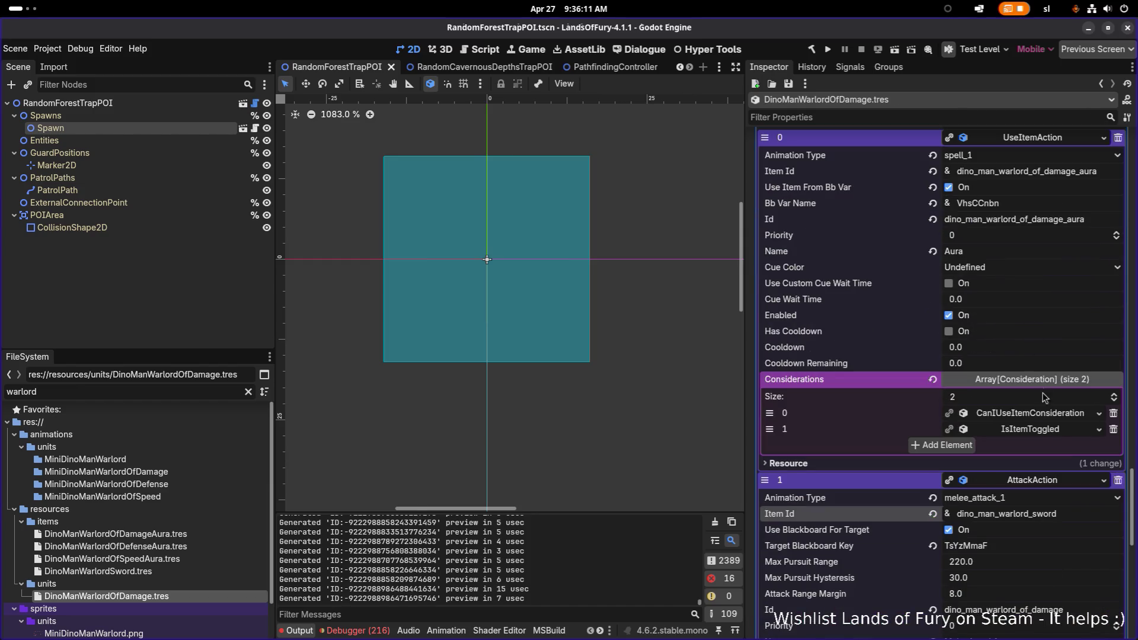
{"action": "left_click", "coordinate": [1049, 434]}
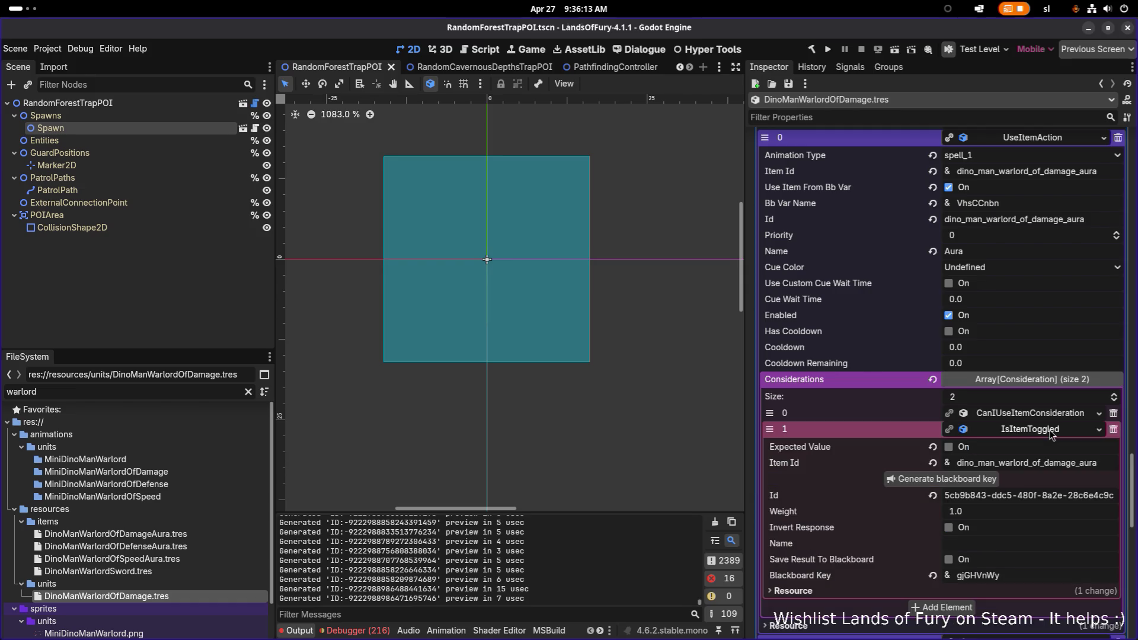
{"action": "left_click", "coordinate": [1050, 414]}
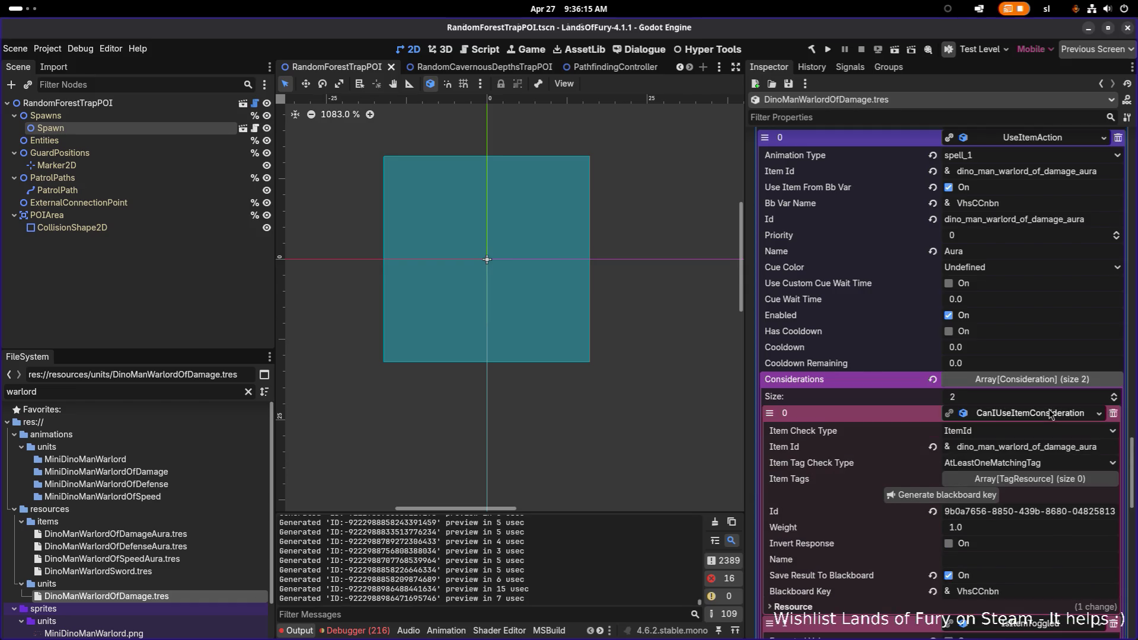
{"action": "left_click", "coordinate": [1051, 414]}
{"action": "left_click", "coordinate": [1052, 429]}
{"action": "scroll", "coordinate": [1049, 427], "scroll_direction": "down", "scroll_amount": 2}
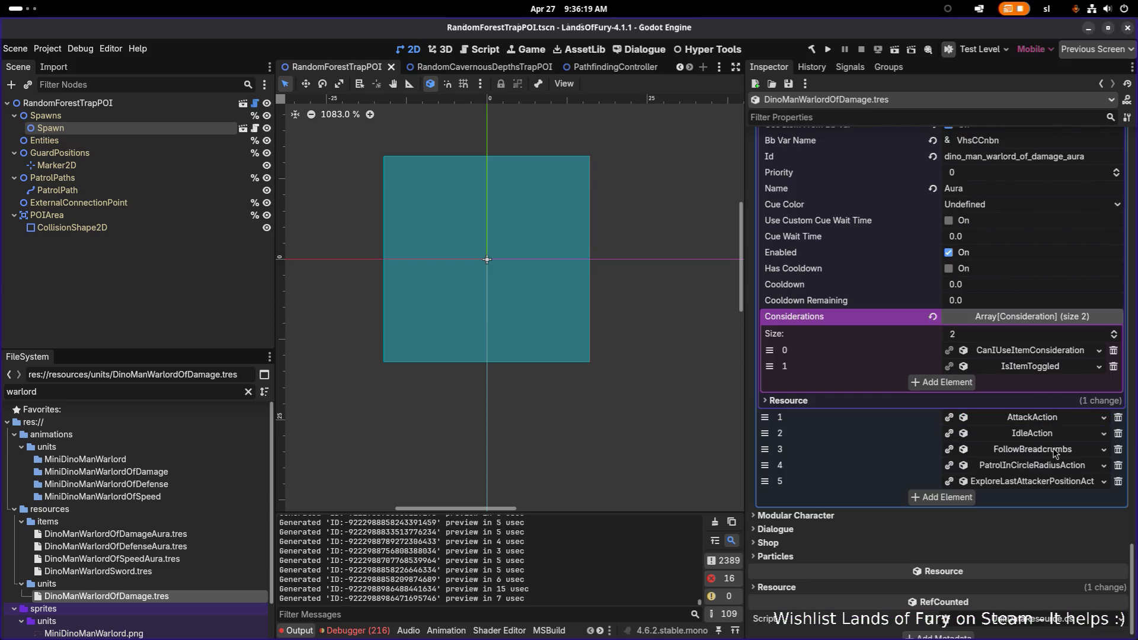
{"action": "left_click", "coordinate": [1054, 438]}
{"action": "left_click", "coordinate": [1055, 439]}
{"action": "left_click_drag", "start_coordinate": [777, 437], "coordinate": [766, 481]}
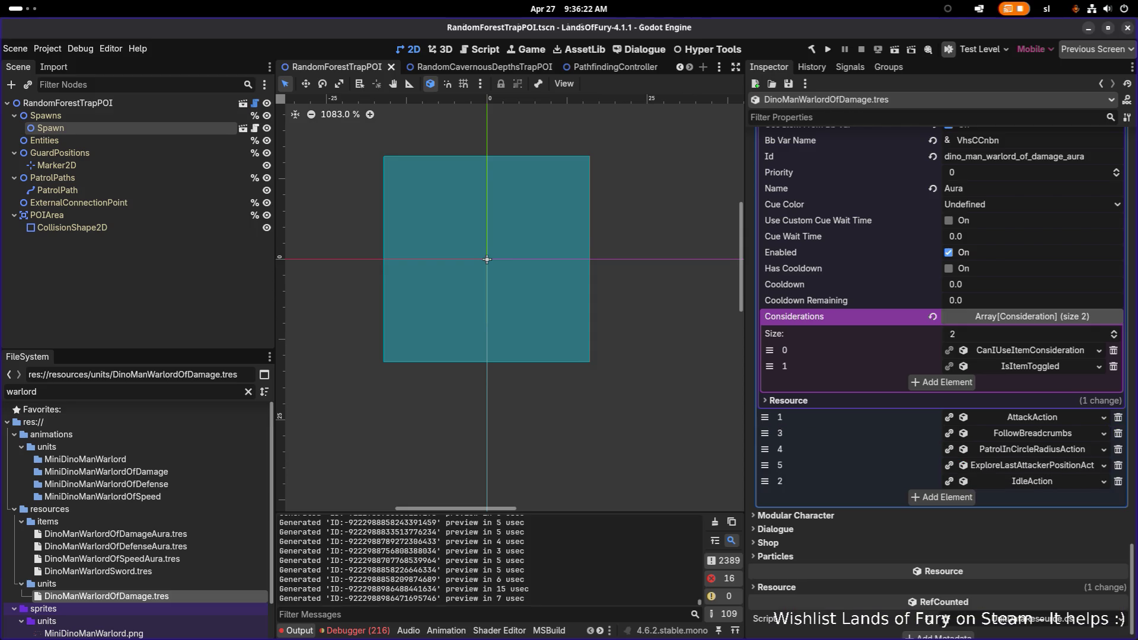
Move PatrolInCircleRadiusAction ahead of FollowBreadcrumbs, then review the following actions
{"action": "left_click", "coordinate": [1023, 436]}
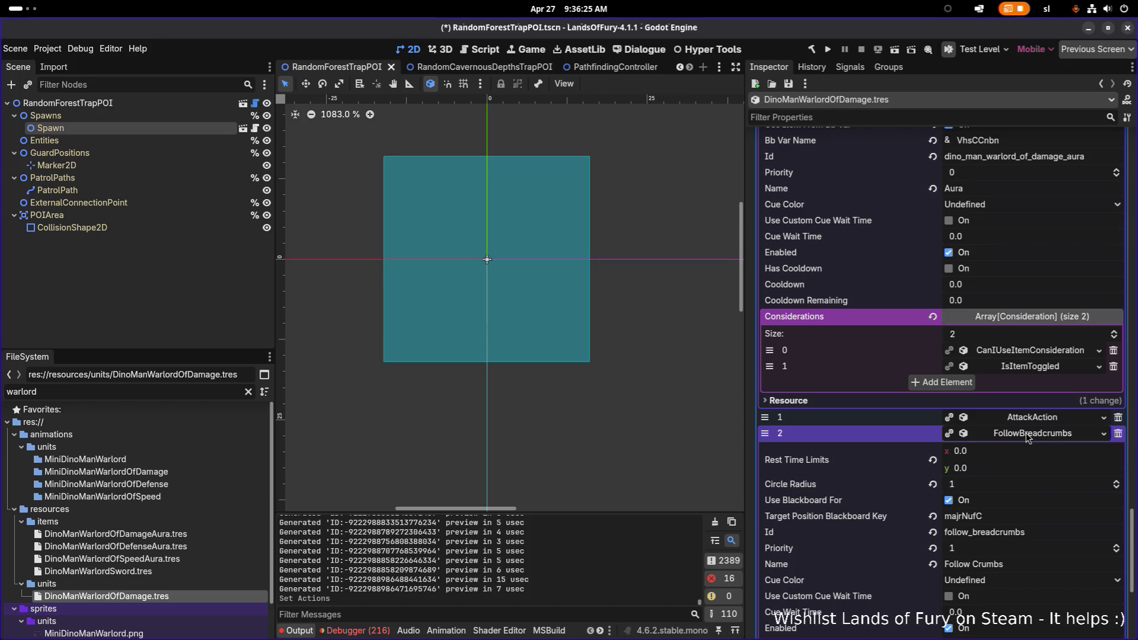
{"action": "left_click", "coordinate": [1029, 437]}
{"action": "left_click", "coordinate": [1032, 450]}
{"action": "left_click", "coordinate": [1032, 450]}
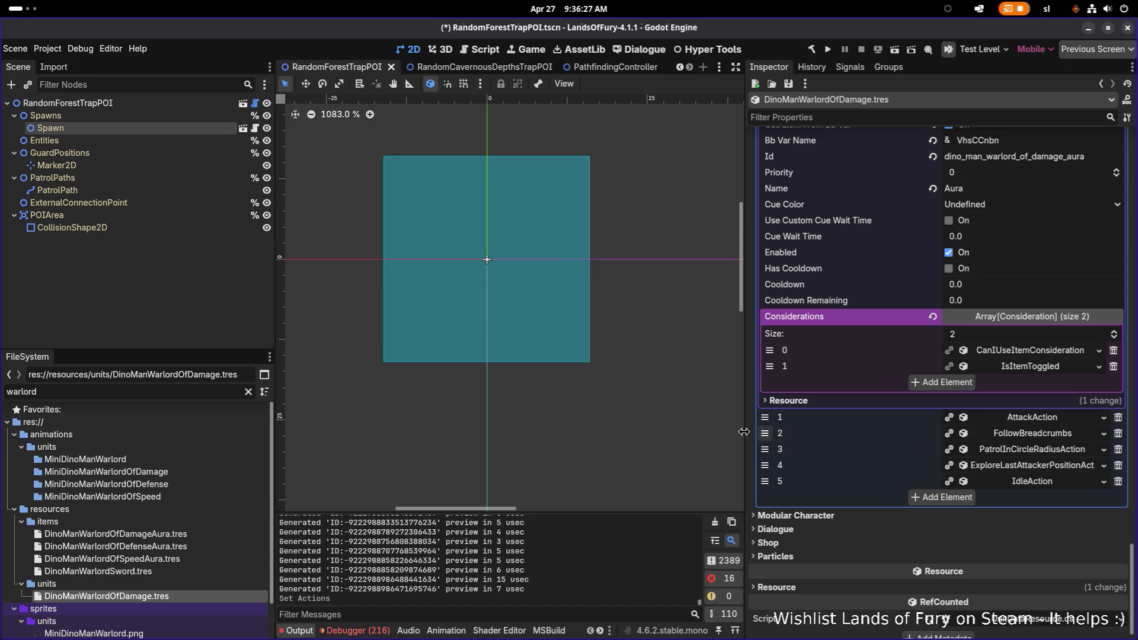
{"action": "left_click_drag", "start_coordinate": [769, 446], "coordinate": [765, 433]}
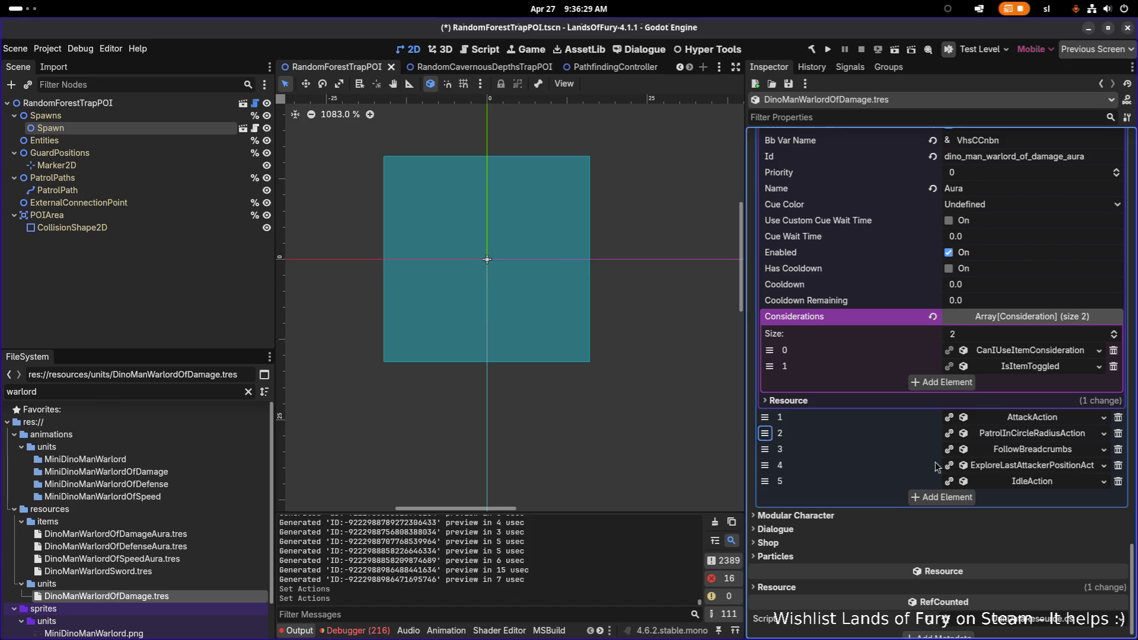
{"action": "left_click", "coordinate": [1027, 468]}
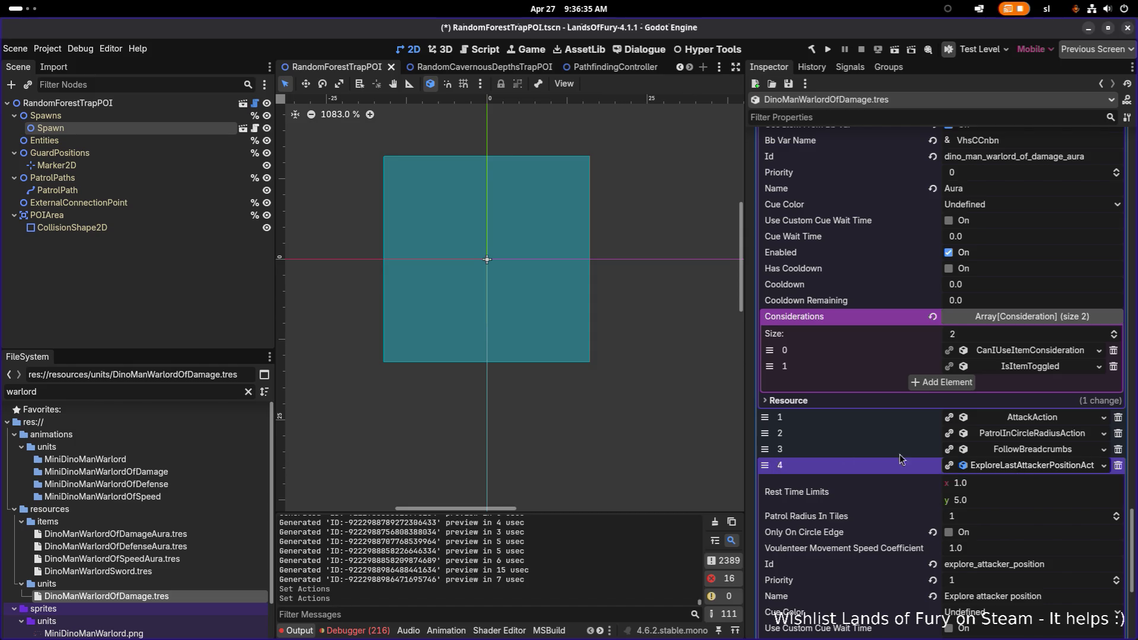
{"action": "left_click", "coordinate": [1037, 452]}
{"action": "left_click", "coordinate": [1028, 465]}
{"action": "left_click", "coordinate": [1034, 471]}
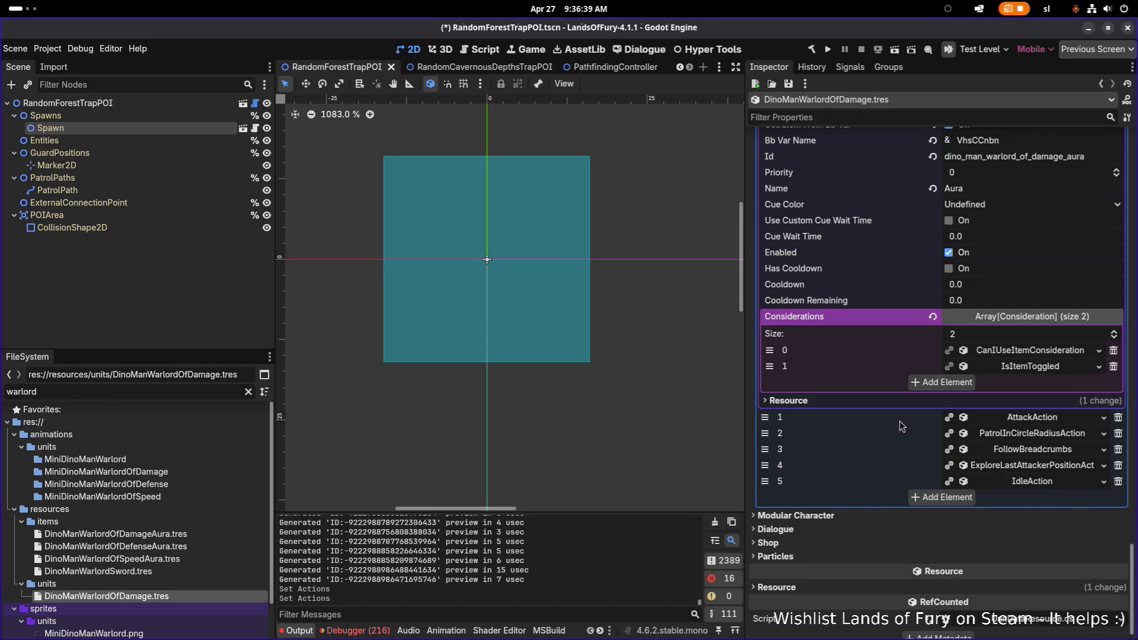
{"action": "scroll", "coordinate": [900, 426], "scroll_direction": "up", "scroll_amount": 2}
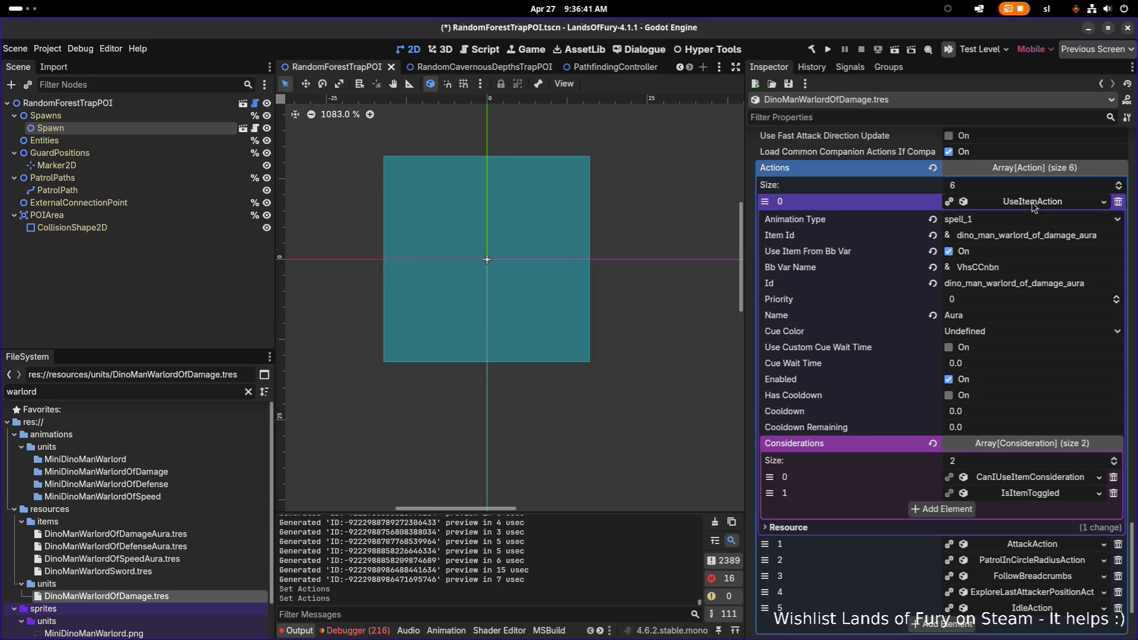
Save the reordered actions and review the patrol and AttackAction settings
{"action": "left_click", "coordinate": [1031, 202]}
{"action": "key", "text": "ctrl+s"}
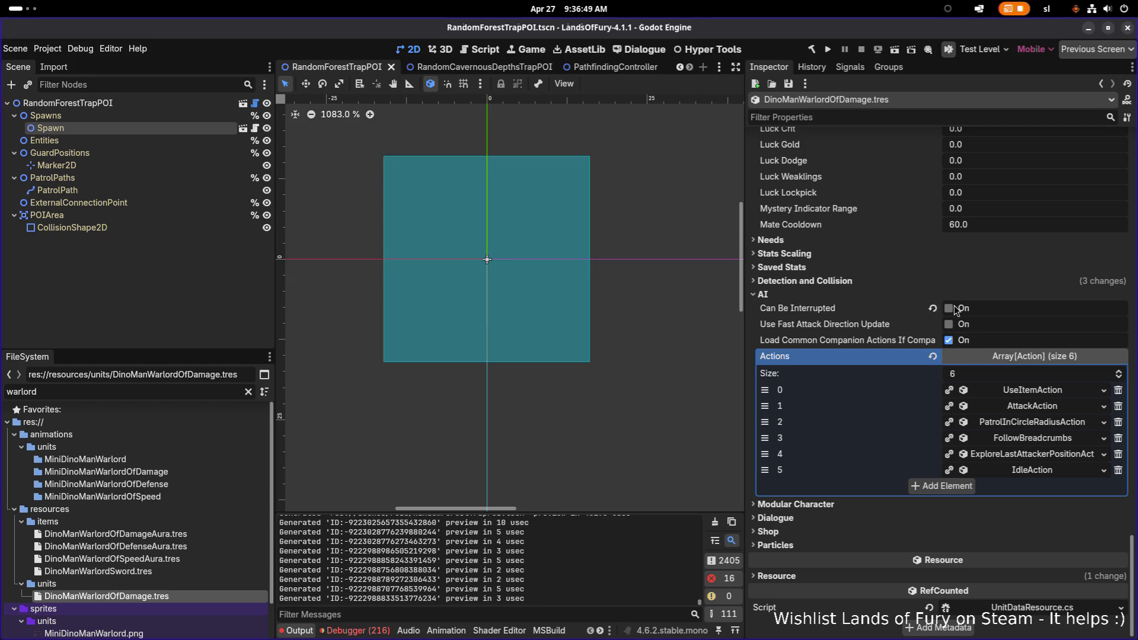
{"action": "left_click", "coordinate": [1065, 428]}
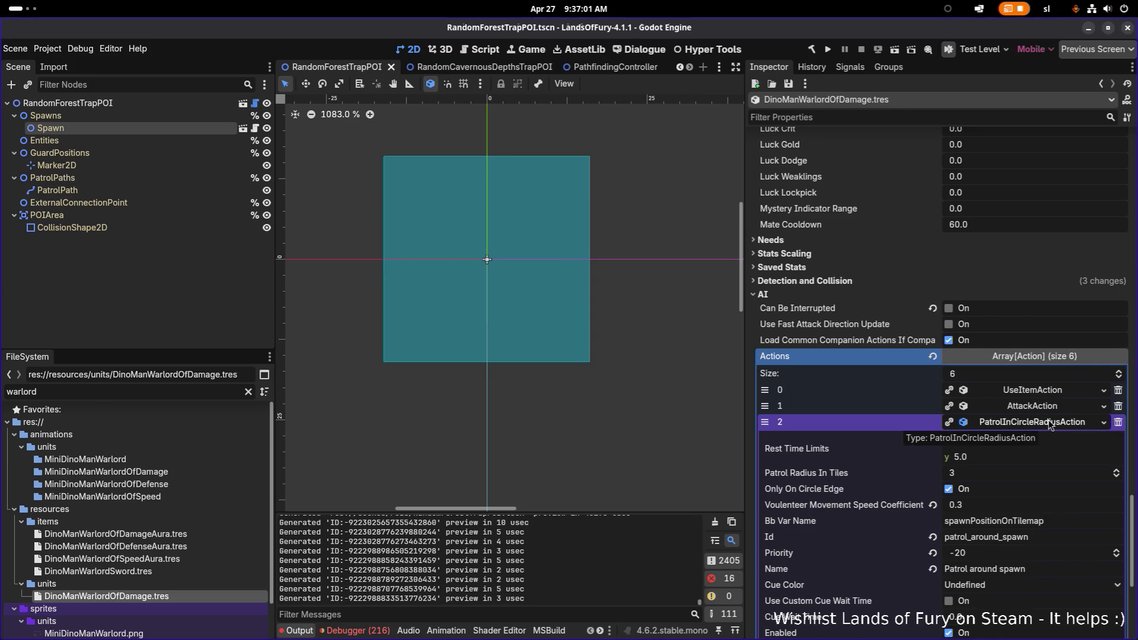
{"action": "left_click", "coordinate": [1049, 424]}
{"action": "left_click", "coordinate": [1049, 408]}
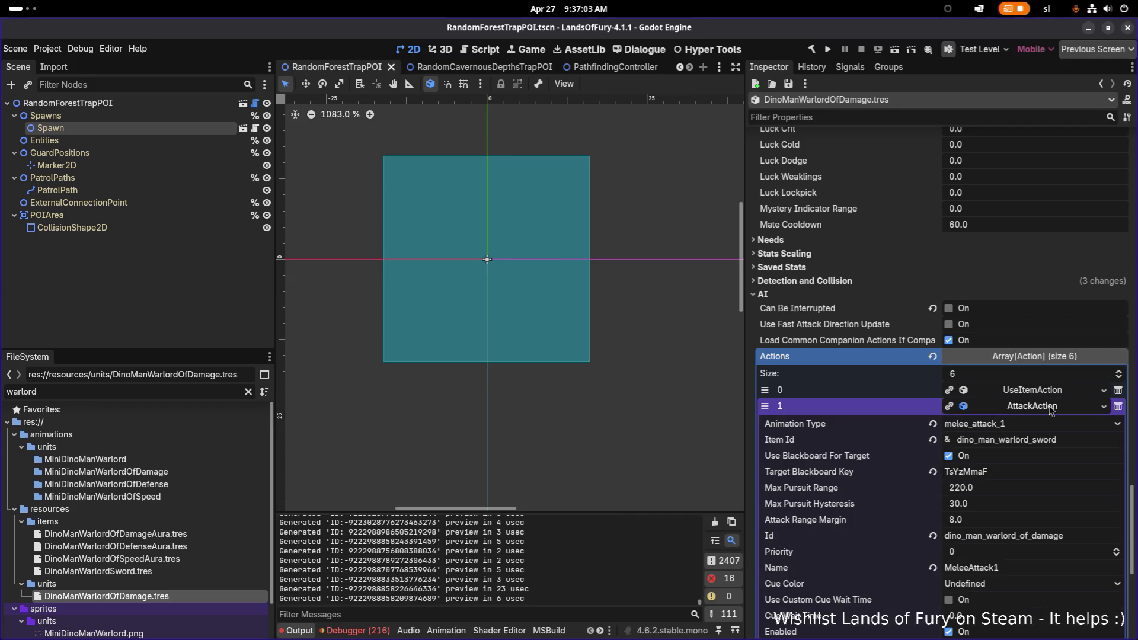
{"action": "scroll", "coordinate": [1050, 410], "scroll_direction": "down", "scroll_amount": 3}
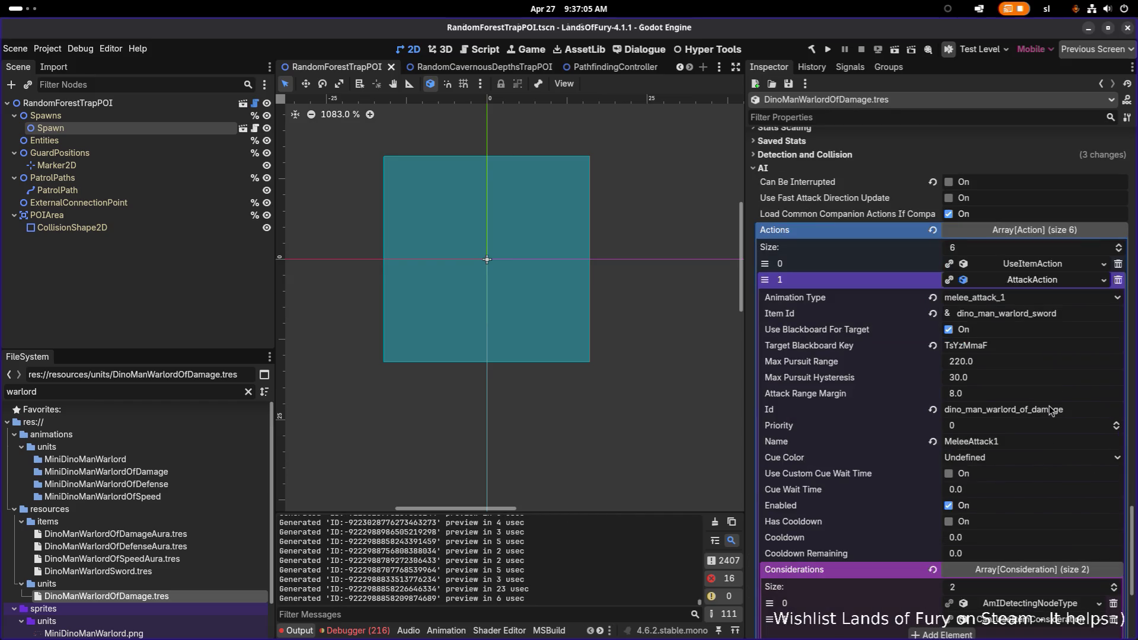
{"action": "scroll", "coordinate": [1051, 410], "scroll_direction": "down", "scroll_amount": 3}
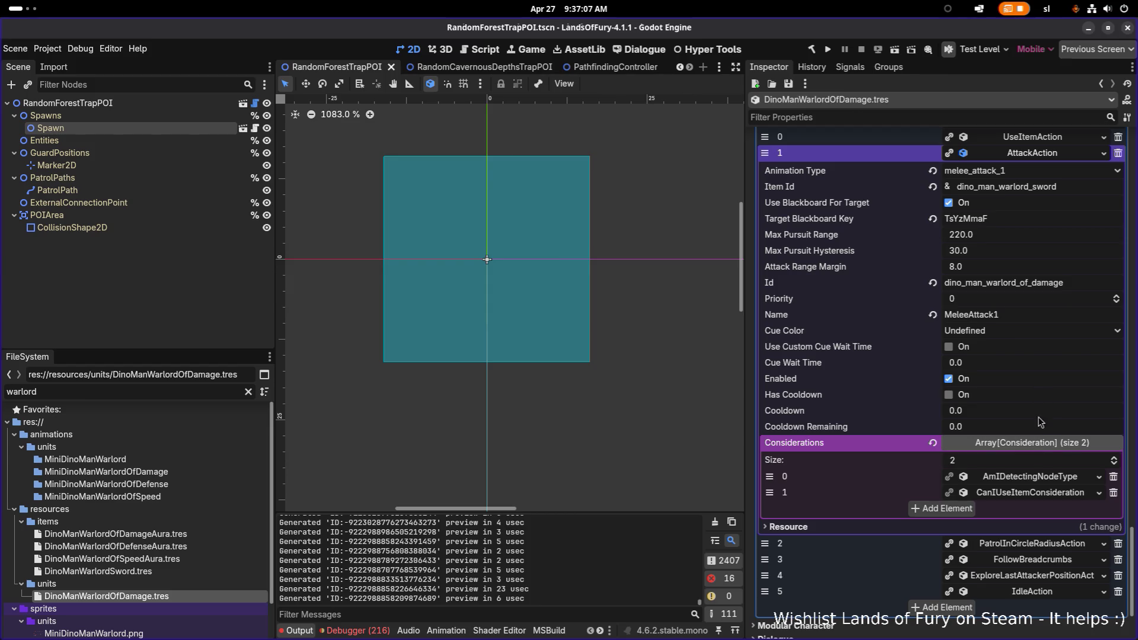
{"action": "left_click", "coordinate": [1049, 483]}
{"action": "left_click", "coordinate": [1049, 482]}
{"action": "scroll", "coordinate": [1013, 314], "scroll_direction": "up", "scroll_amount": 3}
{"action": "left_click", "coordinate": [1028, 284]}
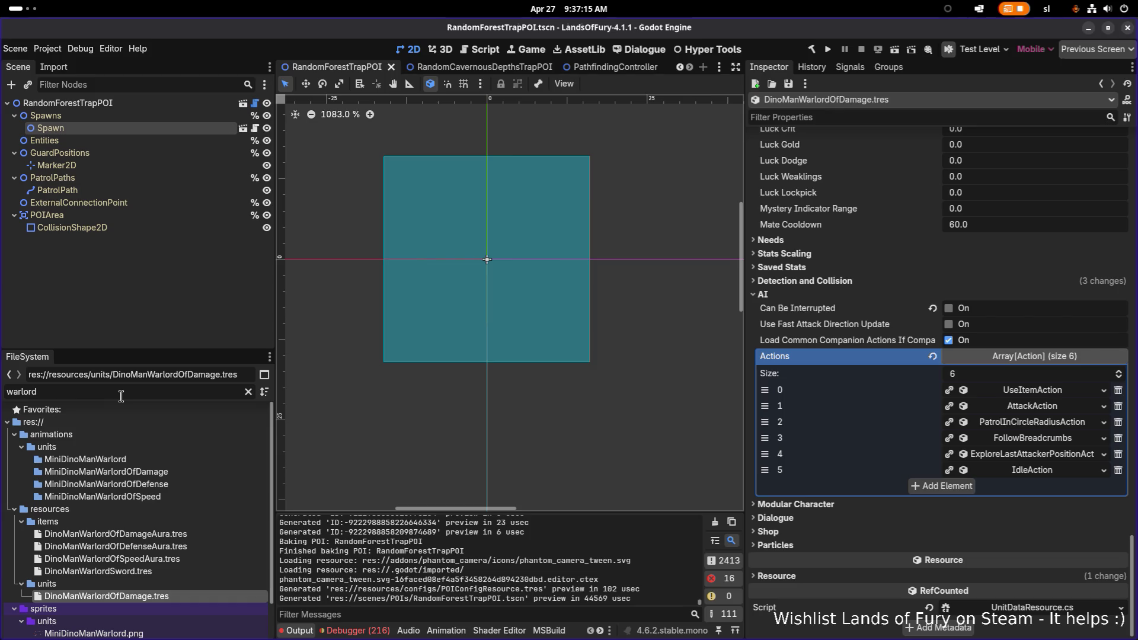
Clear the FileSystem filter and quick-search scenes for 'testle'
{"action": "key", "text": "ctrl+a"}
{"action": "key", "text": "BackSpace"}
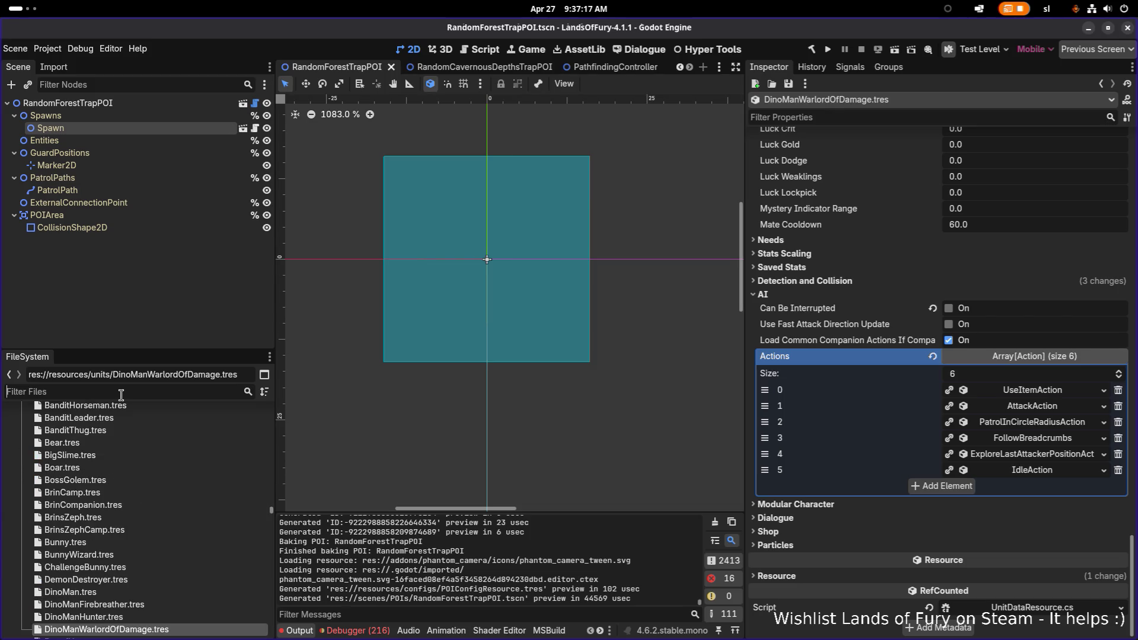
{"action": "key", "text": "ctrl+shift+o"}
{"action": "type", "text": "testle"}
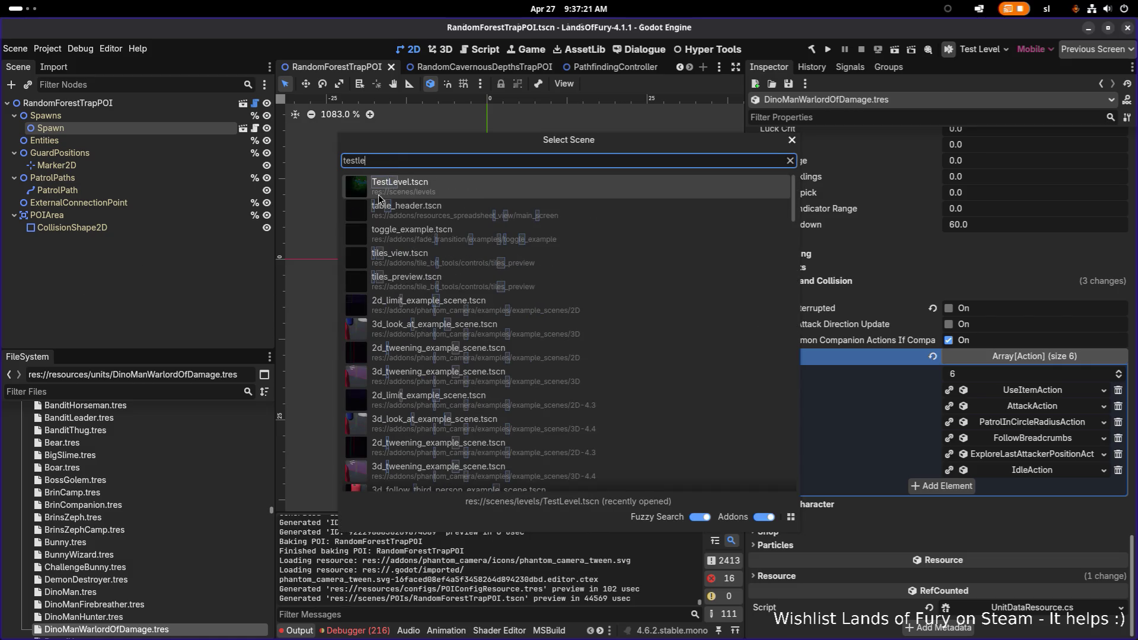
Open TestLevel.tscn and select its Spawn node
{"action": "left_click", "coordinate": [423, 197]}
{"action": "left_click", "coordinate": [123, 158]}
{"action": "left_click", "coordinate": [116, 166]}
{"action": "left_click", "coordinate": [123, 153]}
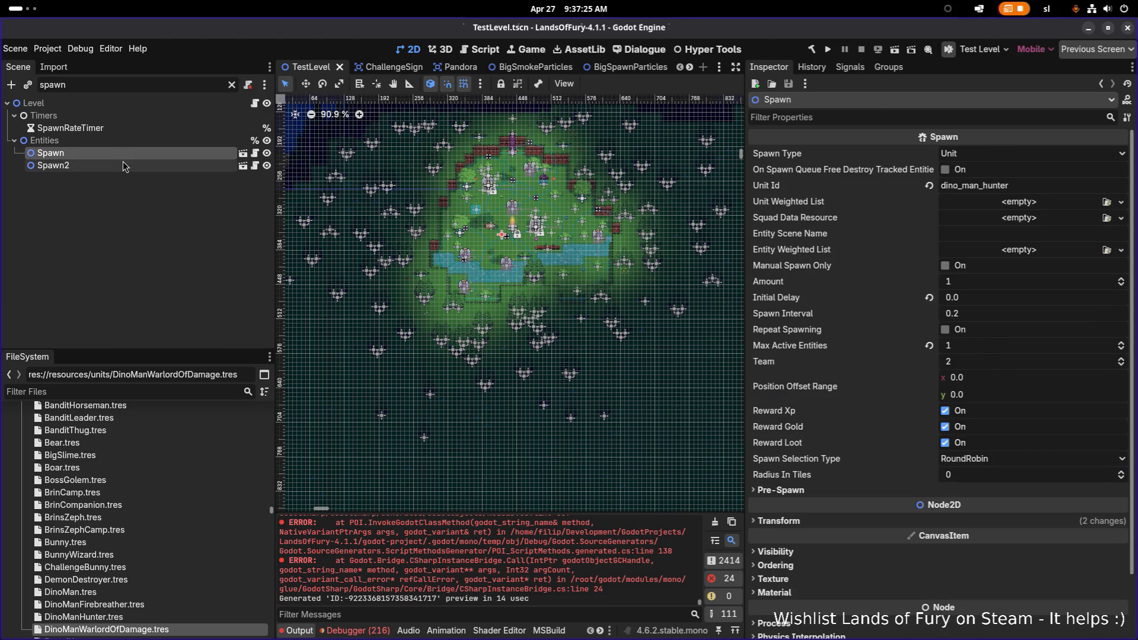
Change the Spawn's Unit Id to dino_man_warlord_of_damage, save, and run the project
{"action": "left_click", "coordinate": [979, 186]}
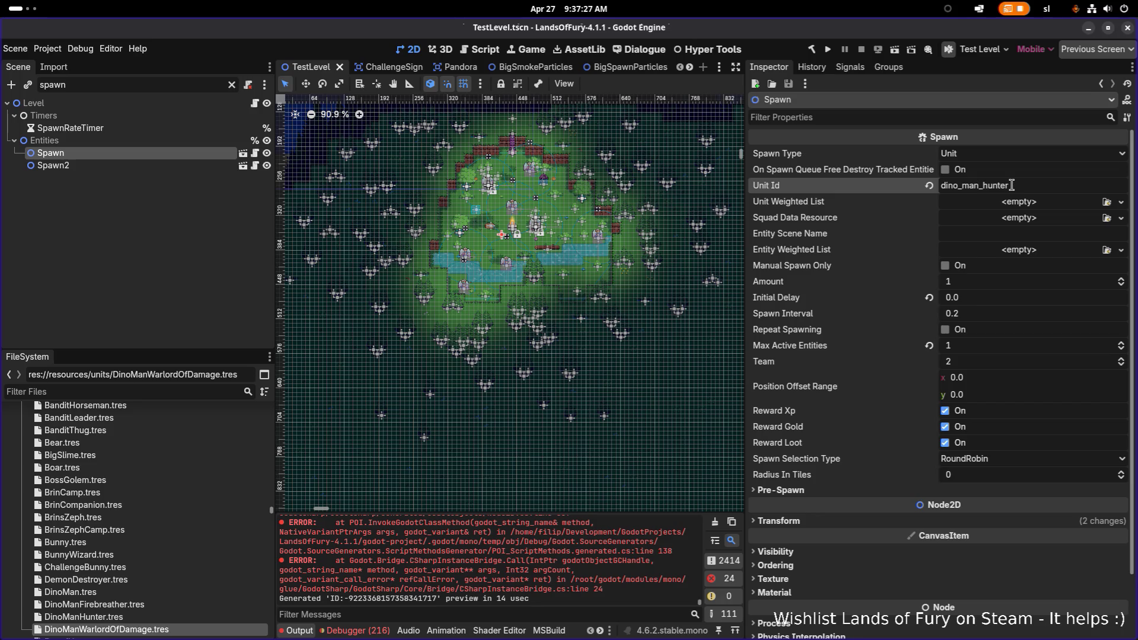
{"action": "double_click", "coordinate": [1011, 186]}
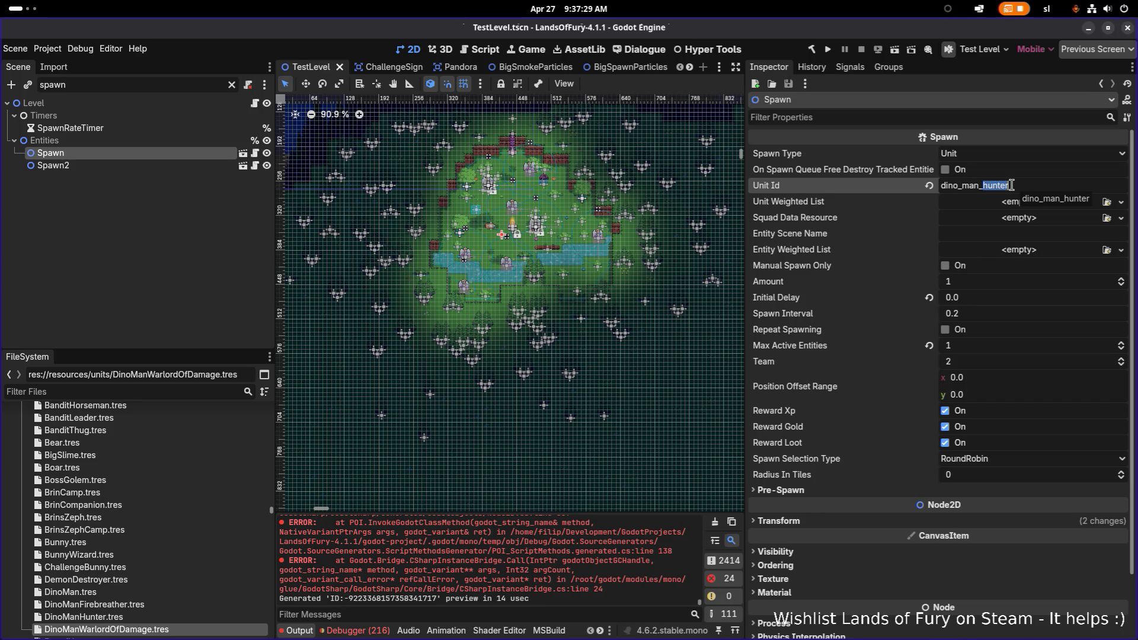
{"action": "type", "text": "warlord_of_damag"}
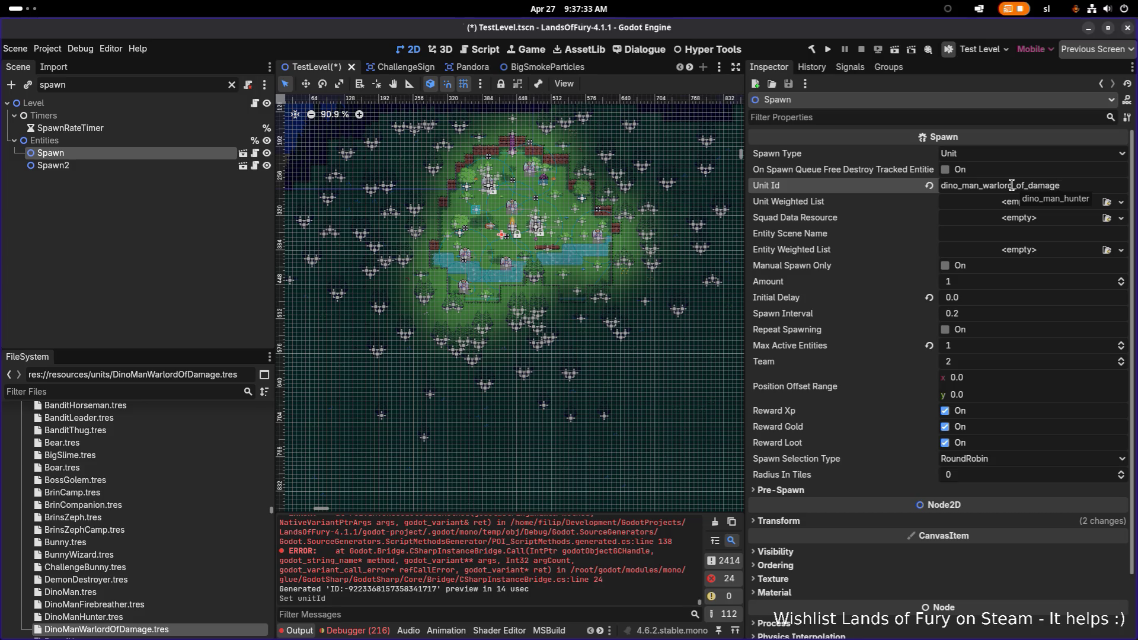
{"action": "key", "text": "ctrl+s"}
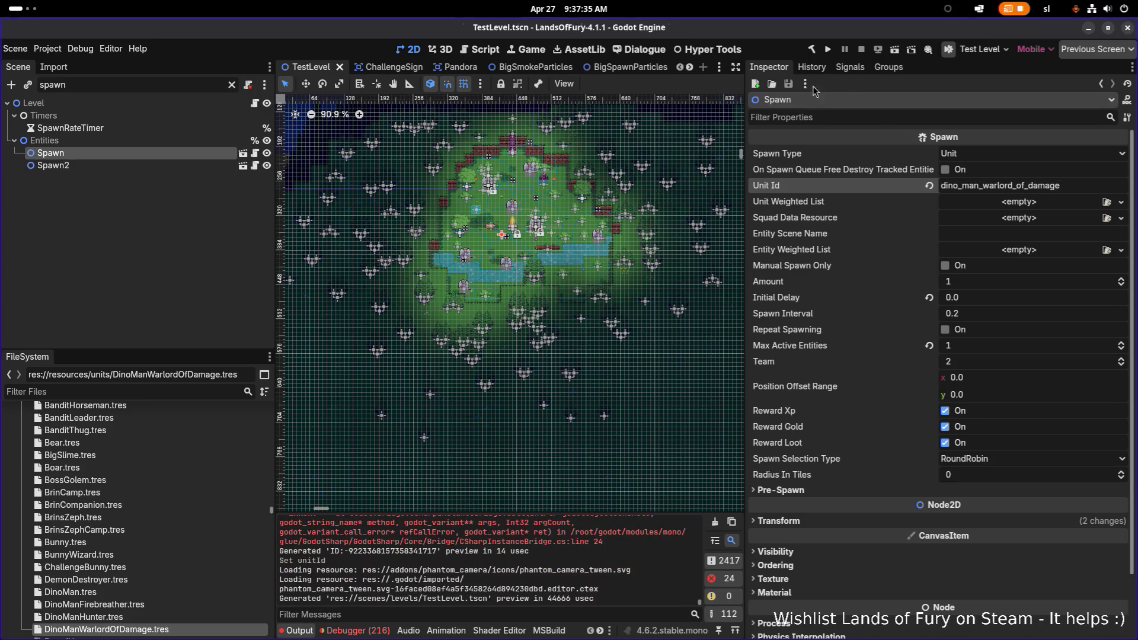
{"action": "left_click", "coordinate": [828, 49]}
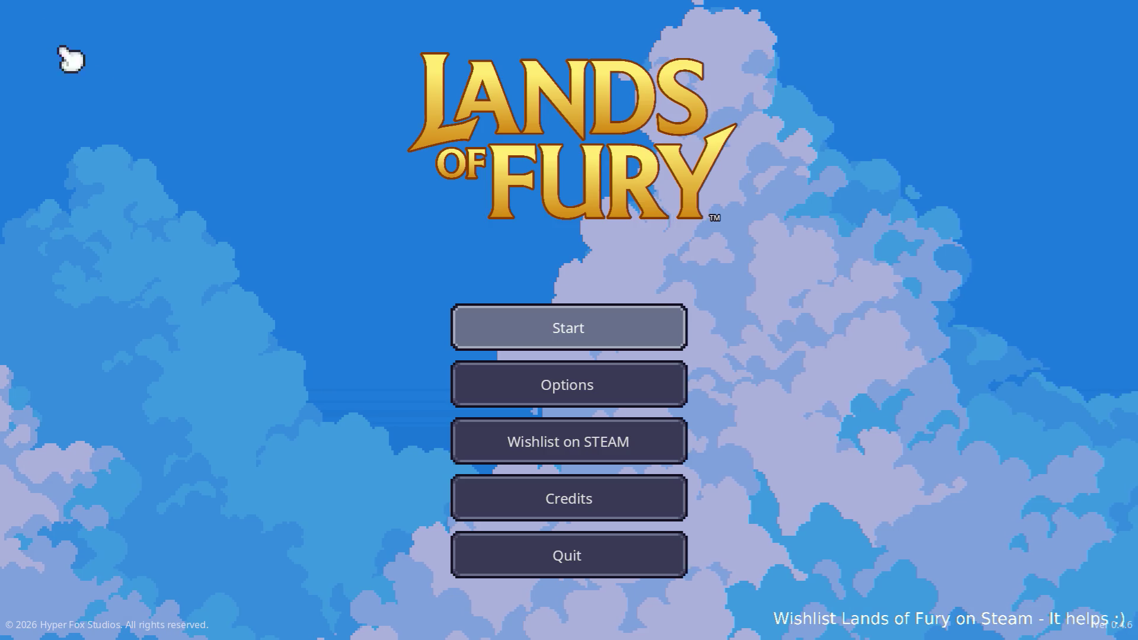
Choose Start on the title menu and load the first profile
{"action": "left_click", "coordinate": [516, 324]}
{"action": "left_click", "coordinate": [515, 325]}
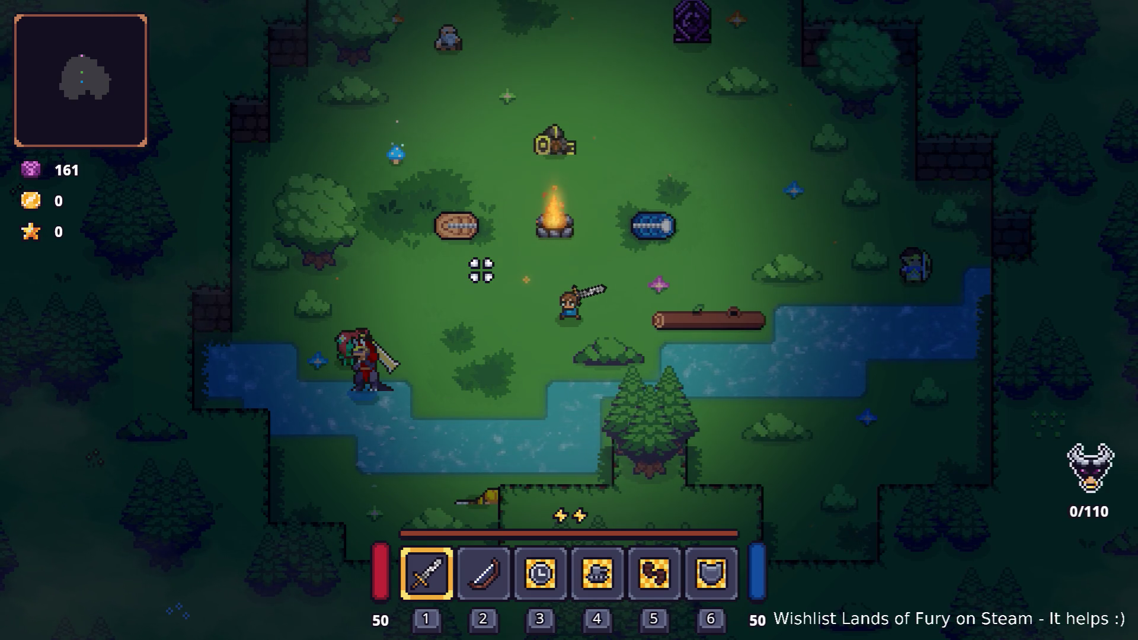
Walk around the clearing with WASD, engaging the caped warlord and watching its sword hits
{"action": "key", "text": "a"}
{"action": "key", "text": "s"}
{"action": "key", "text": "s"}
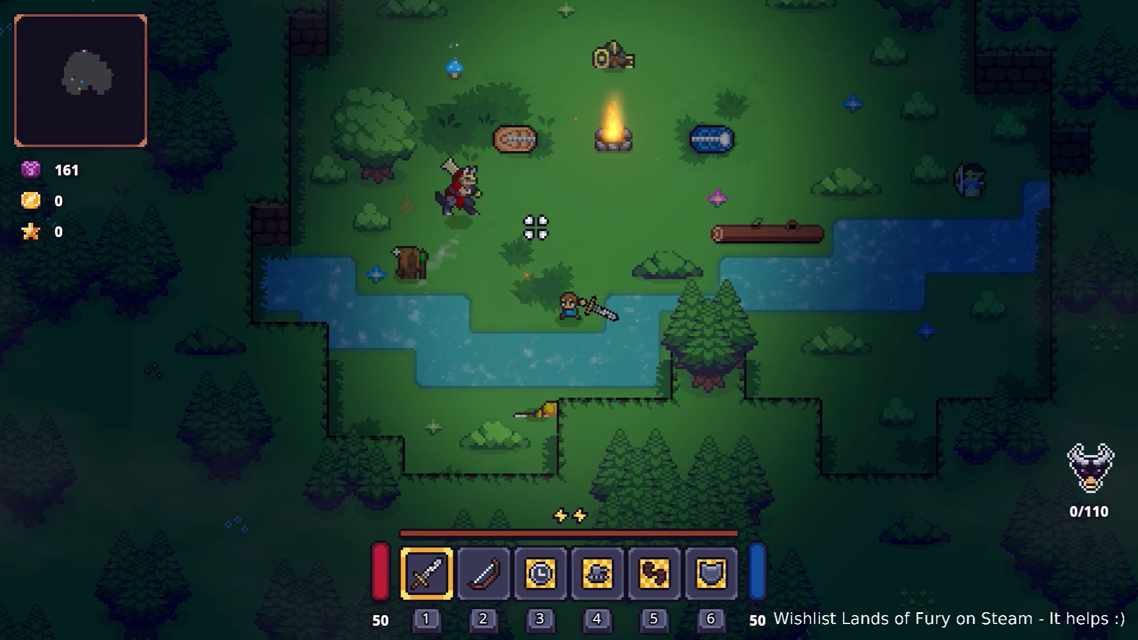
{"action": "key", "text": "w"}
{"action": "key", "text": "d"}
{"action": "key", "text": "w"}
{"action": "key", "text": "d"}
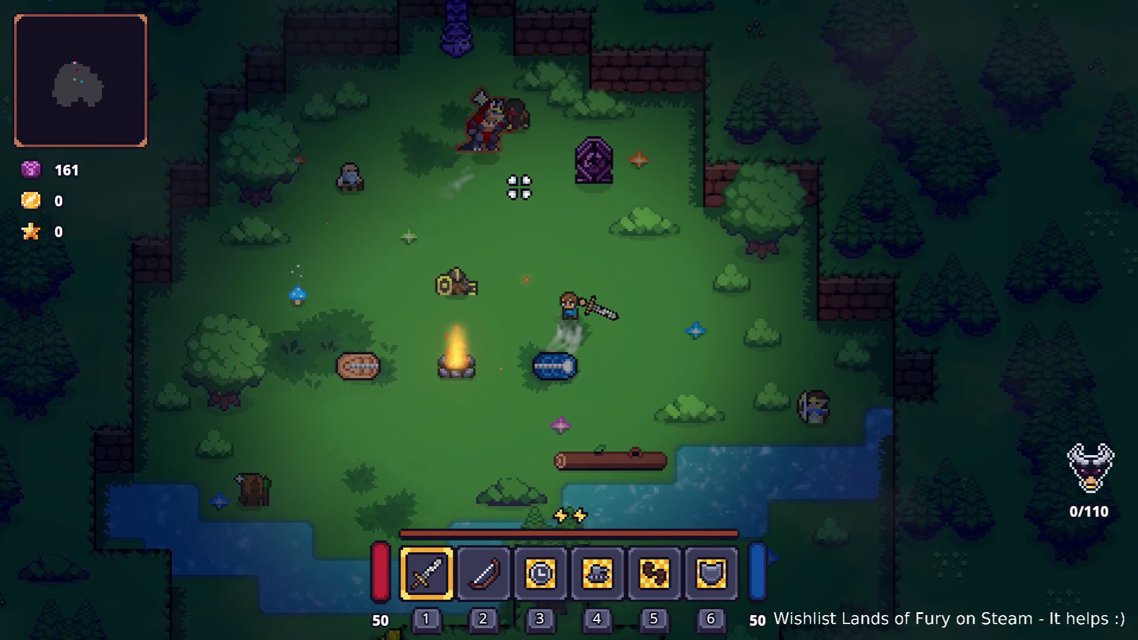
{"action": "key", "text": "w"}
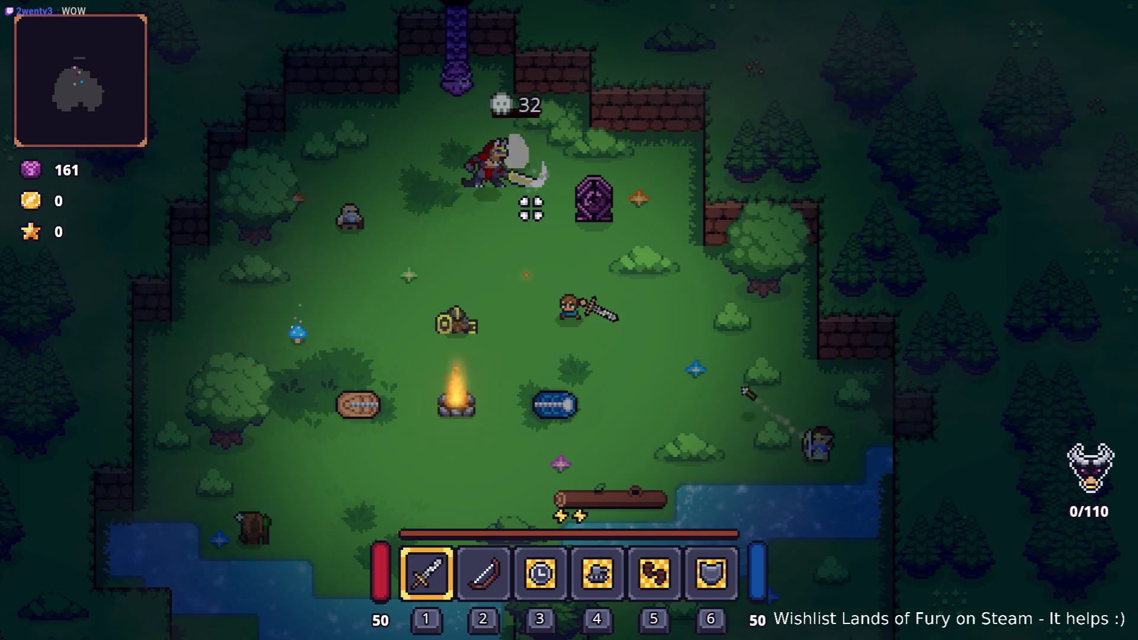
{"action": "key", "text": "a"}
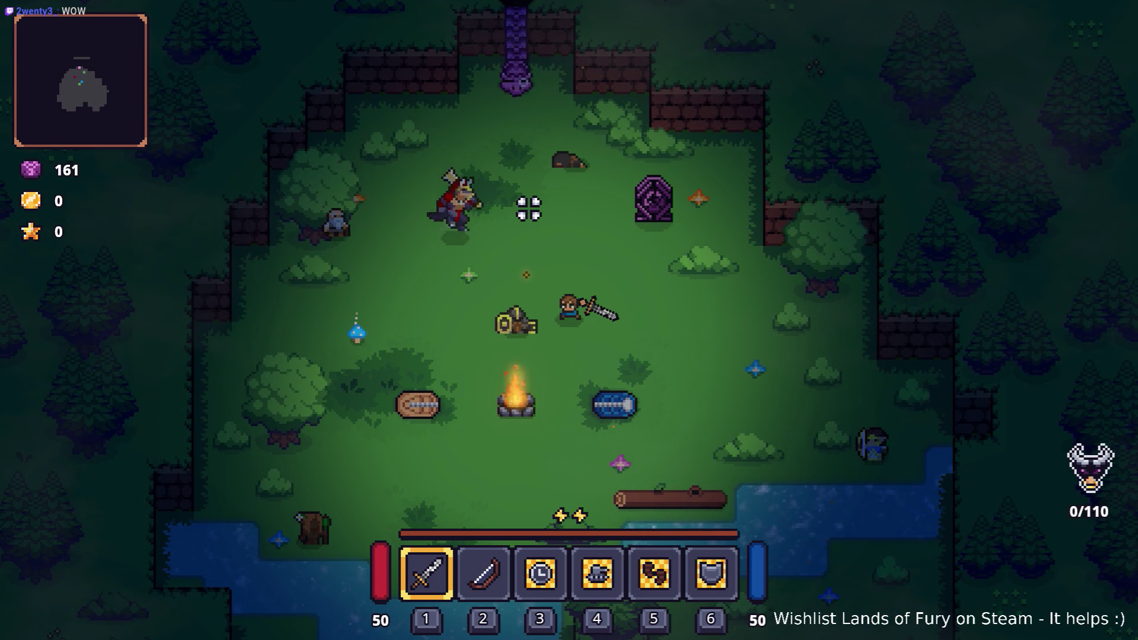
{"action": "key", "text": "d"}
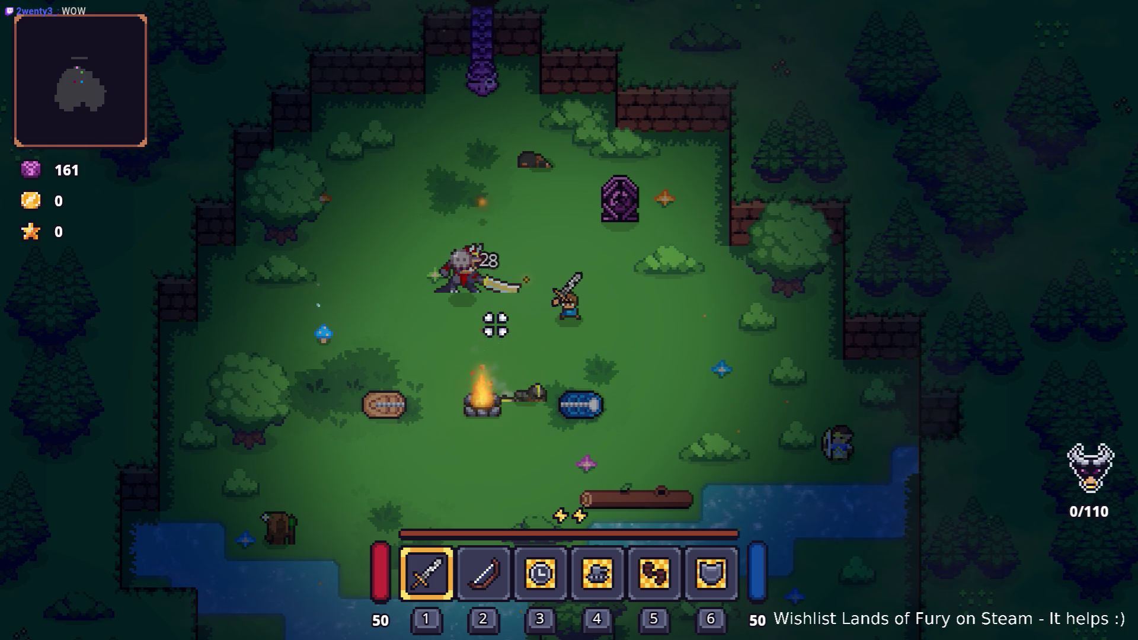
{"action": "key", "text": "d"}
{"action": "key", "text": "s"}
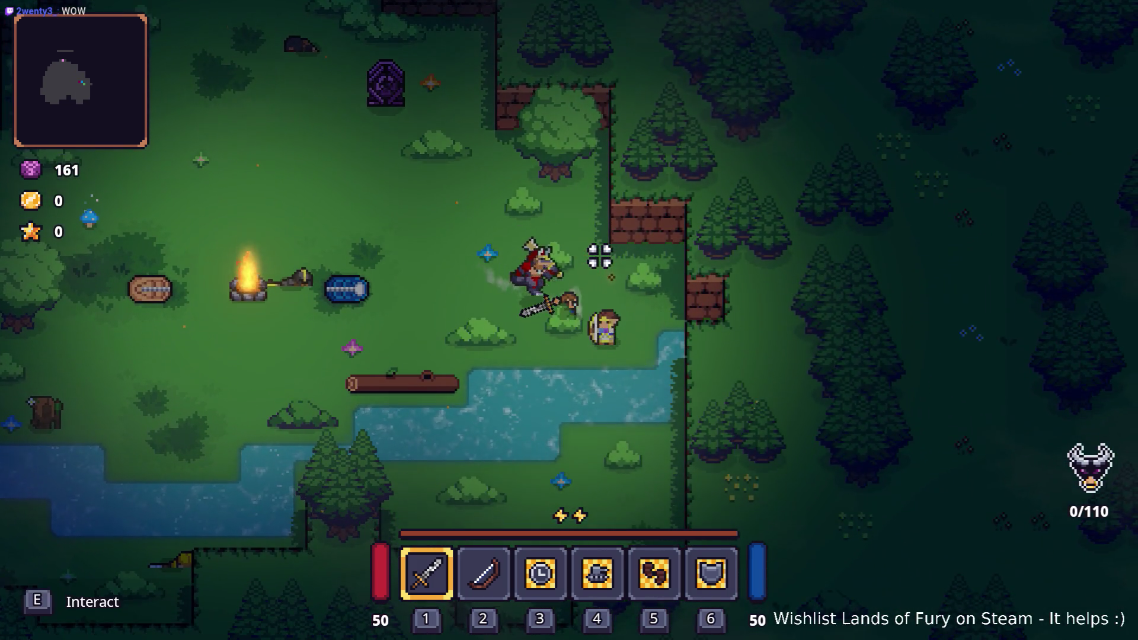
{"action": "key", "text": "a"}
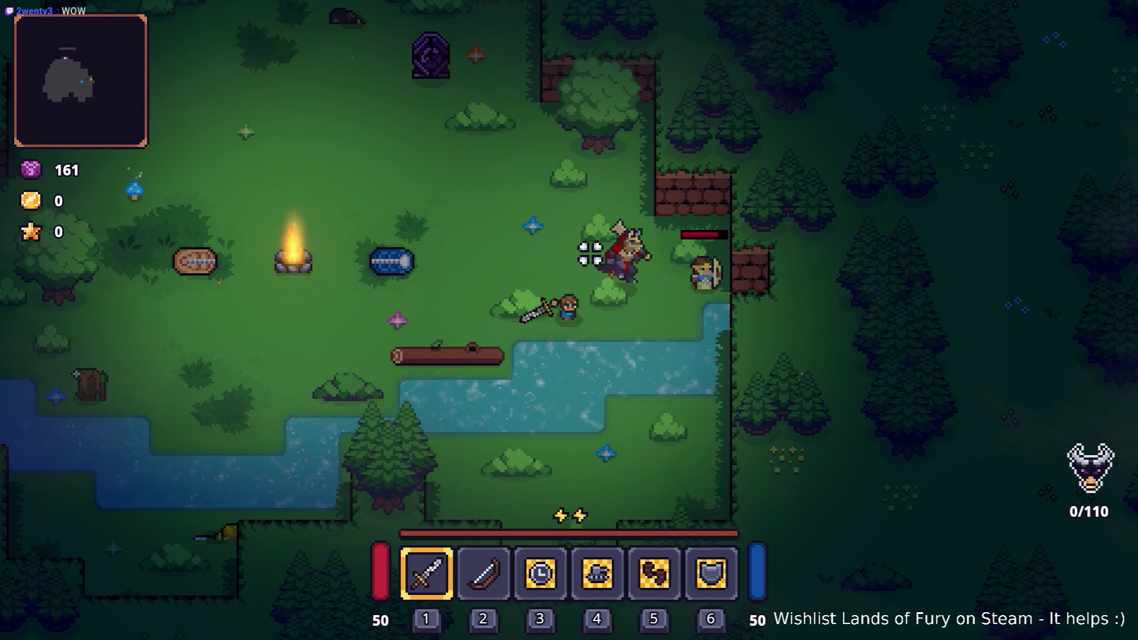
{"action": "key", "text": "w"}
{"action": "key", "text": "a"}
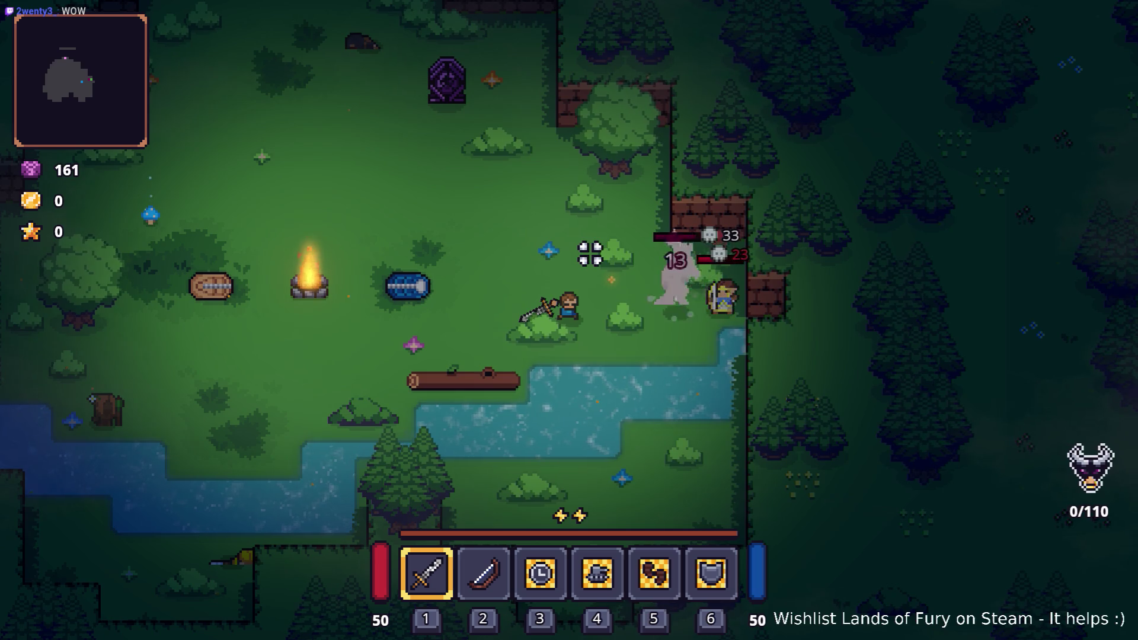
{"action": "key", "text": "d"}
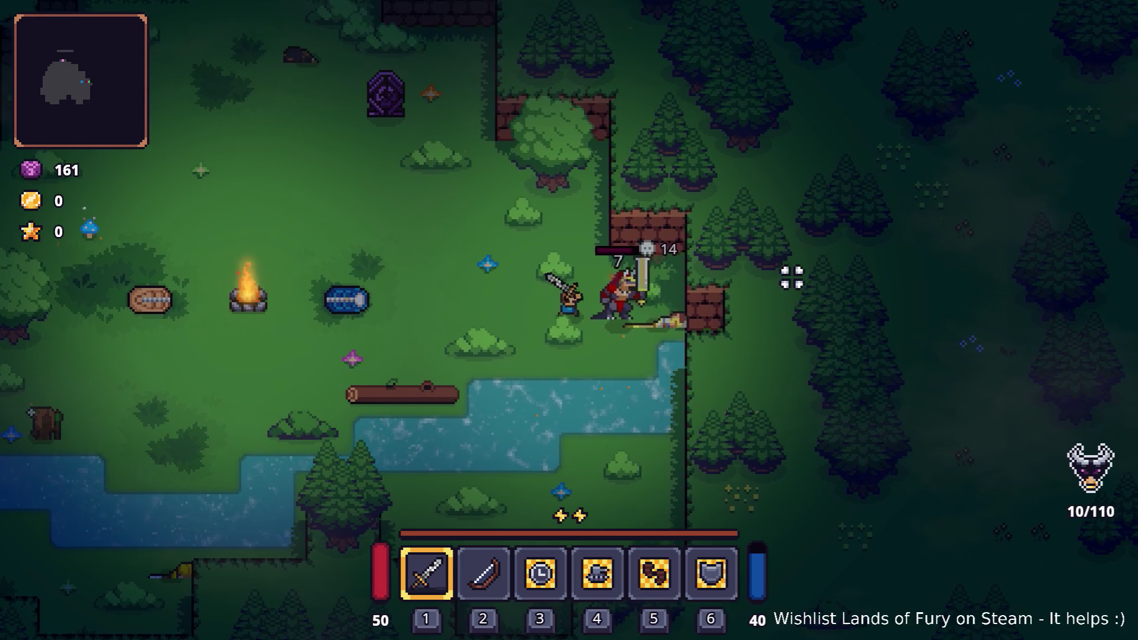
{"action": "key", "text": "a"}
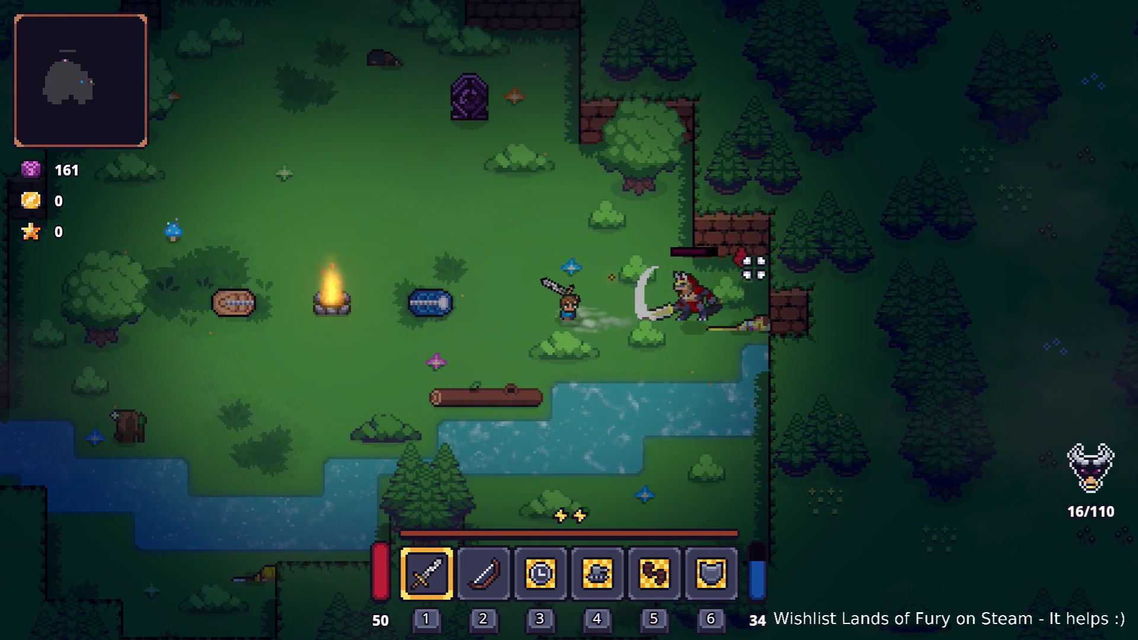
{"action": "key", "text": "d"}
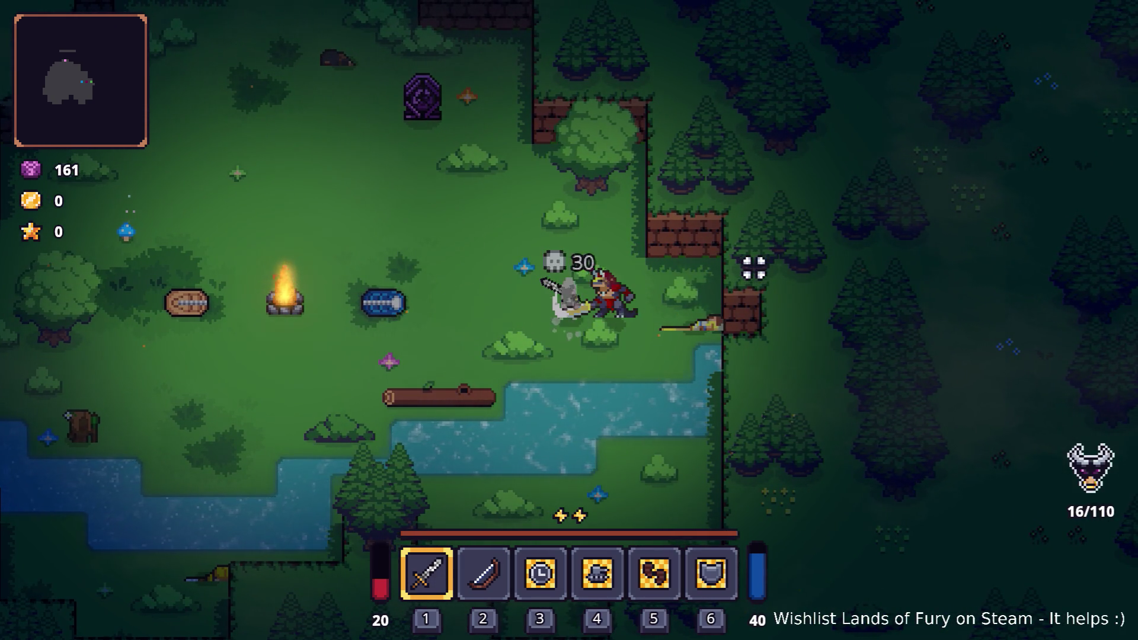
Dash toward the warlord and land several sword swings on it
{"action": "key", "text": "a"}
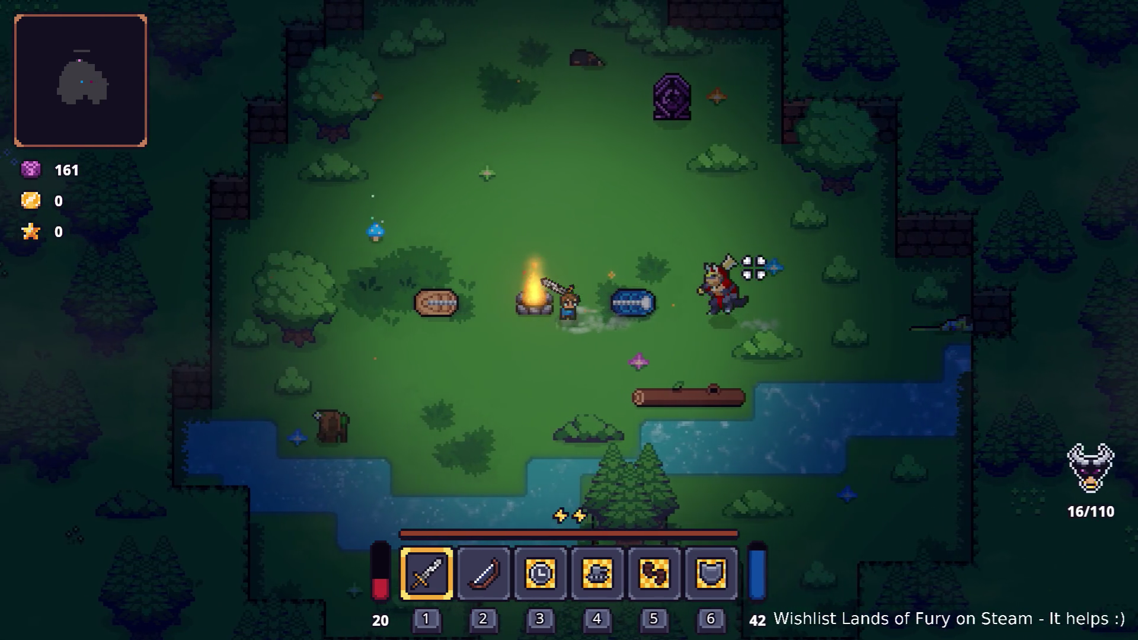
{"action": "key", "text": "a"}
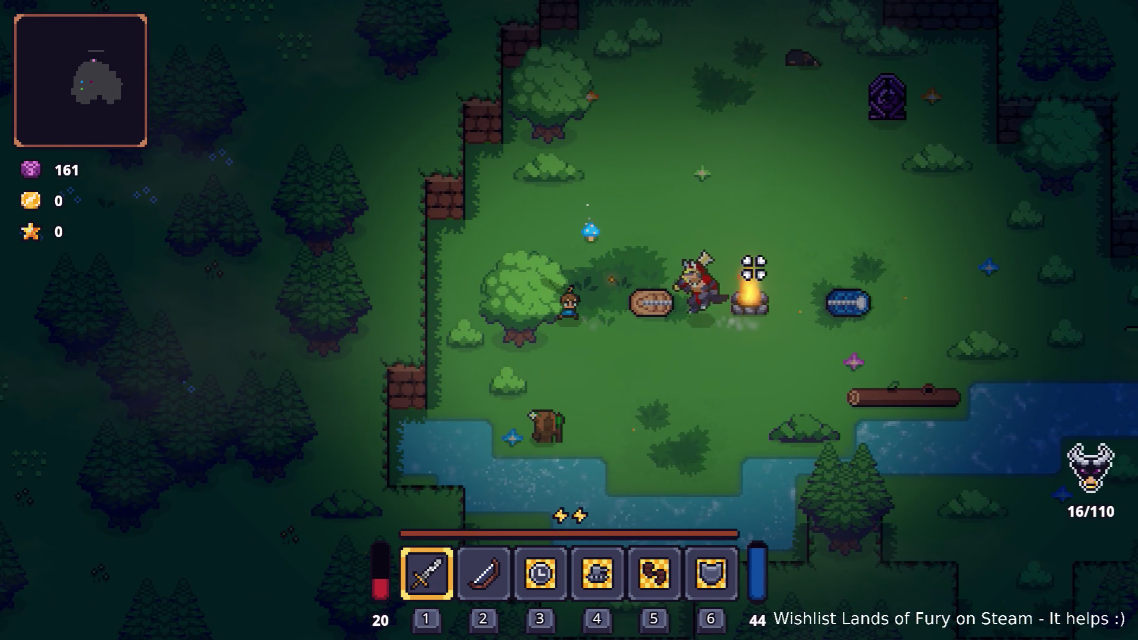
{"action": "left_click", "coordinate": [753, 268]}
{"action": "left_click", "coordinate": [752, 267]}
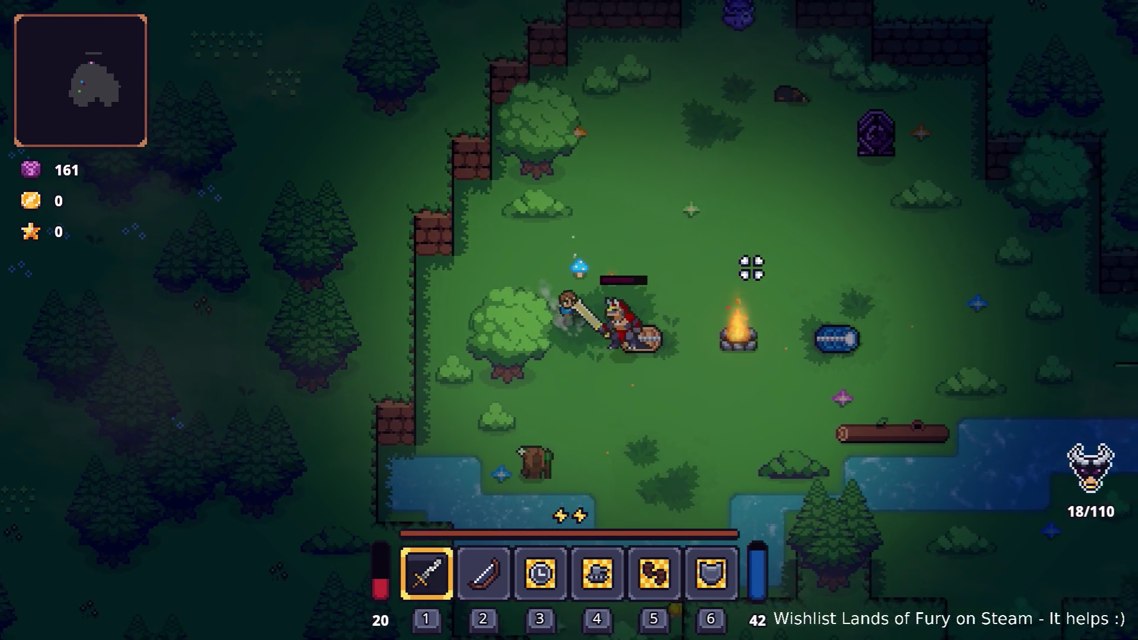
{"action": "key", "text": "d"}
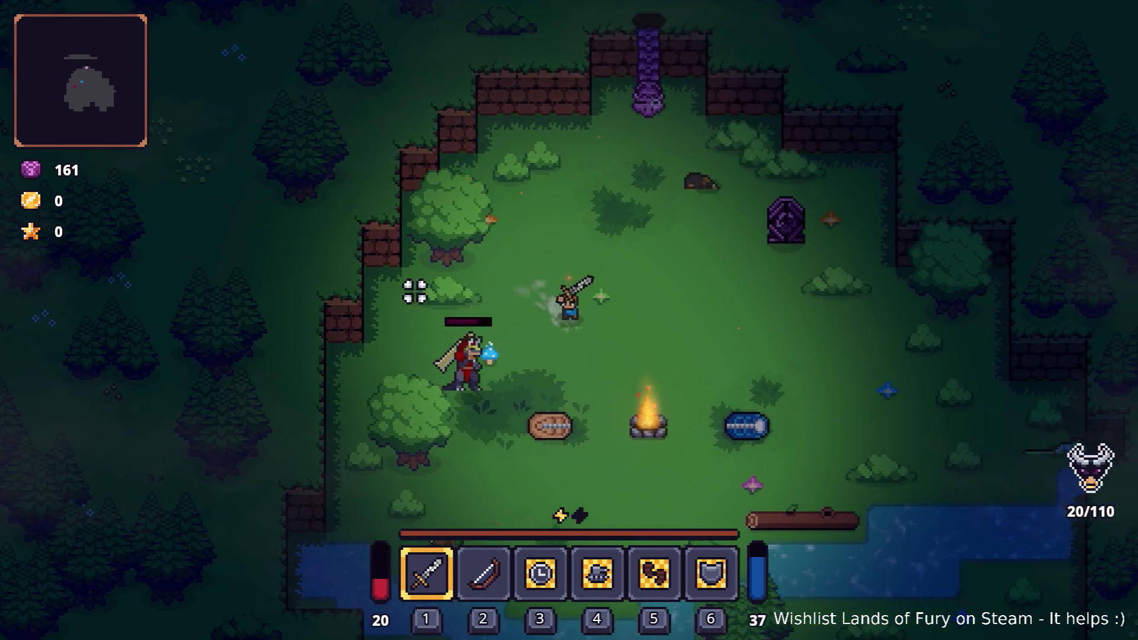
{"action": "key", "text": "space"}
{"action": "left_click", "coordinate": [426, 287]}
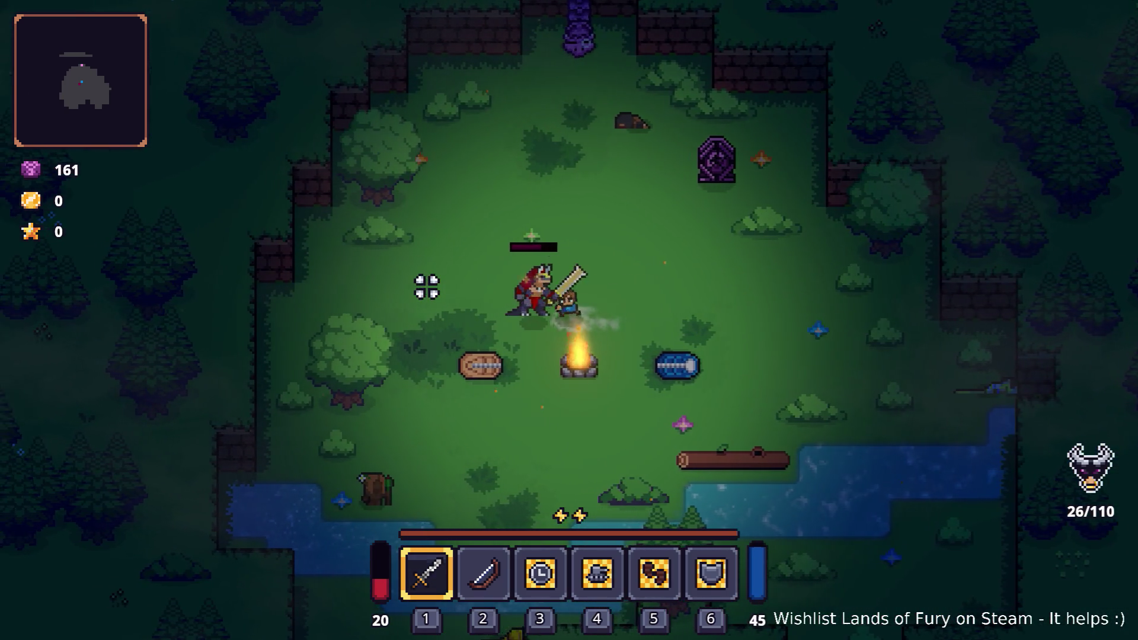
{"action": "key", "text": "d"}
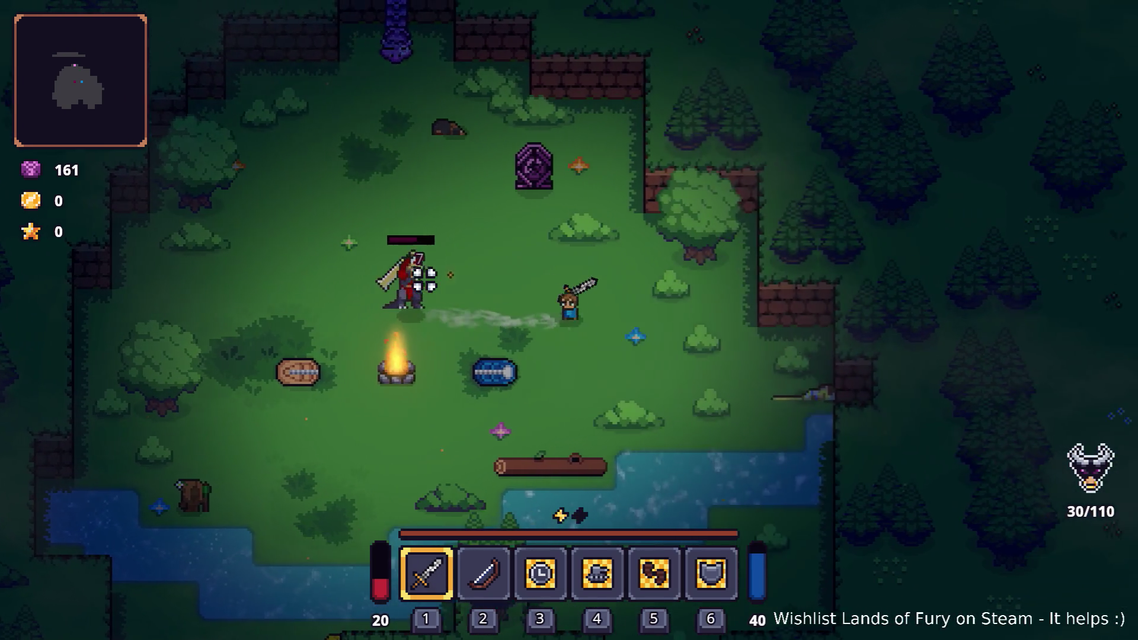
{"action": "left_click", "coordinate": [441, 263]}
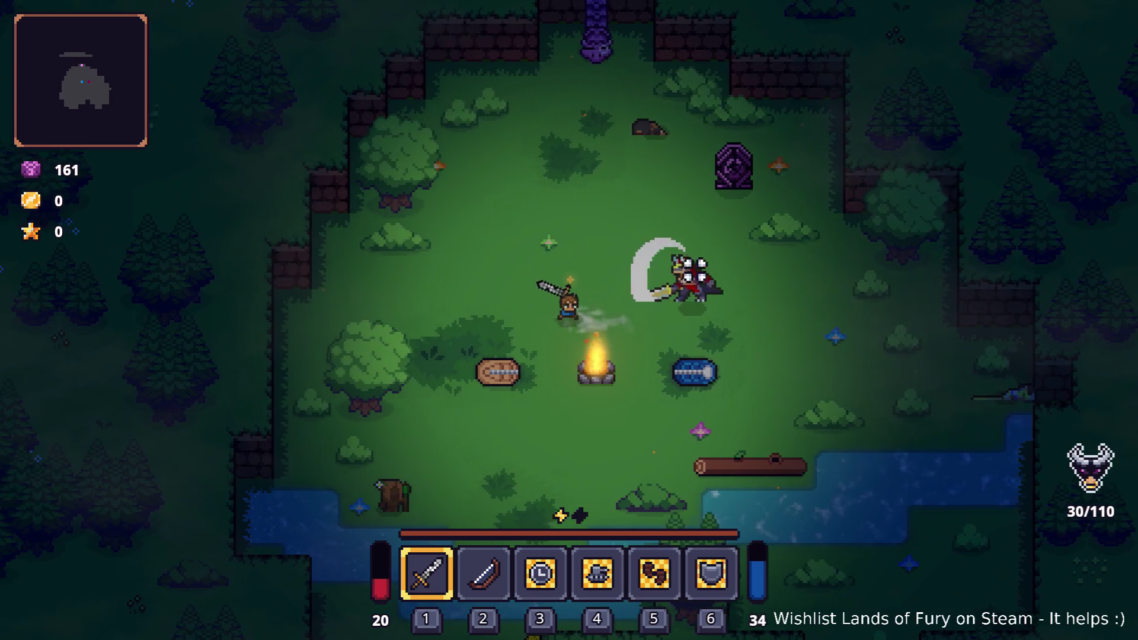
{"action": "key", "text": "d"}
{"action": "left_click", "coordinate": [687, 269]}
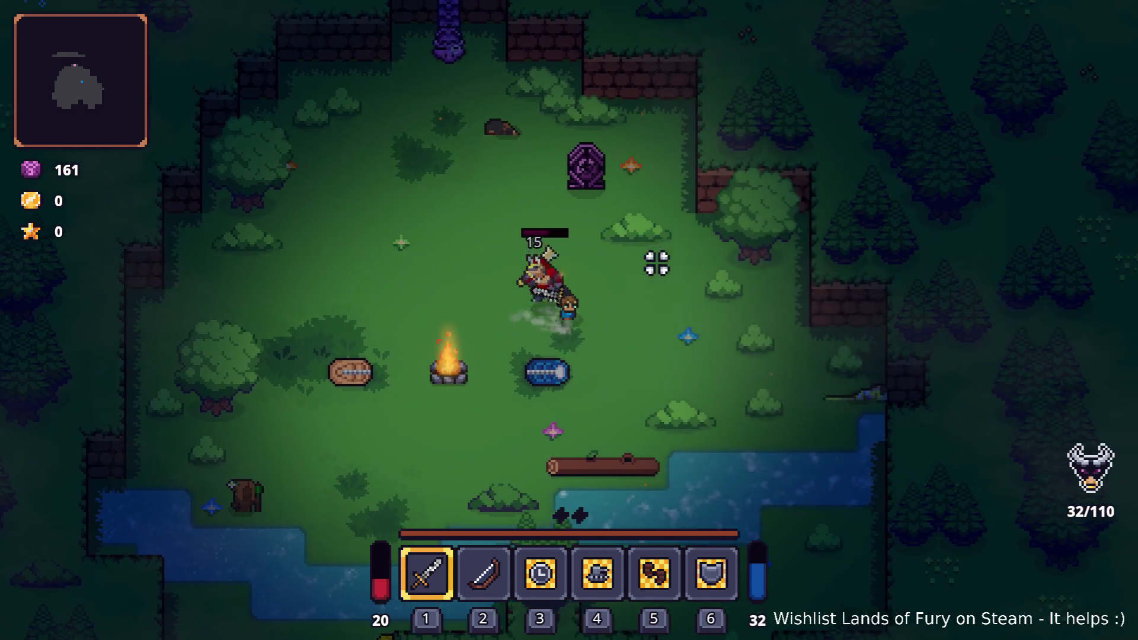
{"action": "left_click", "coordinate": [520, 266]}
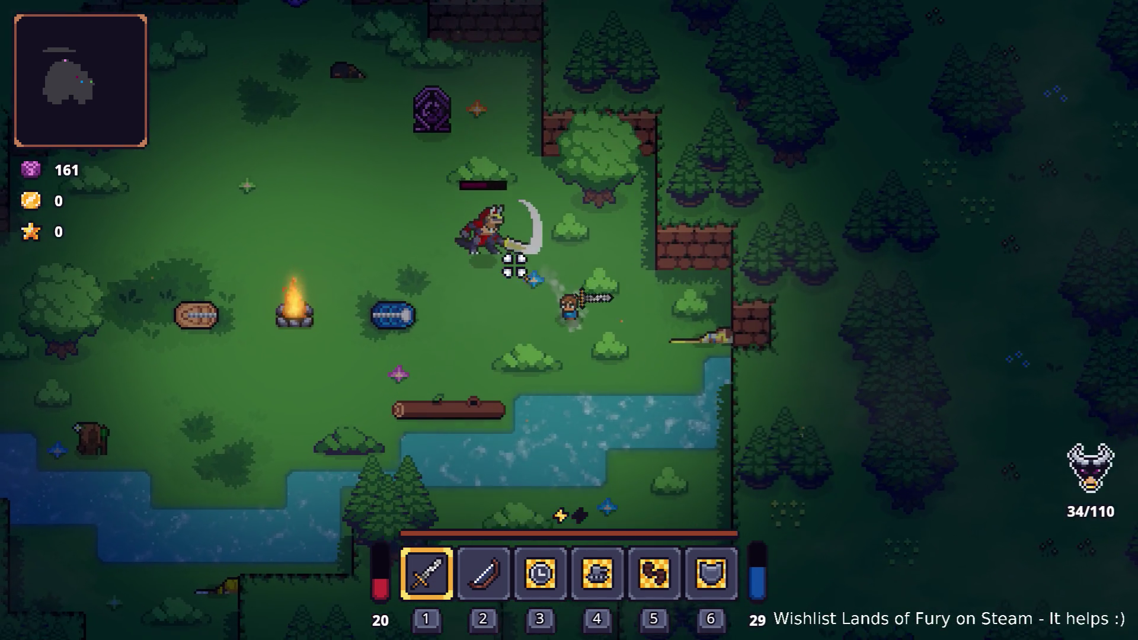
{"action": "left_click", "coordinate": [526, 254]}
{"action": "key", "text": "w"}
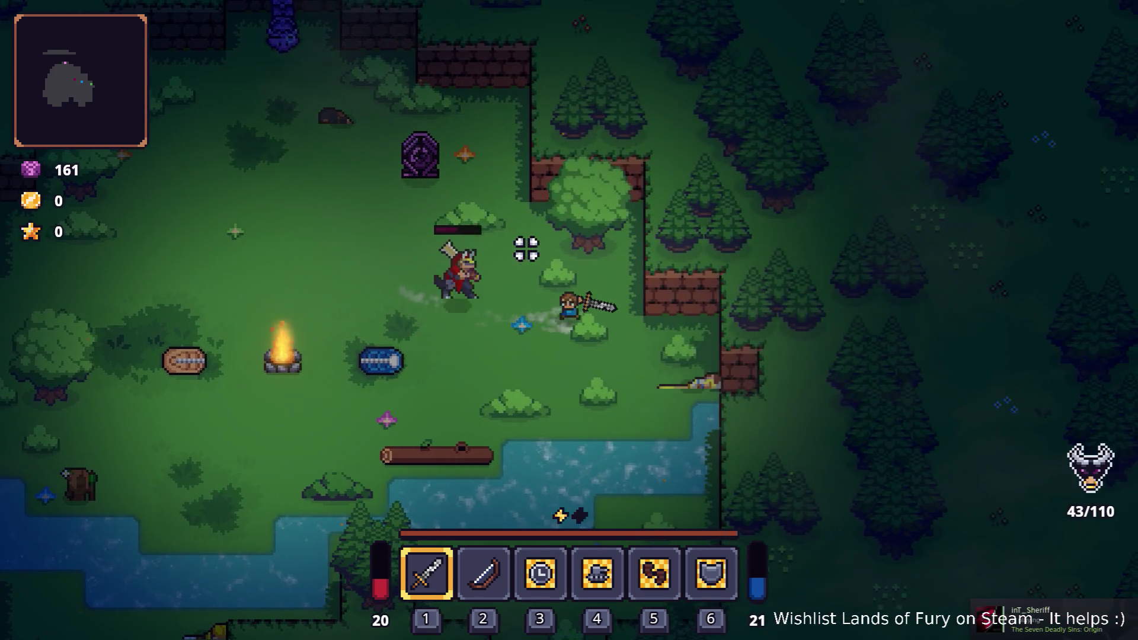
Kite the warlord leftward, turning to slash it between retreats
{"action": "key", "text": "a"}
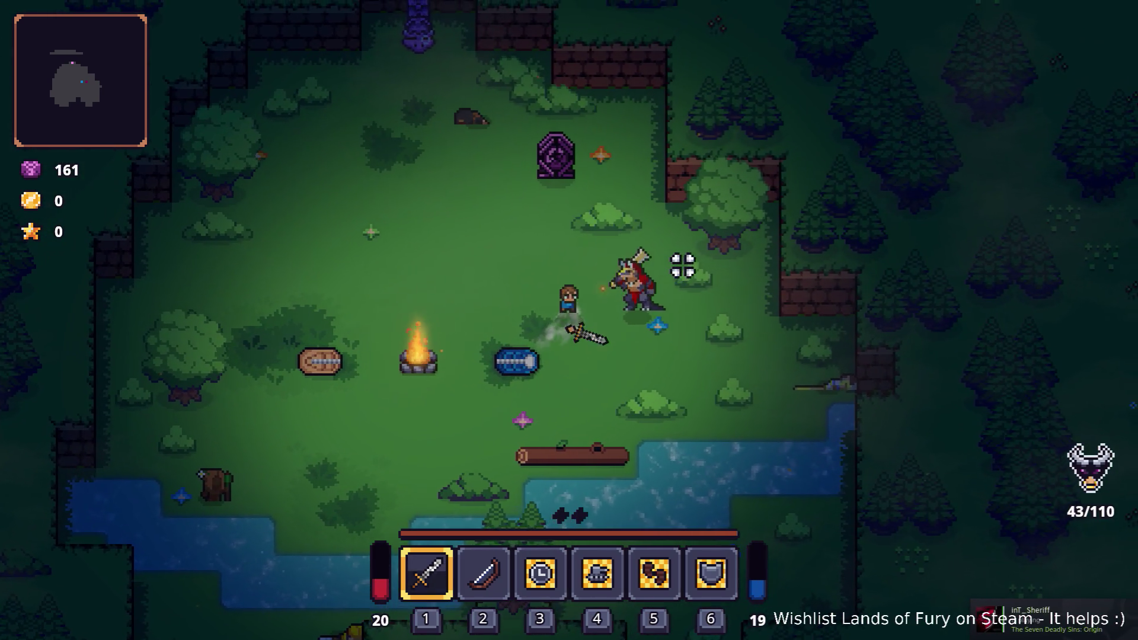
{"action": "key", "text": "s"}
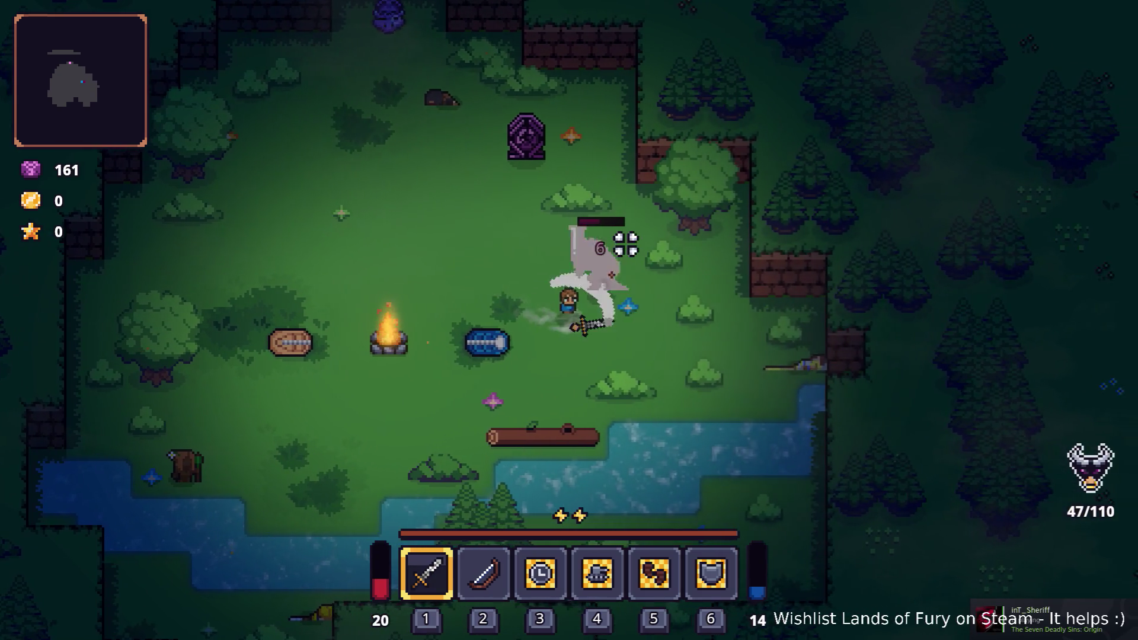
{"action": "key", "text": "s"}
{"action": "key", "text": "a"}
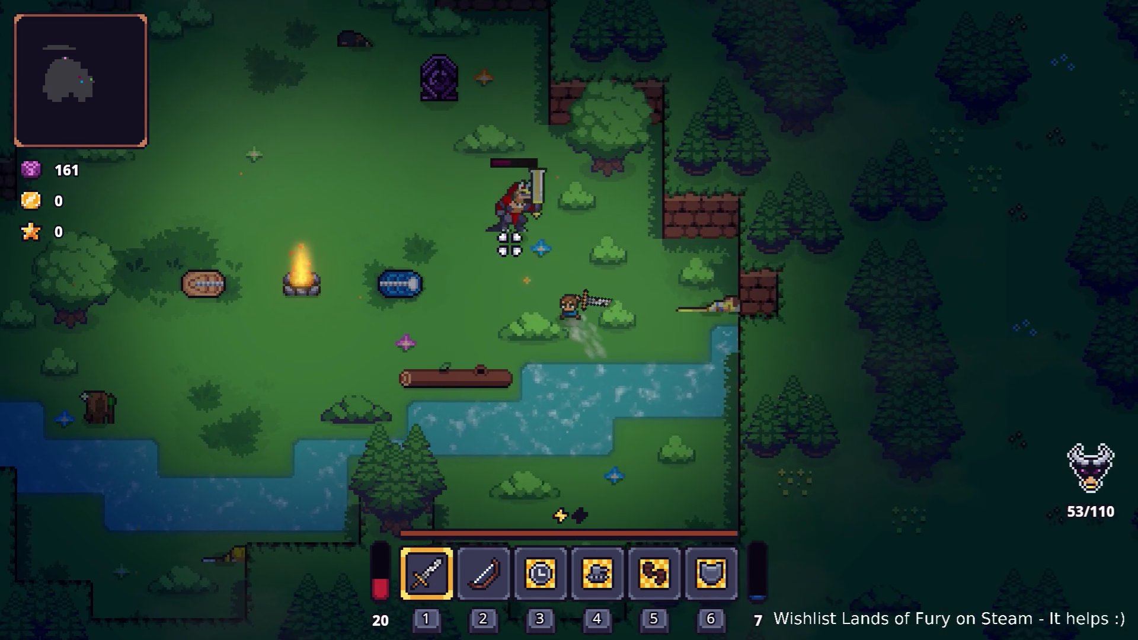
{"action": "key", "text": "w"}
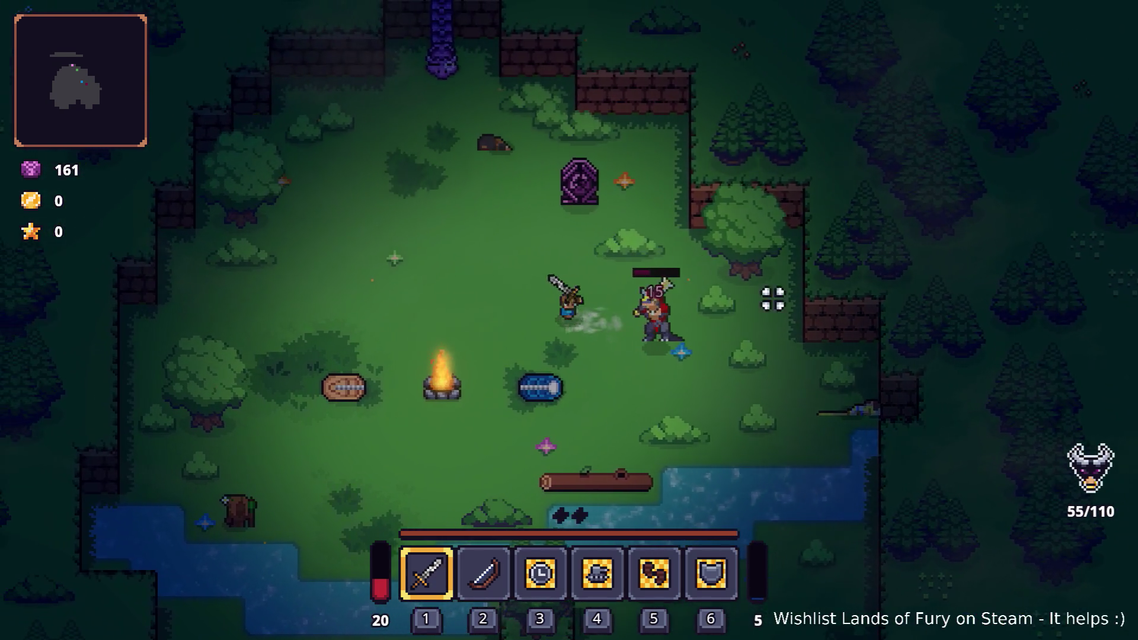
{"action": "key", "text": "s"}
{"action": "key", "text": "a"}
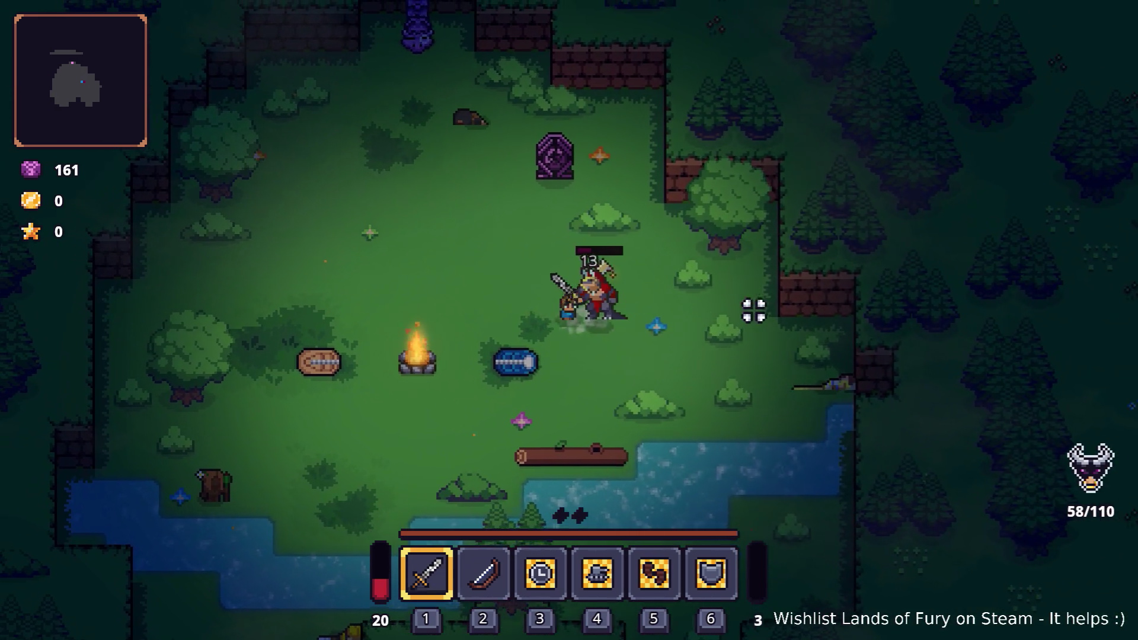
{"action": "key", "text": "a"}
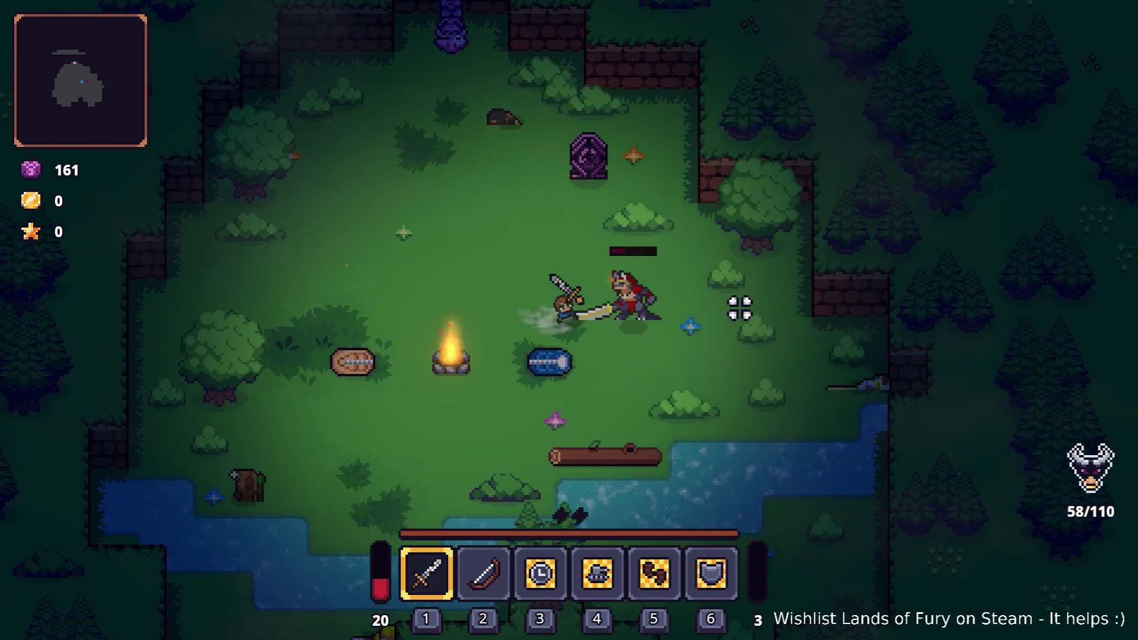
{"action": "key", "text": "a"}
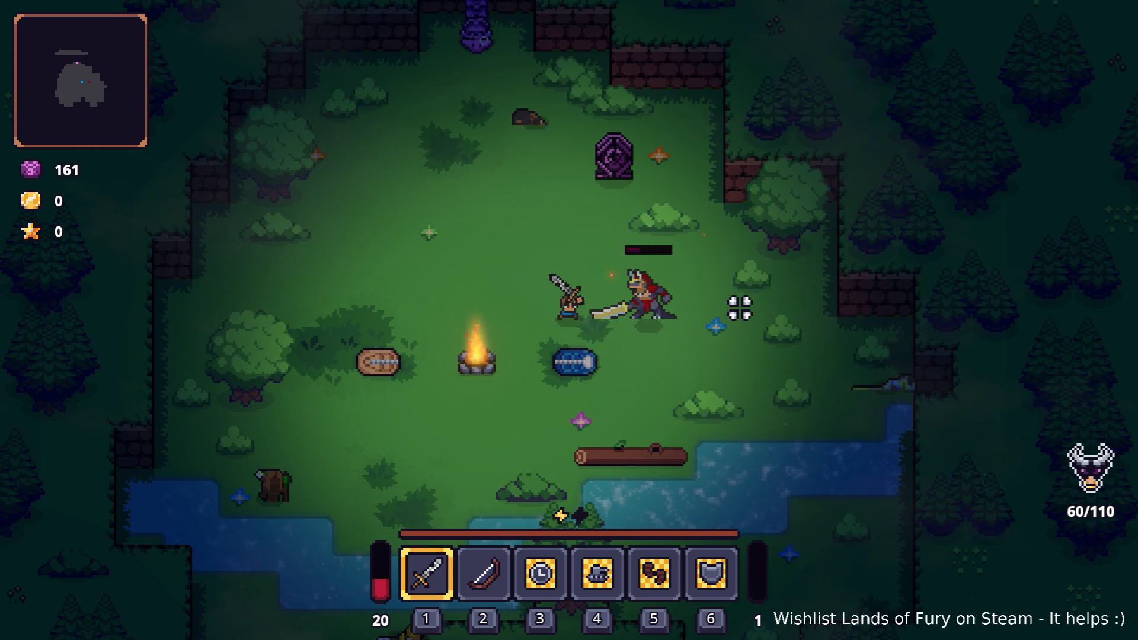
{"action": "key", "text": "d"}
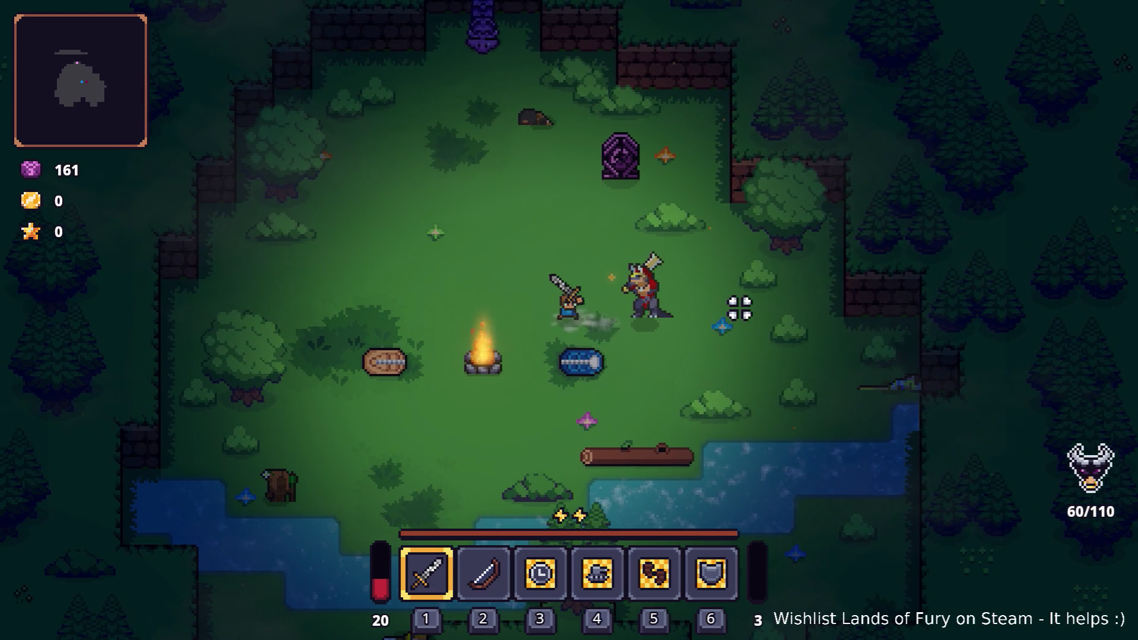
{"action": "left_click", "coordinate": [739, 308]}
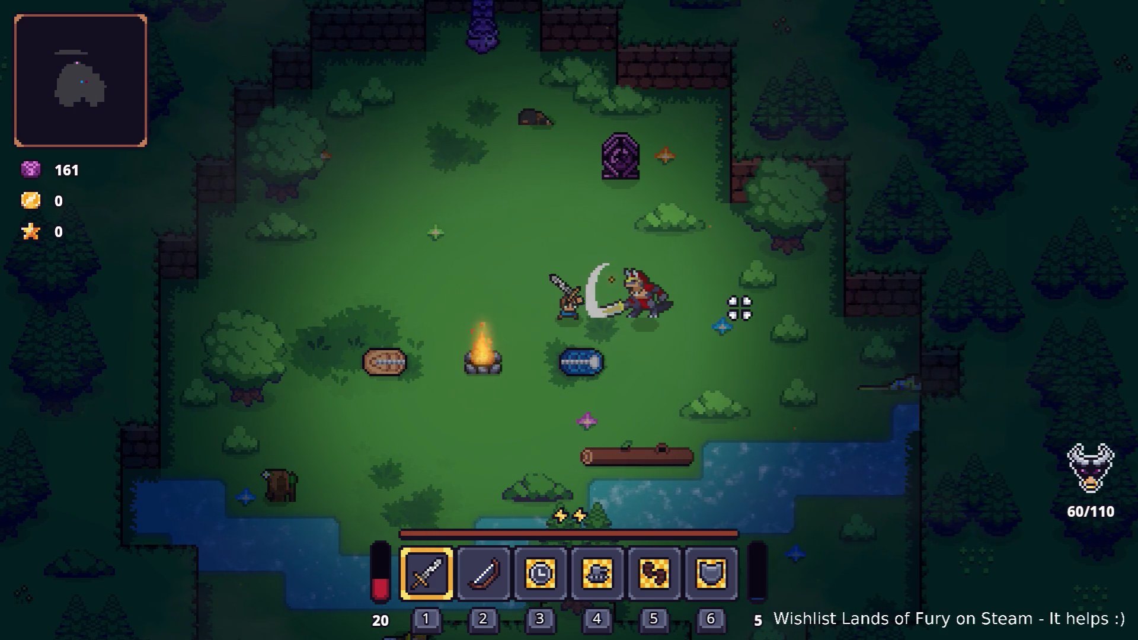
{"action": "key", "text": "a"}
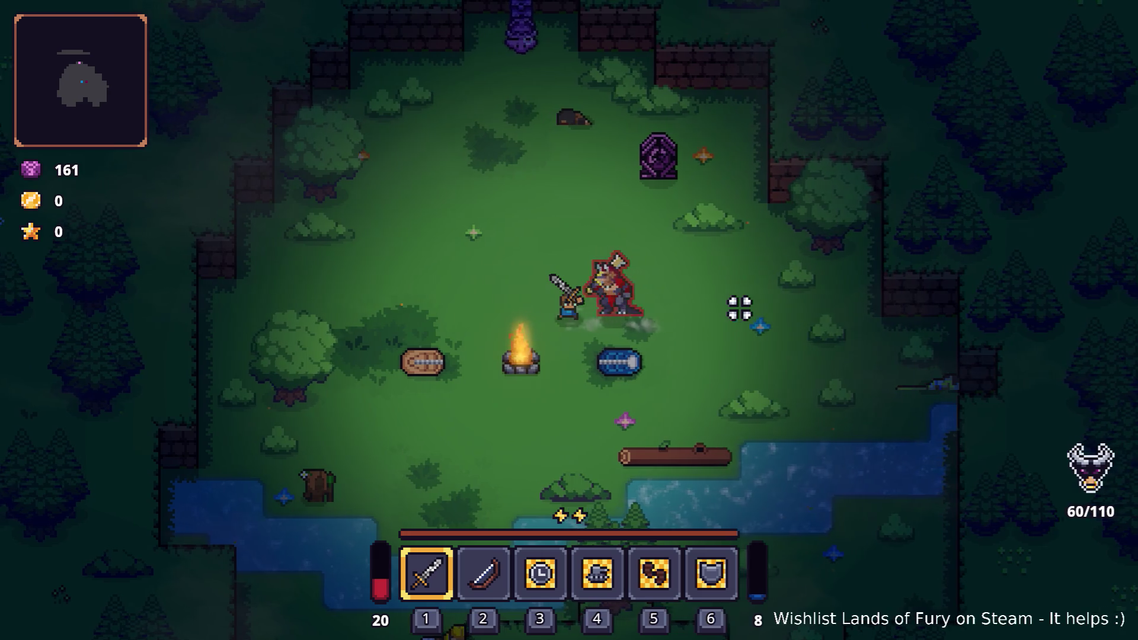
{"action": "left_click", "coordinate": [739, 307]}
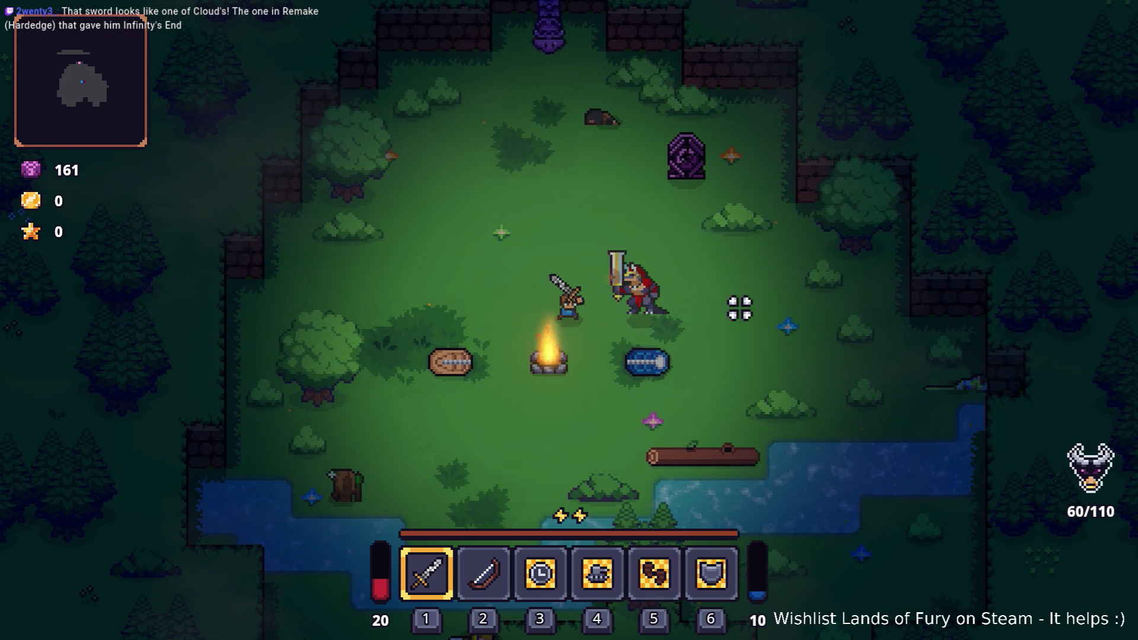
{"action": "key", "text": "w"}
{"action": "key", "text": "d"}
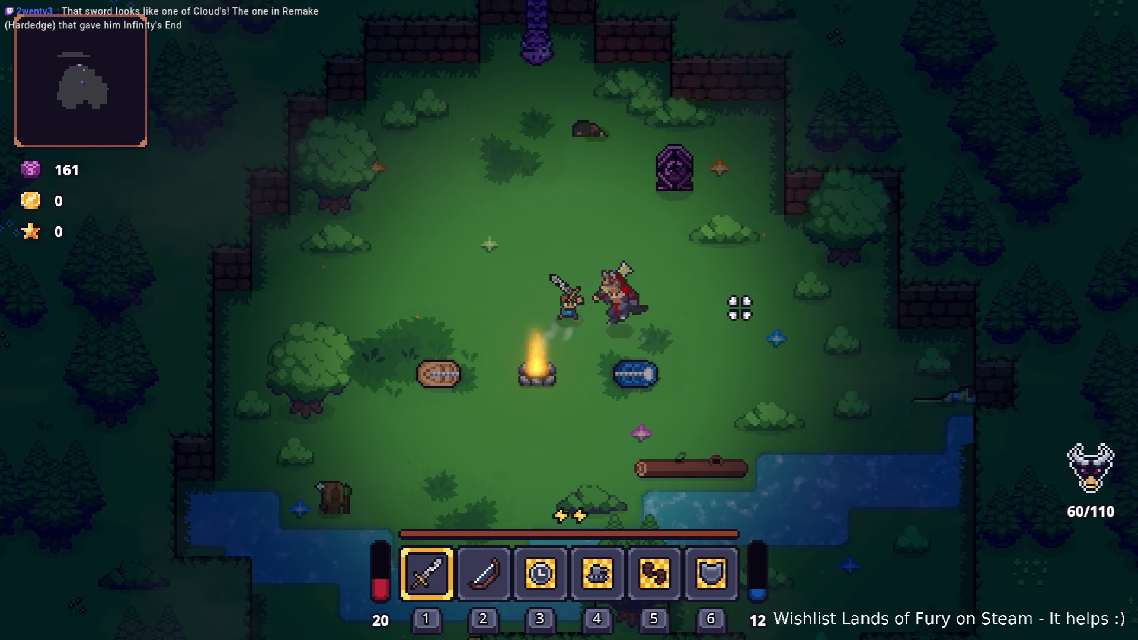
{"action": "key", "text": "a"}
{"action": "left_click", "coordinate": [739, 308]}
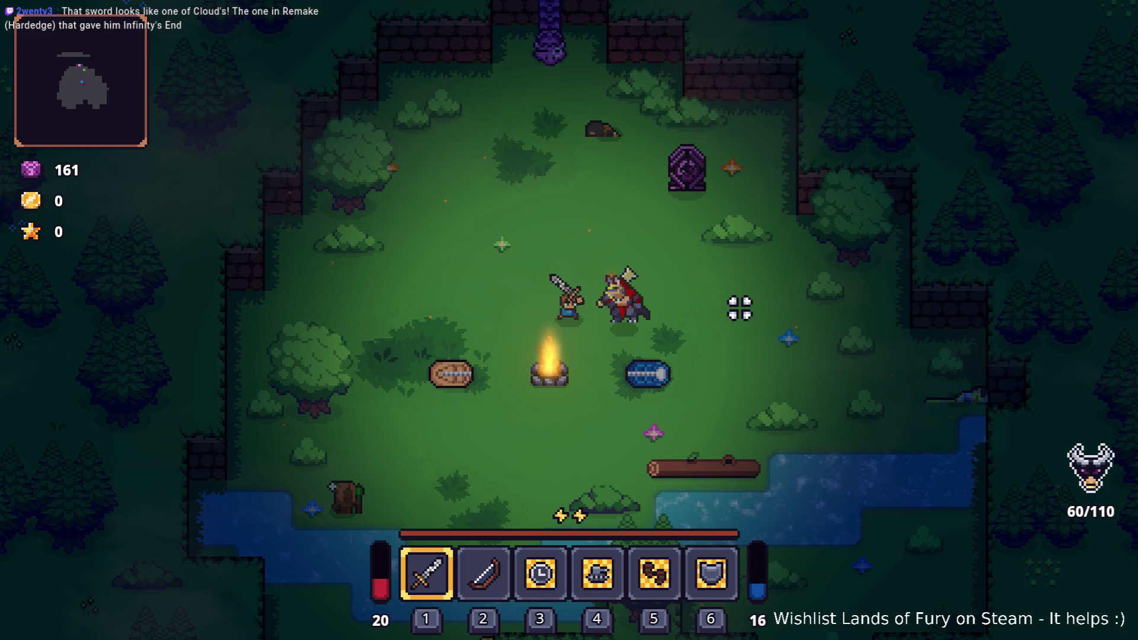
{"action": "key", "text": "a"}
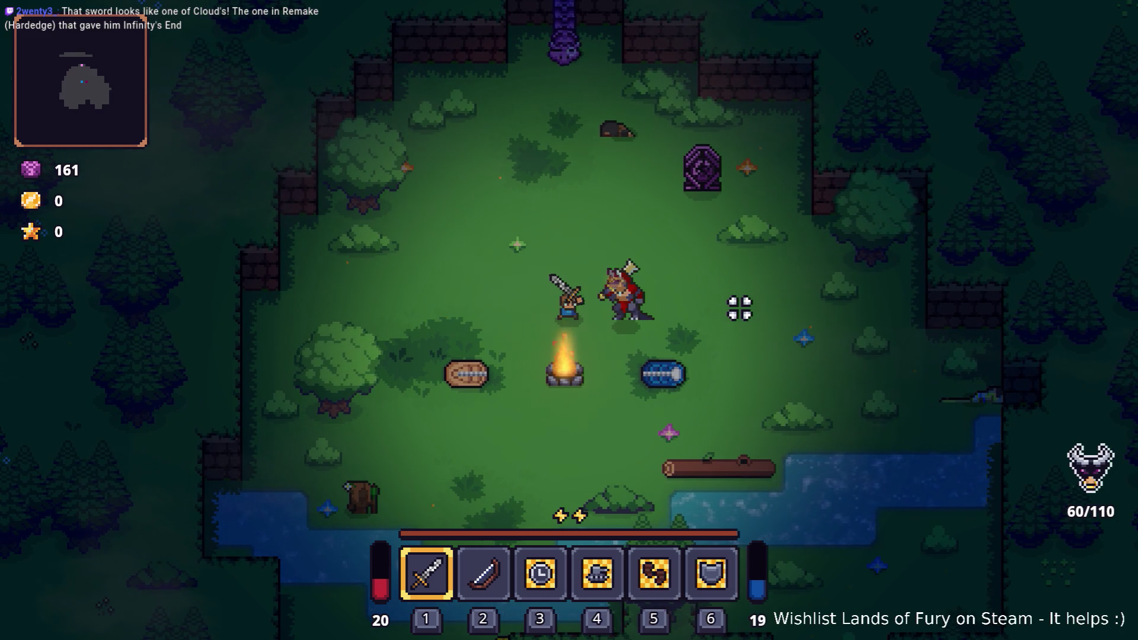
{"action": "key", "text": "a"}
{"action": "left_click", "coordinate": [739, 308]}
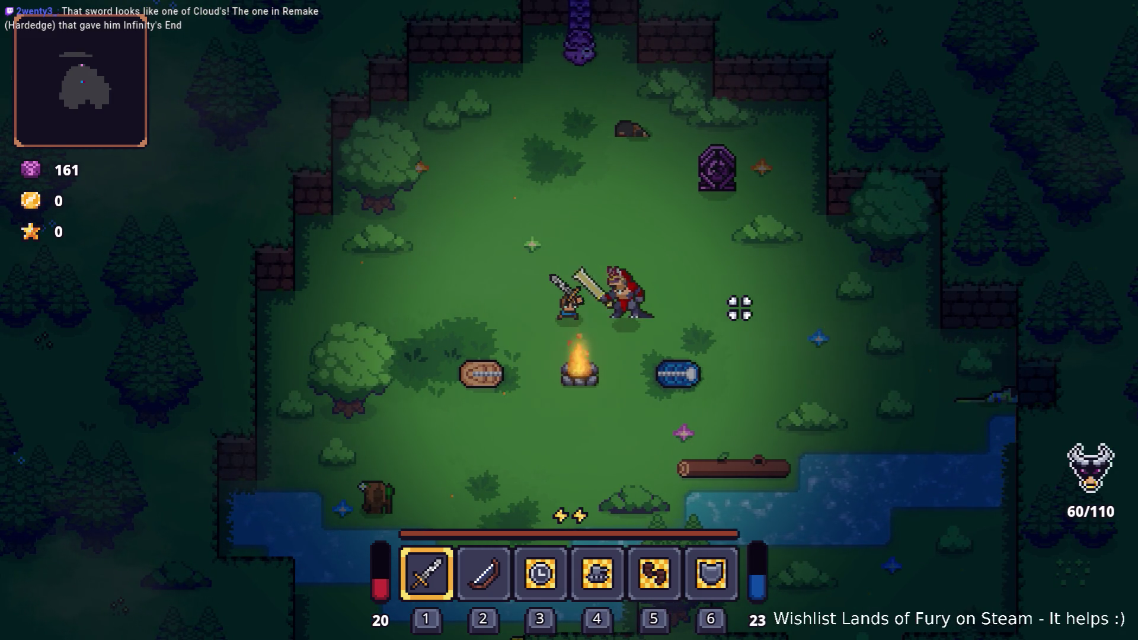
Land a final strike, then pause the game and quit to desktop
{"action": "key", "text": "a"}
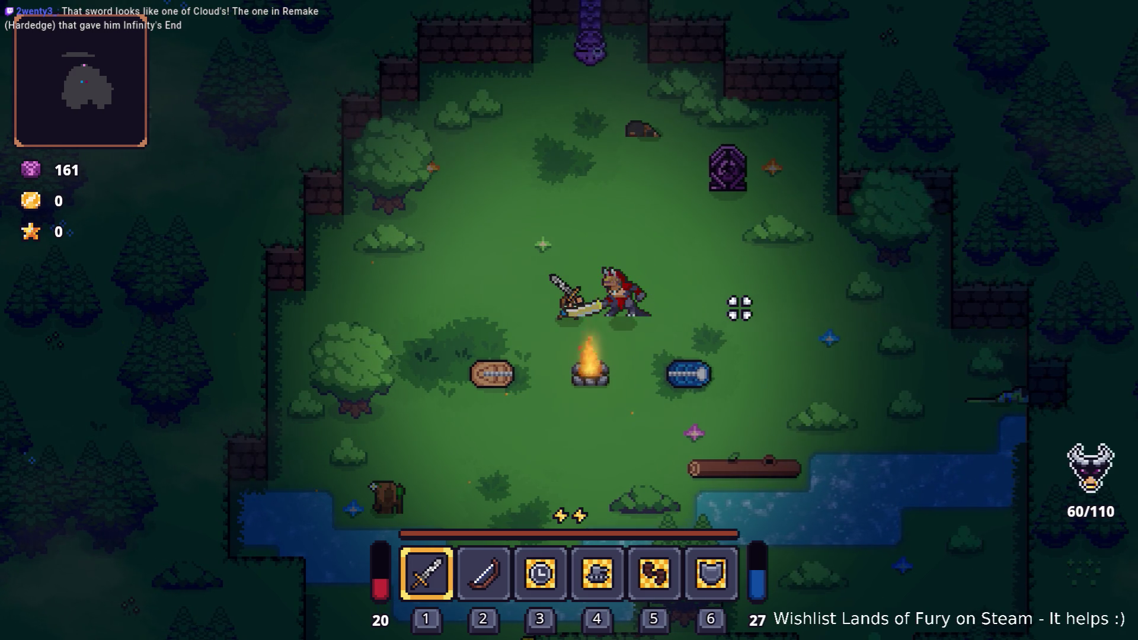
{"action": "key", "text": "a"}
{"action": "left_click", "coordinate": [739, 308]}
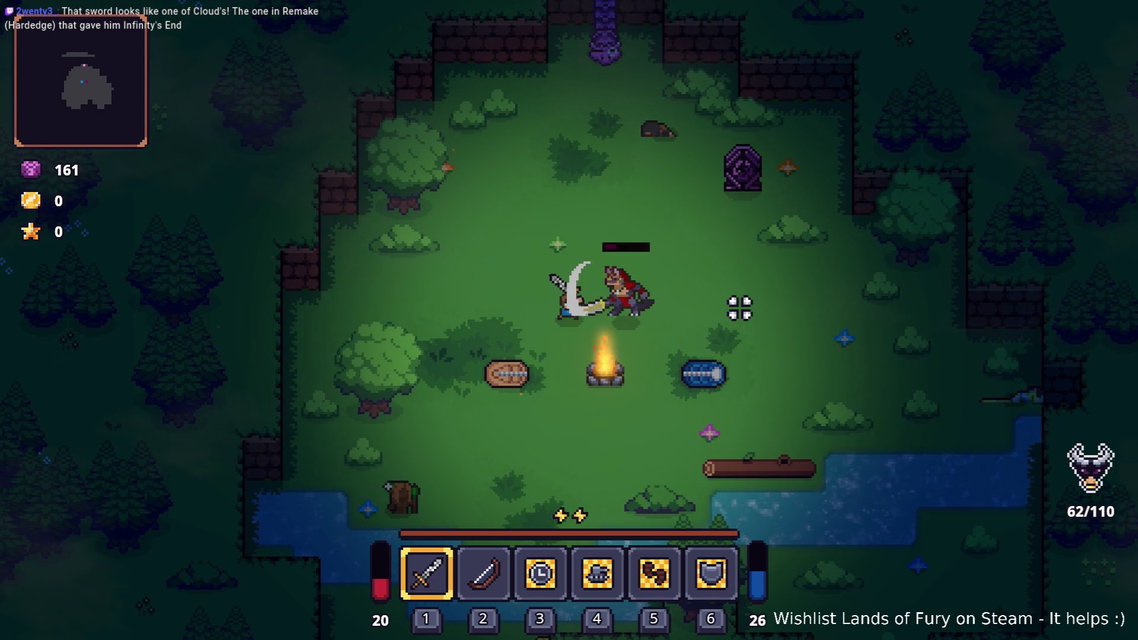
{"action": "key", "text": "a"}
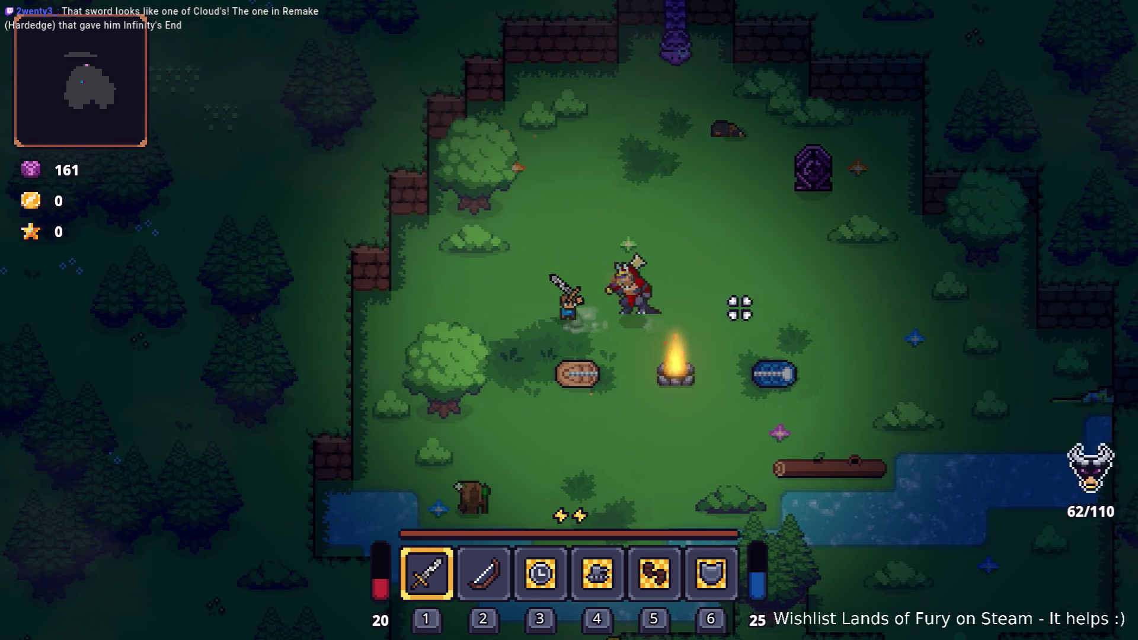
{"action": "key", "text": "s"}
{"action": "key", "text": "d"}
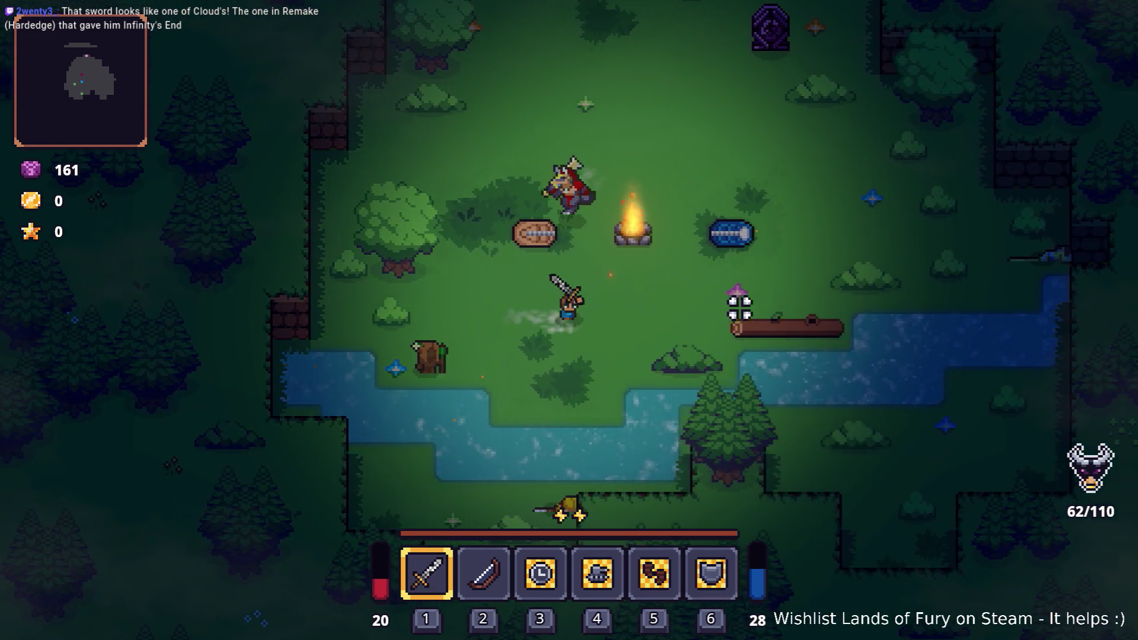
{"action": "key", "text": "Escape"}
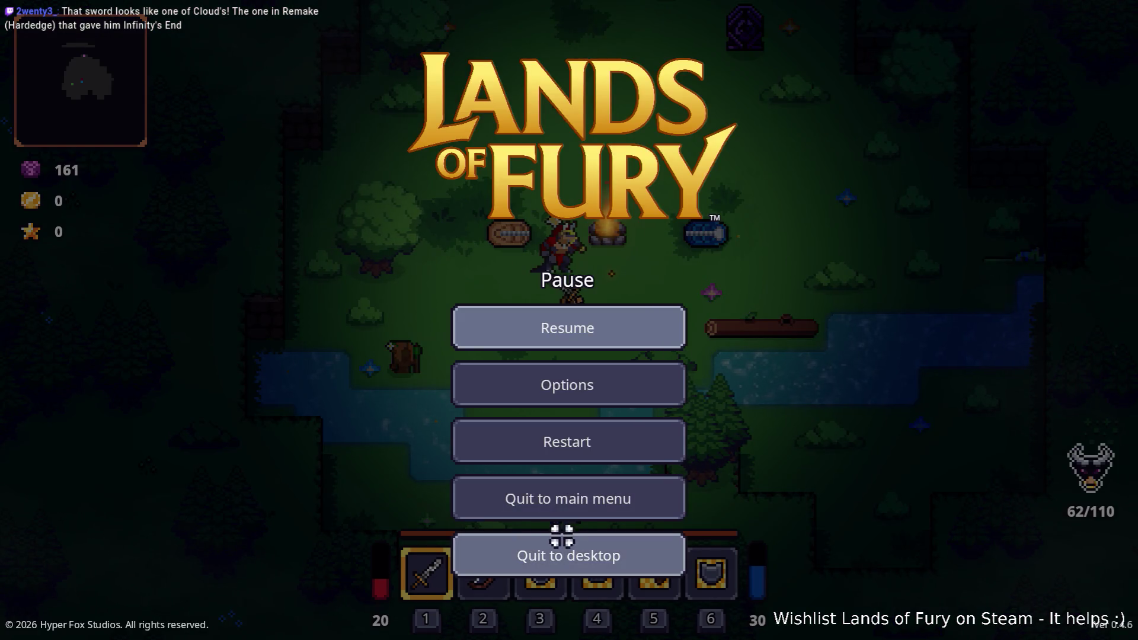
{"action": "left_click", "coordinate": [564, 553]}
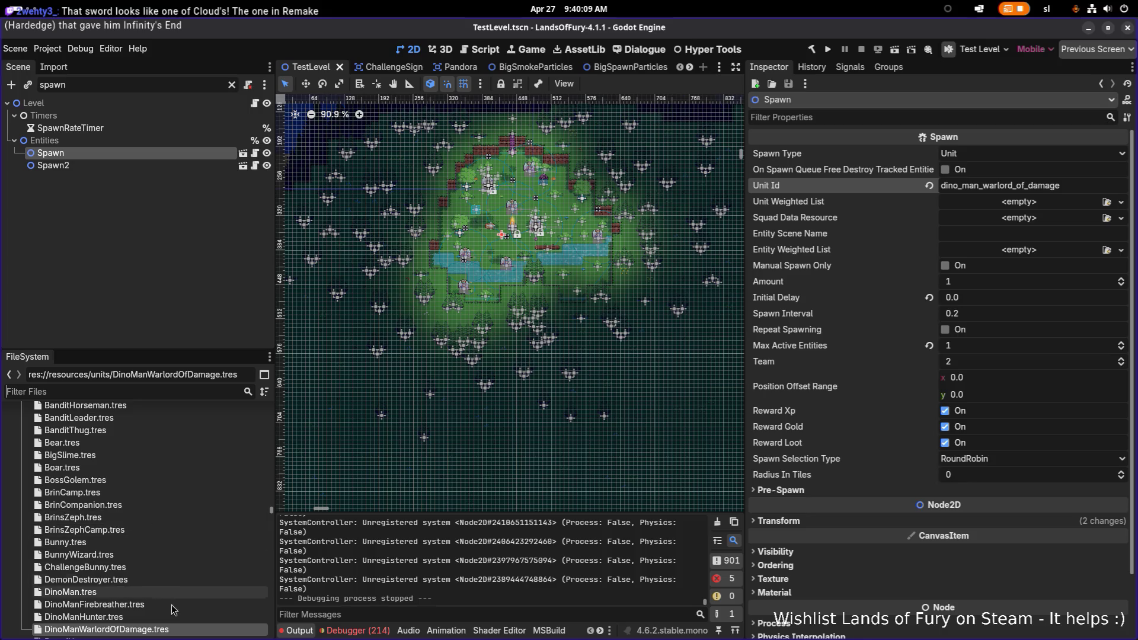
Filter the project files by 'warlords' and load DinoManWarlordSword.tres
{"action": "left_click", "coordinate": [193, 391]}
{"action": "type", "text": "warlord"}
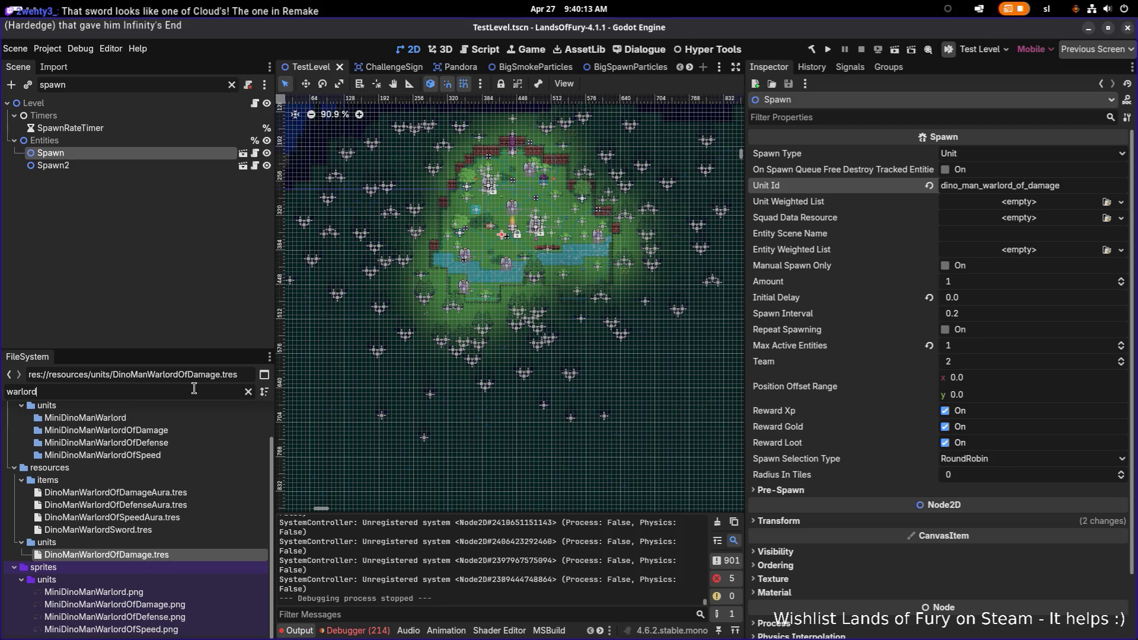
{"action": "type", "text": "s"}
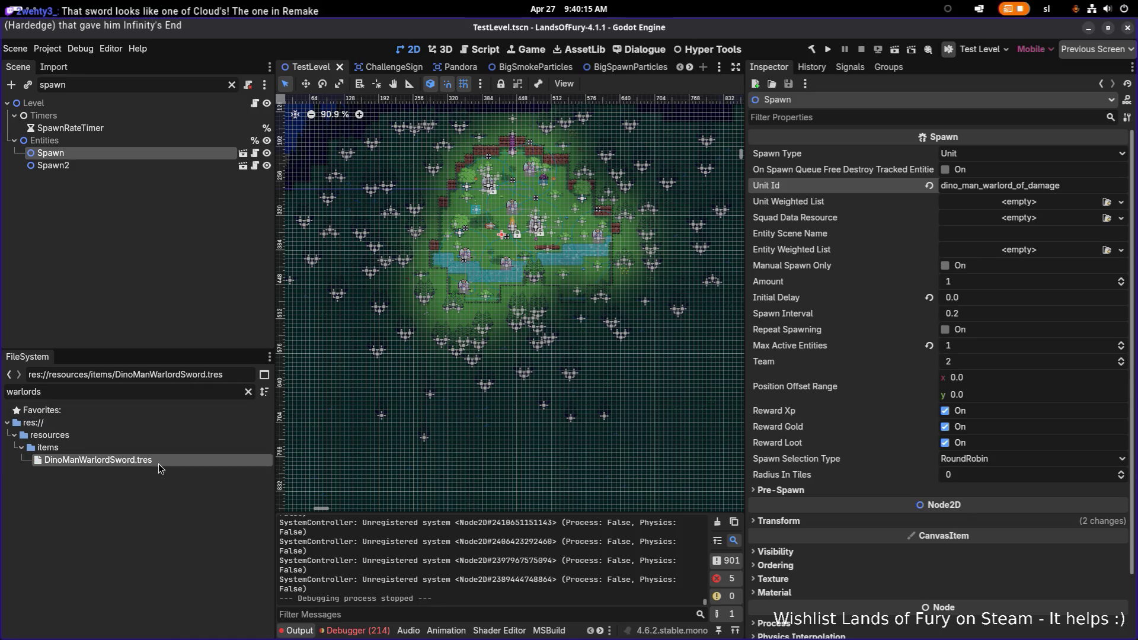
{"action": "left_click", "coordinate": [159, 462]}
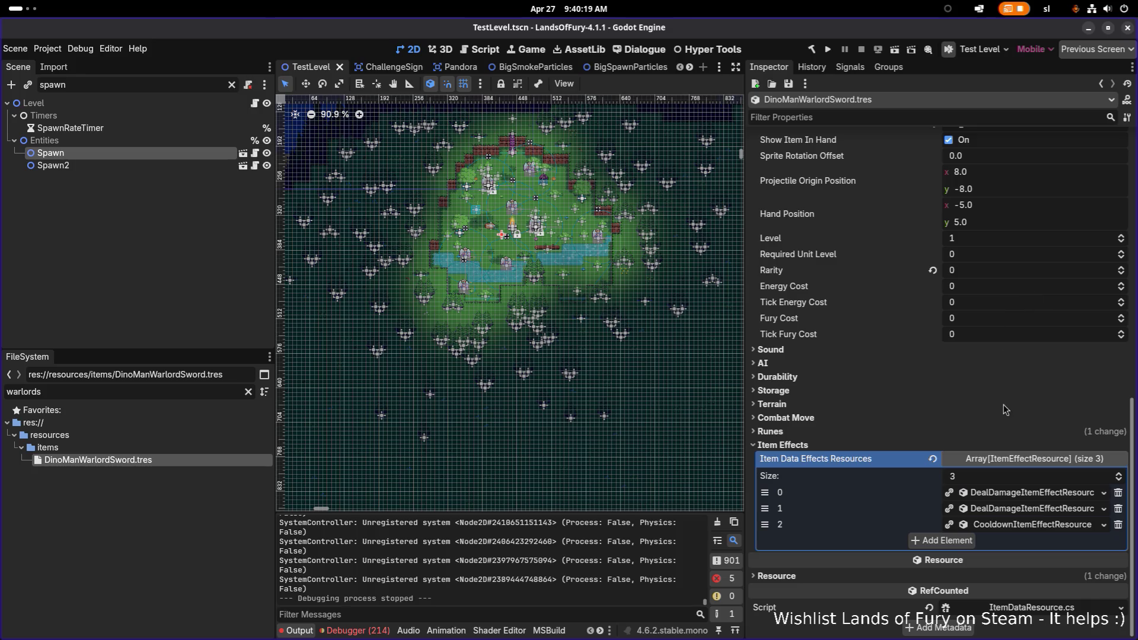
Set the slash effect (element 0) Range to 32 and save
{"action": "left_click", "coordinate": [1034, 494]}
{"action": "scroll", "coordinate": [1030, 481], "scroll_direction": "down", "scroll_amount": 3}
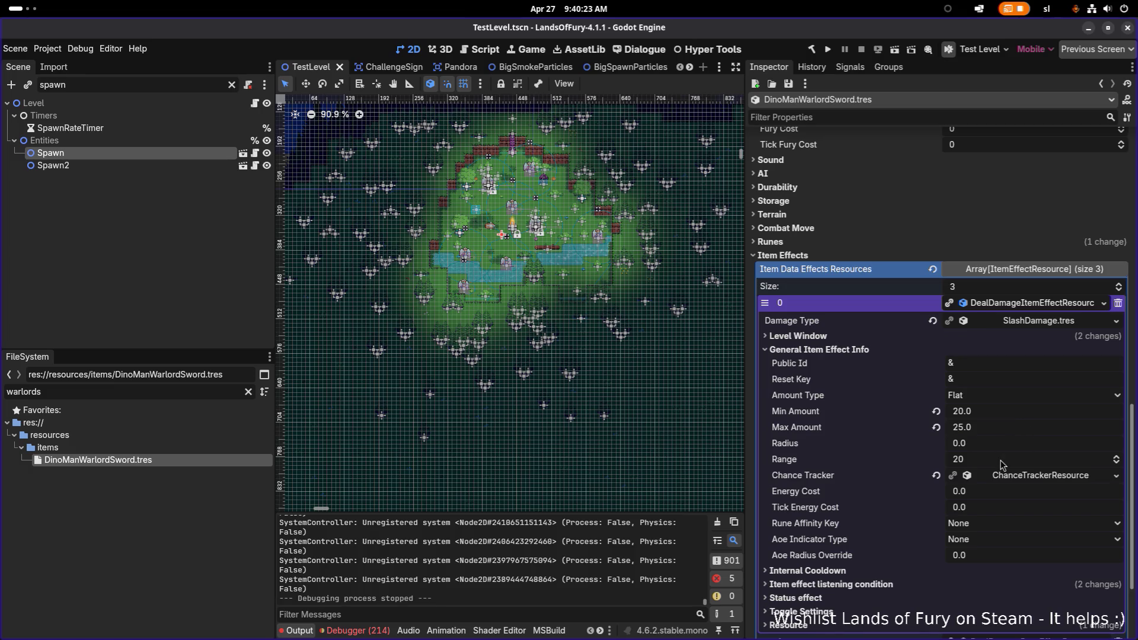
{"action": "left_click", "coordinate": [1035, 455]}
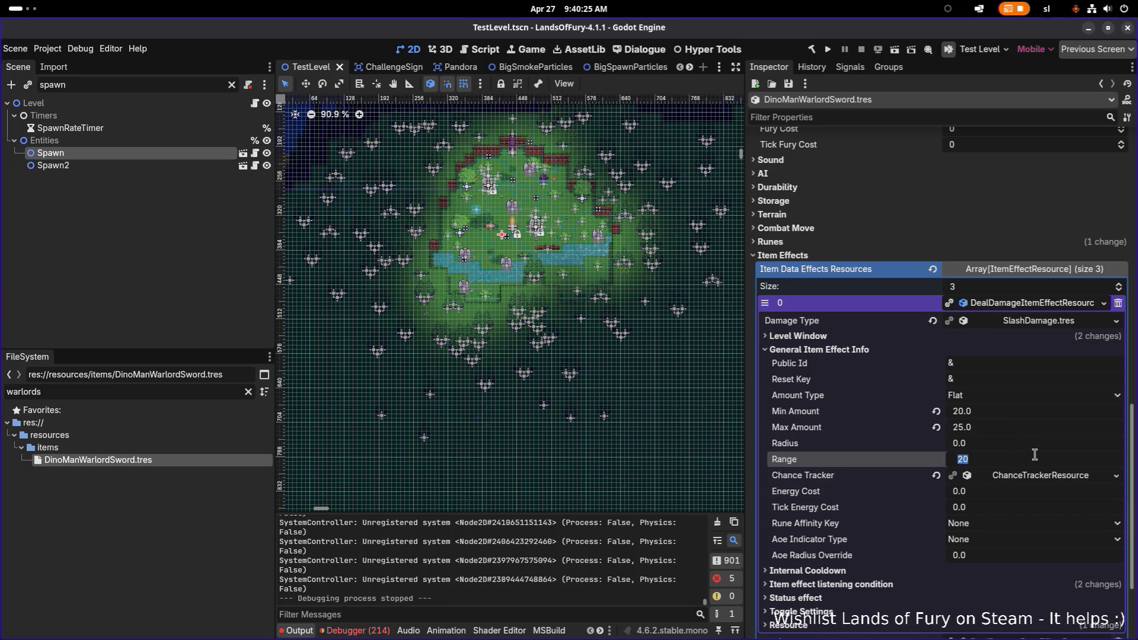
{"action": "type", "text": "32"}
{"action": "key", "text": "Return"}
{"action": "key", "text": "ctrl+s"}
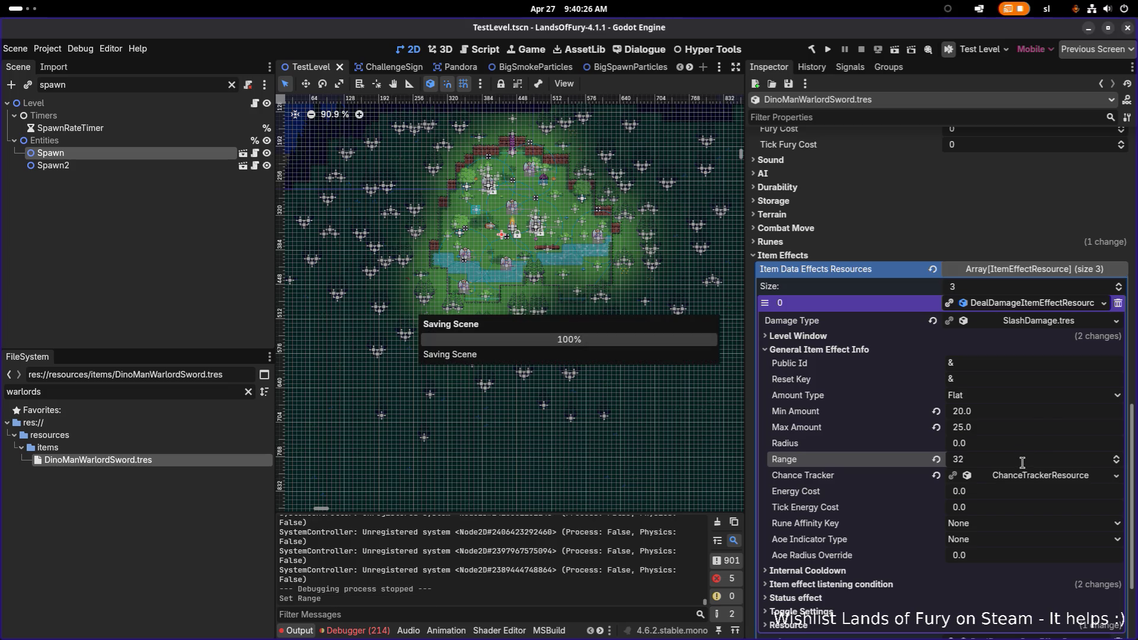
Set the bleed effect (element 1) Range to 32 and save
{"action": "scroll", "coordinate": [928, 561], "scroll_direction": "down", "scroll_amount": 5}
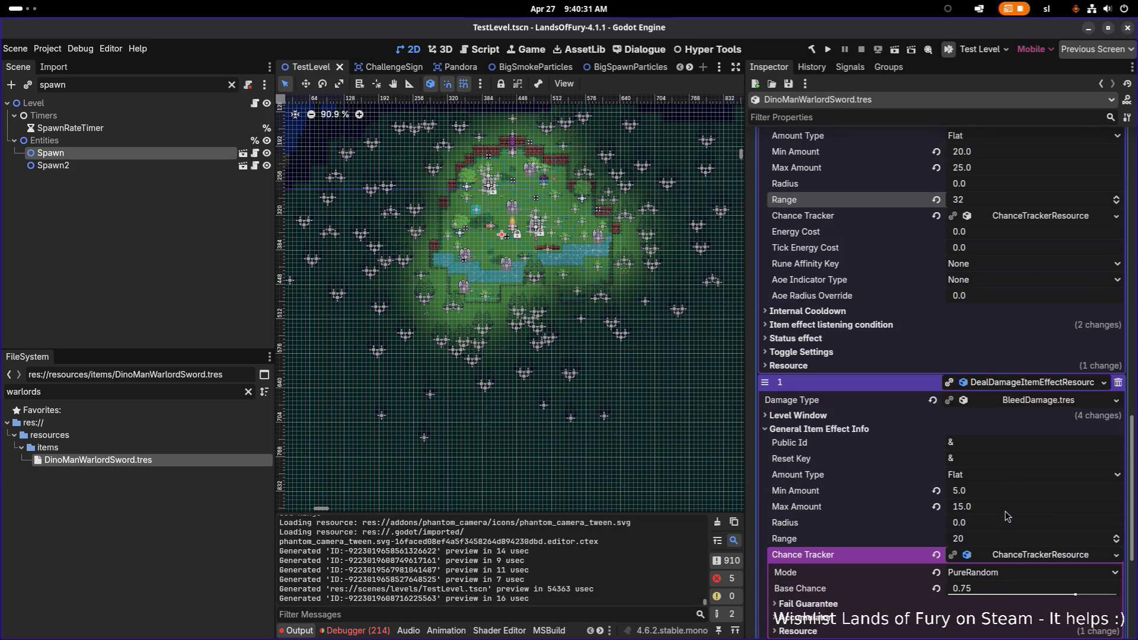
{"action": "left_click", "coordinate": [1006, 507]}
{"action": "scroll", "coordinate": [1006, 506], "scroll_direction": "down", "scroll_amount": 5}
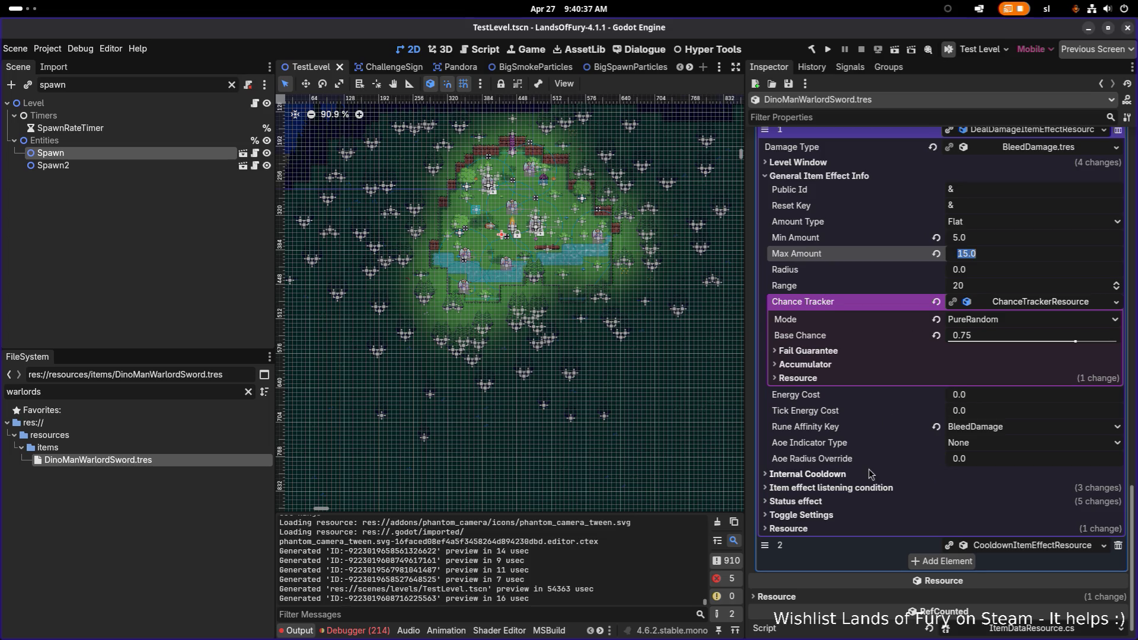
{"action": "left_click", "coordinate": [866, 489]}
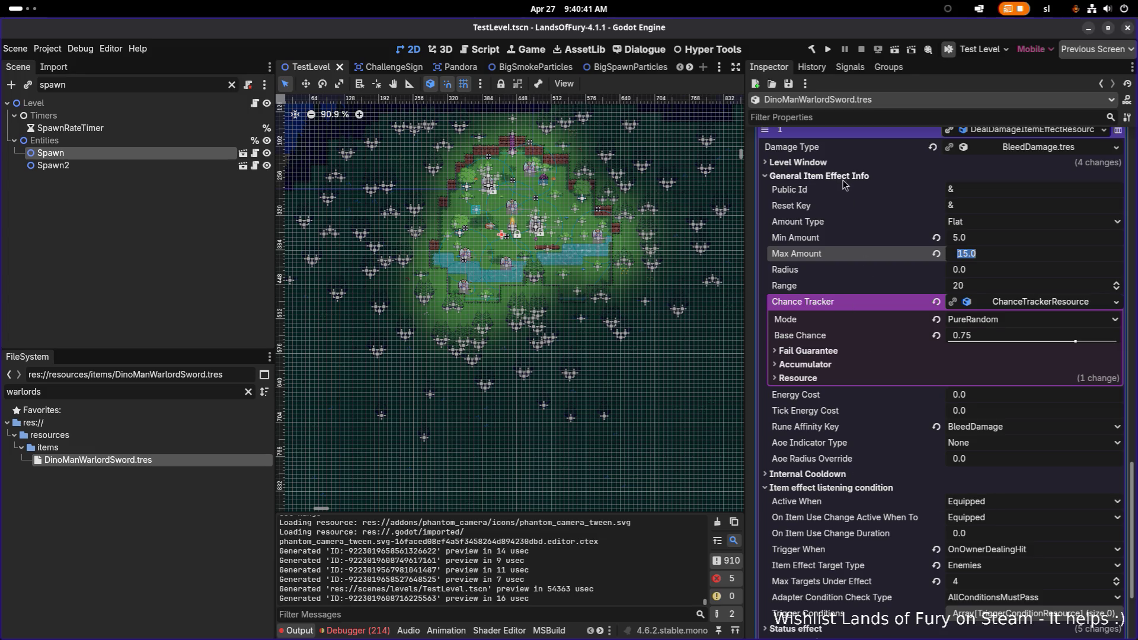
{"action": "left_click", "coordinate": [995, 288]}
{"action": "type", "text": "32"}
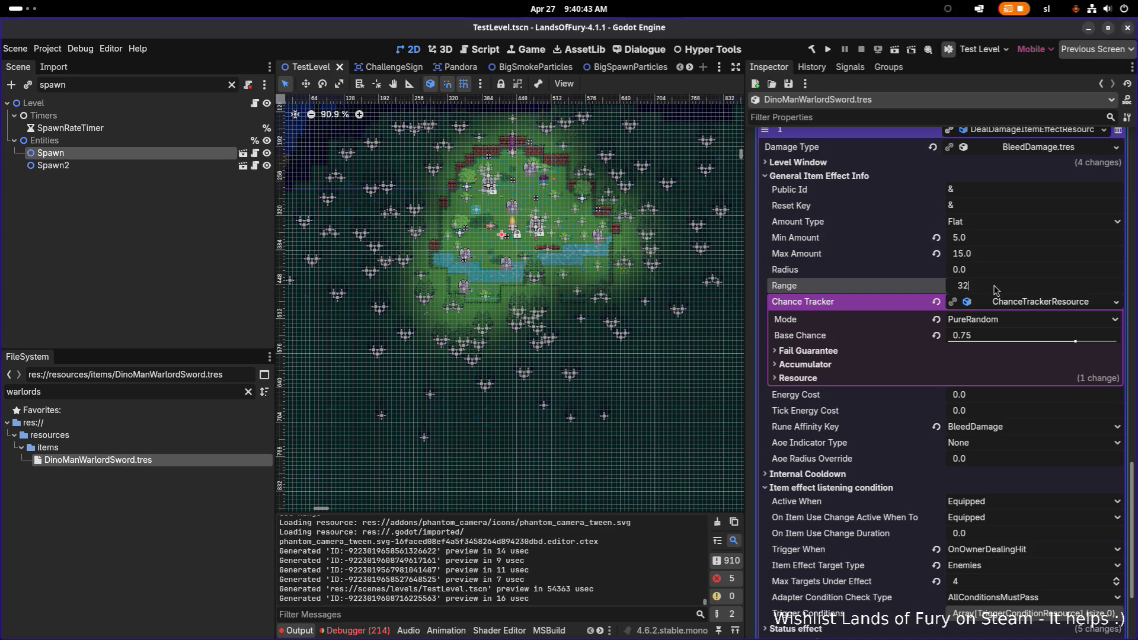
{"action": "key", "text": "Return"}
{"action": "key", "text": "ctrl+s"}
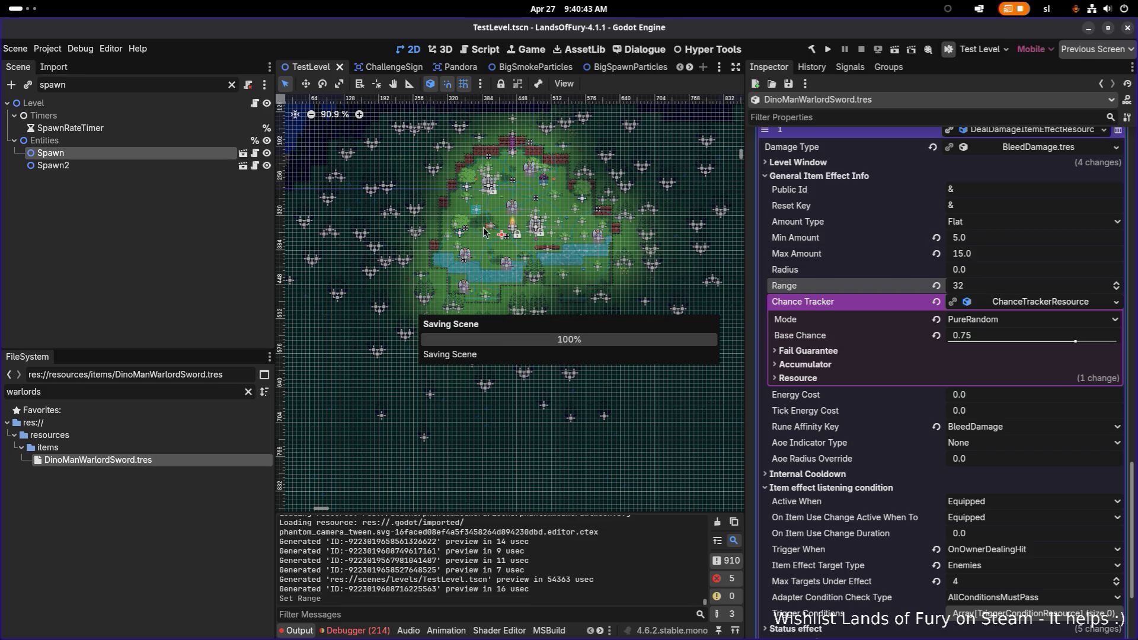
{"action": "scroll", "coordinate": [511, 230], "scroll_direction": "up", "scroll_amount": 10}
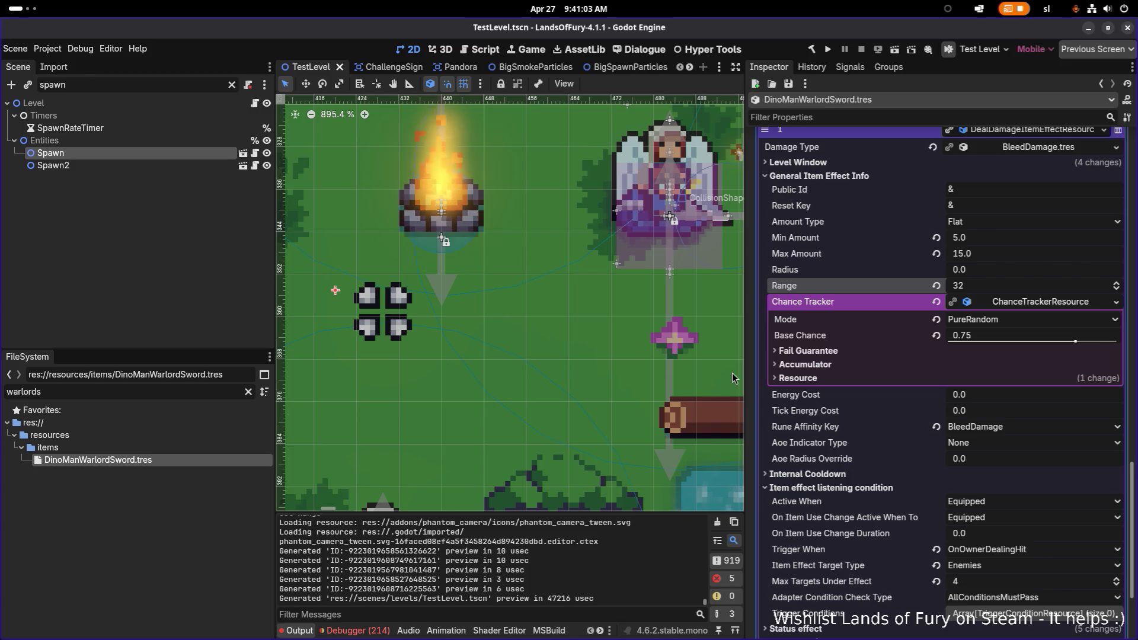
{"action": "left_click", "coordinate": [1038, 287]}
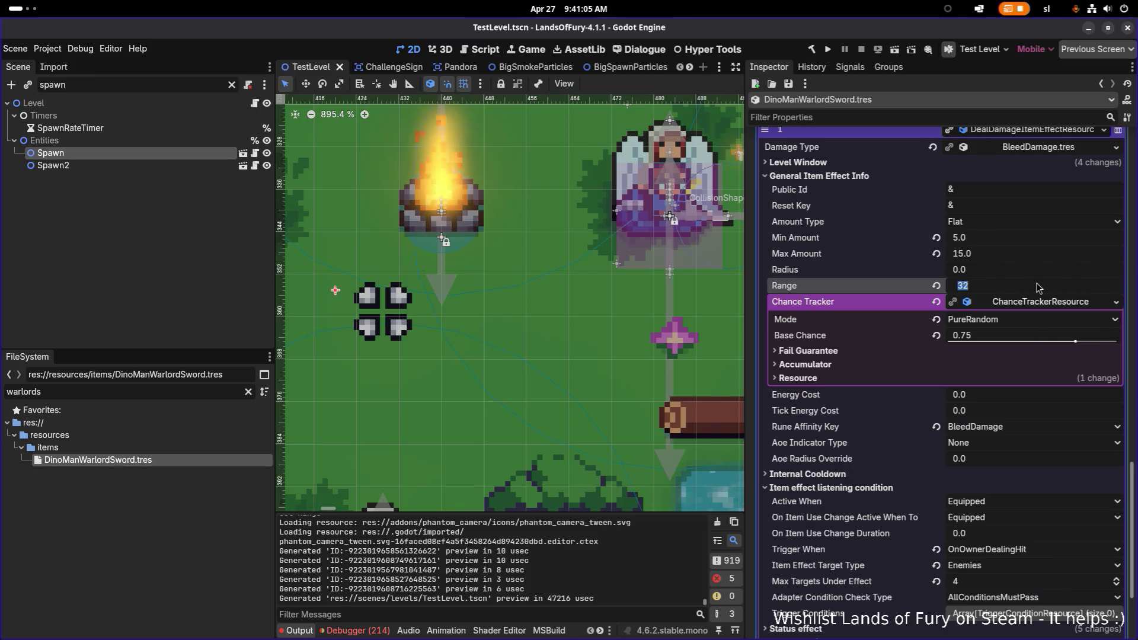
{"action": "type", "text": "40"}
{"action": "key", "text": "Return"}
{"action": "key", "text": "ctrl+s"}
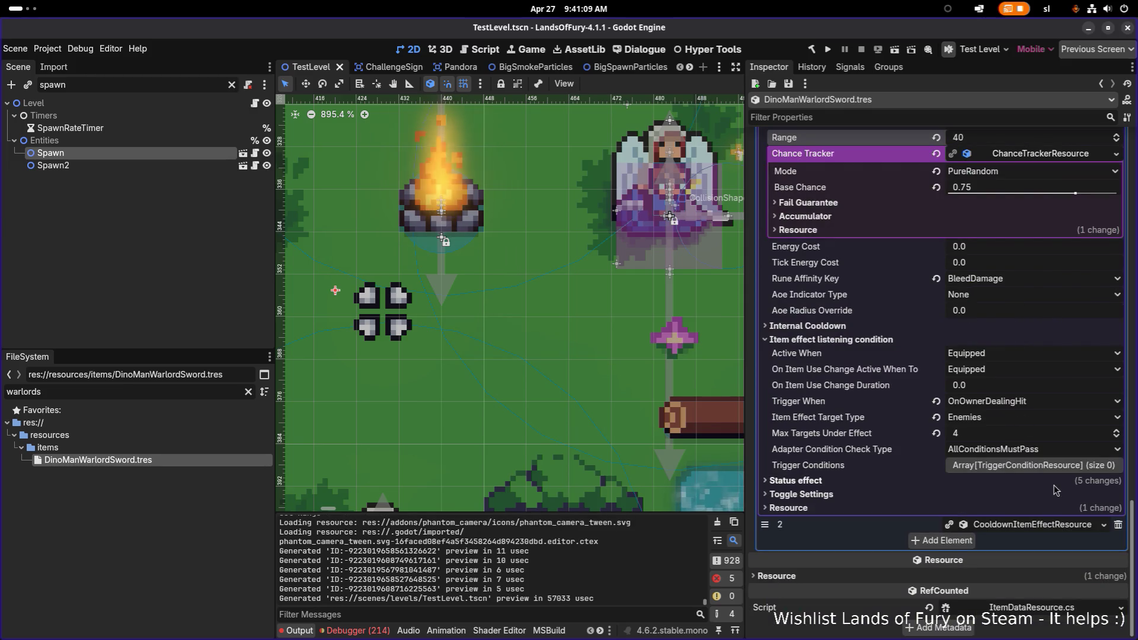
{"action": "scroll", "coordinate": [1034, 442], "scroll_direction": "up", "scroll_amount": 5}
{"action": "scroll", "coordinate": [1043, 323], "scroll_direction": "up", "scroll_amount": 5}
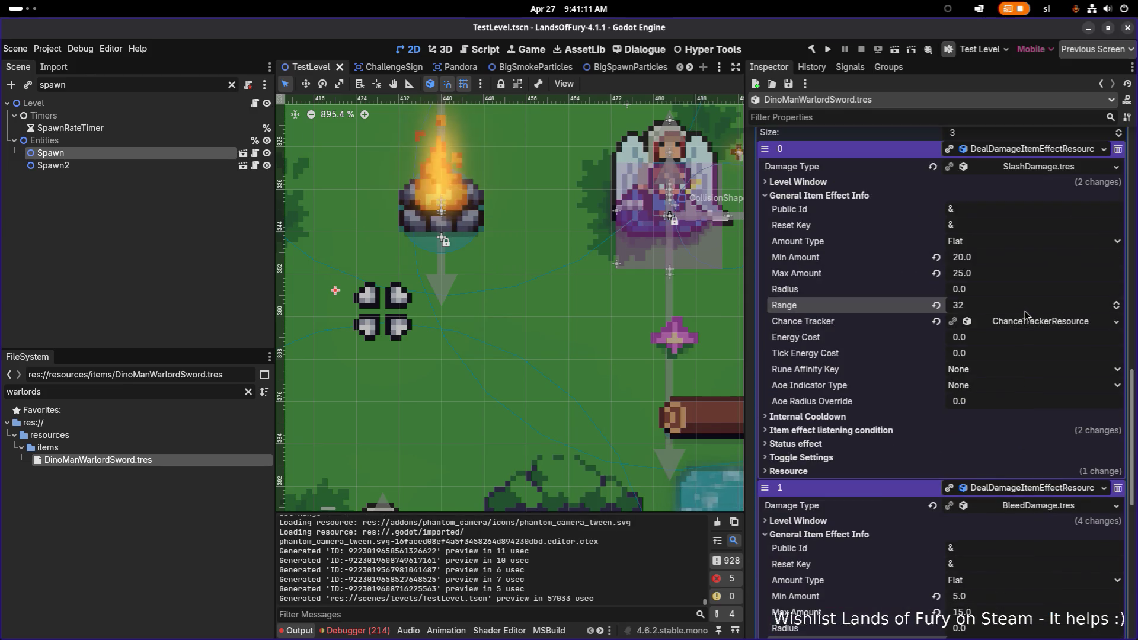
{"action": "left_click", "coordinate": [1013, 311]}
{"action": "type", "text": "40"}
{"action": "key", "text": "Return"}
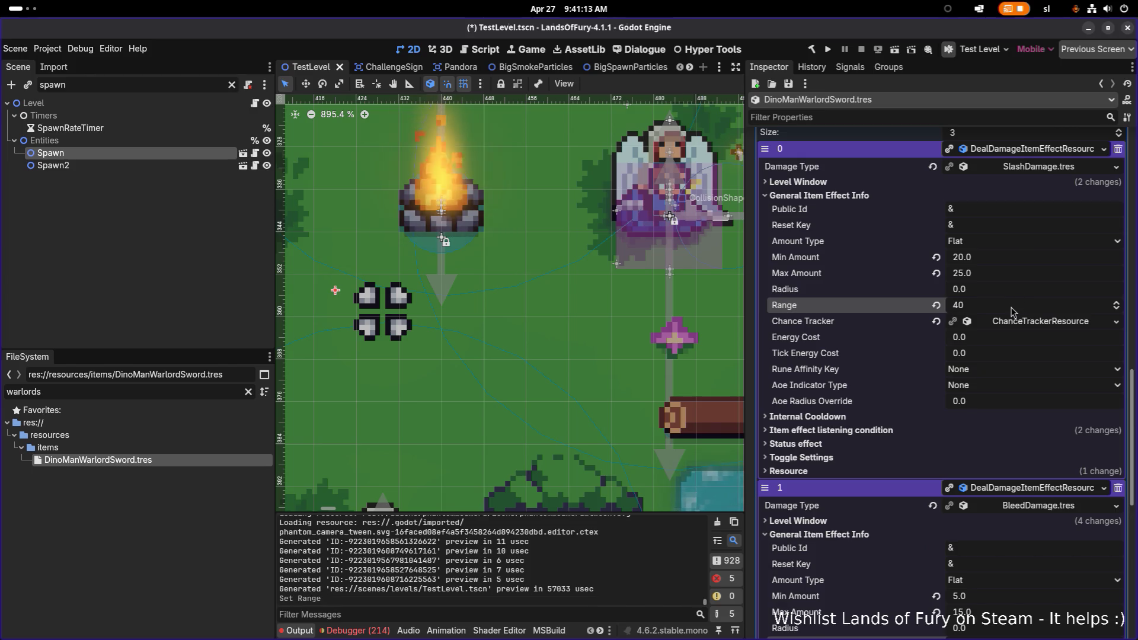
{"action": "key", "text": "ctrl+s"}
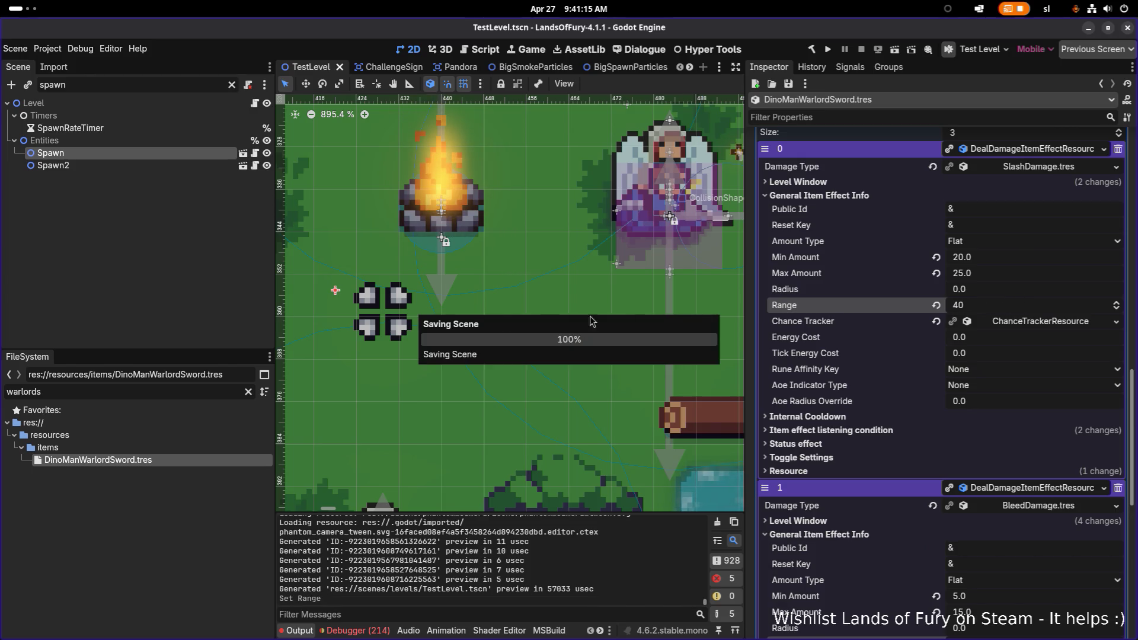
{"action": "left_click", "coordinate": [248, 393]}
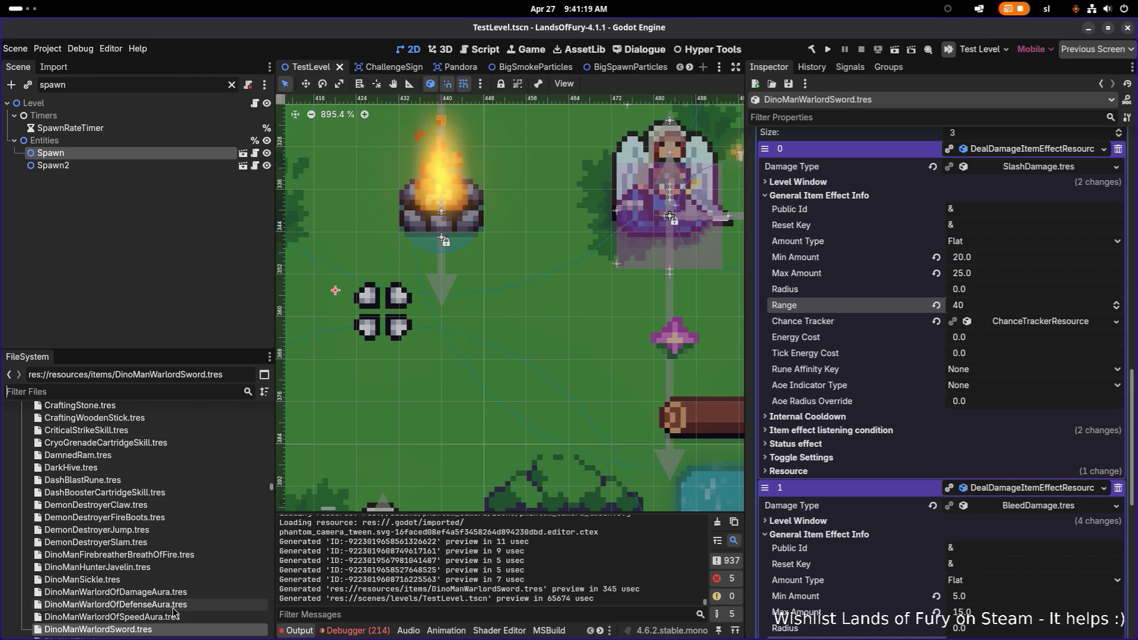
{"action": "scroll", "coordinate": [174, 613], "scroll_direction": "down", "scroll_amount": 3}
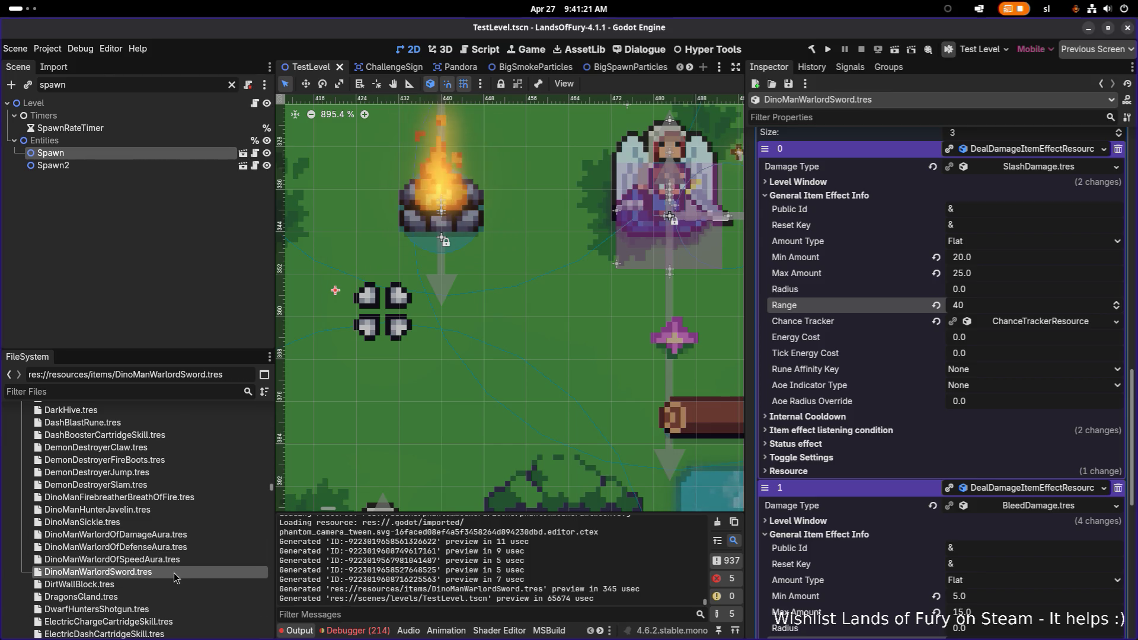
{"action": "scroll", "coordinate": [919, 521], "scroll_direction": "down", "scroll_amount": 5}
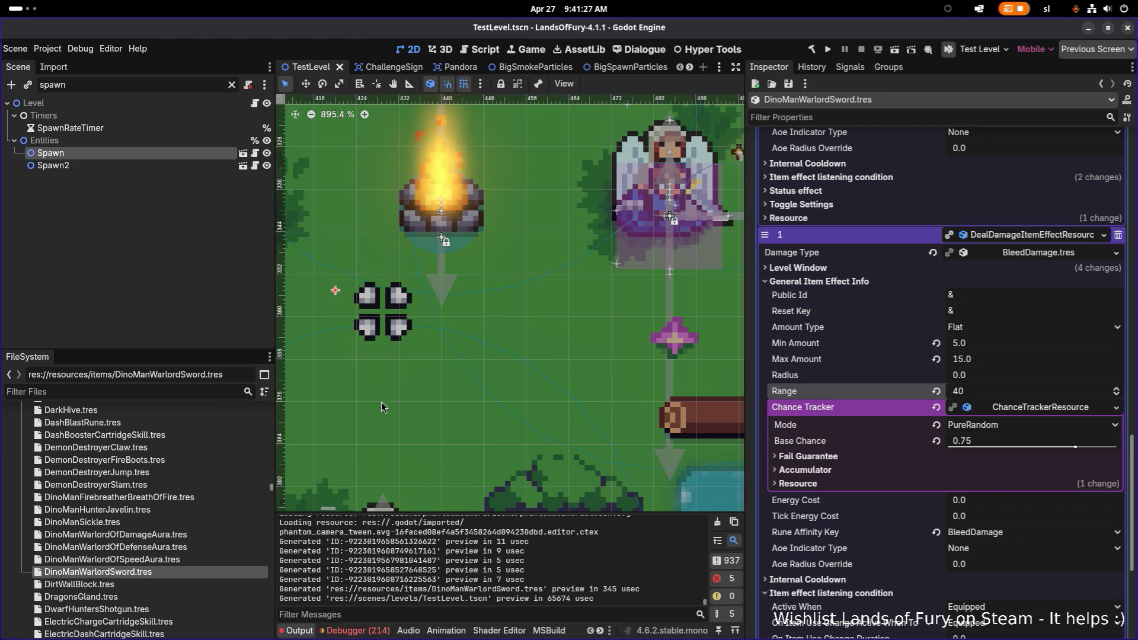
{"action": "scroll", "coordinate": [883, 457], "scroll_direction": "down", "scroll_amount": 4}
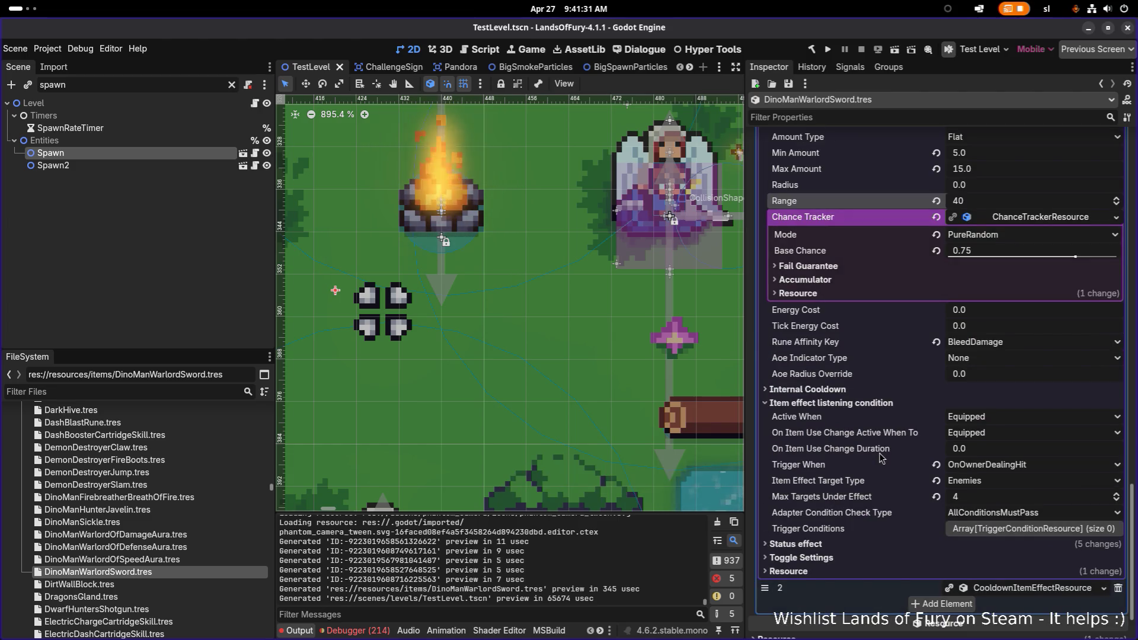
{"action": "left_click", "coordinate": [206, 391]}
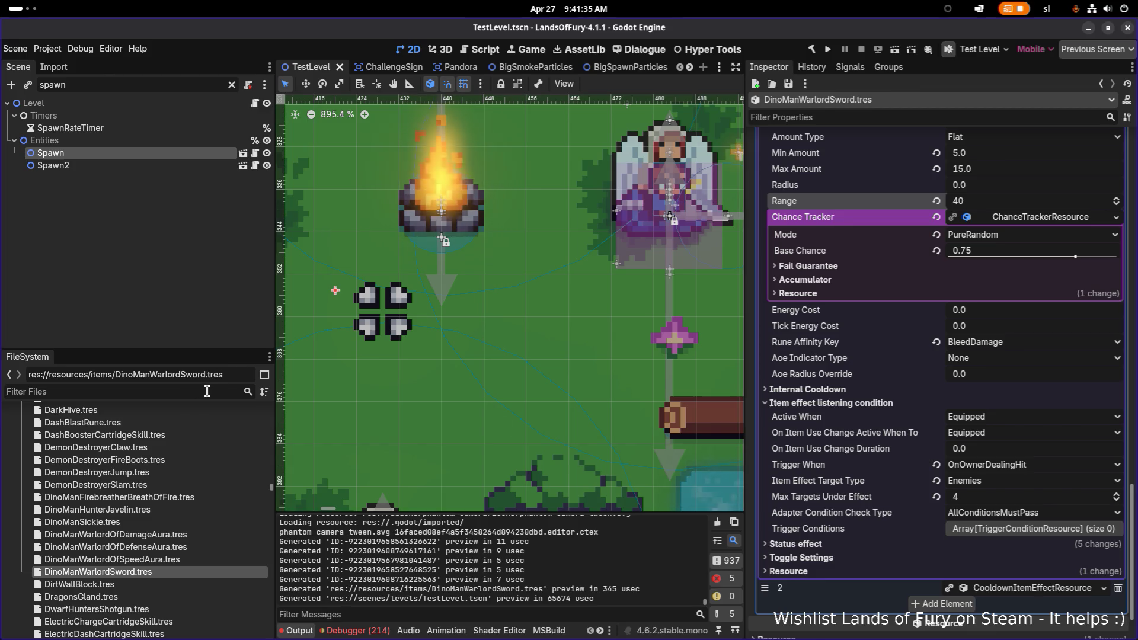
Filter the FileSystem by 'warlord', briefly switching to another window and back
{"action": "type", "text": "warlord"}
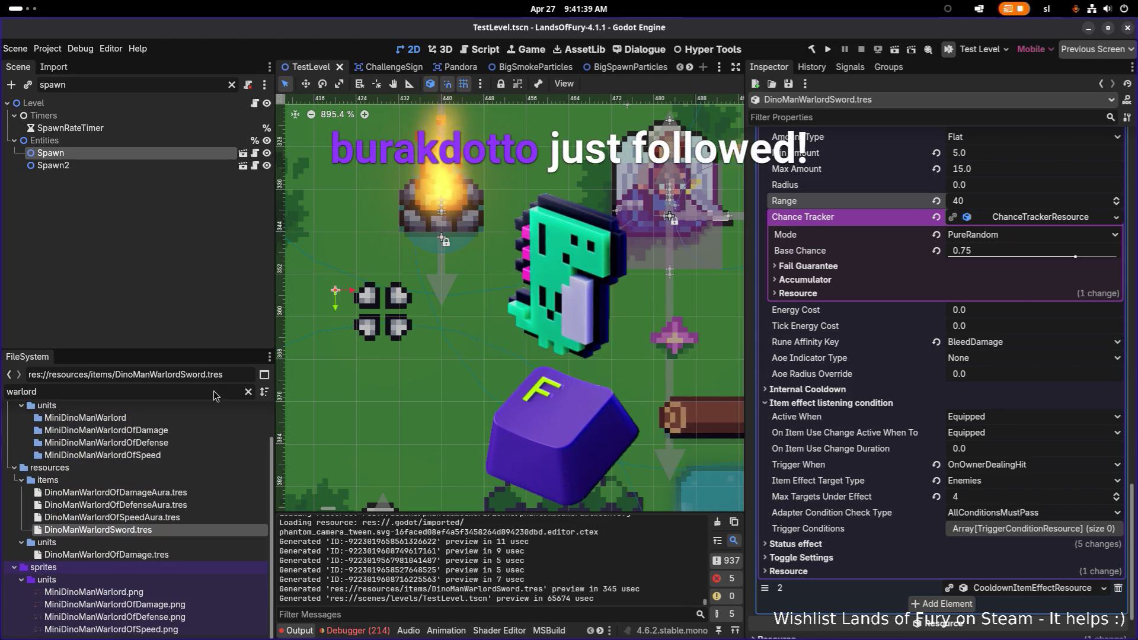
{"action": "key", "text": "alt+Tab"}
{"action": "left_click", "coordinate": [888, 314]}
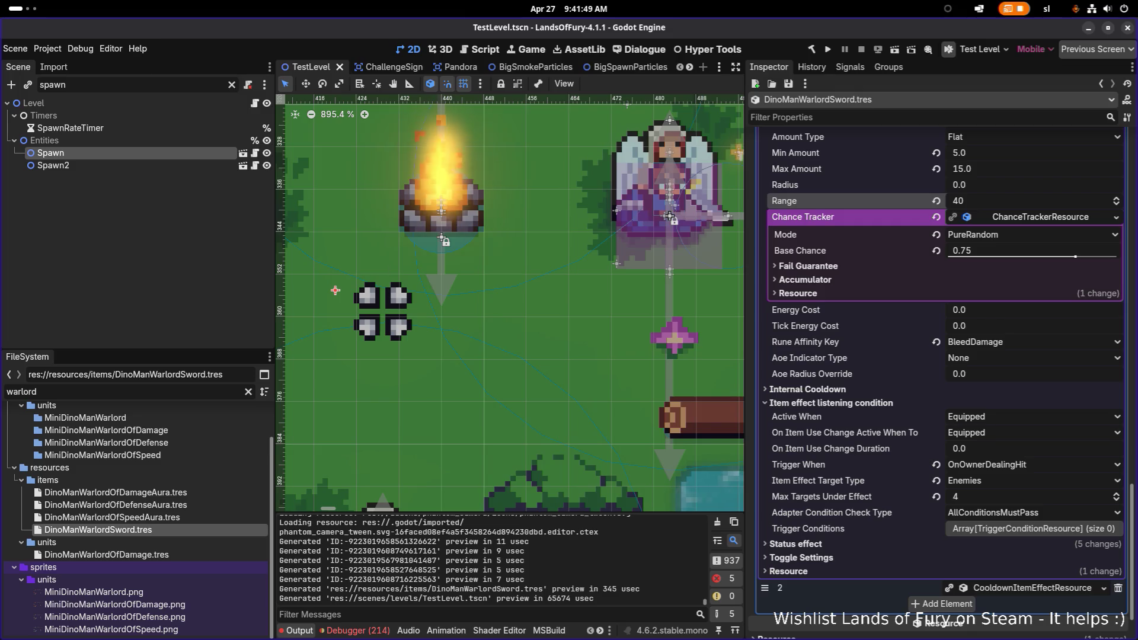
{"action": "left_click", "coordinate": [188, 274]}
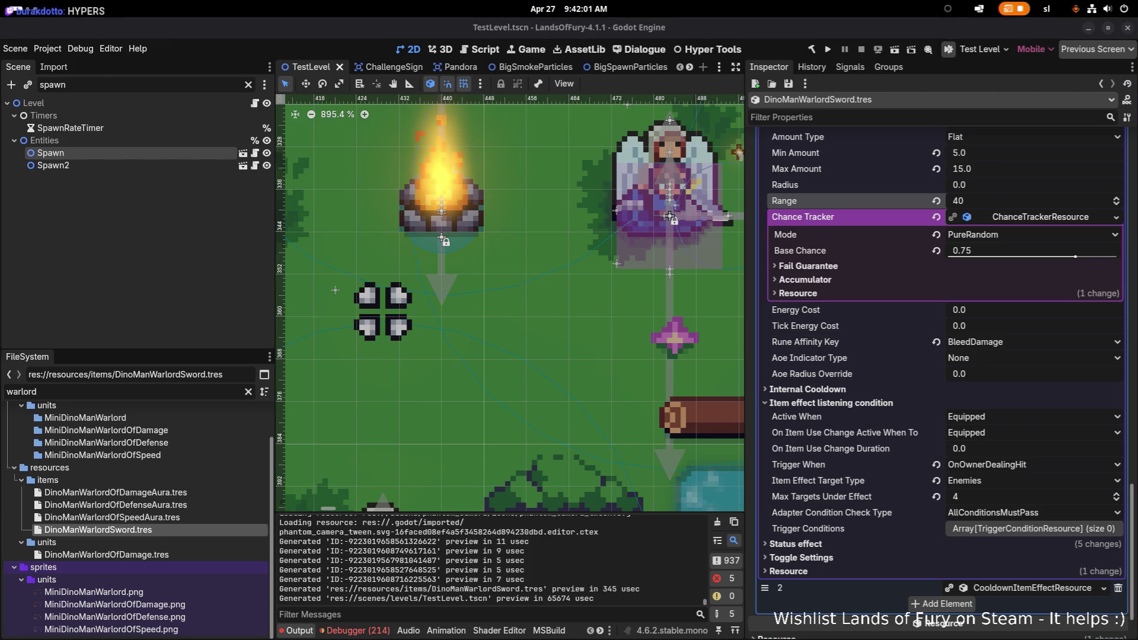
{"action": "left_click", "coordinate": [439, 583]}
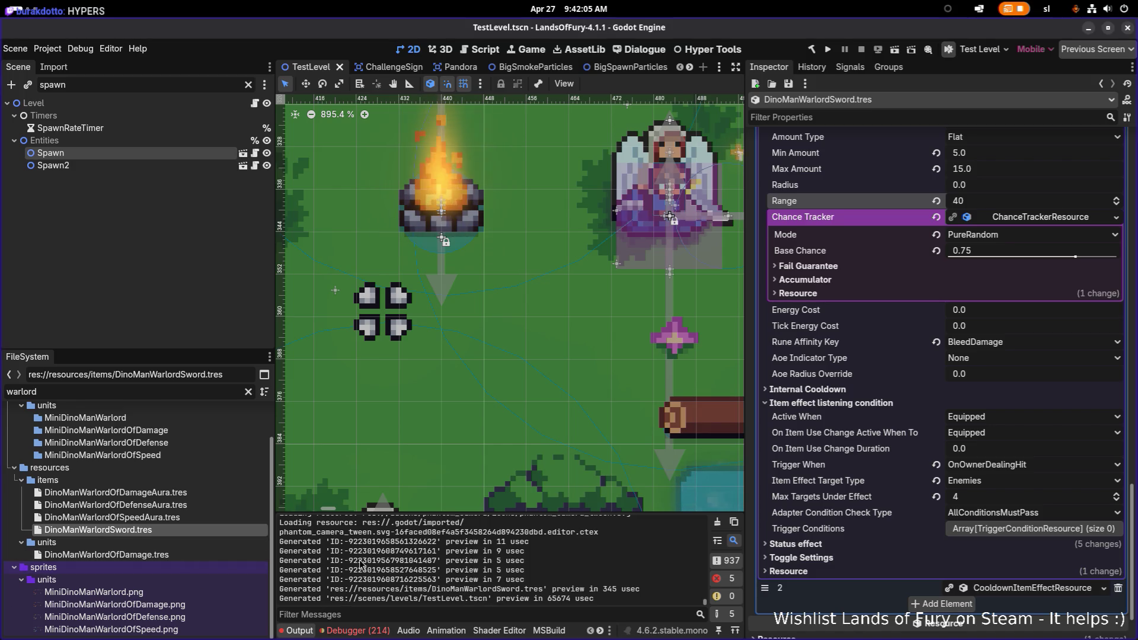
Open units/DinoManWarlordOfDamage.tres in the Inspector
{"action": "left_click", "coordinate": [116, 493]}
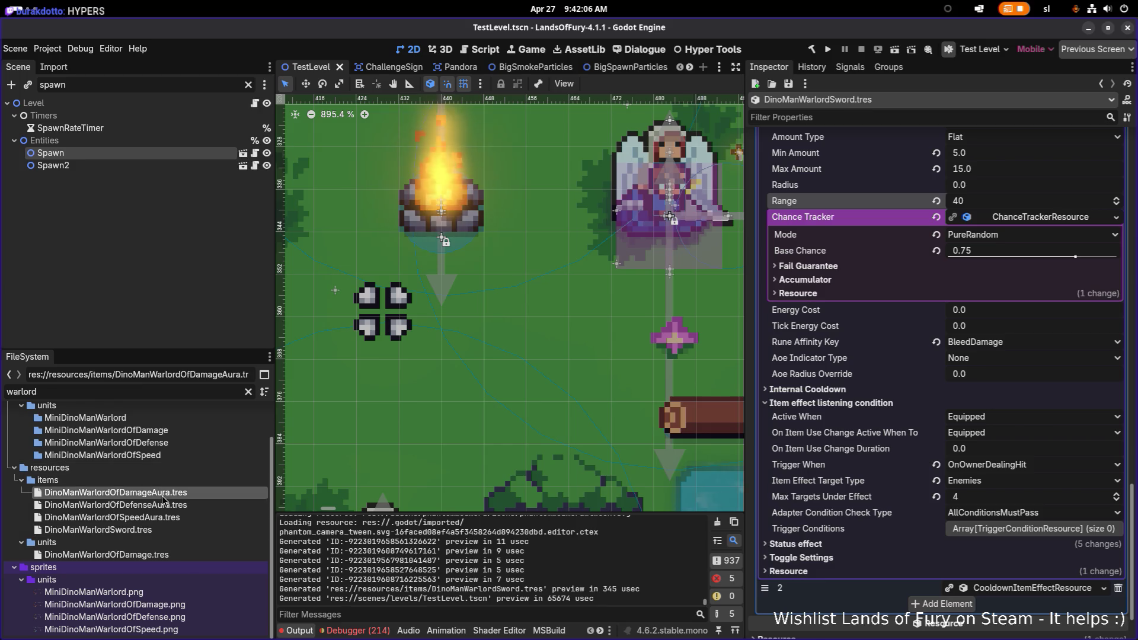
{"action": "left_click", "coordinate": [159, 556]}
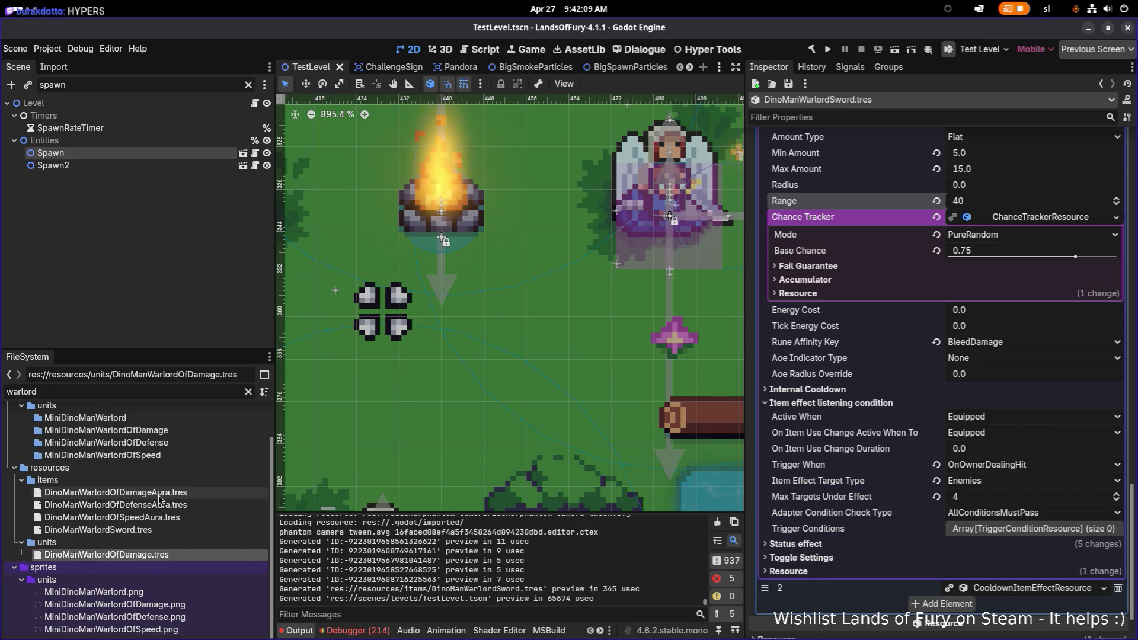
{"action": "left_click", "coordinate": [159, 495]}
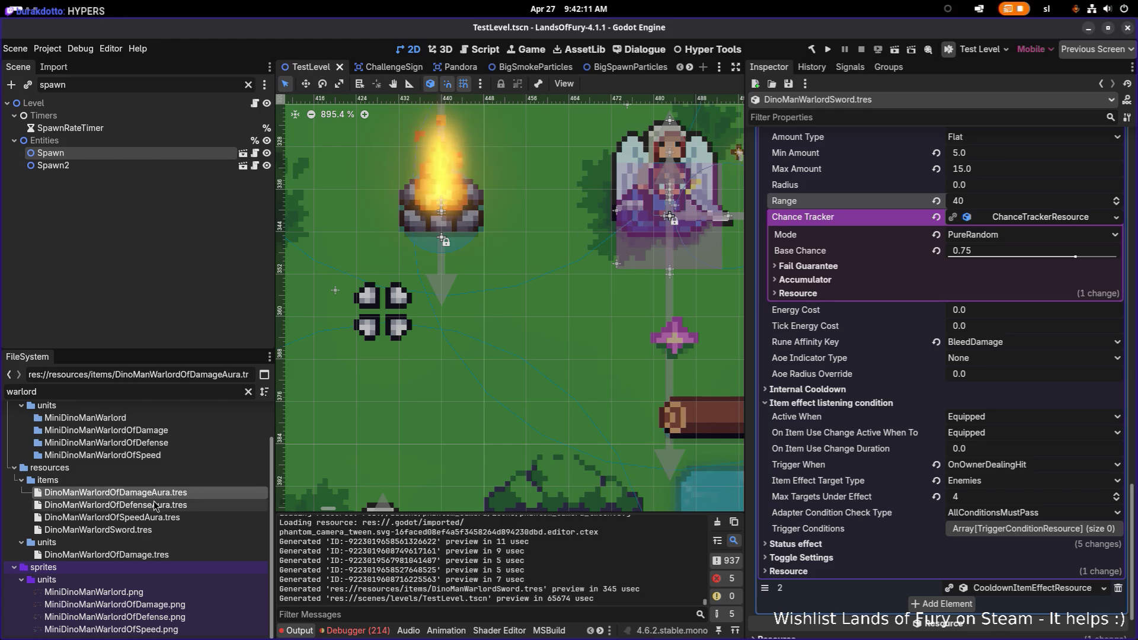
{"action": "left_click", "coordinate": [130, 554]}
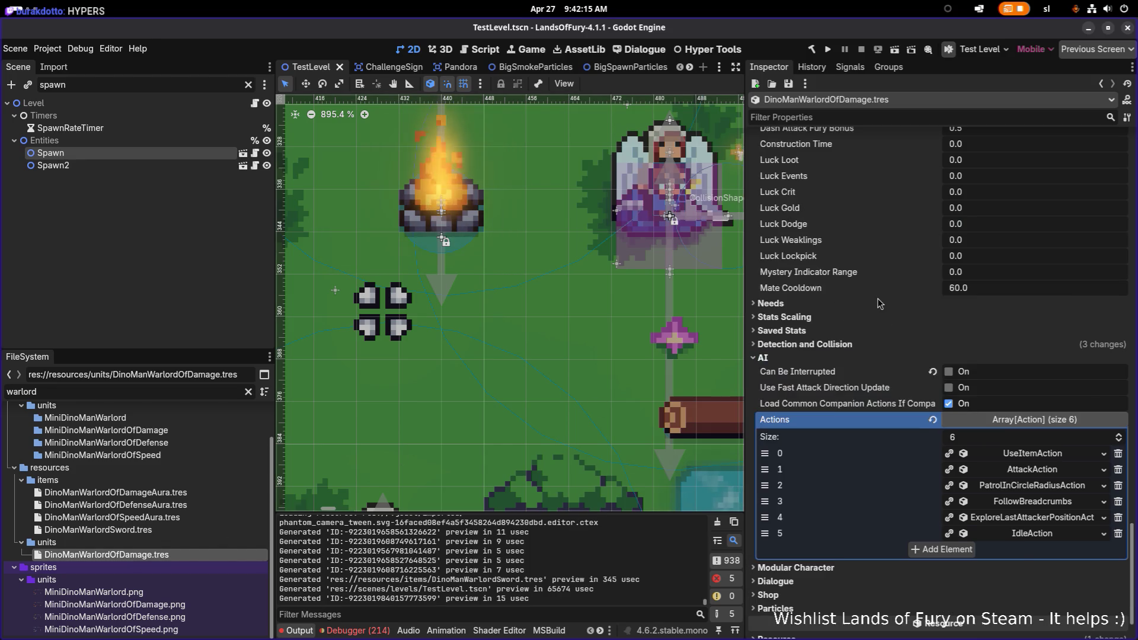
Set the unit's Combat Text Offset y to -40 in the Visuals section
{"action": "scroll", "coordinate": [900, 296], "scroll_direction": "up", "scroll_amount": 6}
{"action": "scroll", "coordinate": [889, 267], "scroll_direction": "up", "scroll_amount": 5}
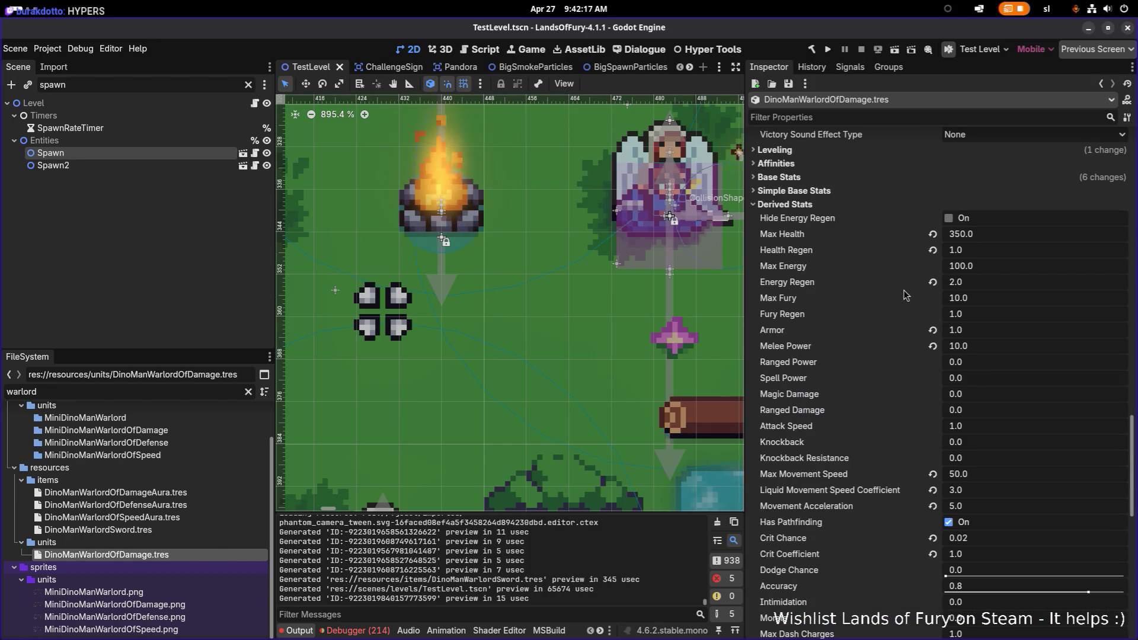
{"action": "scroll", "coordinate": [895, 249], "scroll_direction": "up", "scroll_amount": 2}
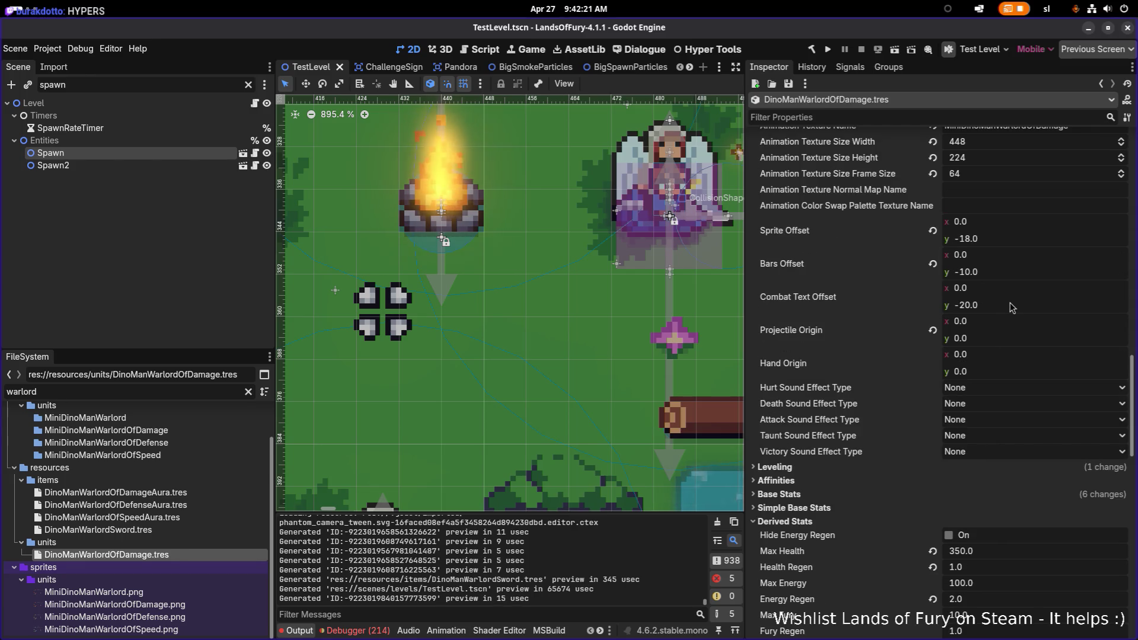
{"action": "left_click", "coordinate": [1020, 303]}
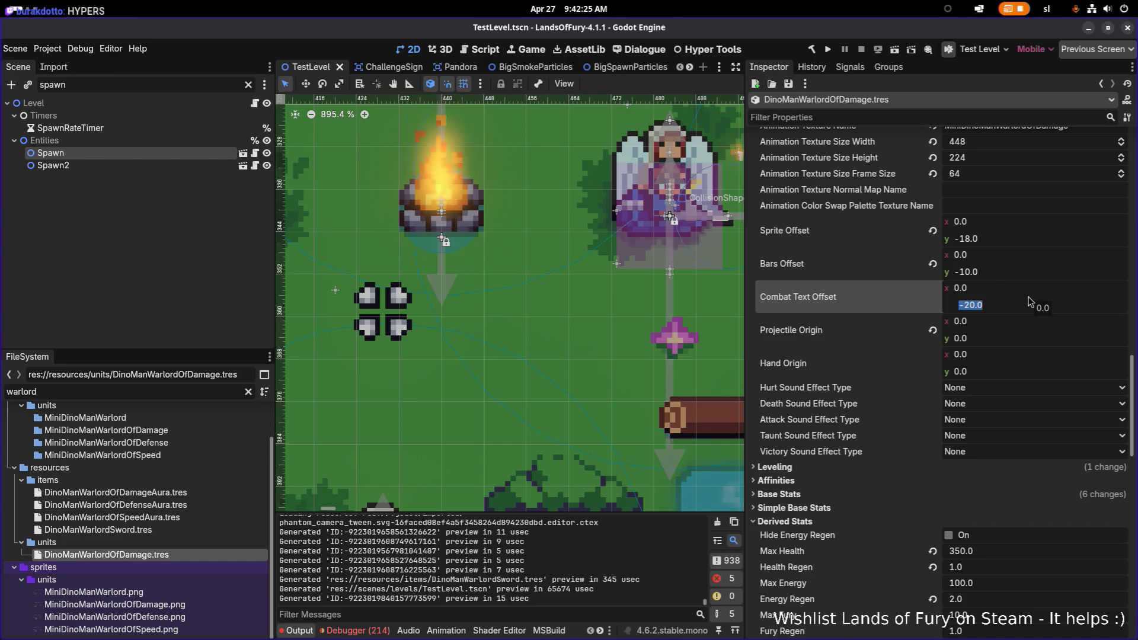
{"action": "type", "text": "-"}
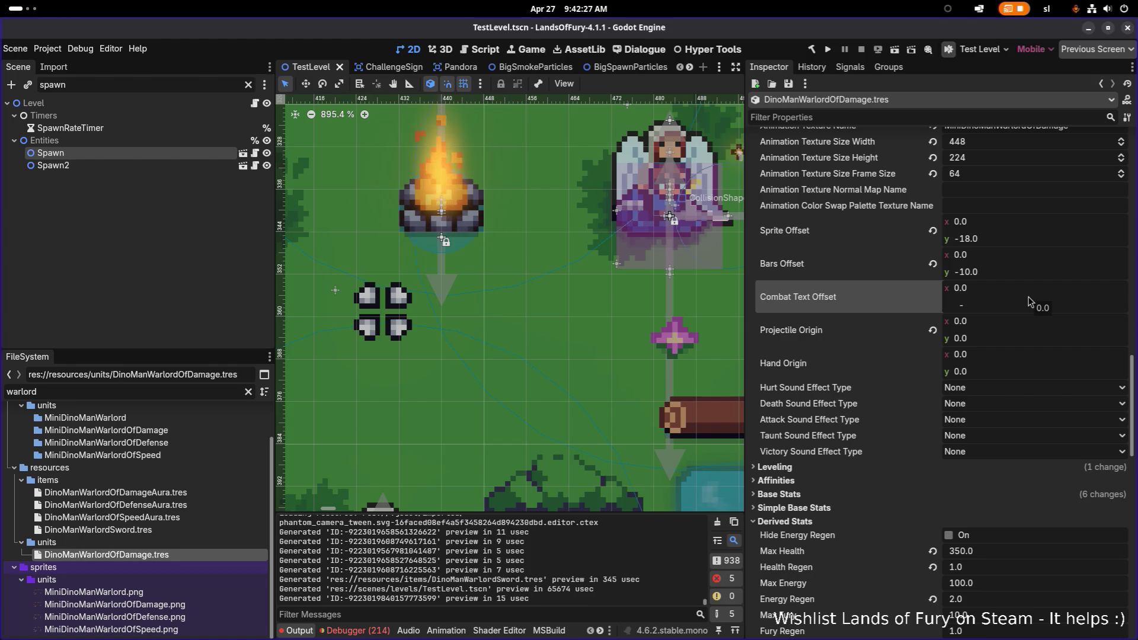
{"action": "type", "text": "40"}
{"action": "key", "text": "Return"}
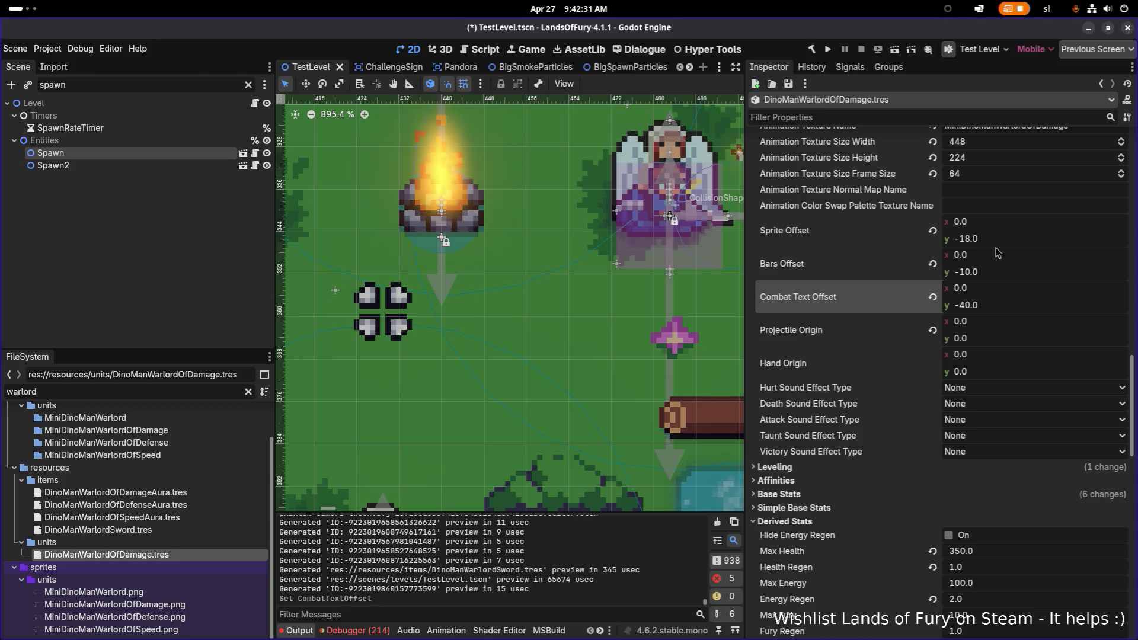
Set the Bars Offset y to -20
{"action": "left_click", "coordinate": [1005, 277]}
{"action": "type", "text": "-"}
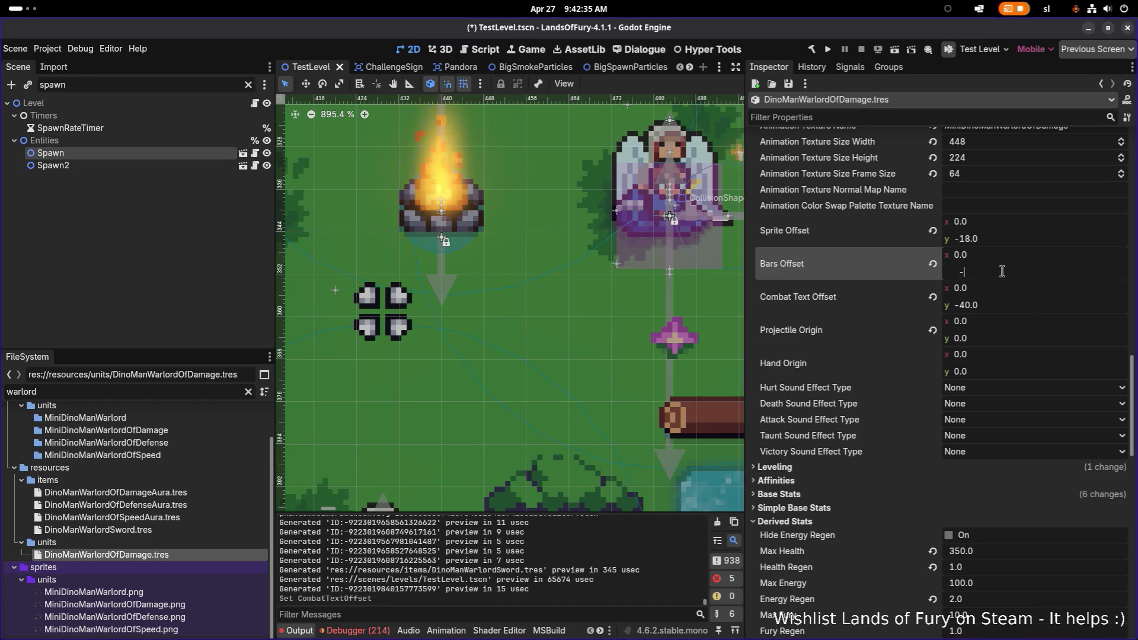
{"action": "type", "text": "20"}
{"action": "key", "text": "Return"}
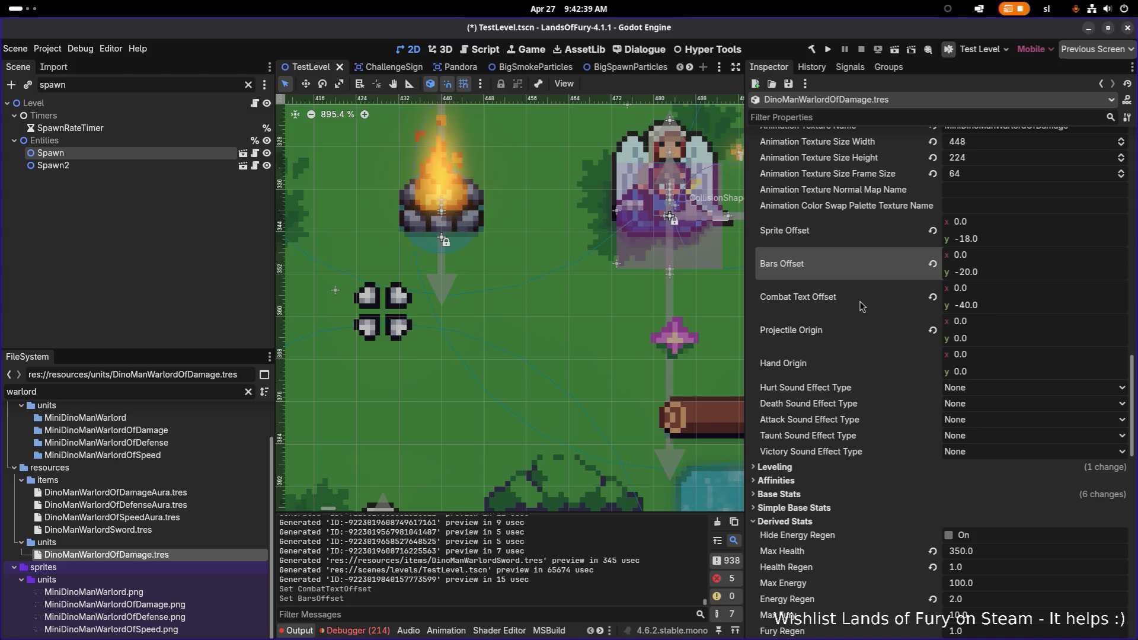
{"action": "scroll", "coordinate": [889, 312], "scroll_direction": "up", "scroll_amount": 2}
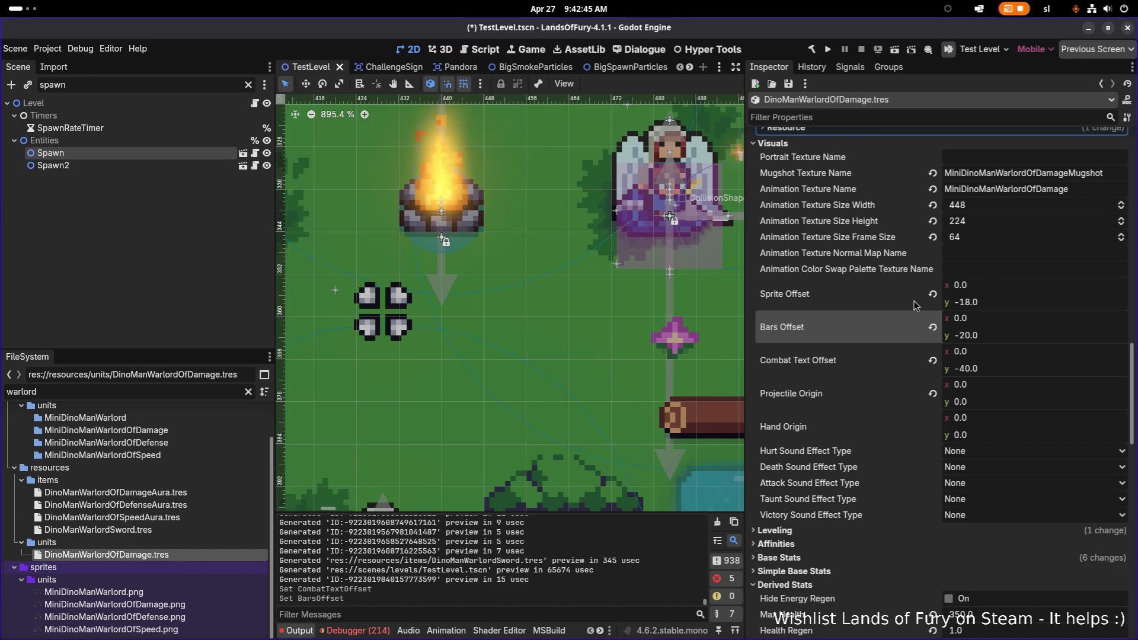
{"action": "left_click", "coordinate": [883, 311]}
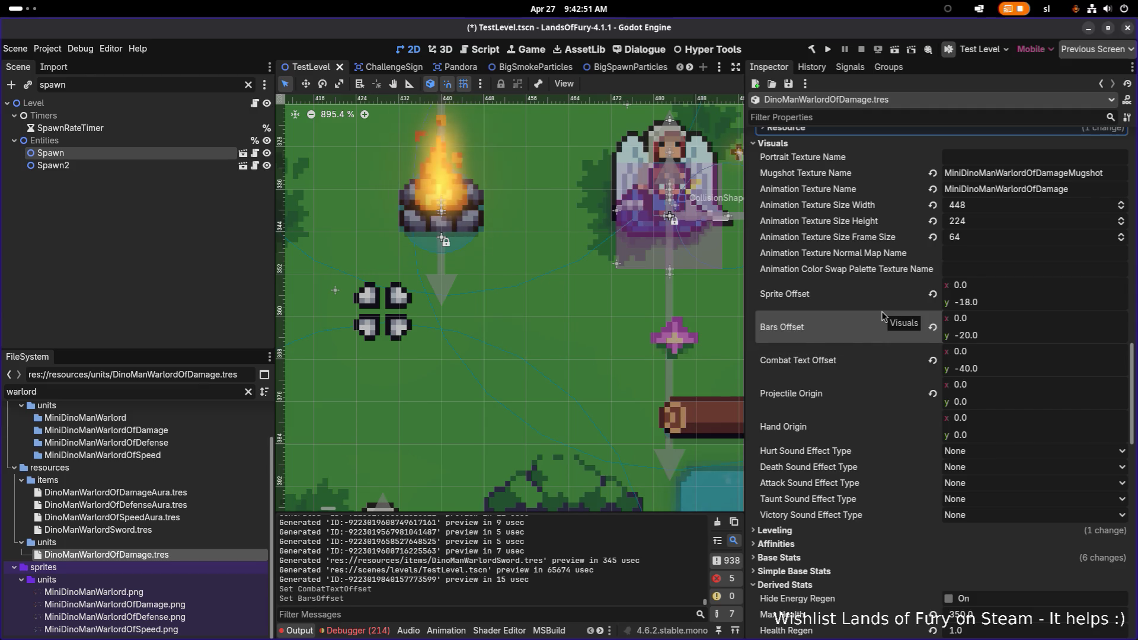
{"action": "scroll", "coordinate": [880, 311], "scroll_direction": "up", "scroll_amount": 4}
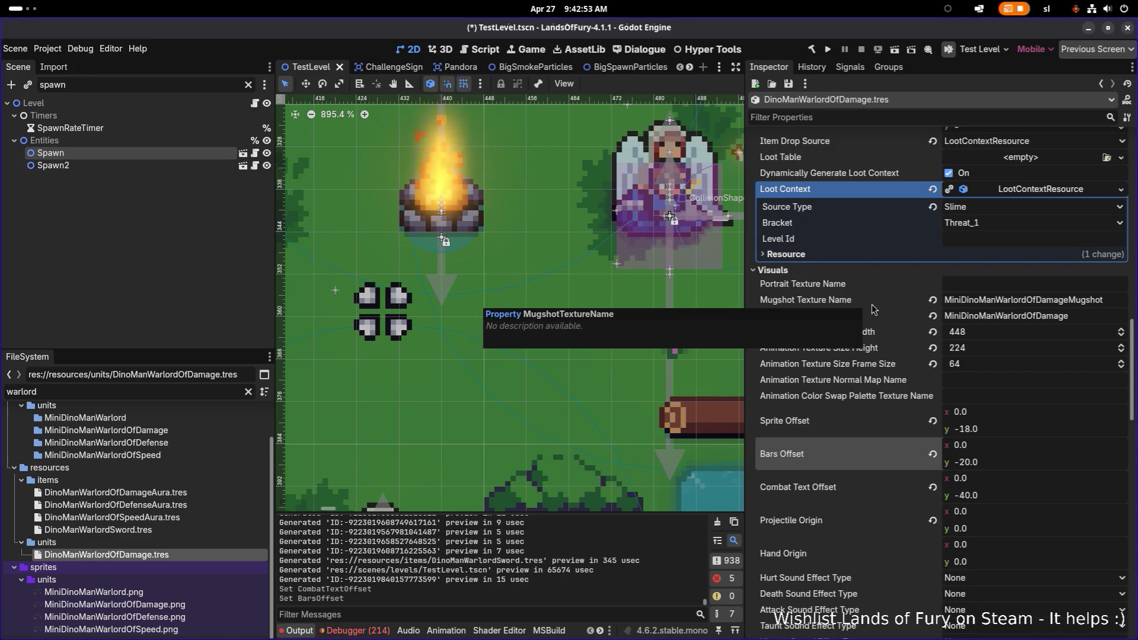
Set the Sprite Offset y to -16 and save the scene
{"action": "left_click", "coordinate": [1022, 426]}
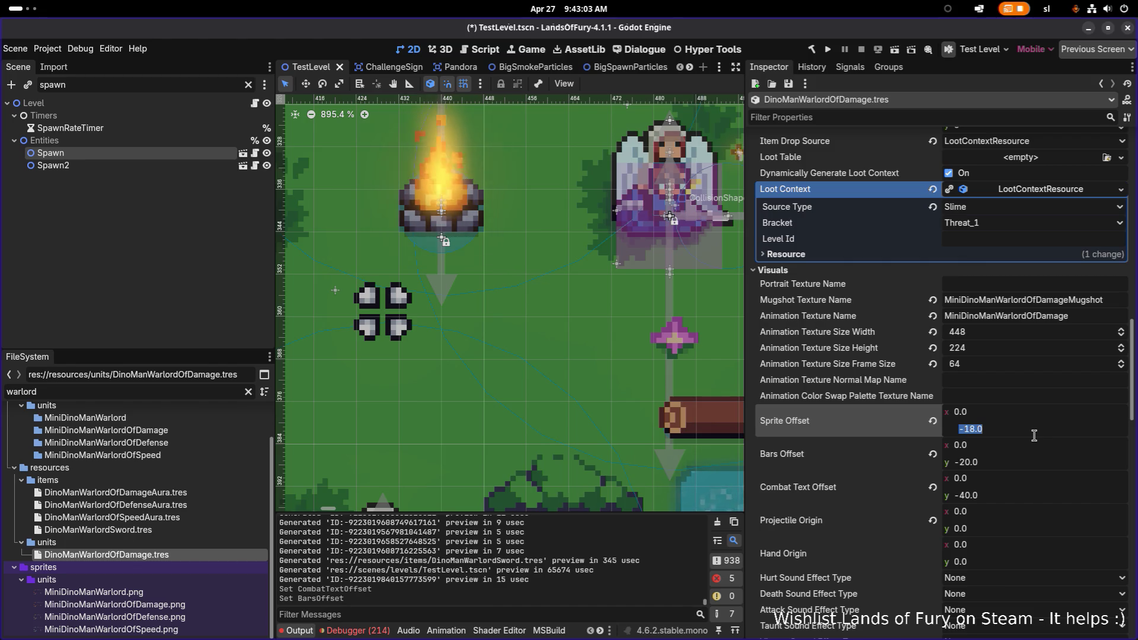
{"action": "type", "text": "-16"}
{"action": "key", "text": "Return"}
{"action": "key", "text": "ctrl+s"}
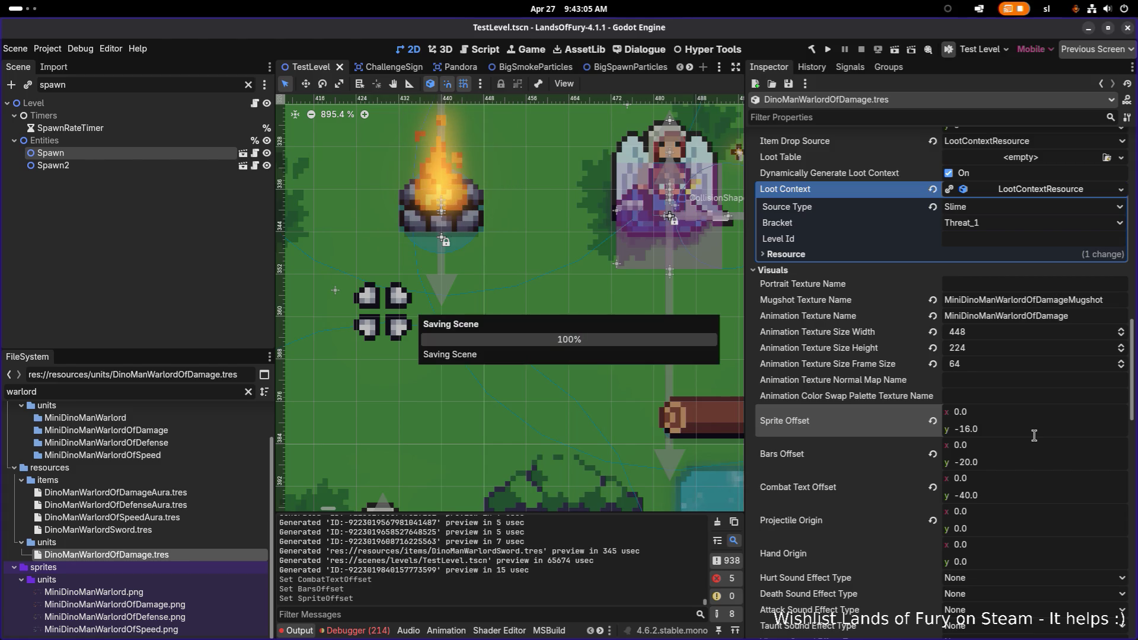
Adjust the Sprite Offset y to -14, save, and run the project to playtest
{"action": "left_click", "coordinate": [1044, 436]}
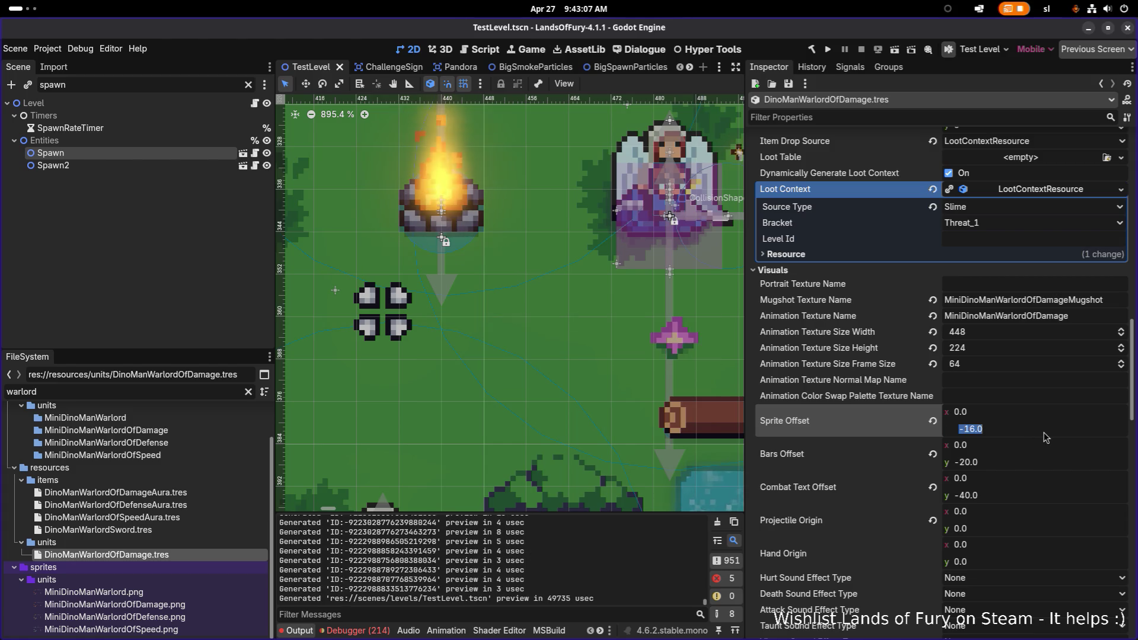
{"action": "type", "text": "-14"}
{"action": "key", "text": "Return"}
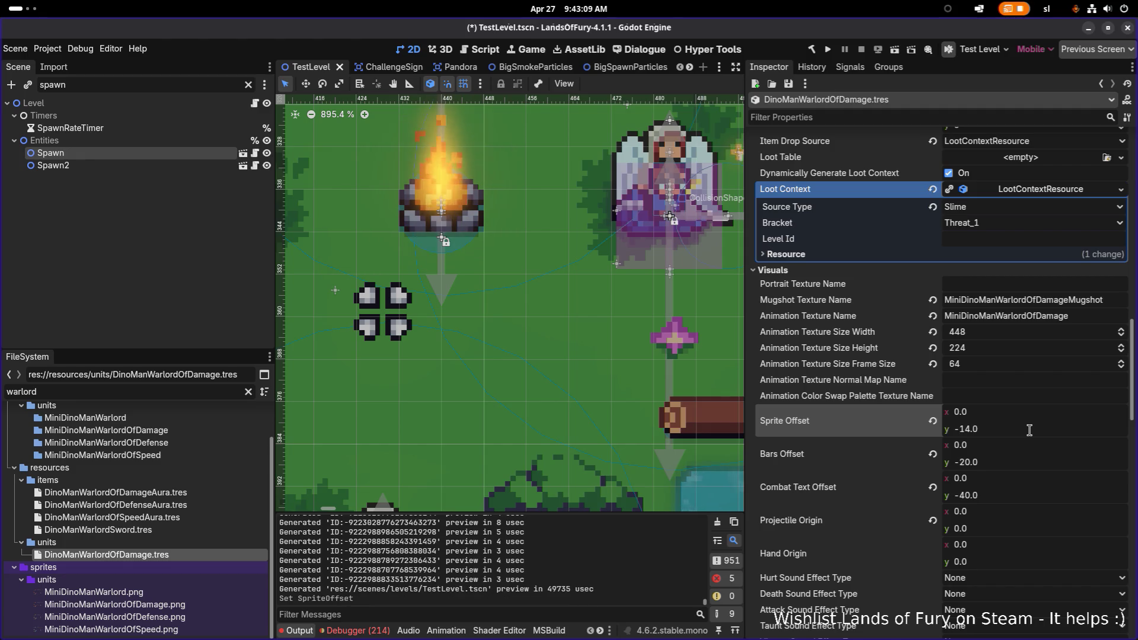
{"action": "key", "text": "ctrl+s"}
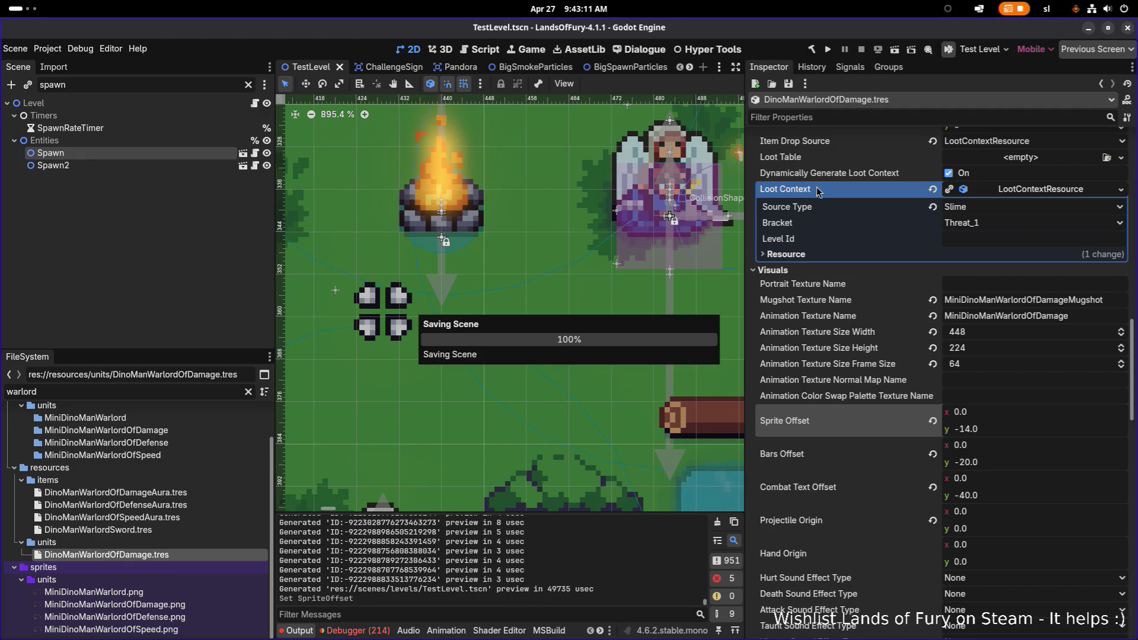
{"action": "left_click", "coordinate": [828, 52]}
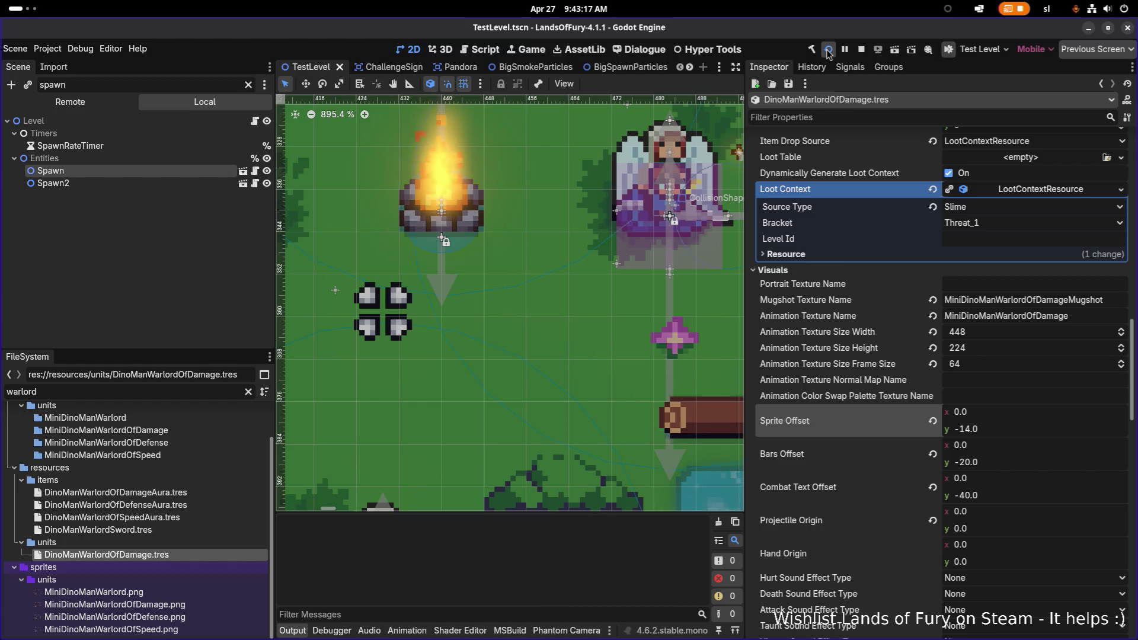
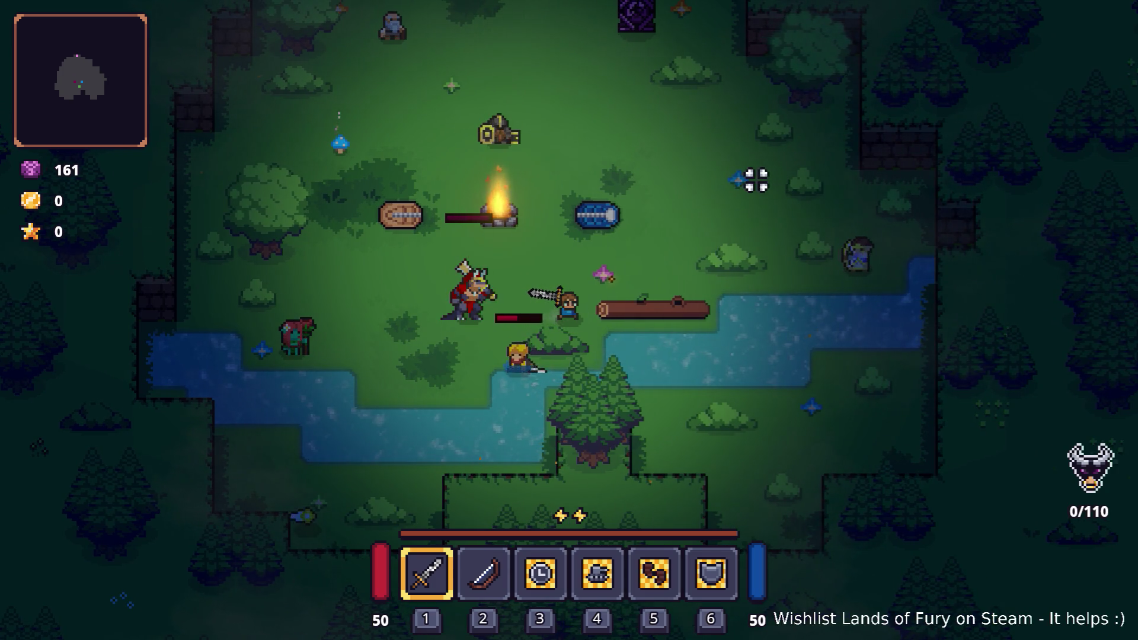
Maneuver the hero across the clearing toward the Dino Man warlord
{"action": "key", "text": "d"}
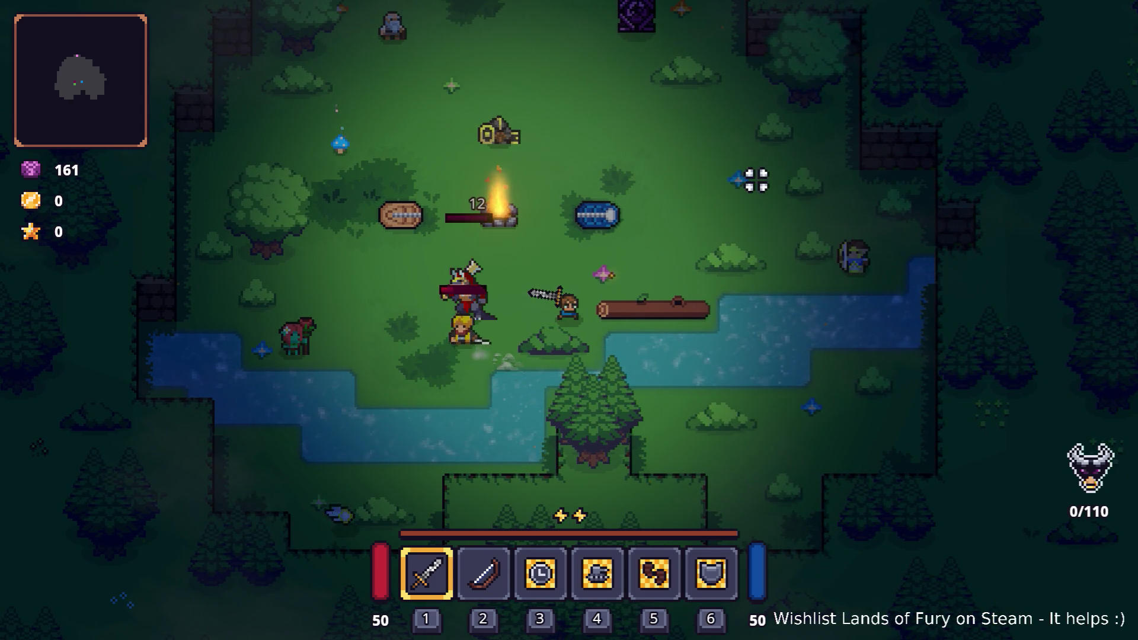
{"action": "key", "text": "a"}
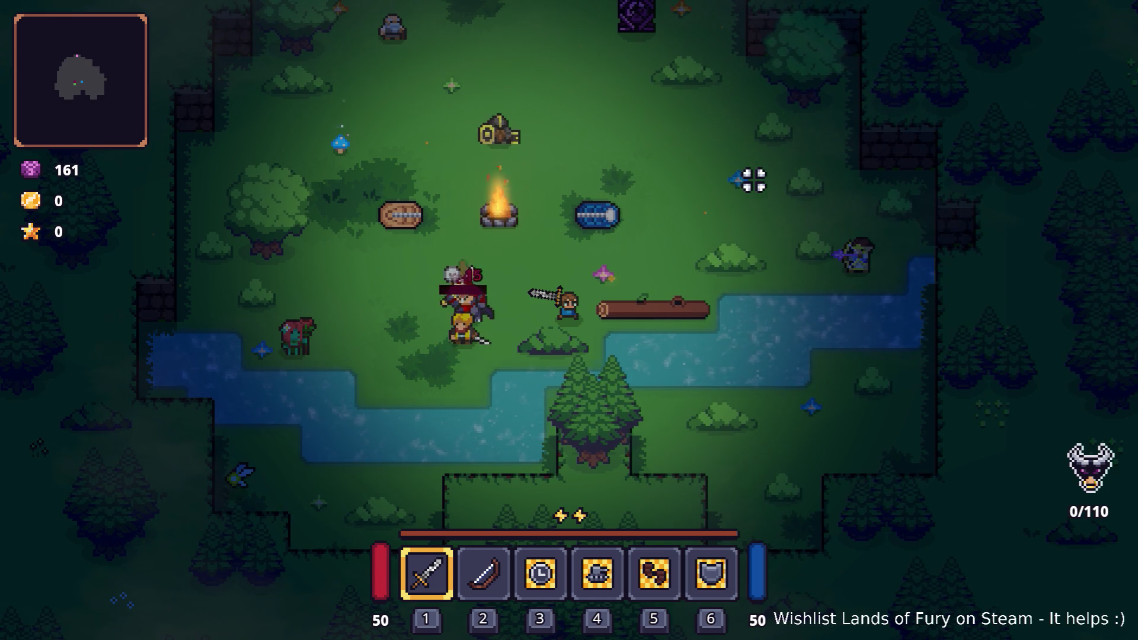
{"action": "key", "text": "s"}
{"action": "key", "text": "a"}
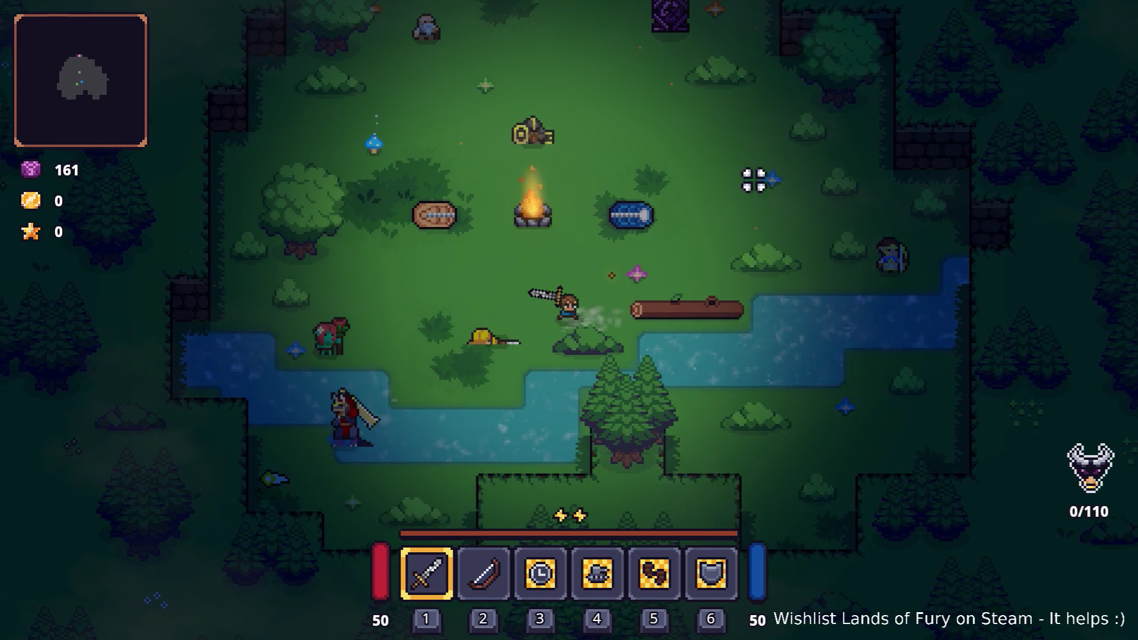
{"action": "key", "text": "w"}
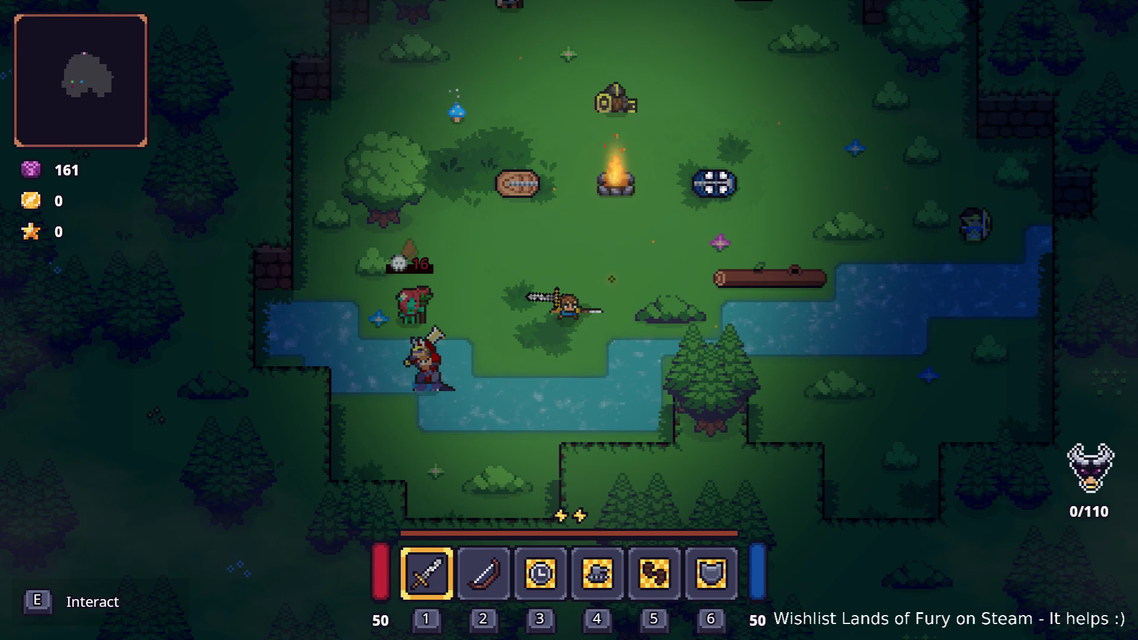
Slash the warlord repeatedly, dashing upward between strikes
{"action": "left_click", "coordinate": [513, 290]}
{"action": "left_click", "coordinate": [486, 338]}
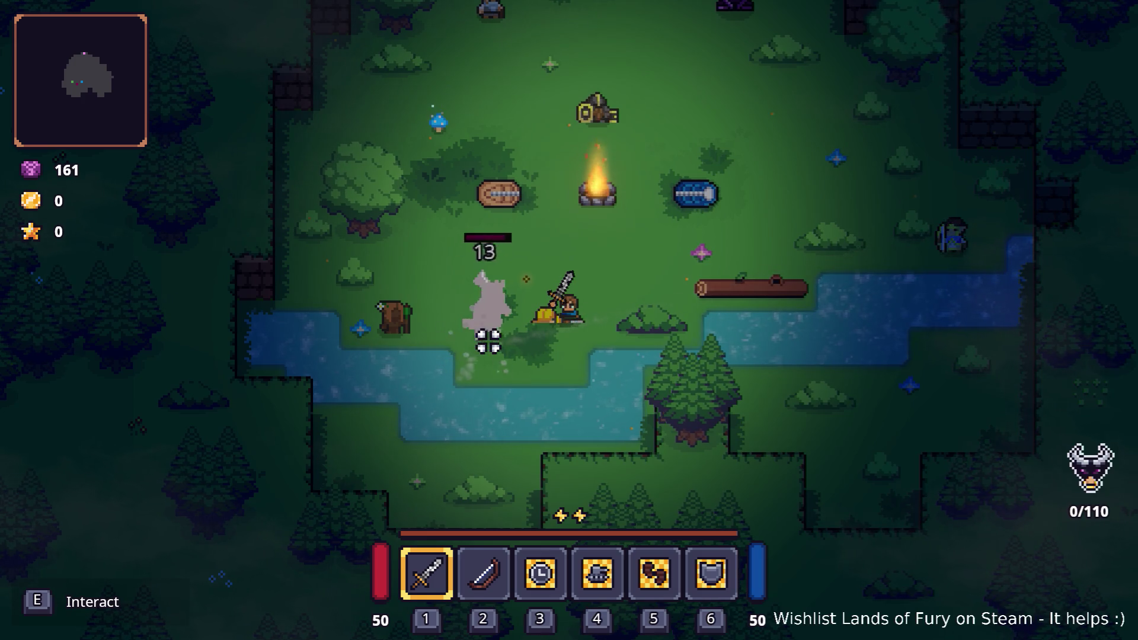
{"action": "key", "text": "space"}
{"action": "left_click", "coordinate": [452, 282]}
Attack the slimes around the warlord until the kill tally reaches 28/110
{"action": "left_click", "coordinate": [630, 213]}
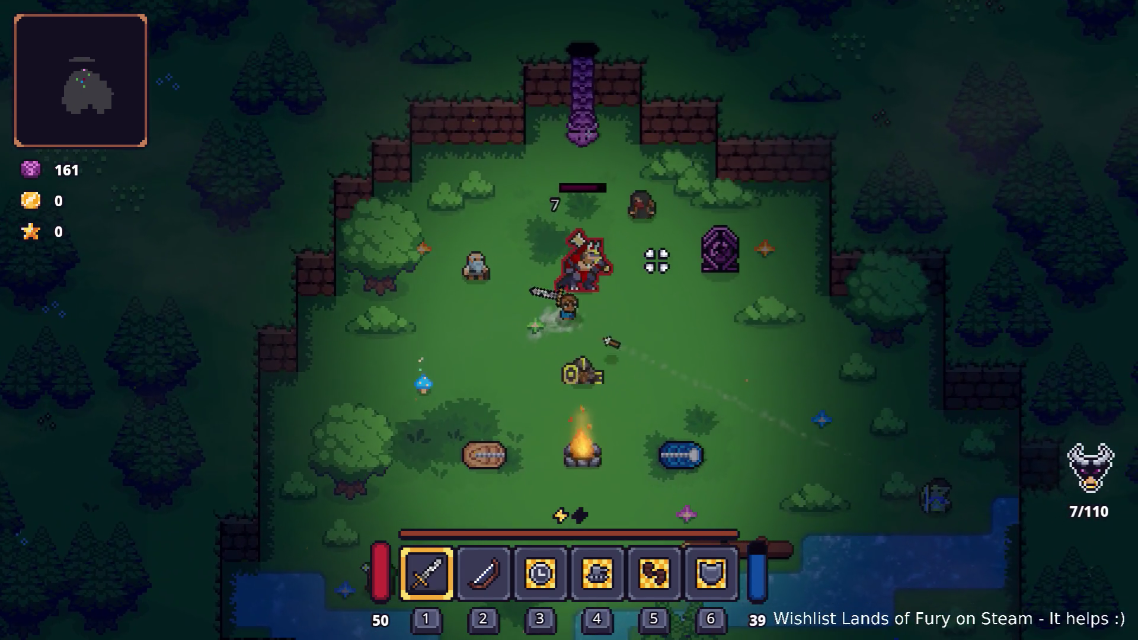
{"action": "left_click", "coordinate": [580, 234]}
{"action": "left_click", "coordinate": [605, 259]}
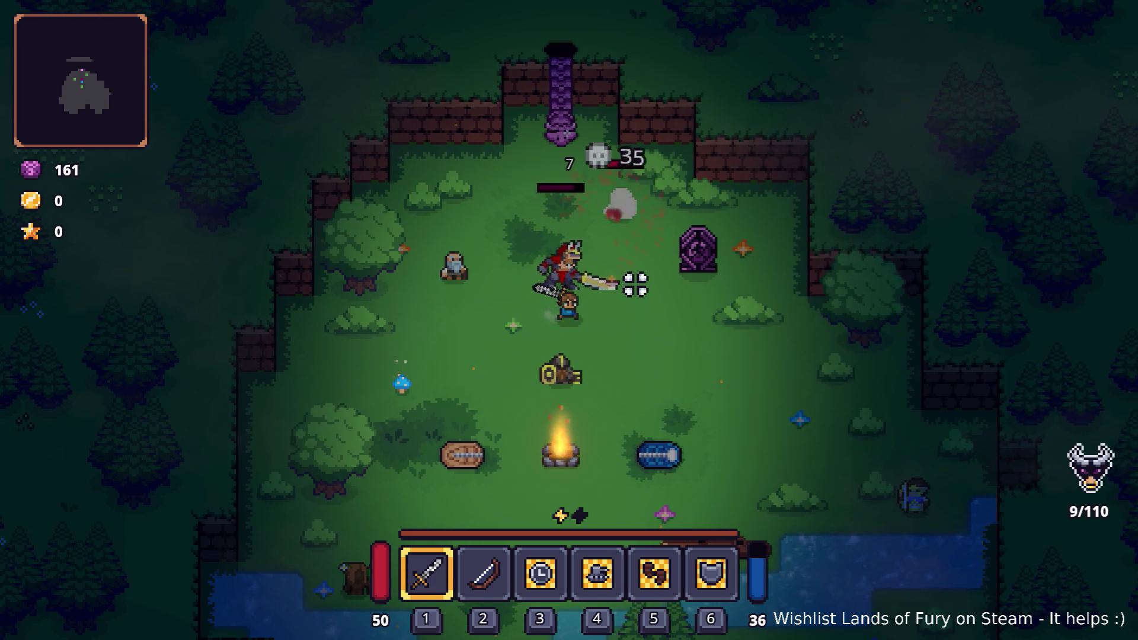
{"action": "left_click", "coordinate": [479, 252]}
{"action": "left_click", "coordinate": [465, 248]}
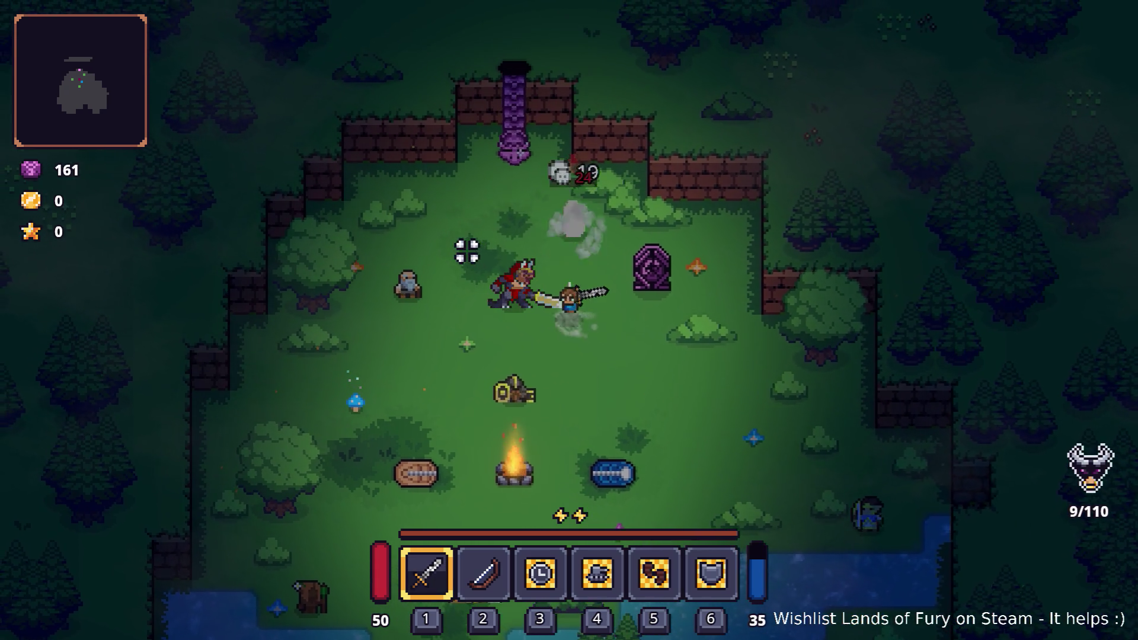
{"action": "left_click", "coordinate": [483, 259]}
{"action": "left_click", "coordinate": [482, 259]}
{"action": "left_click", "coordinate": [483, 266]}
{"action": "left_click", "coordinate": [482, 262]}
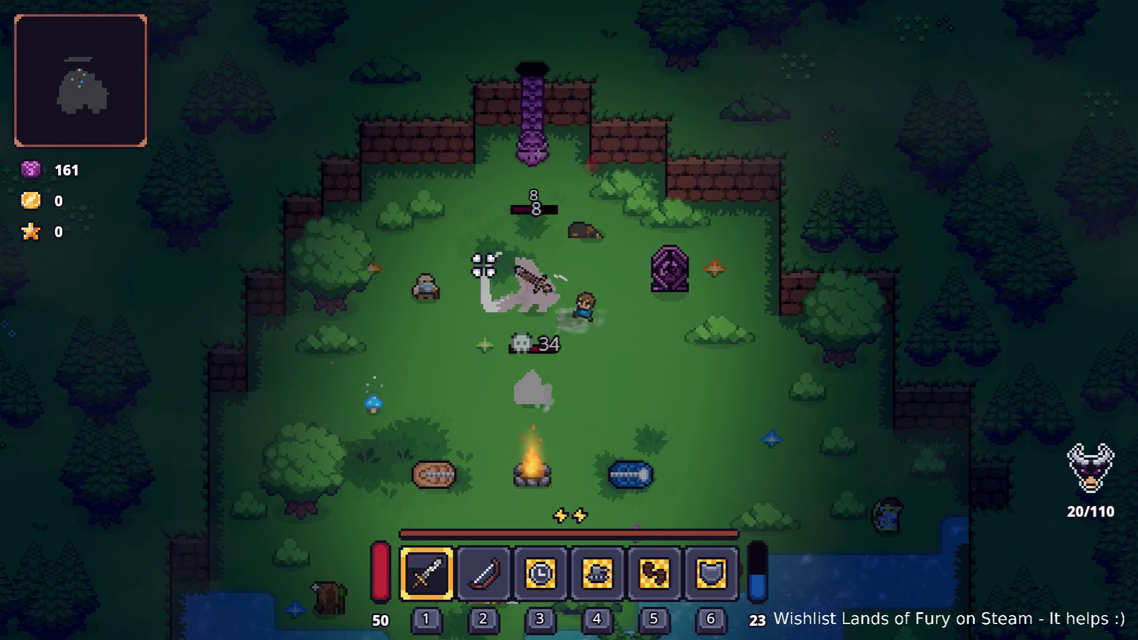
{"action": "left_click", "coordinate": [553, 244]}
{"action": "left_click", "coordinate": [606, 232]}
Open the inventory, glance at the Godot editor, and return to the game
{"action": "key", "text": "i"}
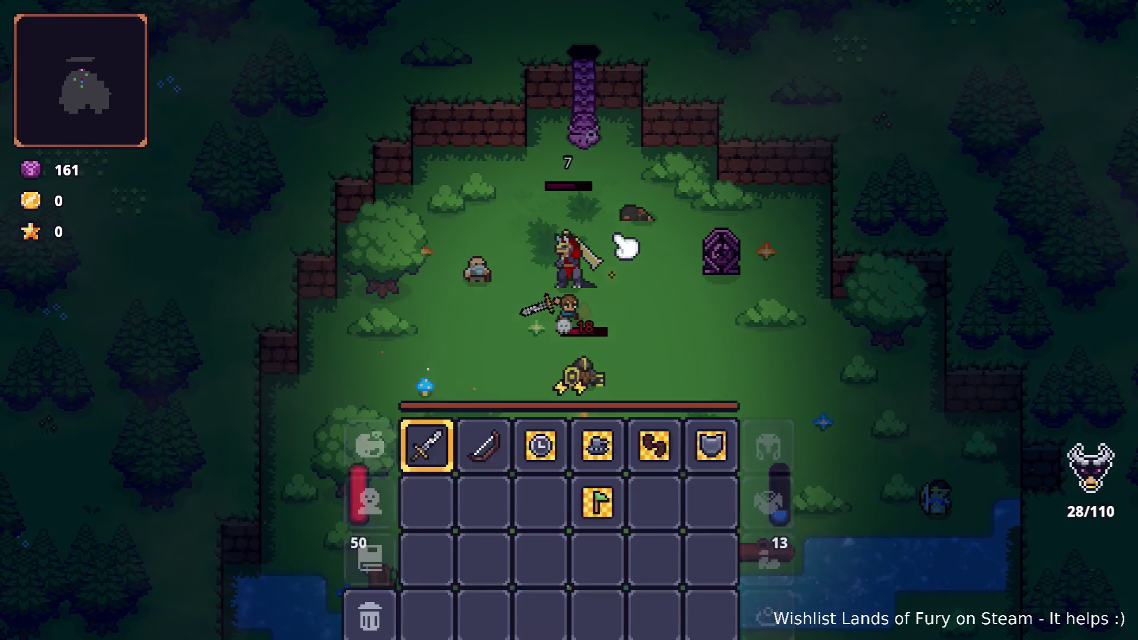
{"action": "key", "text": "alt+Tab"}
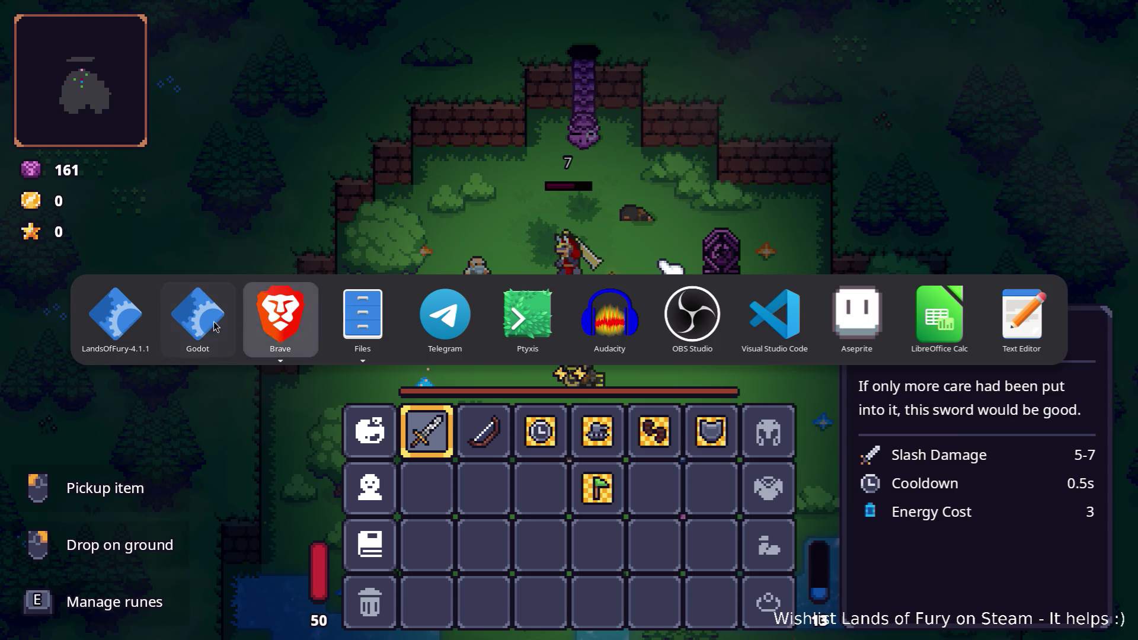
{"action": "left_click", "coordinate": [198, 317]}
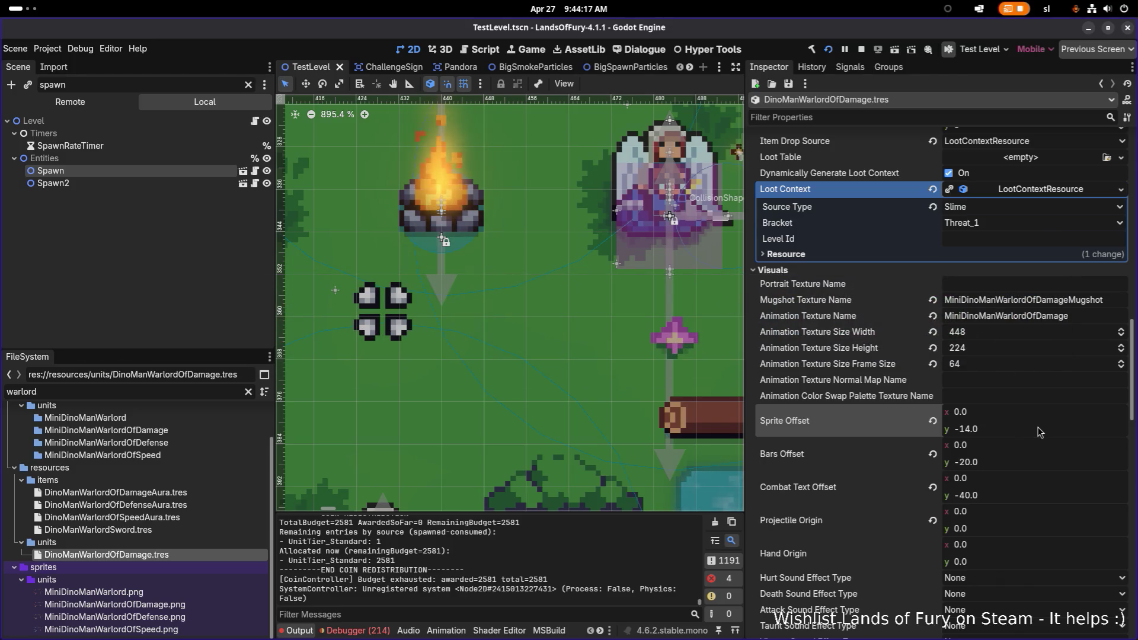
{"action": "key", "text": "alt+Tab"}
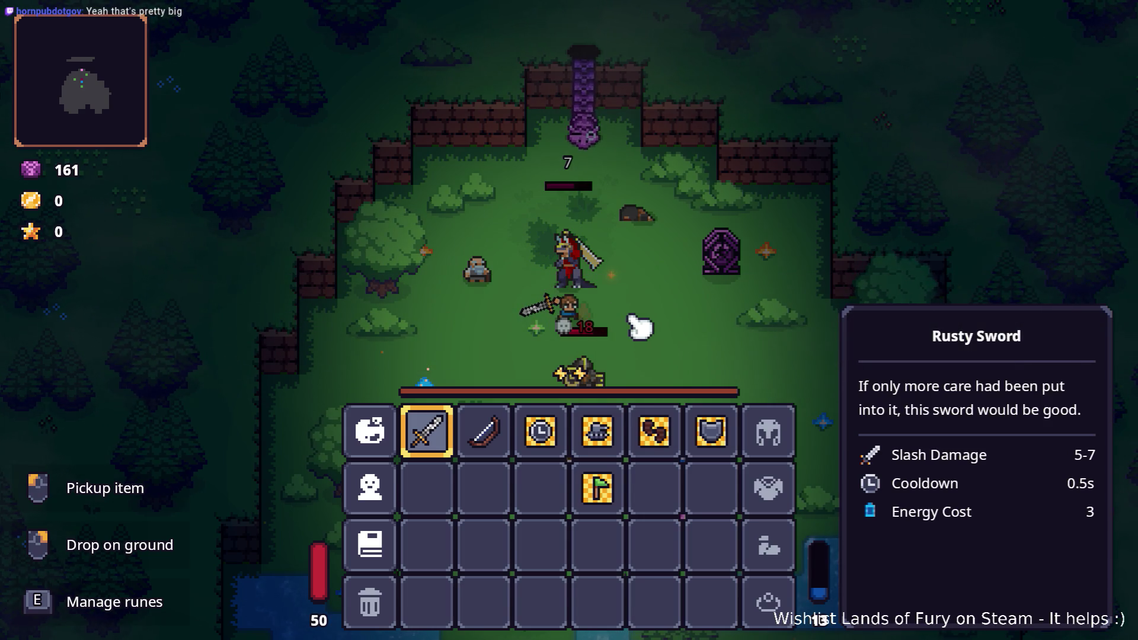
Toggle the inventory closed and open again, then go back to the Godot editor
{"action": "key", "text": "Tab"}
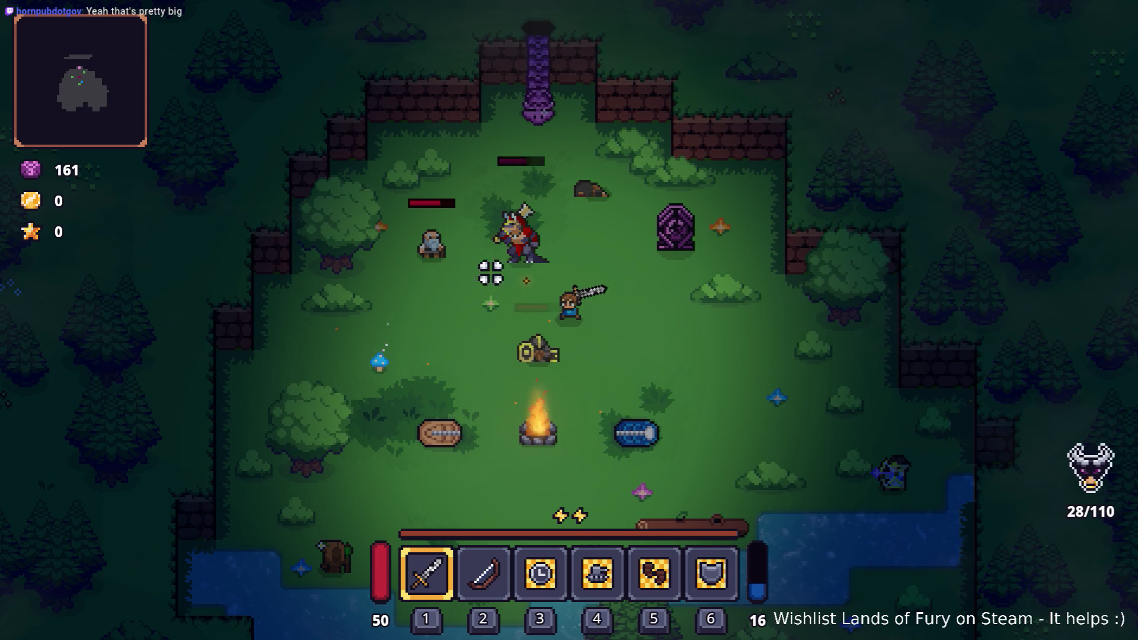
{"action": "key", "text": "Tab"}
{"action": "key", "text": "Tab"}
{"action": "key", "text": "Tab"}
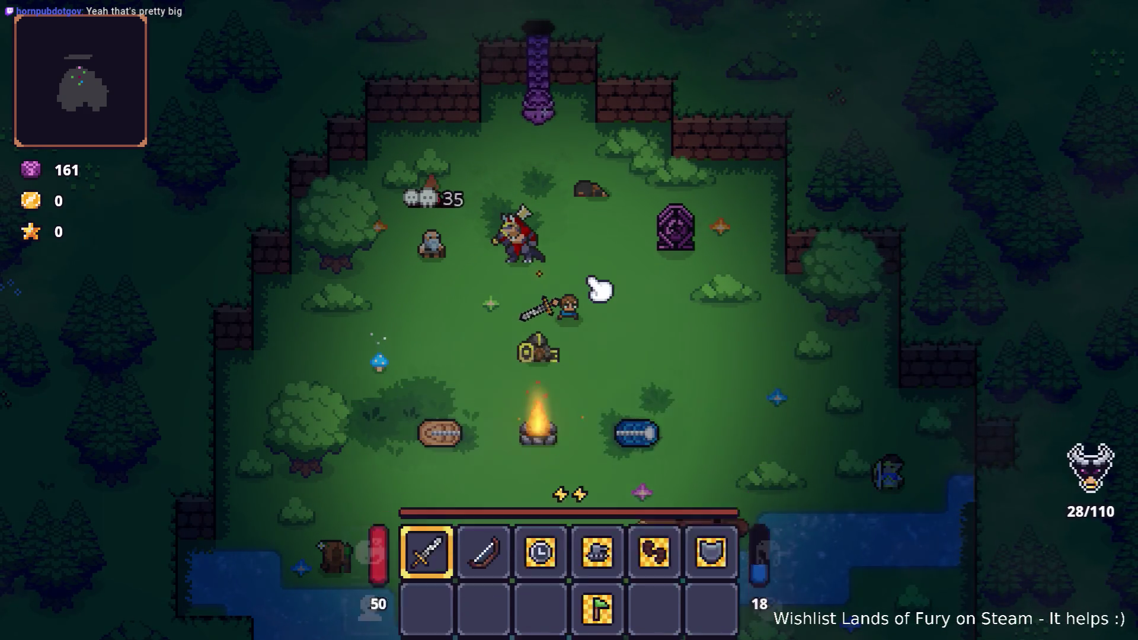
{"action": "key", "text": "Tab"}
{"action": "key", "text": "Tab"}
{"action": "key", "text": "Tab"}
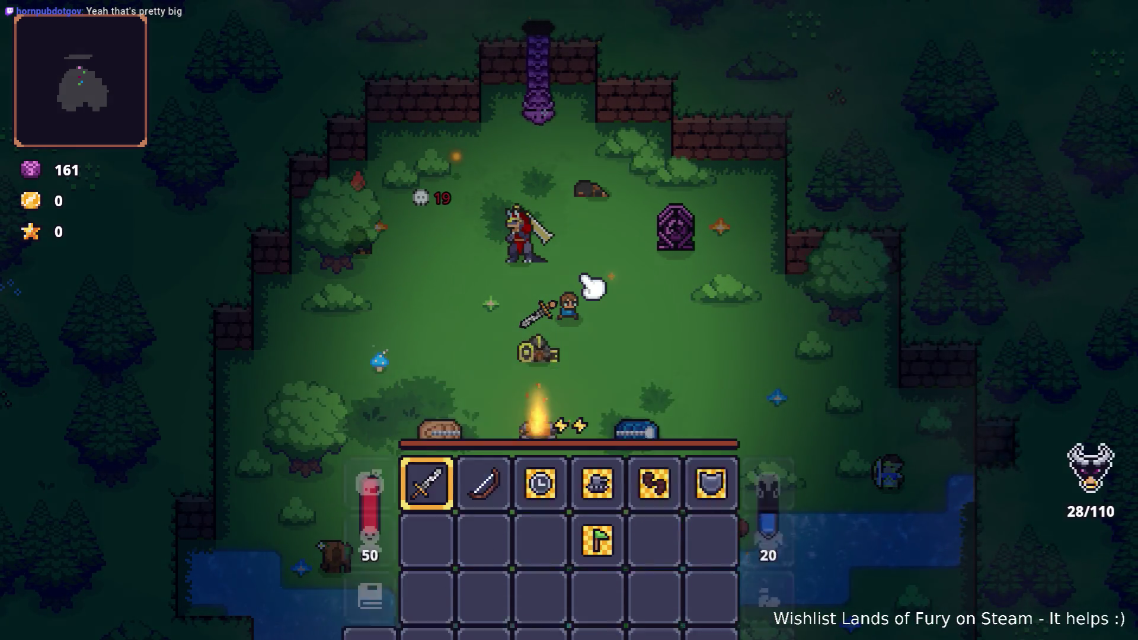
{"action": "key", "text": "Tab"}
{"action": "key", "text": "alt+Tab"}
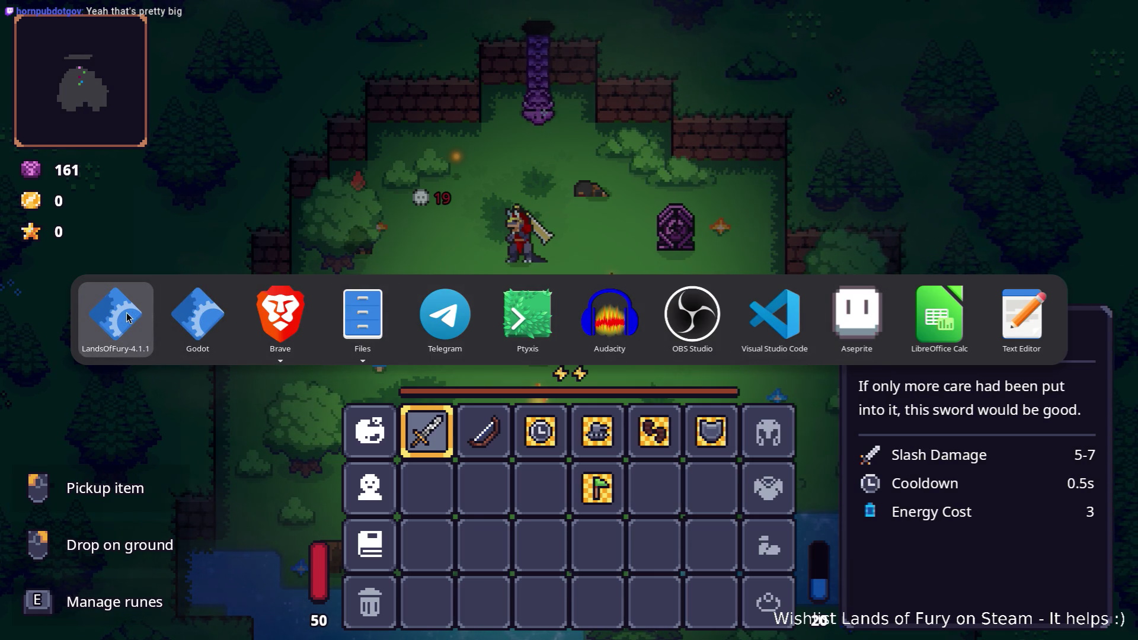
{"action": "left_click", "coordinate": [178, 314]}
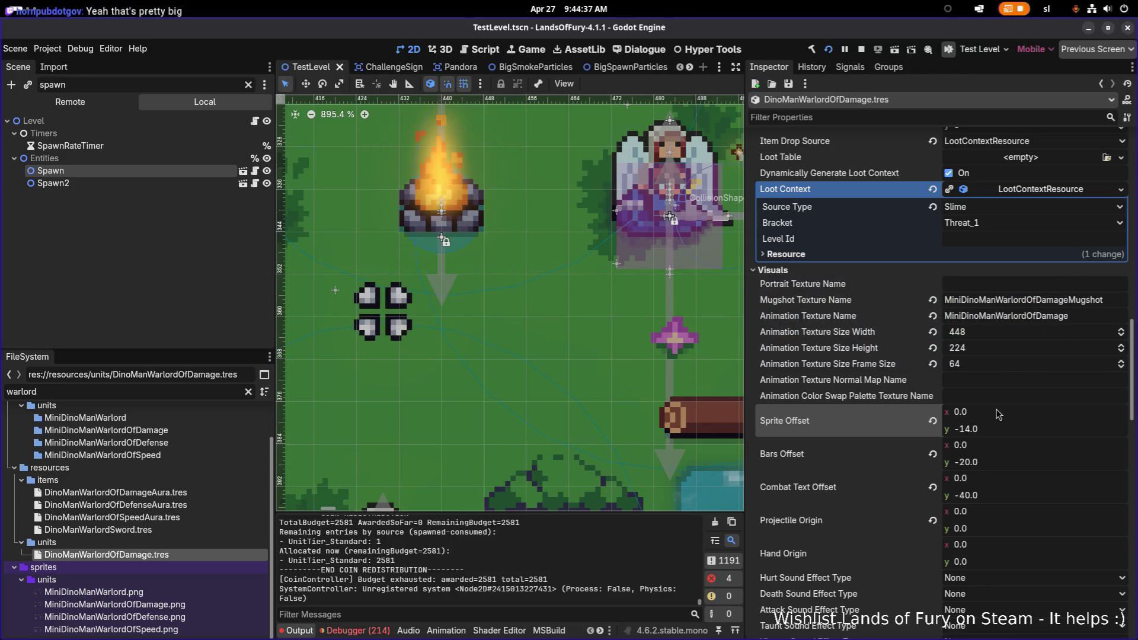
Set Bars Offset y to -16 and Combat Text Offset y to -20, save, and open DinoManWarlordSword.tres
{"action": "scroll", "coordinate": [1012, 373], "scroll_direction": "down", "scroll_amount": 4}
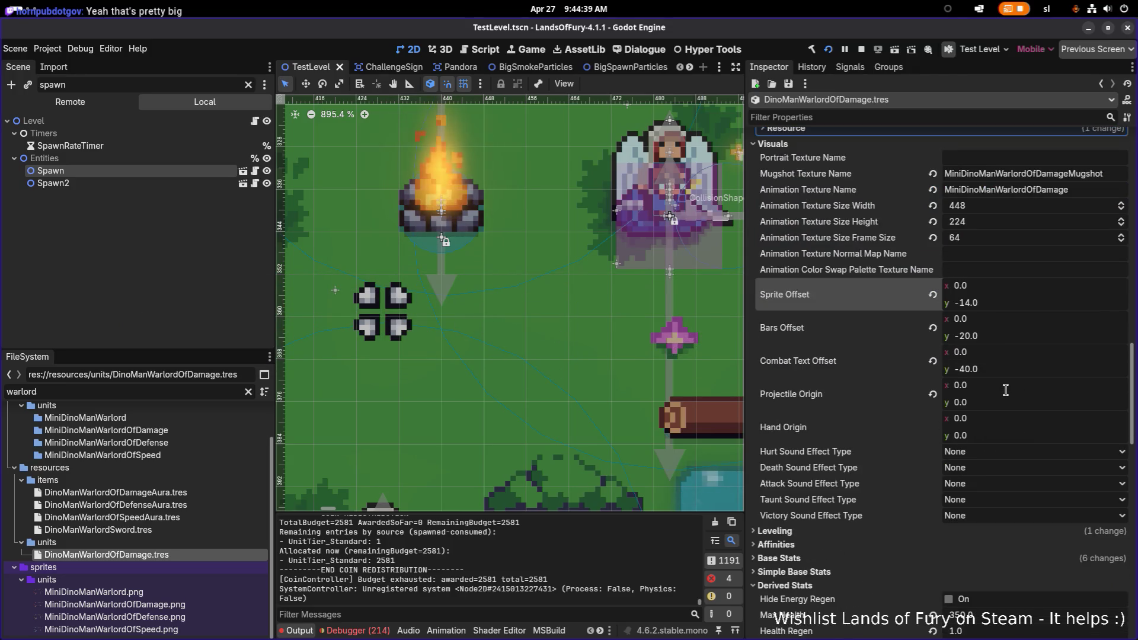
{"action": "left_click", "coordinate": [1028, 335]}
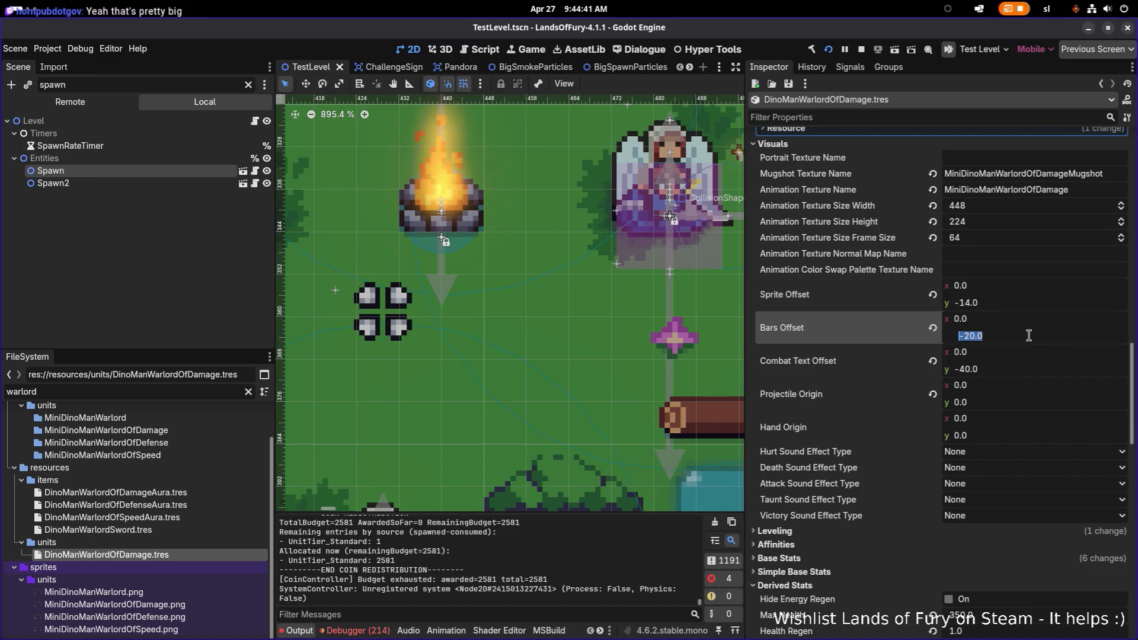
{"action": "type", "text": "-16"}
{"action": "key", "text": "Return"}
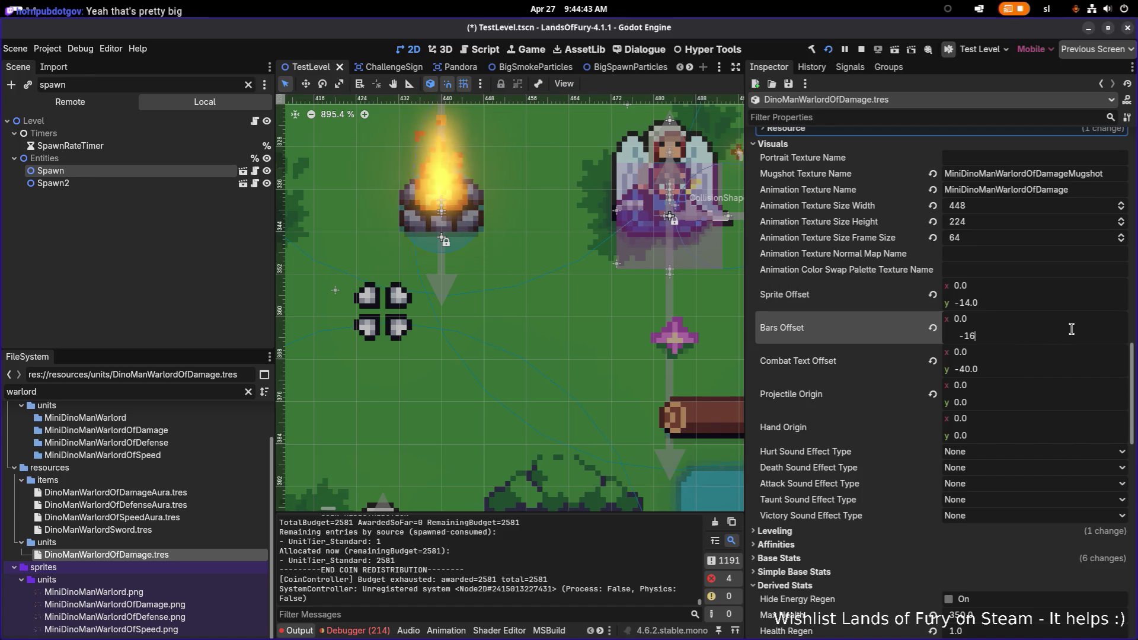
{"action": "key", "text": "Tab"}
{"action": "key", "text": "Tab"}
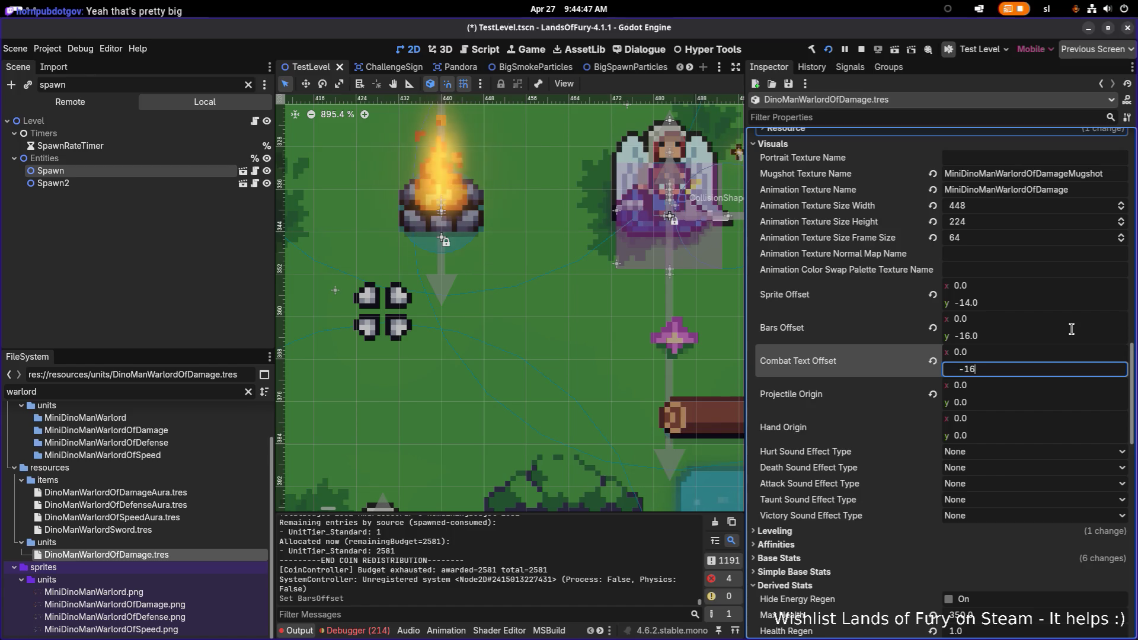
{"action": "type", "text": "0"}
{"action": "key", "text": "Return"}
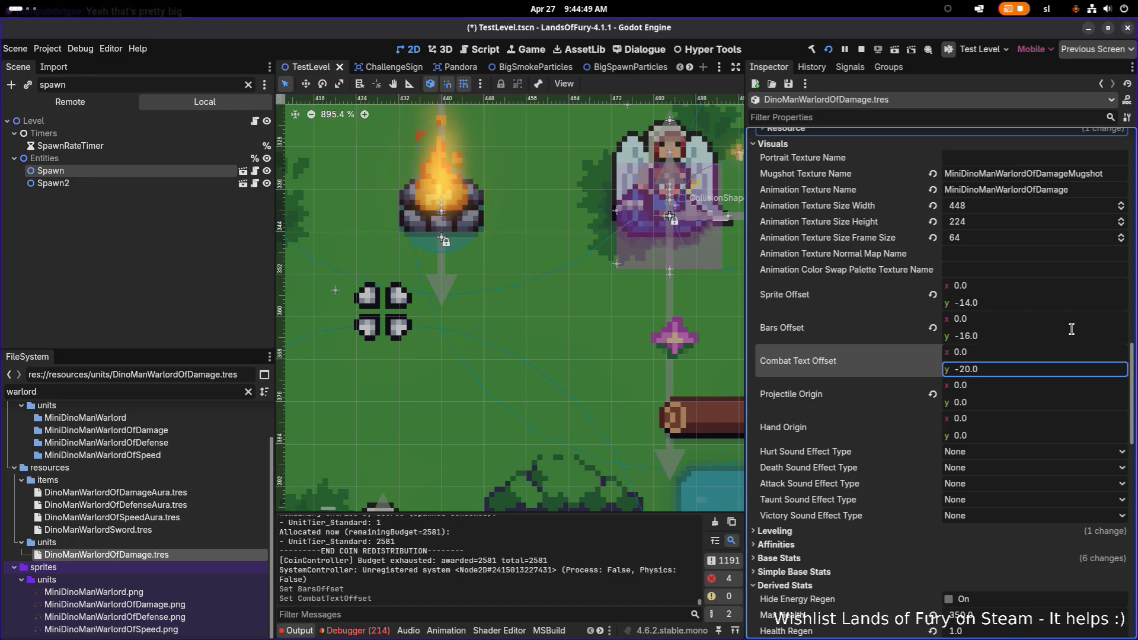
{"action": "key", "text": "ctrl+s"}
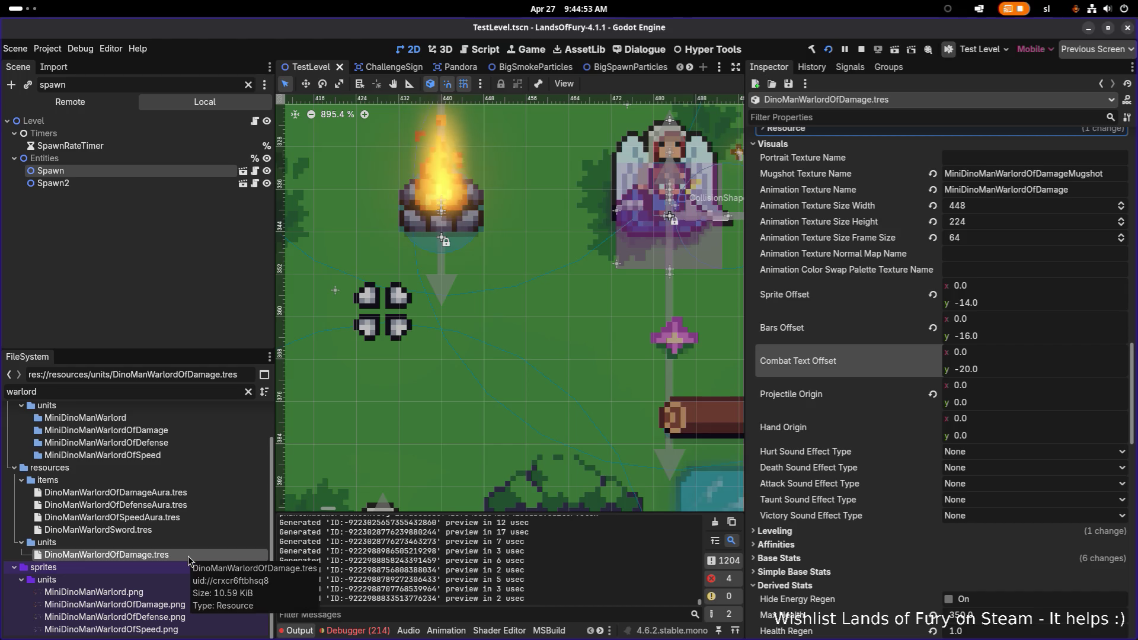
{"action": "left_click", "coordinate": [182, 529]}
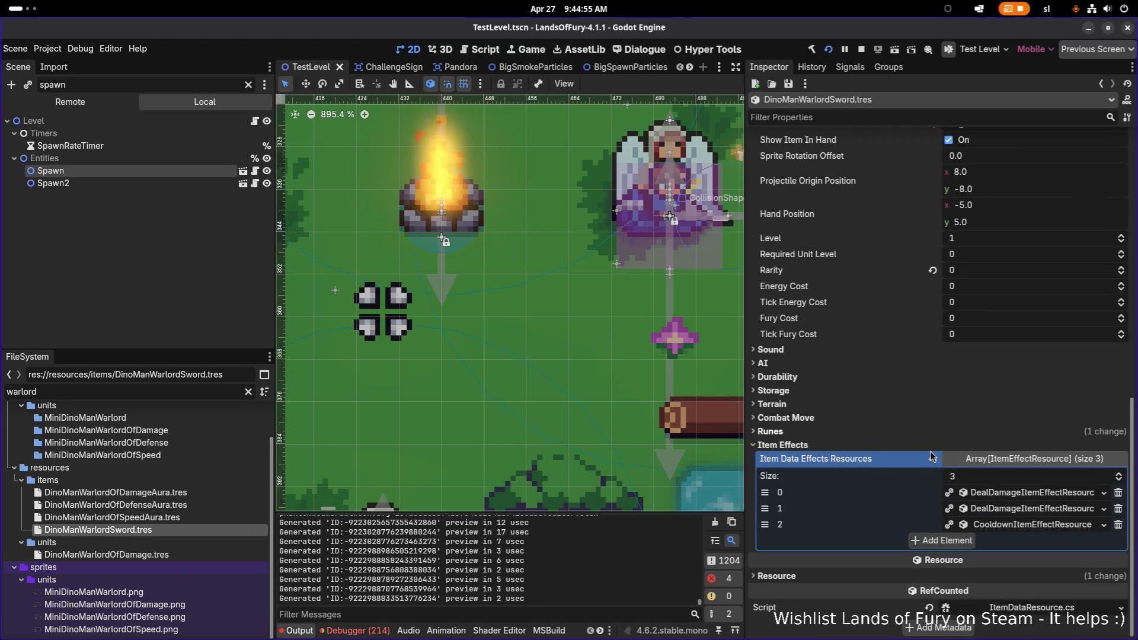
Set the sword's first damage effect Range to 32 and save
{"action": "left_click", "coordinate": [1023, 494]}
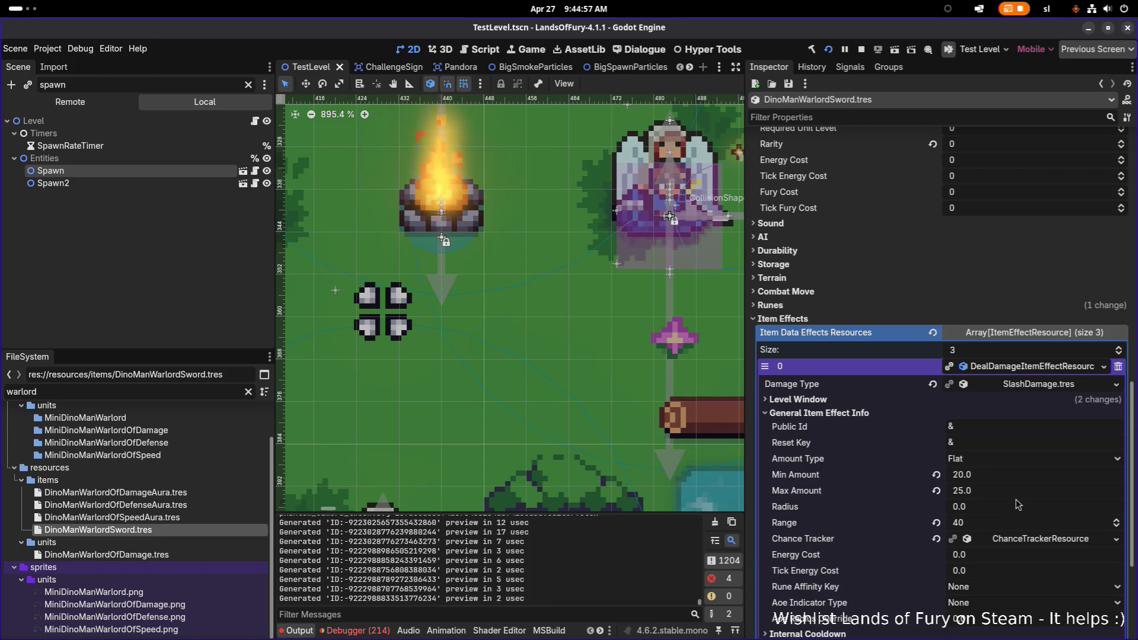
{"action": "left_click", "coordinate": [1001, 526]}
{"action": "type", "text": "32"}
{"action": "key", "text": "Return"}
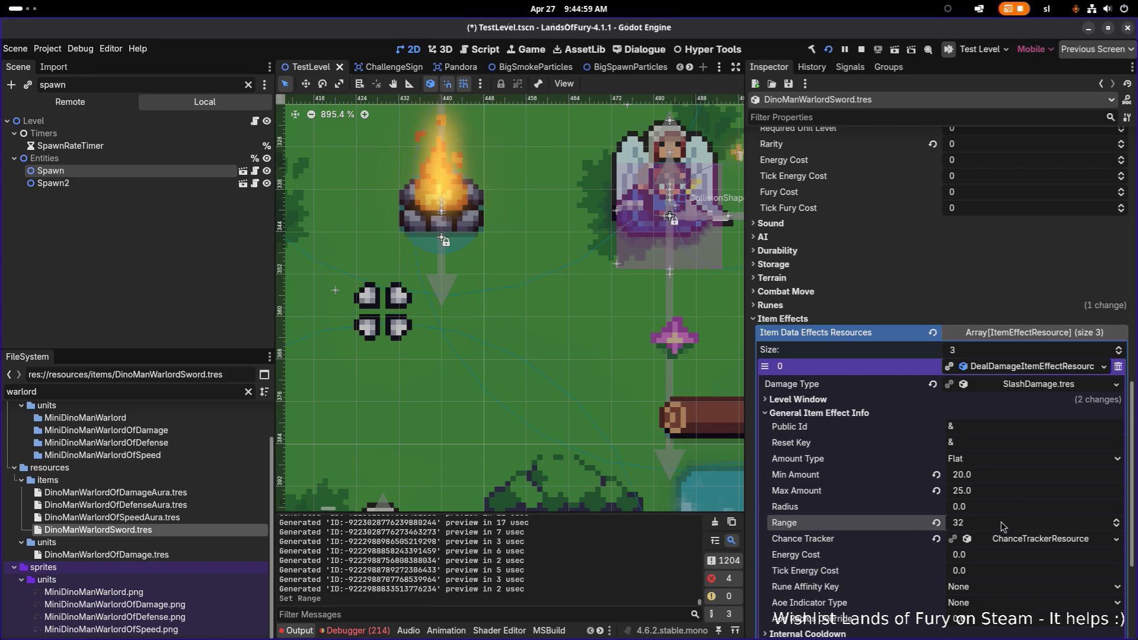
{"action": "key", "text": "ctrl+s"}
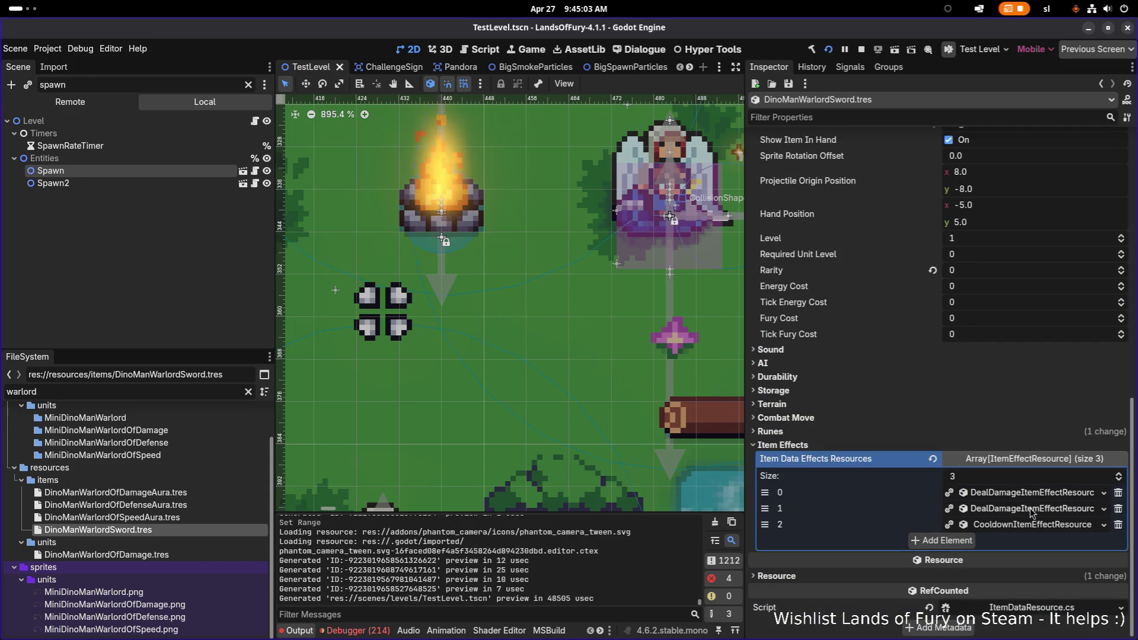
Commit the bleed effect's Range of 32, save, and select DinoManWarlordOfDamage.tres
{"action": "left_click", "coordinate": [1032, 509]}
{"action": "left_click", "coordinate": [996, 543]}
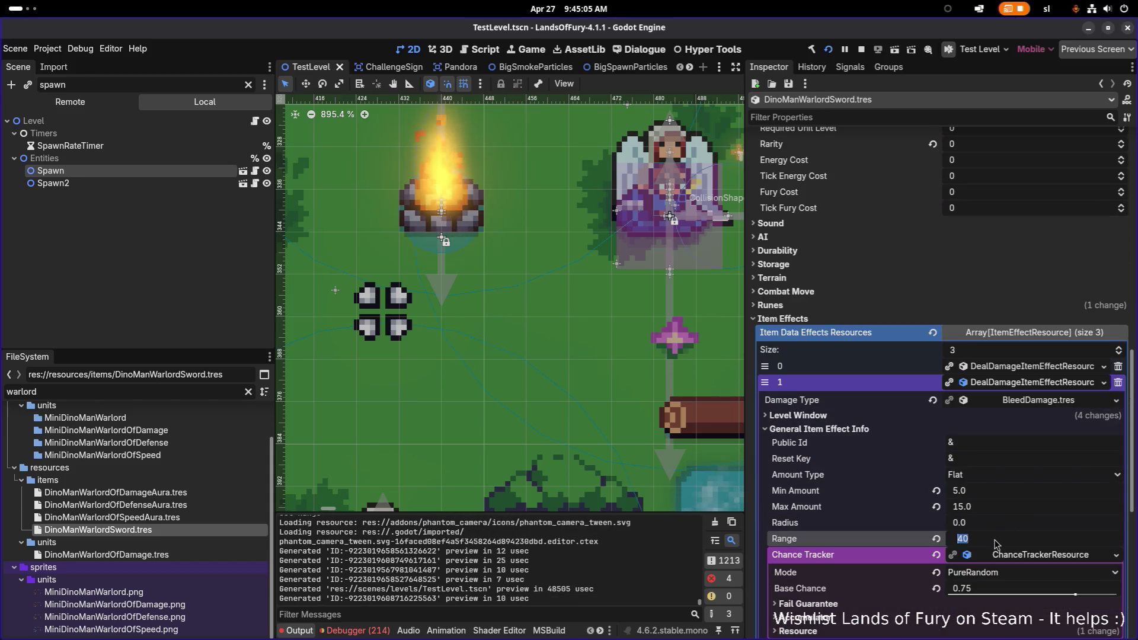
{"action": "type", "text": "32"}
{"action": "key", "text": "Return"}
{"action": "key", "text": "ctrl+s"}
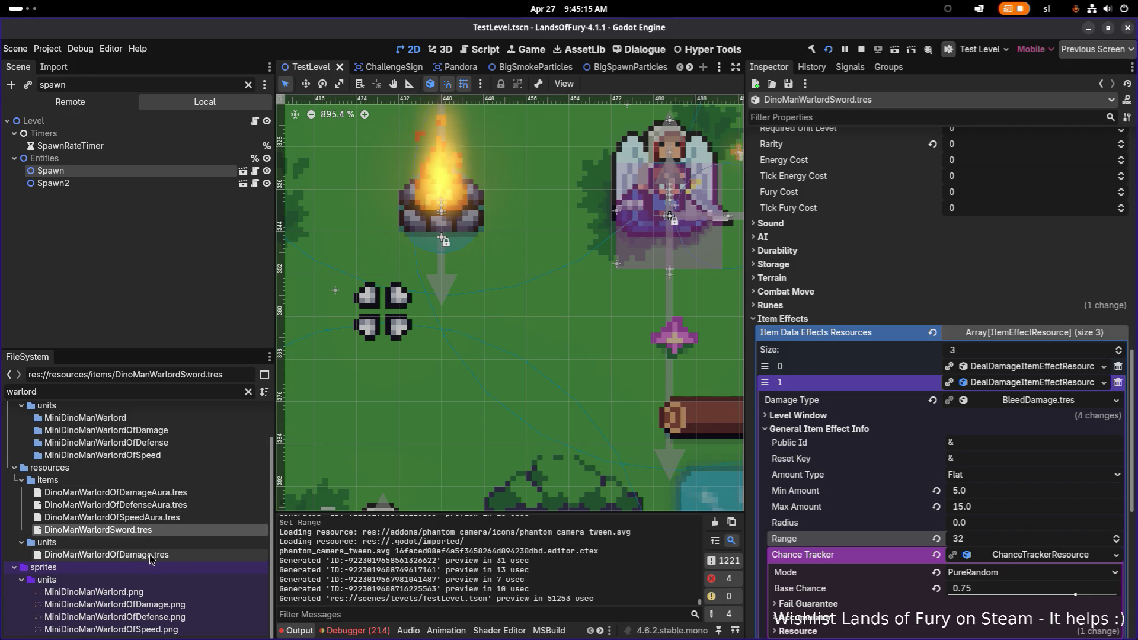
{"action": "left_click", "coordinate": [186, 555]}
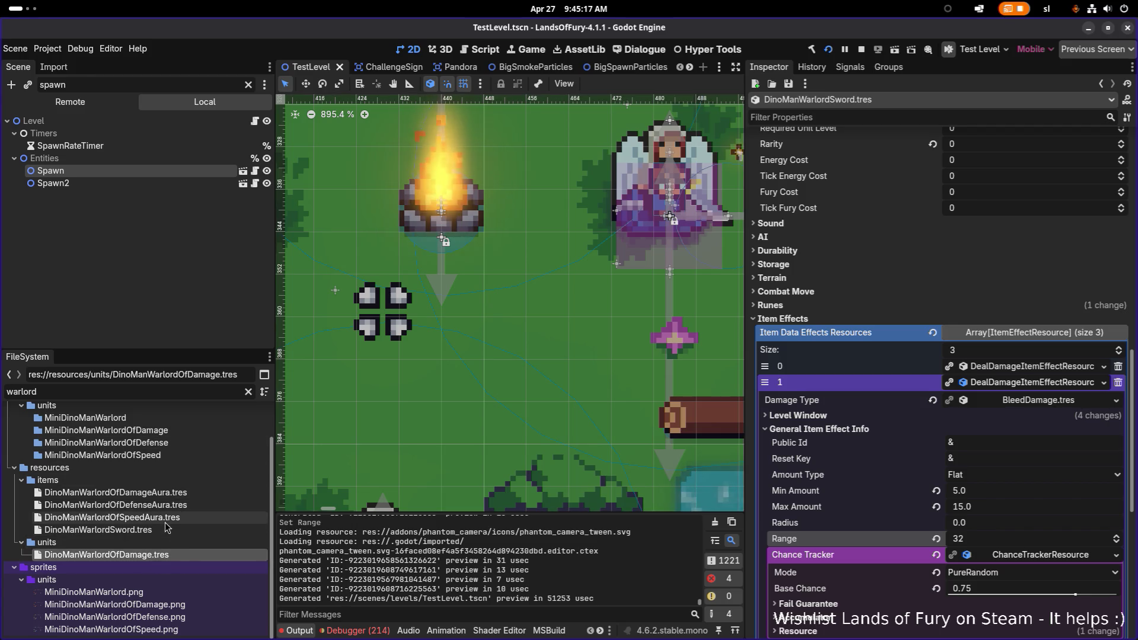
Open DinoManWarlordOfDamage.tres, filter the Inspector by 'shadow', and assign a first shadow texture
{"action": "double_click", "coordinate": [160, 557]}
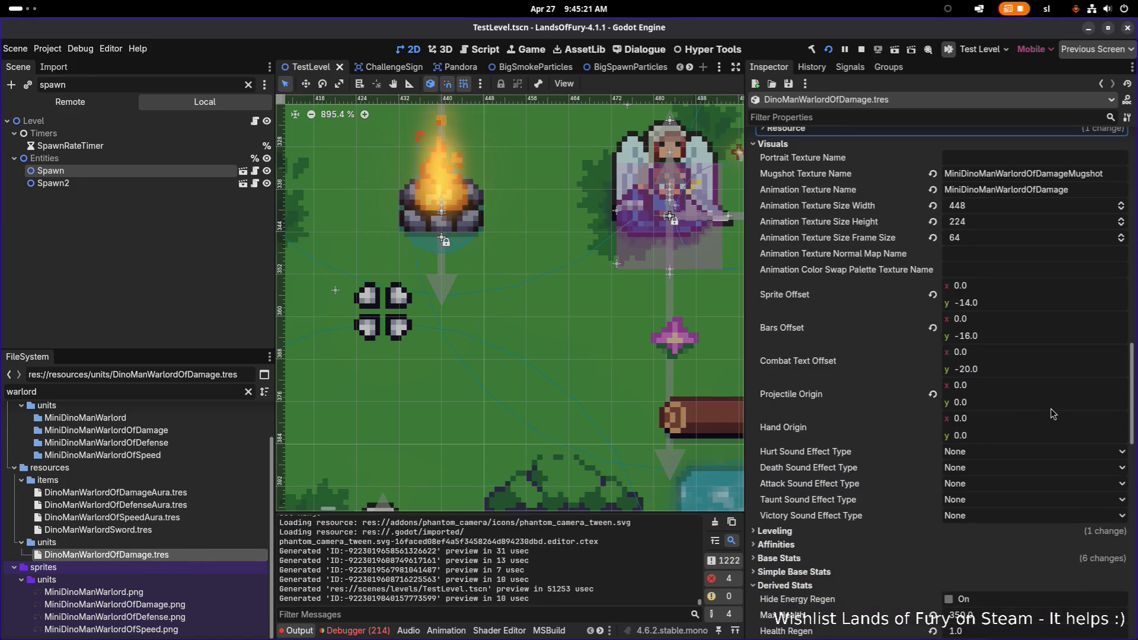
{"action": "scroll", "coordinate": [1052, 413], "scroll_direction": "down", "scroll_amount": 4}
{"action": "scroll", "coordinate": [1052, 414], "scroll_direction": "up", "scroll_amount": 10}
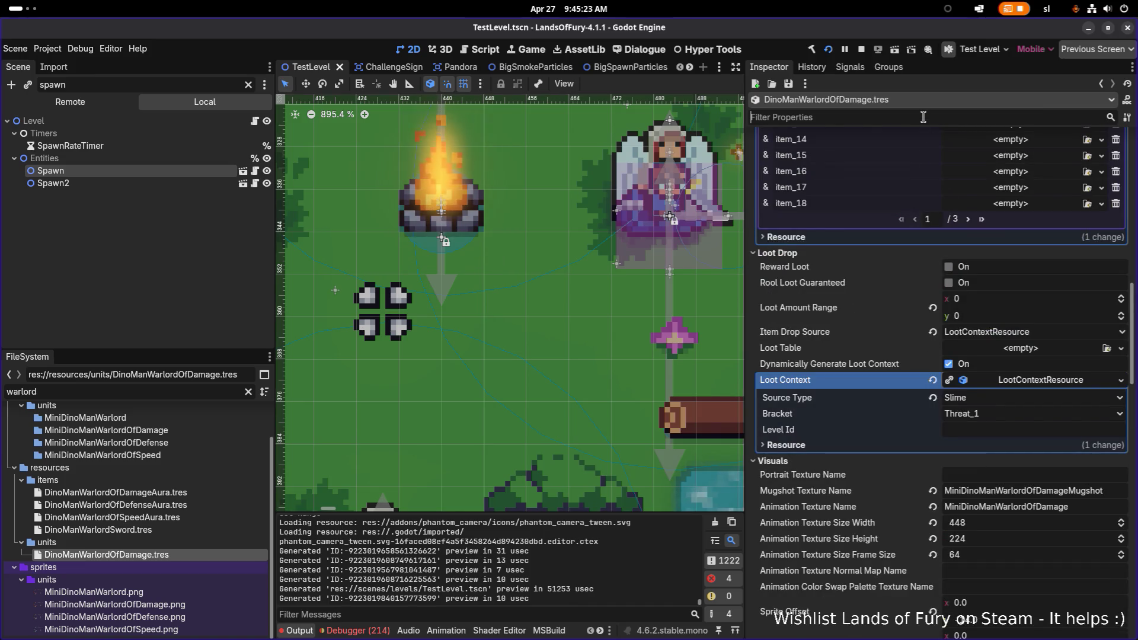
{"action": "left_click", "coordinate": [923, 116]}
{"action": "type", "text": "shadow"}
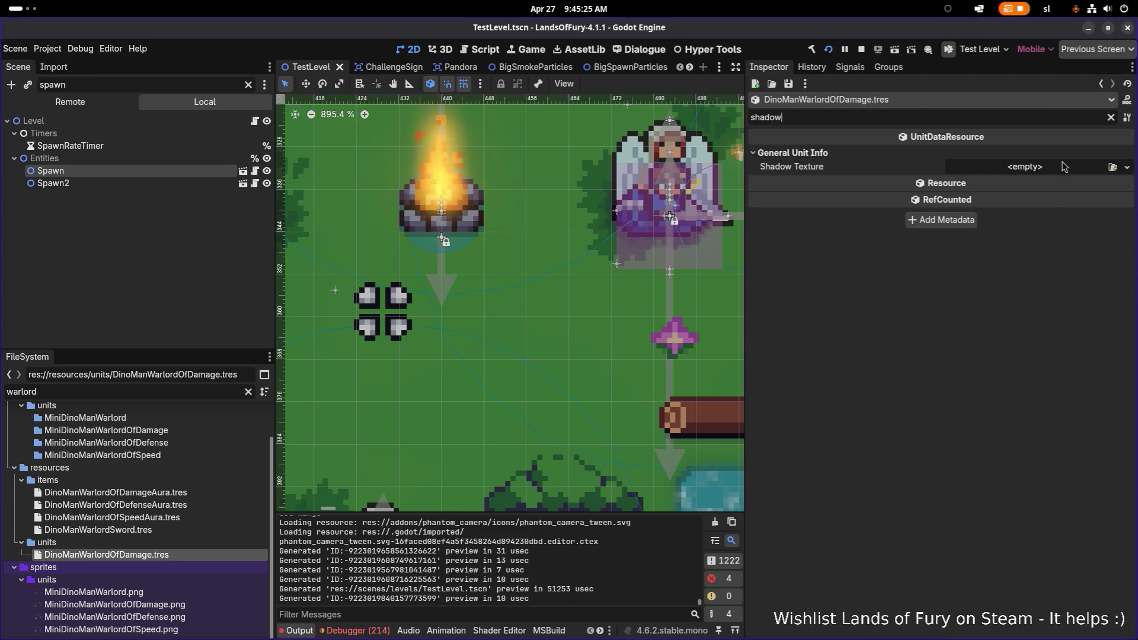
{"action": "left_click", "coordinate": [1112, 168]}
{"action": "type", "text": "shad"}
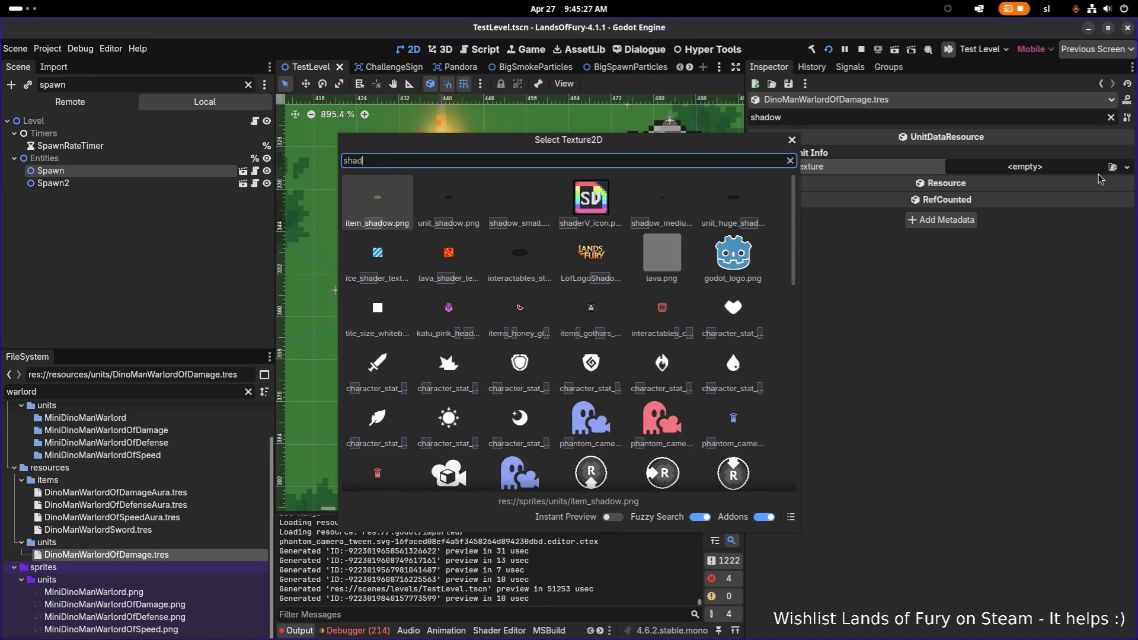
{"action": "type", "text": "ow"}
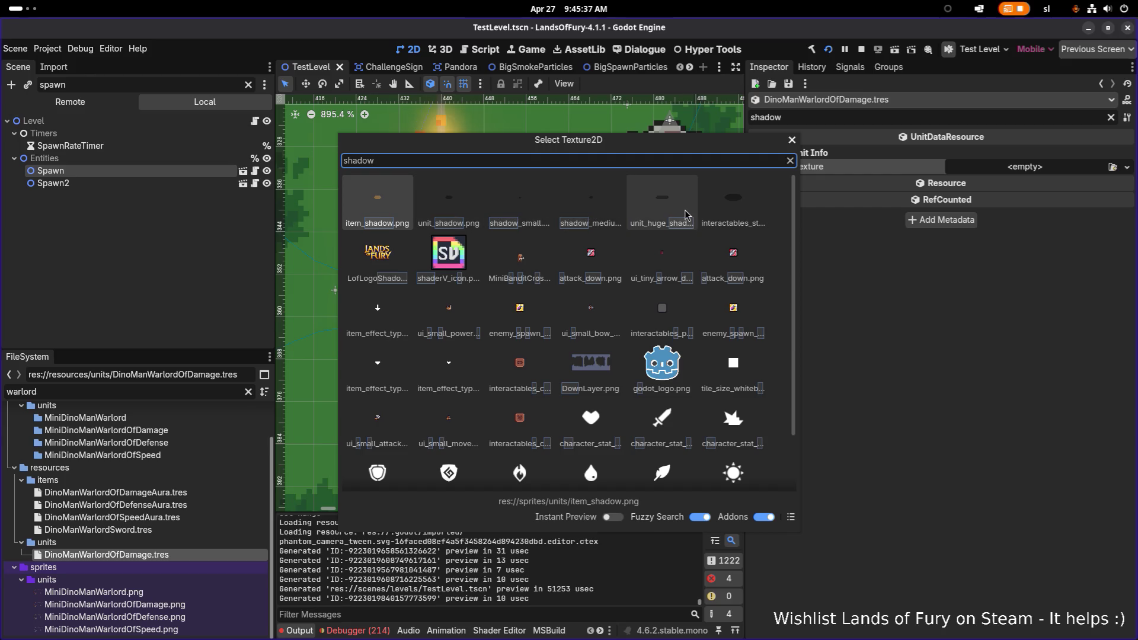
{"action": "double_click", "coordinate": [592, 204]}
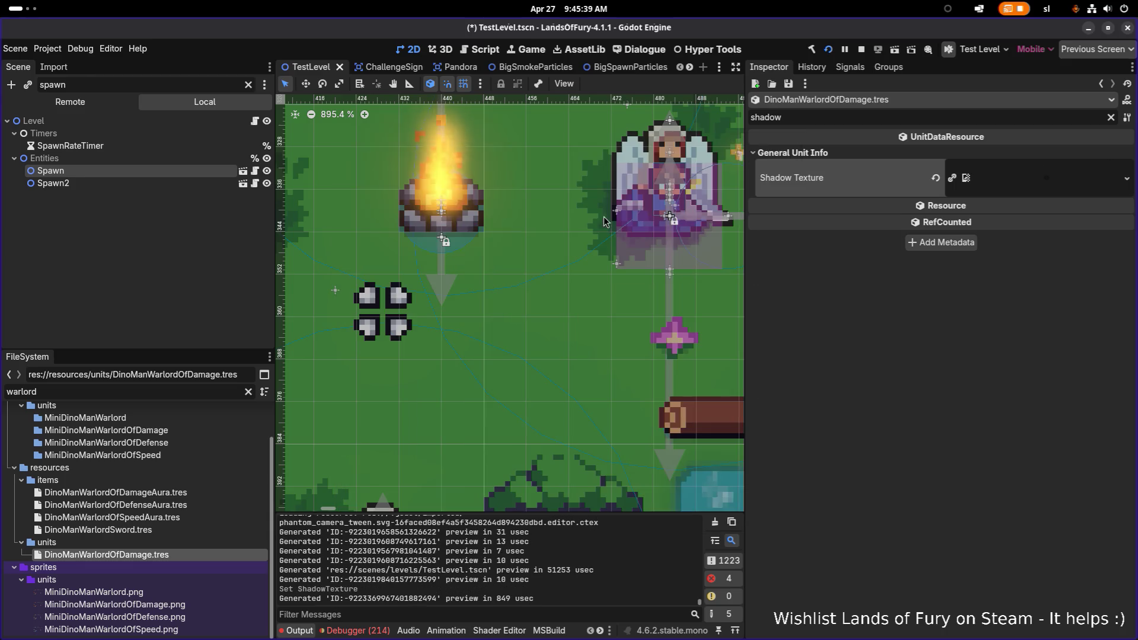
Replace the Shadow Texture with unit_huge_shadow.png, save, and clear the property filter
{"action": "left_click", "coordinate": [1128, 179]}
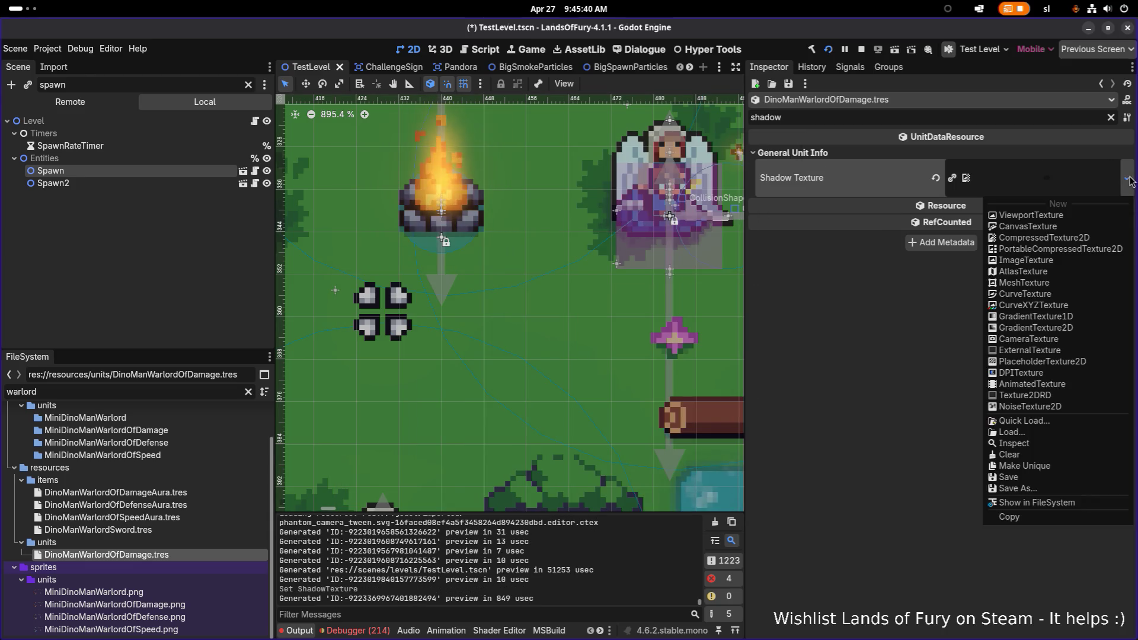
{"action": "left_click", "coordinate": [1036, 424]}
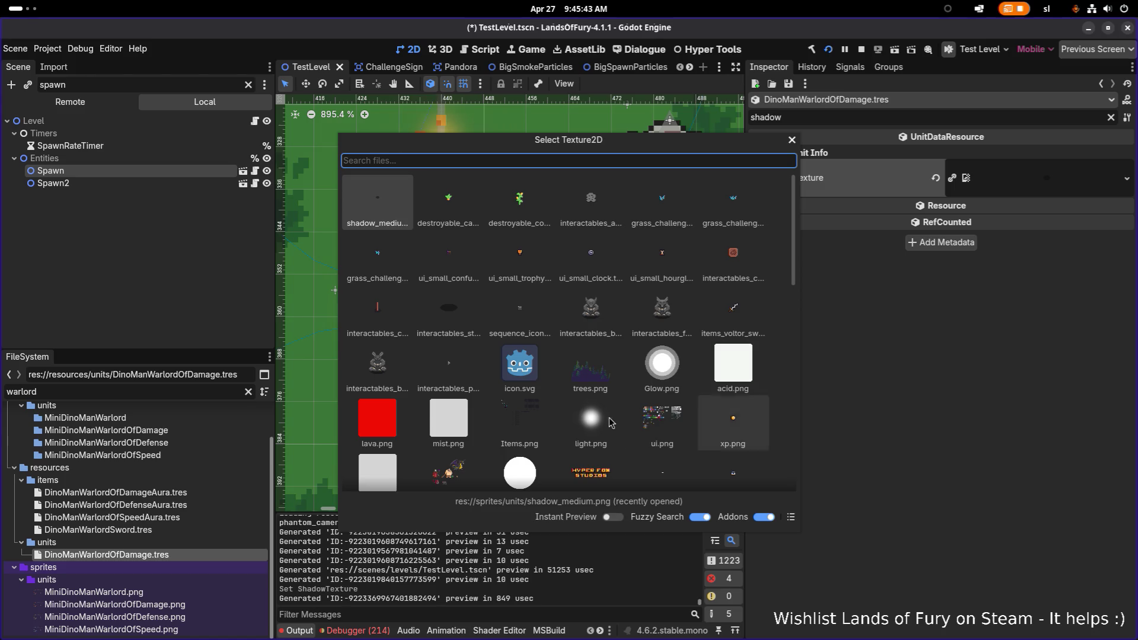
{"action": "type", "text": "shado"}
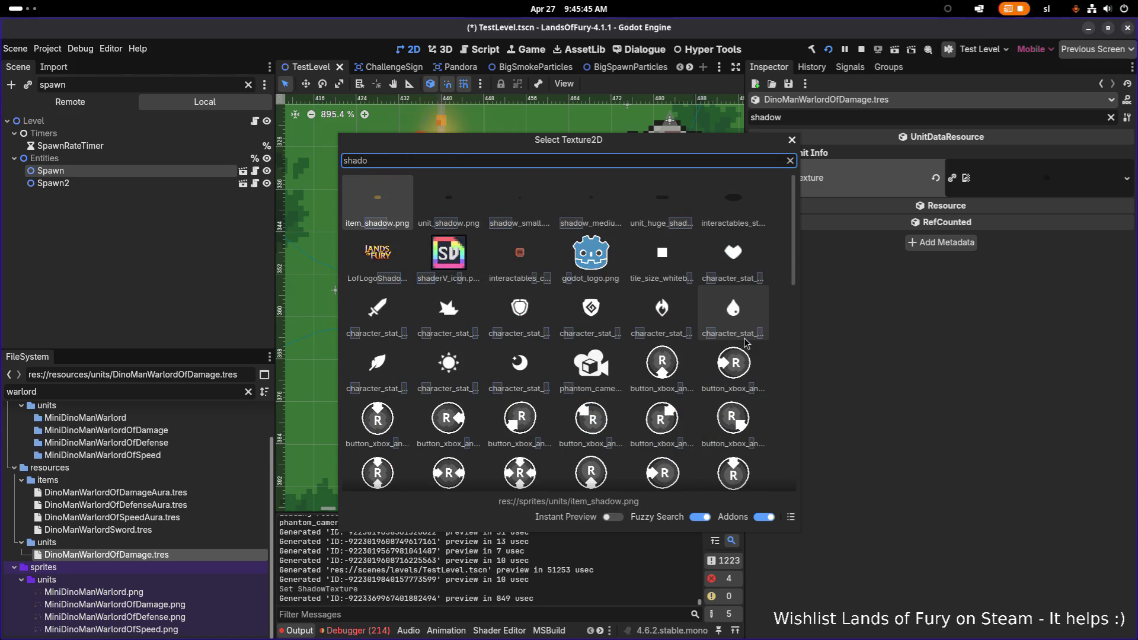
{"action": "double_click", "coordinate": [662, 198]}
{"action": "key", "text": "ctrl+s"}
{"action": "left_click", "coordinate": [1110, 117]}
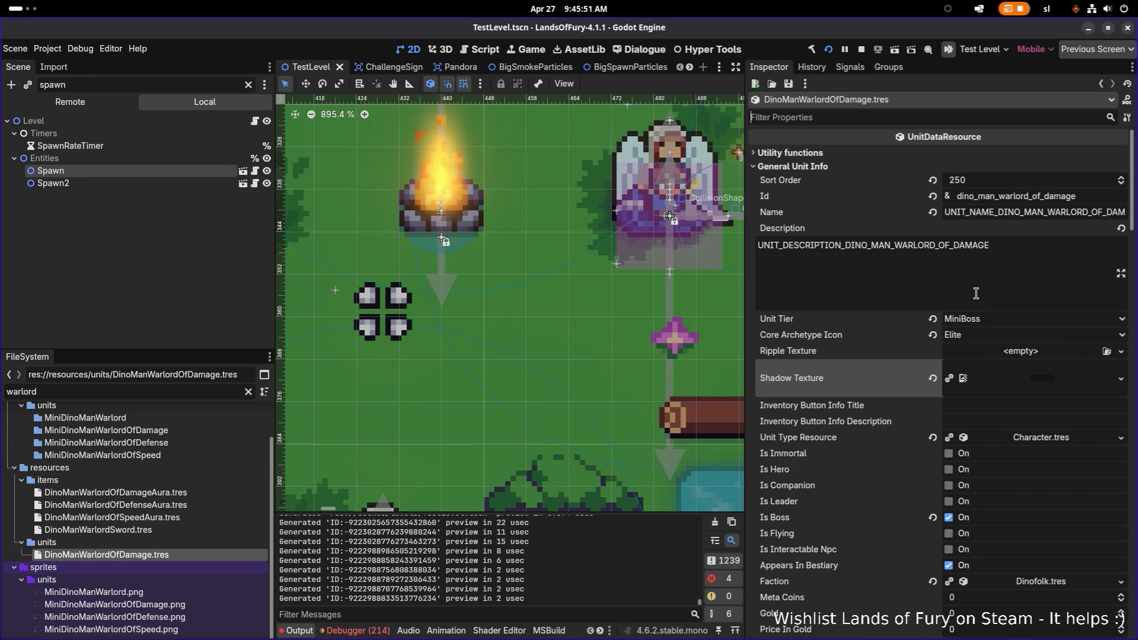
{"action": "left_click", "coordinate": [1106, 351]}
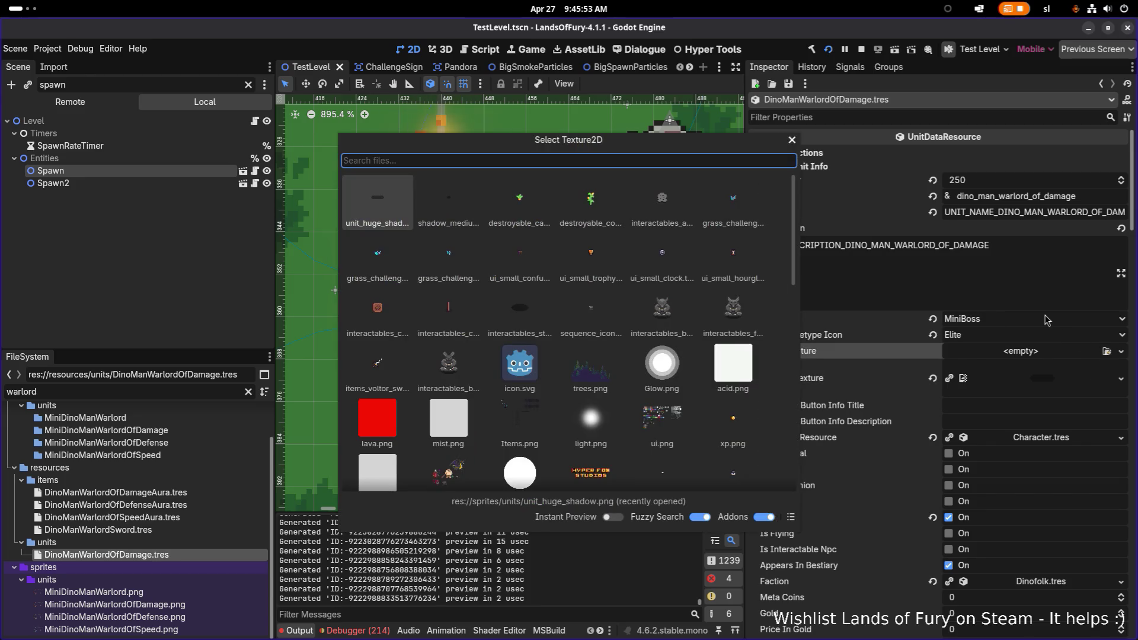
Assign unit_big_liquid_ripple.png as the Ripple Texture, save, and relaunch the game build
{"action": "type", "text": "rippl"}
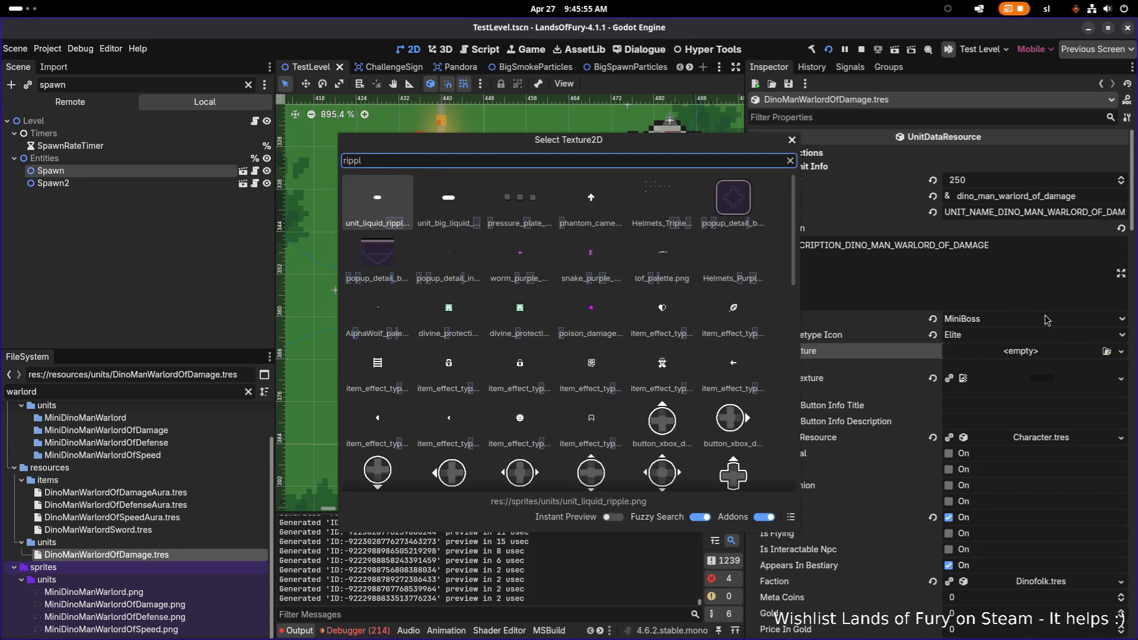
{"action": "double_click", "coordinate": [478, 225]}
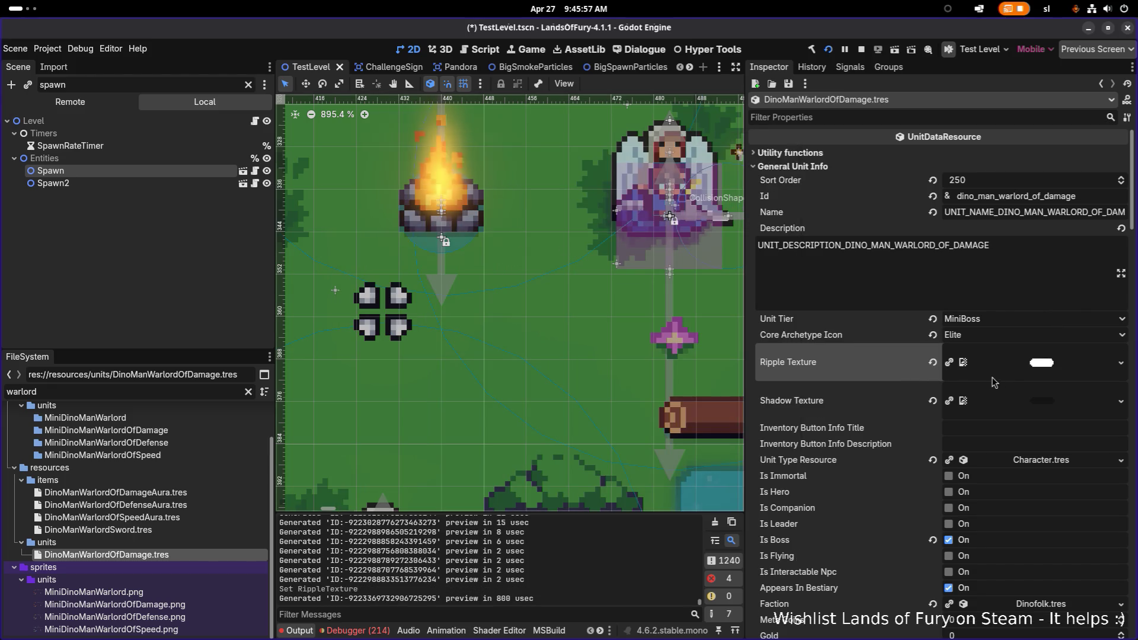
{"action": "left_click", "coordinate": [1047, 374]}
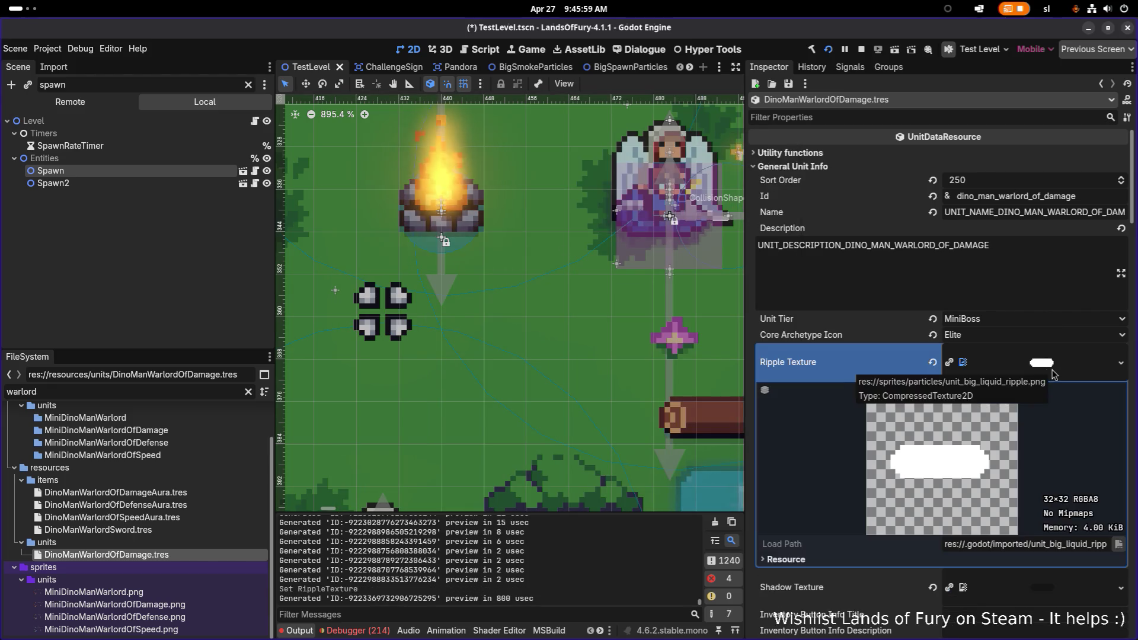
{"action": "scroll", "coordinate": [1041, 560], "scroll_direction": "down", "scroll_amount": 5}
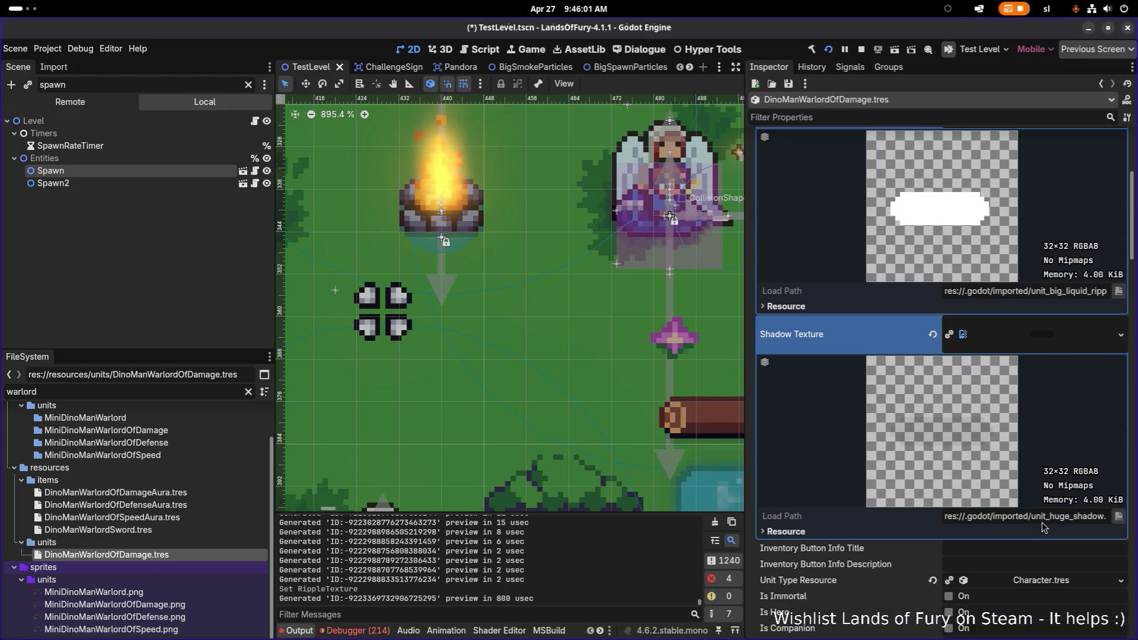
{"action": "key", "text": "ctrl+s"}
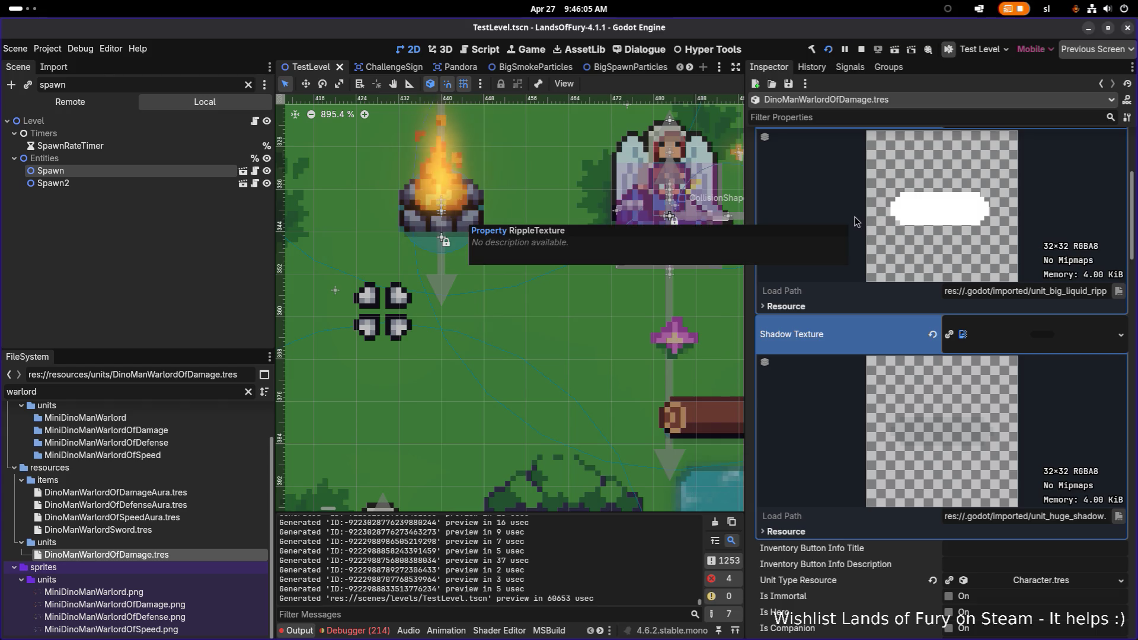
{"action": "left_click", "coordinate": [829, 52]}
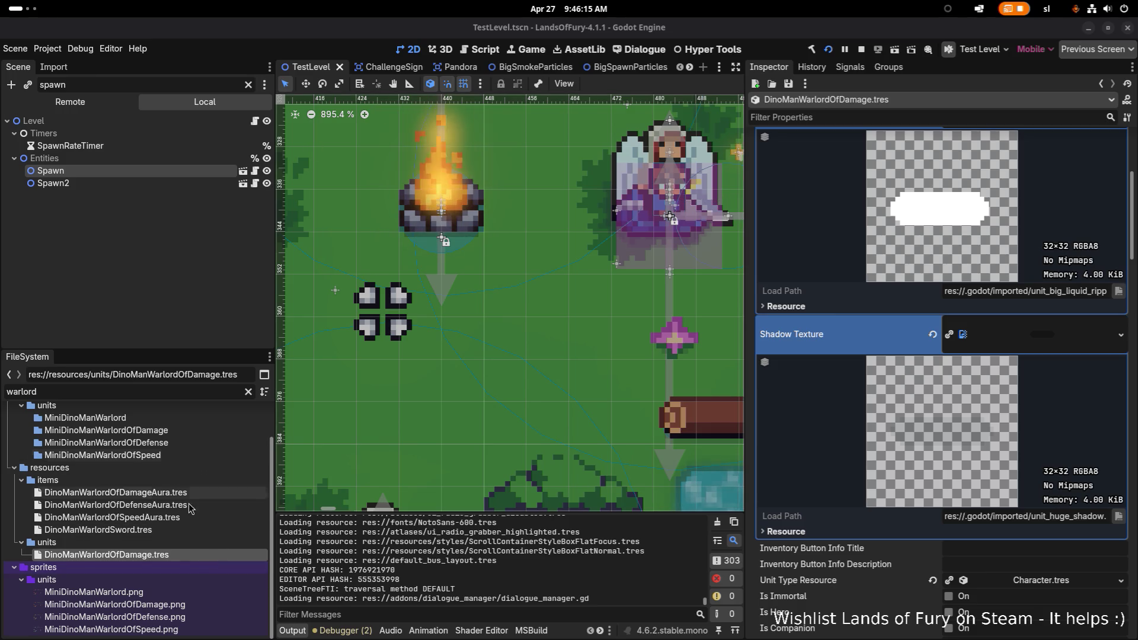
Inspect the sword's first damage effect, then start a new game with the player profile
{"action": "left_click", "coordinate": [176, 530]}
{"action": "left_click", "coordinate": [1010, 494]}
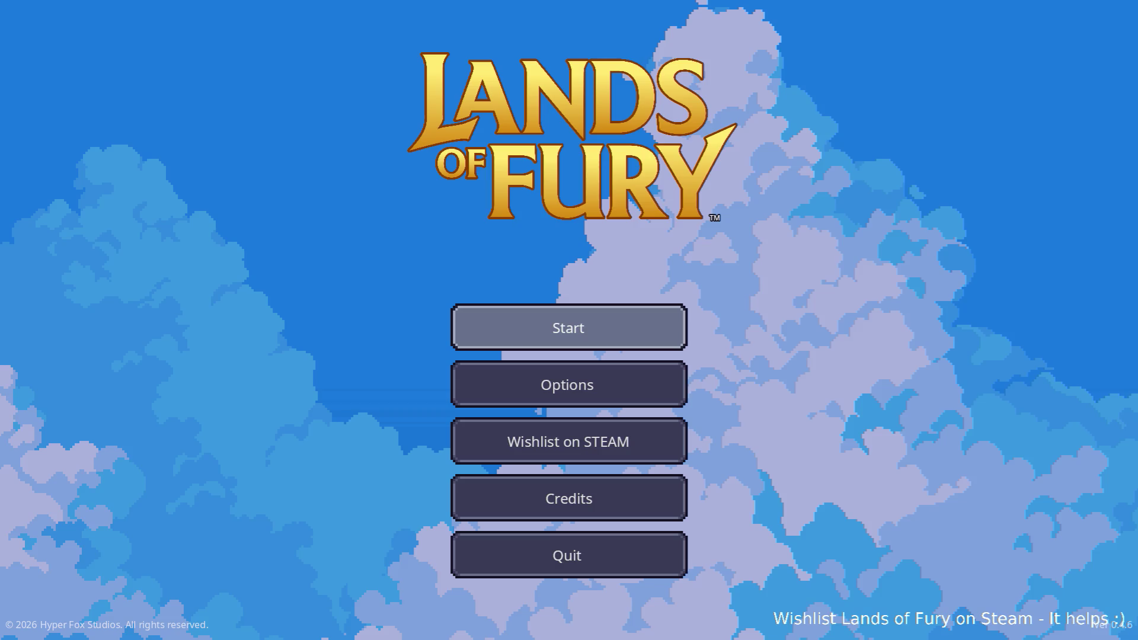
{"action": "left_click", "coordinate": [602, 324]}
{"action": "left_click", "coordinate": [557, 326]}
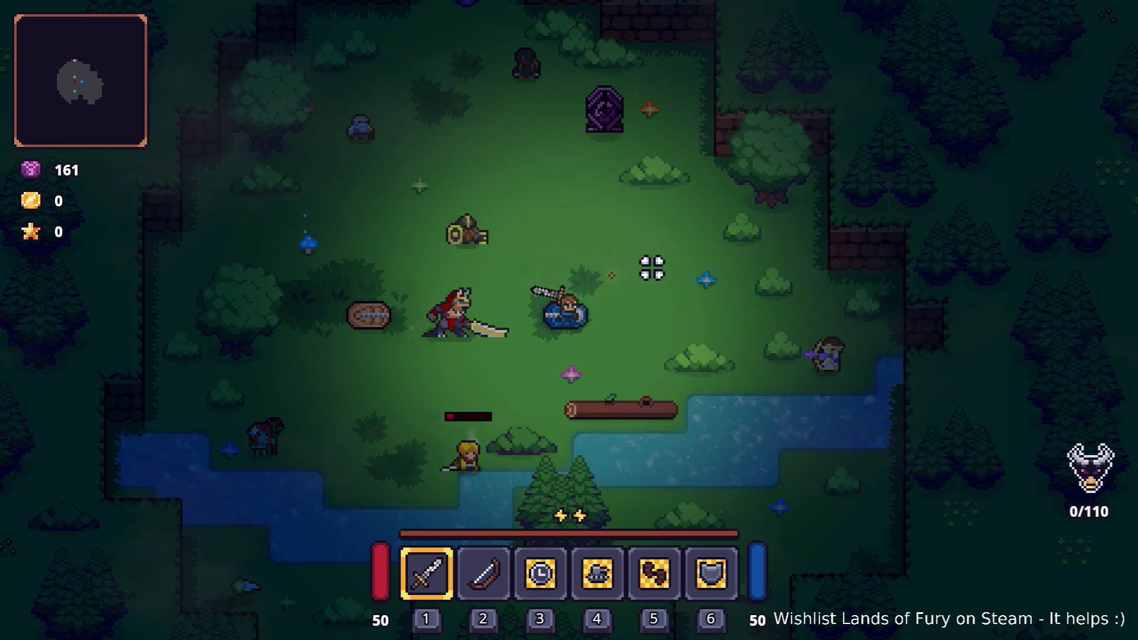
Move the hero around the clearing and along the river, then dash in and attack the red boss
{"action": "key", "text": "a"}
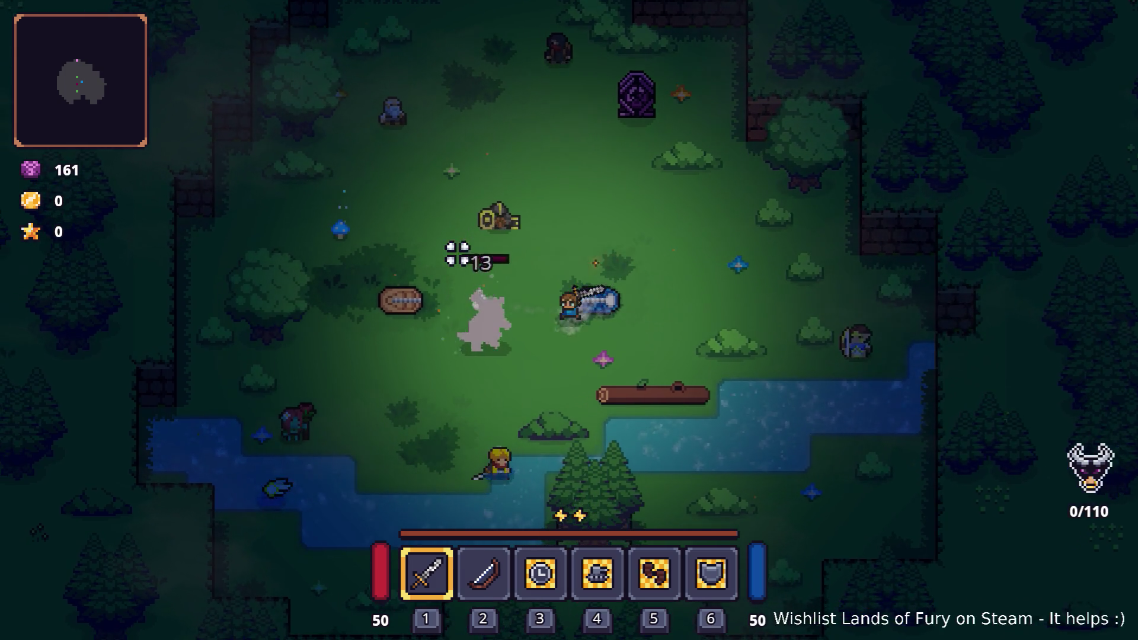
{"action": "key", "text": "s"}
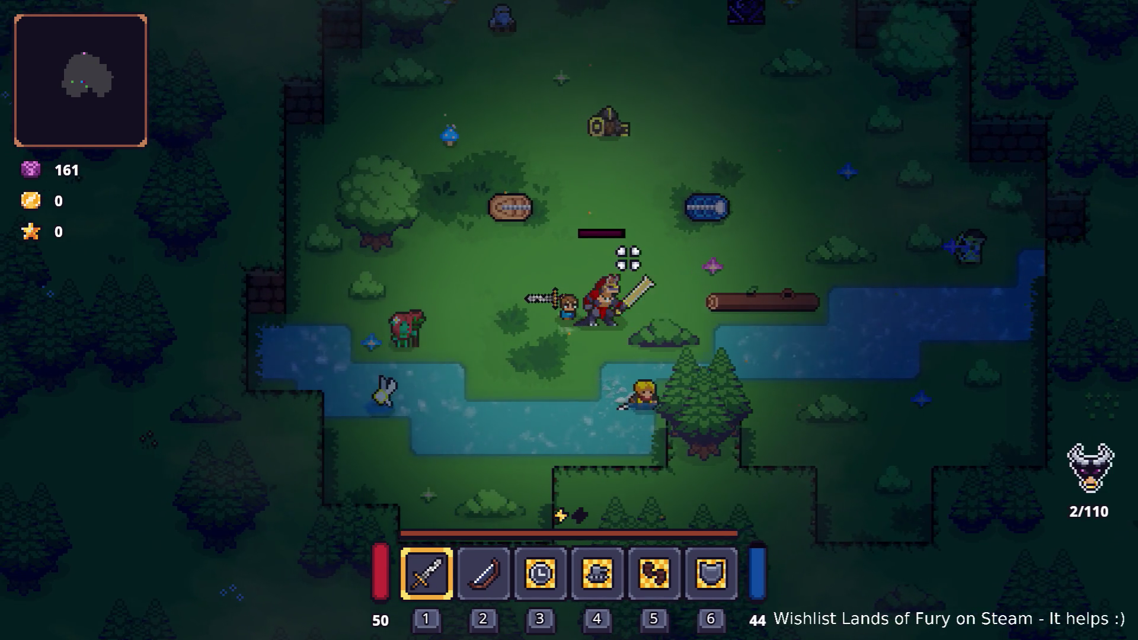
{"action": "key", "text": "a"}
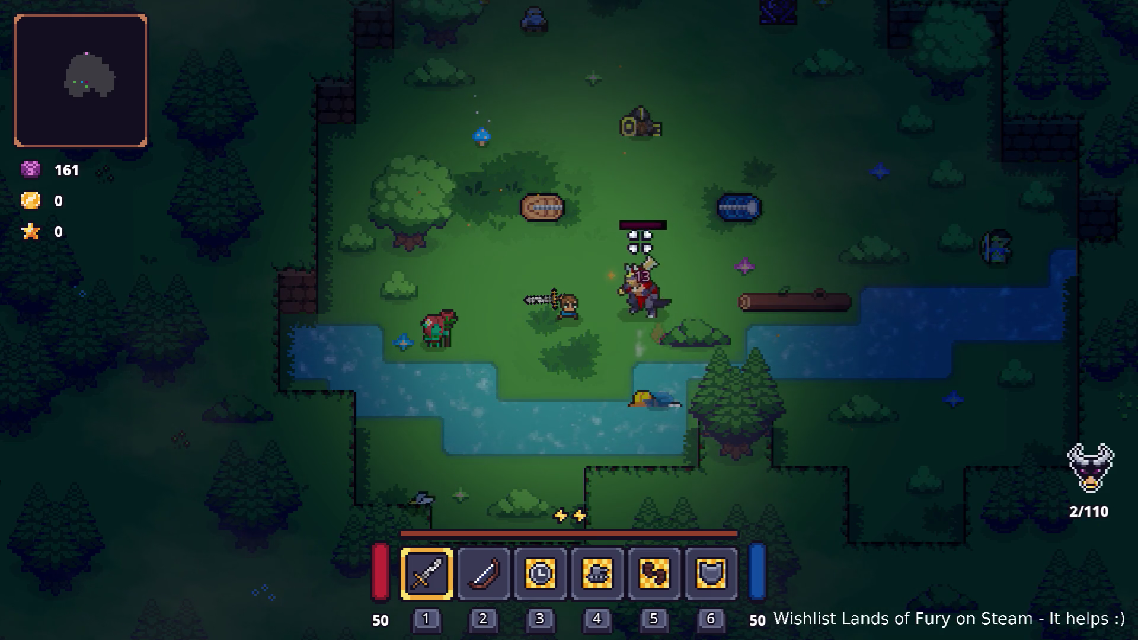
{"action": "key", "text": "a"}
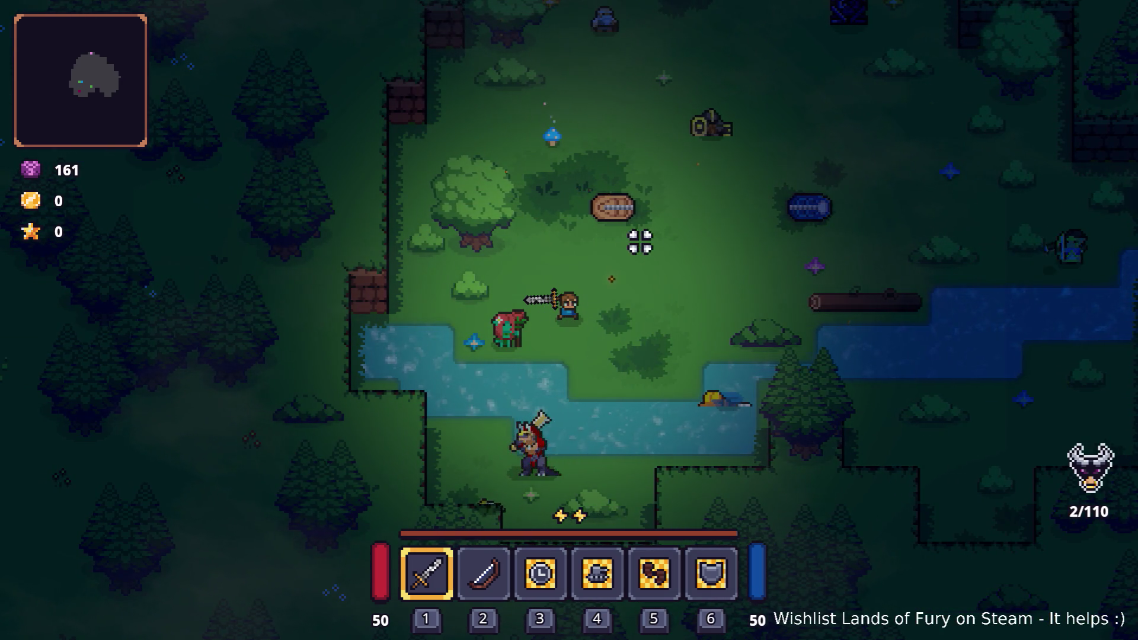
{"action": "key", "text": "d"}
{"action": "key", "text": "s"}
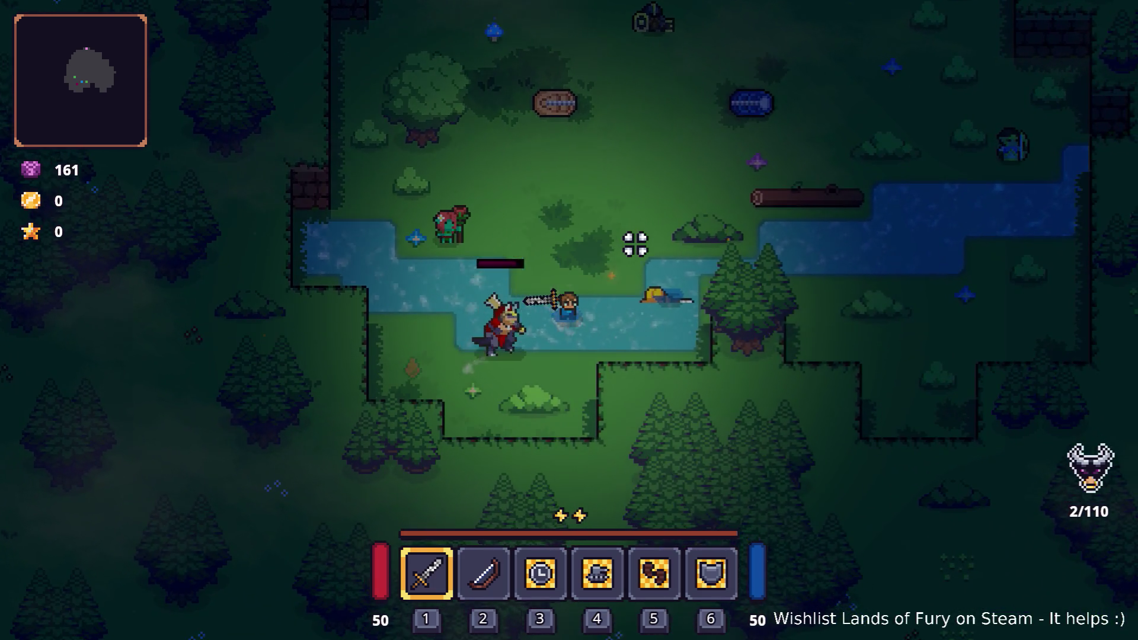
{"action": "key", "text": "d"}
{"action": "key", "text": "w"}
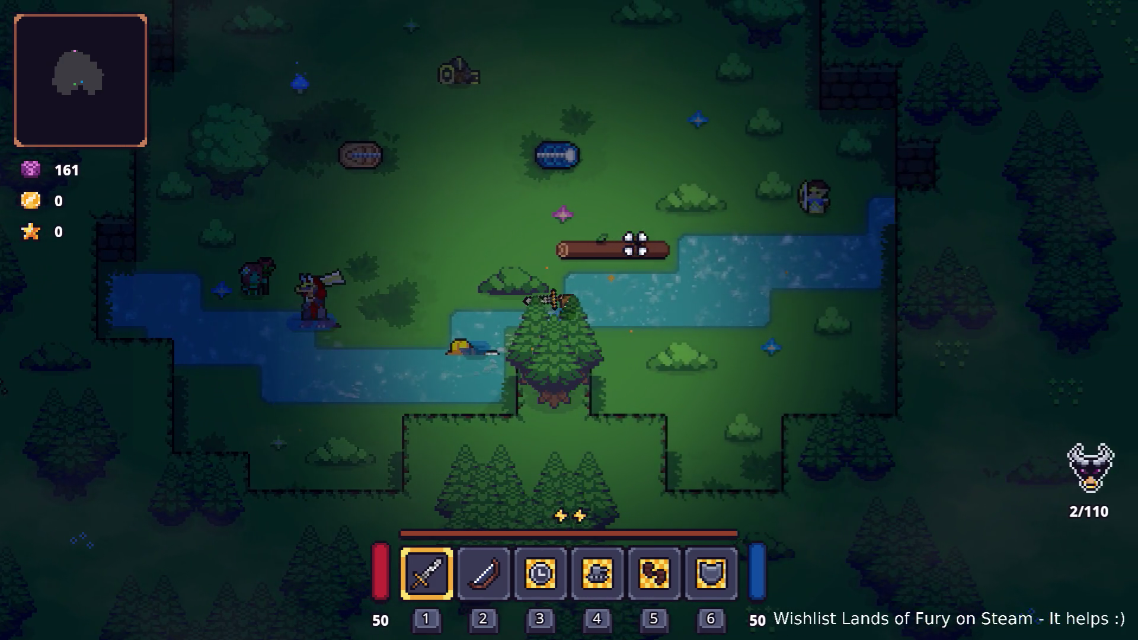
{"action": "key", "text": "a"}
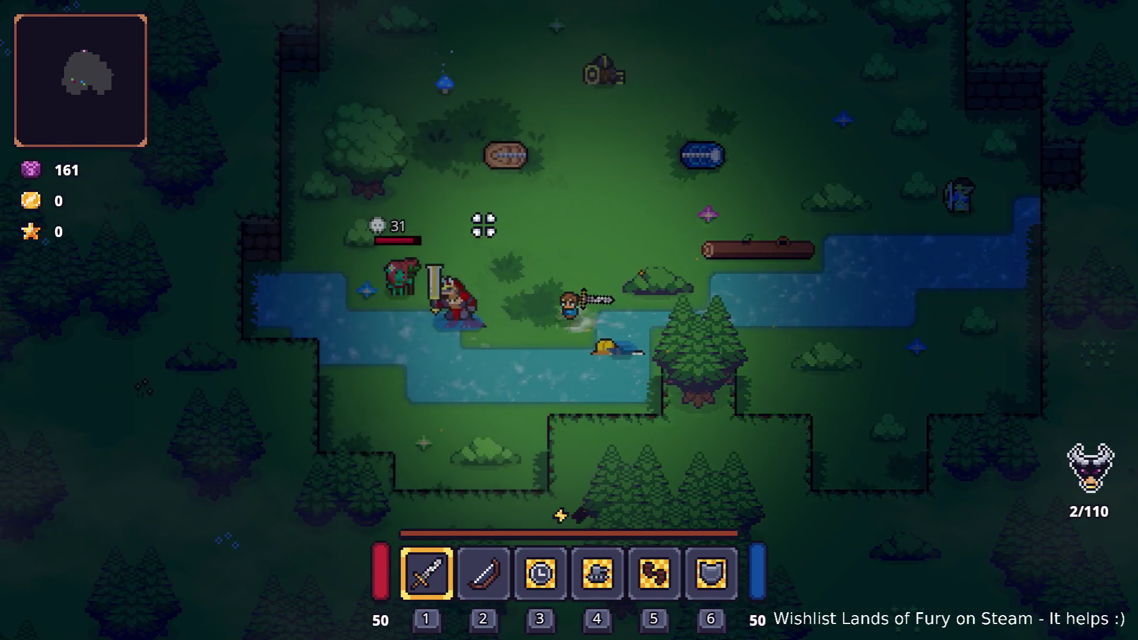
{"action": "key", "text": "a"}
{"action": "left_click", "coordinate": [483, 225]}
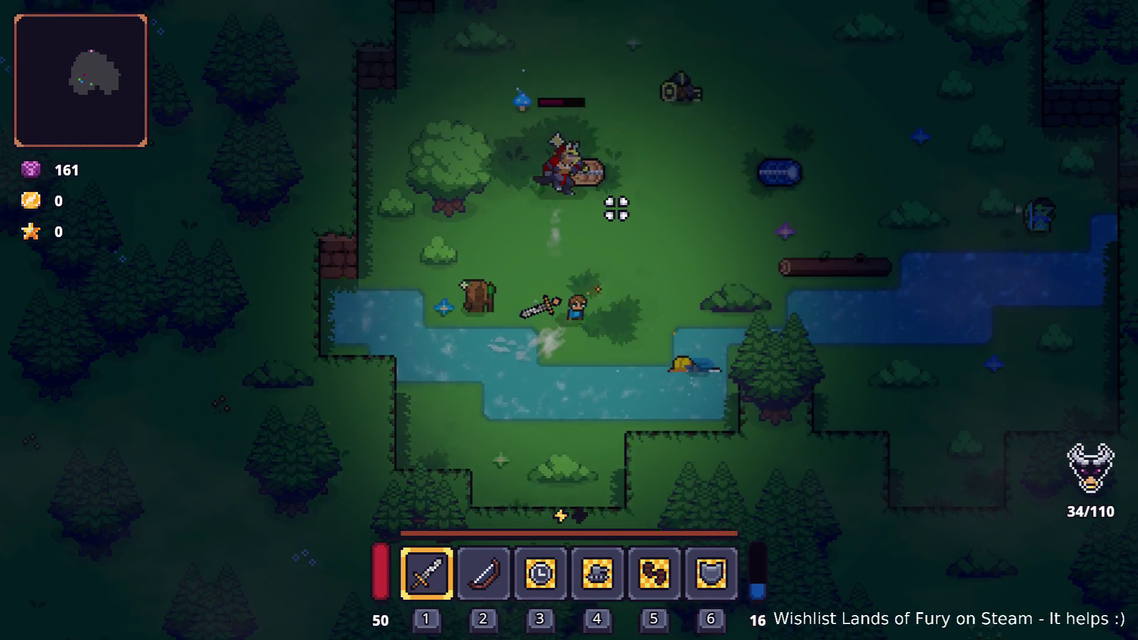
Dash in on the boss, slash it with the sword, and retreat down-right
{"action": "key", "text": "w"}
{"action": "key", "text": "d"}
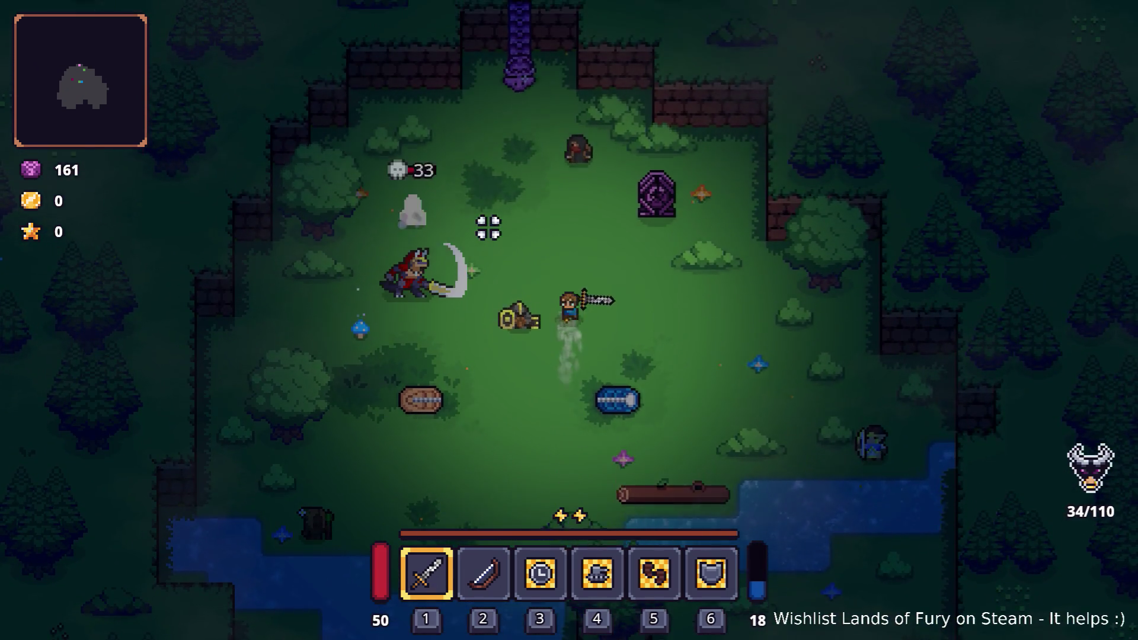
{"action": "key", "text": "a"}
{"action": "key", "text": "space"}
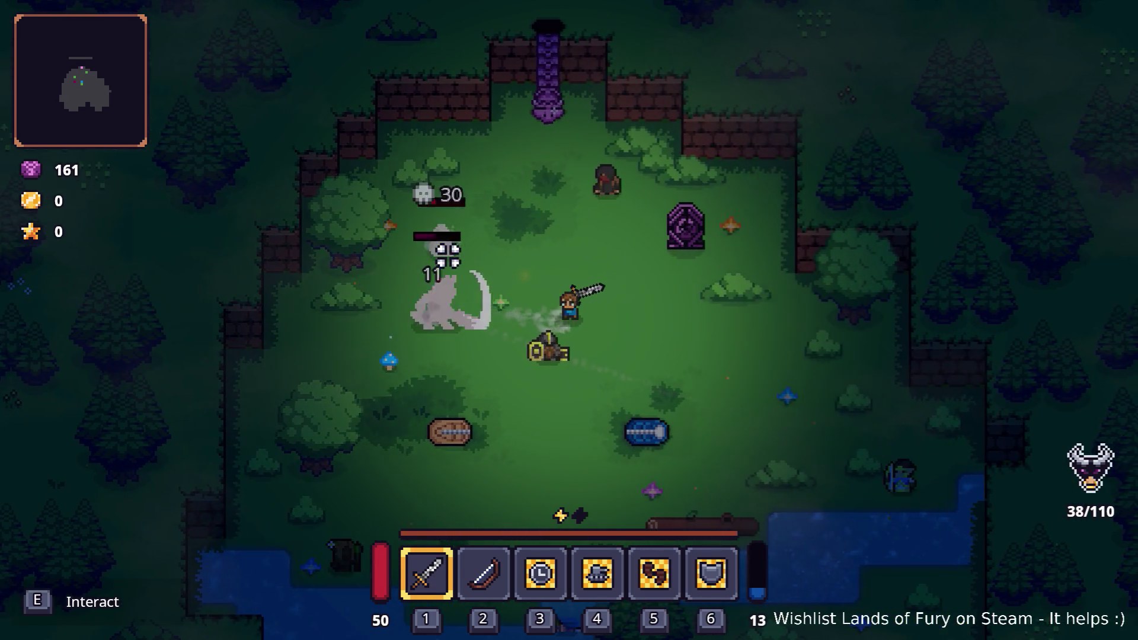
{"action": "key", "text": "a"}
{"action": "left_click", "coordinate": [448, 255]}
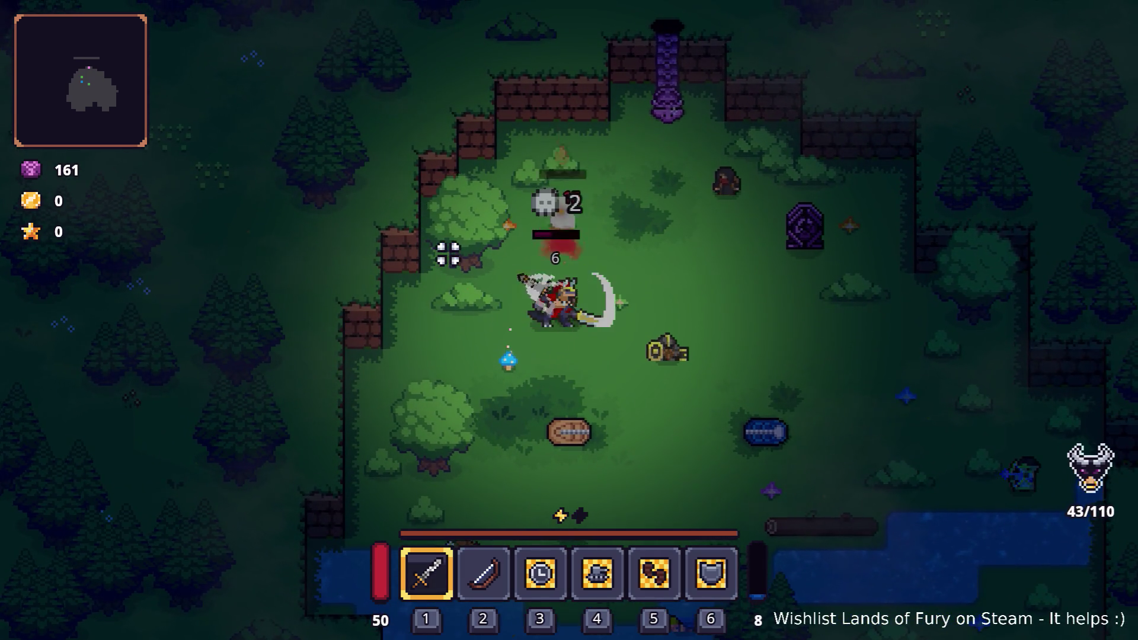
{"action": "key", "text": "d"}
{"action": "key", "text": "s"}
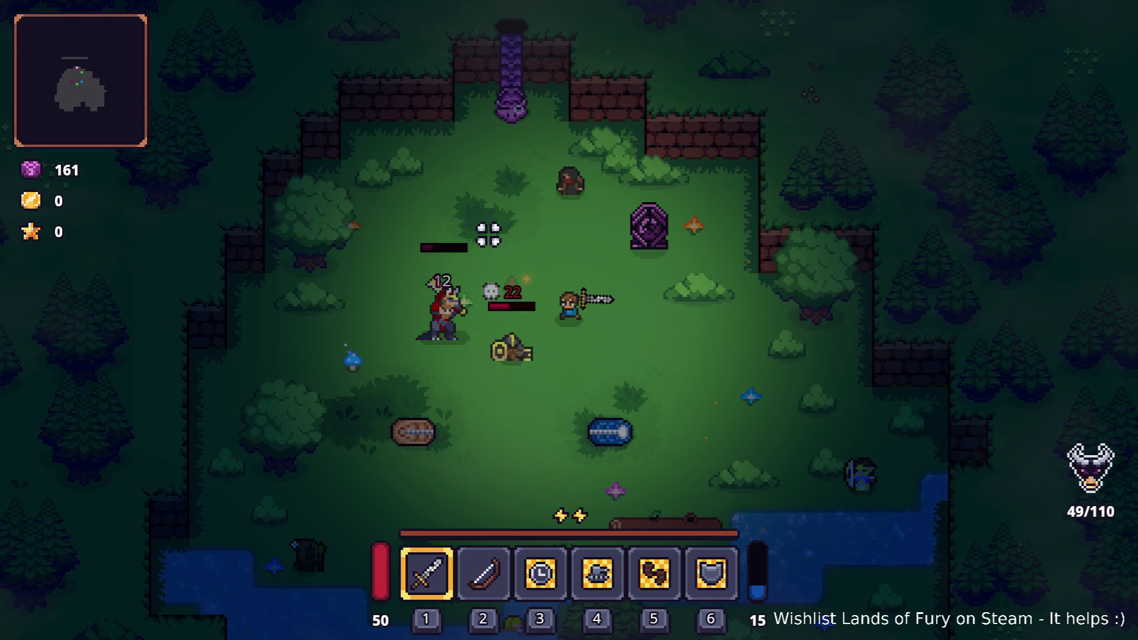
Keep striking the boss until the hero dies, then quit the game-over screen to the main menu
{"action": "key", "text": "a"}
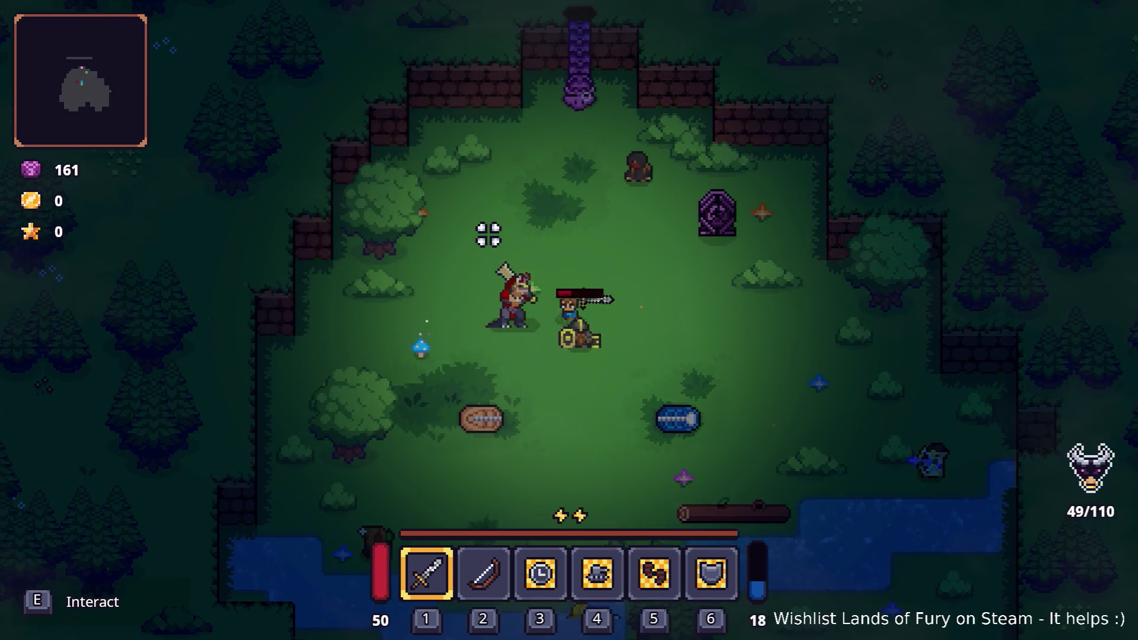
{"action": "key", "text": "a"}
{"action": "key", "text": "s"}
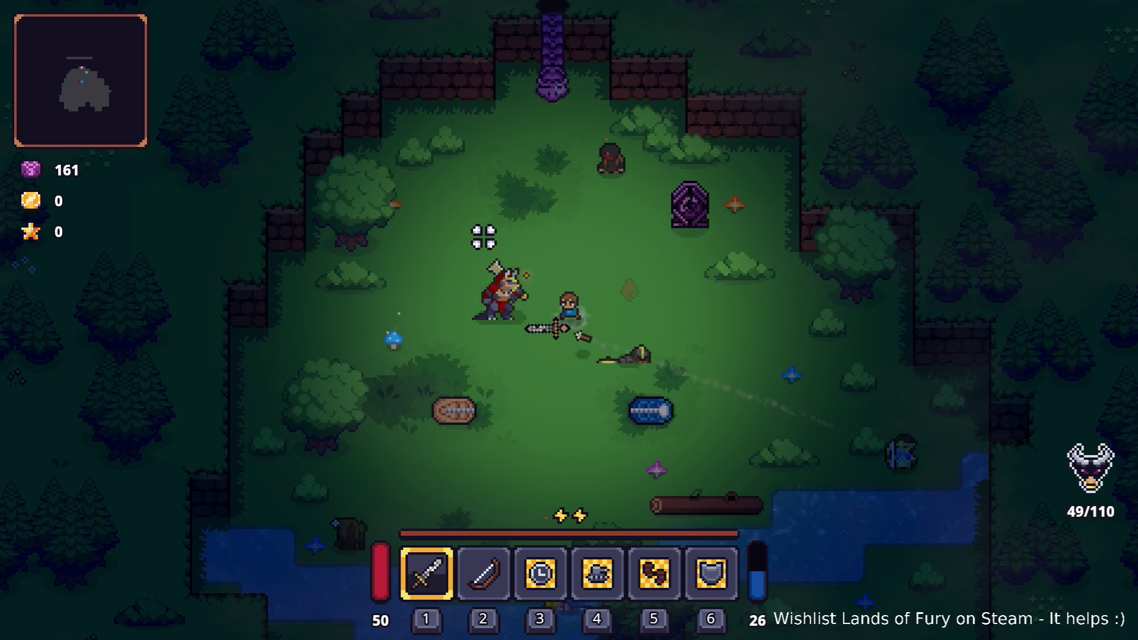
{"action": "left_click", "coordinate": [483, 240]}
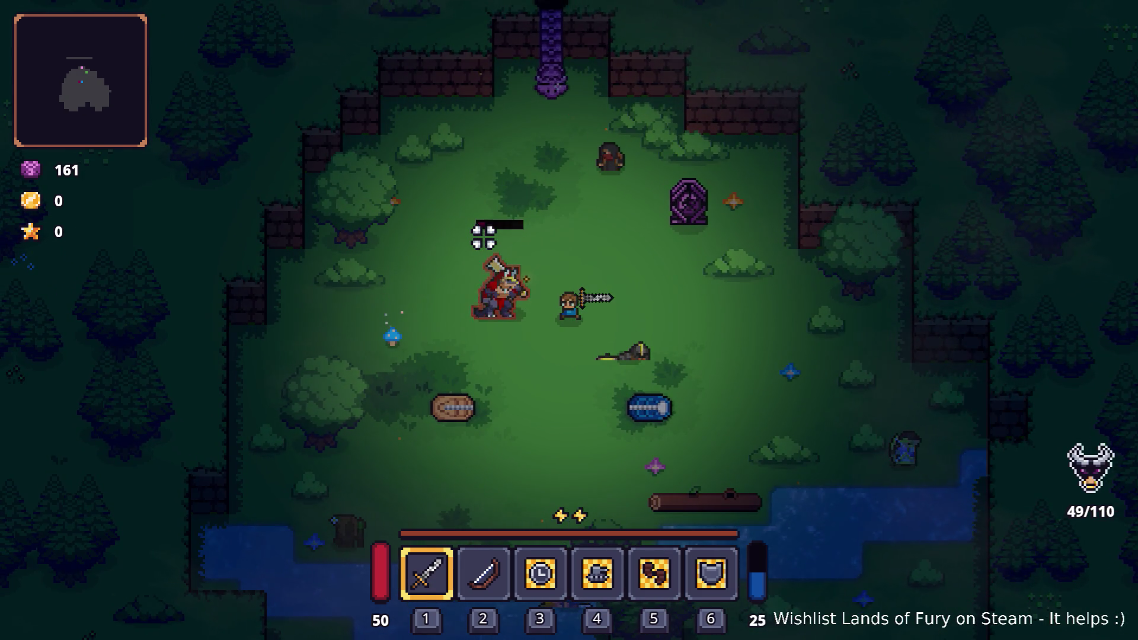
{"action": "left_click", "coordinate": [483, 237]}
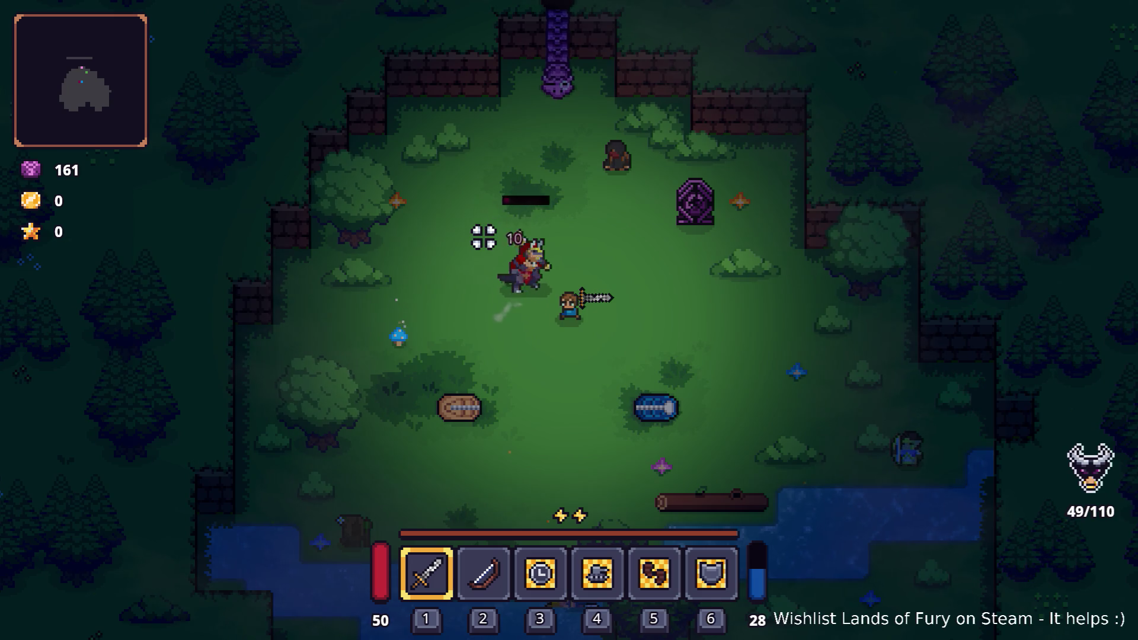
{"action": "key", "text": "w"}
{"action": "left_click", "coordinate": [620, 186]}
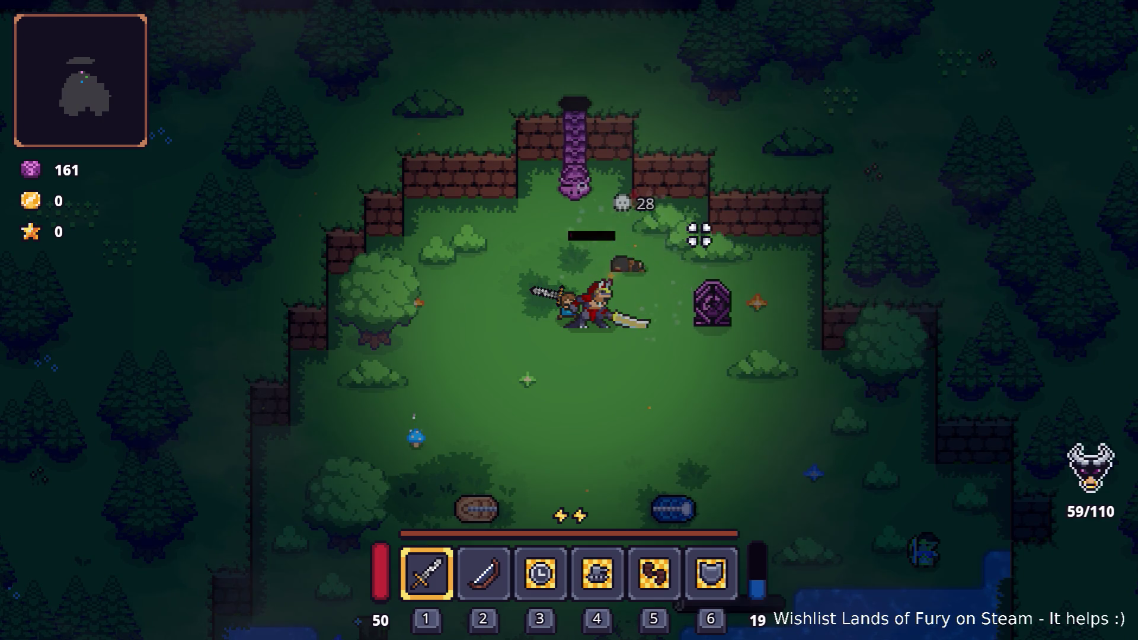
{"action": "key", "text": "a"}
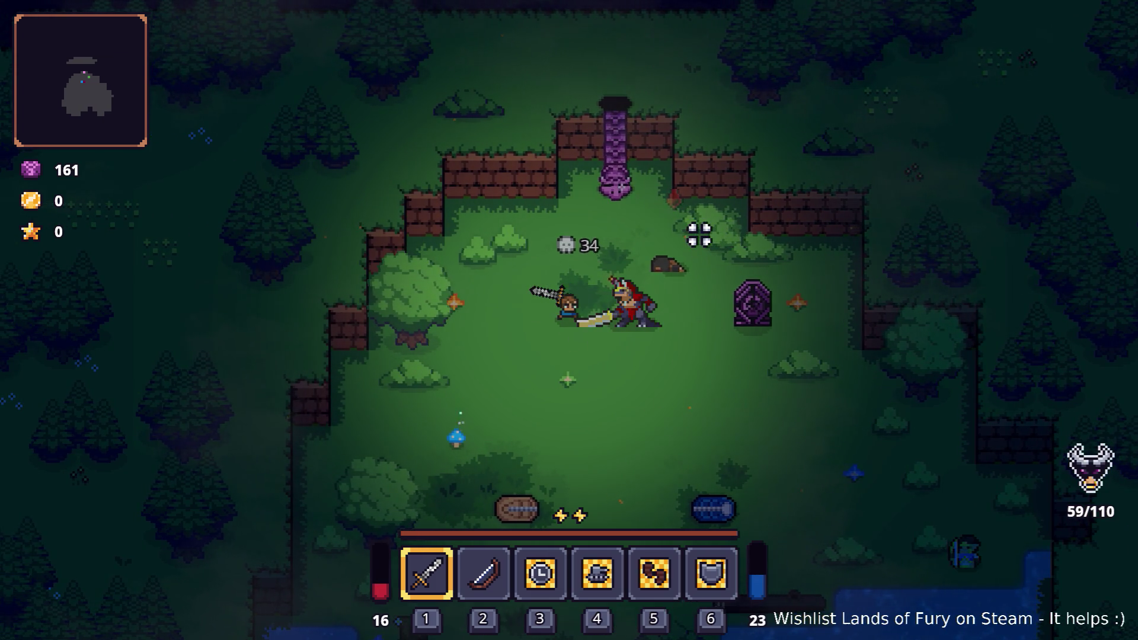
{"action": "key", "text": "d"}
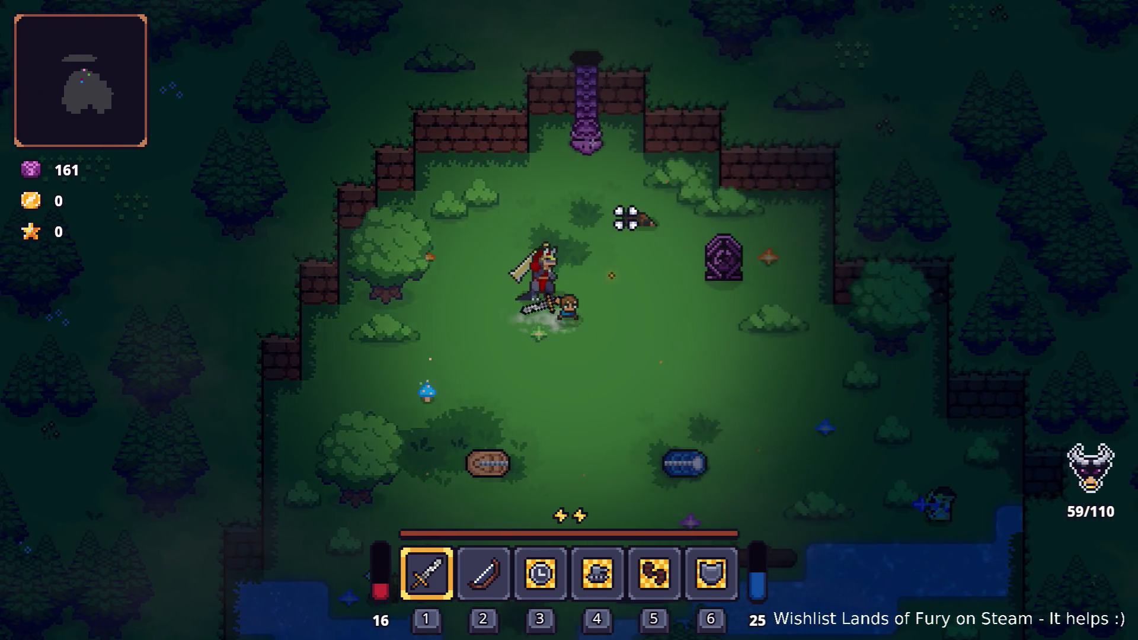
{"action": "key", "text": "a"}
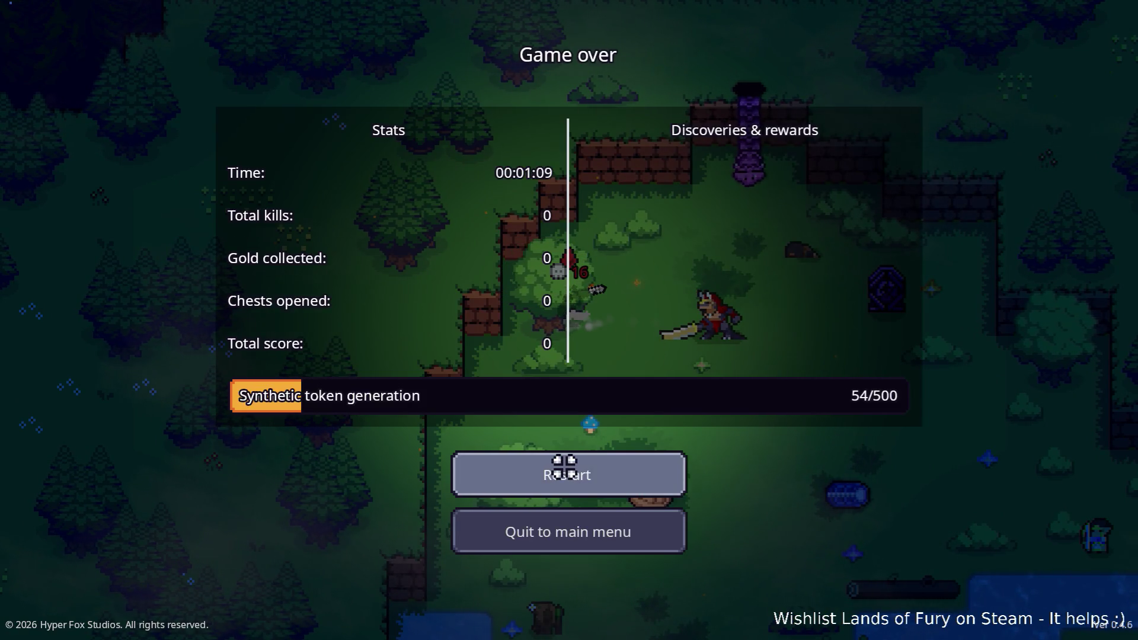
{"action": "left_click", "coordinate": [582, 531]}
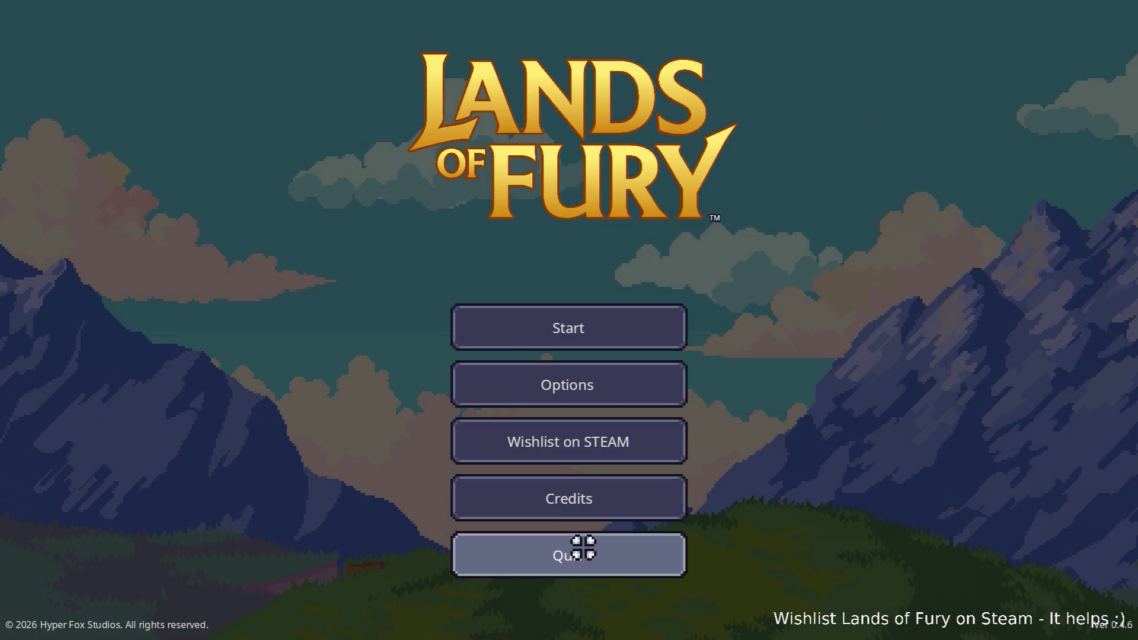
Quit the game and open DinoManWarlordOfDamage.tres in the Inspector
{"action": "left_click", "coordinate": [582, 546]}
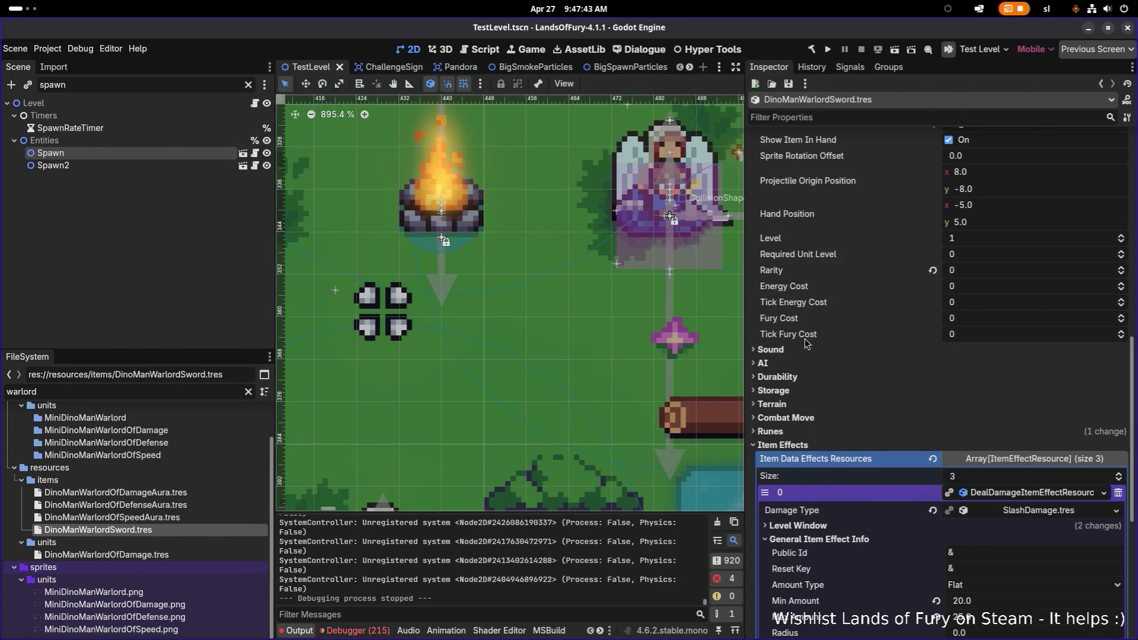
{"action": "scroll", "coordinate": [807, 346], "scroll_direction": "down", "scroll_amount": 6}
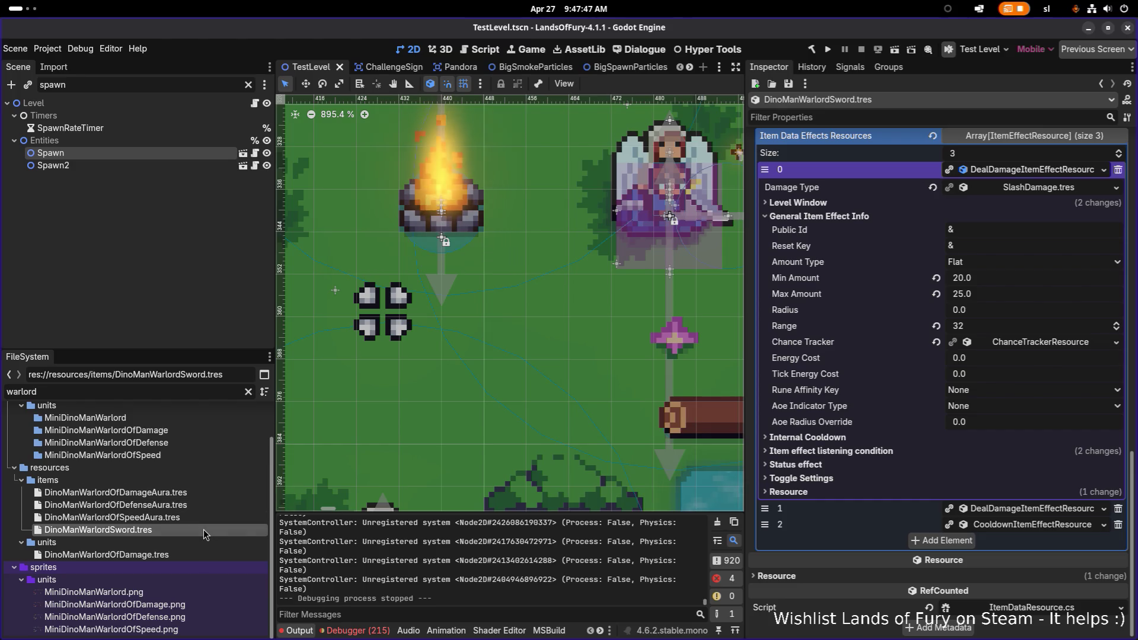
{"action": "left_click", "coordinate": [182, 556]}
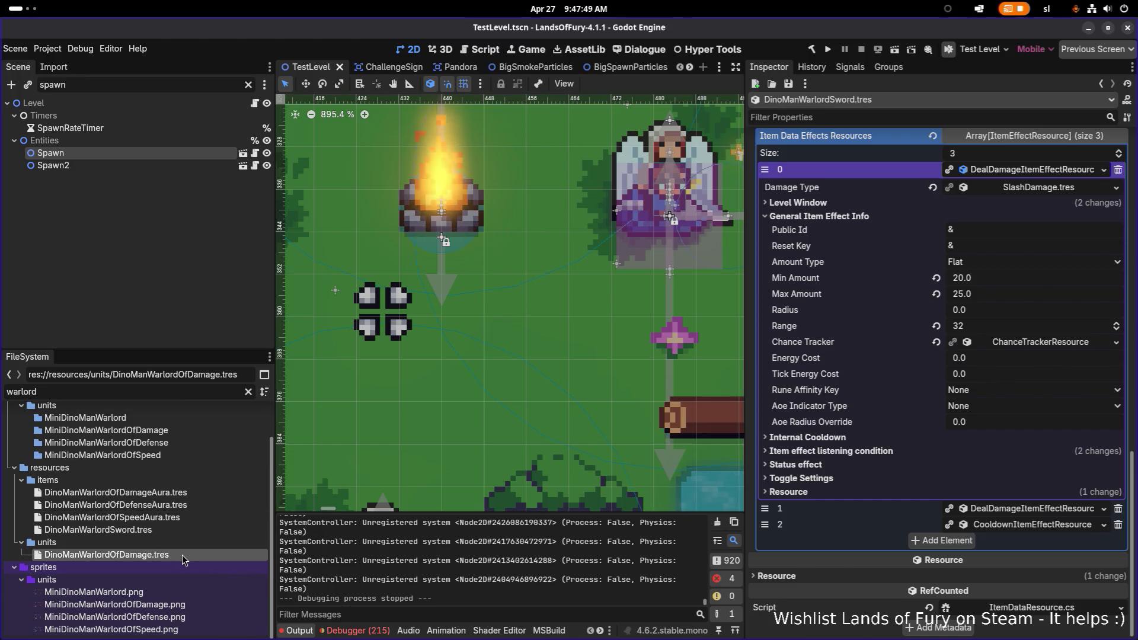
{"action": "scroll", "coordinate": [949, 338], "scroll_direction": "up", "scroll_amount": 3}
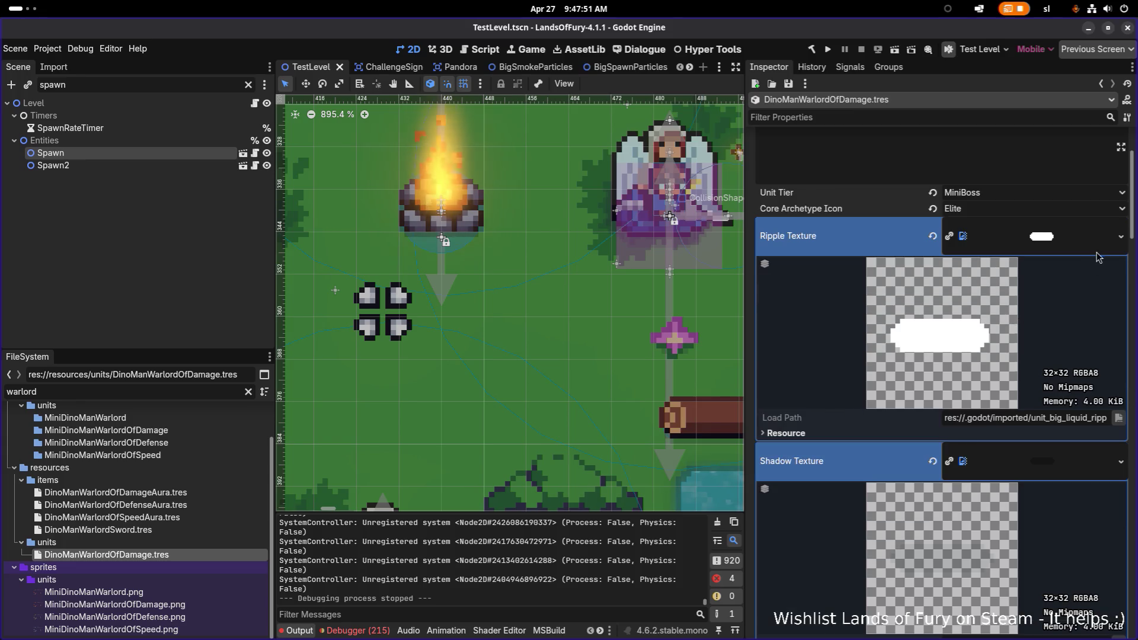
Quick Load unit_liquid_ripple.png into the Ripple Texture, searching '_ripple'
{"action": "left_click", "coordinate": [1121, 236]}
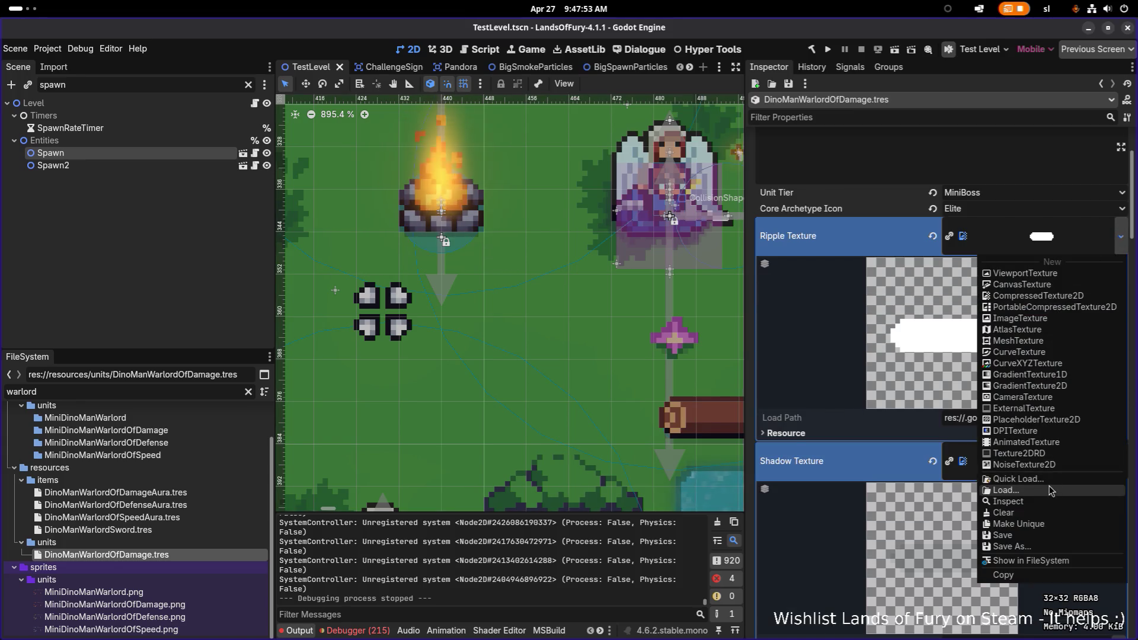
{"action": "left_click", "coordinate": [1052, 480]}
{"action": "type", "text": "ripple"}
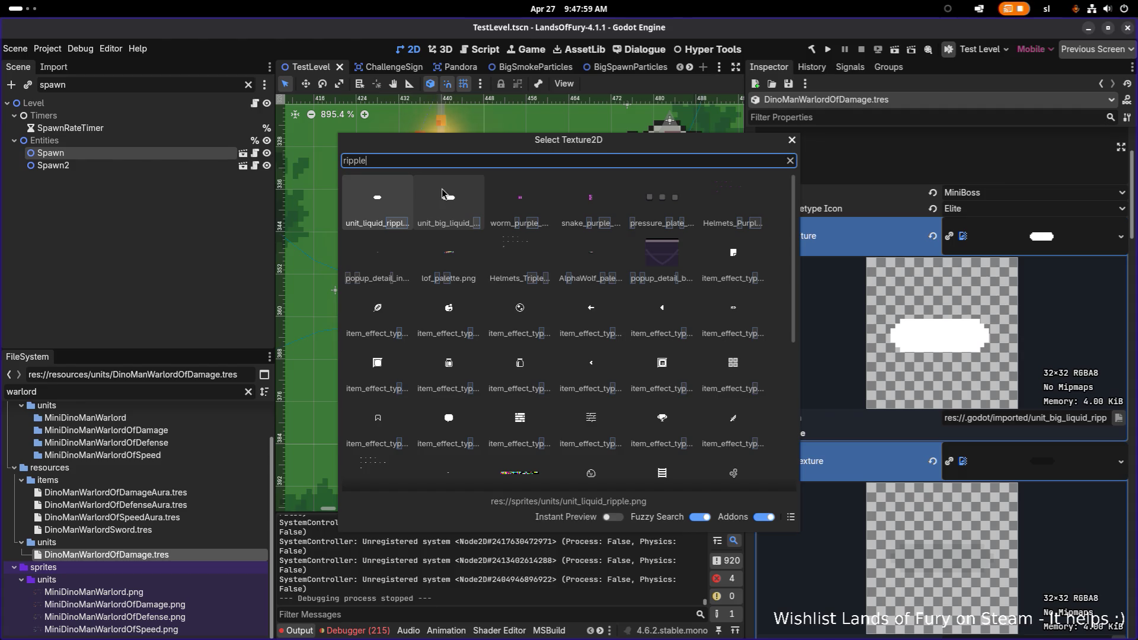
{"action": "key", "text": "Home"}
{"action": "type", "text": "_"}
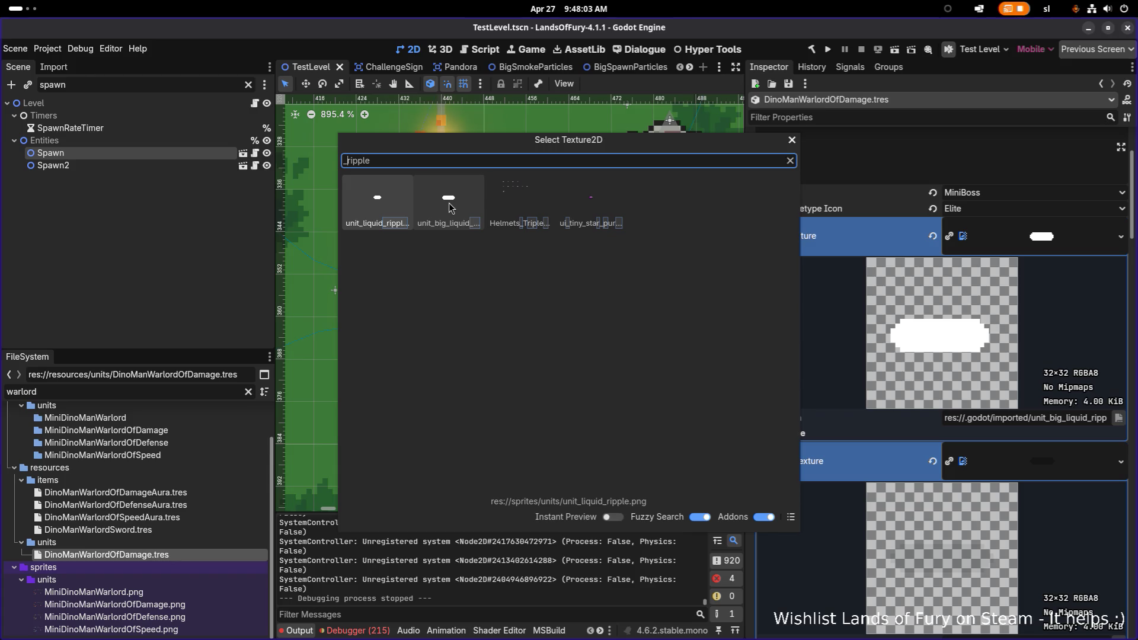
{"action": "double_click", "coordinate": [372, 201]}
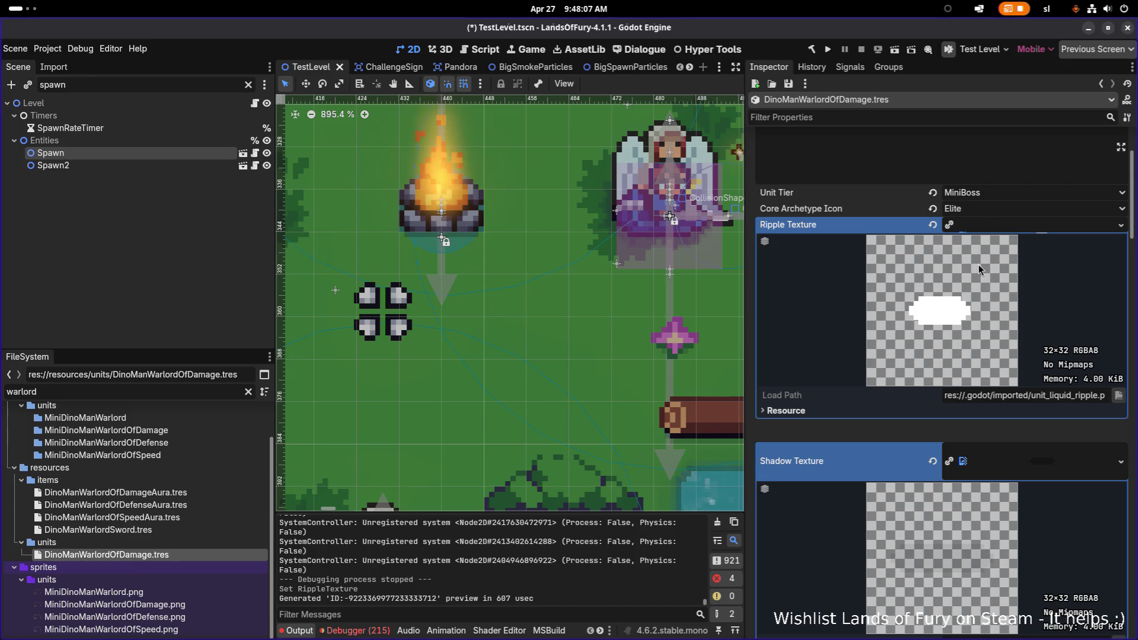
{"action": "scroll", "coordinate": [1000, 293], "scroll_direction": "down", "scroll_amount": 2}
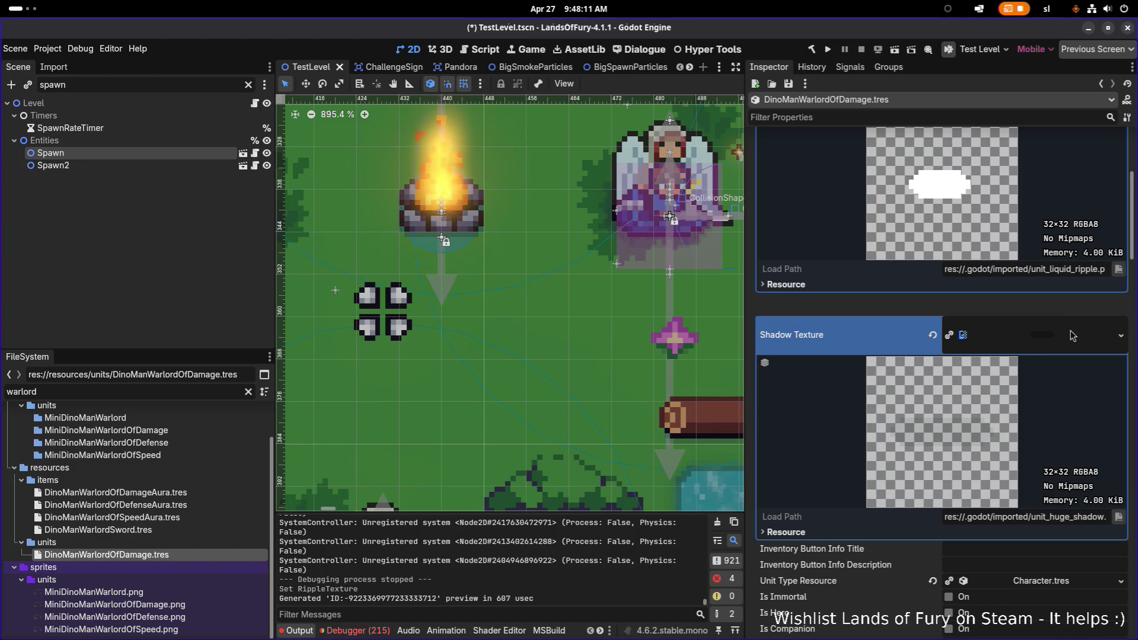
Quick Load unit_shadow into the Shadow Texture
{"action": "left_click", "coordinate": [1118, 333]}
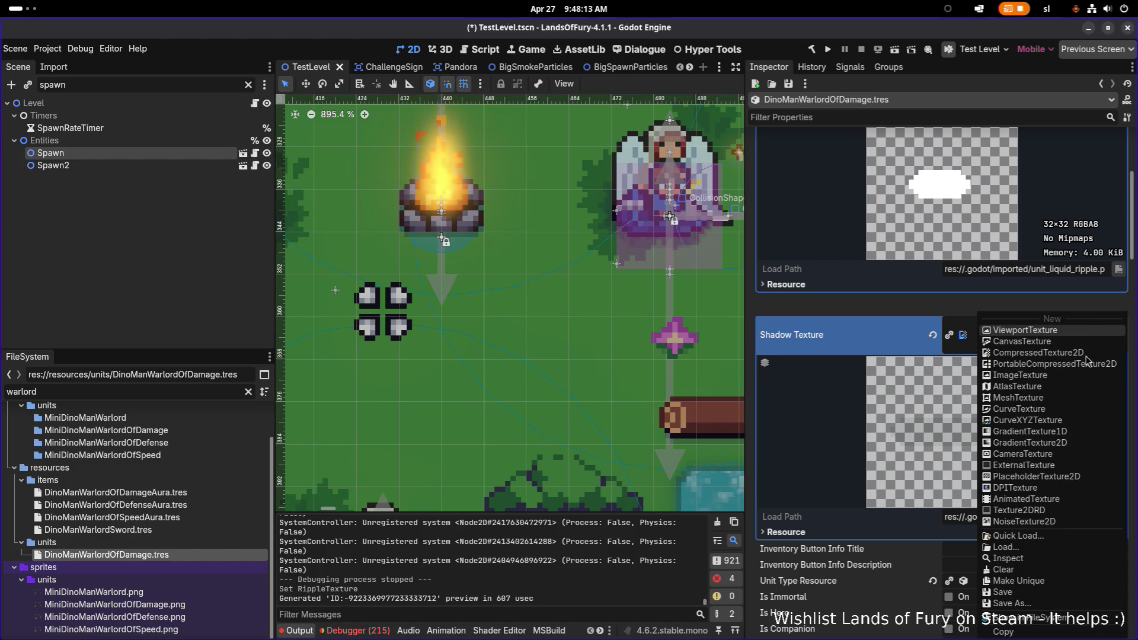
{"action": "left_click", "coordinate": [1035, 536]}
{"action": "type", "text": "sh"}
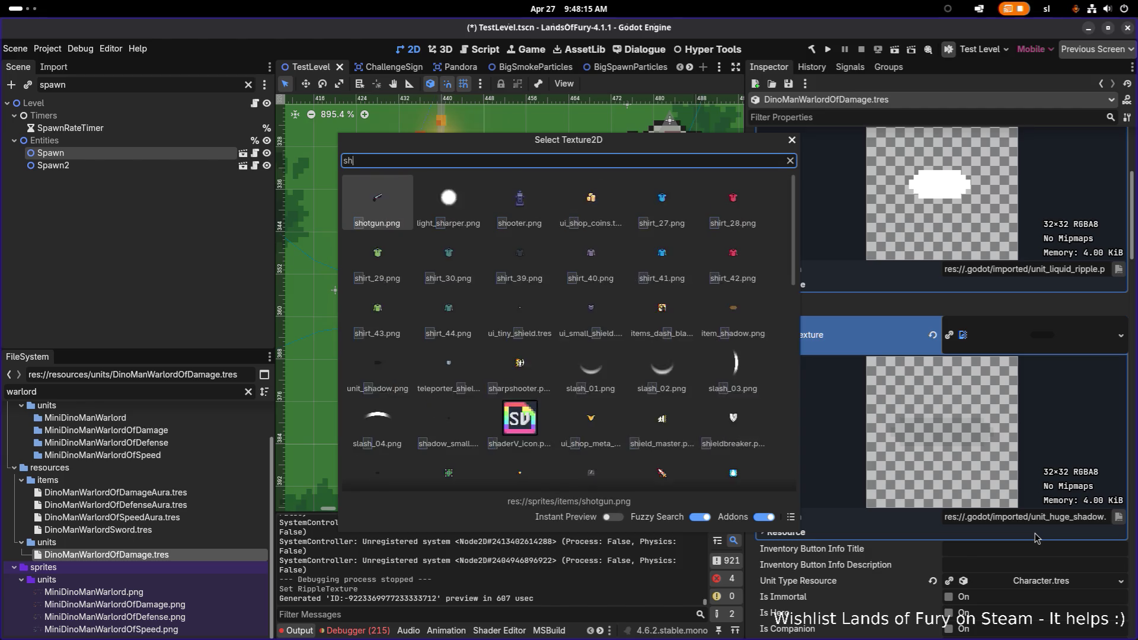
{"action": "type", "text": "adow_"}
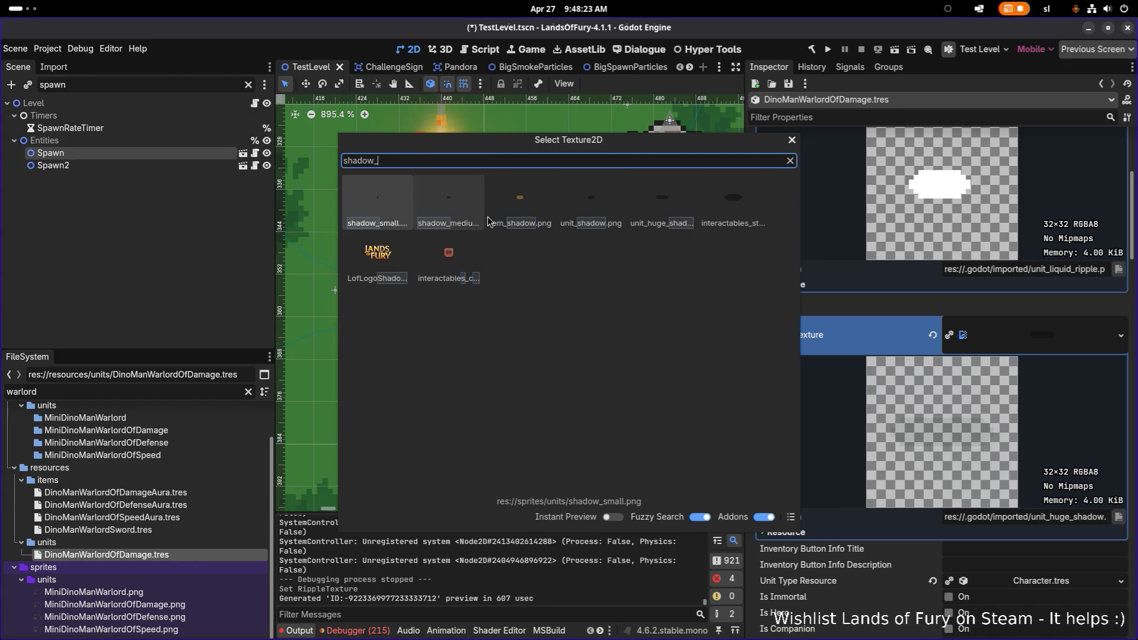
{"action": "double_click", "coordinate": [579, 209]}
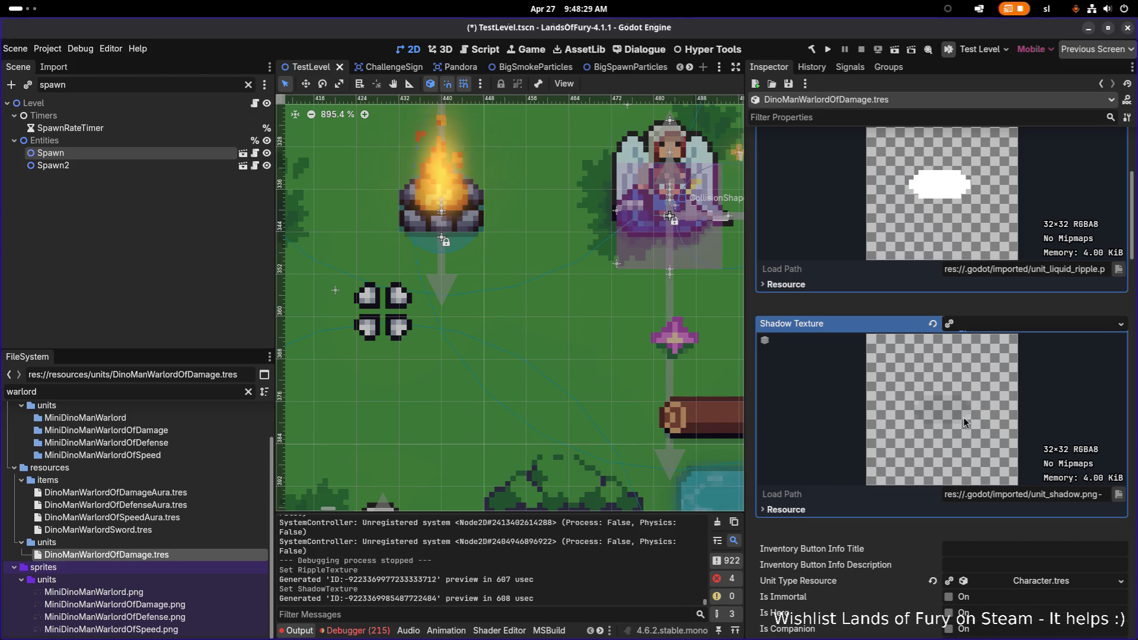
Try shadow_medium as the Shadow Texture, then revert it to empty
{"action": "left_click", "coordinate": [1120, 324]}
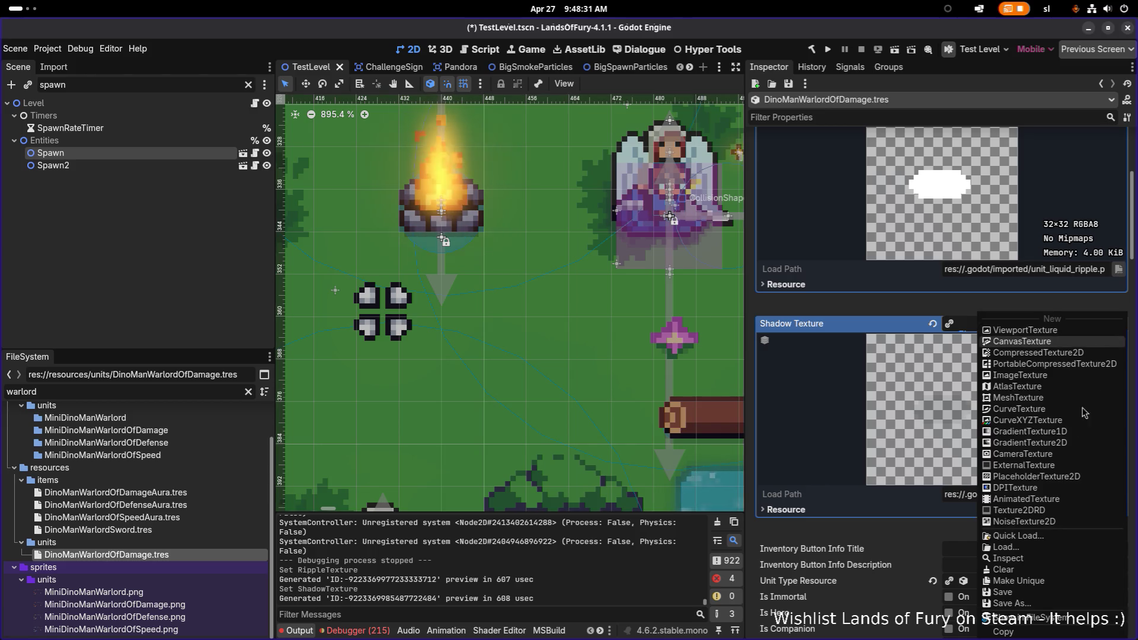
{"action": "left_click", "coordinate": [1043, 535]}
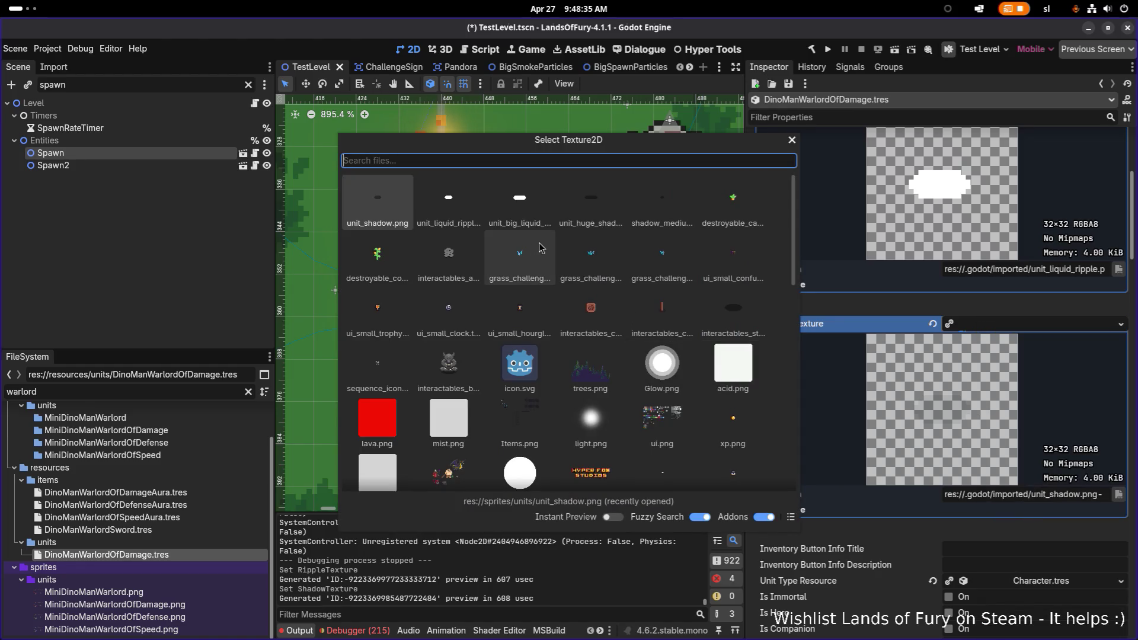
{"action": "left_click", "coordinate": [662, 202]}
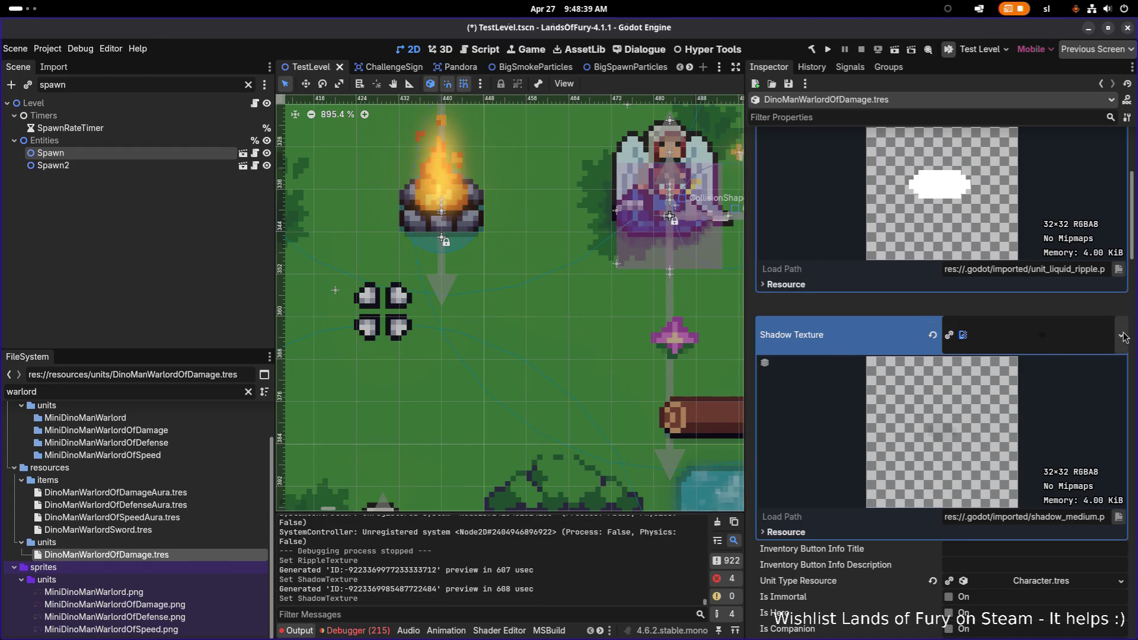
{"action": "left_click", "coordinate": [932, 334]}
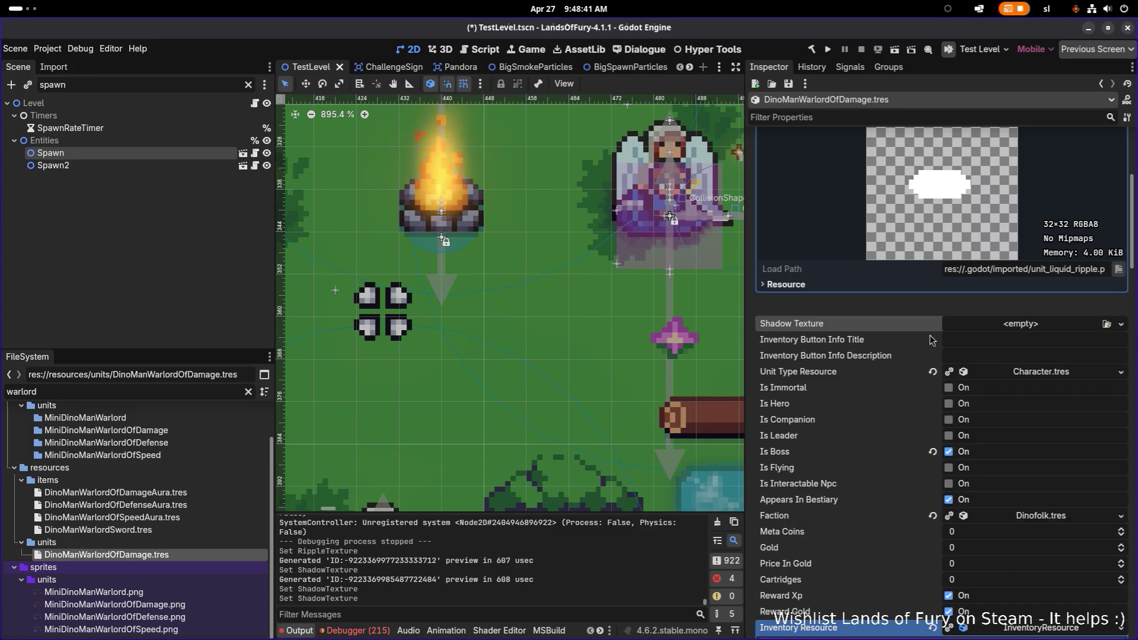
Clear the warlord unit's Ripple Texture back to empty and save the scene
{"action": "scroll", "coordinate": [889, 332], "scroll_direction": "up", "scroll_amount": 3}
{"action": "left_click", "coordinate": [932, 290]}
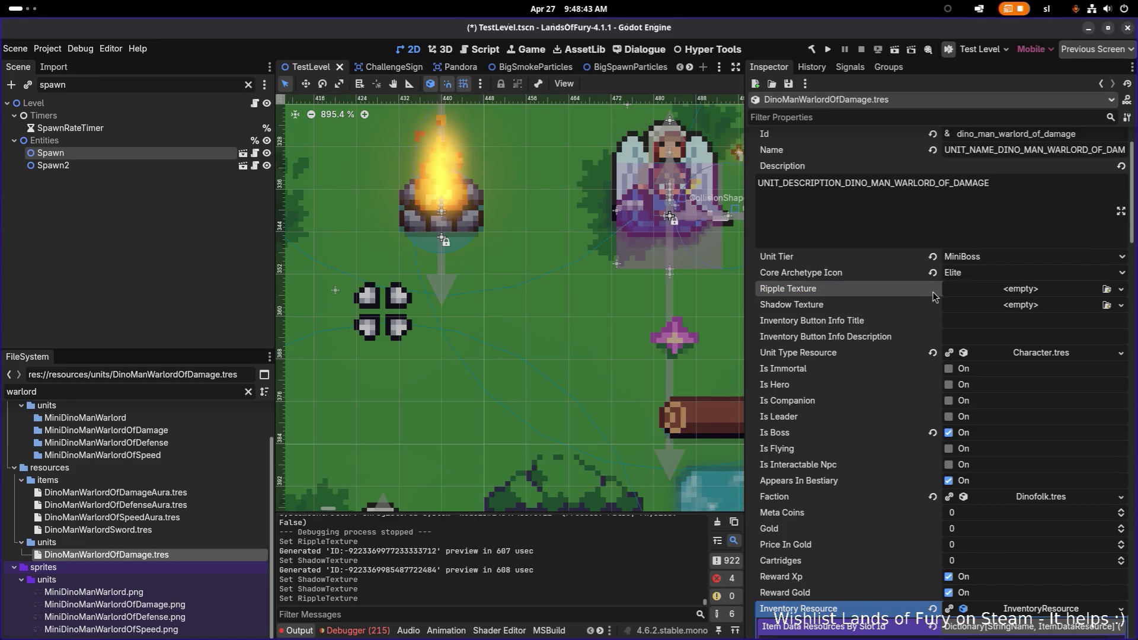
{"action": "key", "text": "ctrl+s"}
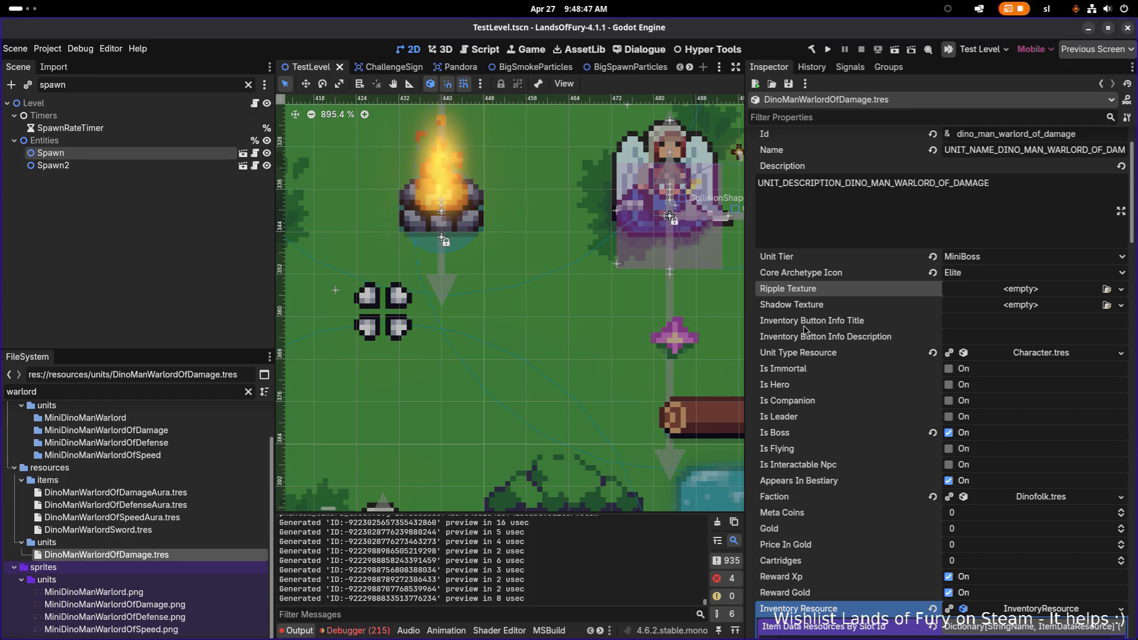
Assign the ripple texture image as the Ripple Texture, save, and run the project
{"action": "left_click", "coordinate": [1107, 292]}
{"action": "left_click", "coordinate": [592, 203]}
{"action": "key", "text": "ctrl+s"}
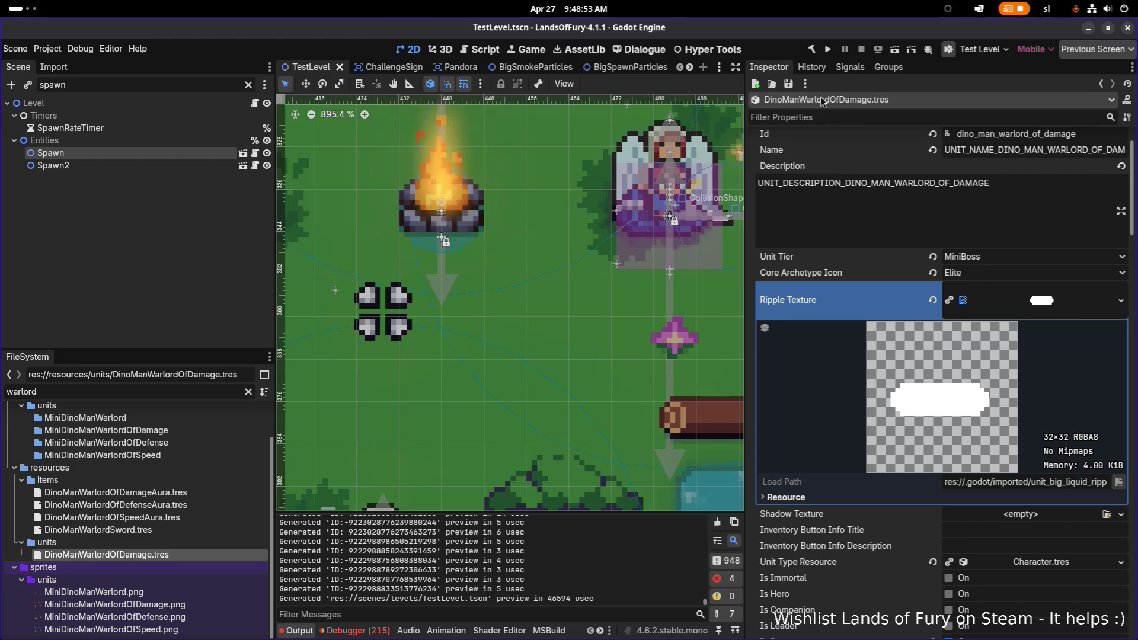
{"action": "left_click", "coordinate": [828, 50]}
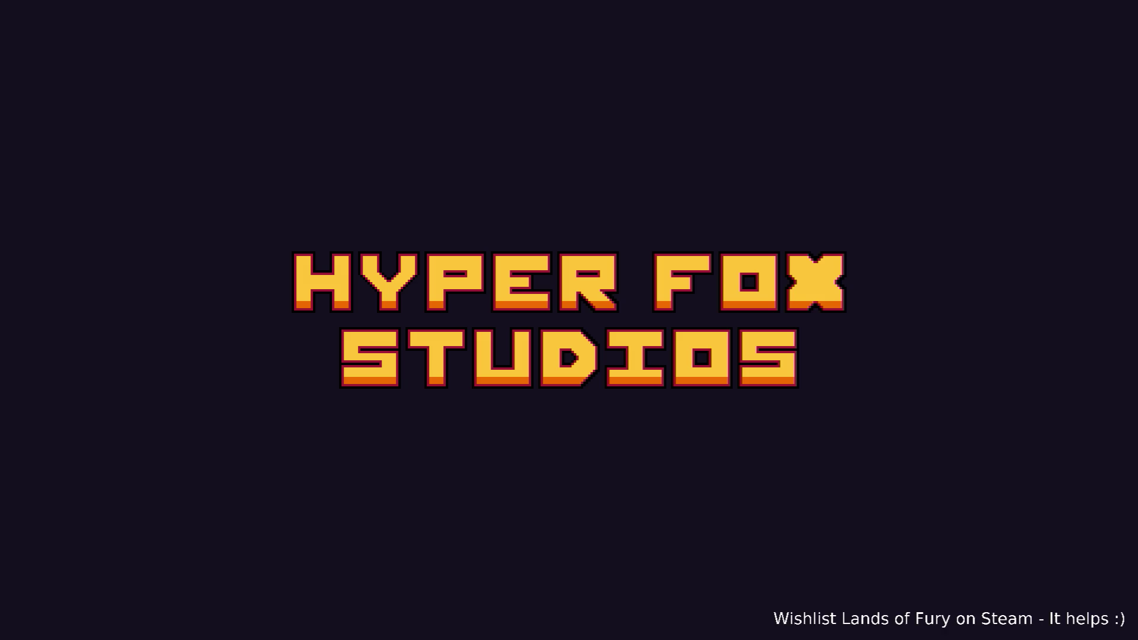
Load the first save profile, slash the nearby enemy, and lead the hero down-left across the map
{"action": "key", "text": "Return"}
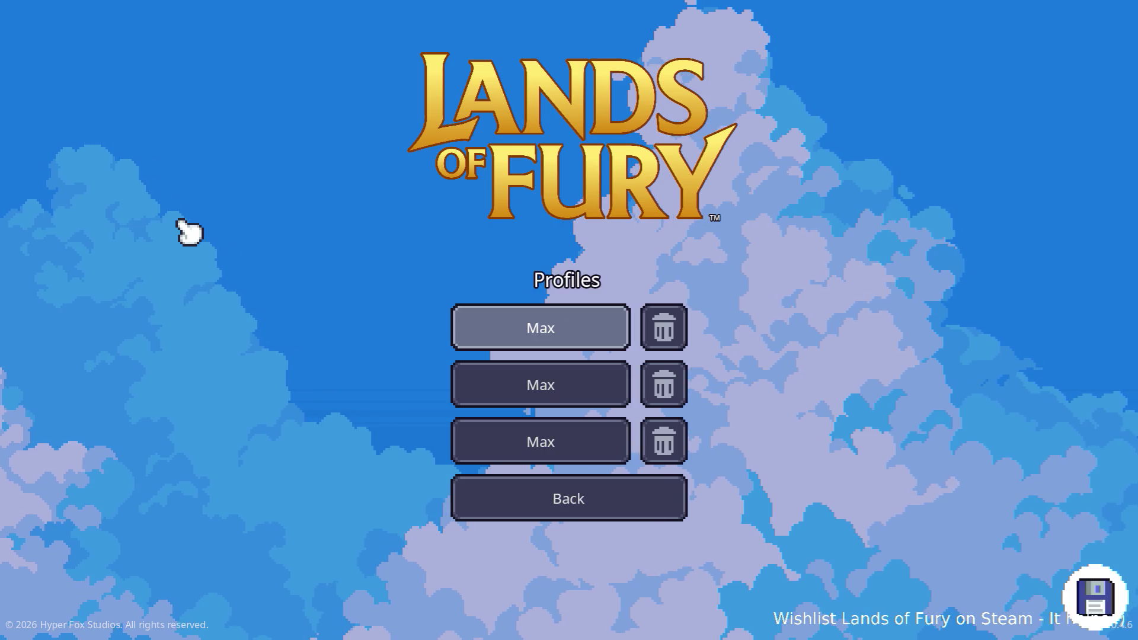
{"action": "key", "text": "Return"}
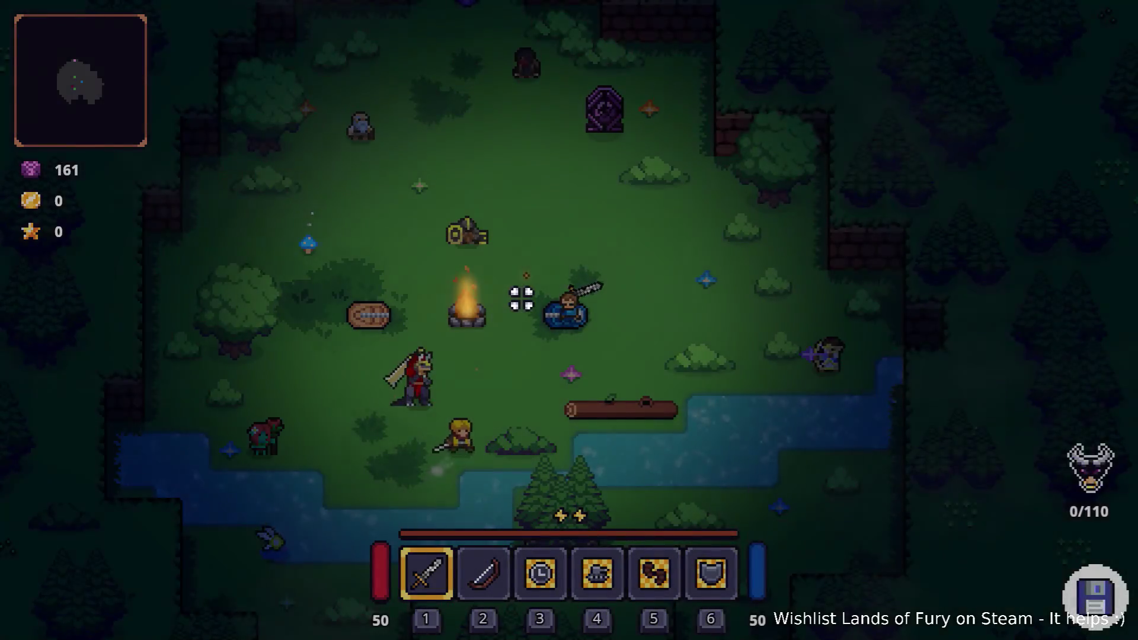
{"action": "key", "text": "d"}
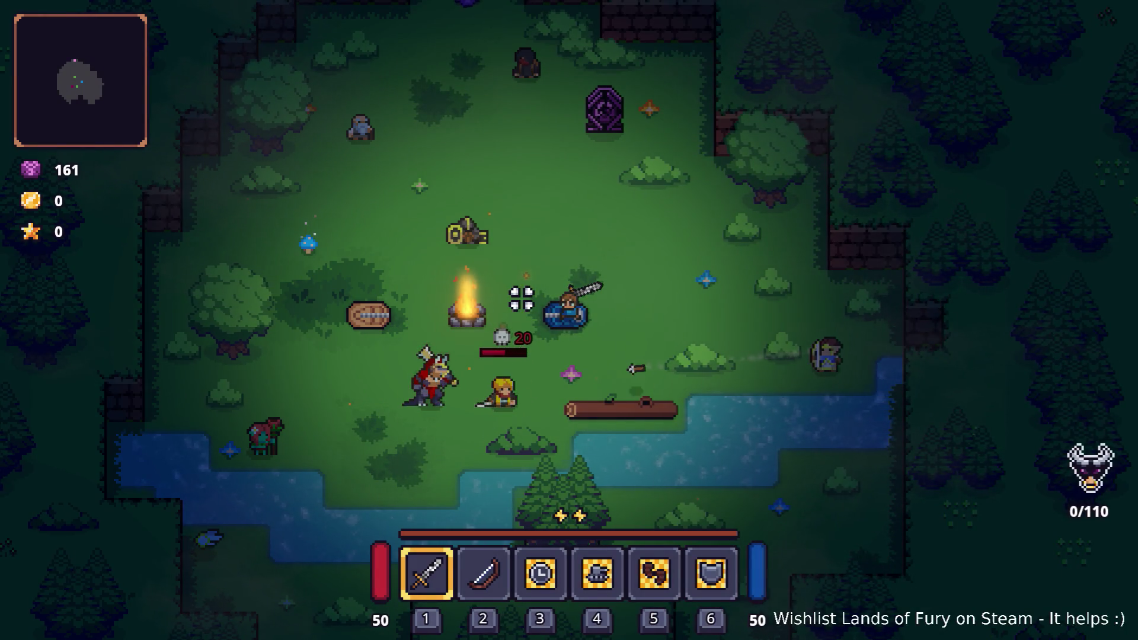
{"action": "key", "text": "a"}
{"action": "key", "text": "s"}
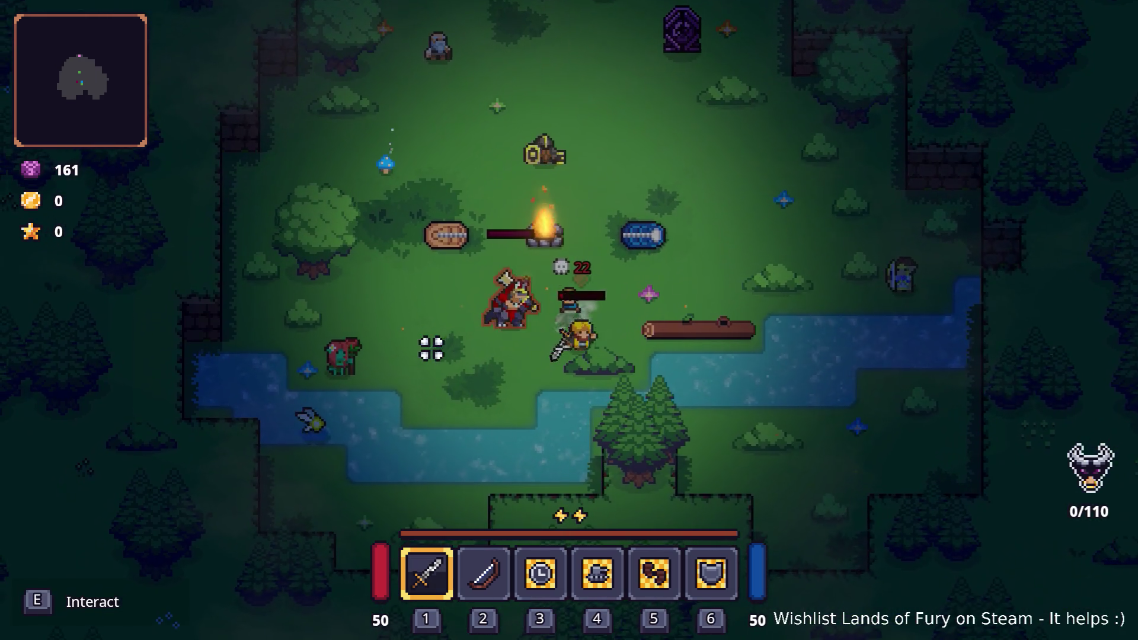
{"action": "key", "text": "a"}
{"action": "key", "text": "s"}
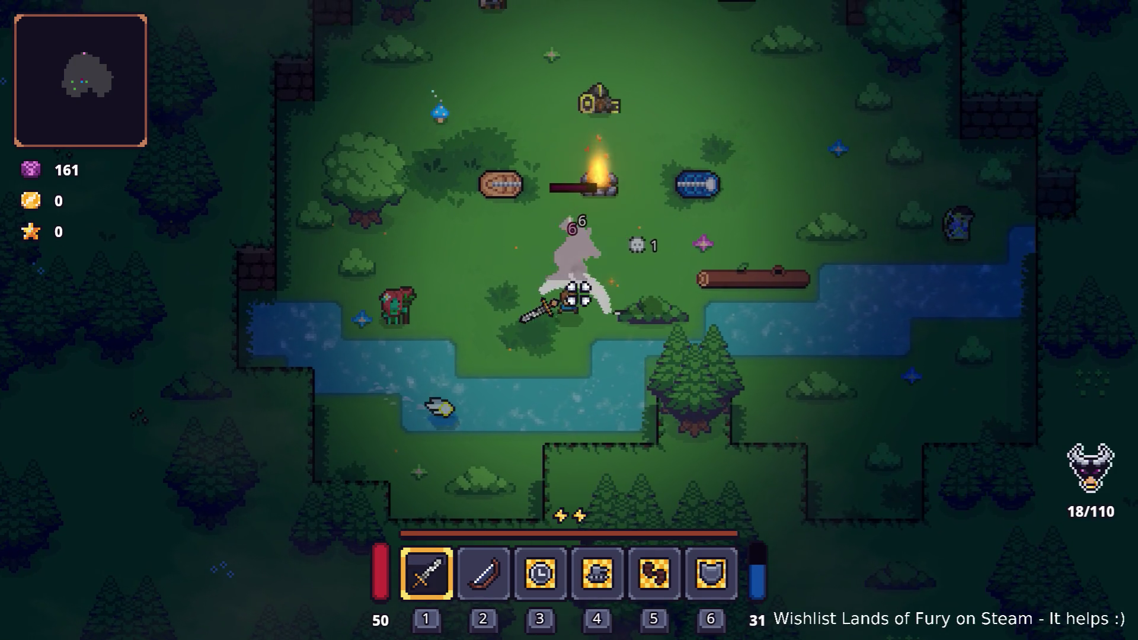
{"action": "key", "text": "s"}
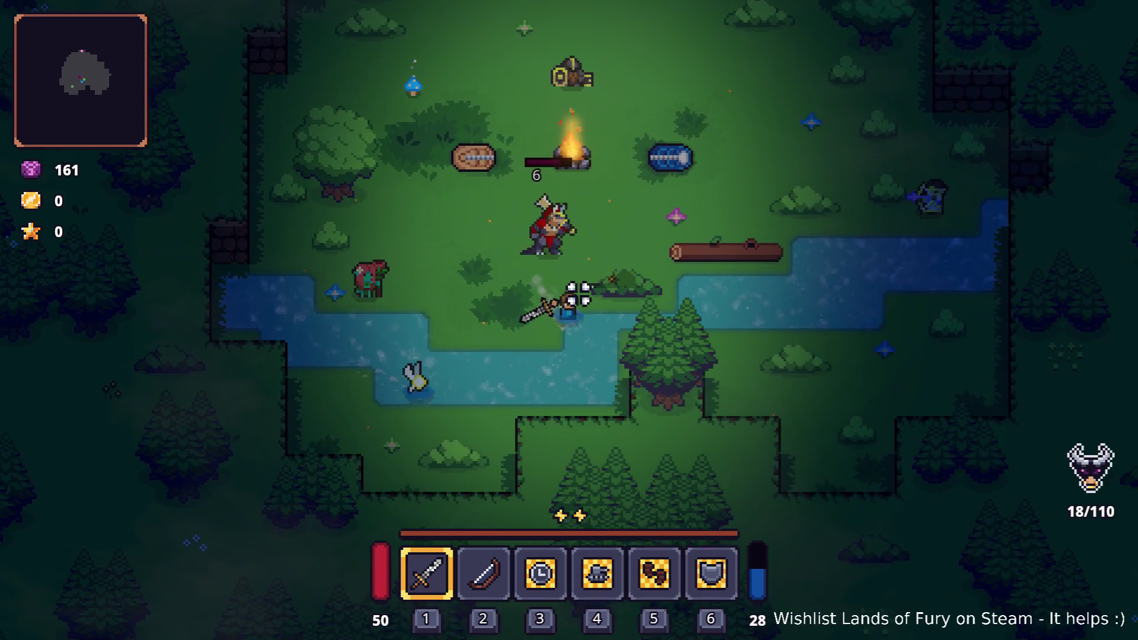
{"action": "key", "text": "w"}
{"action": "key", "text": "a"}
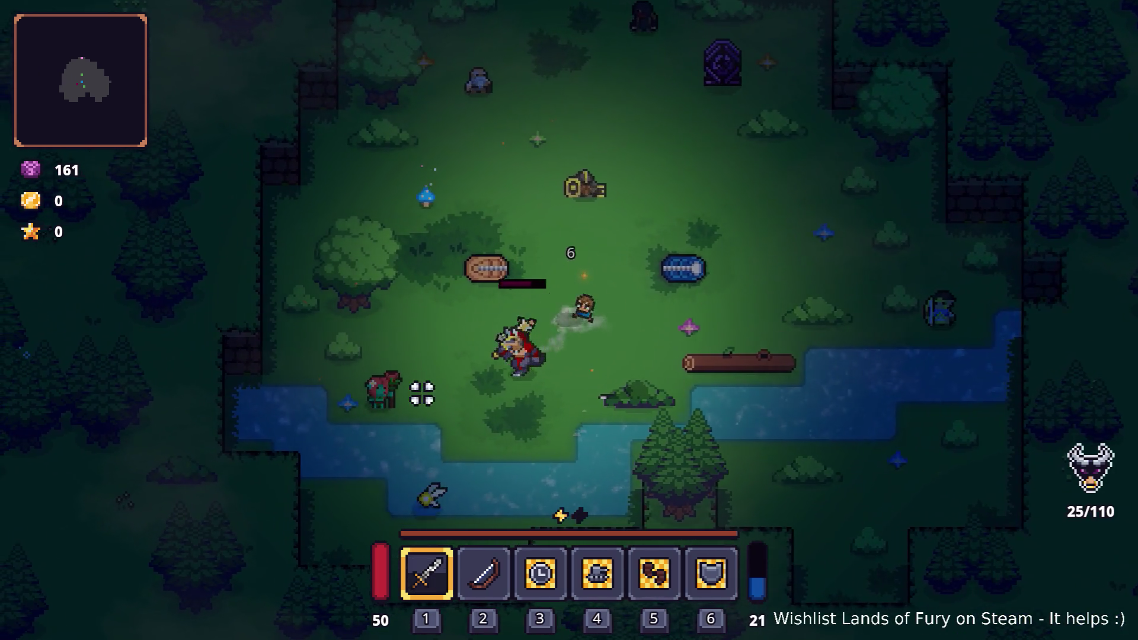
{"action": "key", "text": "s"}
{"action": "key", "text": "a"}
{"action": "key", "text": "s"}
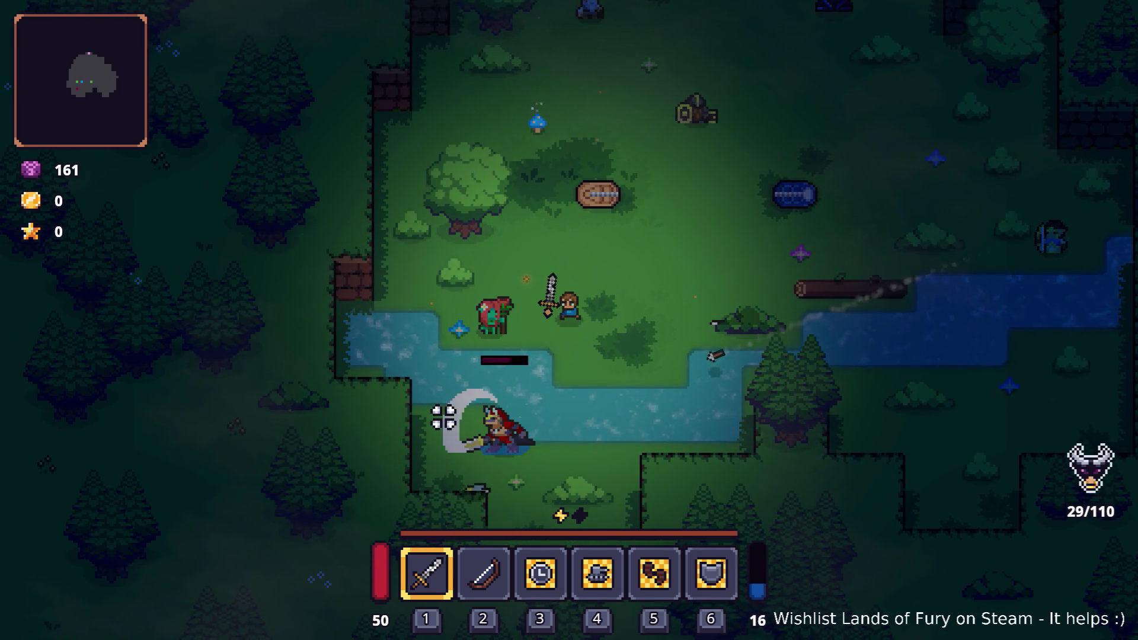
{"action": "key", "text": "a"}
{"action": "key", "text": "s"}
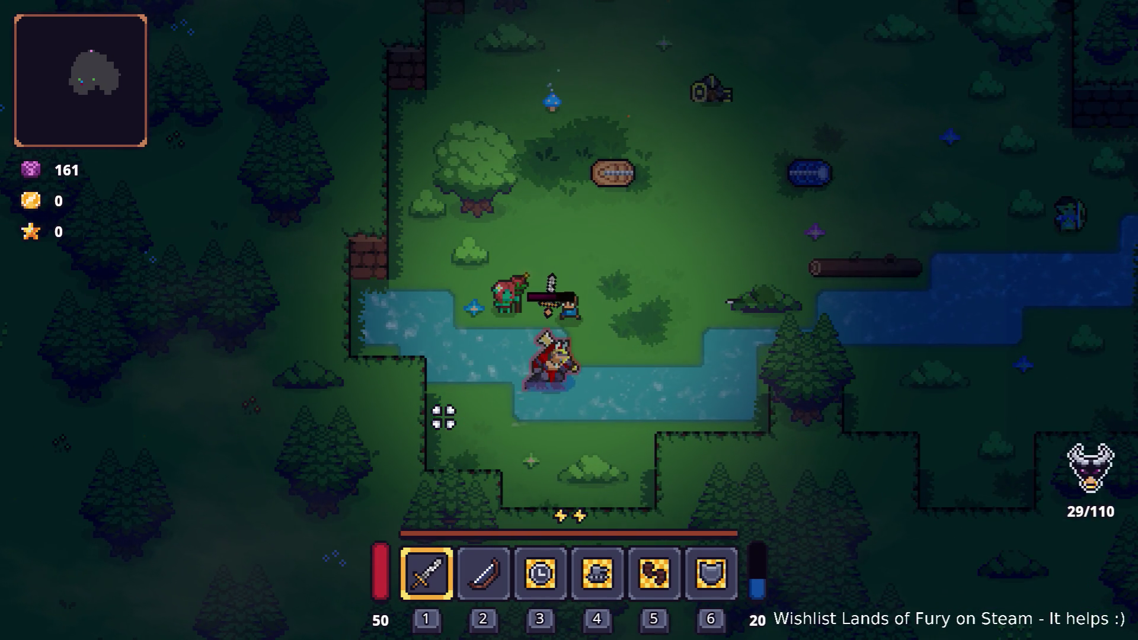
{"action": "key", "text": "d"}
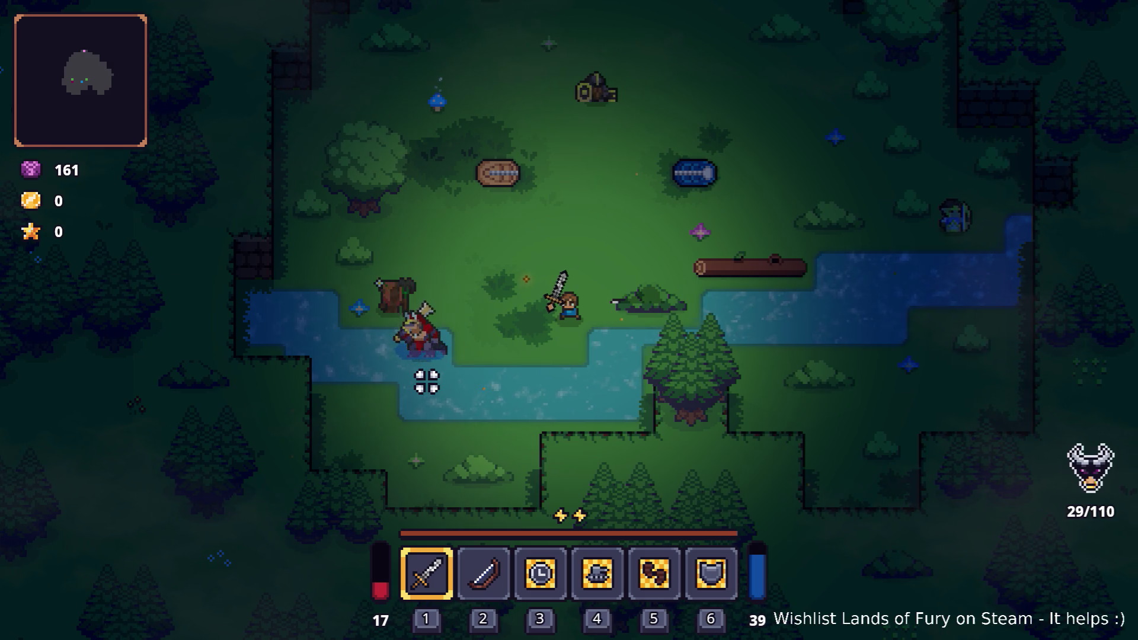
Dash across the river, head north toward the boss, strike the wolf, then pause and quit
{"action": "key", "text": "s"}
{"action": "key", "text": "space"}
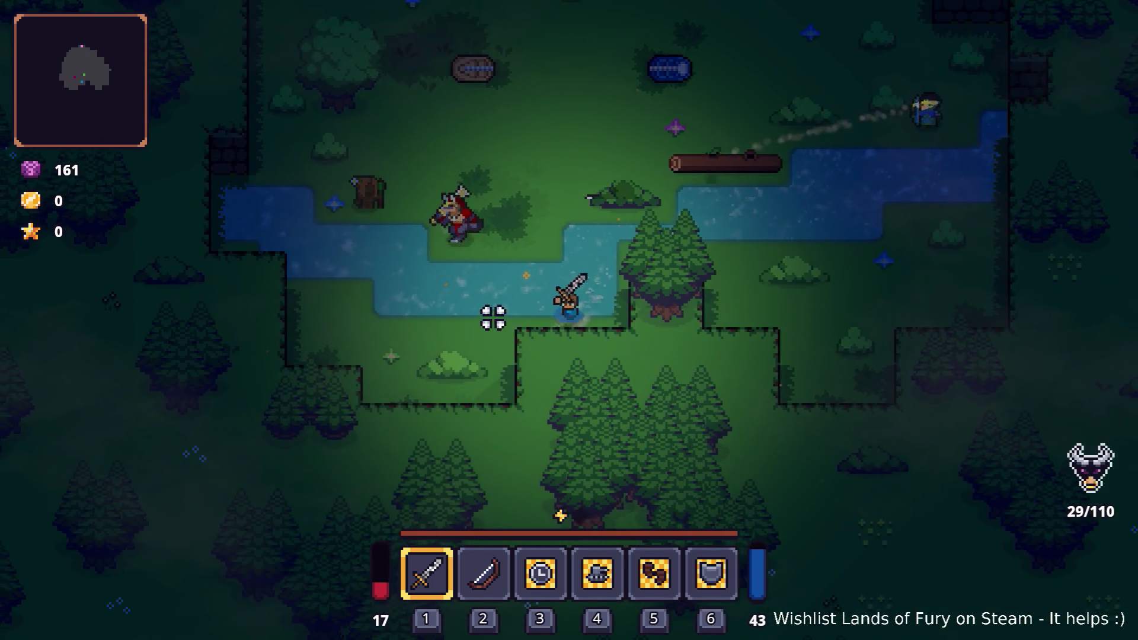
{"action": "key", "text": "a"}
{"action": "key", "text": "w"}
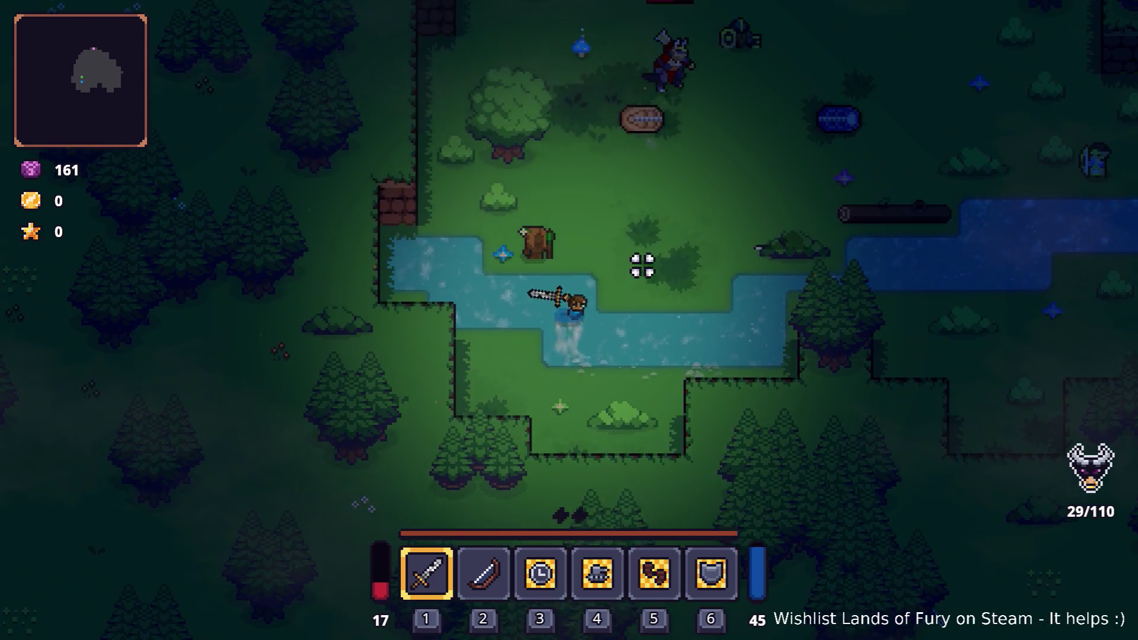
{"action": "key", "text": "w"}
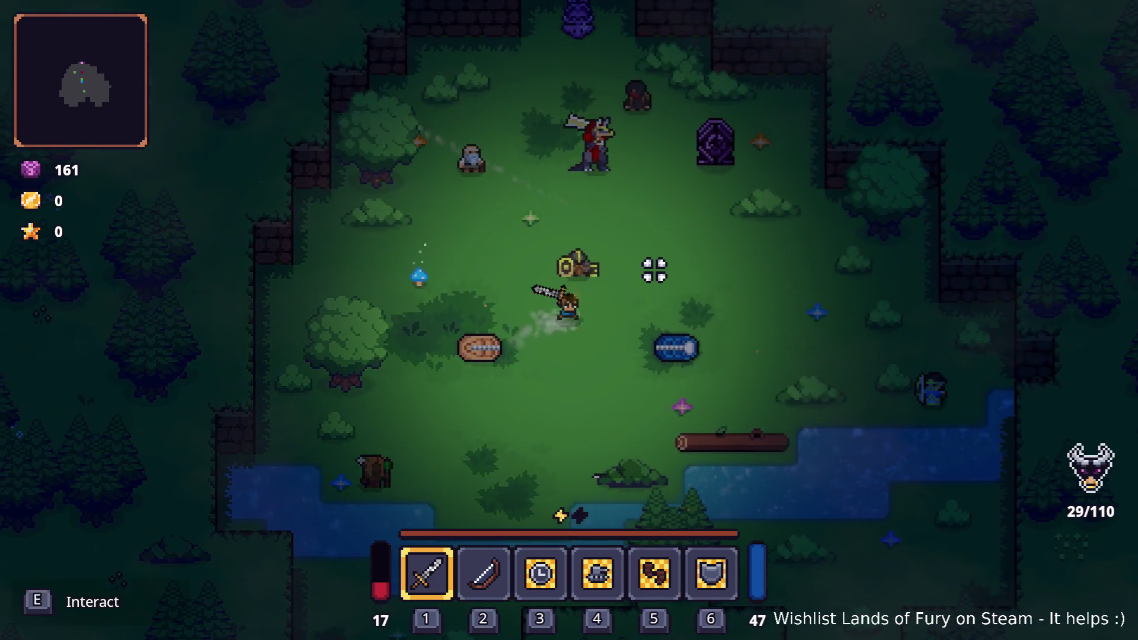
{"action": "key", "text": "d"}
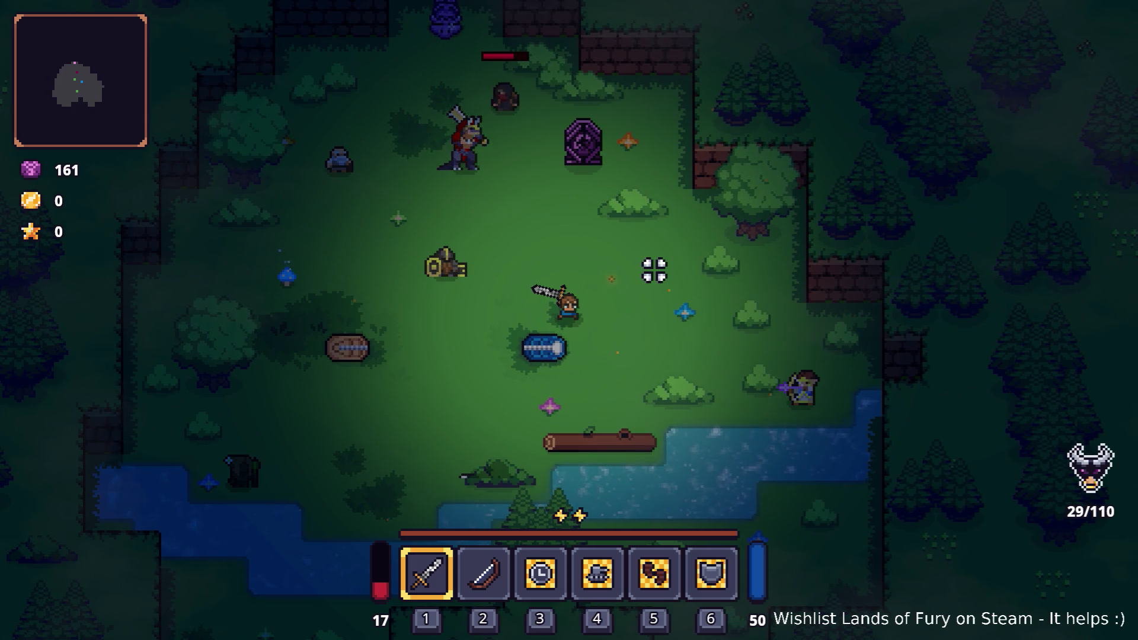
{"action": "key", "text": "w"}
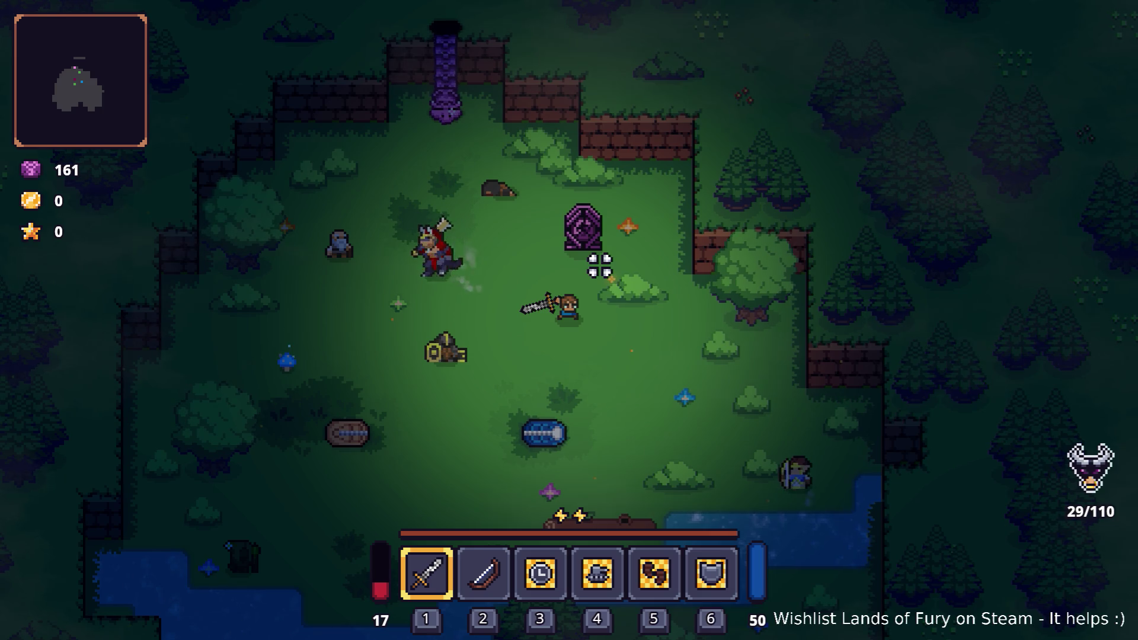
{"action": "key", "text": "a"}
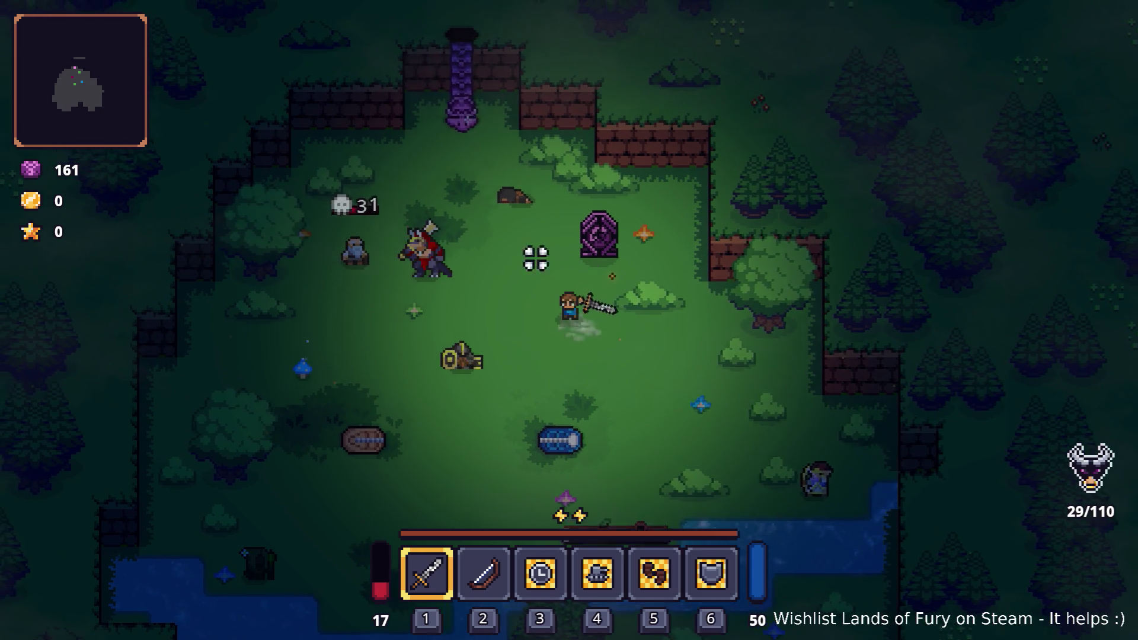
{"action": "key", "text": "a"}
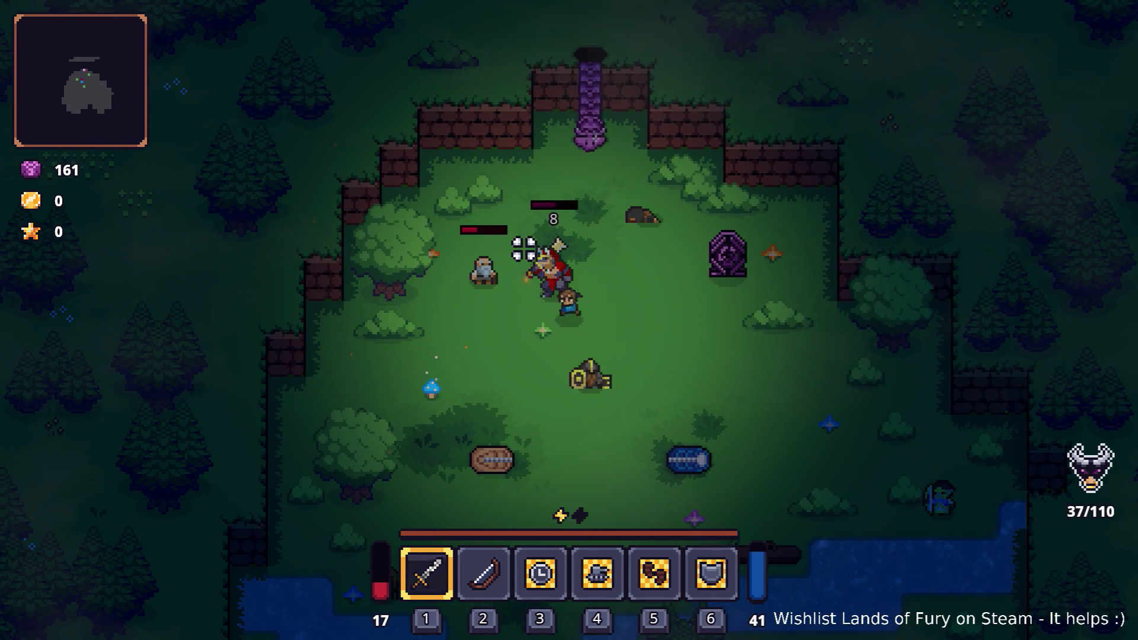
{"action": "left_click", "coordinate": [524, 249]}
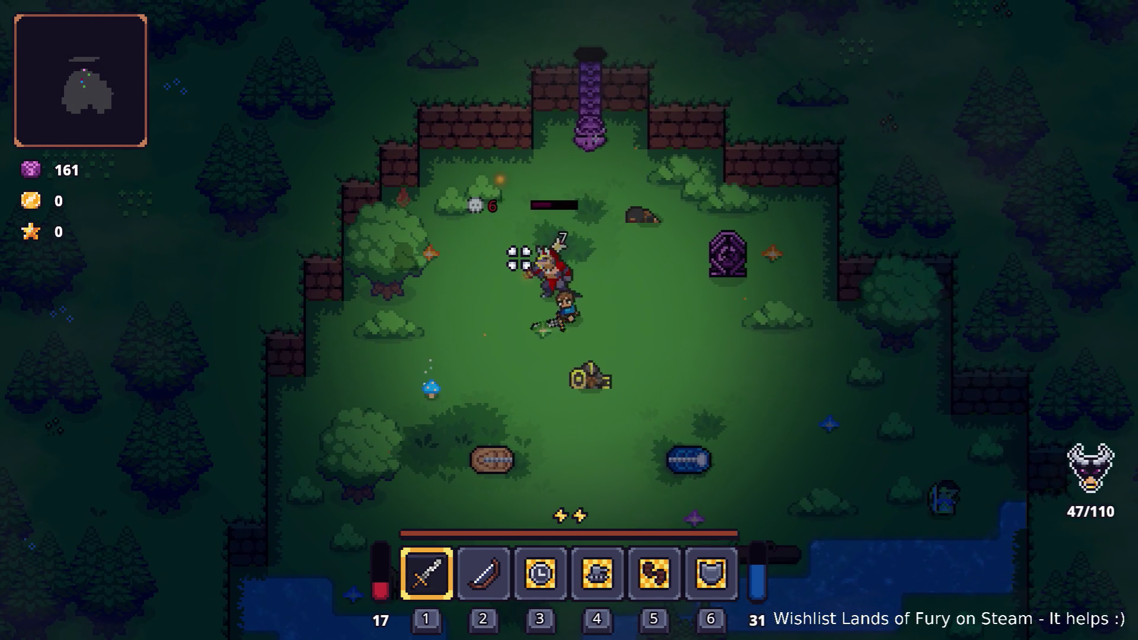
{"action": "key", "text": "d"}
{"action": "key", "text": "s"}
{"action": "key", "text": "Escape"}
{"action": "left_click", "coordinate": [588, 568]}
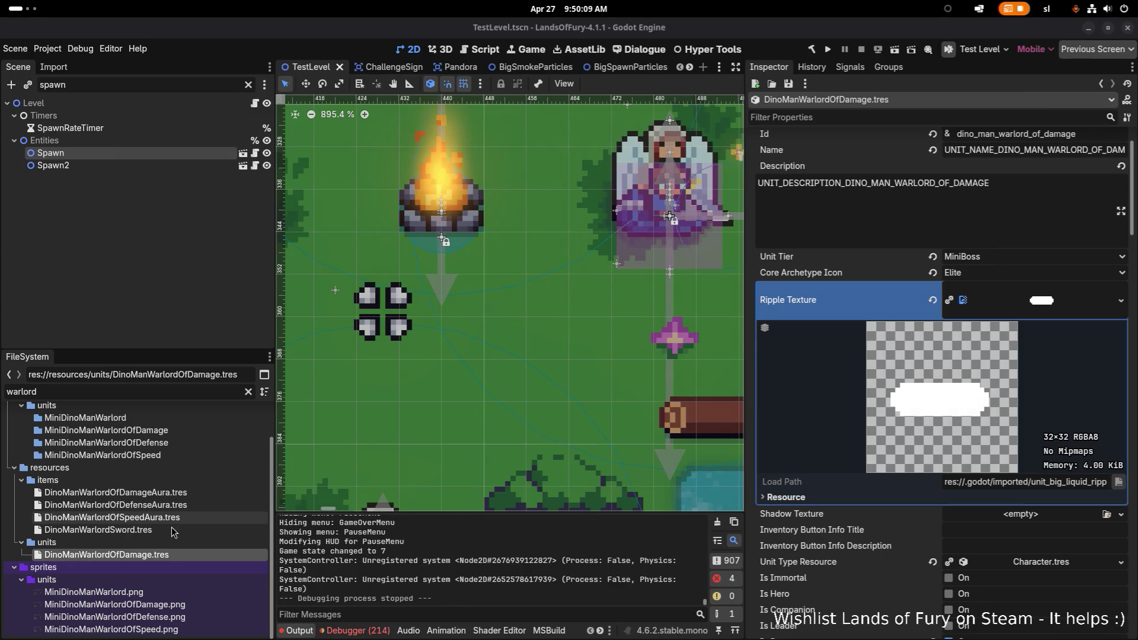
Inspect the warlord's inventory and Dinofolk faction details, then collapse them to reveal Loot Drop
{"action": "left_click", "coordinate": [167, 553]}
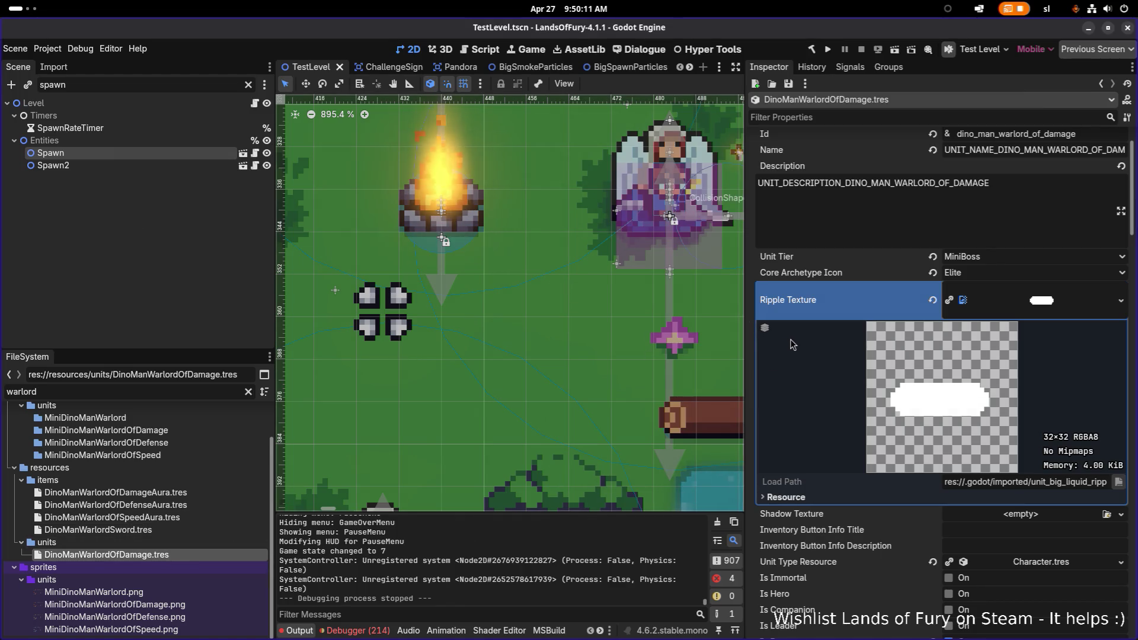
{"action": "scroll", "coordinate": [790, 339], "scroll_direction": "down", "scroll_amount": 5}
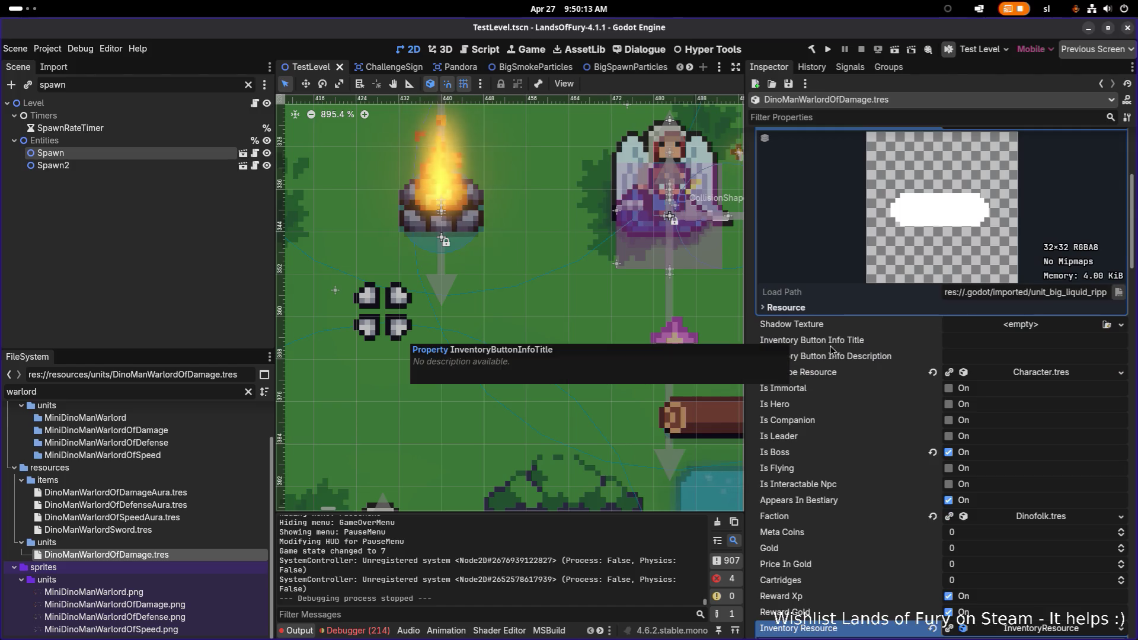
{"action": "scroll", "coordinate": [1037, 437], "scroll_direction": "down", "scroll_amount": 5}
{"action": "left_click", "coordinate": [1038, 437]}
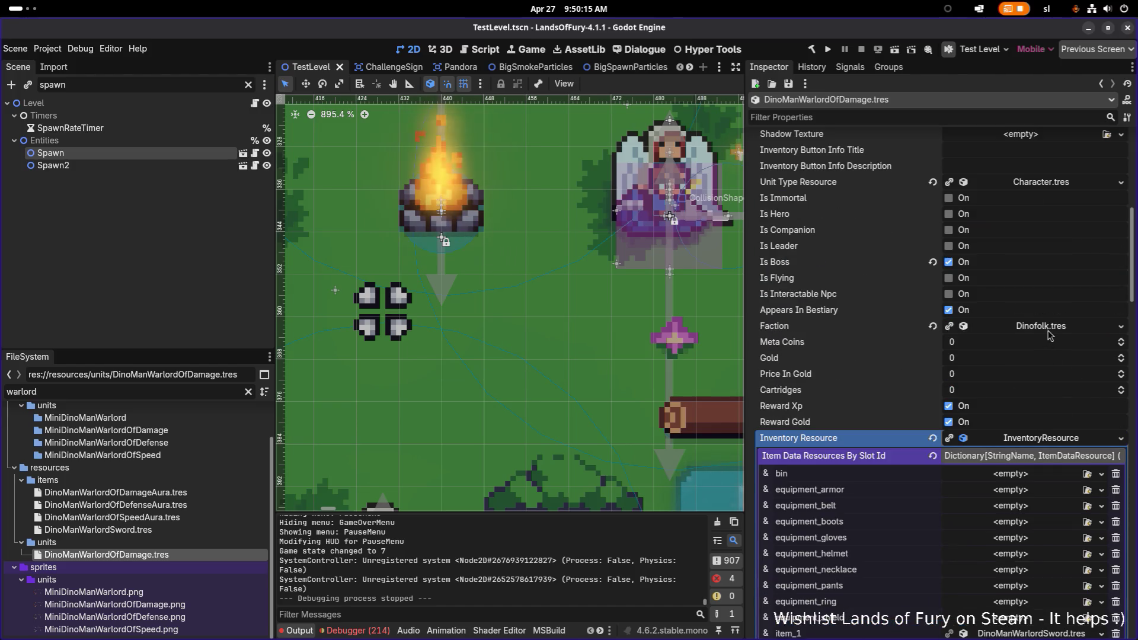
{"action": "left_click", "coordinate": [1050, 332]}
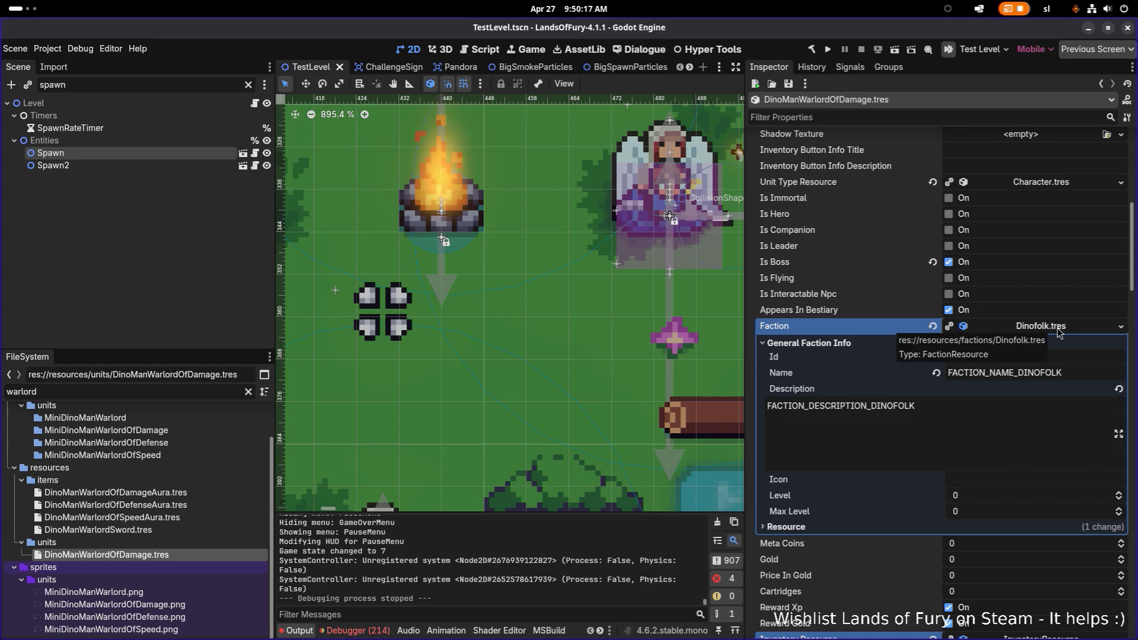
{"action": "left_click", "coordinate": [1059, 331]}
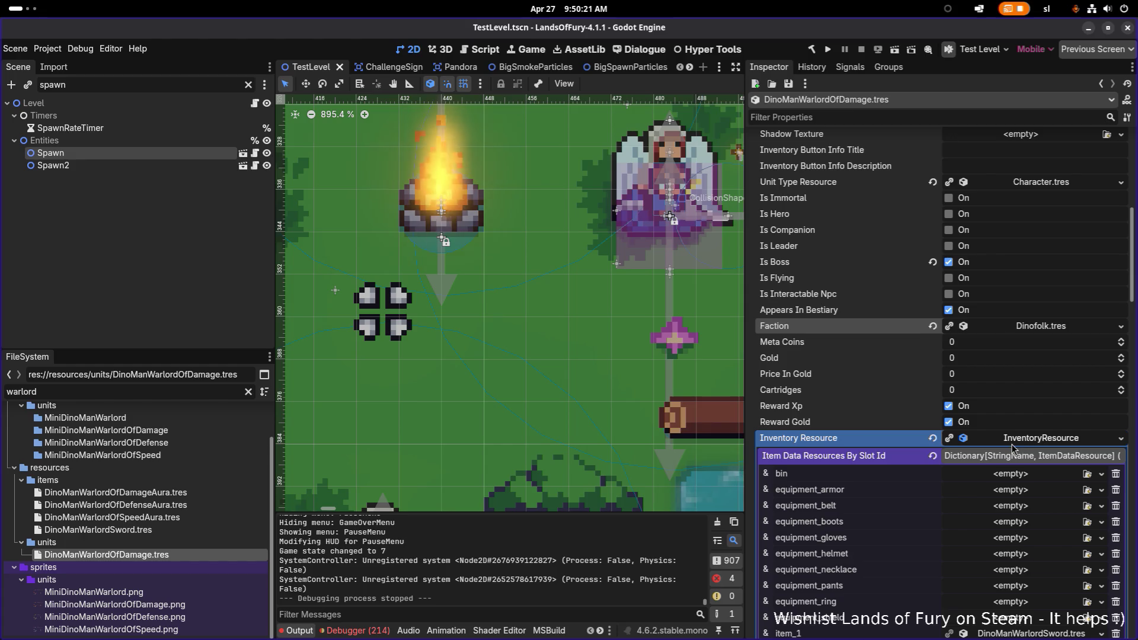
{"action": "left_click", "coordinate": [1037, 441]}
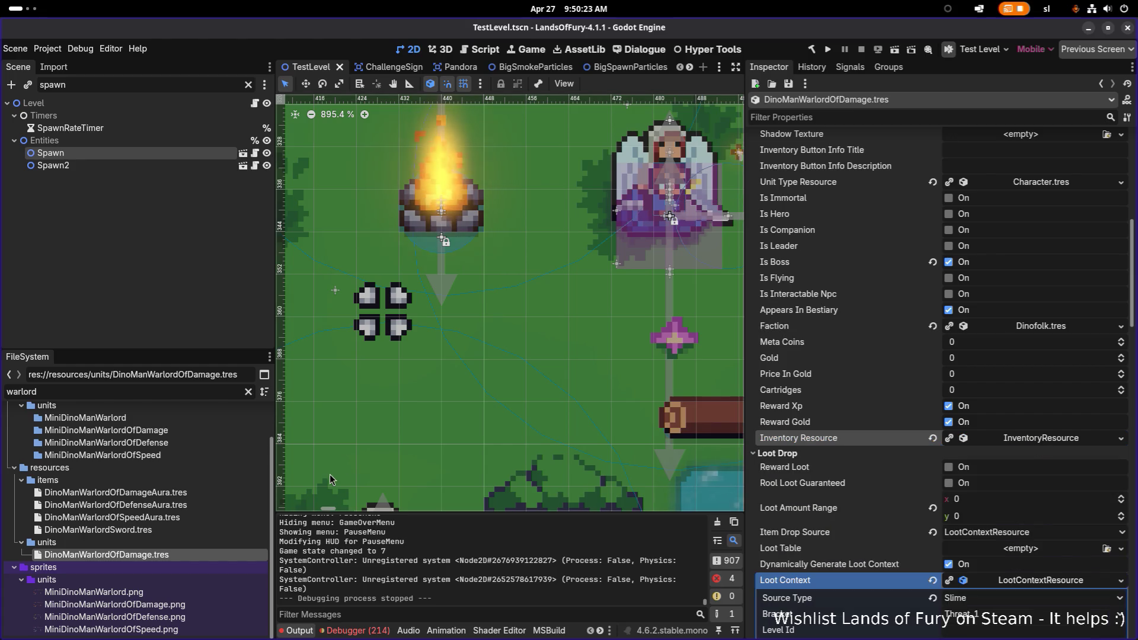
Filter project files by 'rapto' and open ArmoredRaptor.tres
{"action": "double_click", "coordinate": [177, 392]}
{"action": "type", "text": "rap"}
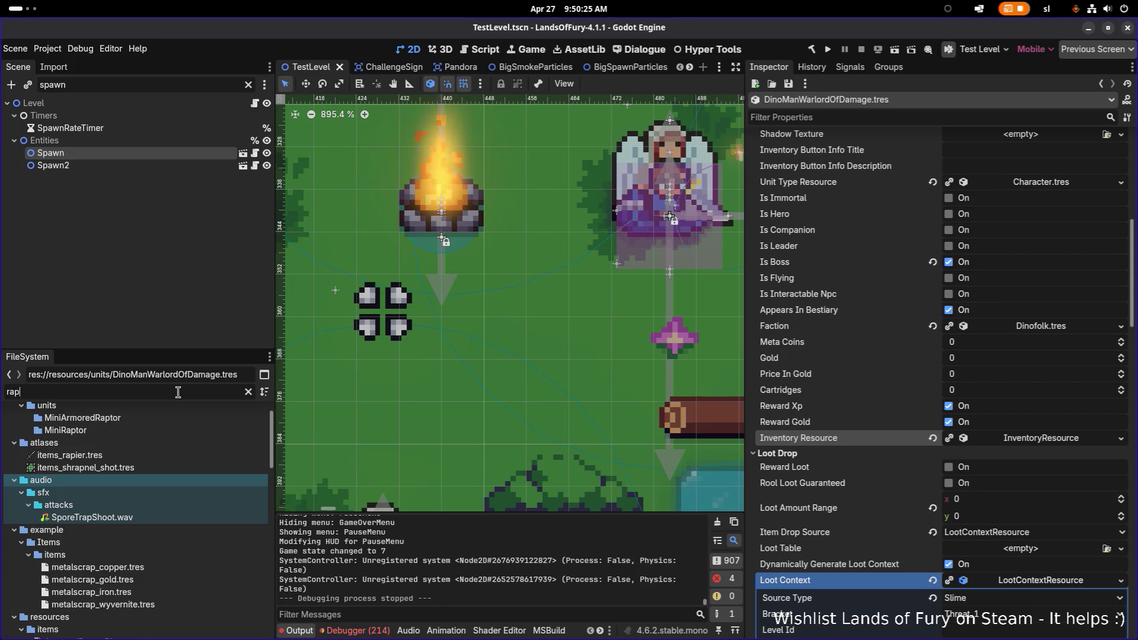
{"action": "type", "text": "tor"}
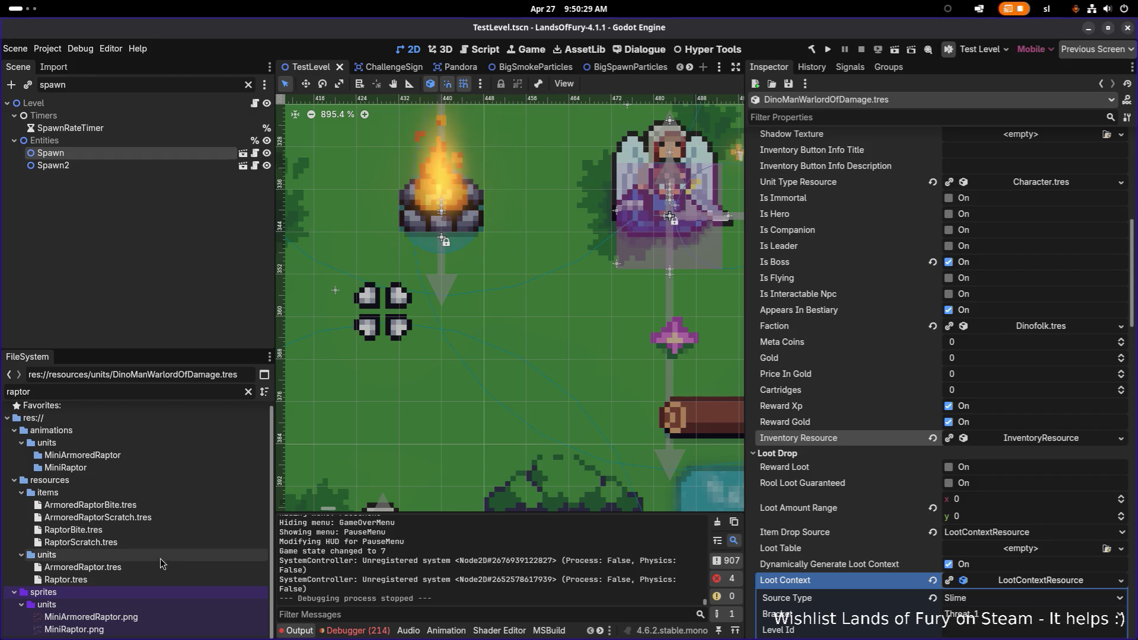
{"action": "left_click", "coordinate": [142, 566]}
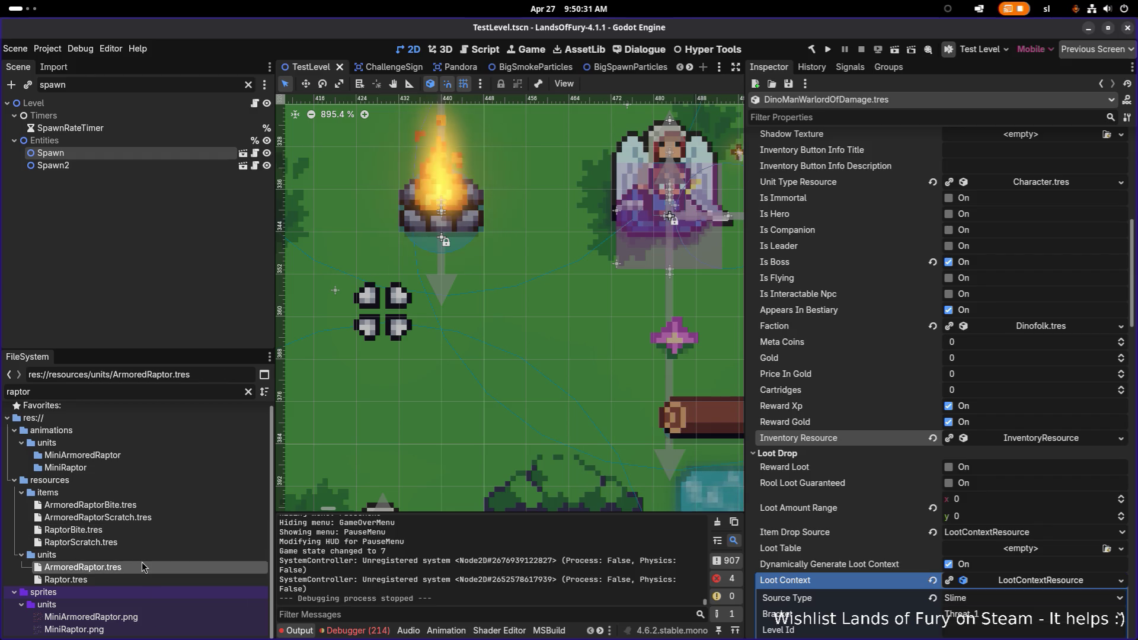
{"action": "double_click", "coordinate": [141, 561]}
Browse the raptor's inventory slots and copy its DinofolkDA damage affinity profile
{"action": "scroll", "coordinate": [965, 405], "scroll_direction": "down", "scroll_amount": 5}
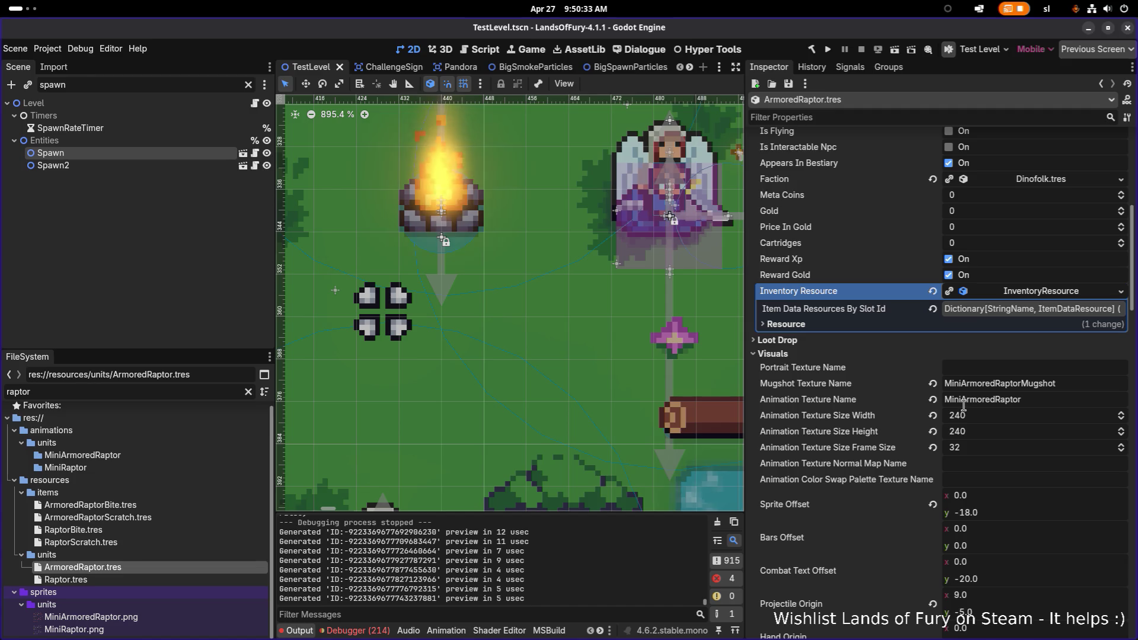
{"action": "left_click", "coordinate": [1024, 293]}
{"action": "left_click", "coordinate": [1031, 309]}
{"action": "scroll", "coordinate": [998, 412], "scroll_direction": "down", "scroll_amount": 3}
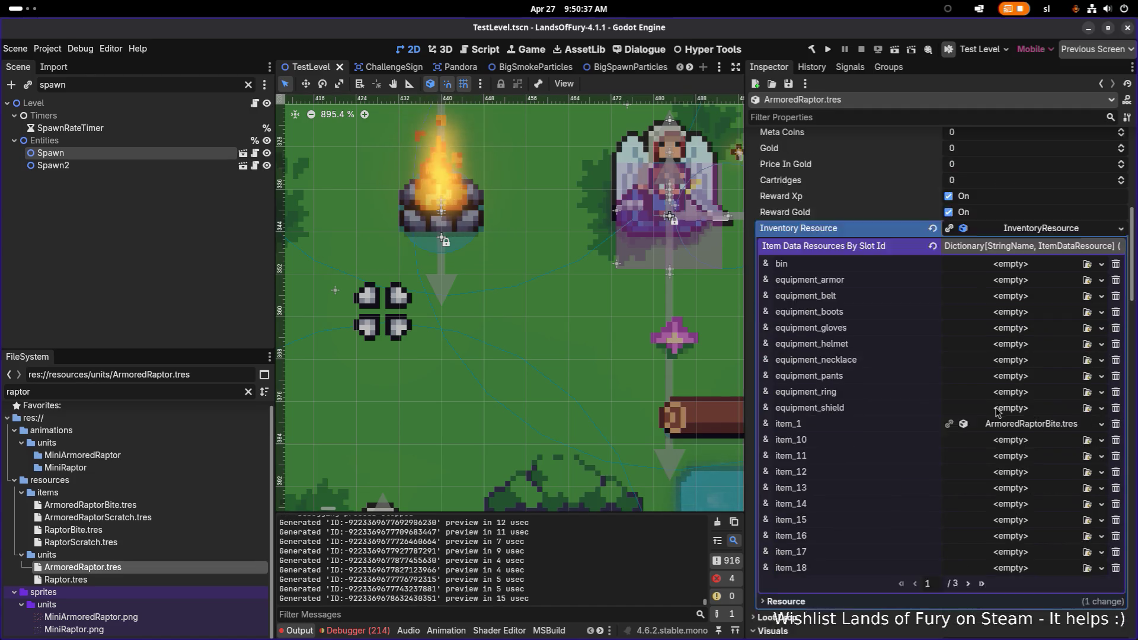
{"action": "left_click", "coordinate": [969, 520]}
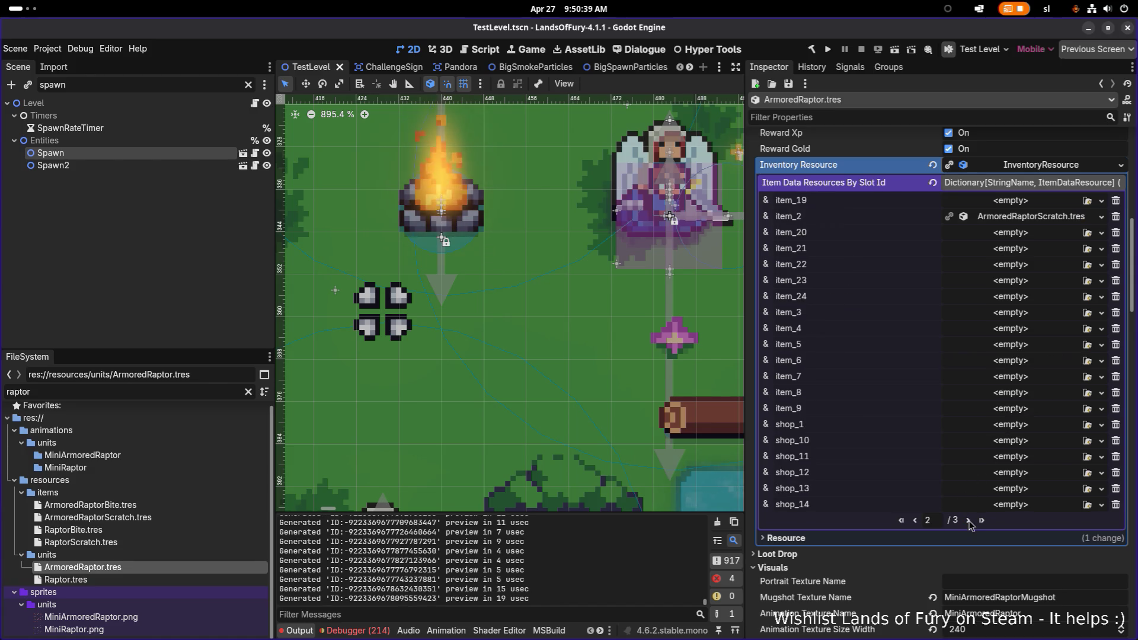
{"action": "left_click", "coordinate": [968, 521]}
{"action": "scroll", "coordinate": [901, 425], "scroll_direction": "down", "scroll_amount": 5}
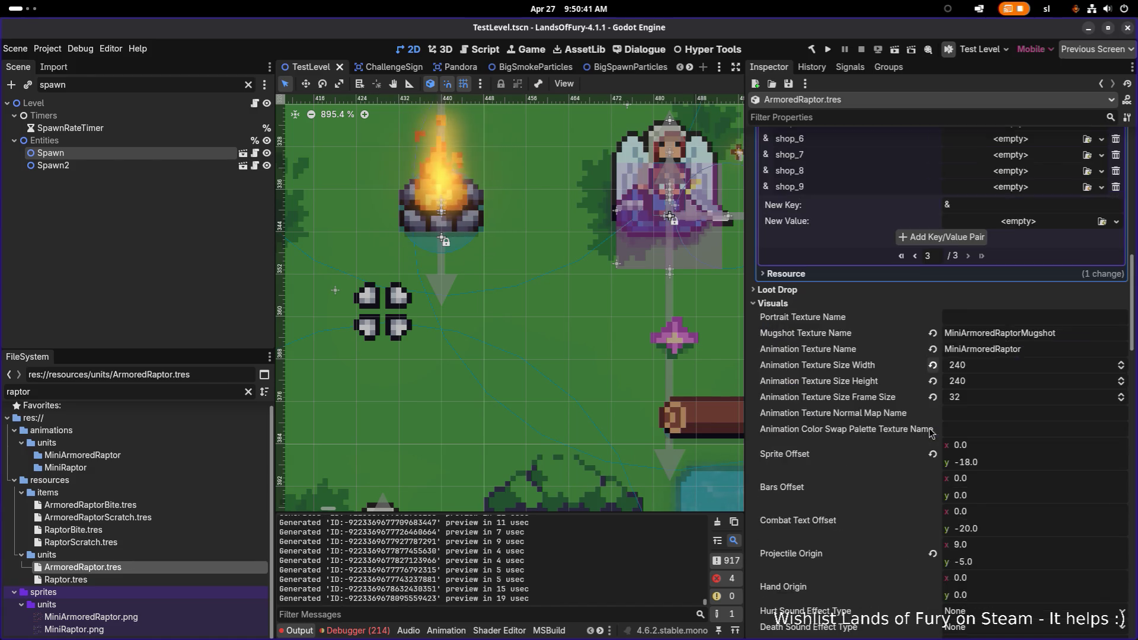
{"action": "scroll", "coordinate": [900, 424], "scroll_direction": "down", "scroll_amount": 4}
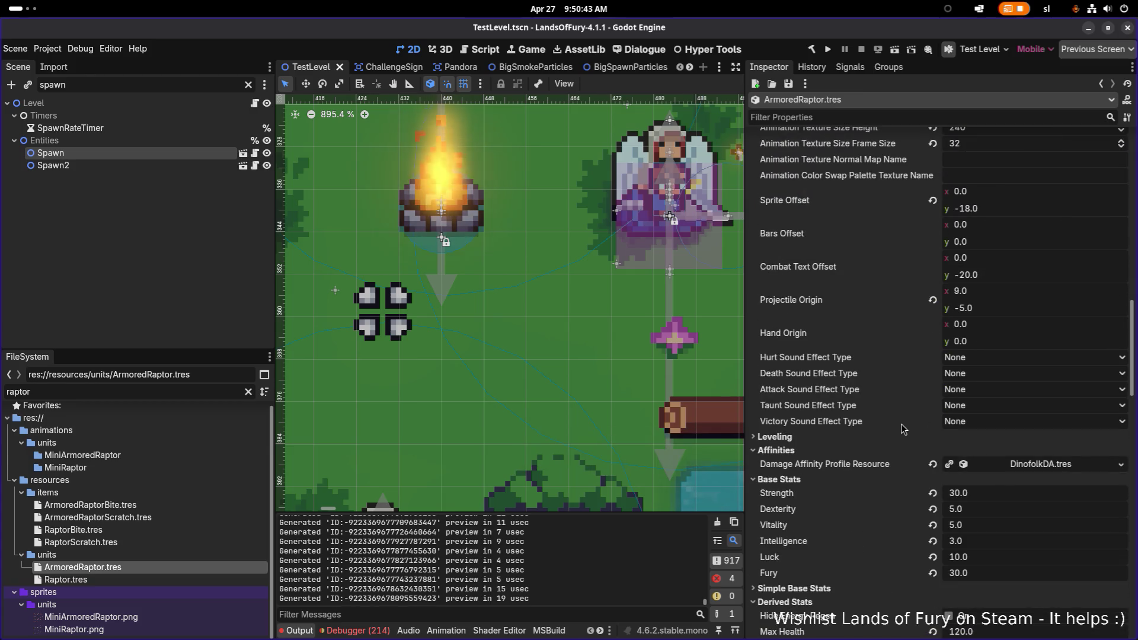
{"action": "right_click", "coordinate": [989, 461]}
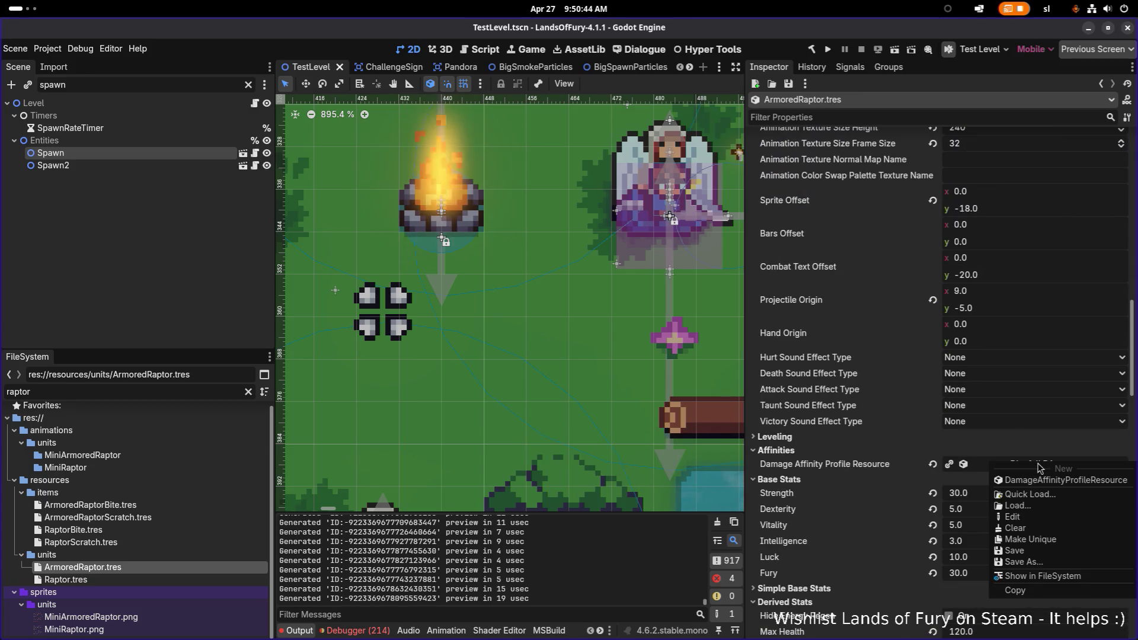
{"action": "left_click", "coordinate": [1031, 576]}
Replace the 'raptor' file filter with 'warlor'
{"action": "left_click", "coordinate": [204, 398]}
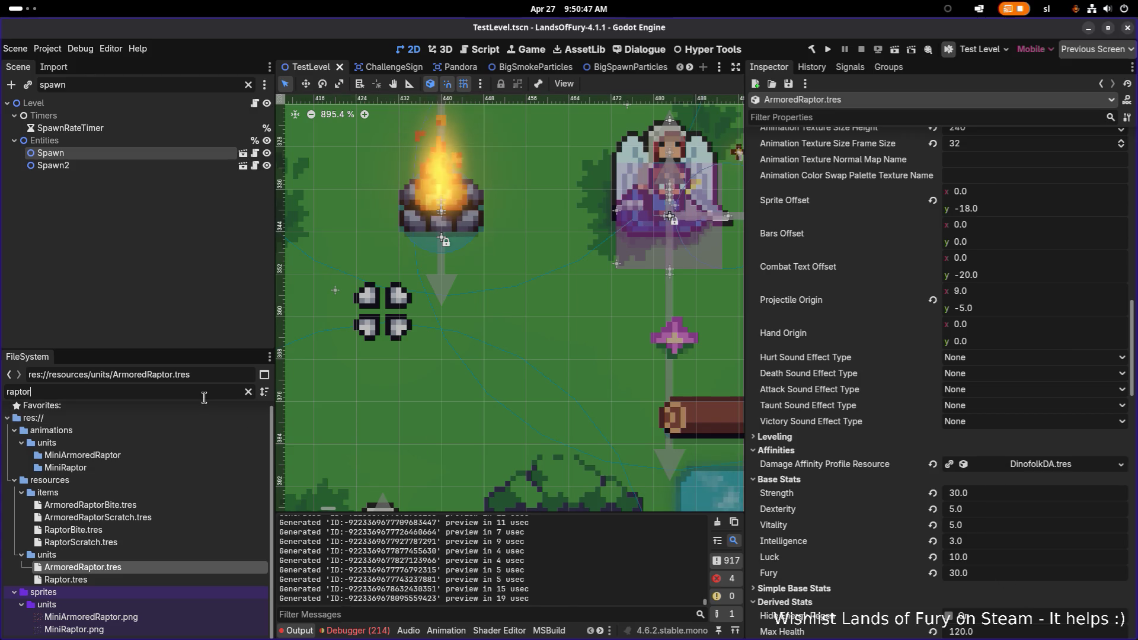
{"action": "double_click", "coordinate": [204, 398]}
{"action": "key", "text": "BackSpace"}
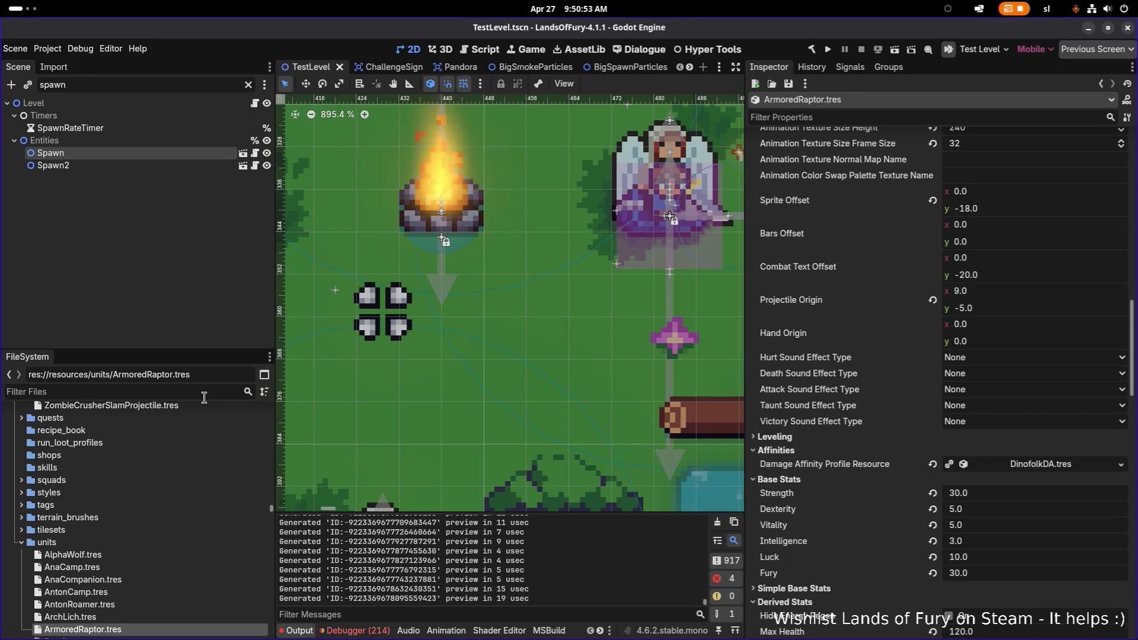
{"action": "type", "text": "warlor"}
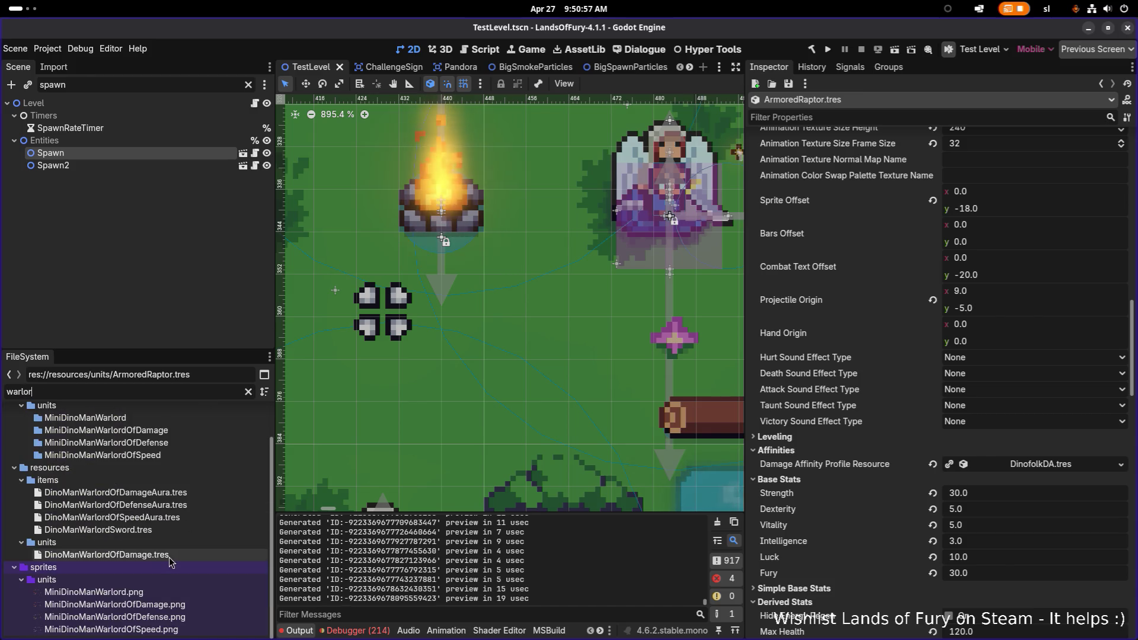
Open DinoManWarlordOfDamage.tres, paste DinofolkDA into its Damage Affinity Profile Resource under Affinities, and save
{"action": "left_click", "coordinate": [172, 557]}
{"action": "scroll", "coordinate": [948, 500], "scroll_direction": "down", "scroll_amount": 5}
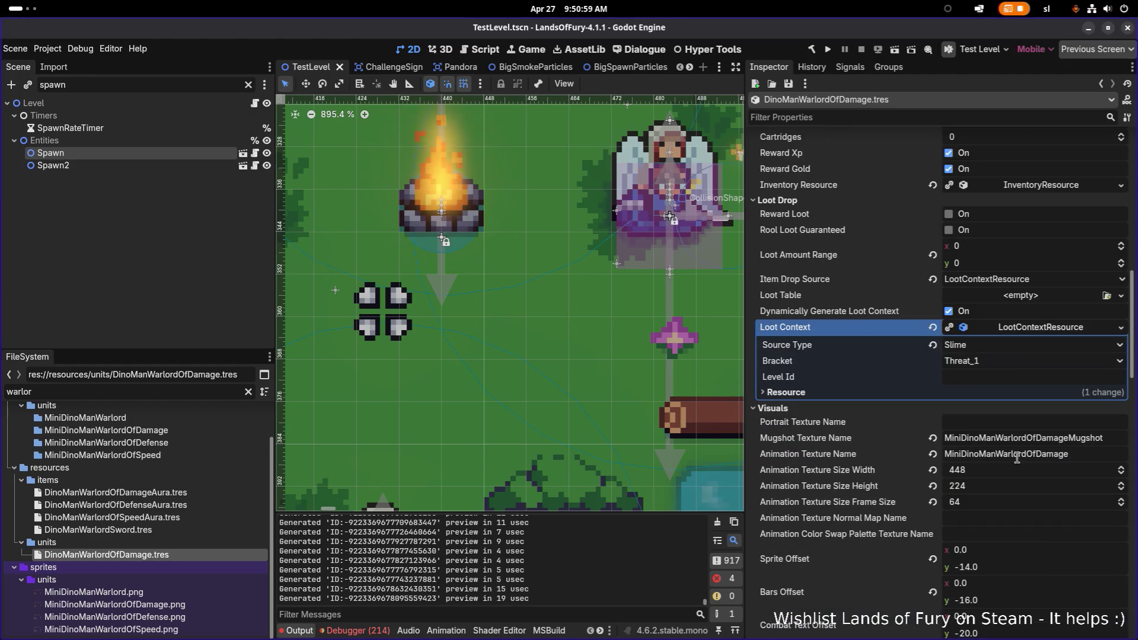
{"action": "left_click", "coordinate": [923, 117]}
{"action": "type", "text": "da"}
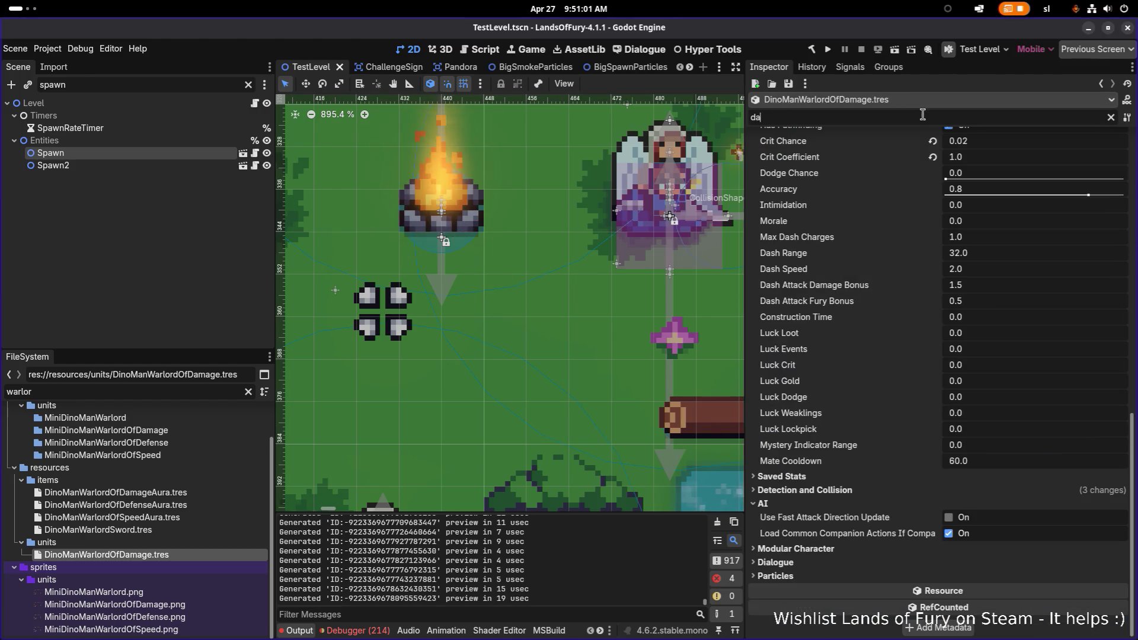
{"action": "type", "text": "mage"}
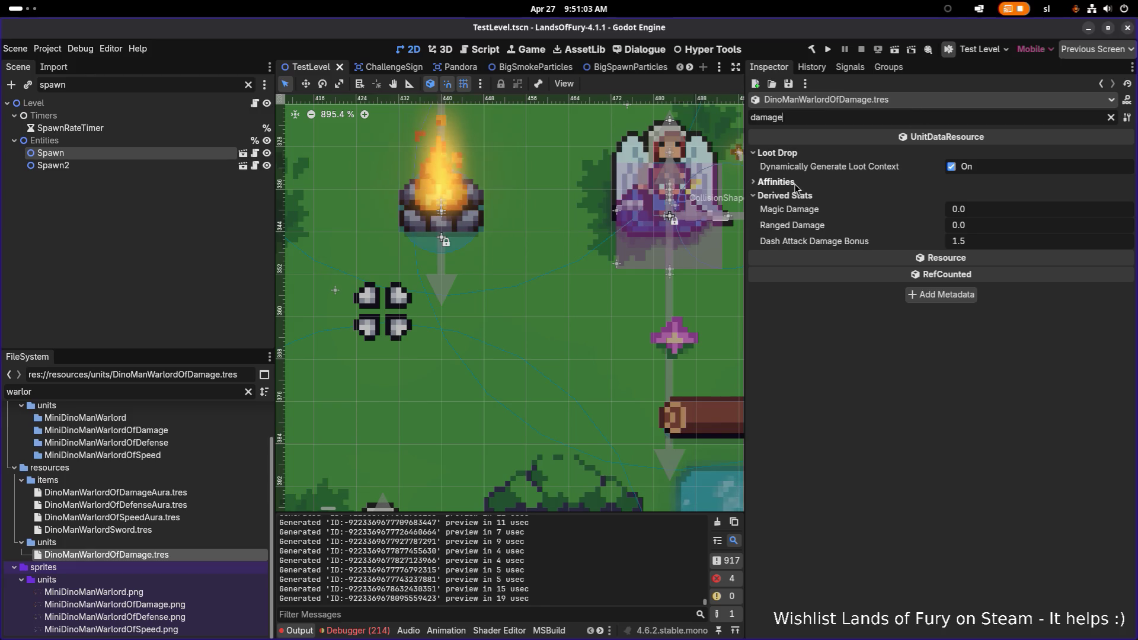
{"action": "left_click", "coordinate": [774, 182]}
{"action": "right_click", "coordinate": [910, 198]}
{"action": "left_click", "coordinate": [944, 216]}
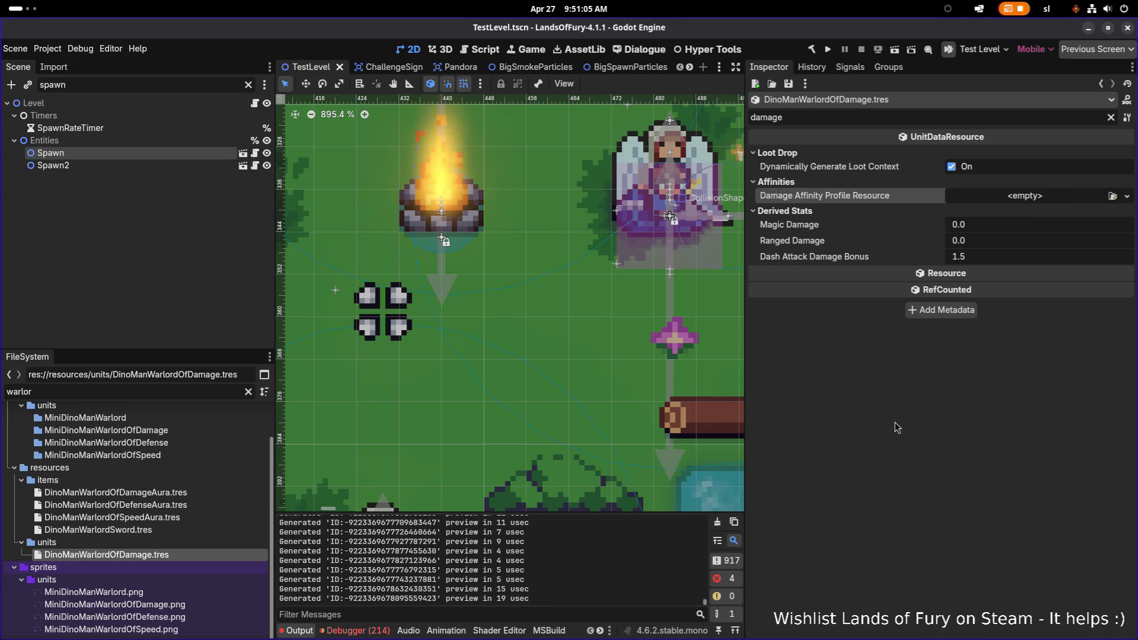
{"action": "left_click", "coordinate": [1036, 204]}
{"action": "left_click", "coordinate": [1057, 252]}
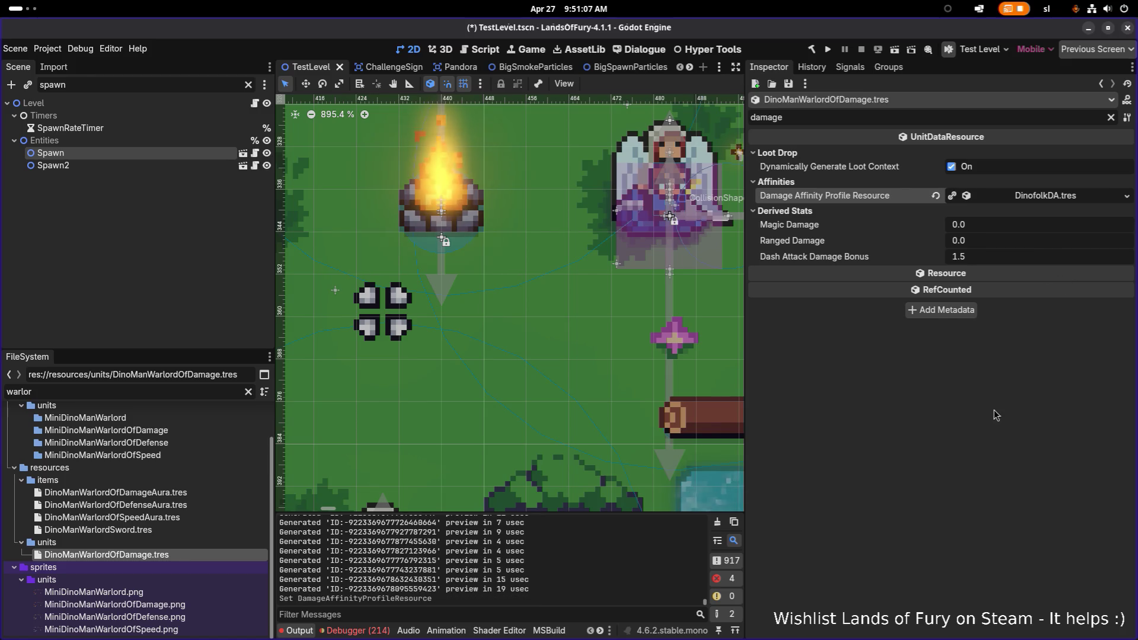
{"action": "key", "text": "ctrl+s"}
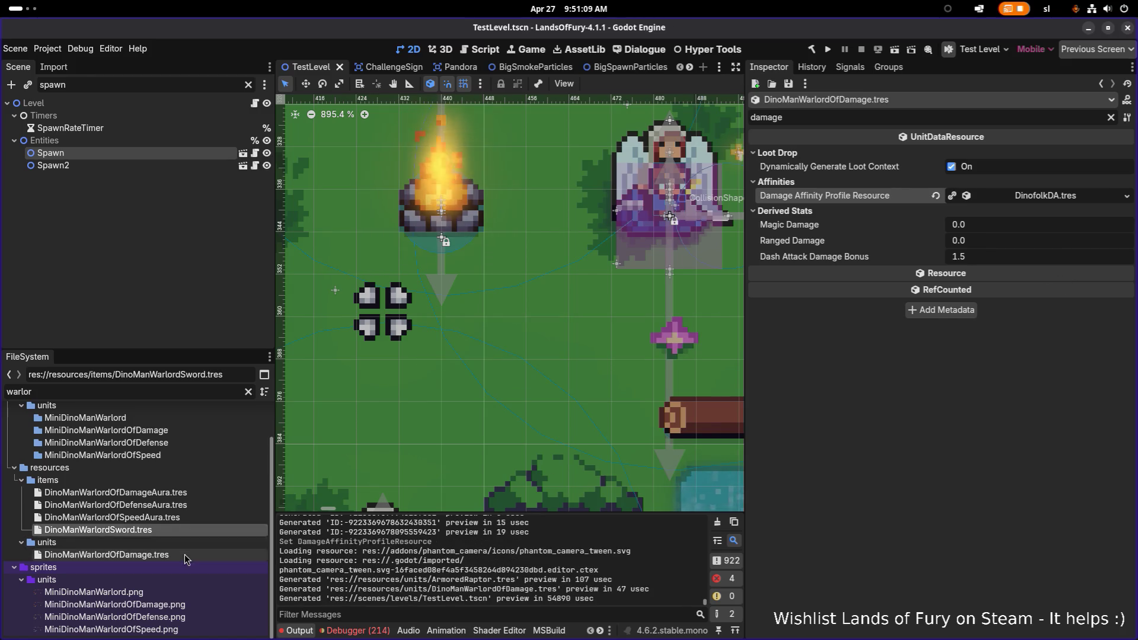
{"action": "left_click", "coordinate": [249, 392]}
Filter files by 'warlord', select DinoManWarlordOfDamage.tres, and cancel the accidental Duplicate dialog
{"action": "scroll", "coordinate": [212, 477], "scroll_direction": "down", "scroll_amount": 3}
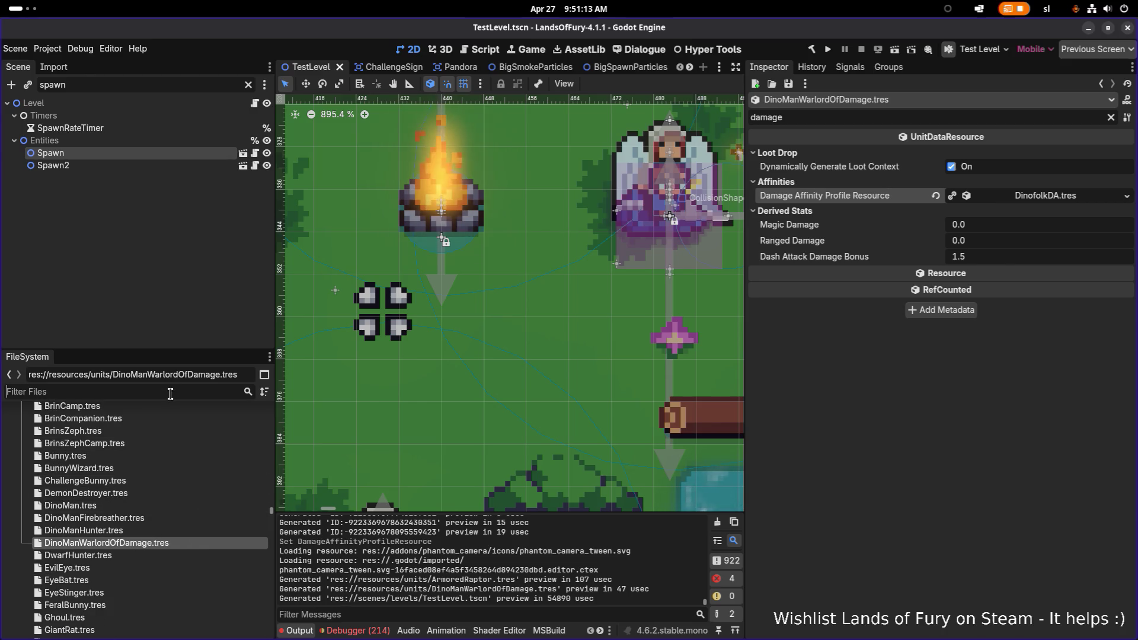
{"action": "type", "text": "warlord"}
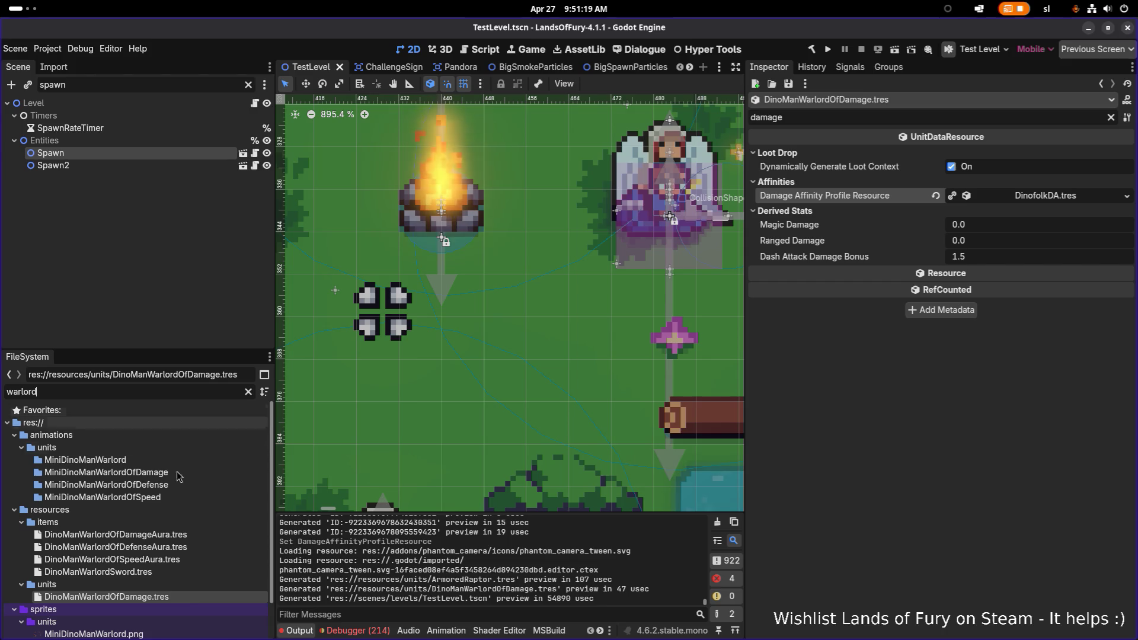
{"action": "scroll", "coordinate": [202, 497], "scroll_direction": "down", "scroll_amount": 3}
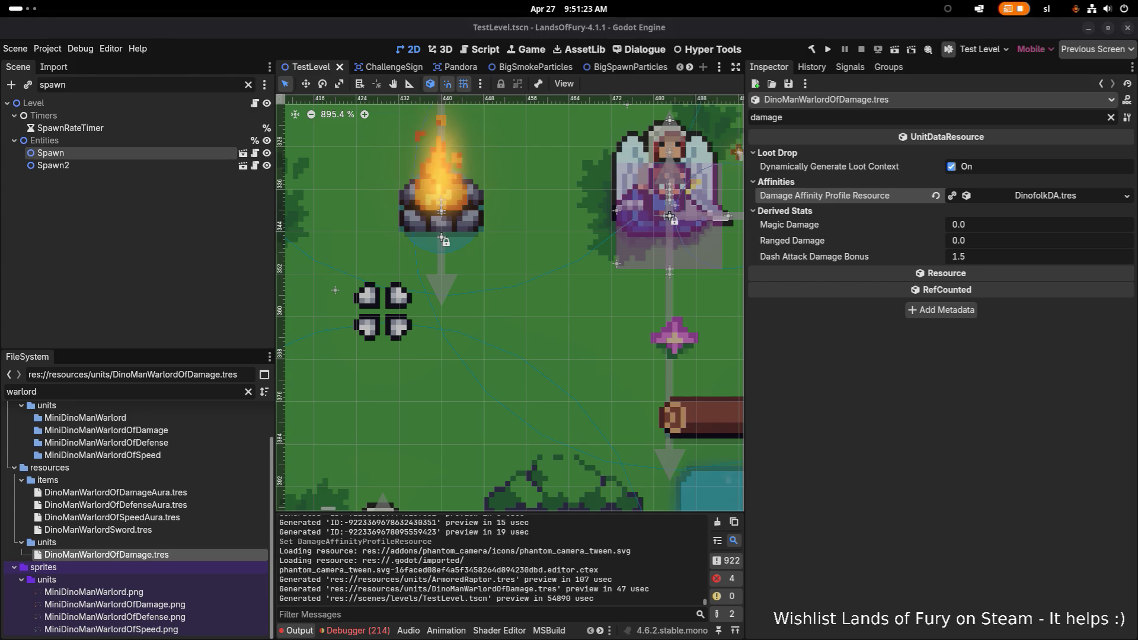
{"action": "left_click", "coordinate": [180, 552]}
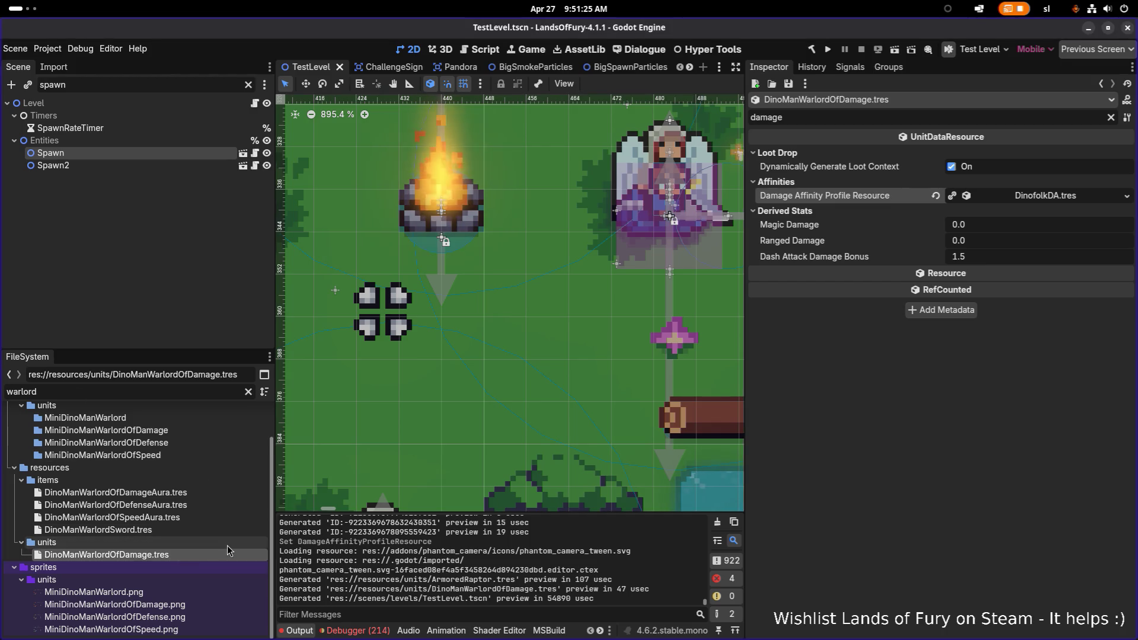
{"action": "key", "text": "ctrl+d"}
{"action": "key", "text": "Right"}
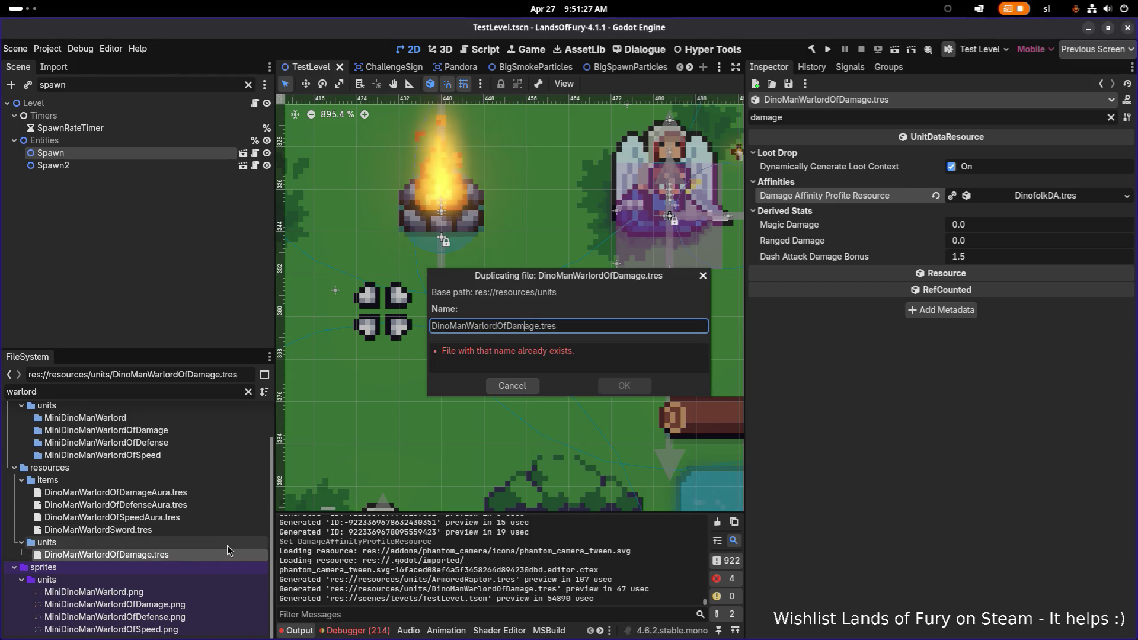
{"action": "key", "text": "Escape"}
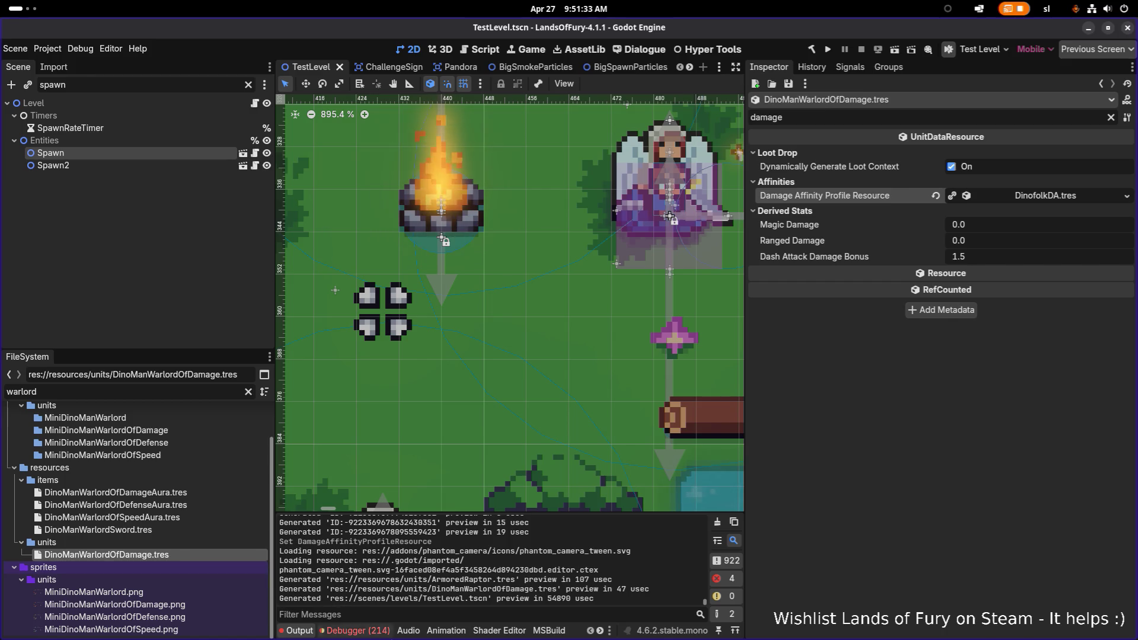
Show the Debugger's error list and clear the Inspector property filter
{"action": "left_click", "coordinate": [355, 630]}
{"action": "scroll", "coordinate": [427, 594], "scroll_direction": "down", "scroll_amount": 5}
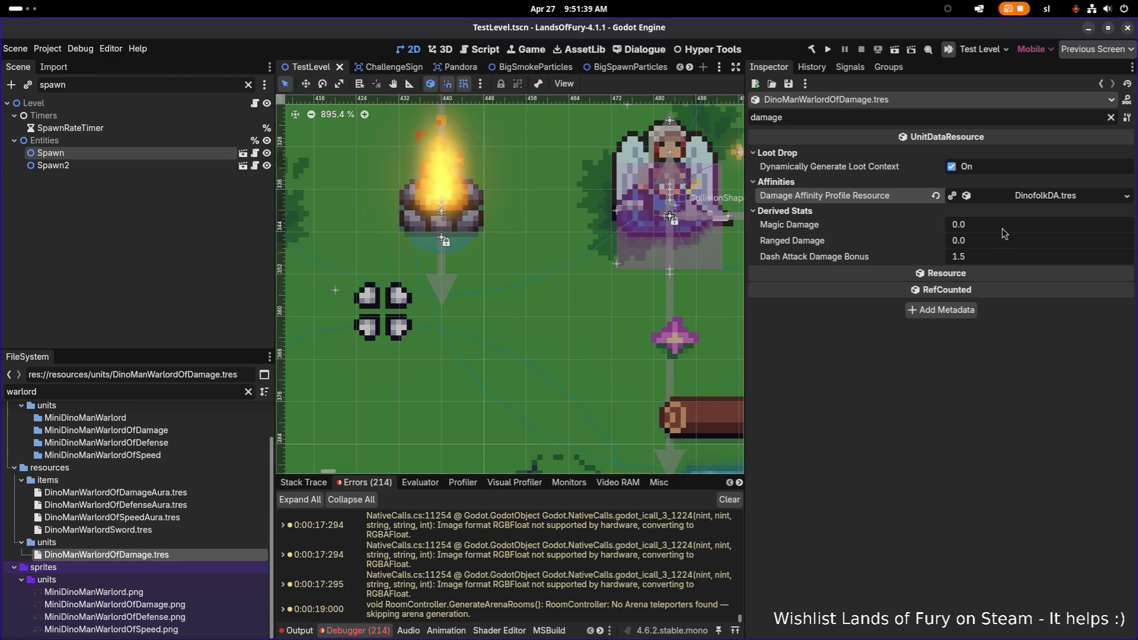
{"action": "left_click", "coordinate": [1111, 118]}
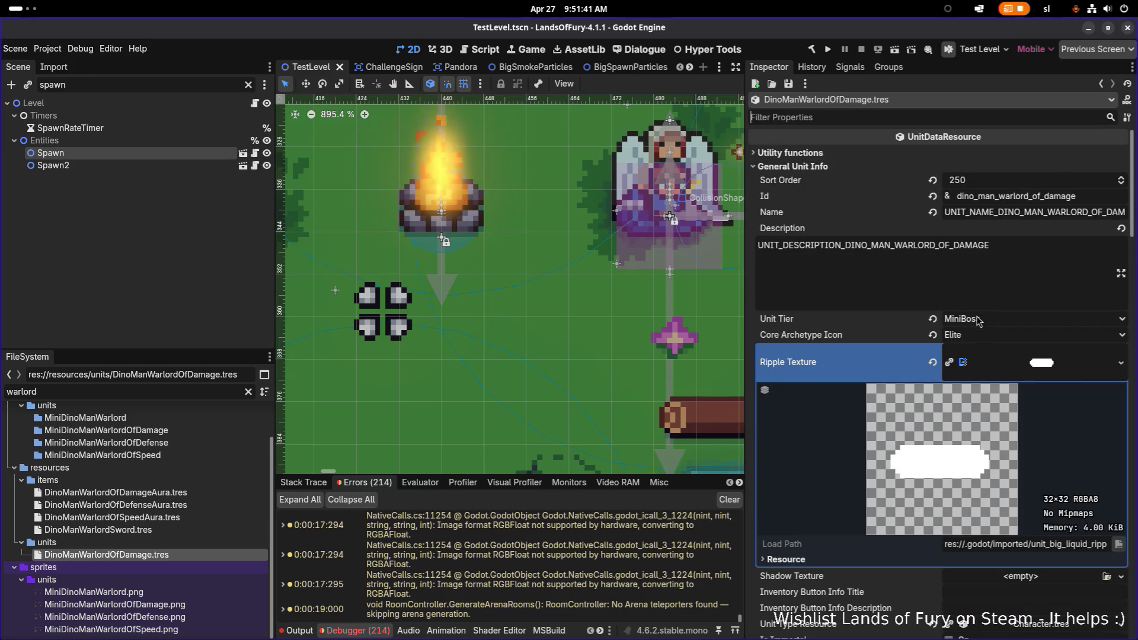
{"action": "scroll", "coordinate": [884, 292], "scroll_direction": "down", "scroll_amount": 10}
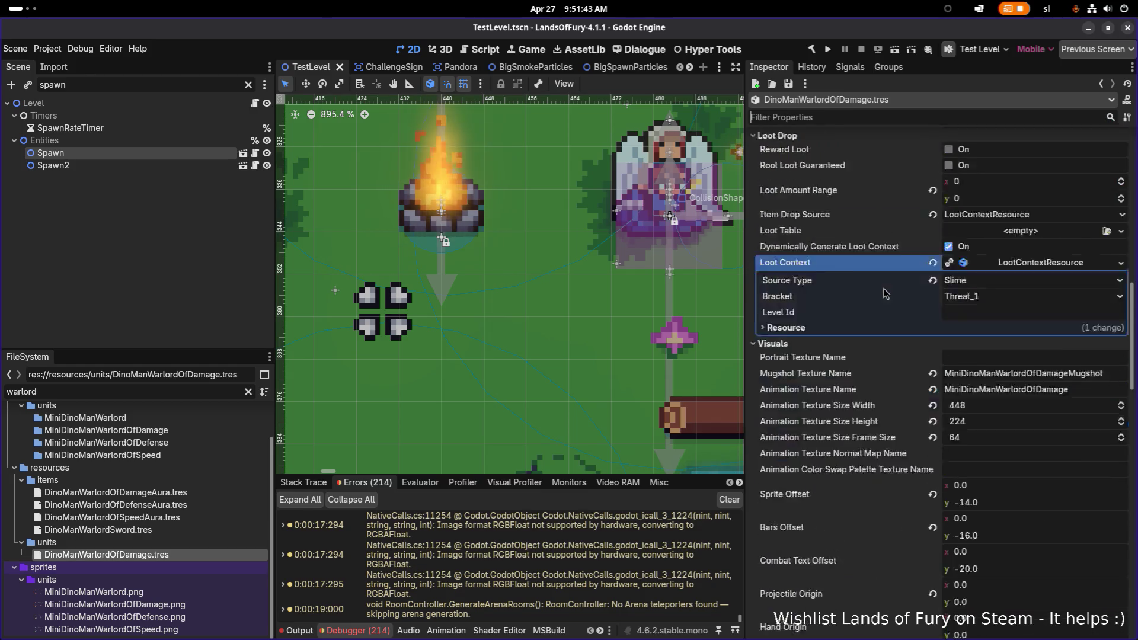
{"action": "scroll", "coordinate": [885, 292], "scroll_direction": "down", "scroll_amount": 5}
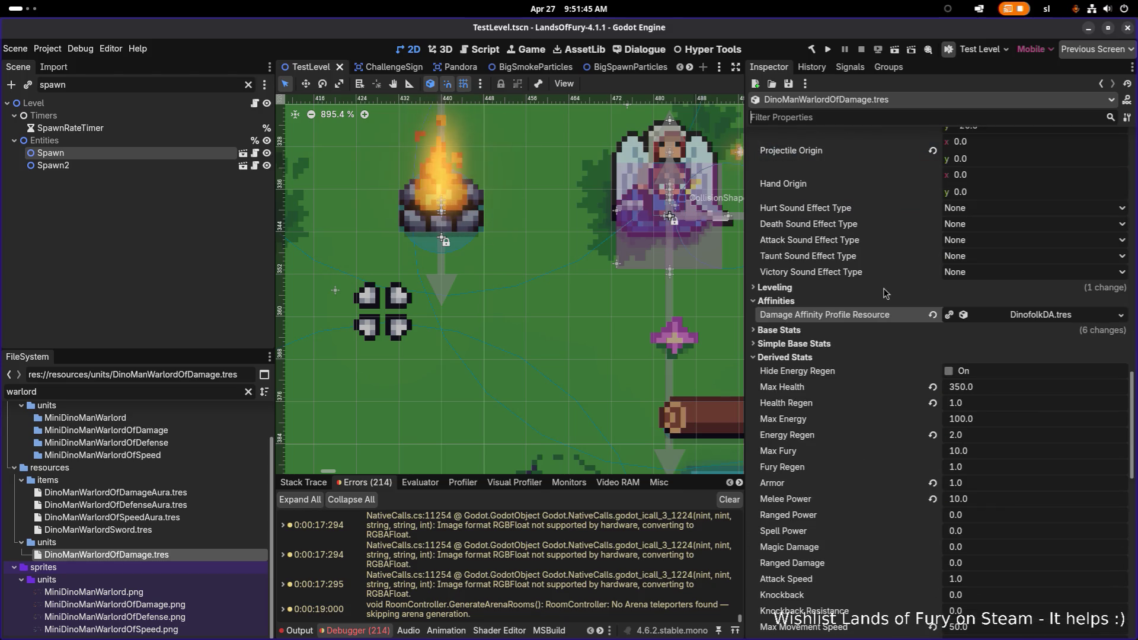
{"action": "scroll", "coordinate": [885, 293], "scroll_direction": "down", "scroll_amount": 10}
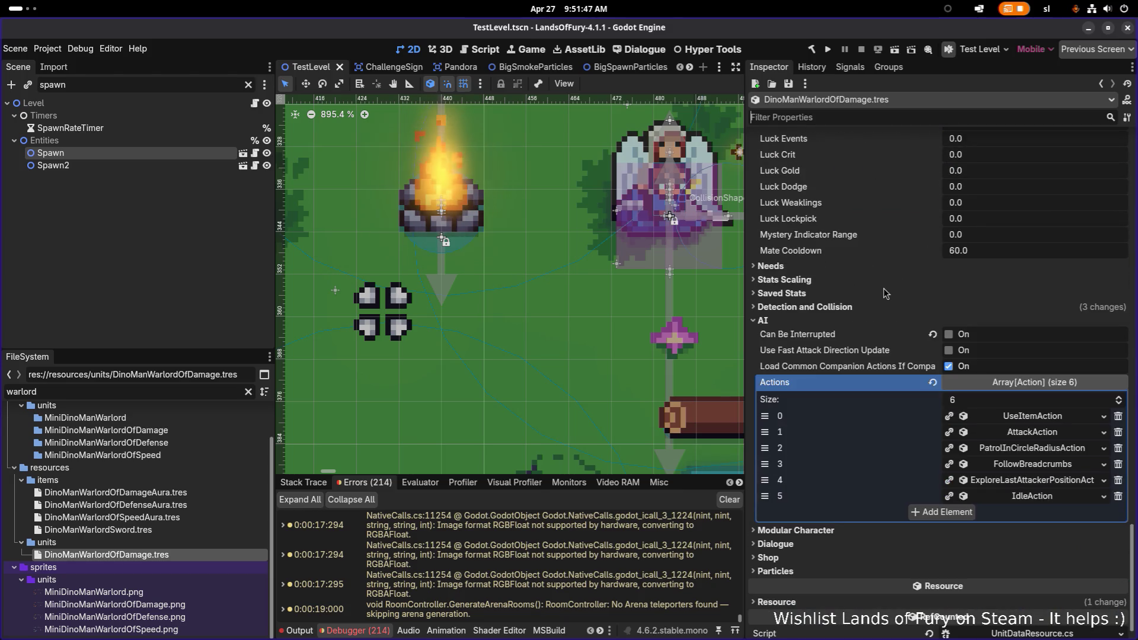
{"action": "left_click", "coordinate": [1023, 418]}
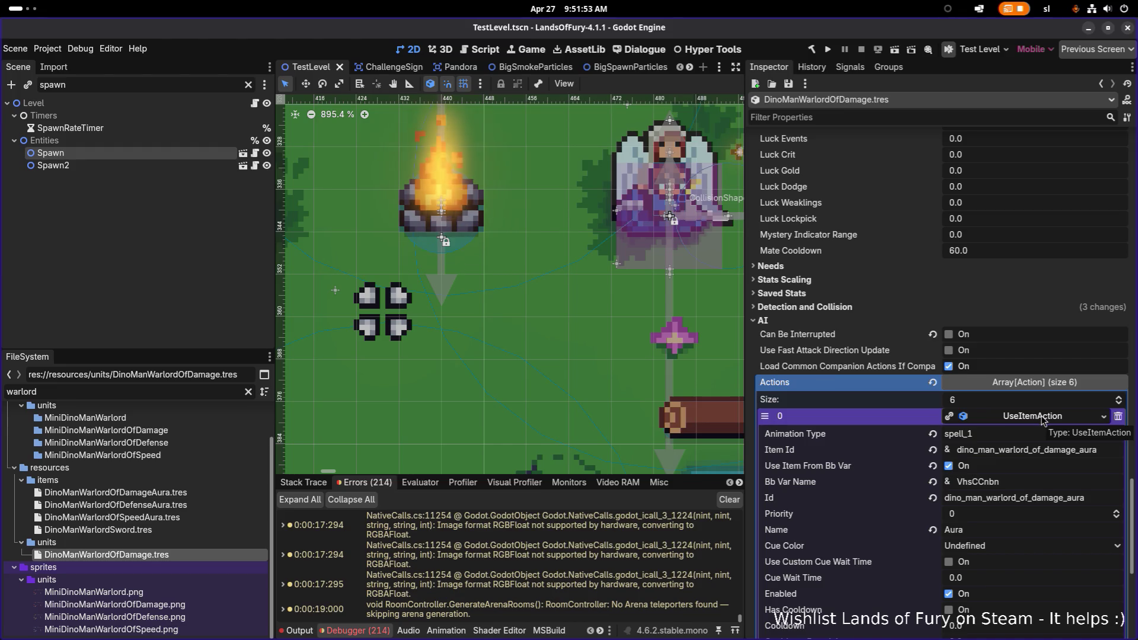
{"action": "left_click", "coordinate": [1040, 419]}
{"action": "left_click", "coordinate": [1036, 437]}
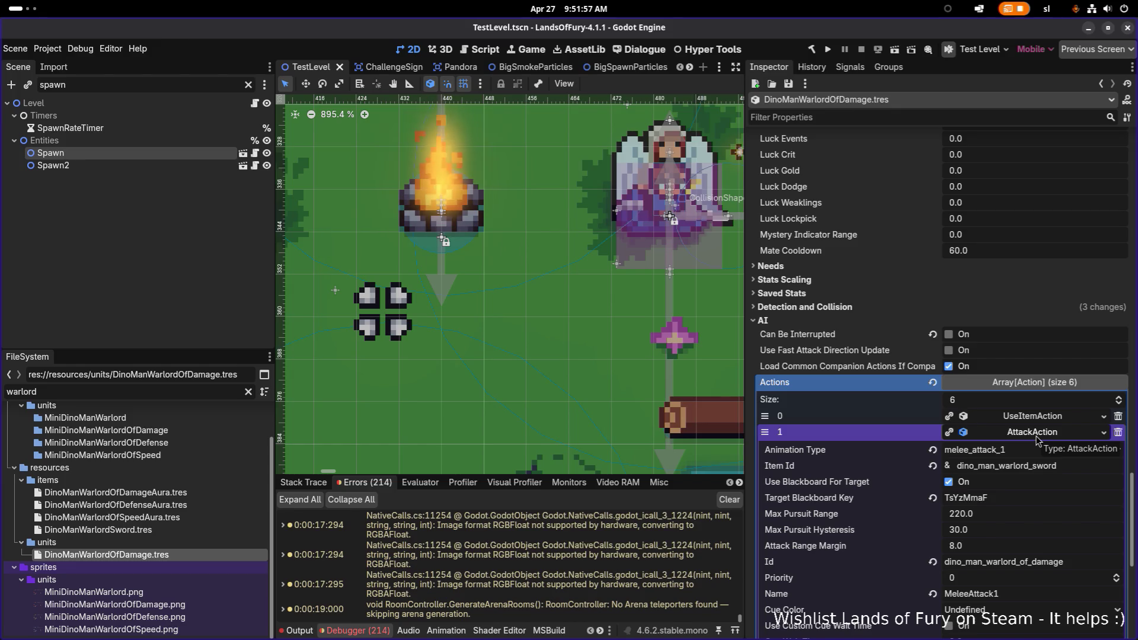
{"action": "left_click", "coordinate": [1036, 436]}
{"action": "left_click", "coordinate": [1036, 450]}
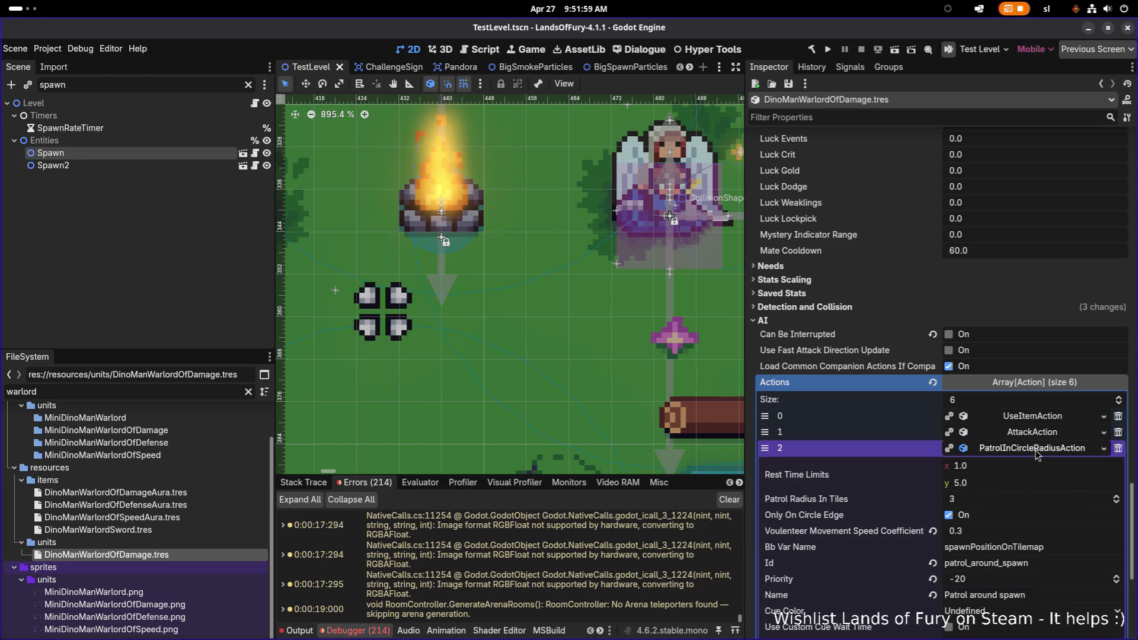
{"action": "left_click", "coordinate": [1035, 450]}
{"action": "left_click", "coordinate": [1043, 466]}
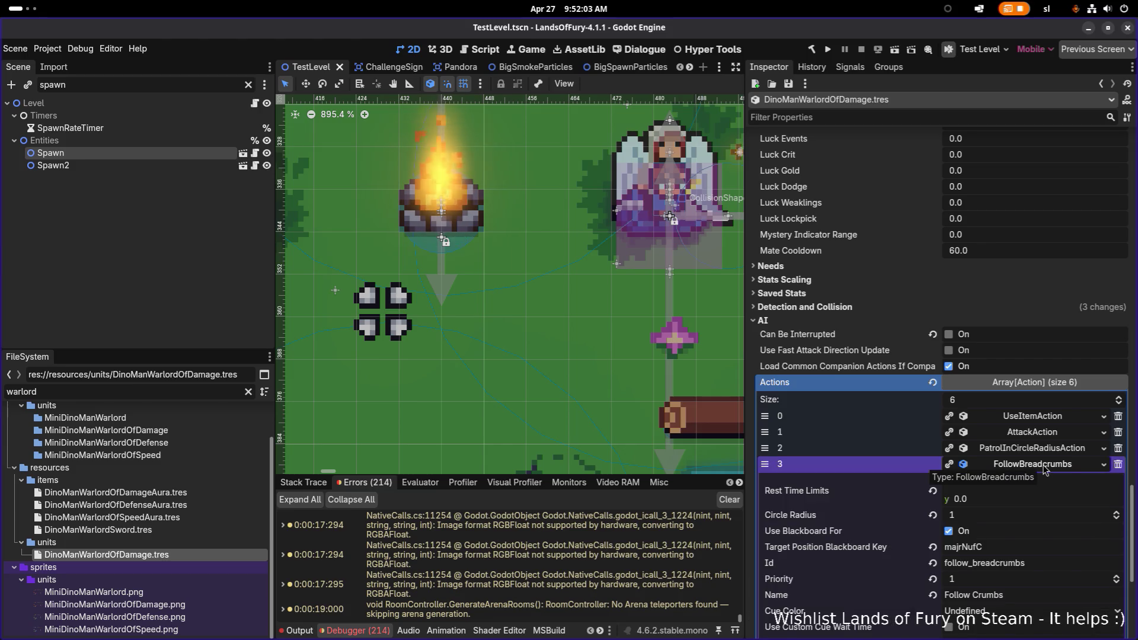
{"action": "left_click", "coordinate": [1045, 467]}
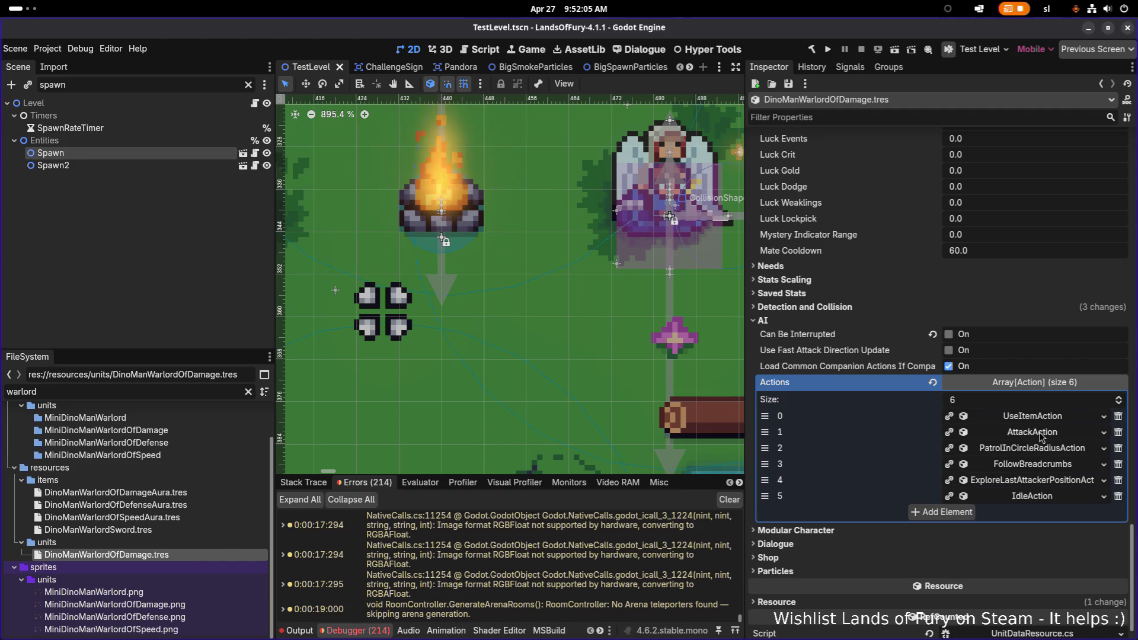
{"action": "scroll", "coordinate": [1039, 463], "scroll_direction": "up", "scroll_amount": 1}
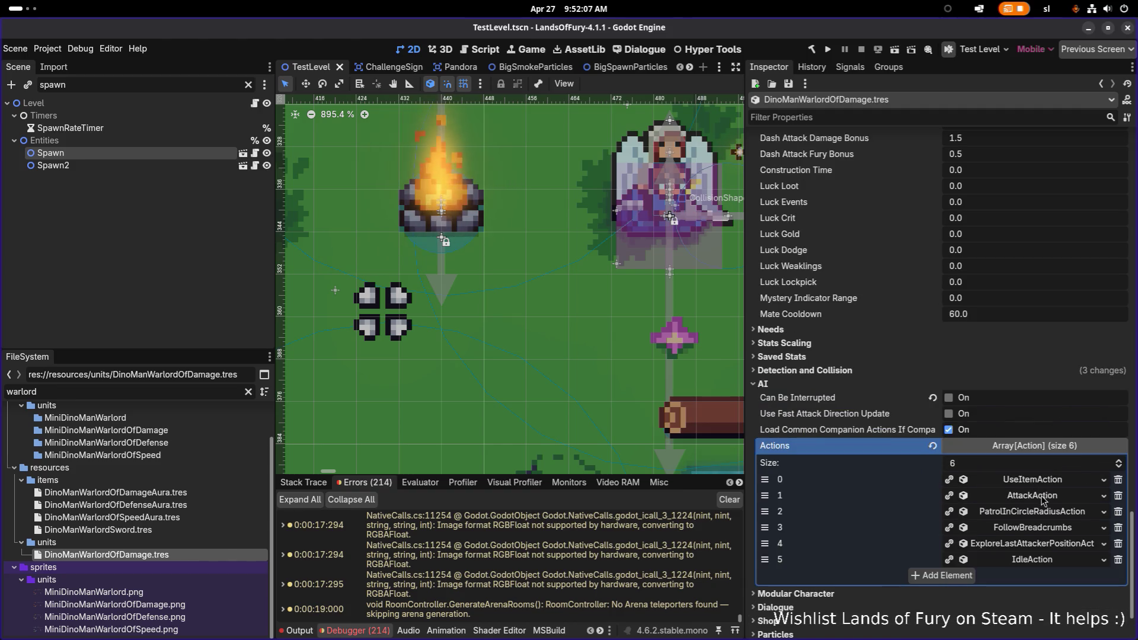
{"action": "left_click", "coordinate": [1043, 501]}
{"action": "scroll", "coordinate": [1041, 445], "scroll_direction": "down", "scroll_amount": 4}
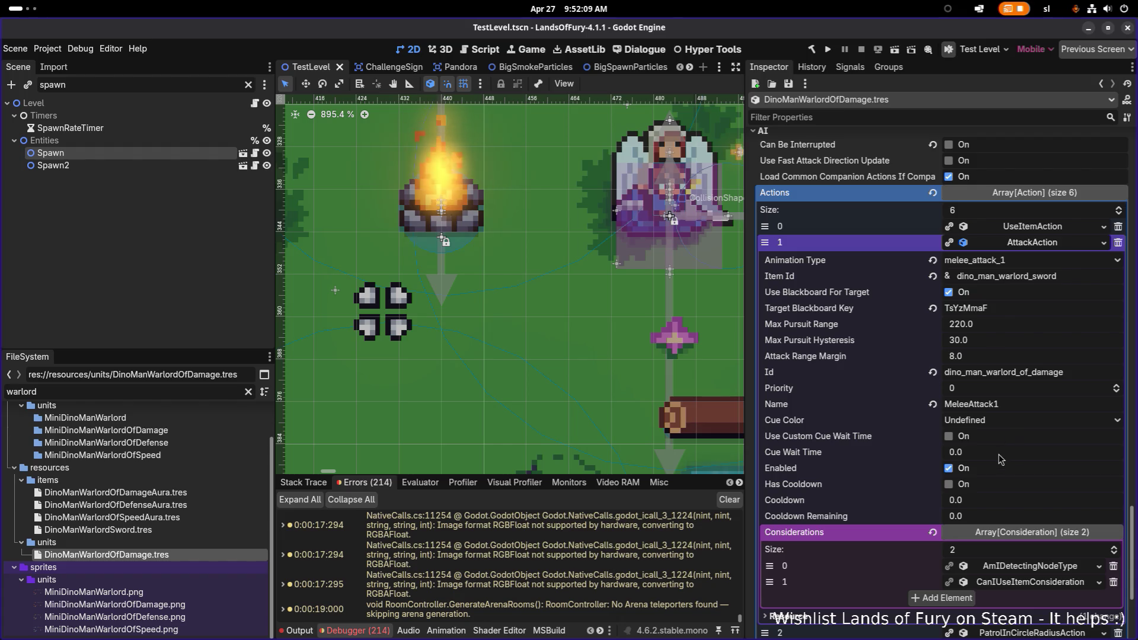
Set the AttackAction's Priority to 5
{"action": "left_click", "coordinate": [990, 393]}
{"action": "type", "text": "5"}
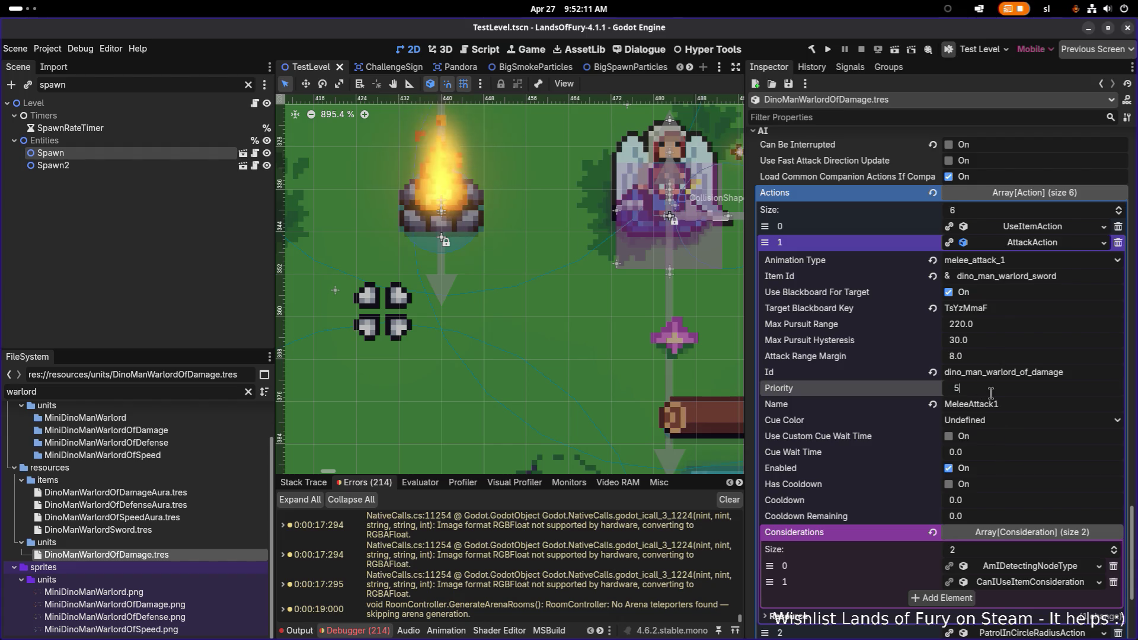
{"action": "key", "text": "Return"}
{"action": "left_click", "coordinate": [1027, 246]}
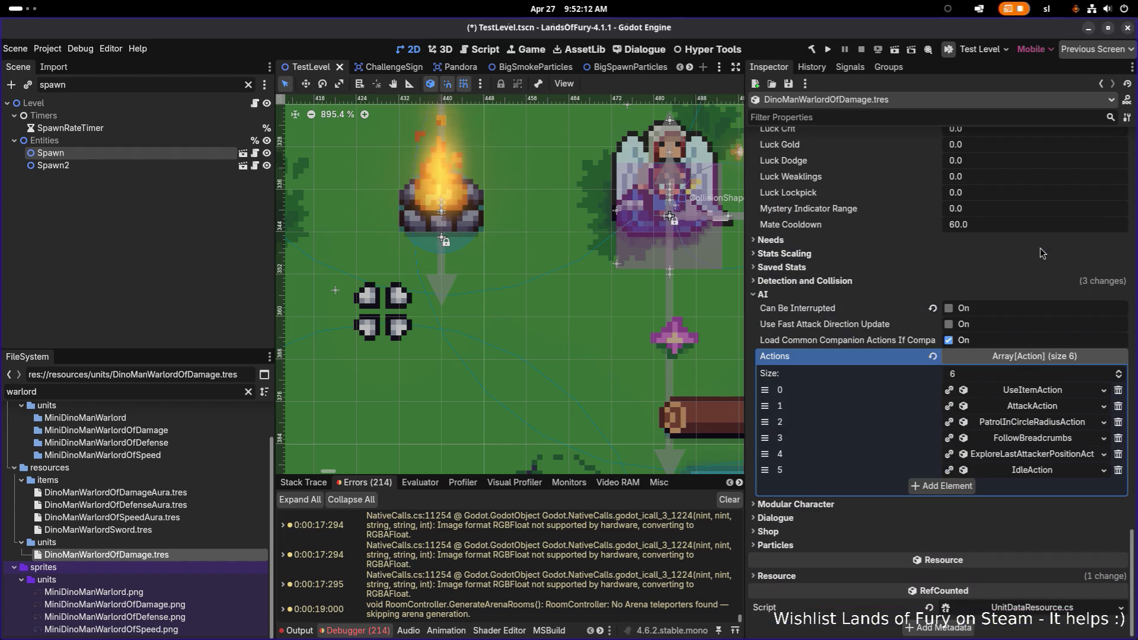
Set the UseItemAction's Priority to 10 and save the scene
{"action": "left_click", "coordinate": [1032, 390]}
{"action": "left_click", "coordinate": [997, 489]}
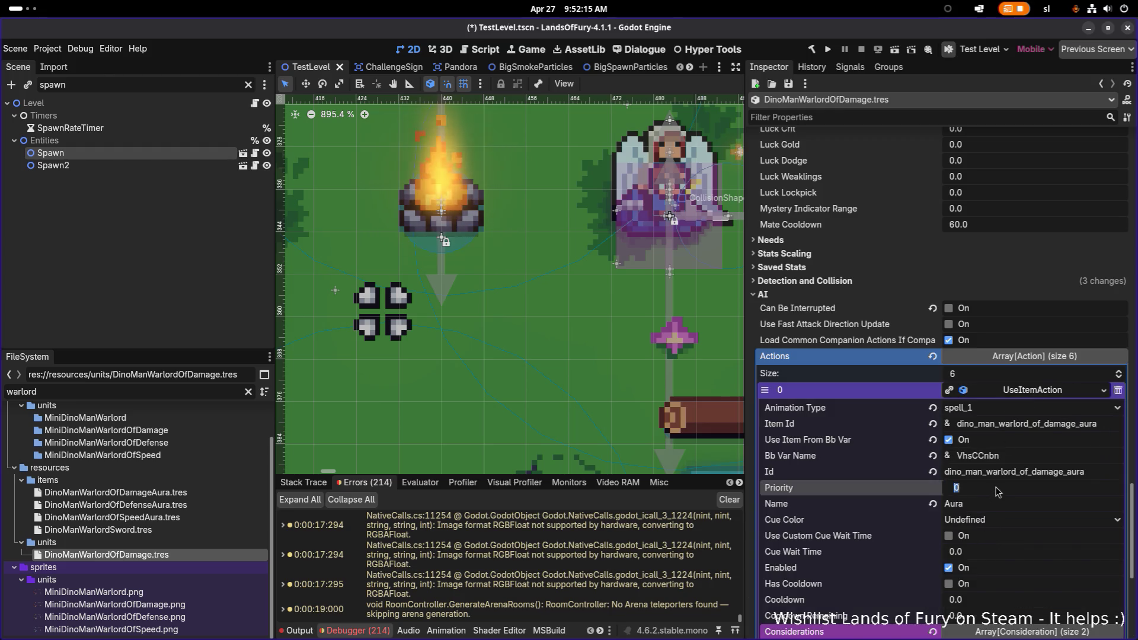
{"action": "type", "text": "10"}
{"action": "key", "text": "Return"}
{"action": "key", "text": "ctrl+s"}
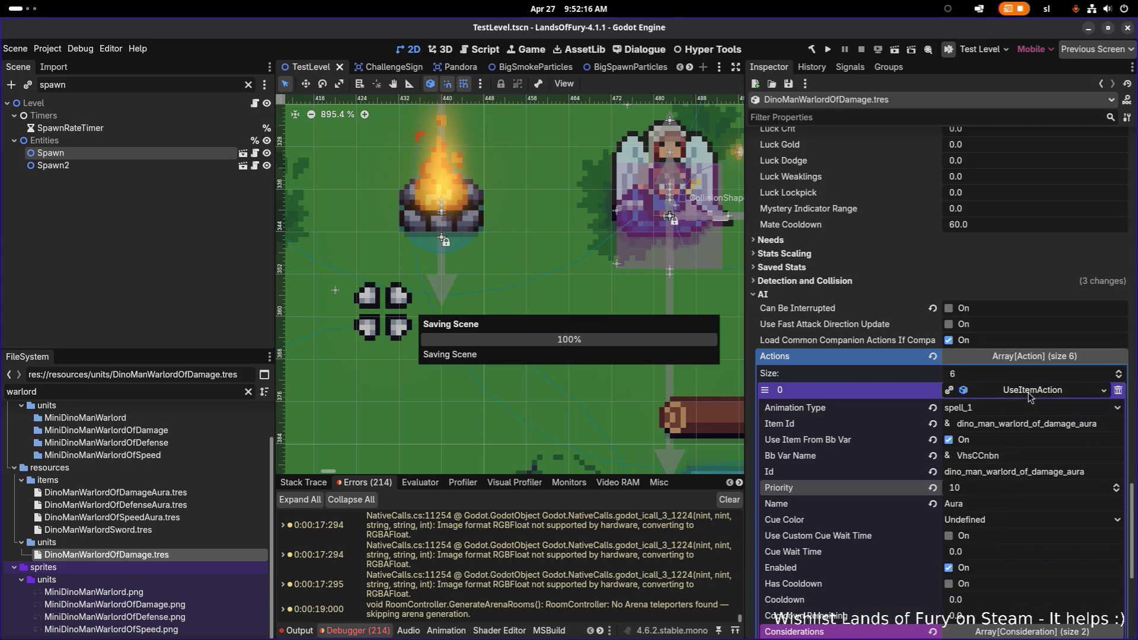
{"action": "left_click", "coordinate": [1034, 391]}
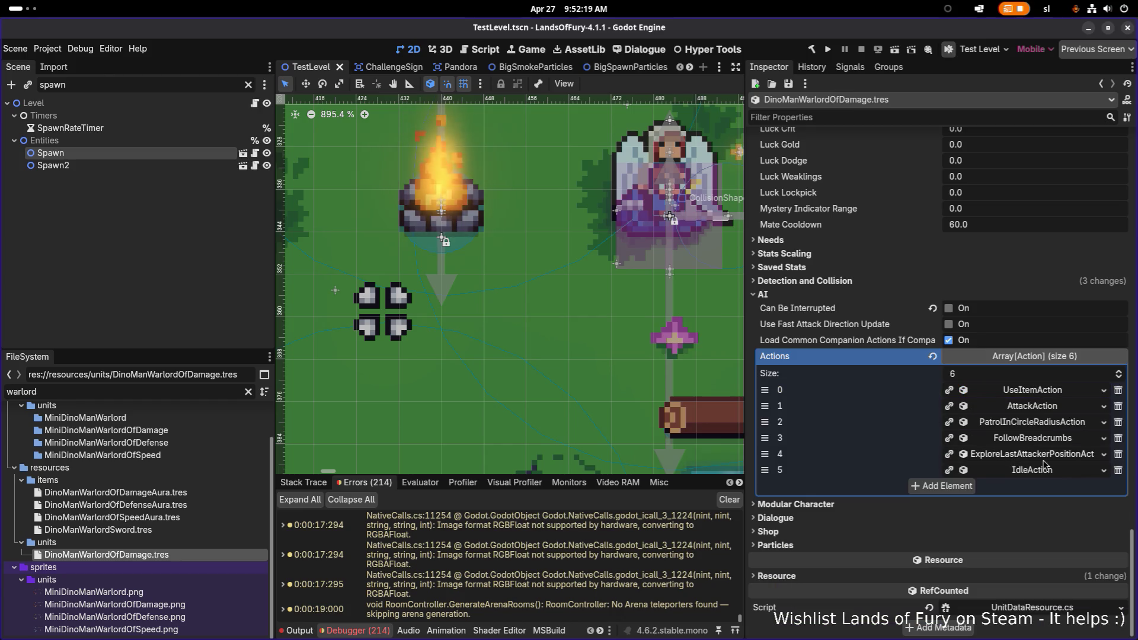
{"action": "key", "text": "ctrl+s"}
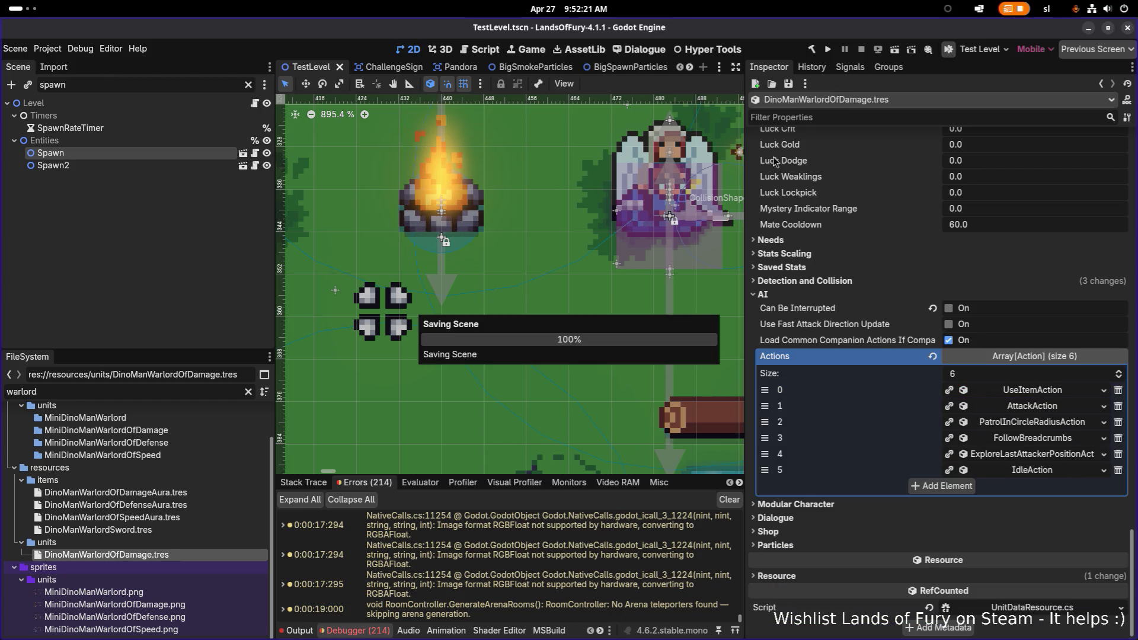
Run the game, load the first profile, fight with sword and bow, then quit to desktop
{"action": "left_click", "coordinate": [827, 54]}
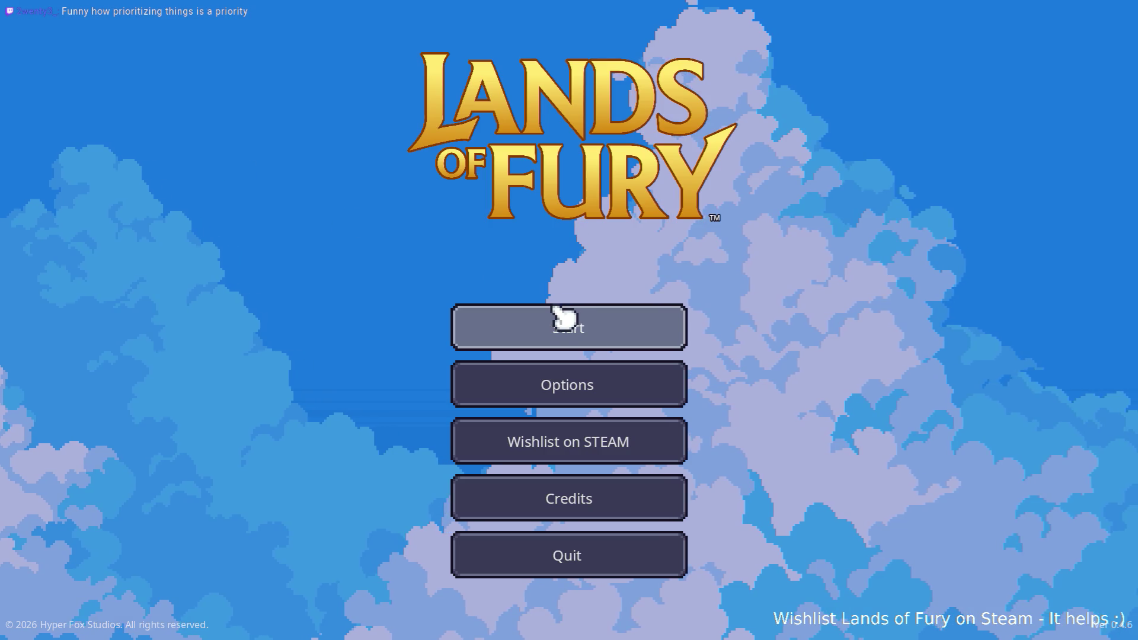
{"action": "left_click", "coordinate": [566, 320]}
{"action": "left_click", "coordinate": [566, 321]}
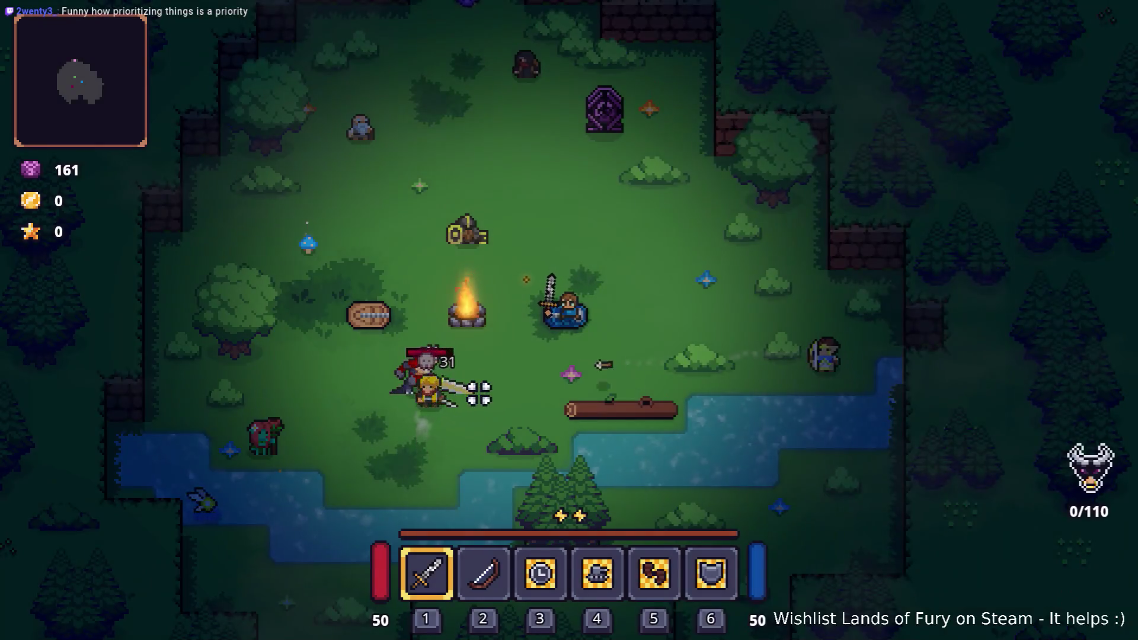
{"action": "left_click", "coordinate": [472, 402]}
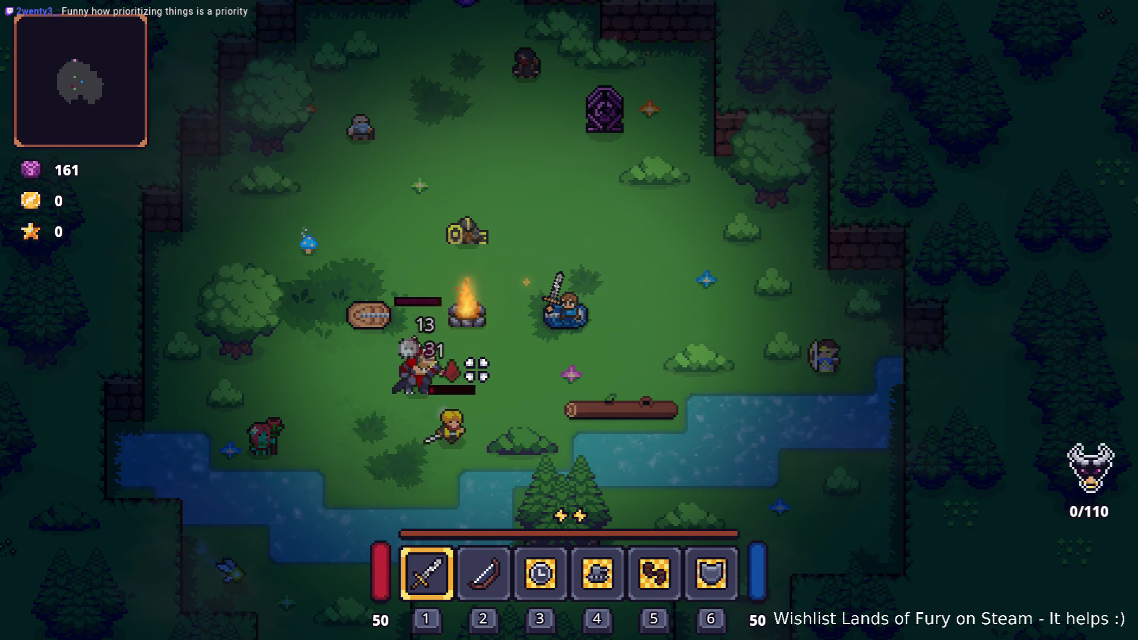
{"action": "key", "text": "s"}
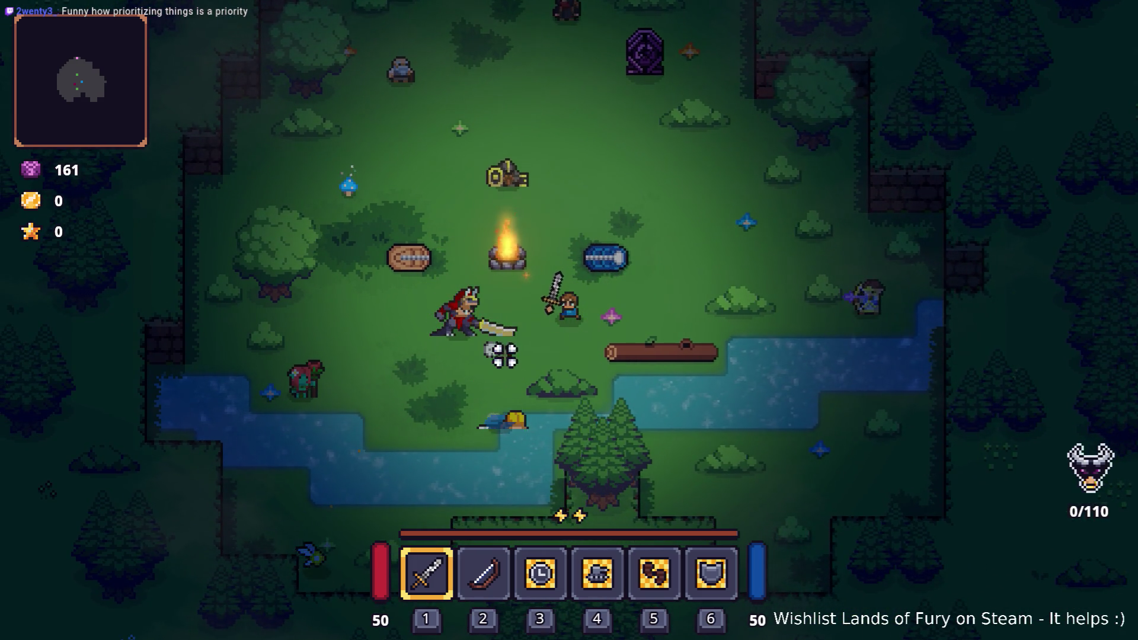
{"action": "key", "text": "2"}
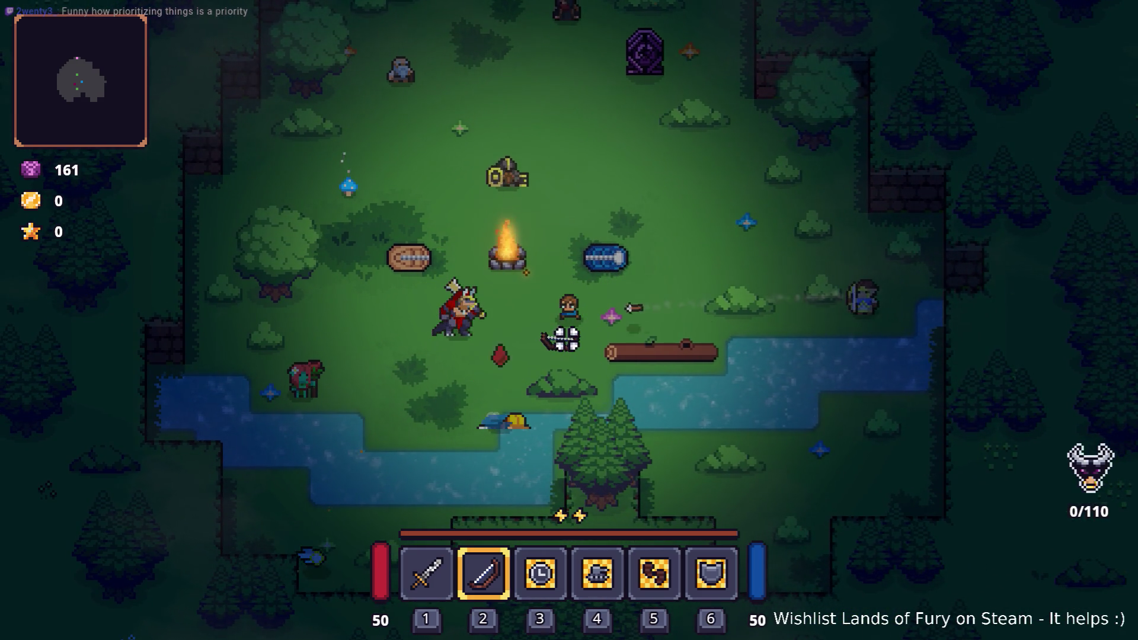
{"action": "key", "text": "w"}
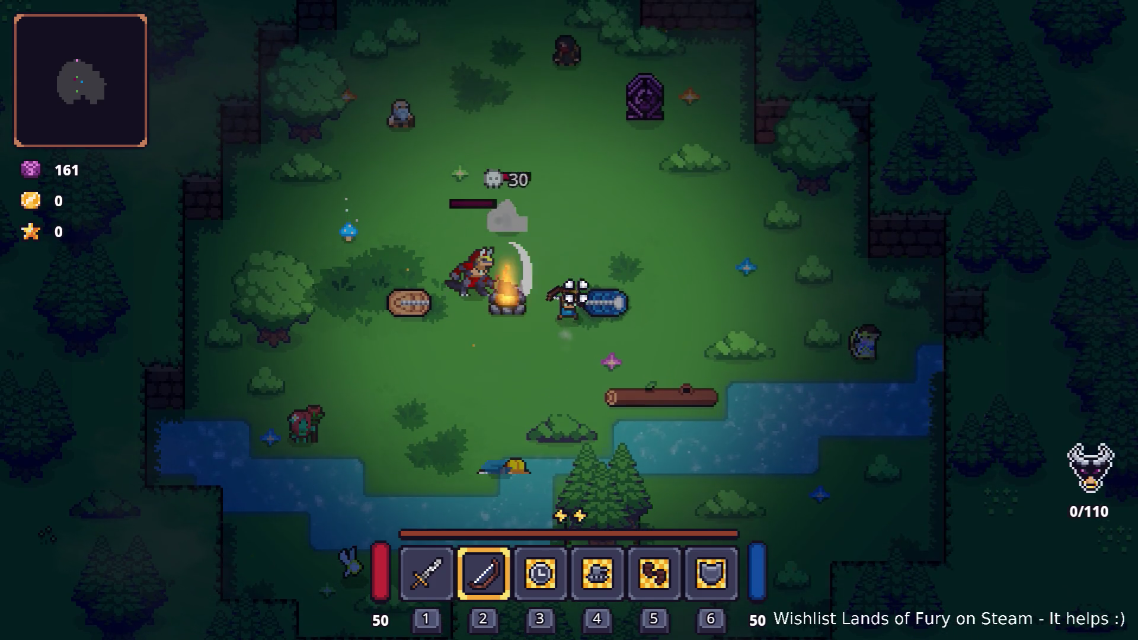
{"action": "key", "text": "Escape"}
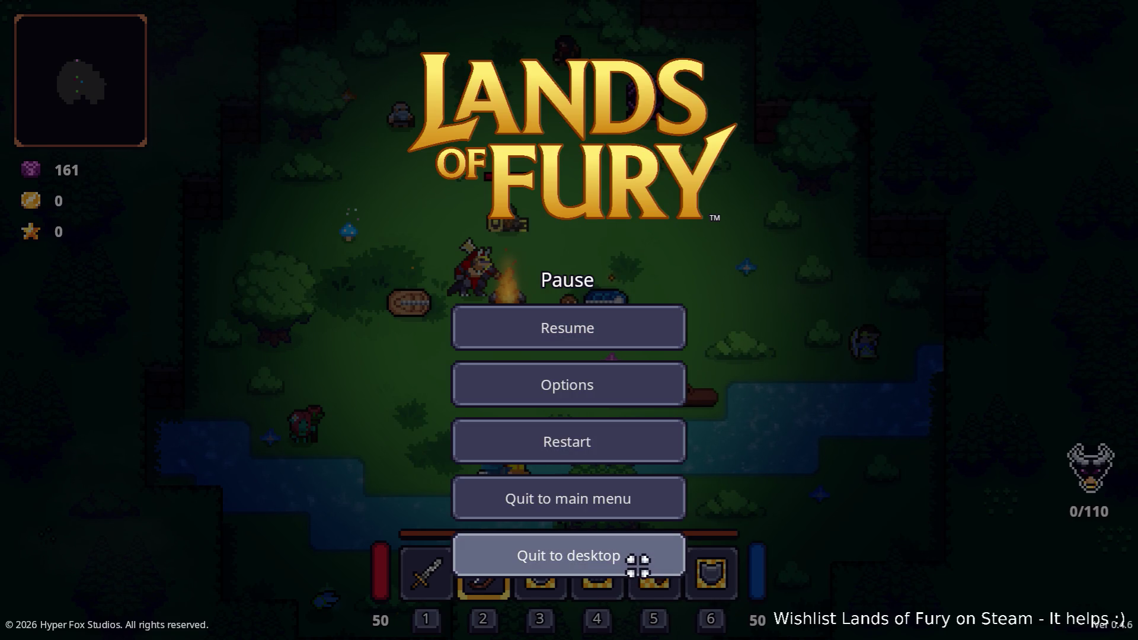
{"action": "left_click", "coordinate": [635, 562]}
{"action": "left_click", "coordinate": [1032, 392]}
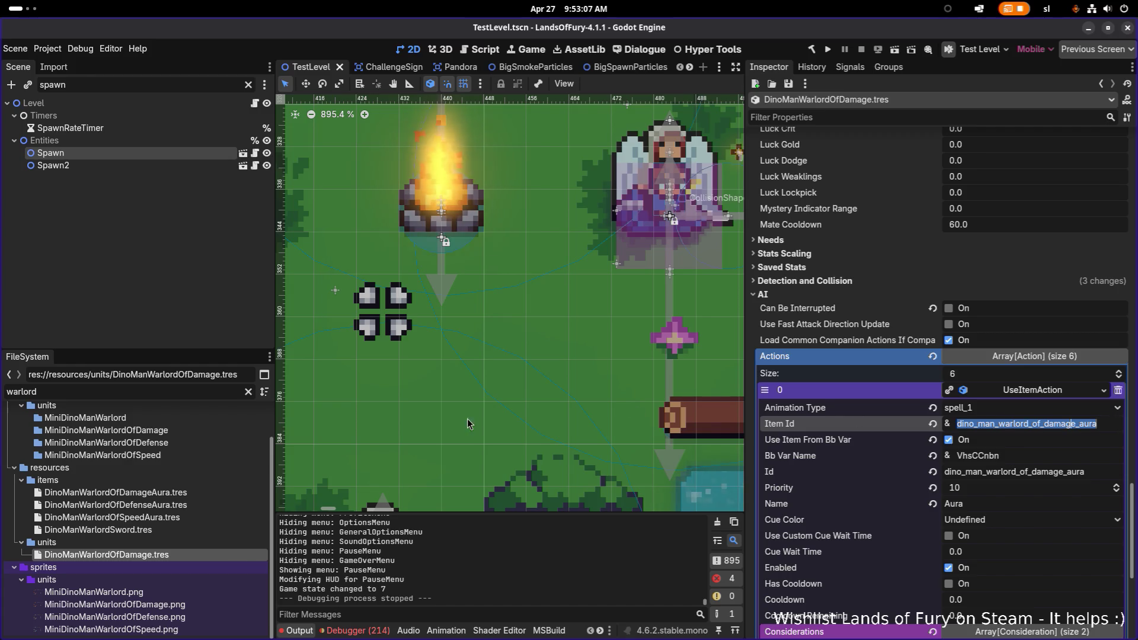
Re-pick dino_man_warlord_of_damage_aura as the CanIUseItemConsideration Item Id, save, and check IsItemToggled
{"action": "scroll", "coordinate": [898, 456], "scroll_direction": "down", "scroll_amount": 3}
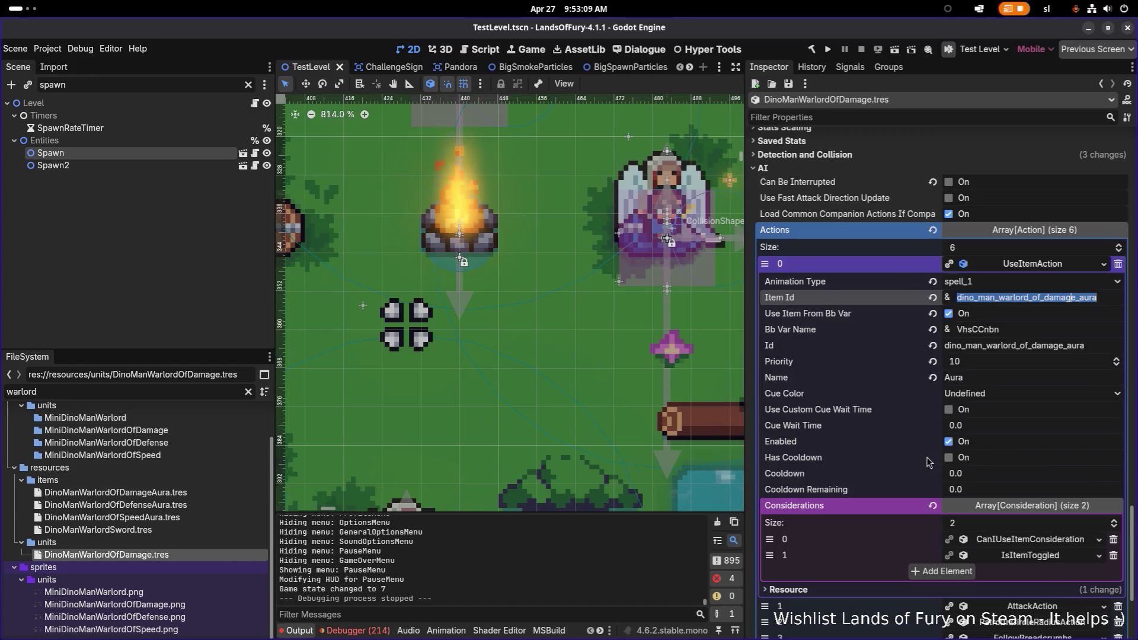
{"action": "left_click", "coordinate": [1020, 535]}
{"action": "scroll", "coordinate": [1025, 489], "scroll_direction": "down", "scroll_amount": 5}
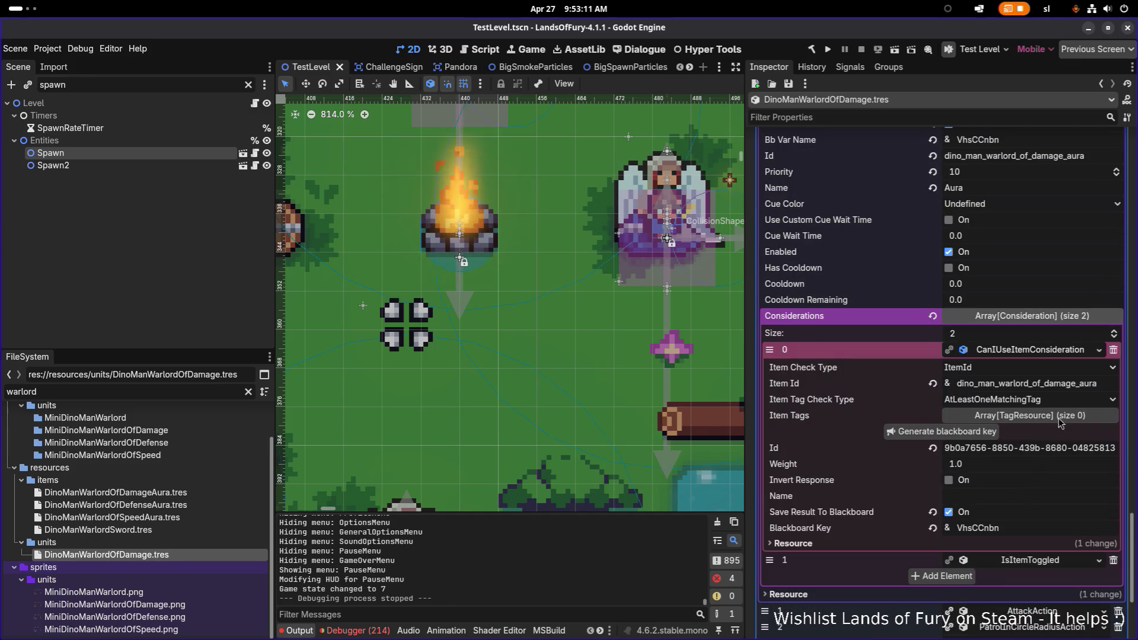
{"action": "left_click", "coordinate": [1094, 383]}
{"action": "key", "text": "BackSpace"}
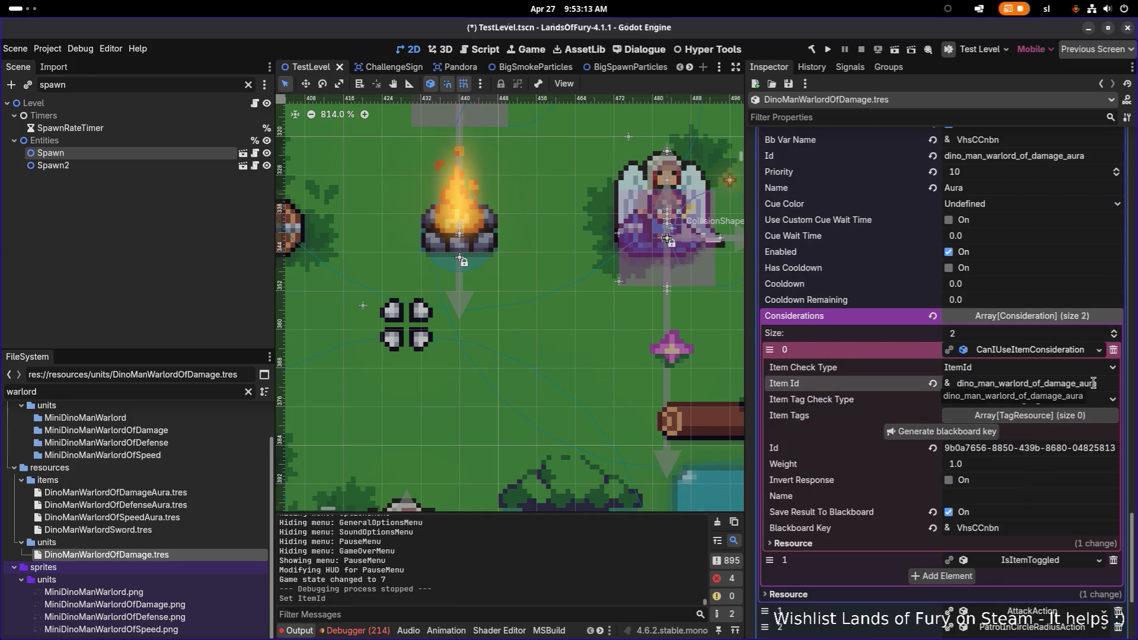
{"action": "key", "text": "ctrl+s"}
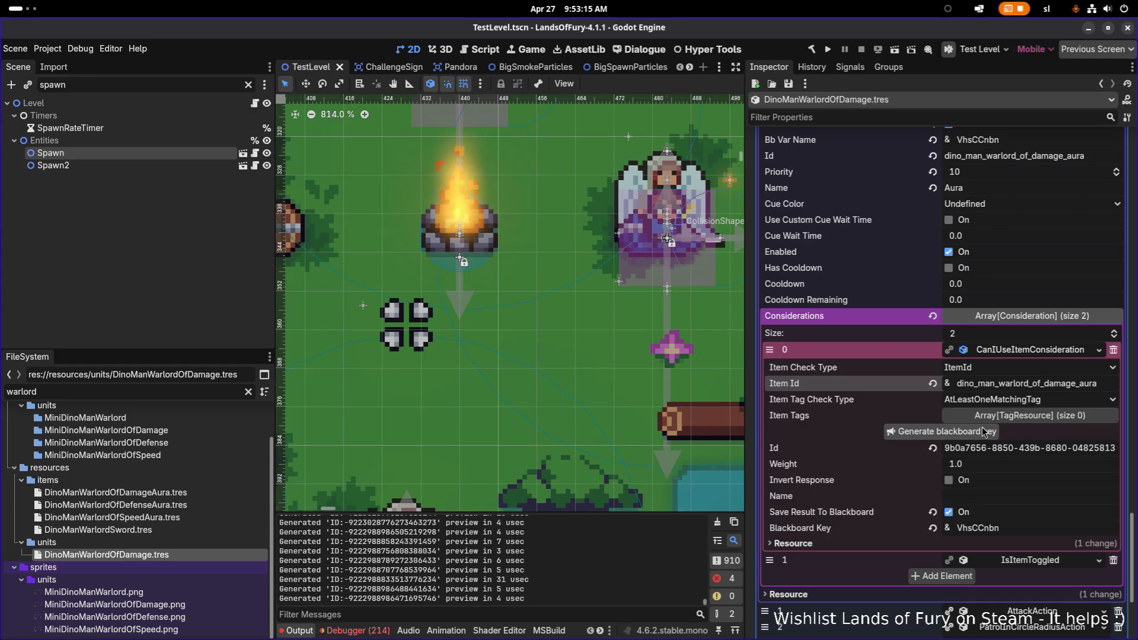
{"action": "scroll", "coordinate": [853, 415], "scroll_direction": "up", "scroll_amount": 2}
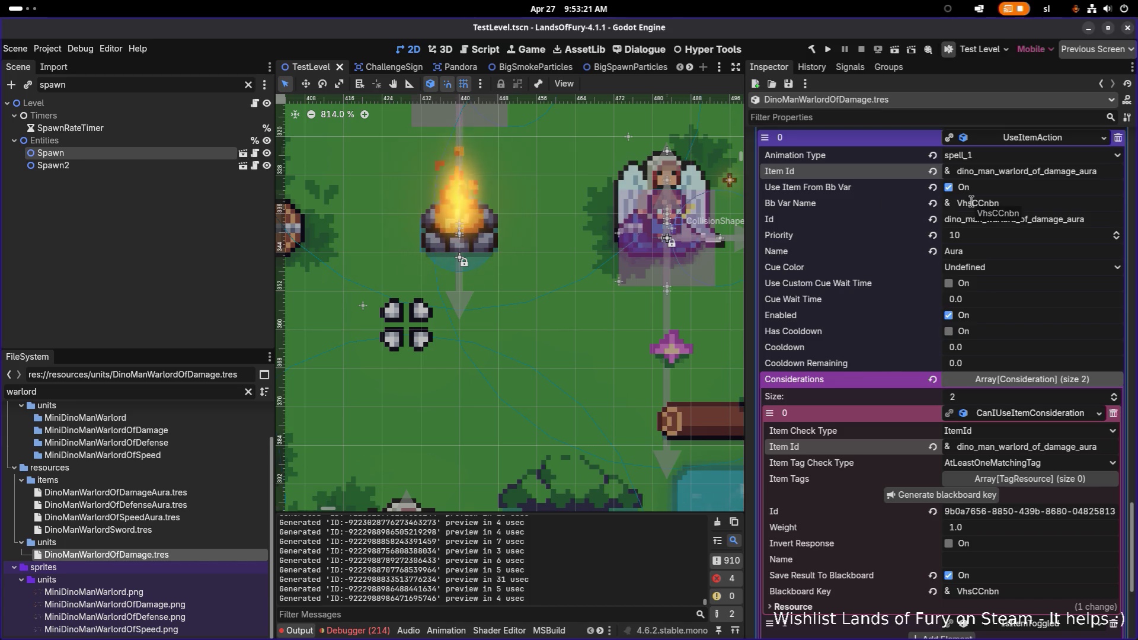
{"action": "scroll", "coordinate": [1007, 326], "scroll_direction": "down", "scroll_amount": 6}
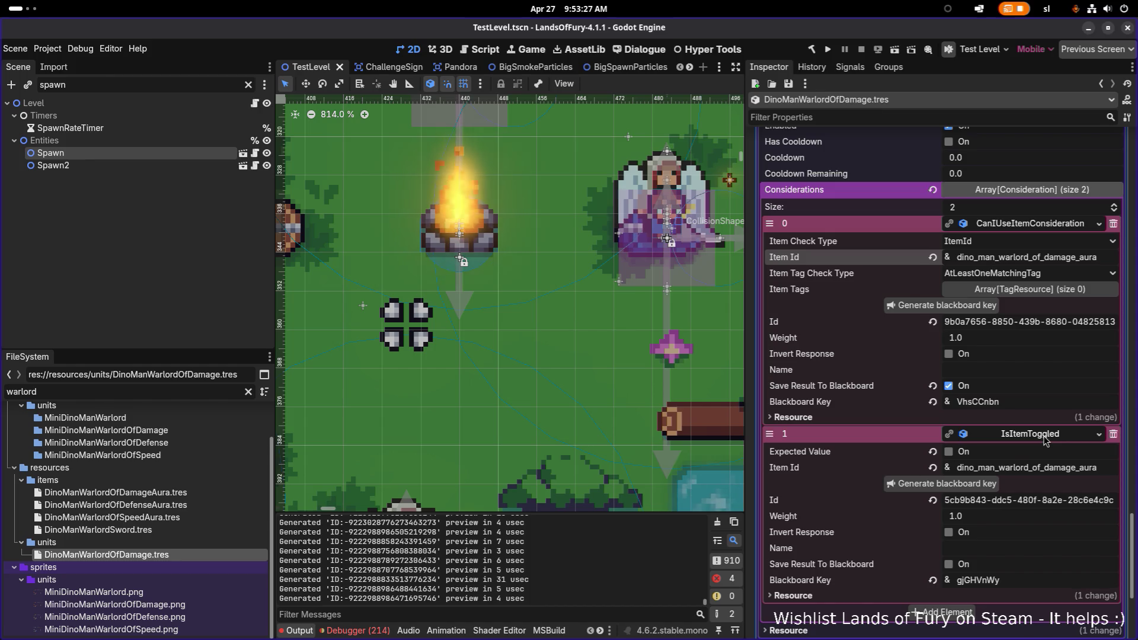
{"action": "left_click", "coordinate": [1044, 440]}
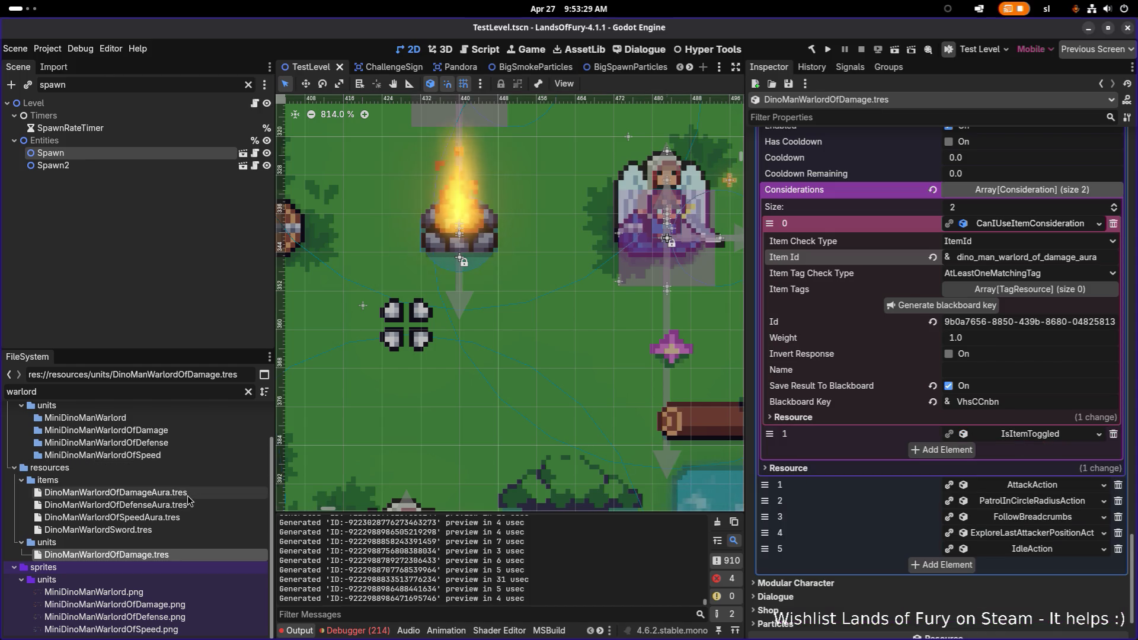
Open DinoManWarlordOfDamageAura.tres, recommit its item Id, and save
{"action": "double_click", "coordinate": [189, 497]}
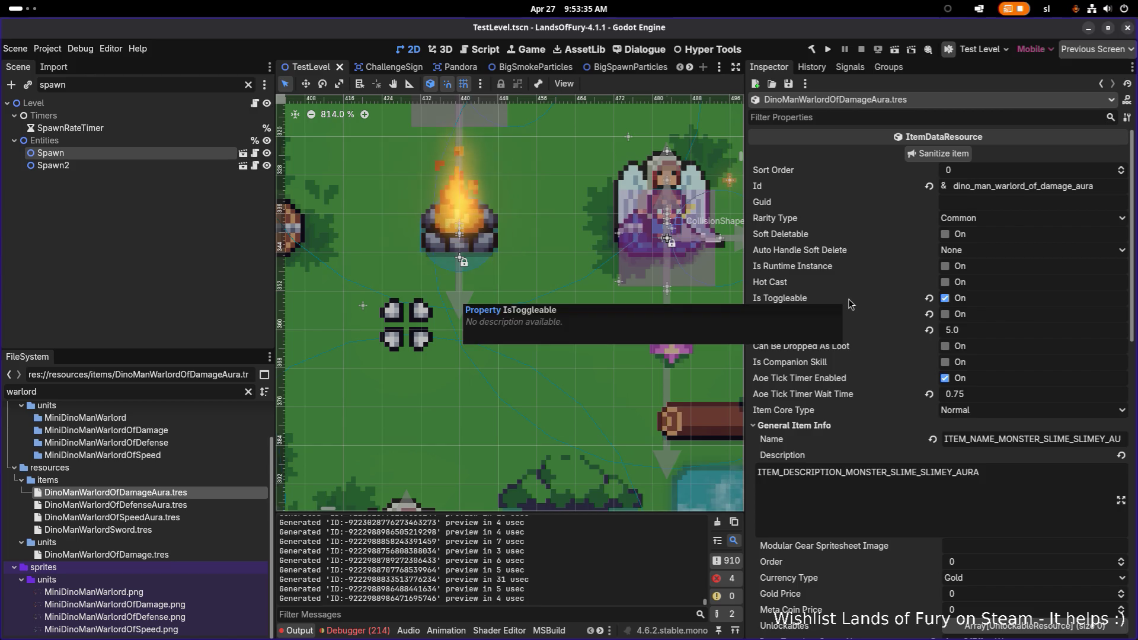
{"action": "left_click", "coordinate": [1115, 189]}
{"action": "key", "text": "Return"}
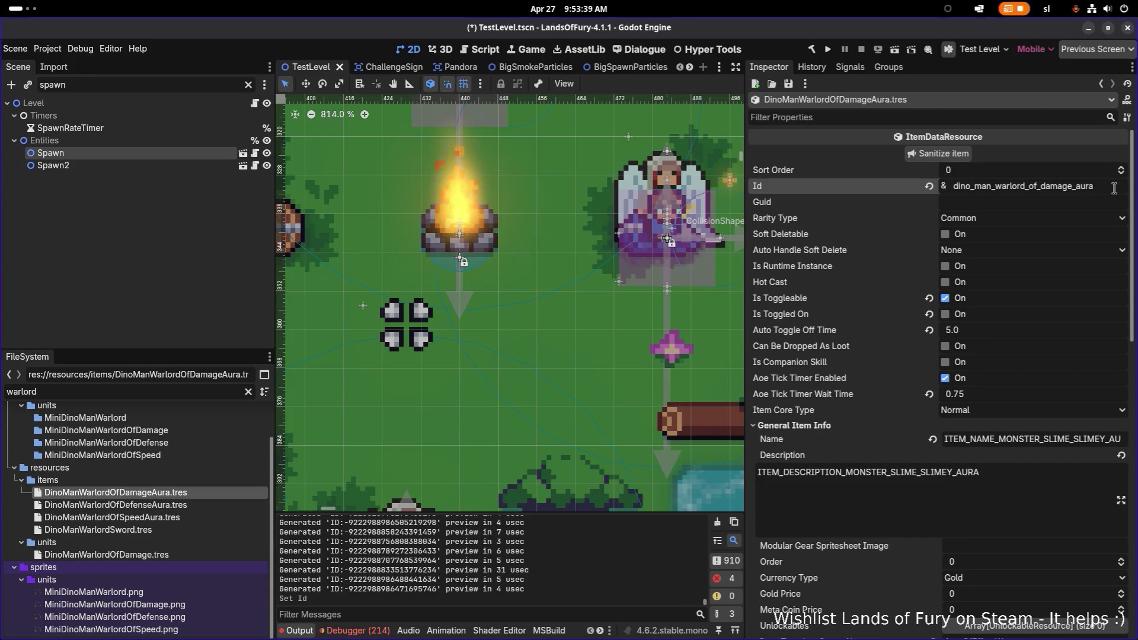
{"action": "key", "text": "ctrl+s"}
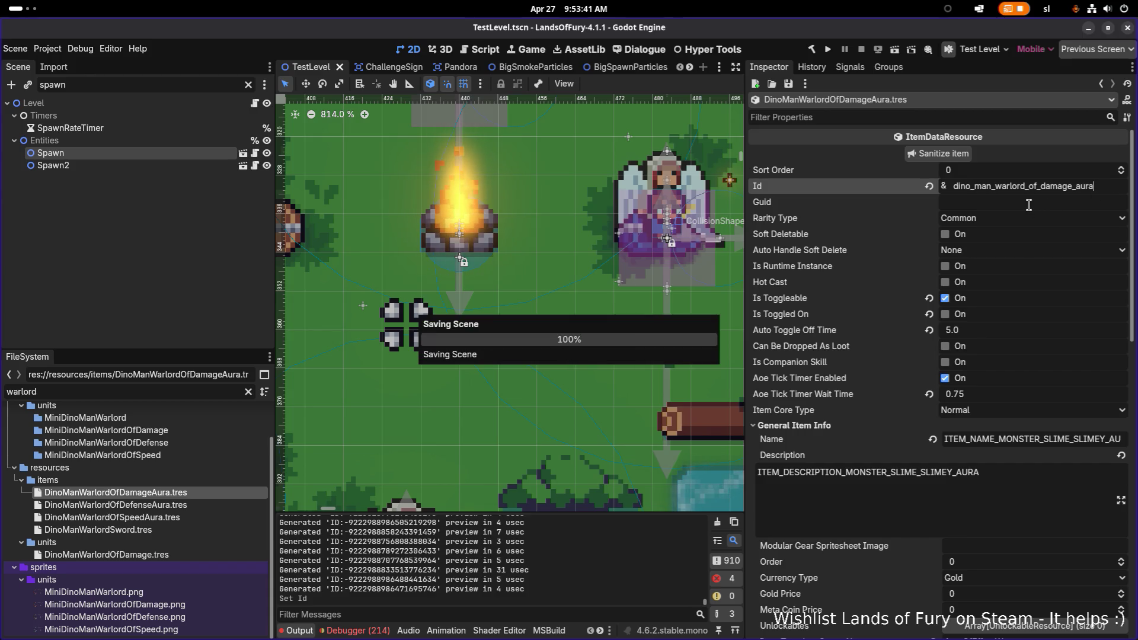
Review the Damage aura's first item effect, then open DinoManWarlordOfSpeedAura.tres
{"action": "scroll", "coordinate": [1024, 220], "scroll_direction": "down", "scroll_amount": 3}
{"action": "scroll", "coordinate": [1024, 220], "scroll_direction": "down", "scroll_amount": 1}
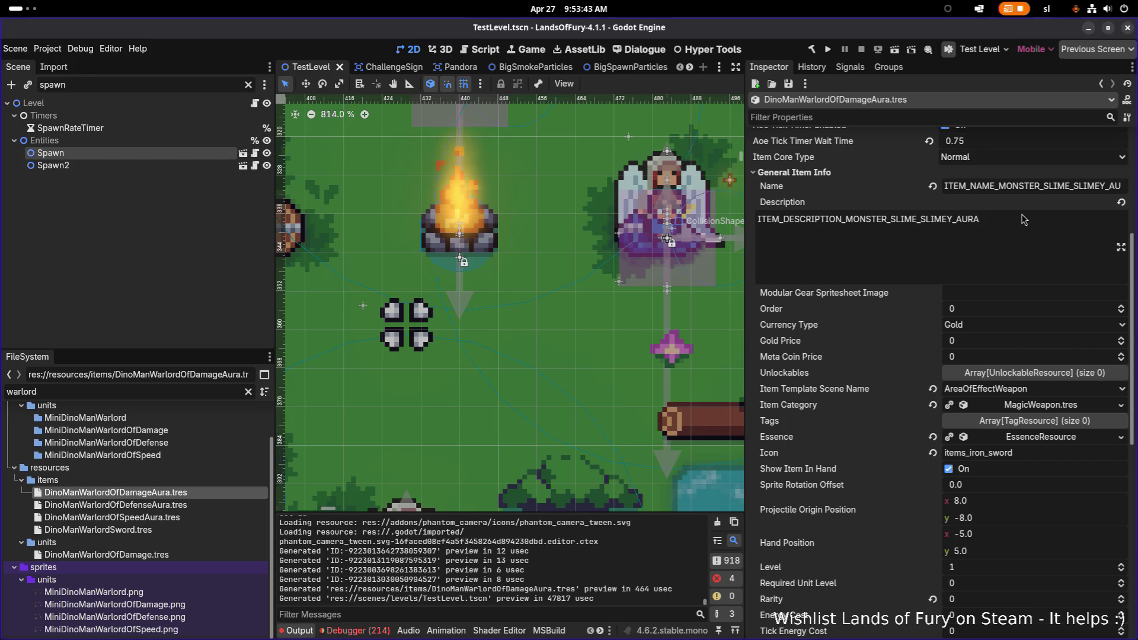
{"action": "scroll", "coordinate": [1024, 220], "scroll_direction": "down", "scroll_amount": 7}
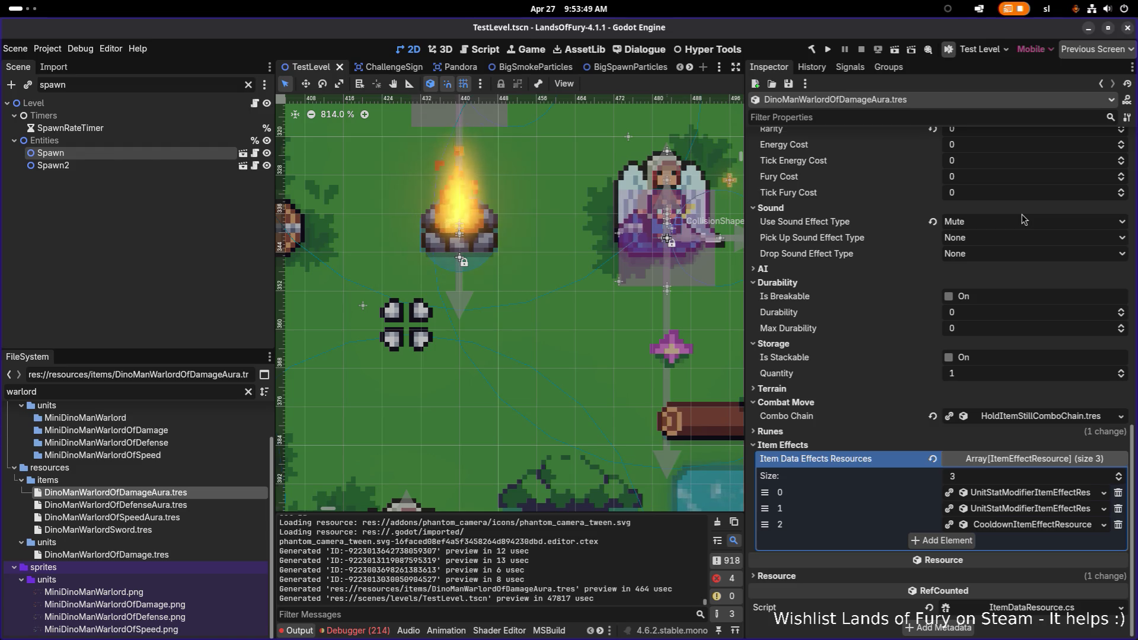
{"action": "left_click", "coordinate": [1043, 492]}
{"action": "scroll", "coordinate": [1043, 490], "scroll_direction": "down", "scroll_amount": 4}
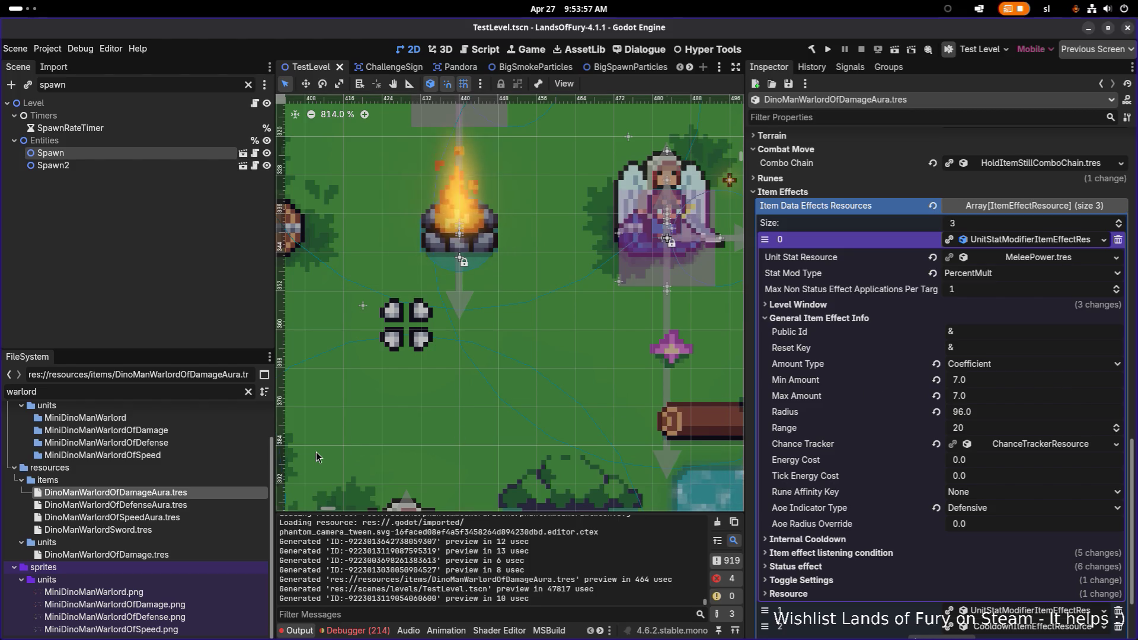
{"action": "left_click", "coordinate": [177, 519]}
{"action": "scroll", "coordinate": [990, 448], "scroll_direction": "down", "scroll_amount": 6}
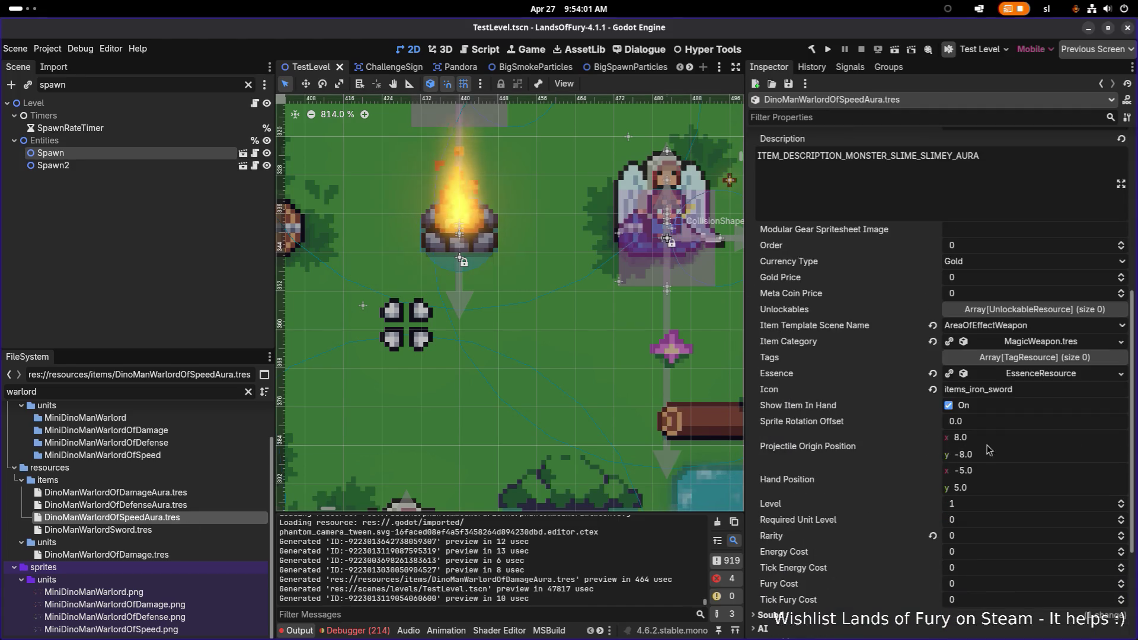
Expand the Speed aura's first item effect and its Toggle Settings to review radius 96 and range 20
{"action": "left_click", "coordinate": [783, 544]}
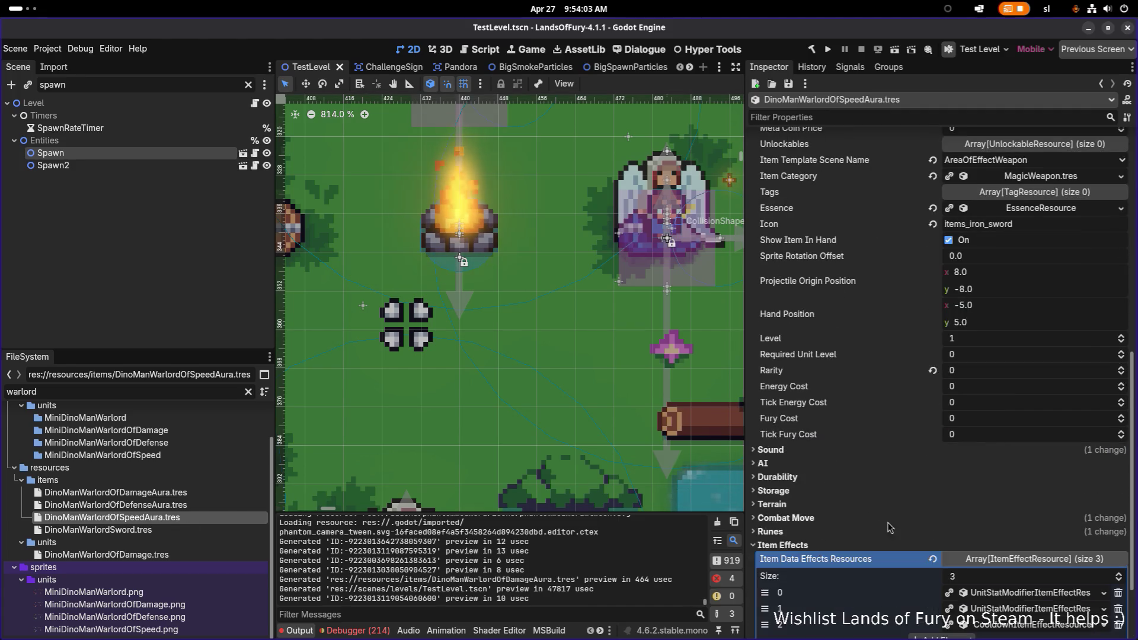
{"action": "left_click", "coordinate": [1032, 559]}
{"action": "left_click", "coordinate": [1028, 492]}
{"action": "scroll", "coordinate": [1023, 416], "scroll_direction": "down", "scroll_amount": 3}
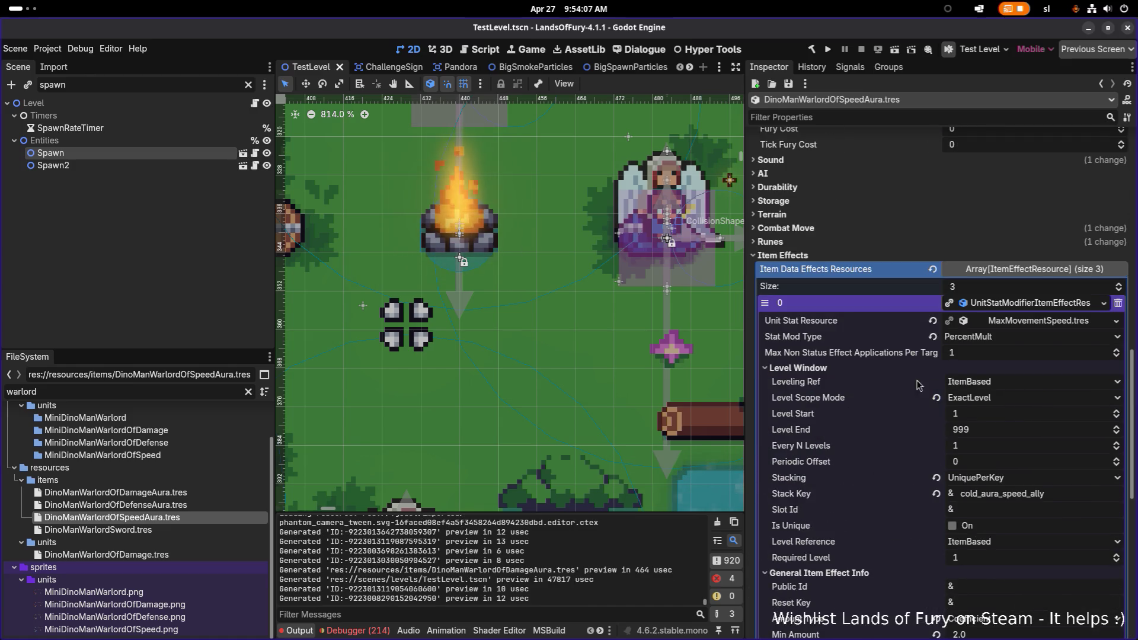
{"action": "scroll", "coordinate": [913, 411], "scroll_direction": "down", "scroll_amount": 4}
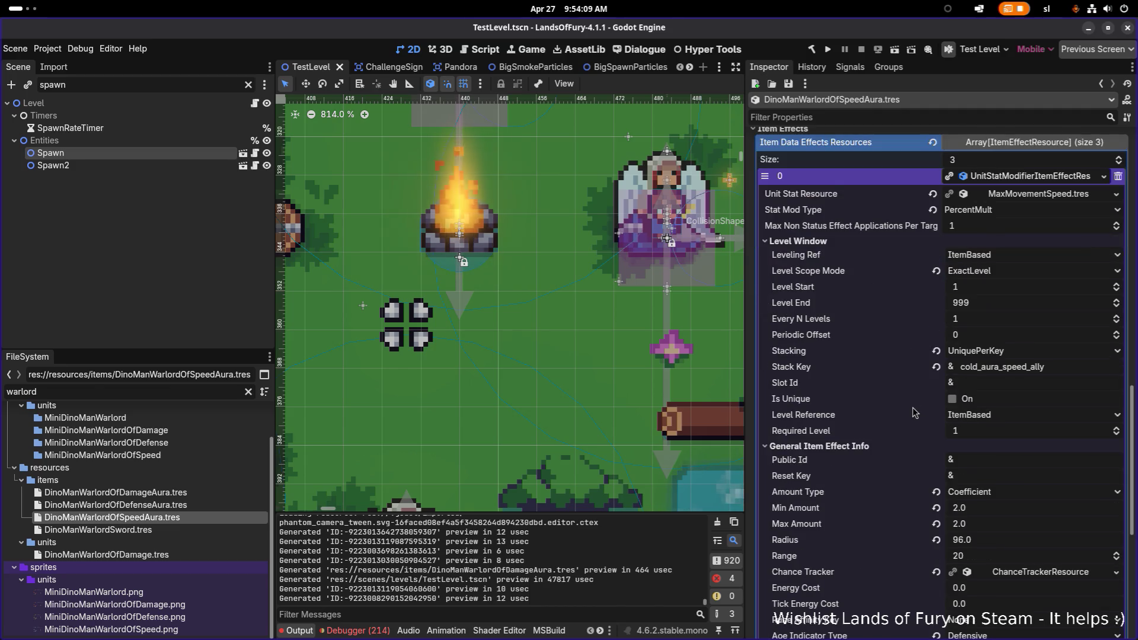
{"action": "scroll", "coordinate": [913, 412], "scroll_direction": "down", "scroll_amount": 2}
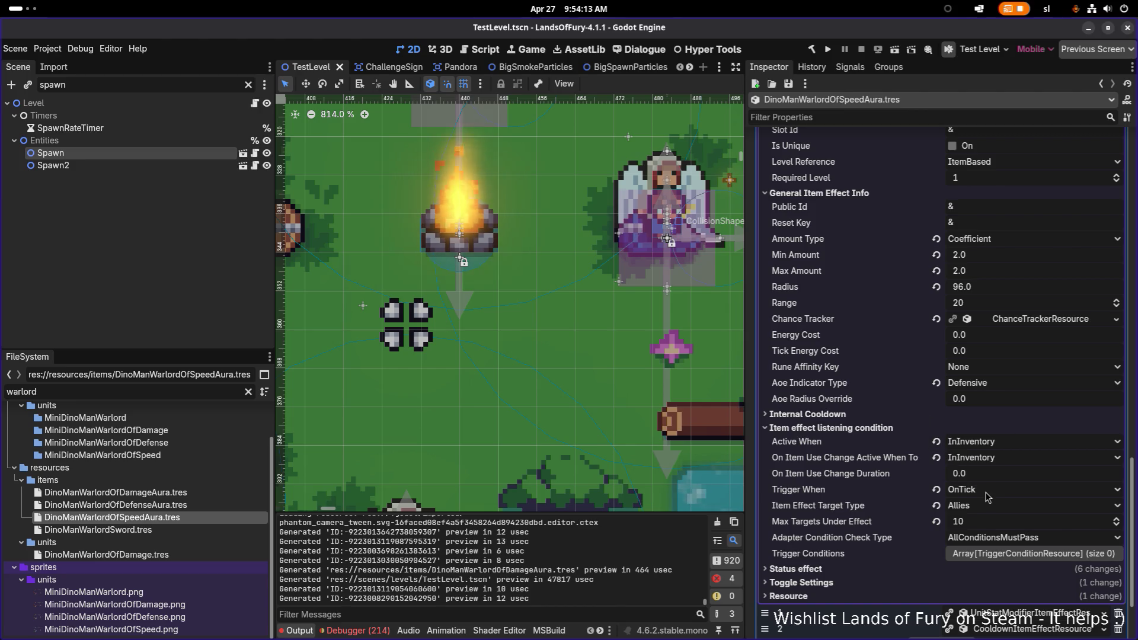
{"action": "left_click", "coordinate": [841, 582]}
{"action": "scroll", "coordinate": [854, 565], "scroll_direction": "down", "scroll_amount": 1}
{"action": "scroll", "coordinate": [854, 564], "scroll_direction": "down", "scroll_amount": 1}
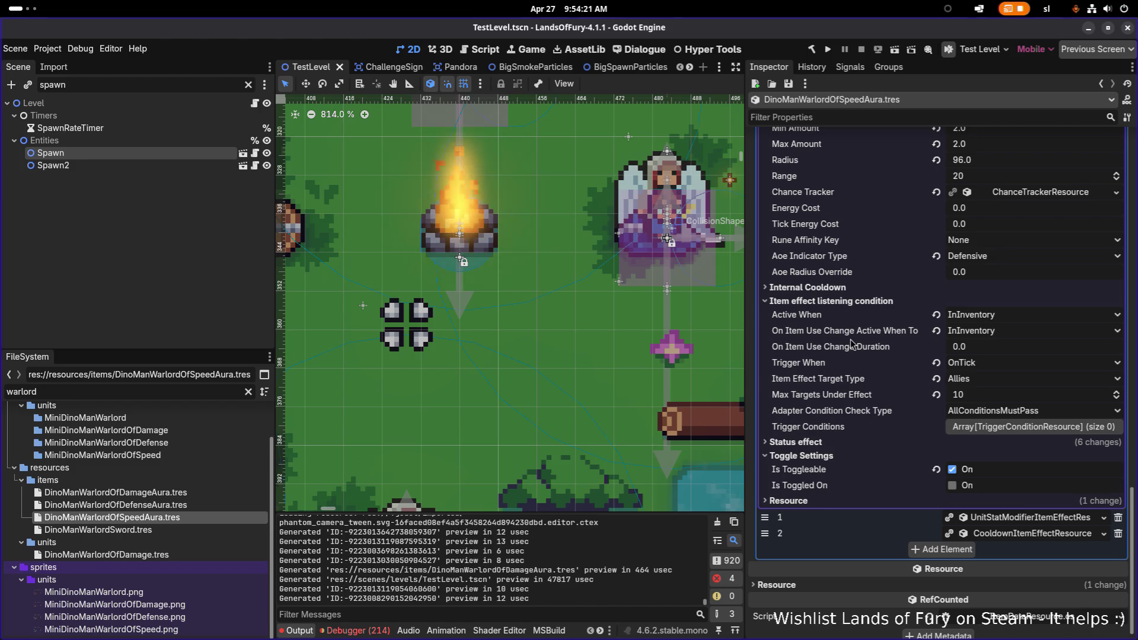
{"action": "scroll", "coordinate": [821, 284], "scroll_direction": "up", "scroll_amount": 1}
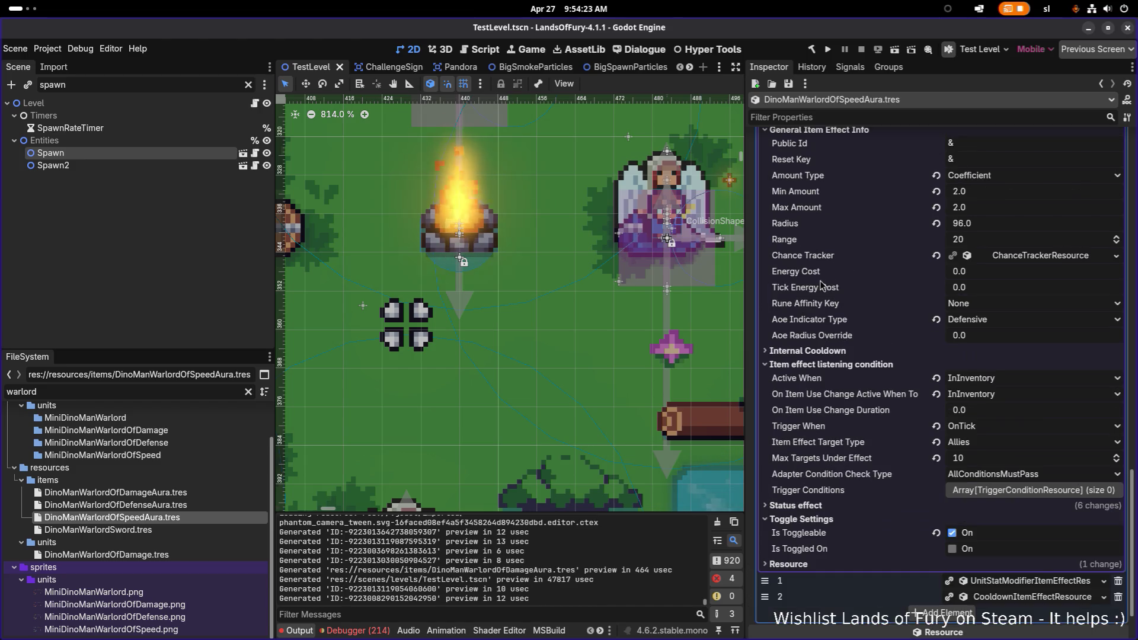
{"action": "scroll", "coordinate": [824, 296], "scroll_direction": "up", "scroll_amount": 1}
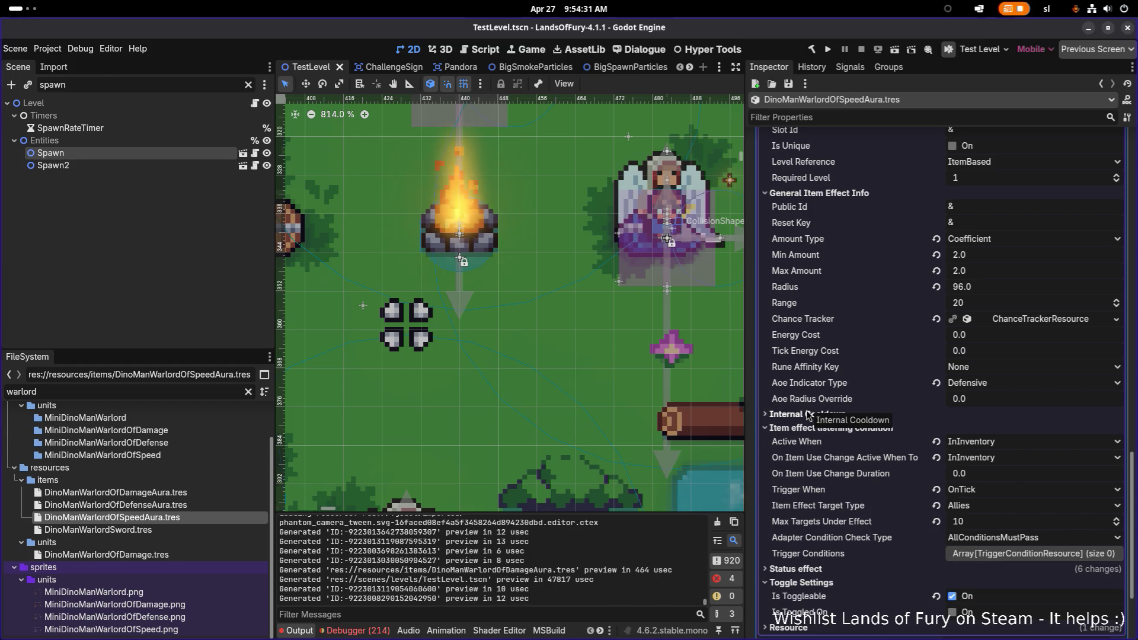
Switch the Damage aura's first effect Aoe Indicator Type from Defensive to Offensive and save
{"action": "left_click", "coordinate": [172, 496]}
{"action": "scroll", "coordinate": [997, 492], "scroll_direction": "down", "scroll_amount": 4}
{"action": "scroll", "coordinate": [997, 491], "scroll_direction": "down", "scroll_amount": 3}
{"action": "scroll", "coordinate": [996, 491], "scroll_direction": "down", "scroll_amount": 1}
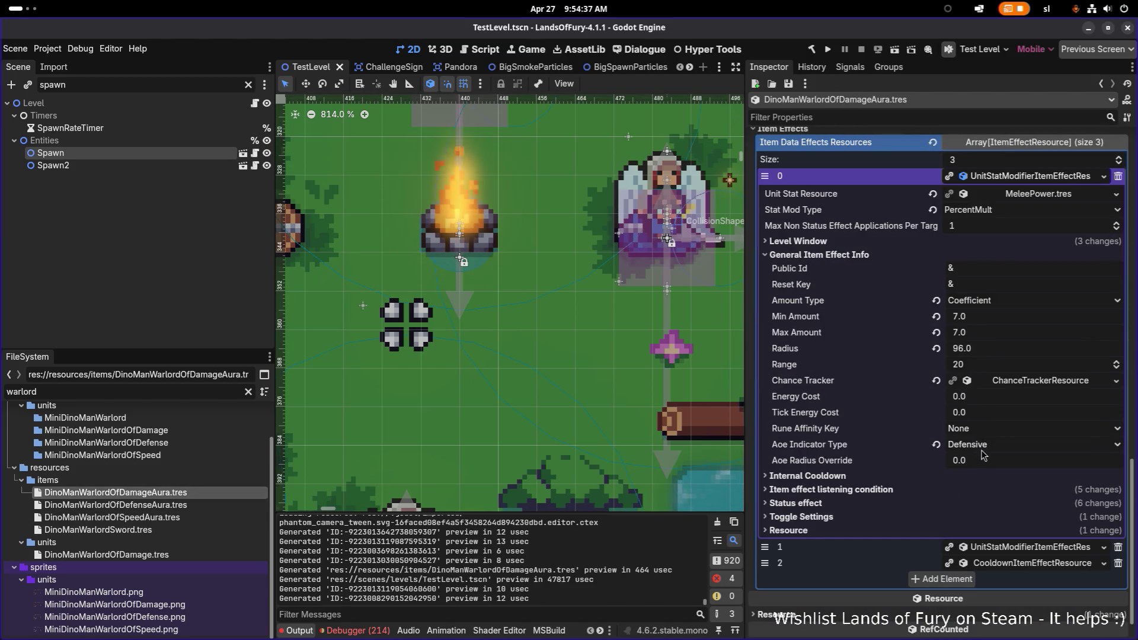
{"action": "left_click", "coordinate": [985, 446]}
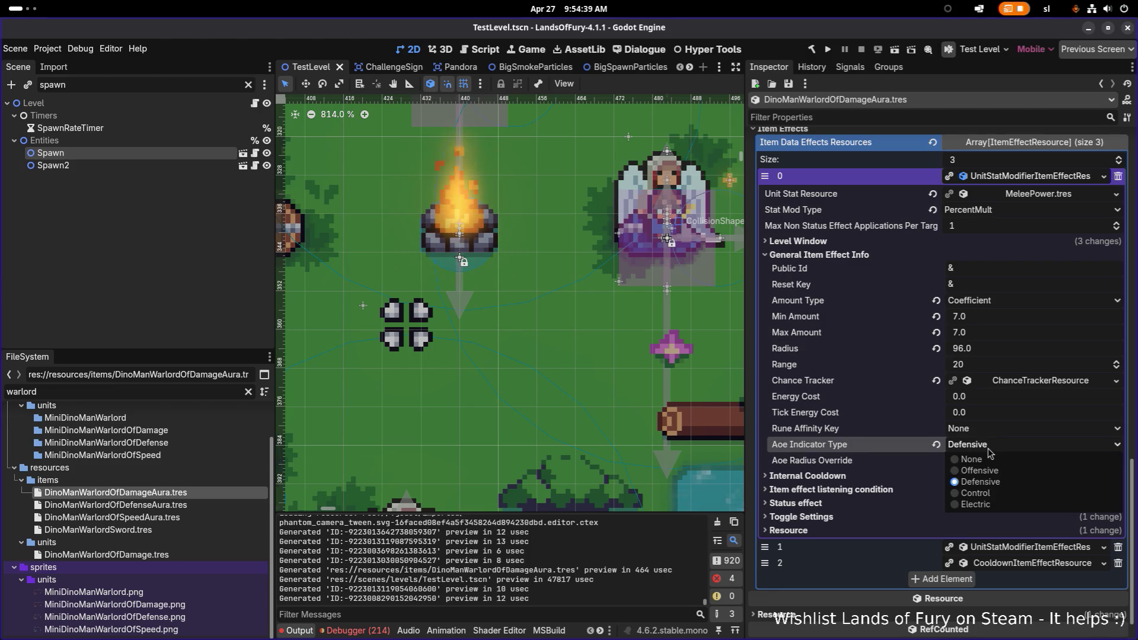
{"action": "left_click", "coordinate": [988, 472]}
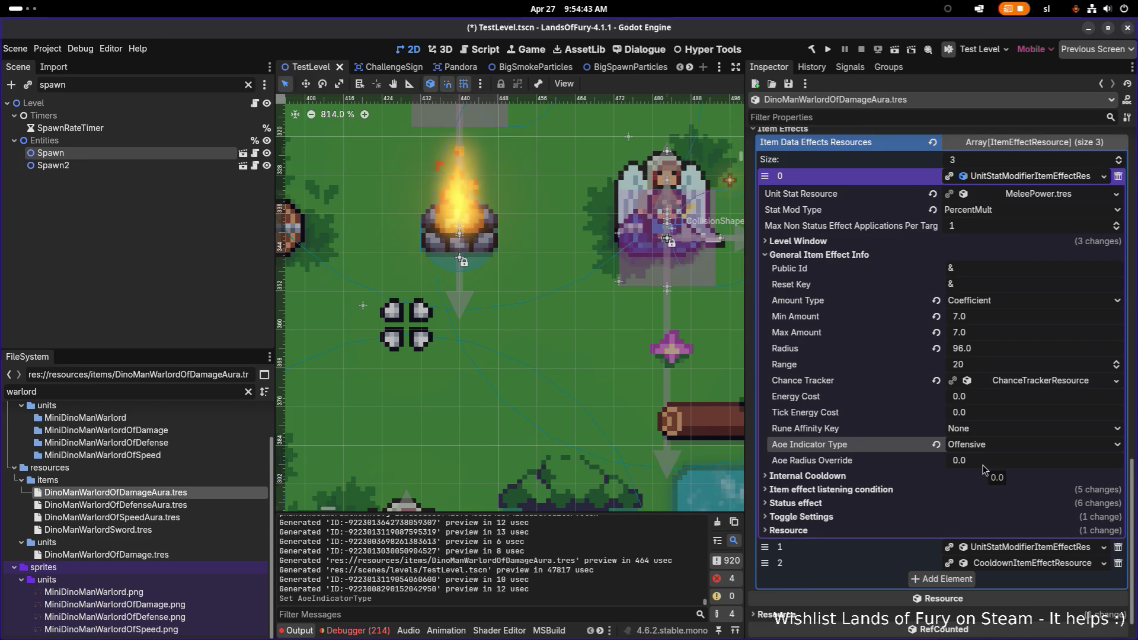
{"action": "key", "text": "ctrl+s"}
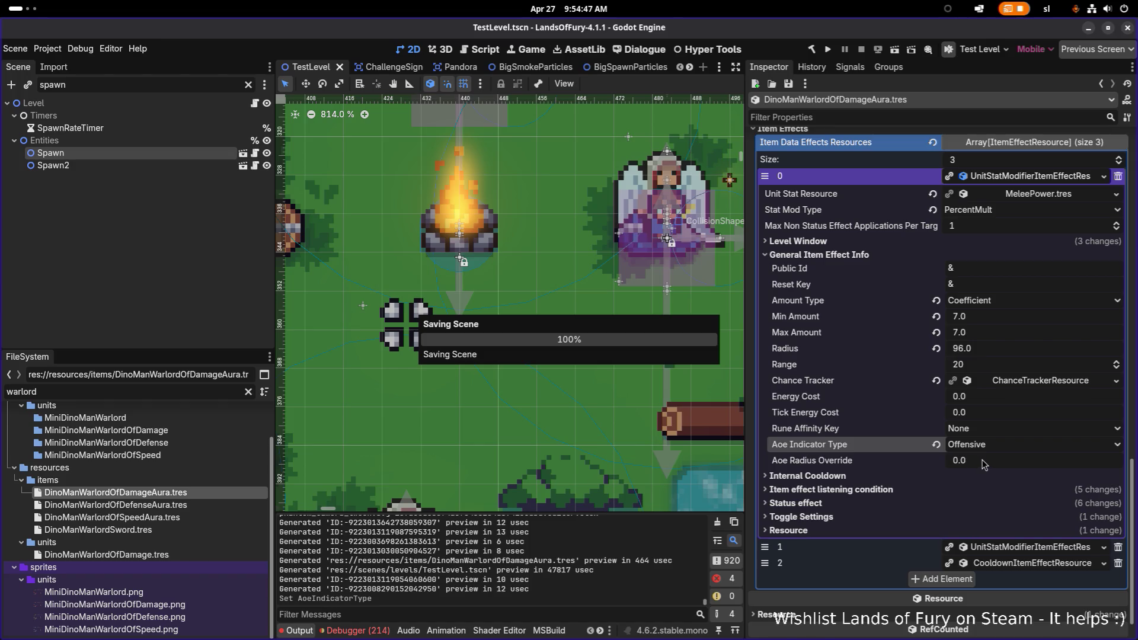
{"action": "scroll", "coordinate": [877, 438], "scroll_direction": "down", "scroll_amount": 2}
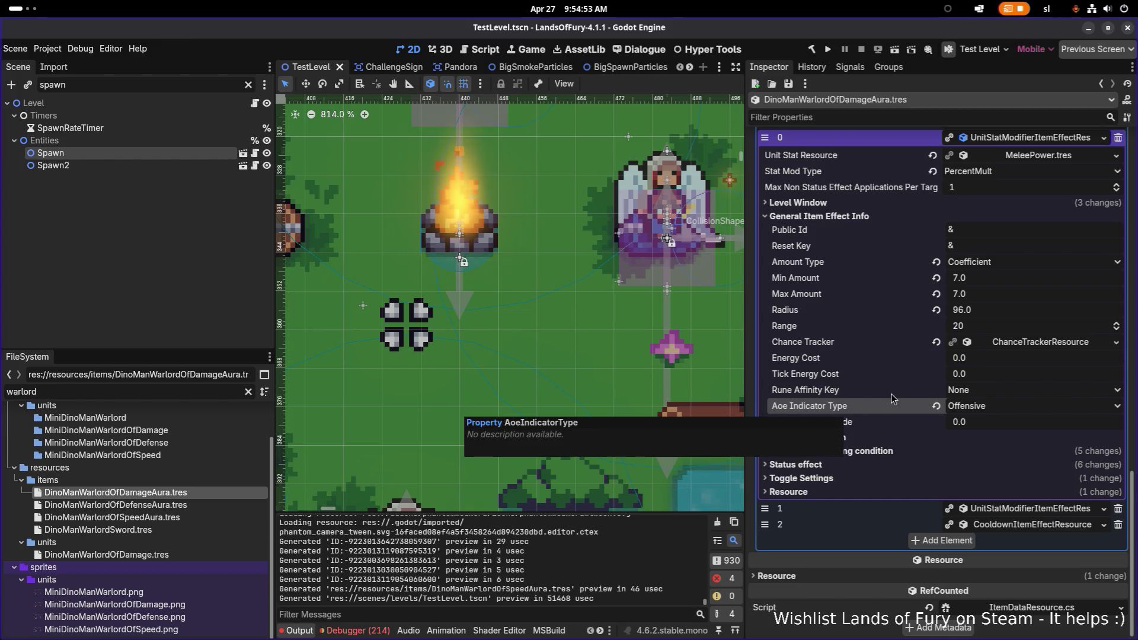
Review DinoManWarlordOfSpeedAura.tres's first movement-speed effect, then return to the Damage aura resource
{"action": "left_click", "coordinate": [202, 517]}
{"action": "left_click", "coordinate": [1013, 494]}
{"action": "scroll", "coordinate": [1014, 499], "scroll_direction": "down", "scroll_amount": 10}
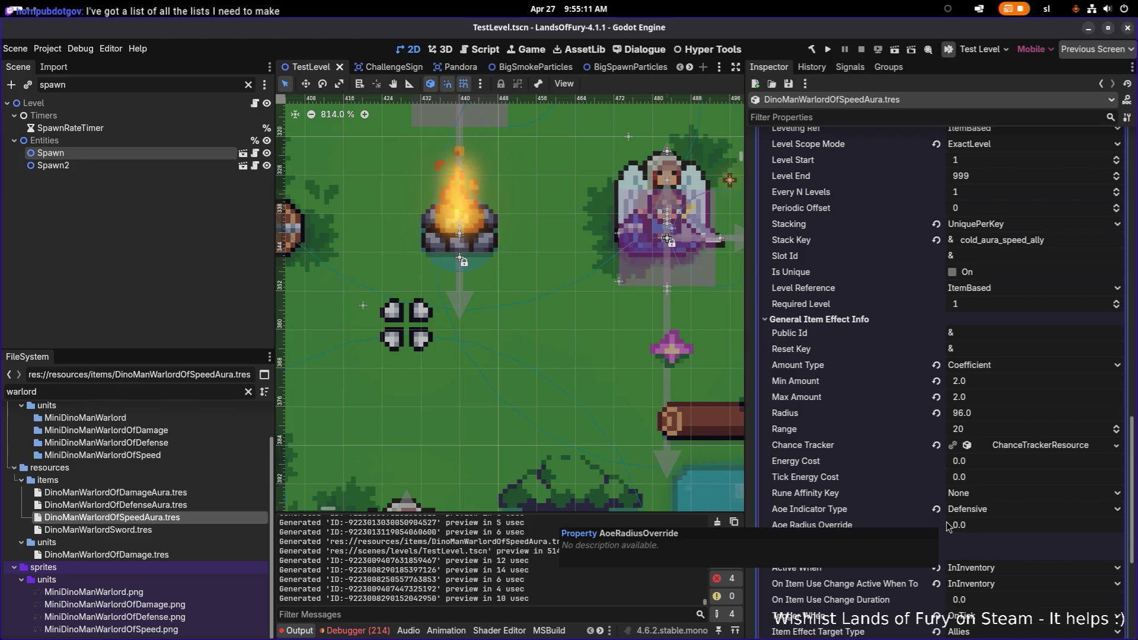
{"action": "scroll", "coordinate": [1024, 502], "scroll_direction": "down", "scroll_amount": 1}
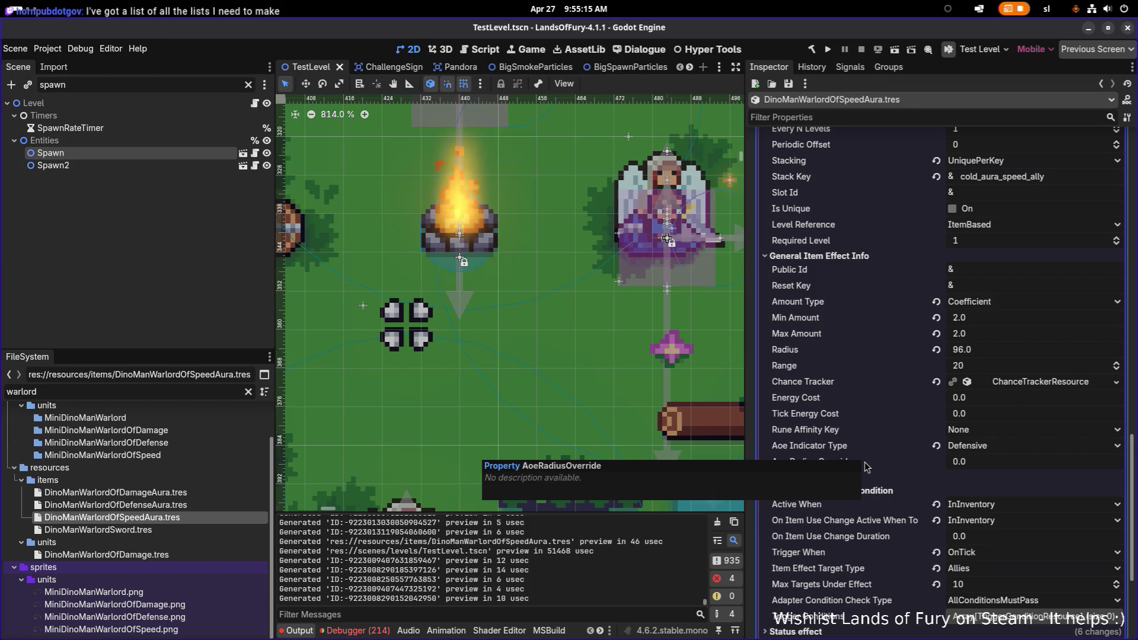
{"action": "scroll", "coordinate": [864, 468], "scroll_direction": "up", "scroll_amount": 1}
{"action": "scroll", "coordinate": [862, 464], "scroll_direction": "up", "scroll_amount": 1}
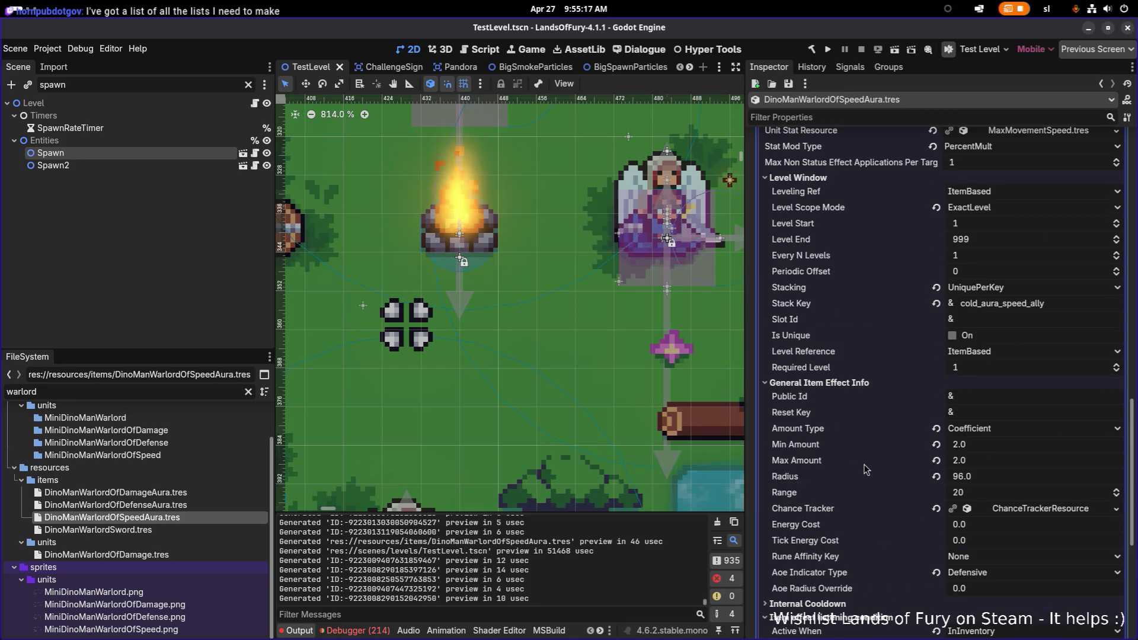
{"action": "scroll", "coordinate": [863, 464], "scroll_direction": "down", "scroll_amount": 3}
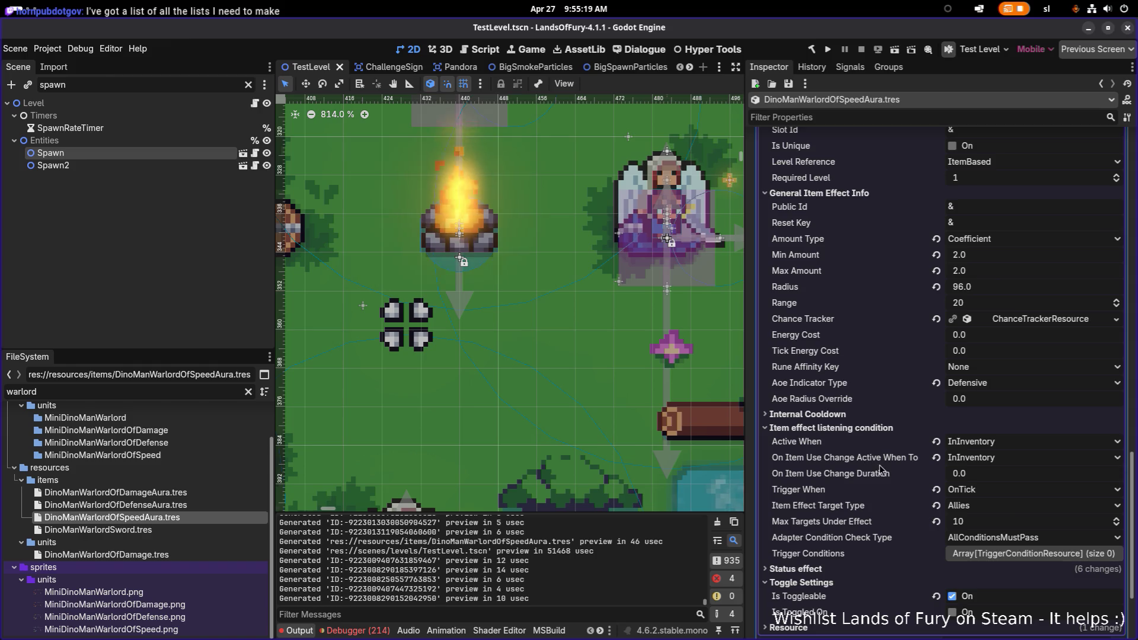
{"action": "scroll", "coordinate": [859, 427], "scroll_direction": "down", "scroll_amount": 2}
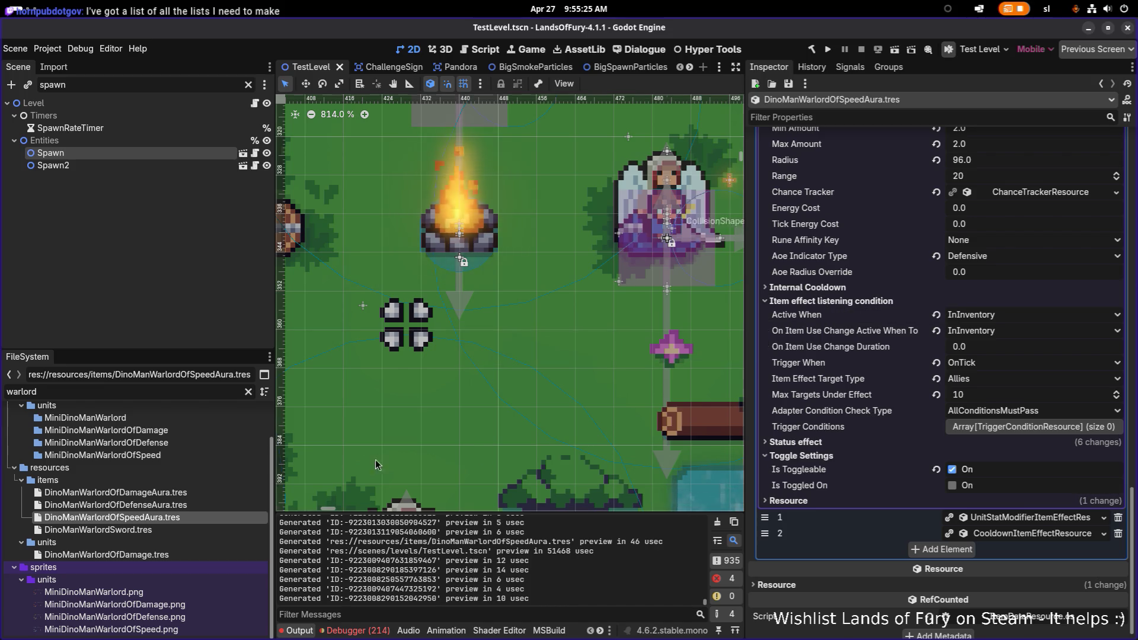
{"action": "left_click", "coordinate": [193, 493]}
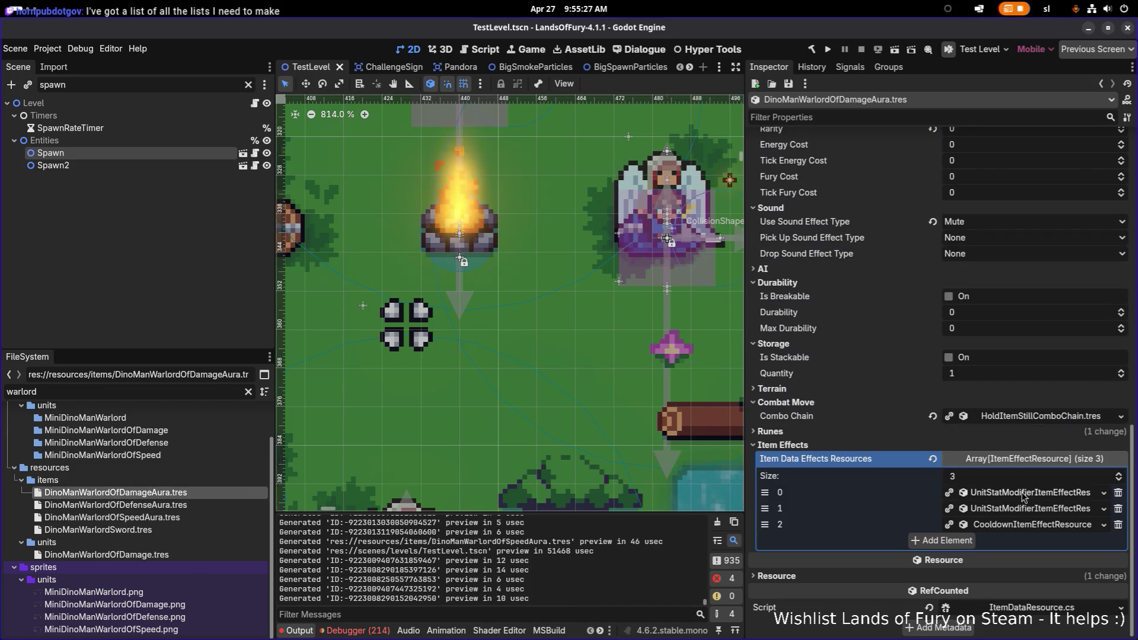
Set the Damage aura's first item effect stack key to melee_power
{"action": "left_click", "coordinate": [1025, 492]}
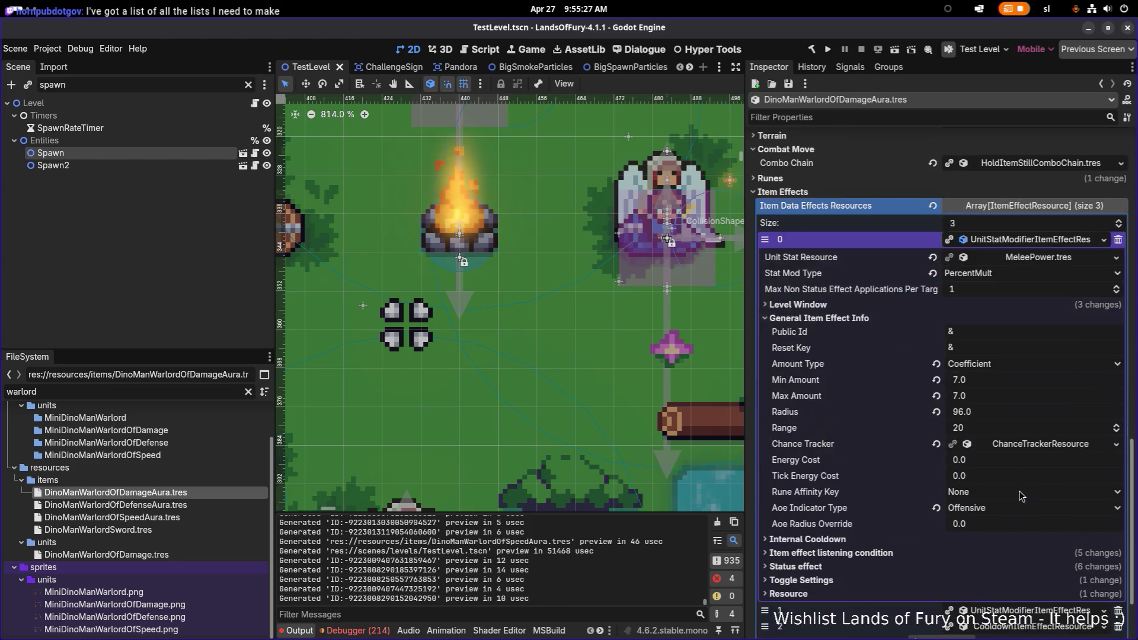
{"action": "left_click", "coordinate": [883, 304]}
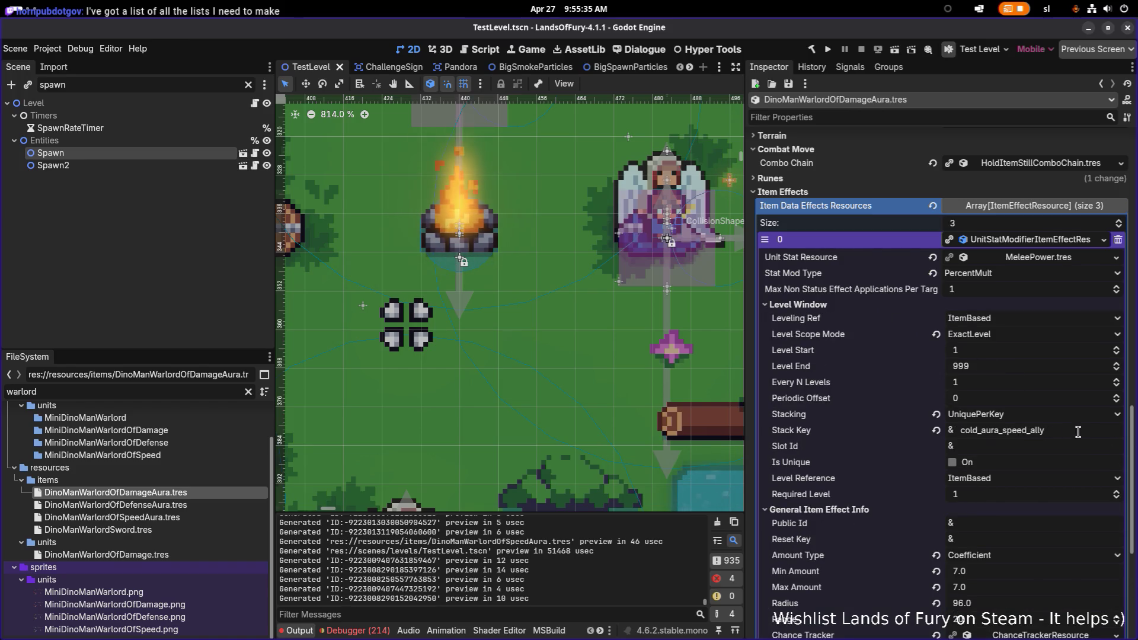
{"action": "double_click", "coordinate": [1024, 433]}
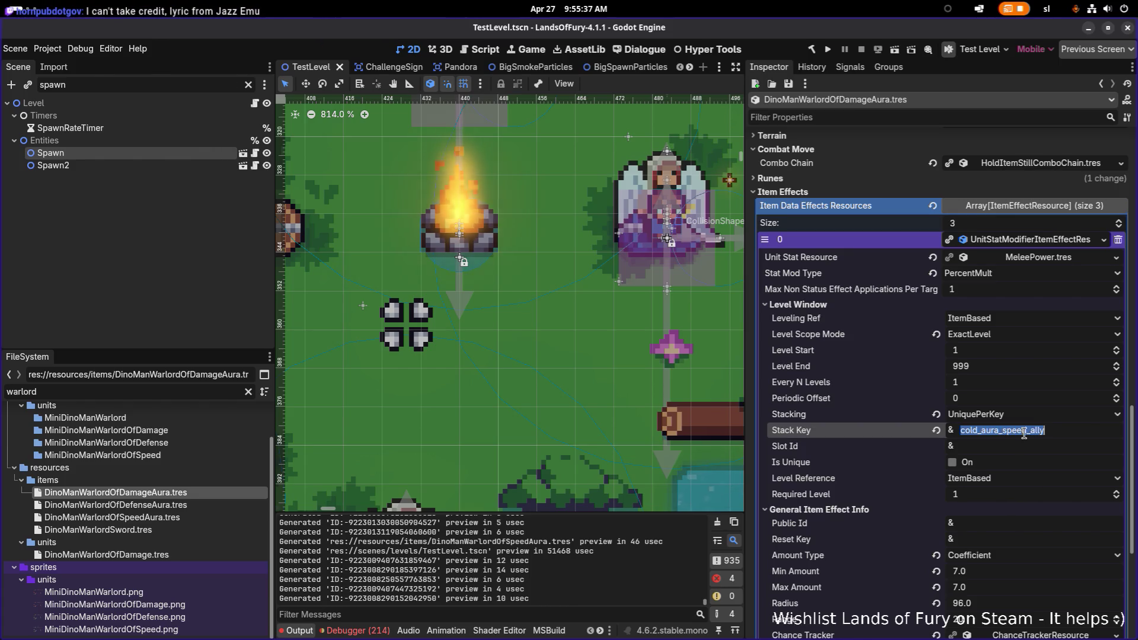
{"action": "type", "text": "melee_power"}
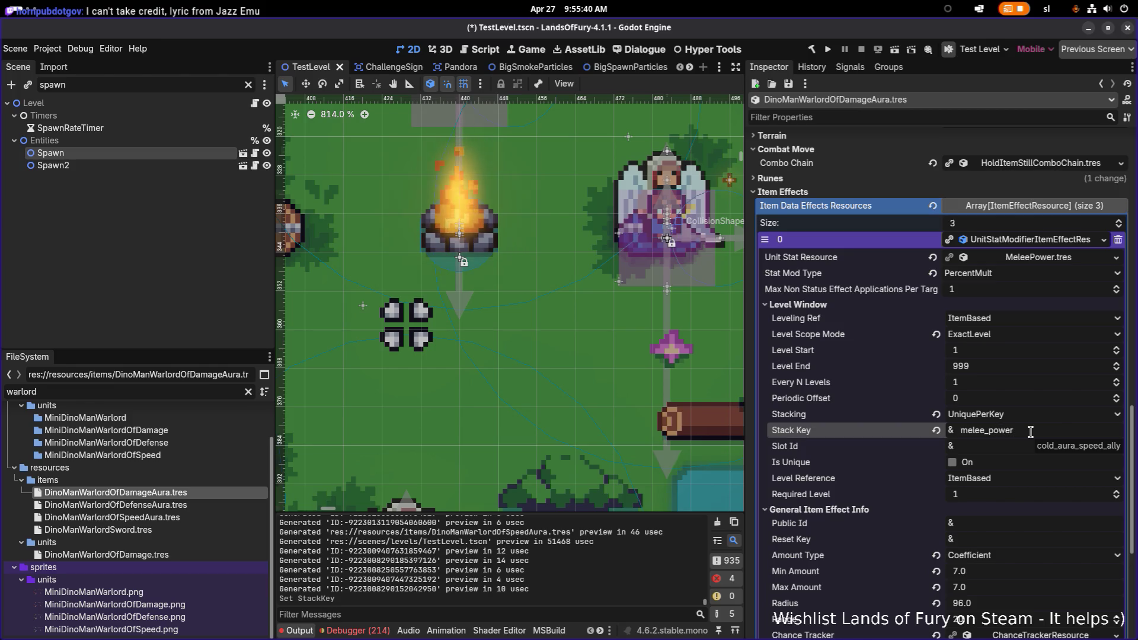
{"action": "key", "text": "Return"}
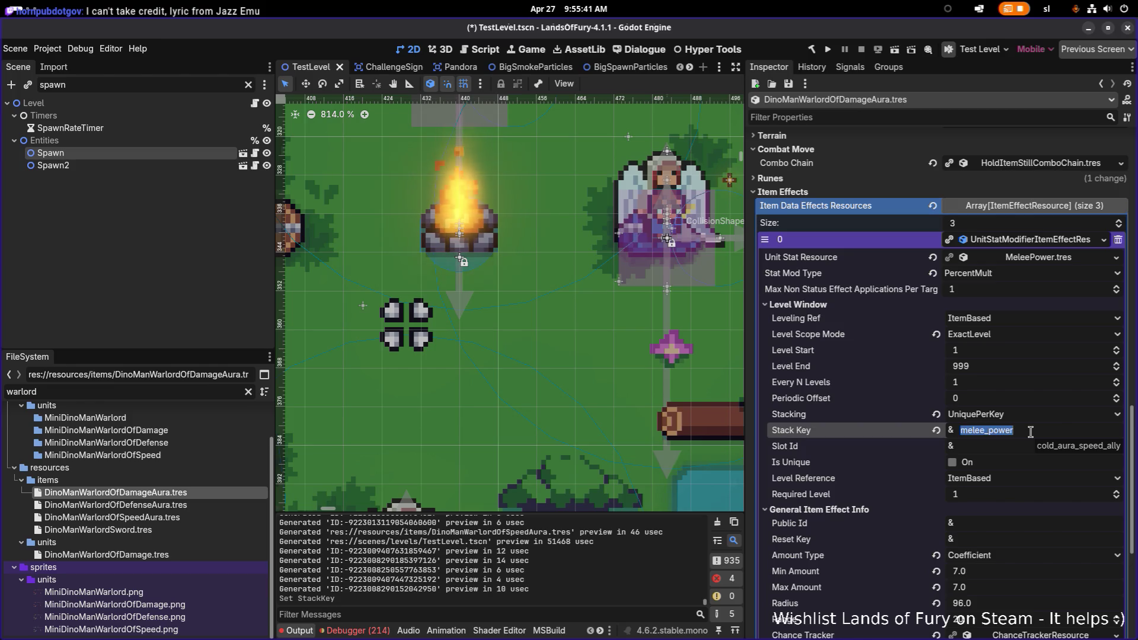
Change the RangedPower effect's stack key to melee_power and save
{"action": "scroll", "coordinate": [898, 440], "scroll_direction": "down", "scroll_amount": 2}
{"action": "scroll", "coordinate": [899, 436], "scroll_direction": "down", "scroll_amount": 7}
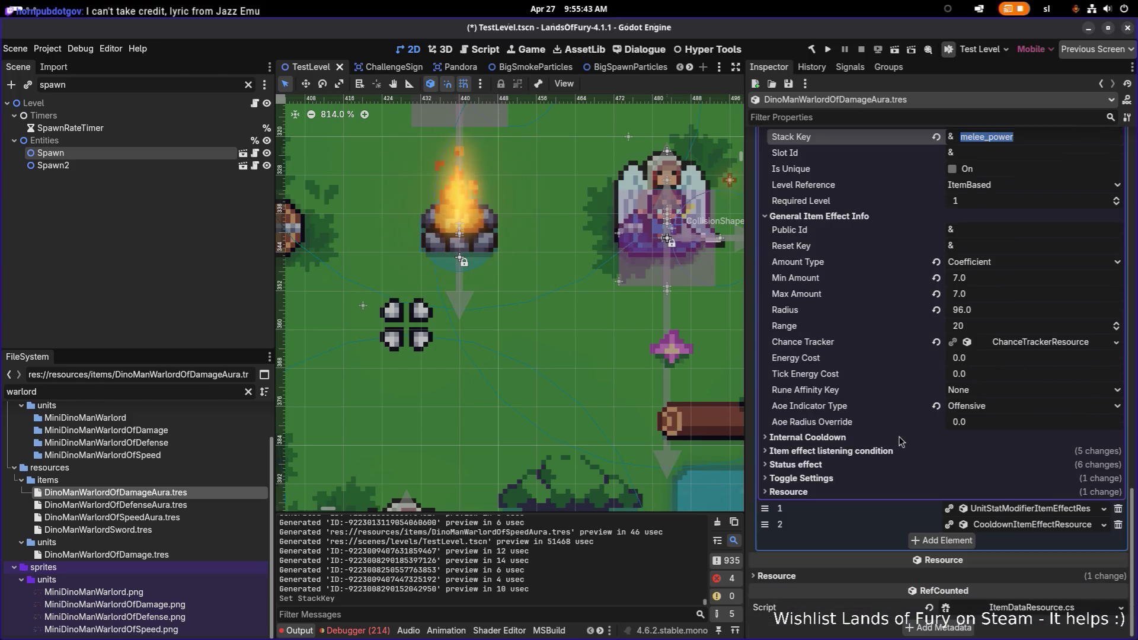
{"action": "scroll", "coordinate": [993, 508], "scroll_direction": "down", "scroll_amount": 5}
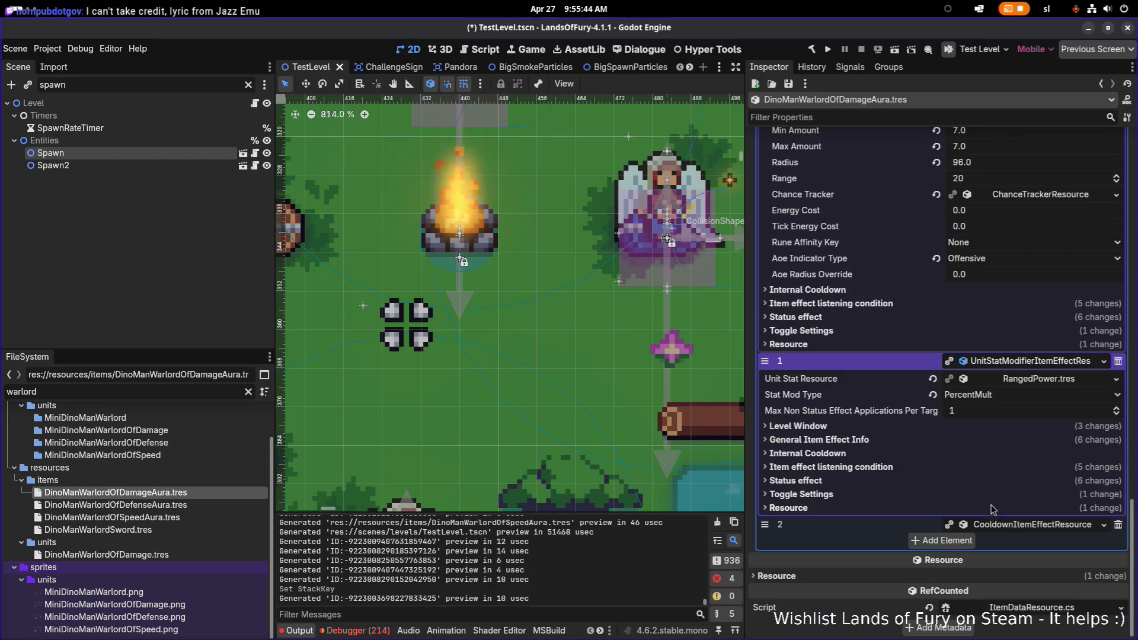
{"action": "left_click", "coordinate": [859, 437]}
{"action": "scroll", "coordinate": [1006, 502], "scroll_direction": "down", "scroll_amount": 2}
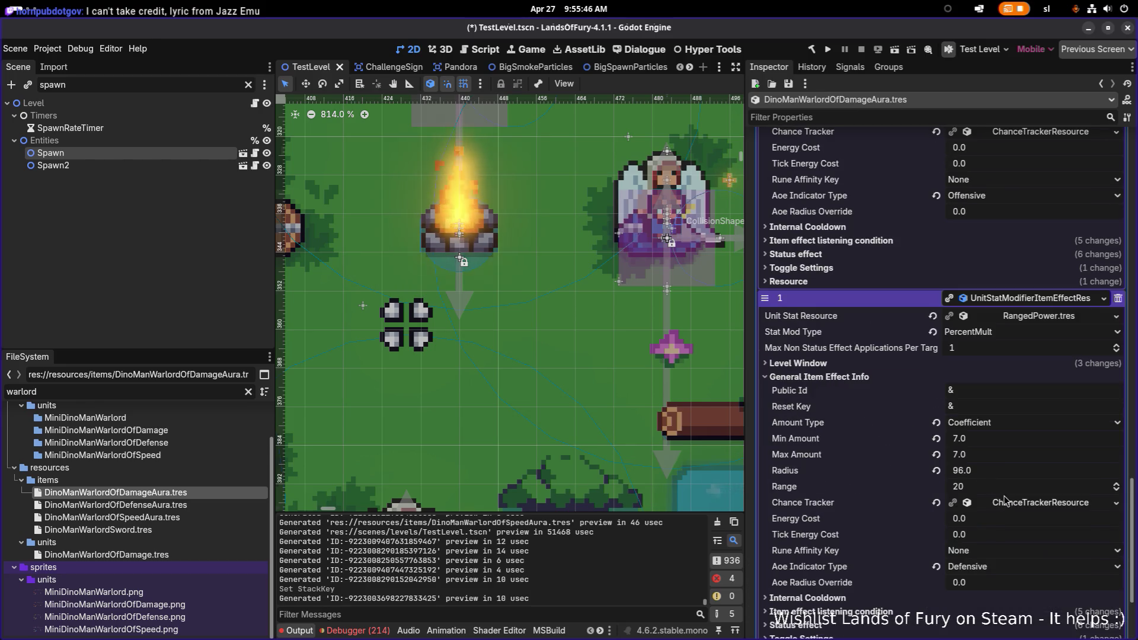
{"action": "left_click", "coordinate": [841, 366]}
{"action": "left_click", "coordinate": [1067, 486]}
{"action": "type", "text": "melee_power"}
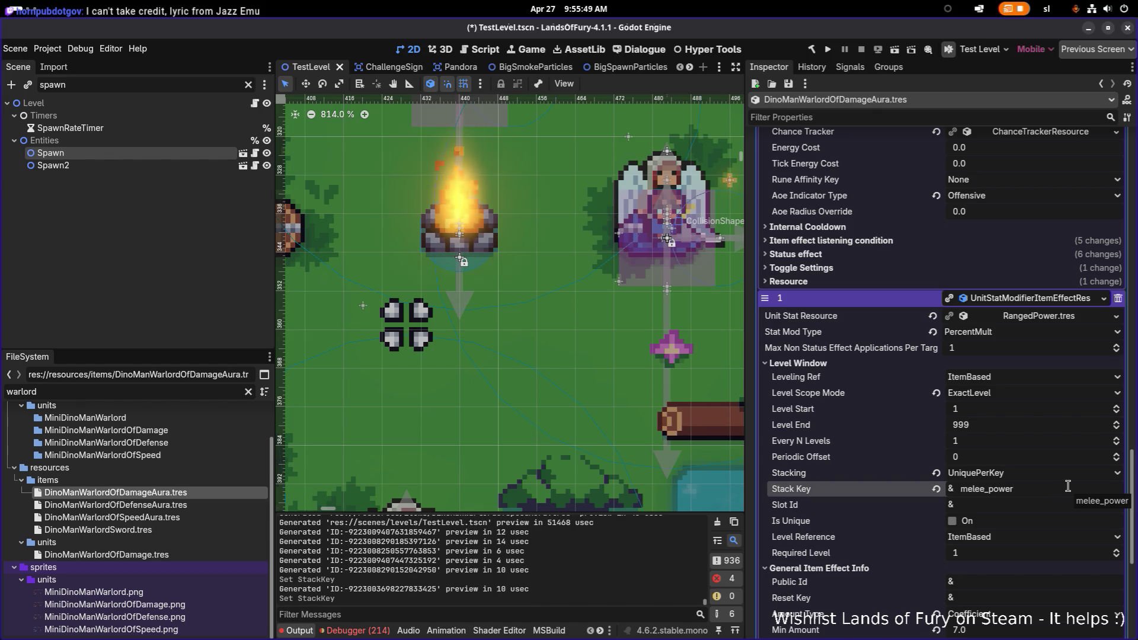
{"action": "key", "text": "ctrl+s"}
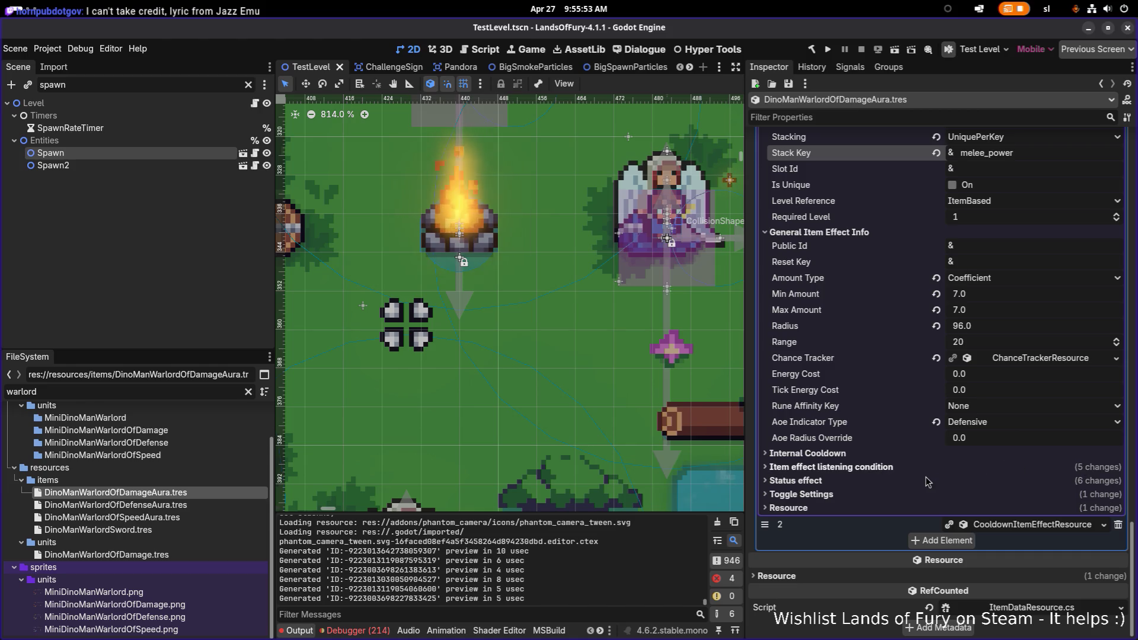
Check the toggle settings and listening condition, then expand the status effect properties
{"action": "left_click", "coordinate": [889, 500]}
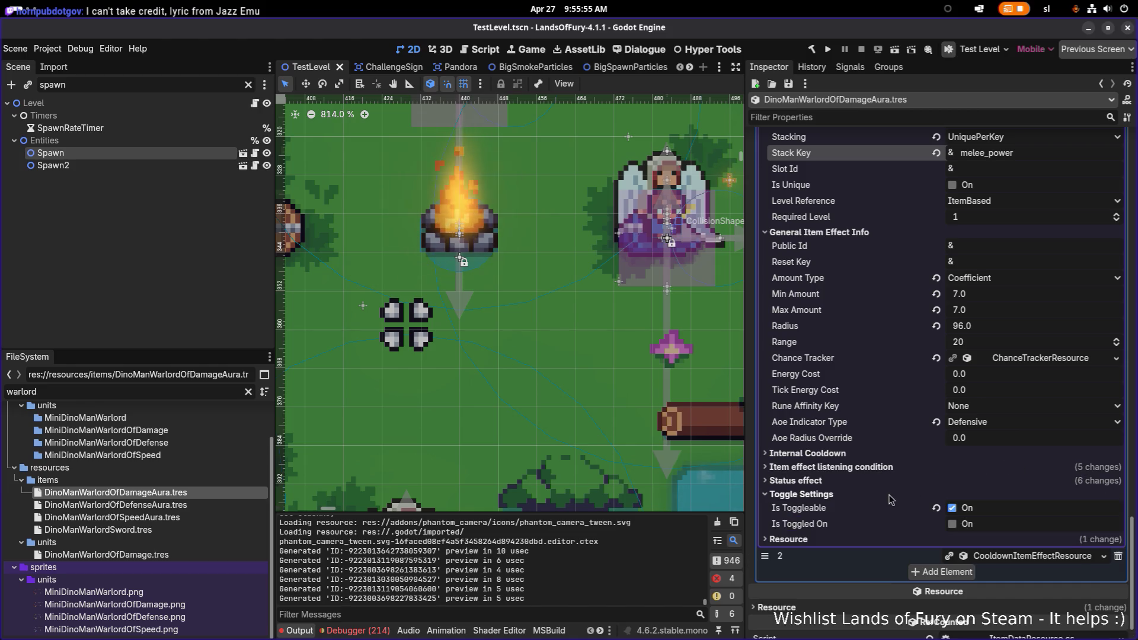
{"action": "left_click", "coordinate": [889, 500]}
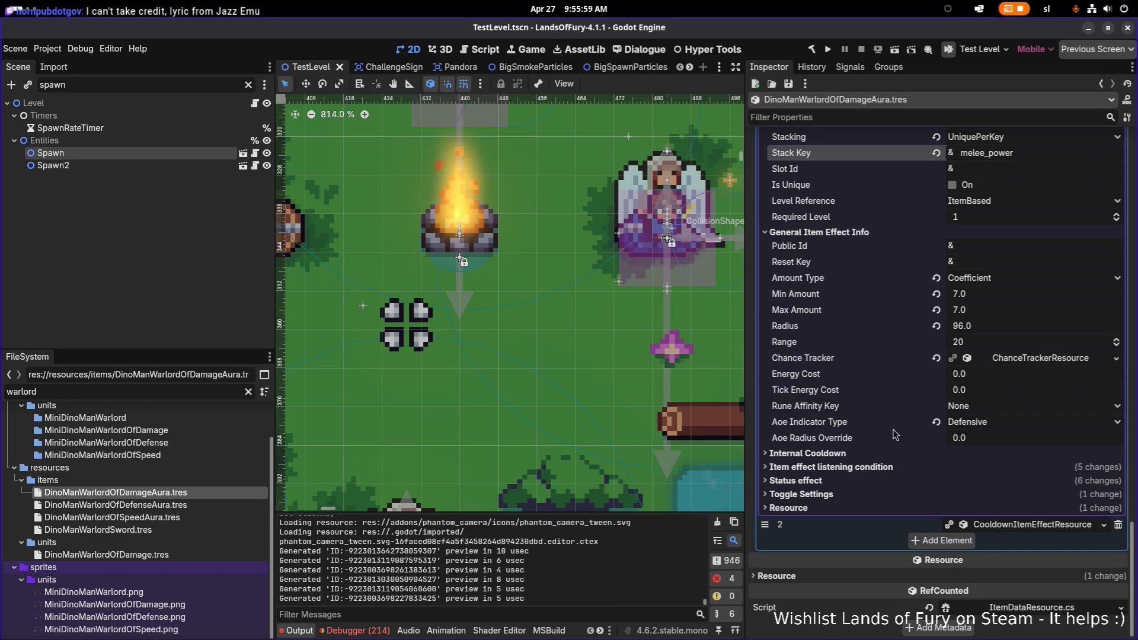
{"action": "scroll", "coordinate": [895, 434], "scroll_direction": "up", "scroll_amount": 10}
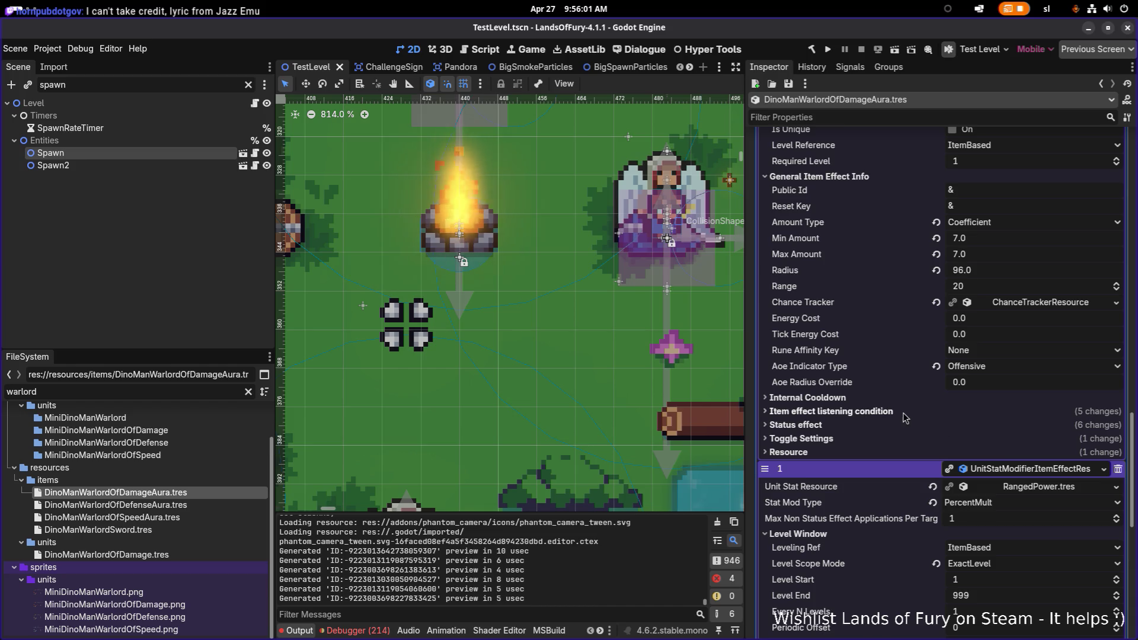
{"action": "left_click", "coordinate": [905, 418]}
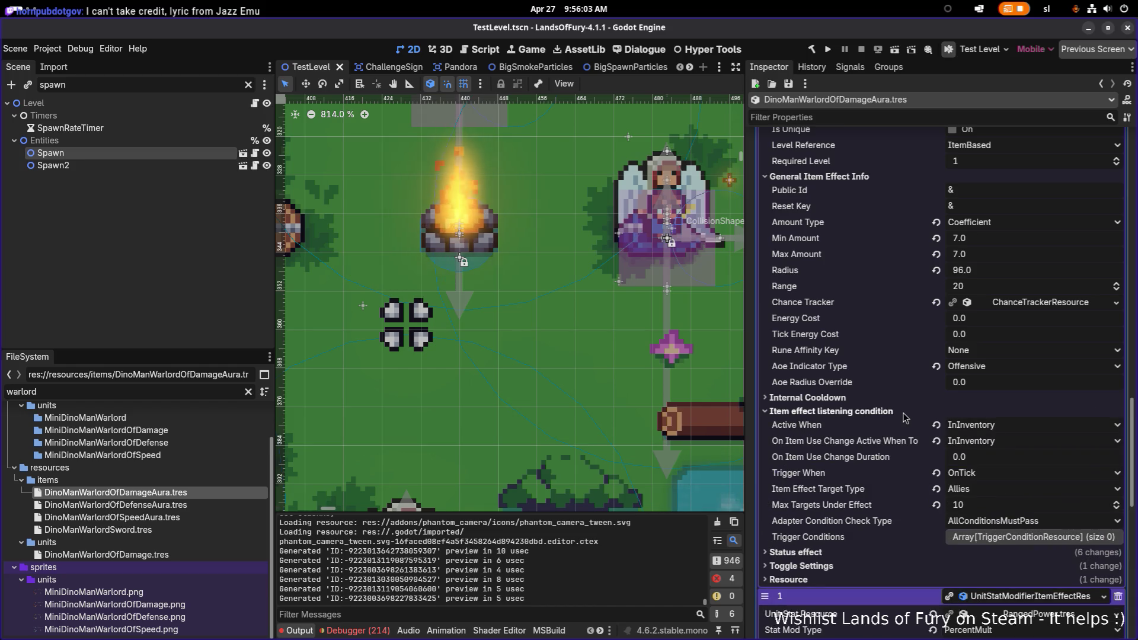
{"action": "left_click", "coordinate": [894, 412]}
{"action": "left_click", "coordinate": [881, 424]}
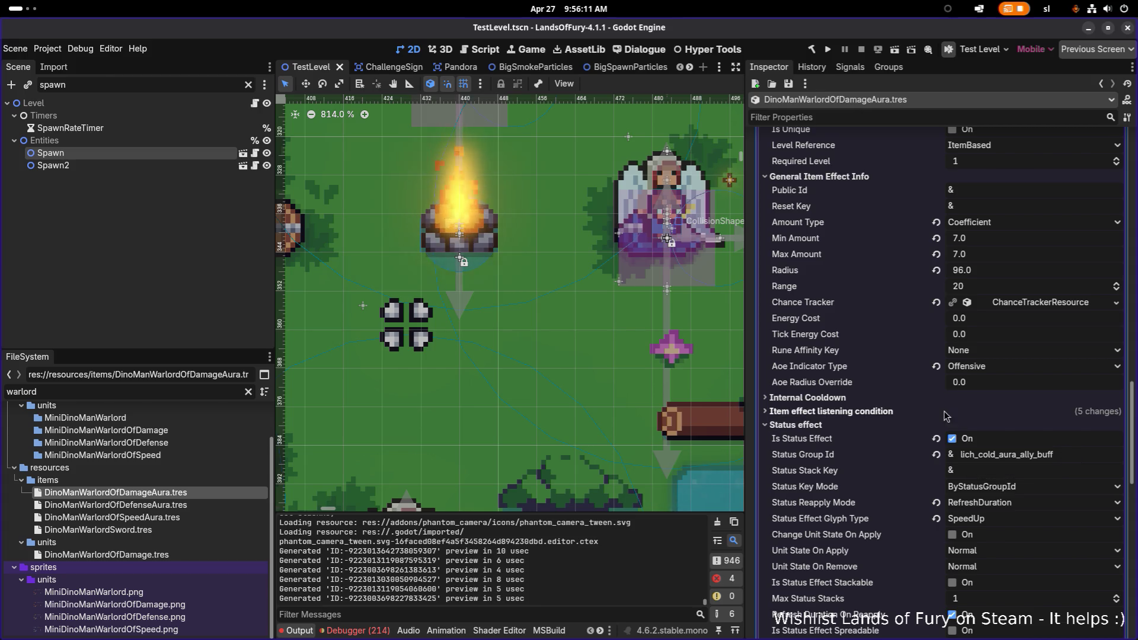
{"action": "scroll", "coordinate": [877, 442], "scroll_direction": "up", "scroll_amount": 5}
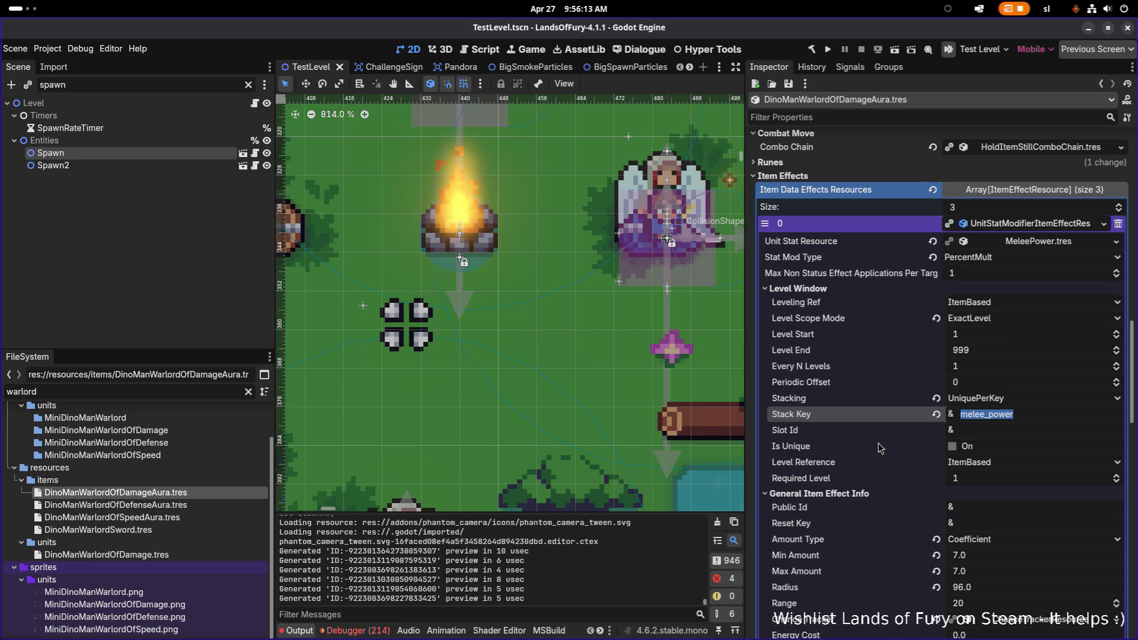
{"action": "scroll", "coordinate": [877, 443], "scroll_direction": "down", "scroll_amount": 5}
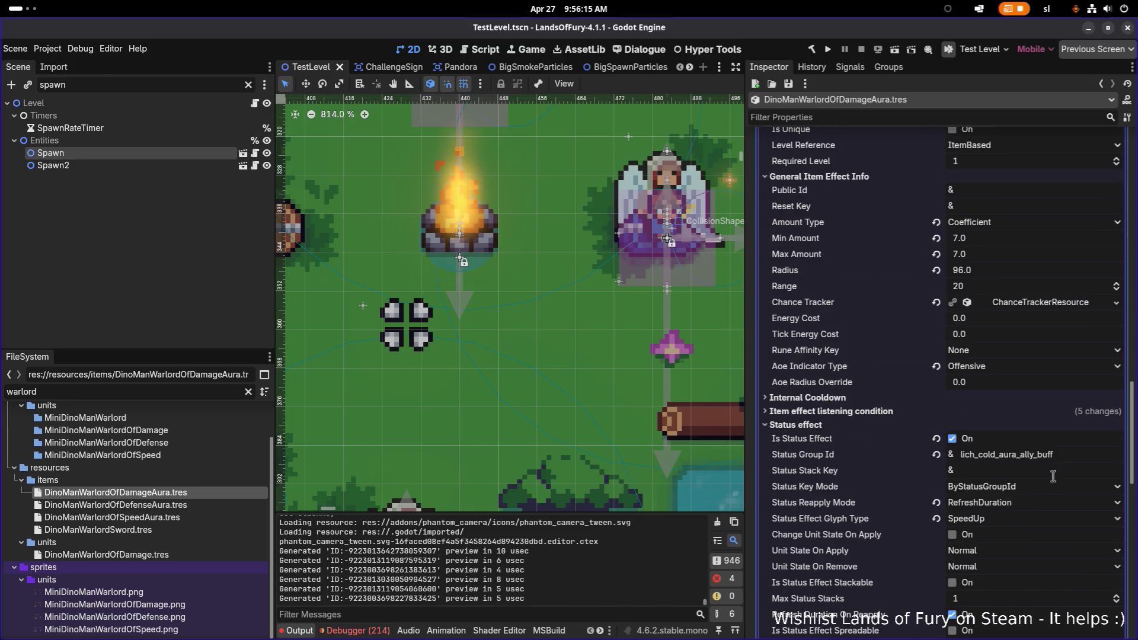
Start replacing the lich_cold_aura_ally_buff status group id with a melee_buff id
{"action": "double_click", "coordinate": [1084, 454]}
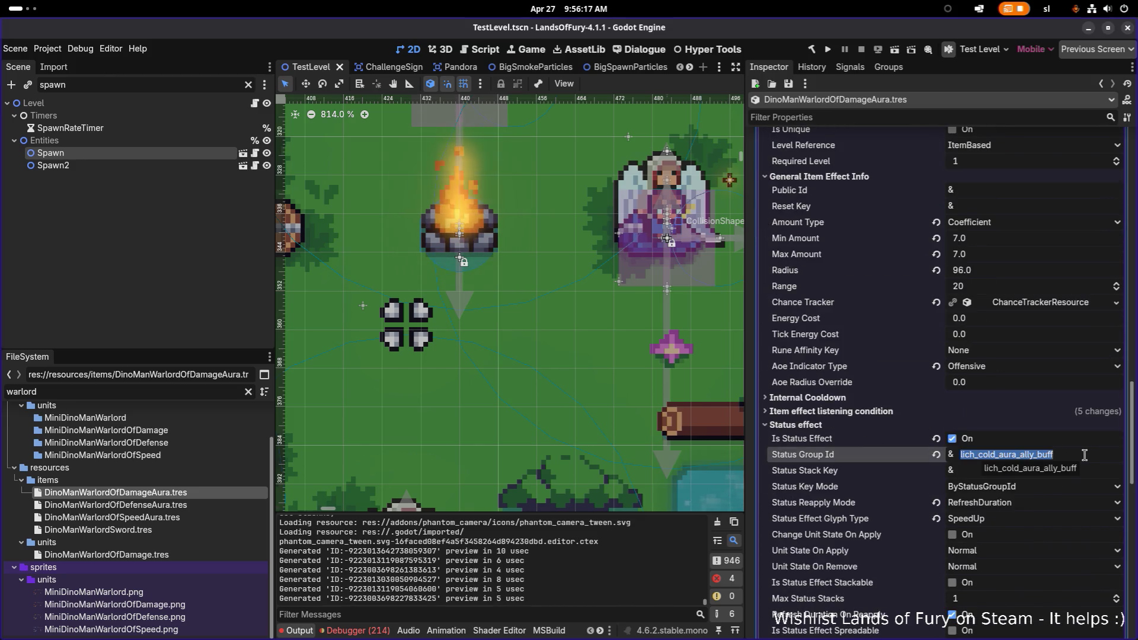
{"action": "scroll", "coordinate": [817, 382], "scroll_direction": "up", "scroll_amount": 4}
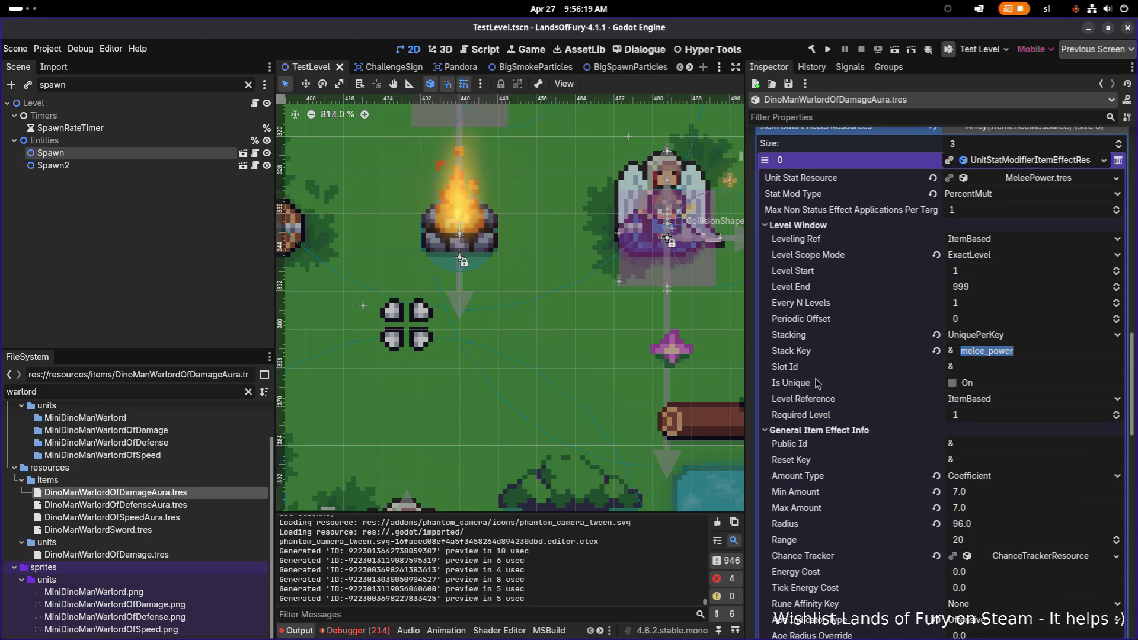
{"action": "scroll", "coordinate": [817, 383], "scroll_direction": "up", "scroll_amount": 3}
{"action": "scroll", "coordinate": [815, 382], "scroll_direction": "down", "scroll_amount": 8}
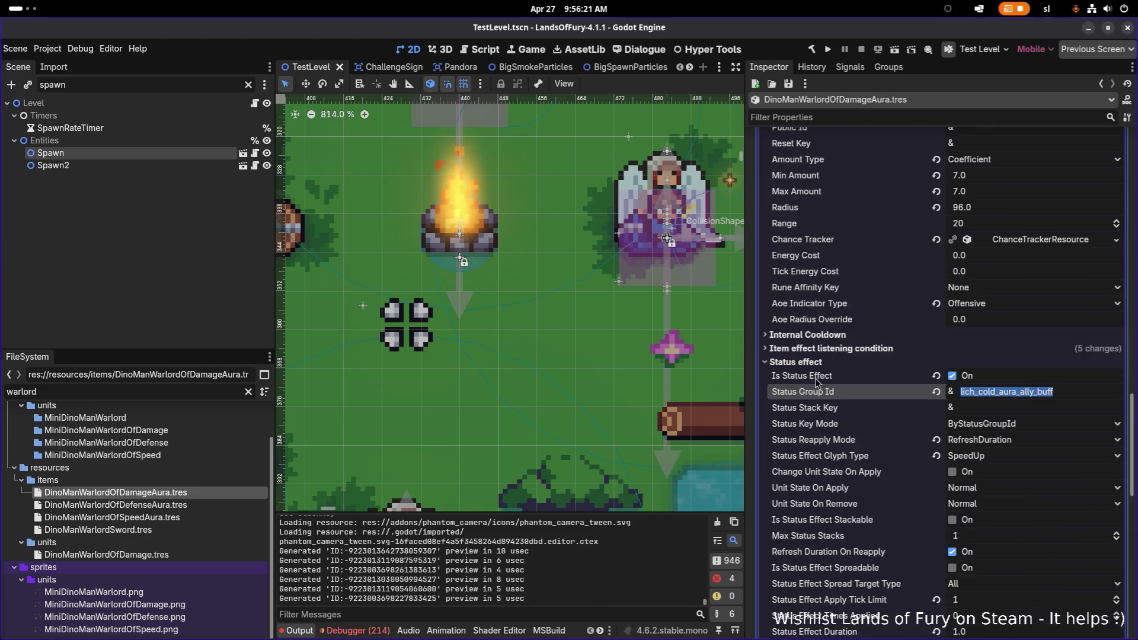
{"action": "scroll", "coordinate": [847, 373], "scroll_direction": "down", "scroll_amount": 5}
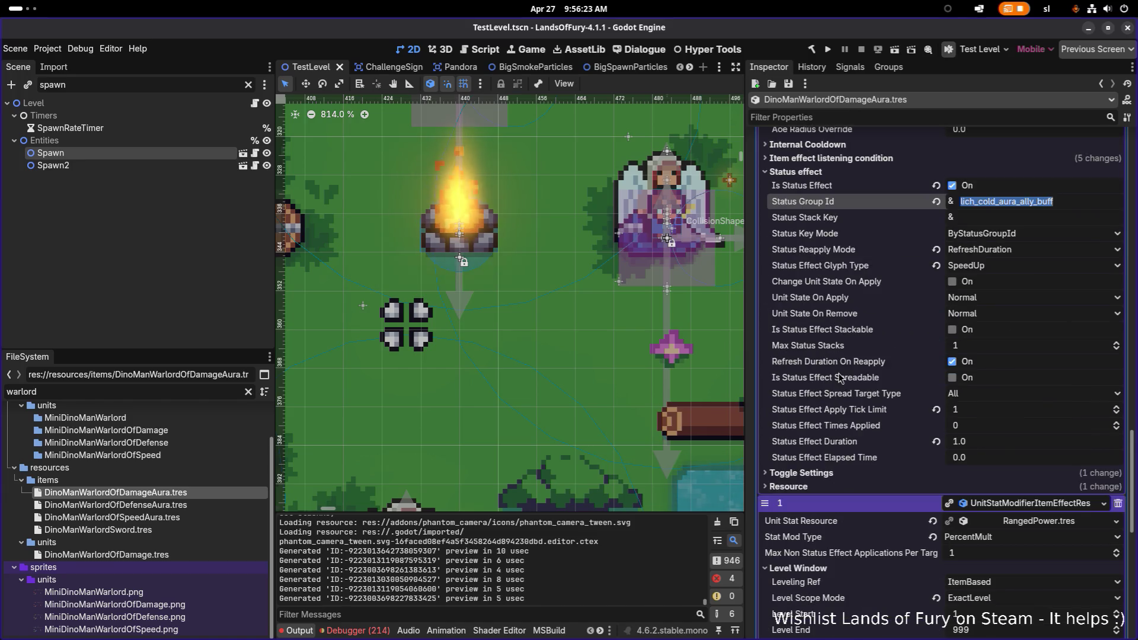
{"action": "scroll", "coordinate": [834, 376], "scroll_direction": "up", "scroll_amount": 2}
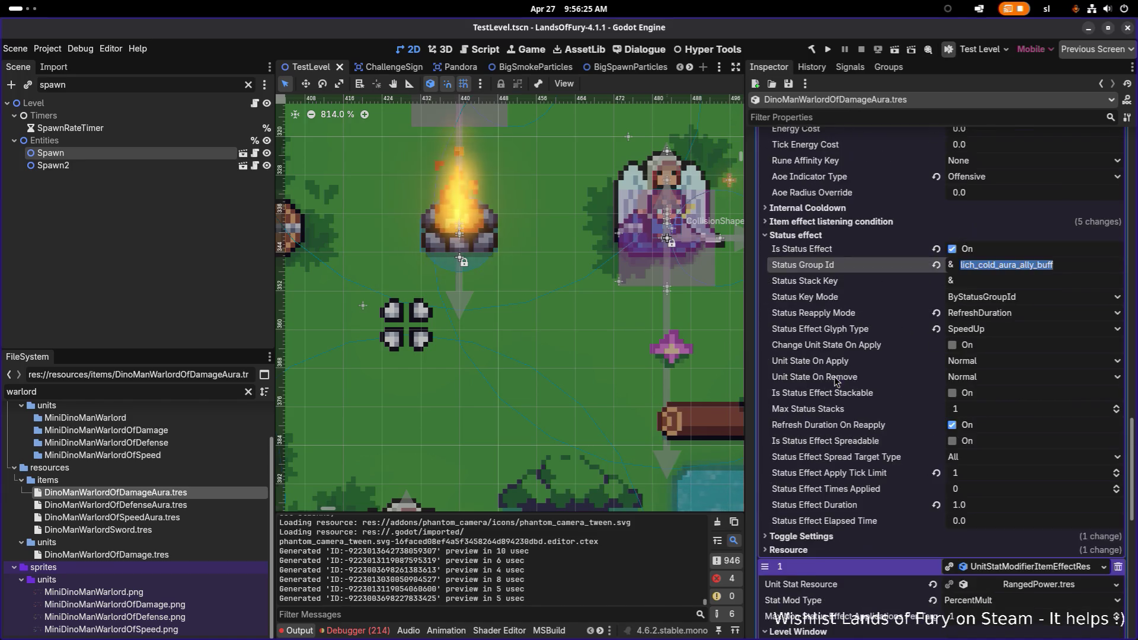
{"action": "type", "text": "mel"}
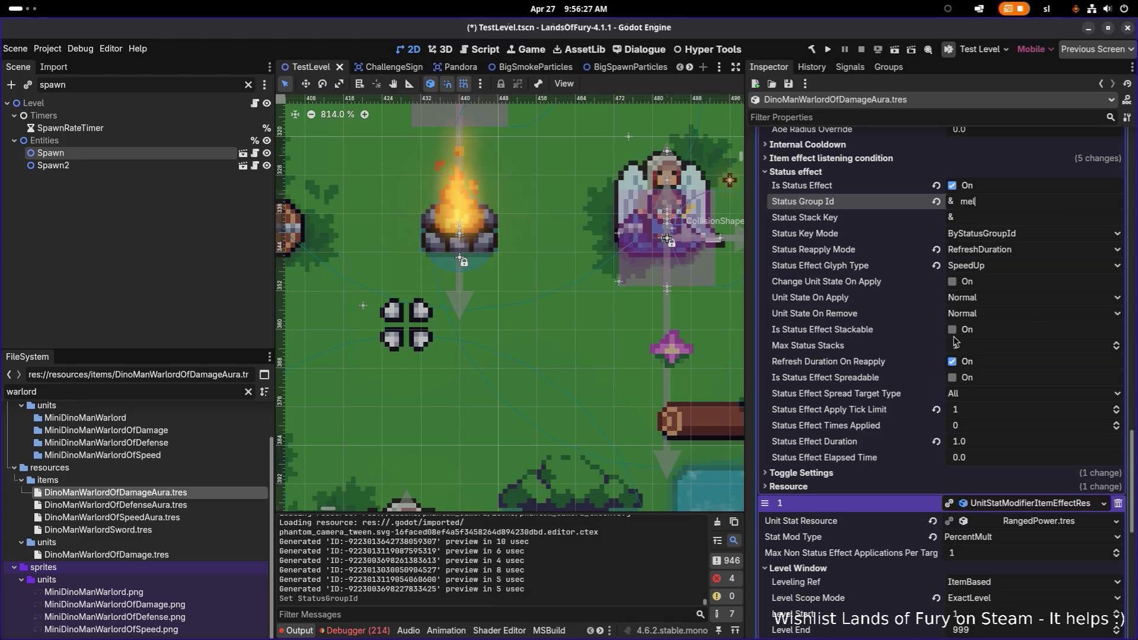
{"action": "type", "text": "ee_buff"}
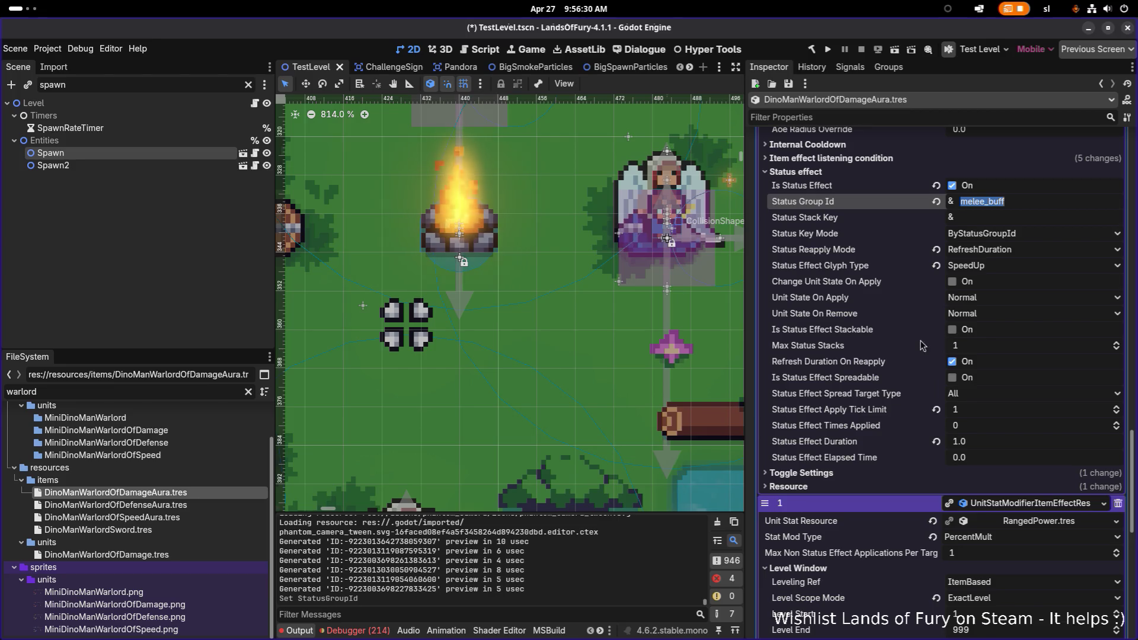
Set the RangedPower effect's status group id to ranged_buff
{"action": "scroll", "coordinate": [1004, 436], "scroll_direction": "down", "scroll_amount": 5}
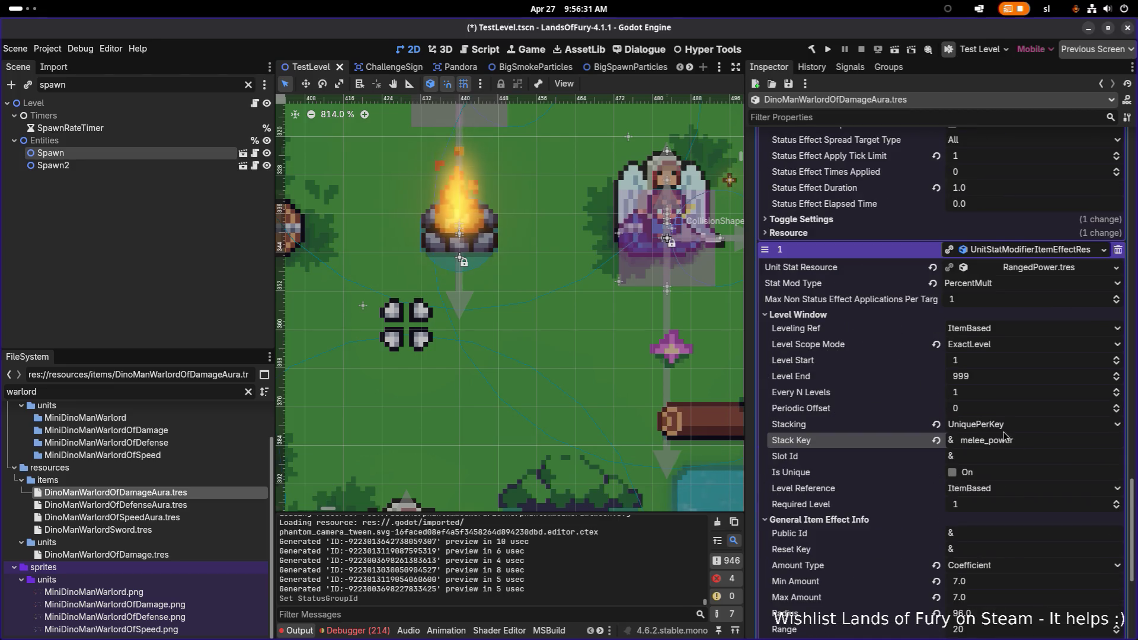
{"action": "scroll", "coordinate": [1034, 441], "scroll_direction": "down", "scroll_amount": 4}
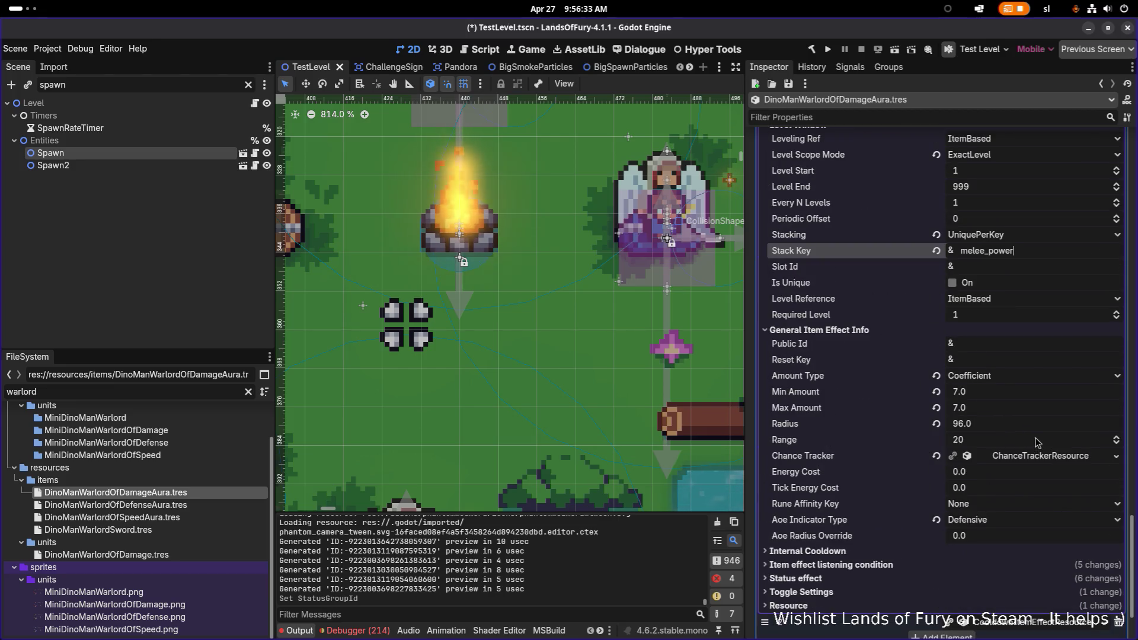
{"action": "scroll", "coordinate": [1035, 443], "scroll_direction": "down", "scroll_amount": 2}
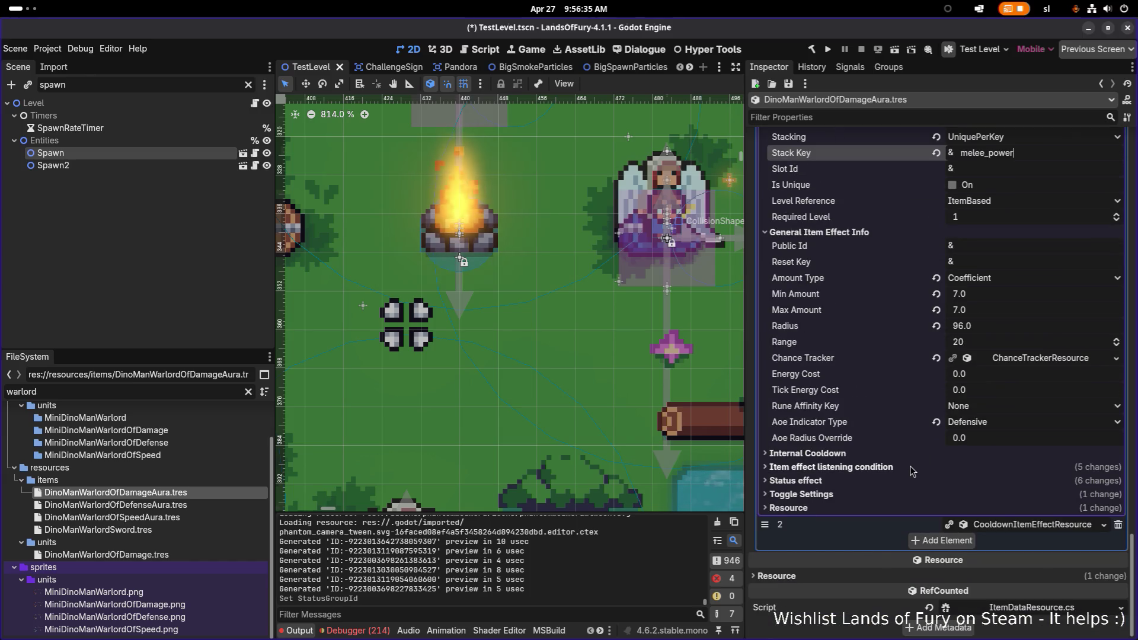
{"action": "left_click", "coordinate": [893, 481]}
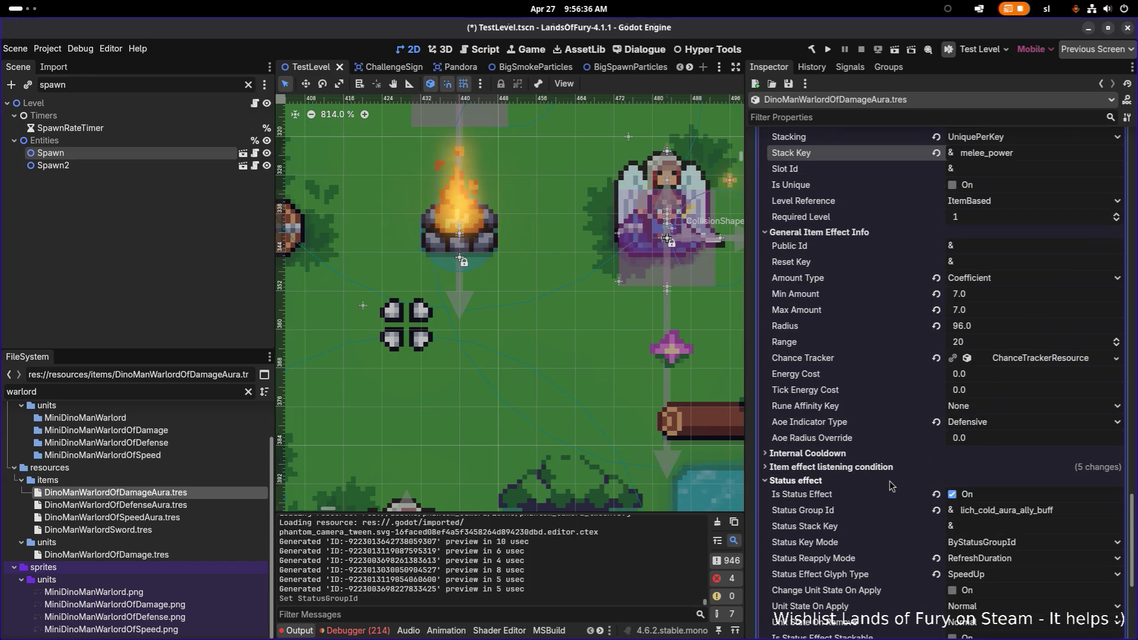
{"action": "double_click", "coordinate": [1082, 505]}
{"action": "type", "text": "melee_buff"}
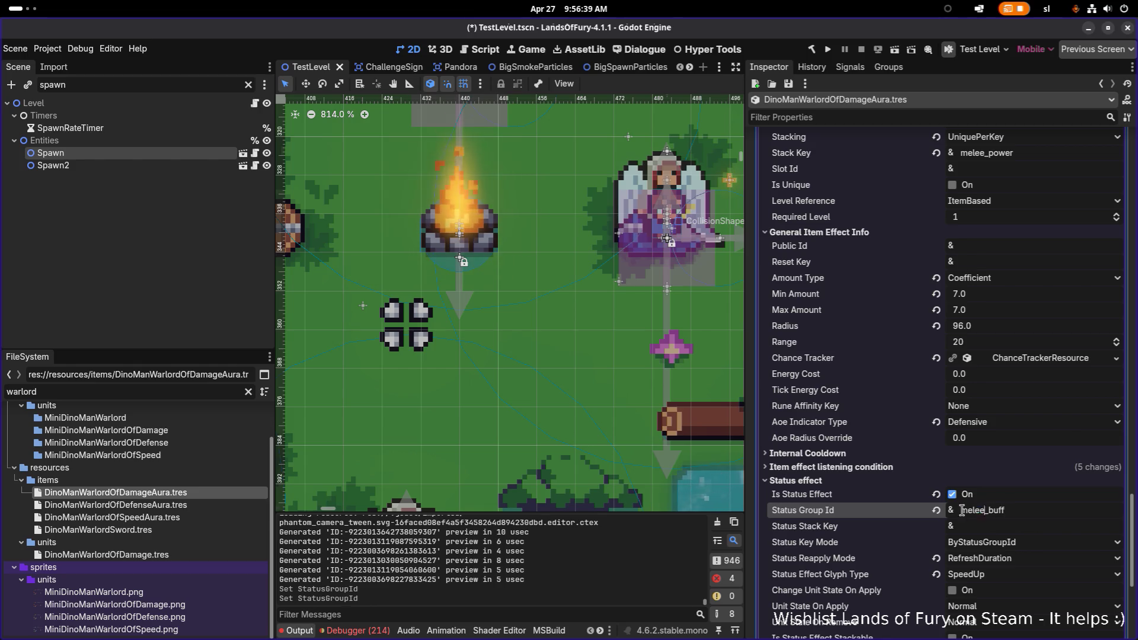
{"action": "double_click", "coordinate": [980, 511]}
{"action": "type", "text": "ranged"}
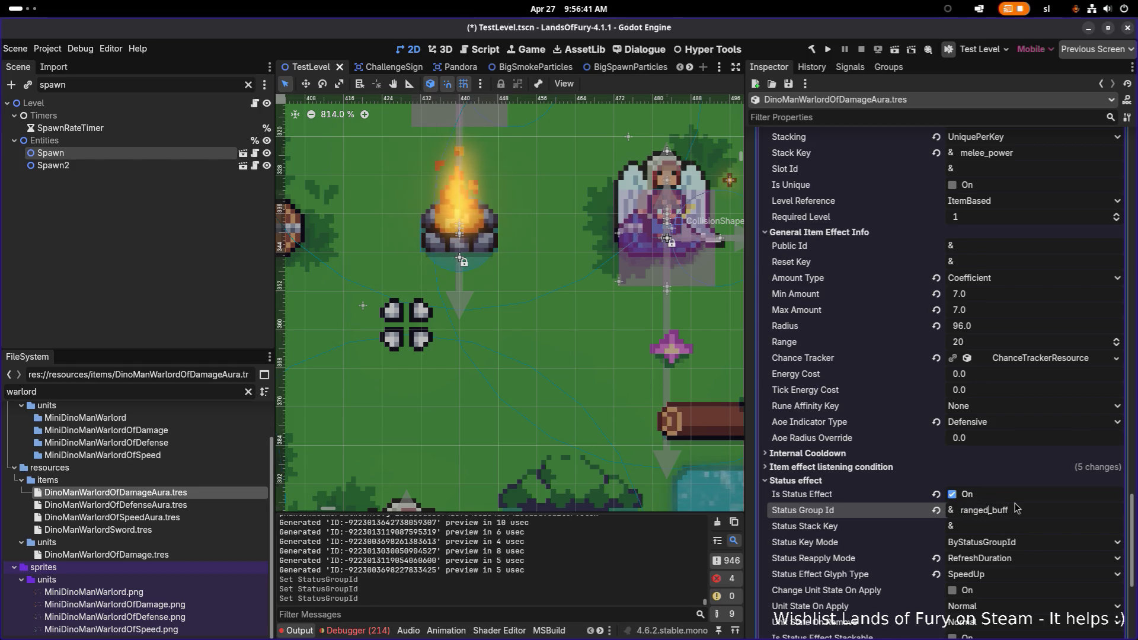
Change the RangedPower stack key to ranged_power and save the scene
{"action": "scroll", "coordinate": [889, 422], "scroll_direction": "up", "scroll_amount": 2}
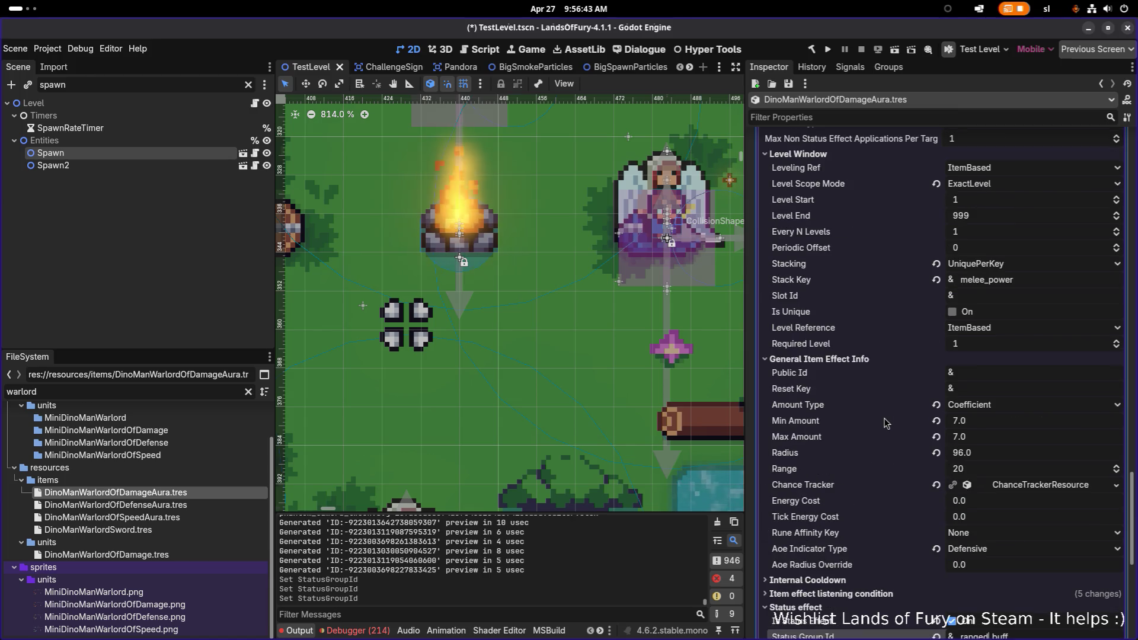
{"action": "scroll", "coordinate": [889, 422], "scroll_direction": "up", "scroll_amount": 3}
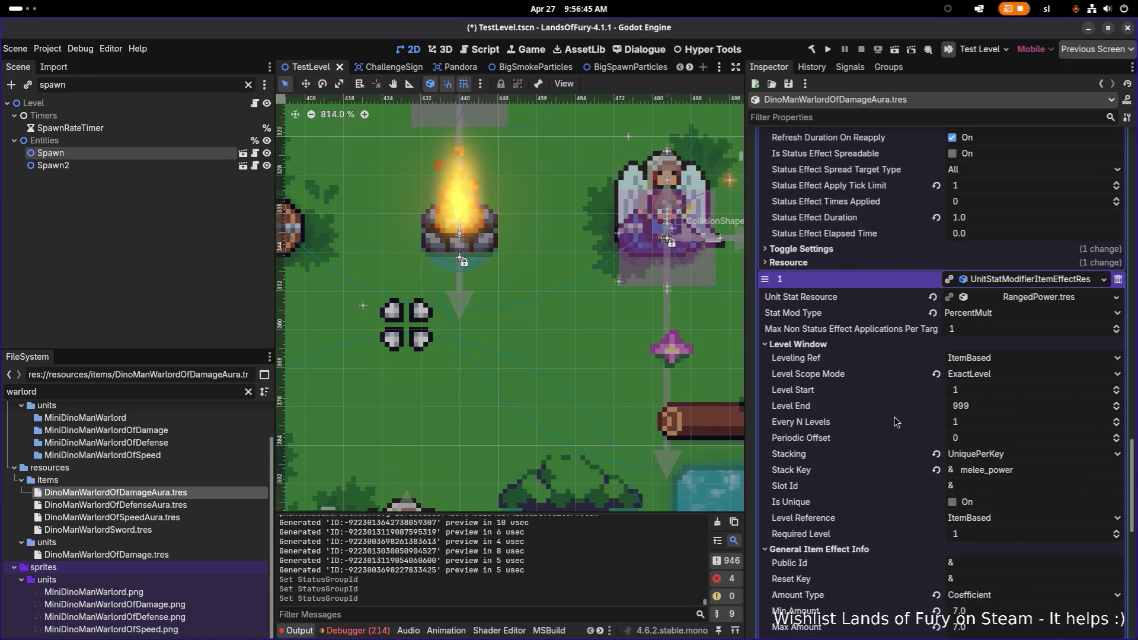
{"action": "left_click", "coordinate": [1032, 406]}
{"action": "double_click", "coordinate": [1032, 406]}
{"action": "type", "text": "ranged"}
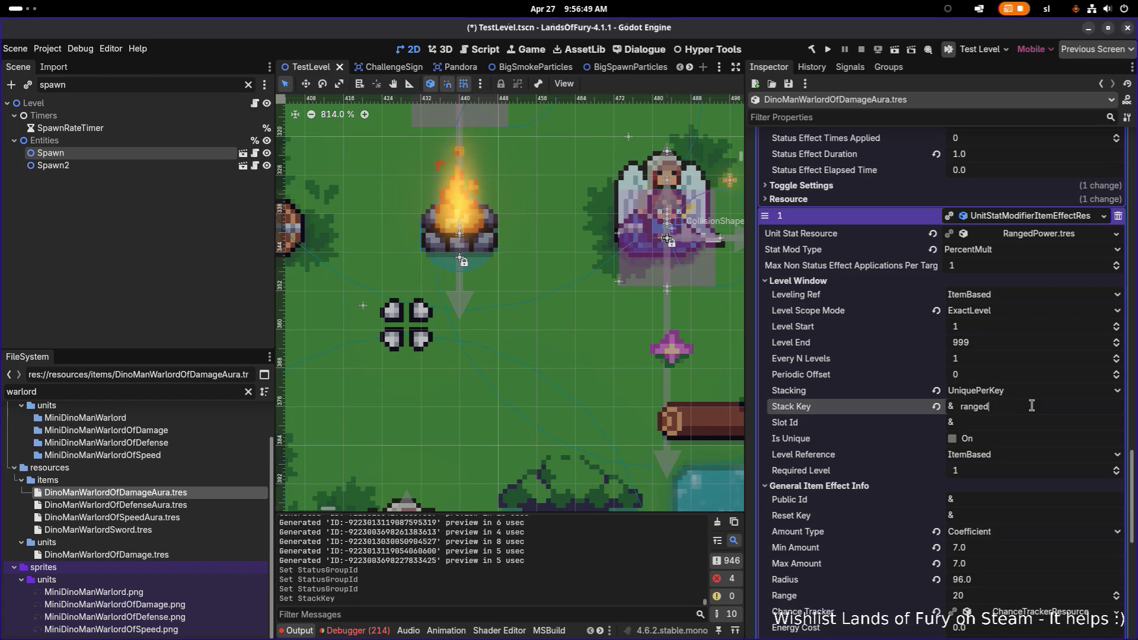
{"action": "type", "text": "_power"}
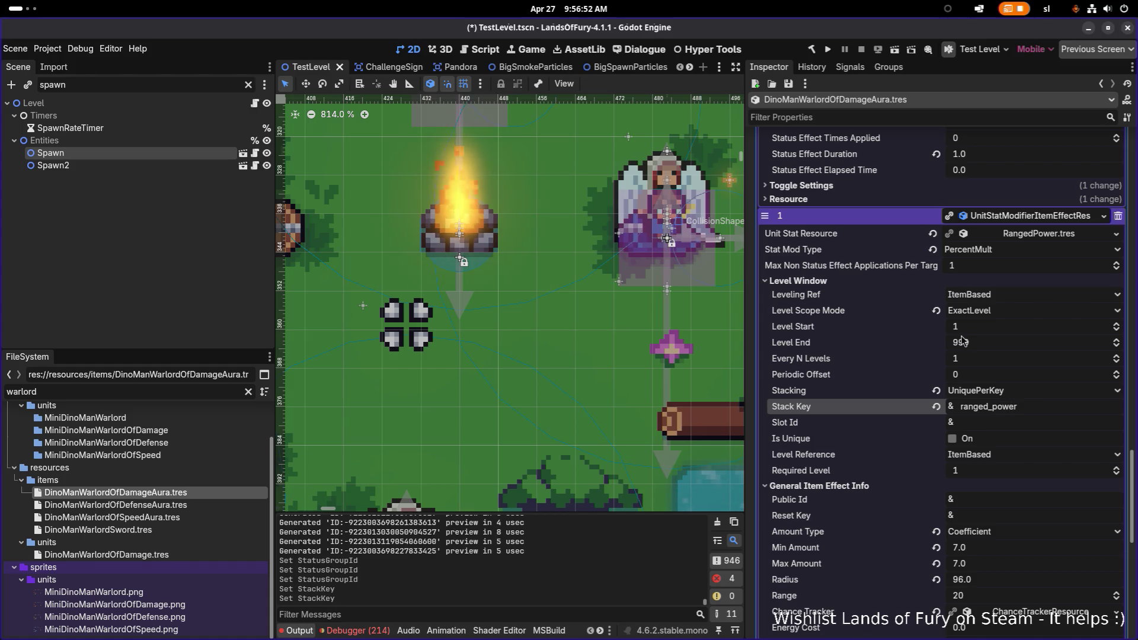
{"action": "key", "text": "ctrl+z"}
{"action": "scroll", "coordinate": [948, 339], "scroll_direction": "up", "scroll_amount": 8}
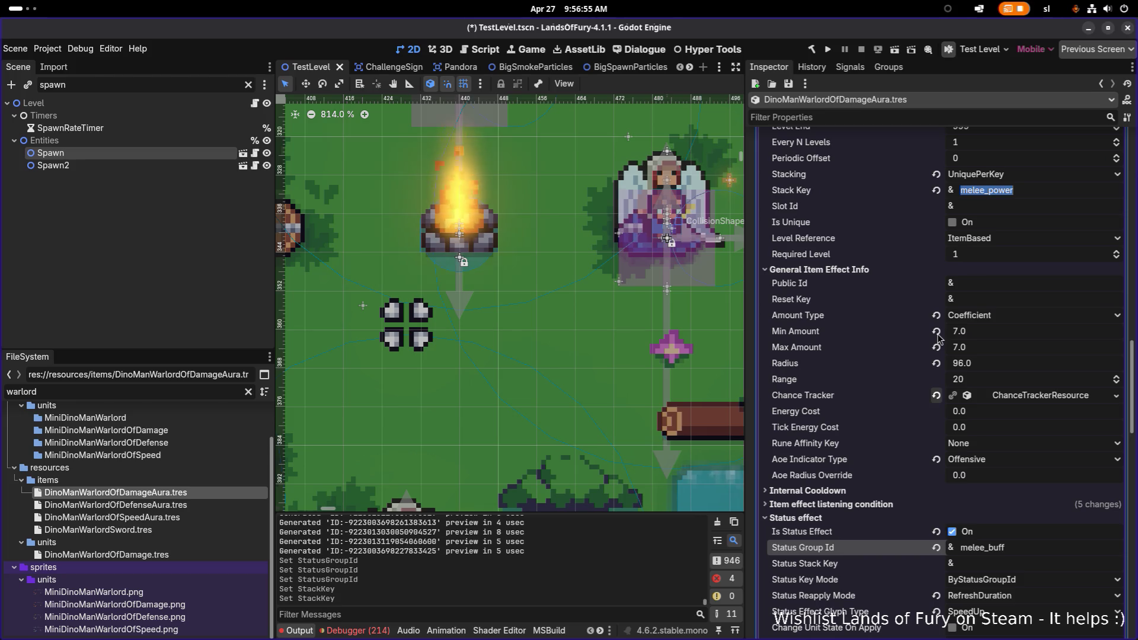
{"action": "key", "text": "ctrl+shift+z"}
{"action": "scroll", "coordinate": [938, 339], "scroll_direction": "down", "scroll_amount": 10}
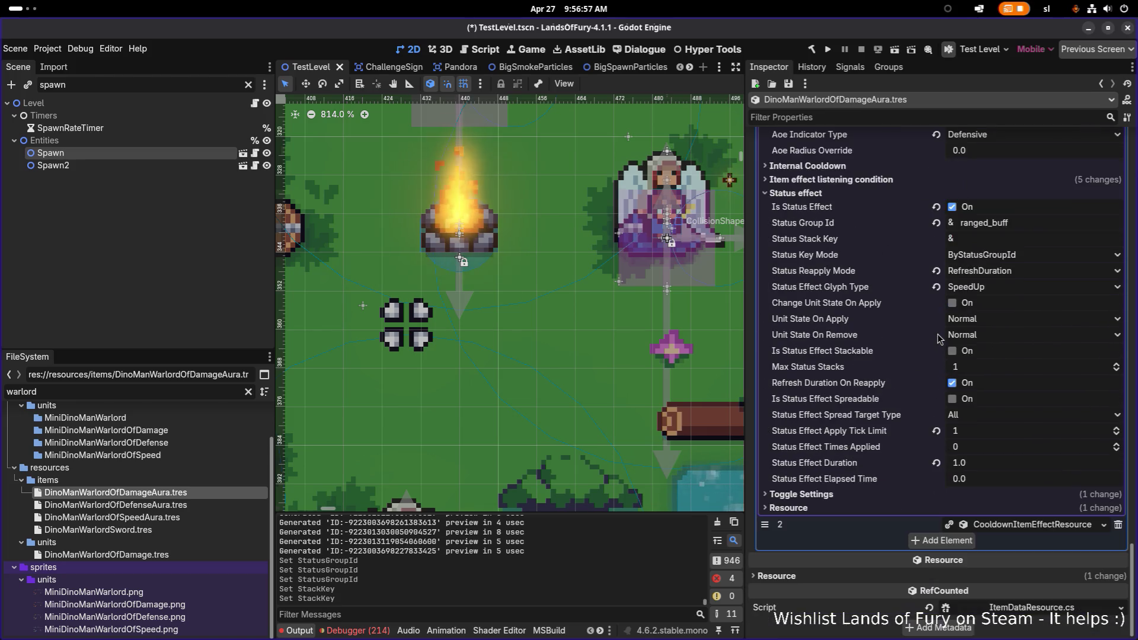
{"action": "scroll", "coordinate": [859, 405], "scroll_direction": "up", "scroll_amount": 8}
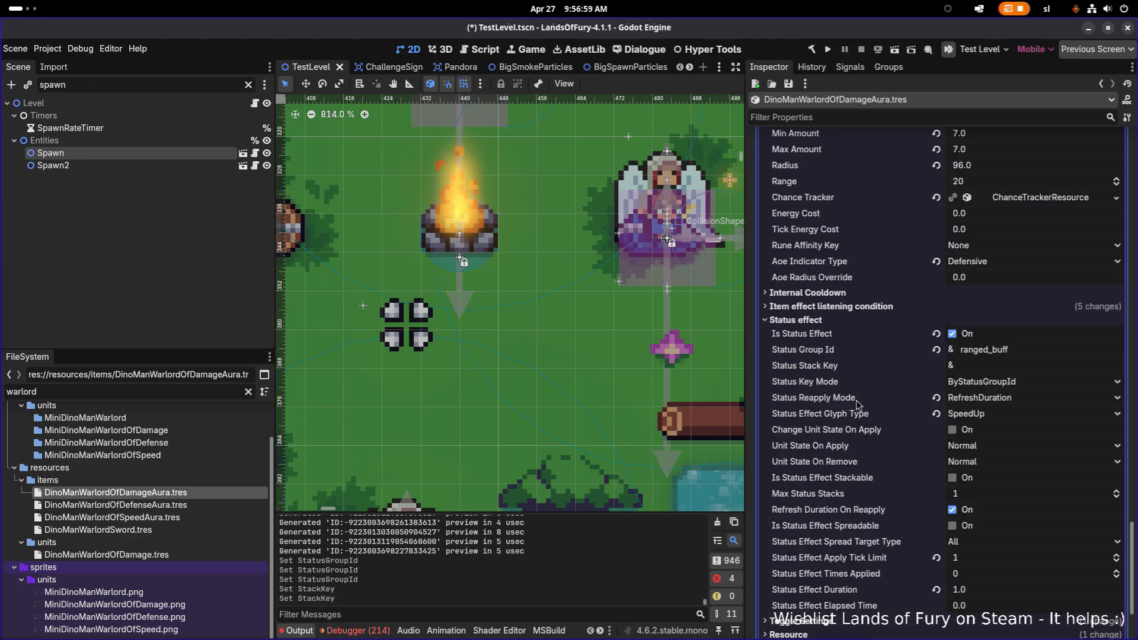
{"action": "key", "text": "ctrl+s"}
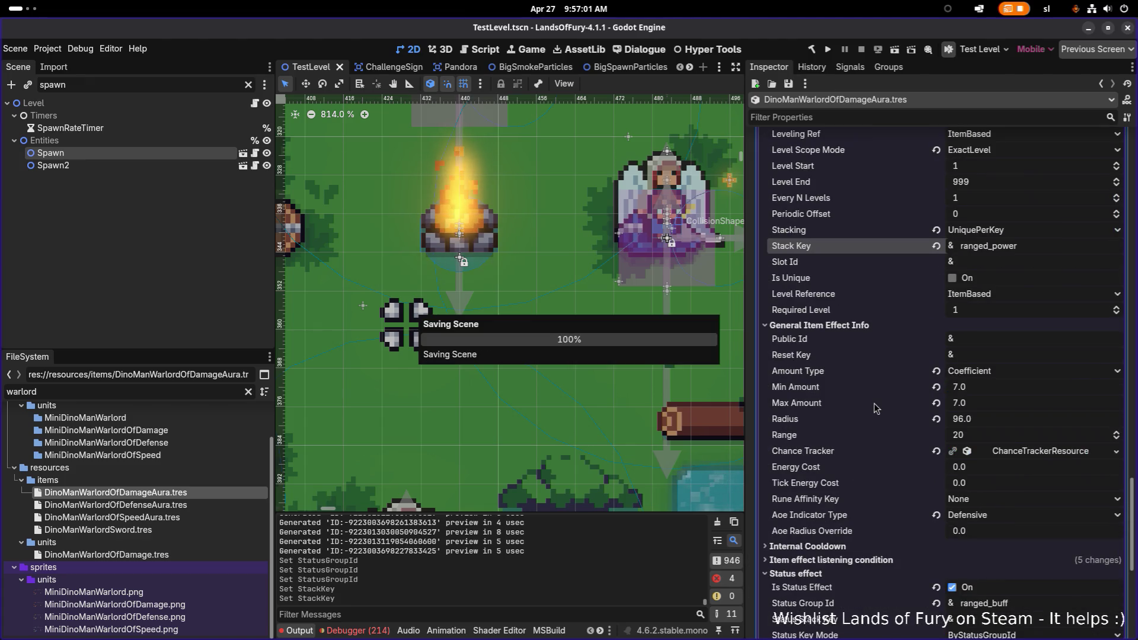
{"action": "scroll", "coordinate": [884, 402], "scroll_direction": "down", "scroll_amount": 7}
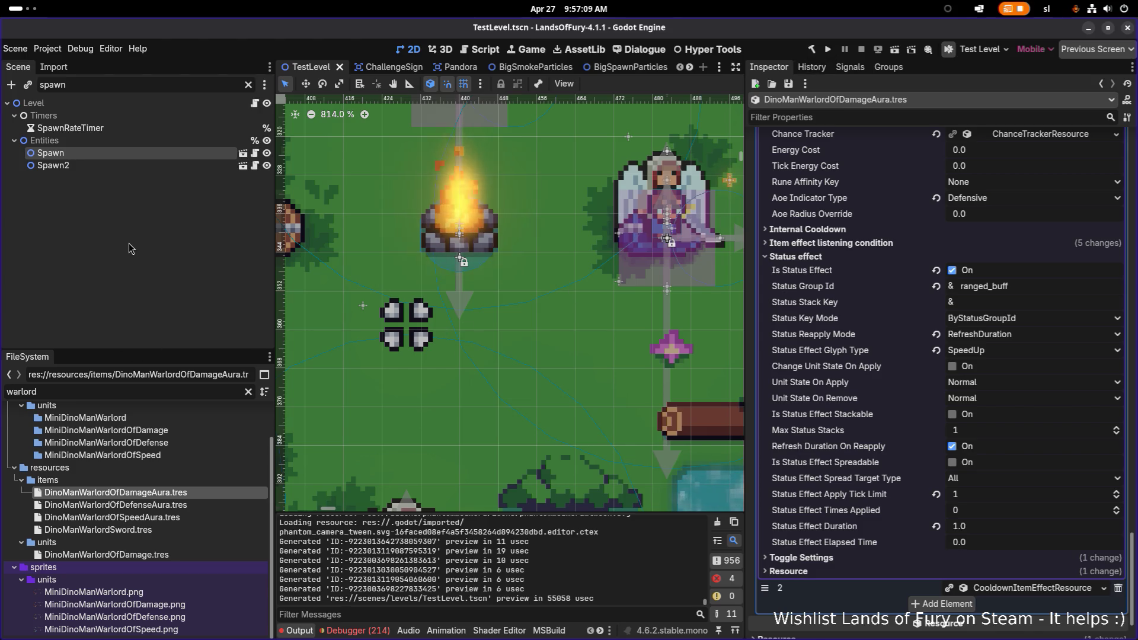
Set Unit.tscn's AIBrain Debug Mode to AllUnits, save, and launch the game
{"action": "key", "text": "ctrl+shift+o"}
{"action": "type", "text": "unit"}
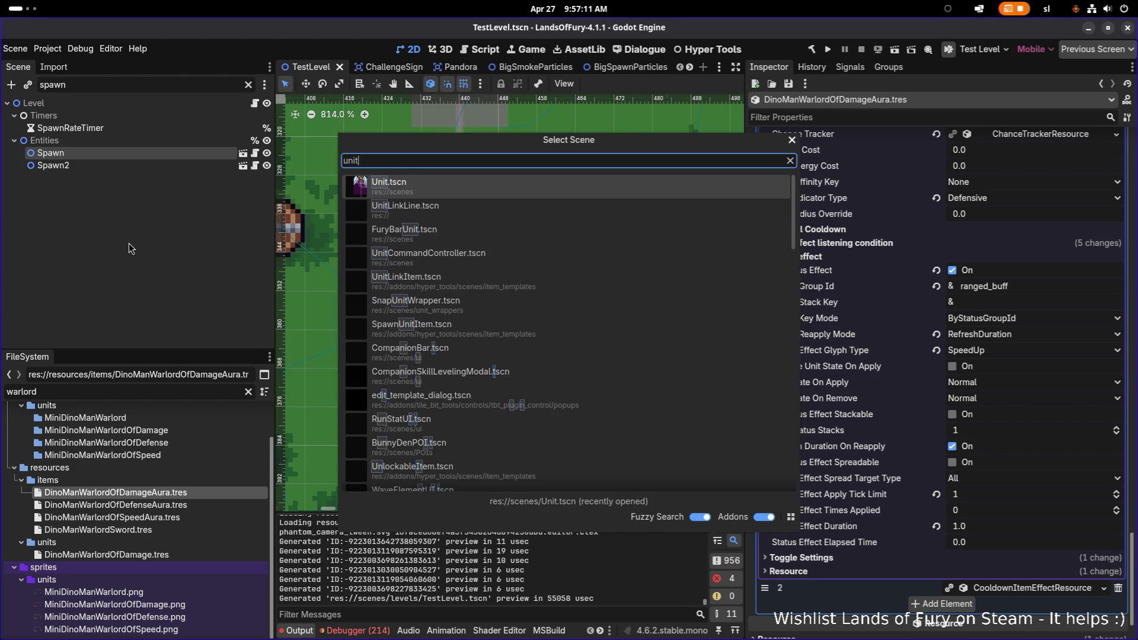
{"action": "key", "text": "Return"}
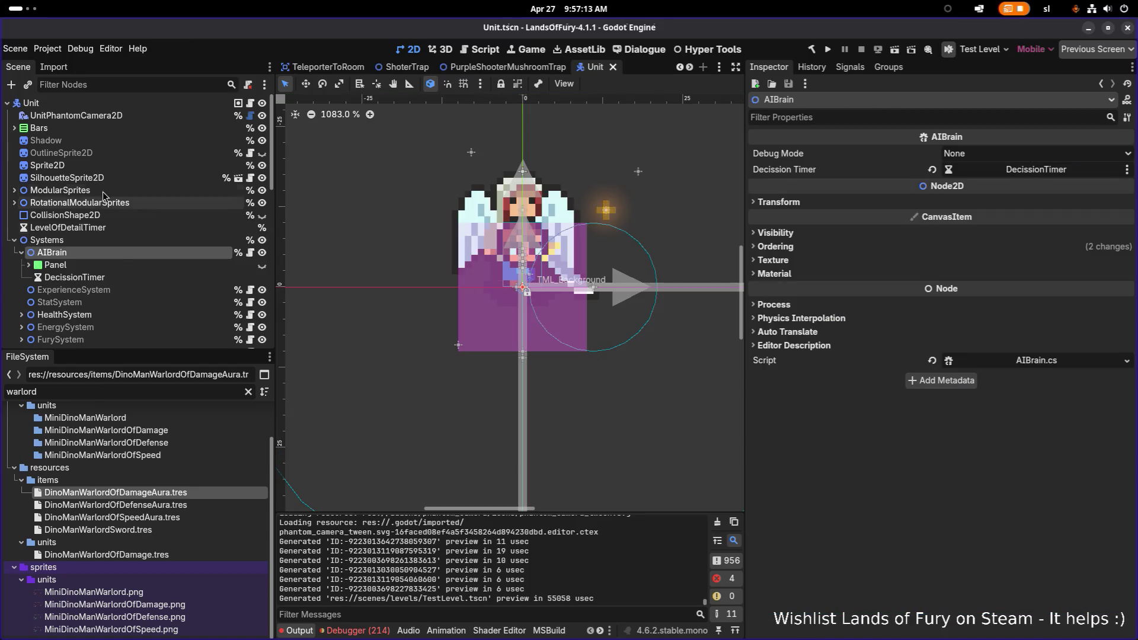
{"action": "left_click", "coordinate": [115, 252]}
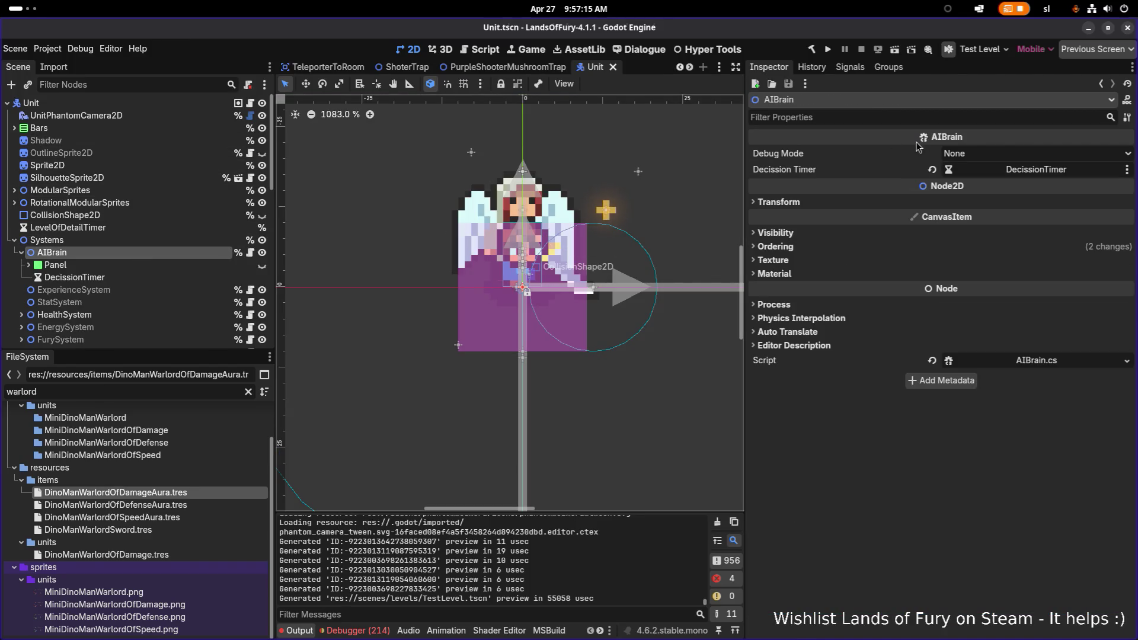
{"action": "left_click", "coordinate": [1028, 155]}
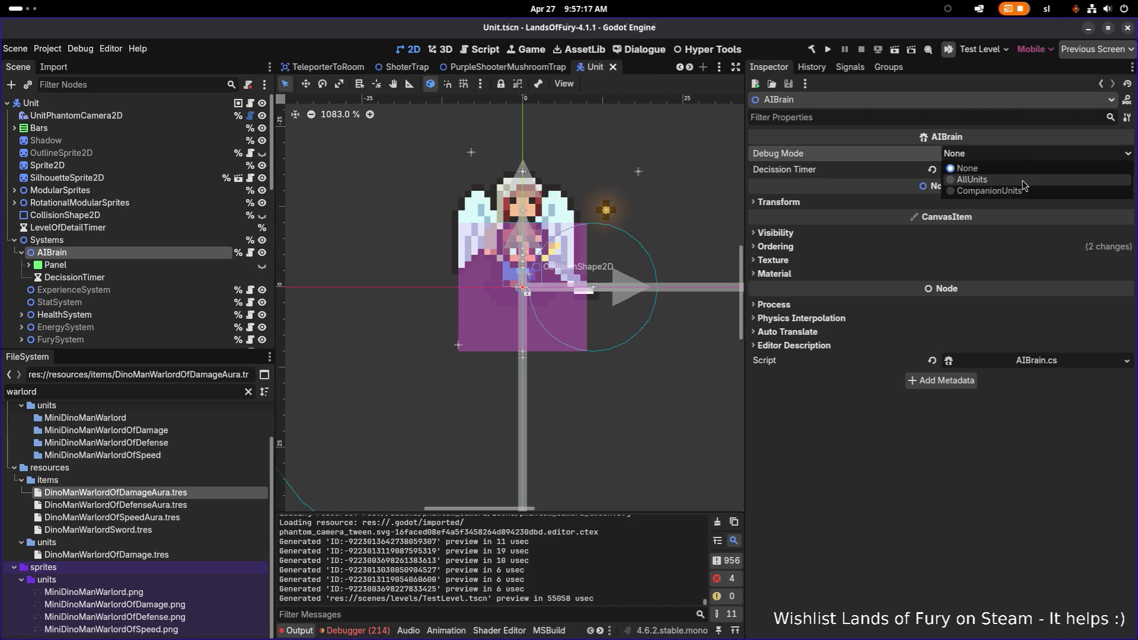
{"action": "left_click", "coordinate": [1021, 180]}
{"action": "key", "text": "ctrl+s"}
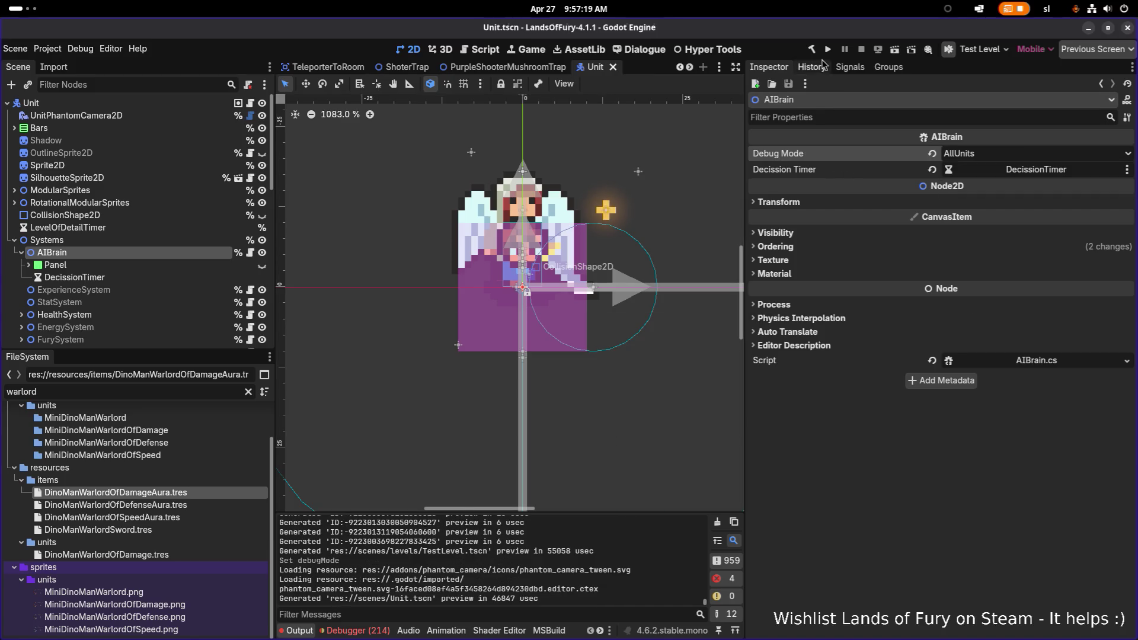
{"action": "left_click", "coordinate": [828, 50]}
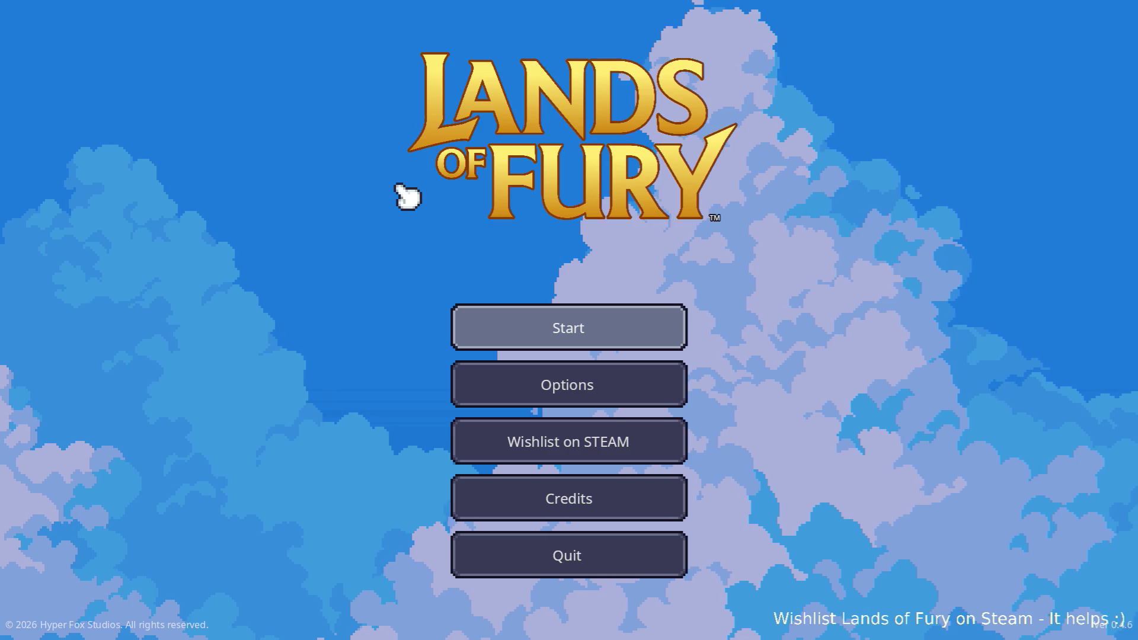
Play a Lands of Fury run with AI debug labels, fighting until game over, then return to menu
{"action": "left_click", "coordinate": [599, 338]}
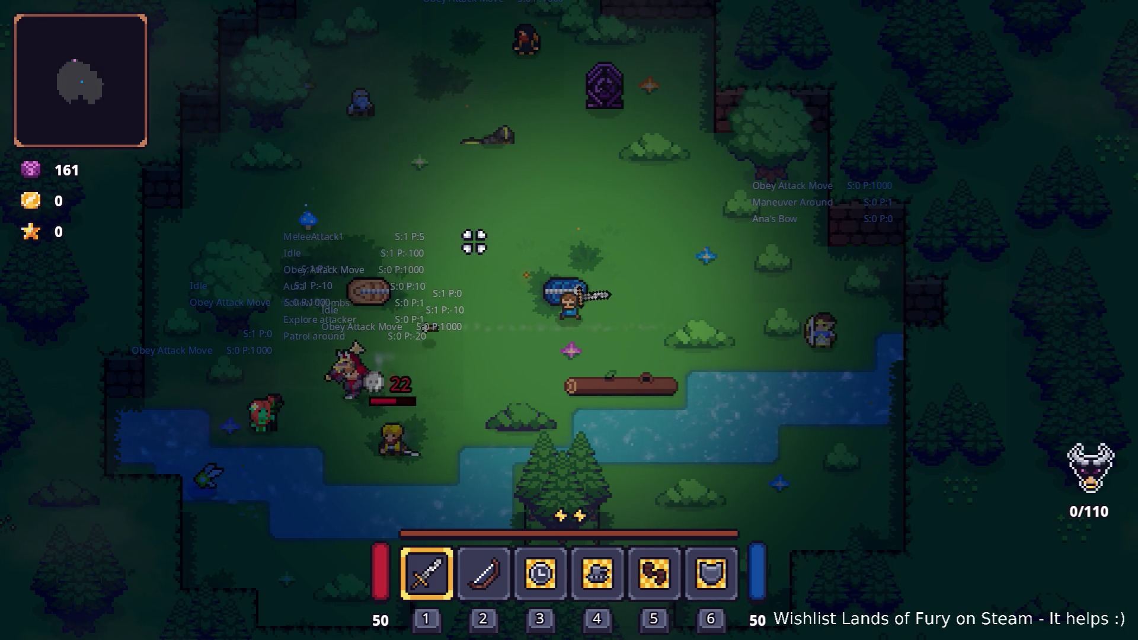
{"action": "key", "text": "a"}
{"action": "key", "text": "s"}
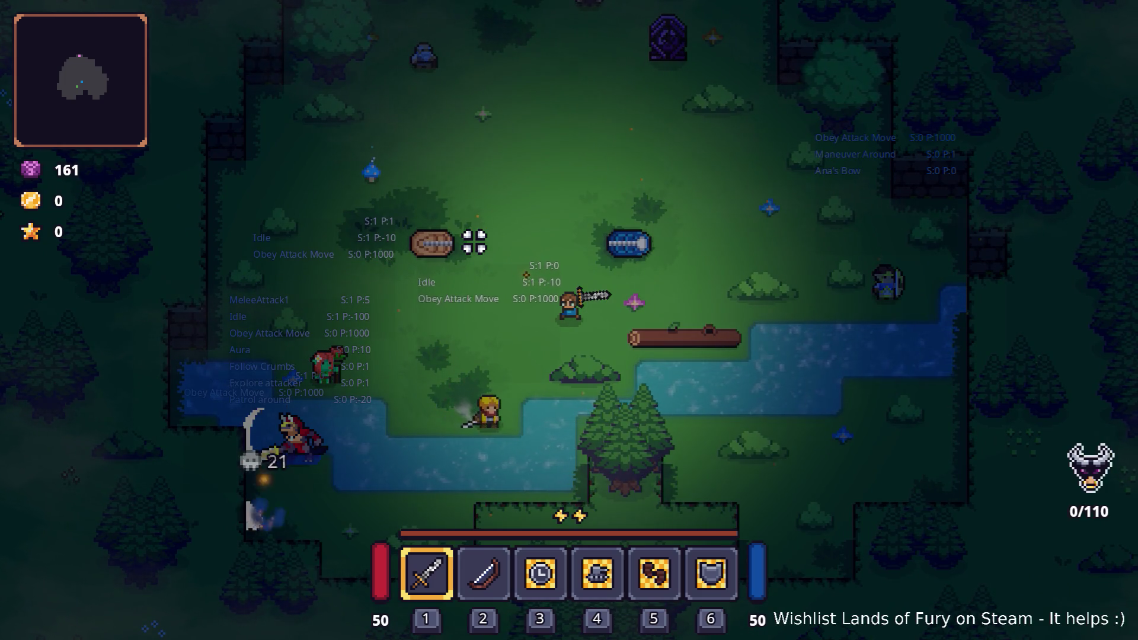
{"action": "key", "text": "a"}
{"action": "key", "text": "s"}
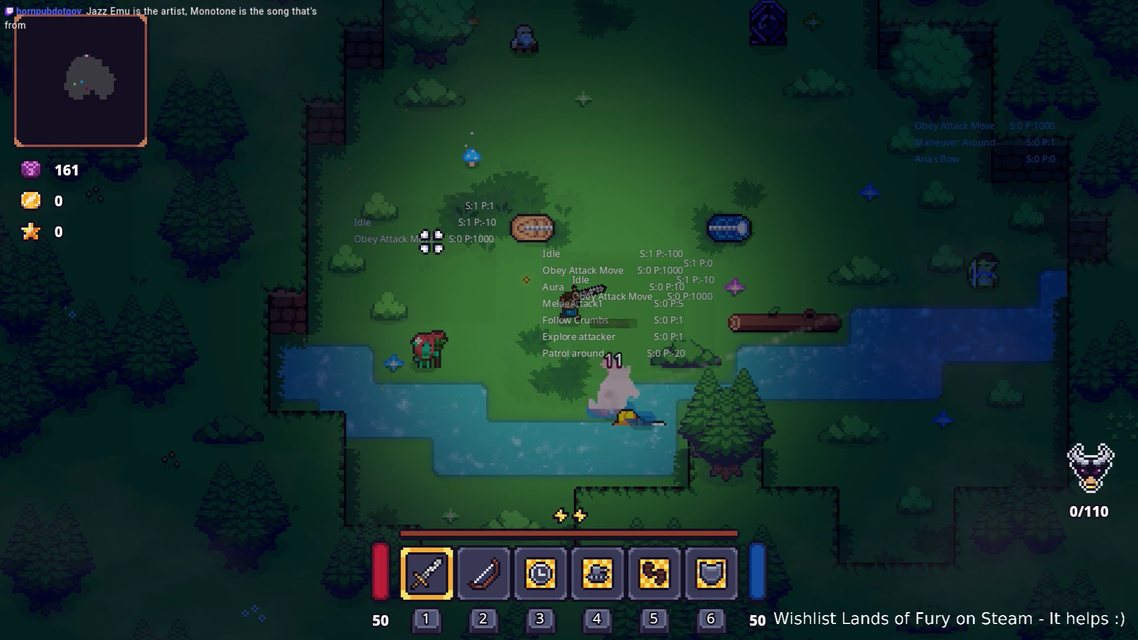
{"action": "key", "text": "s"}
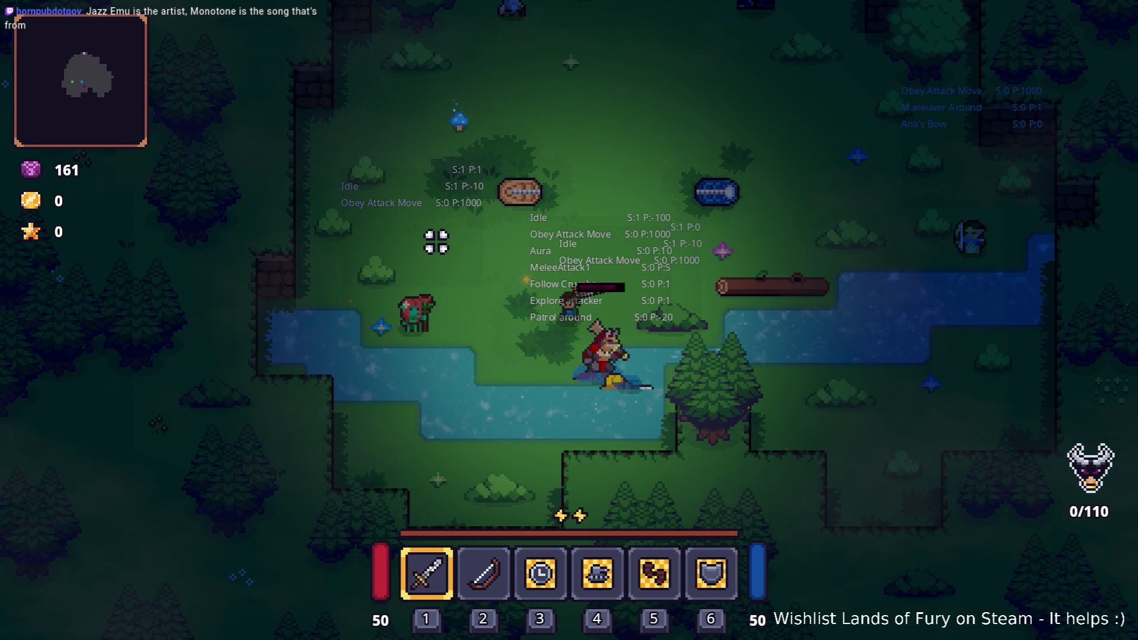
{"action": "key", "text": "s"}
{"action": "left_click", "coordinate": [763, 295]}
{"action": "left_click", "coordinate": [764, 296]}
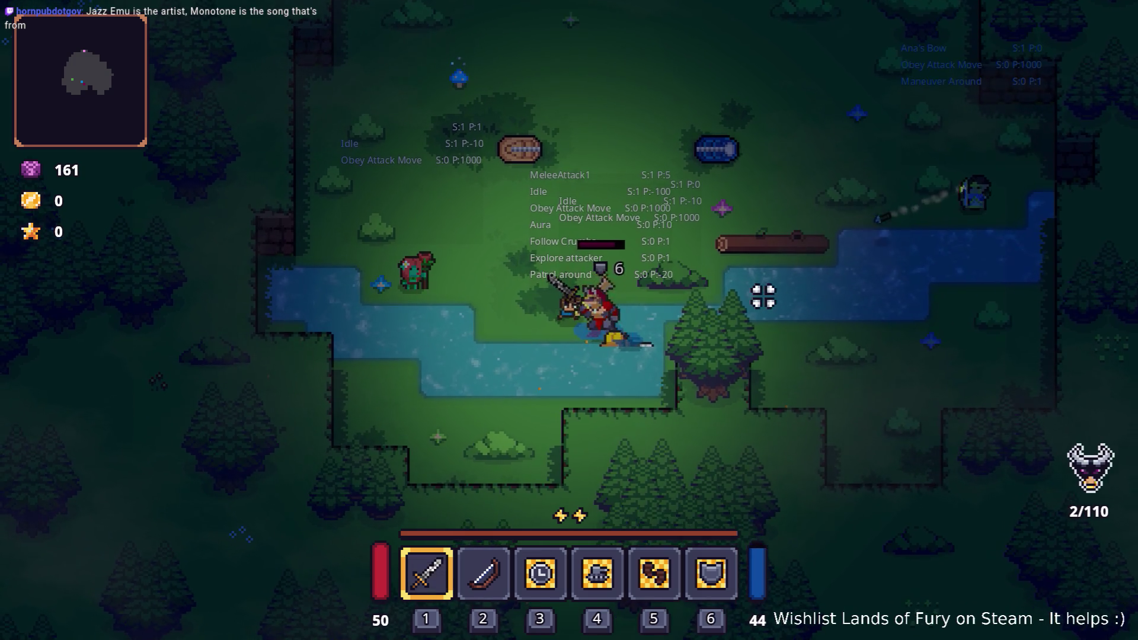
{"action": "key", "text": "a"}
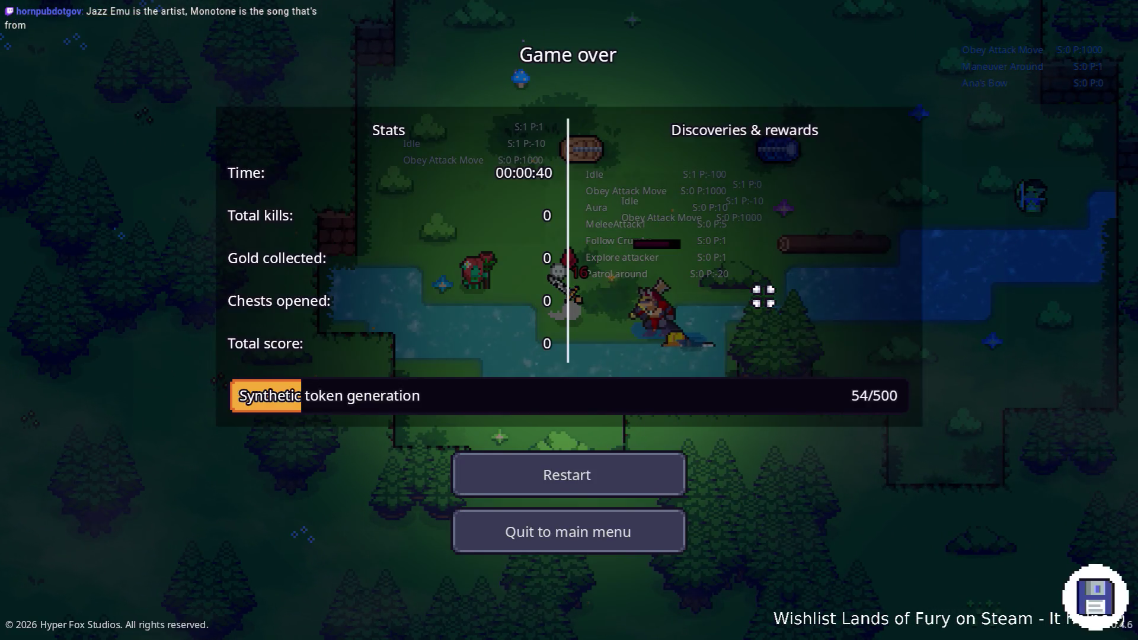
{"action": "left_click", "coordinate": [613, 522]}
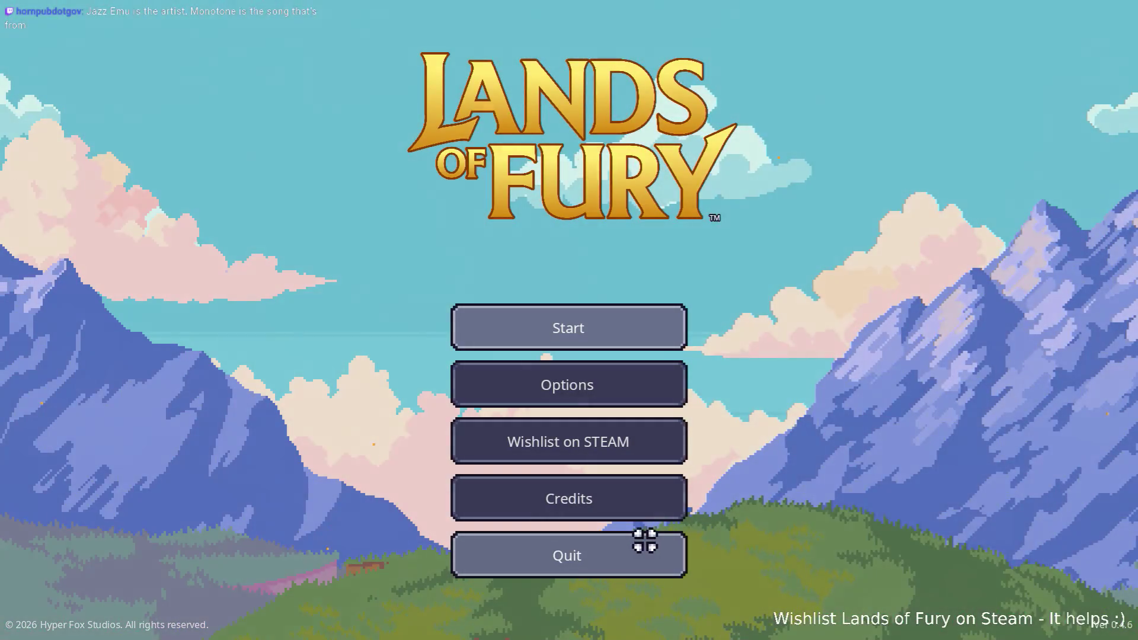
Quit Lands of Fury and switch over to Visual Studio Code
{"action": "left_click", "coordinate": [642, 559]}
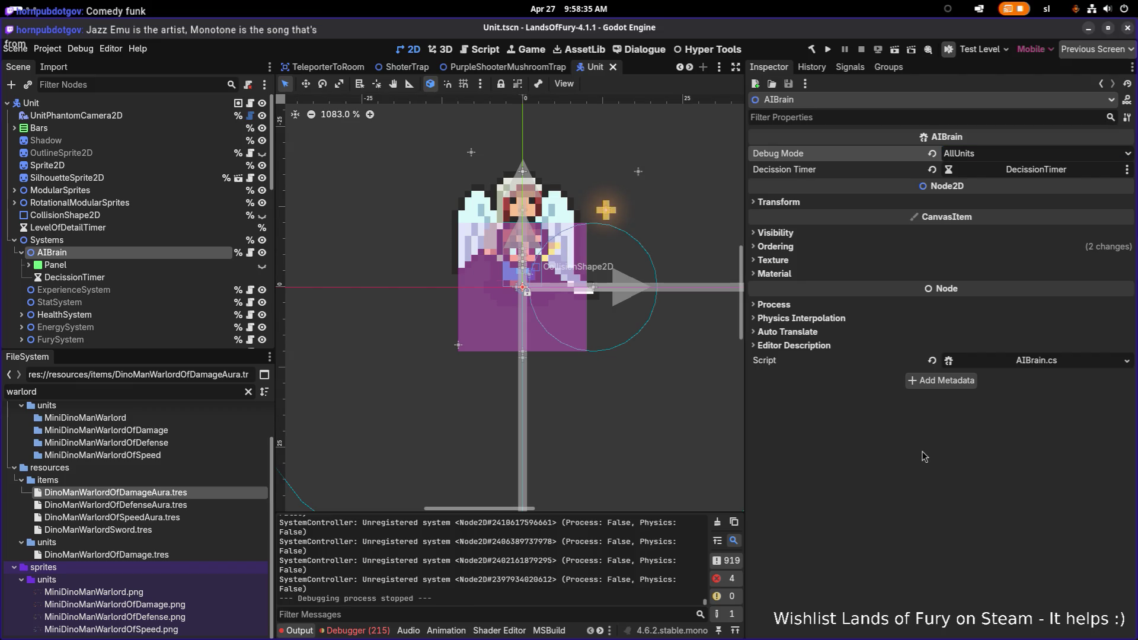
{"action": "key", "text": "alt+Tab"}
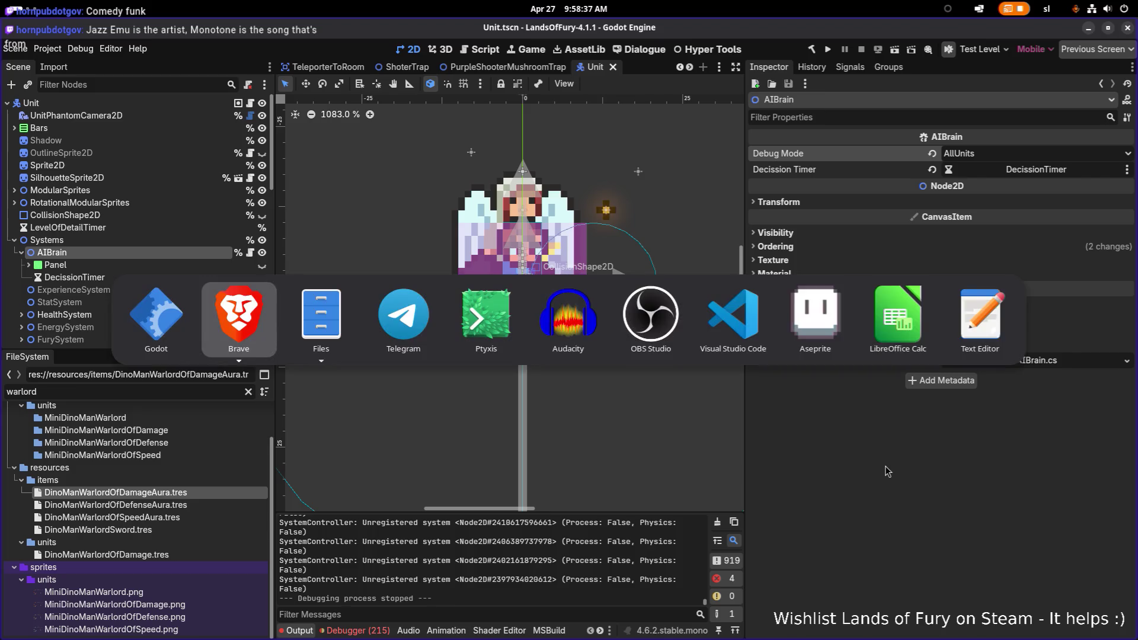
{"action": "left_click", "coordinate": [742, 326]}
Glance through DamageNode.cs, then minimise Visual Studio Code to get back to Godot
{"action": "left_click", "coordinate": [554, 380]}
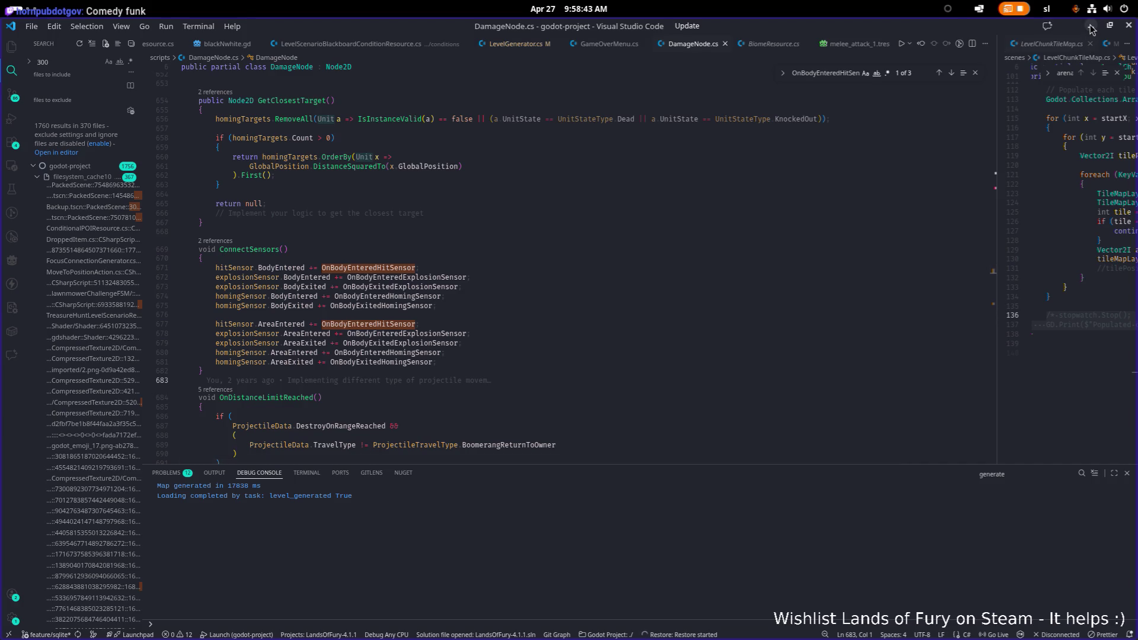
{"action": "scroll", "coordinate": [768, 153], "scroll_direction": "down", "scroll_amount": 1}
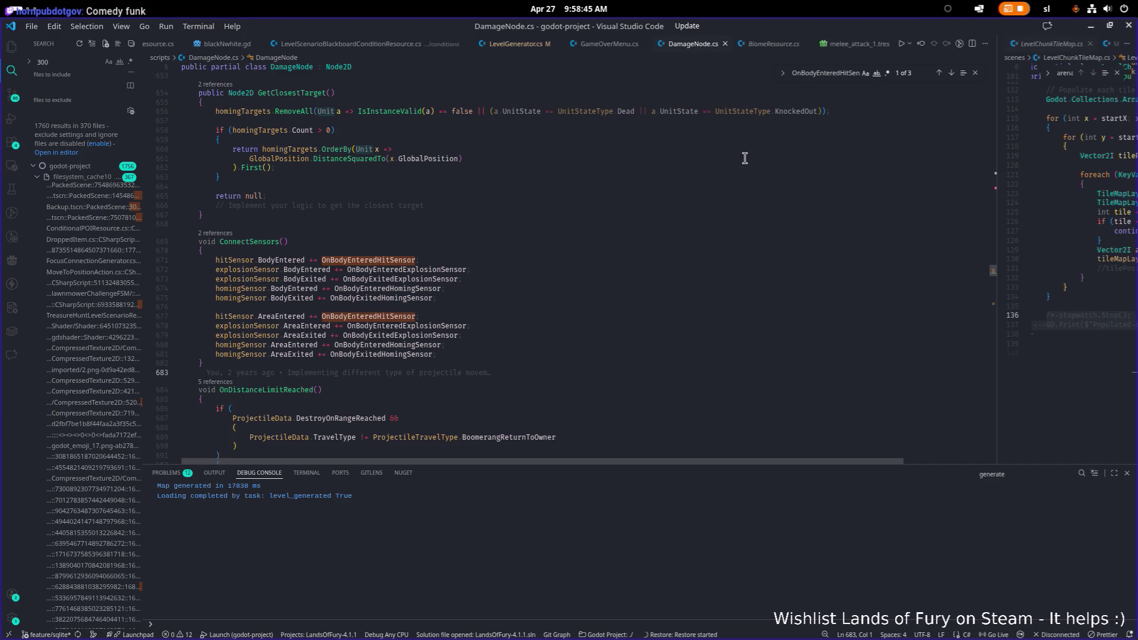
{"action": "left_click", "coordinate": [1090, 26]}
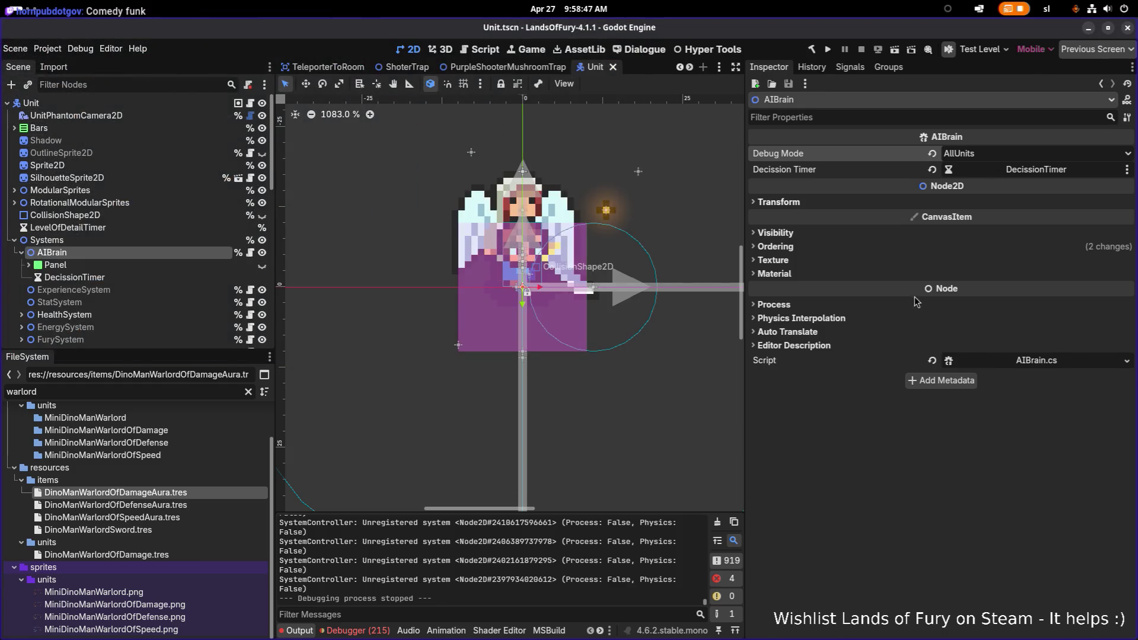
Delete CanIUseItemConsideration from DinoManWarlordOfDamage's Aura UseItemAction, keeping IsItemToggled
{"action": "left_click", "coordinate": [194, 554]}
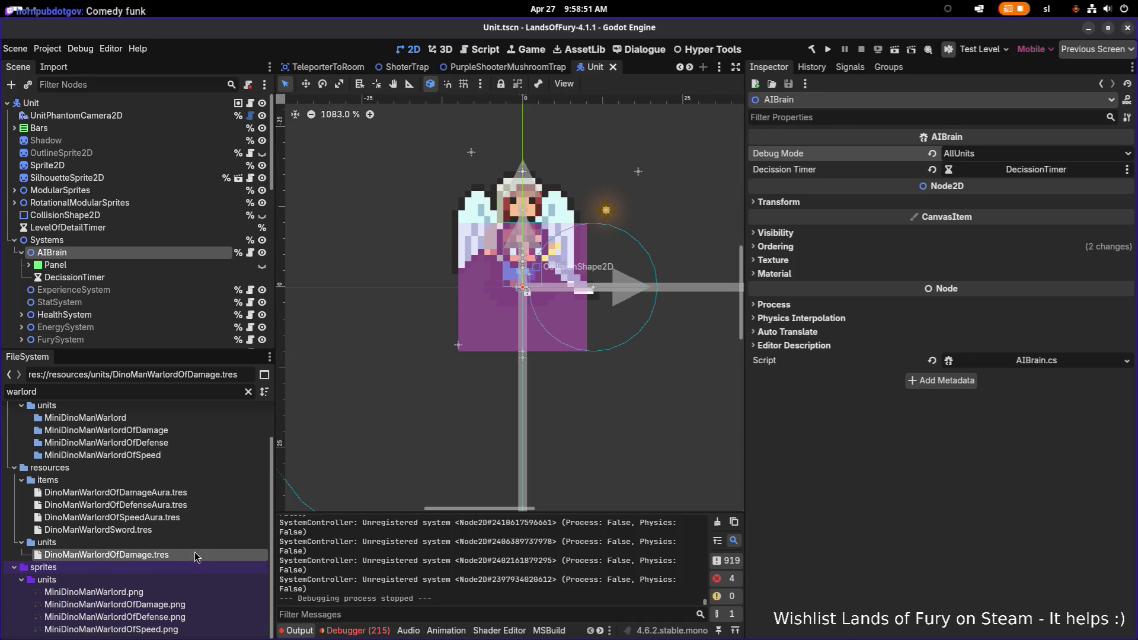
{"action": "left_click", "coordinate": [1032, 391]}
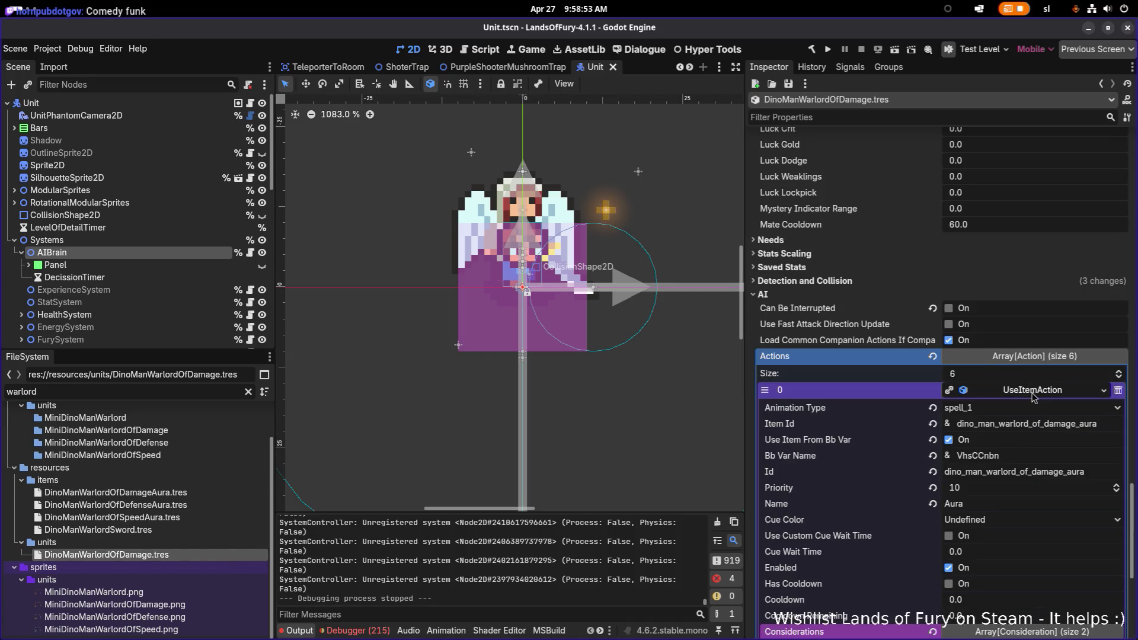
{"action": "scroll", "coordinate": [1034, 397], "scroll_direction": "down", "scroll_amount": 3}
{"action": "double_click", "coordinate": [1083, 235]}
{"action": "key", "text": "ctrl+c"}
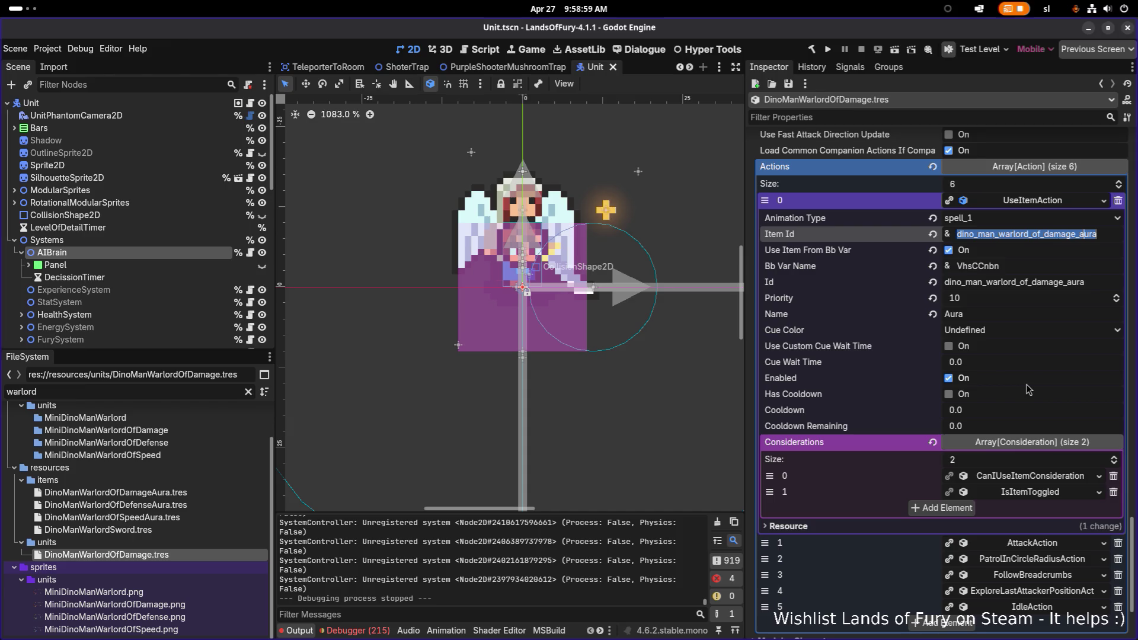
{"action": "scroll", "coordinate": [1028, 390], "scroll_direction": "down", "scroll_amount": 4}
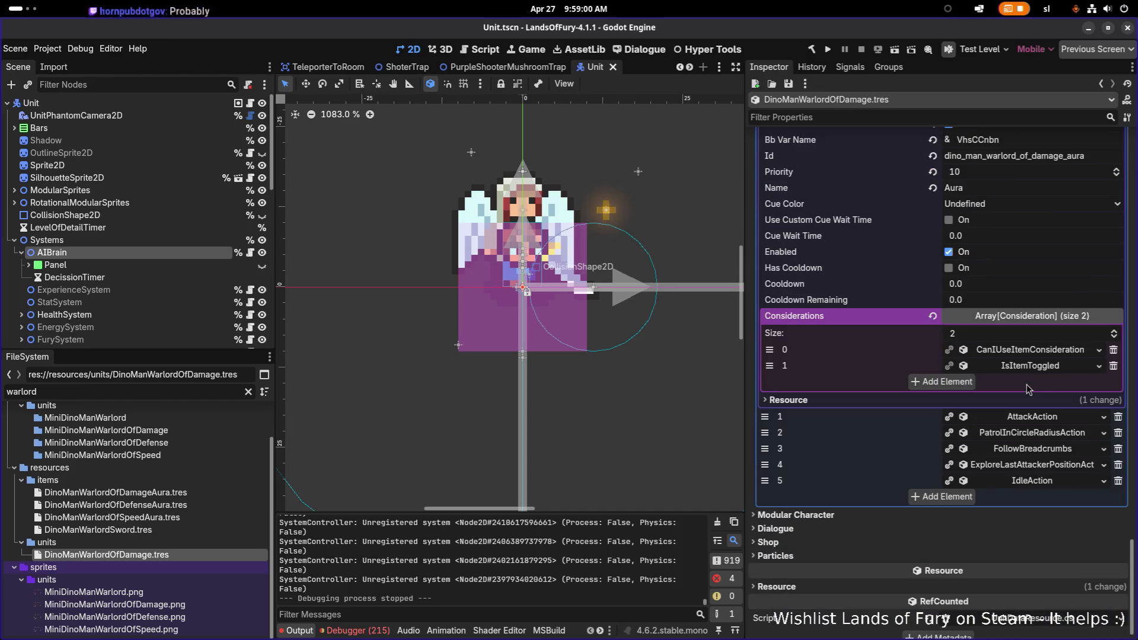
{"action": "left_click", "coordinate": [1074, 351]}
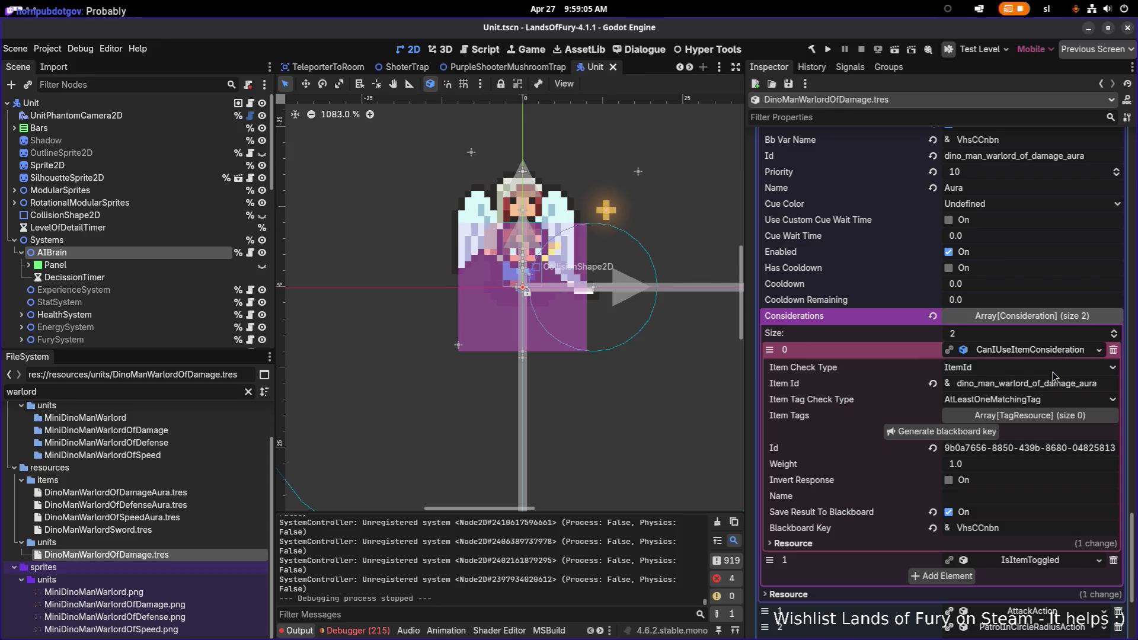
{"action": "left_click", "coordinate": [1114, 350]}
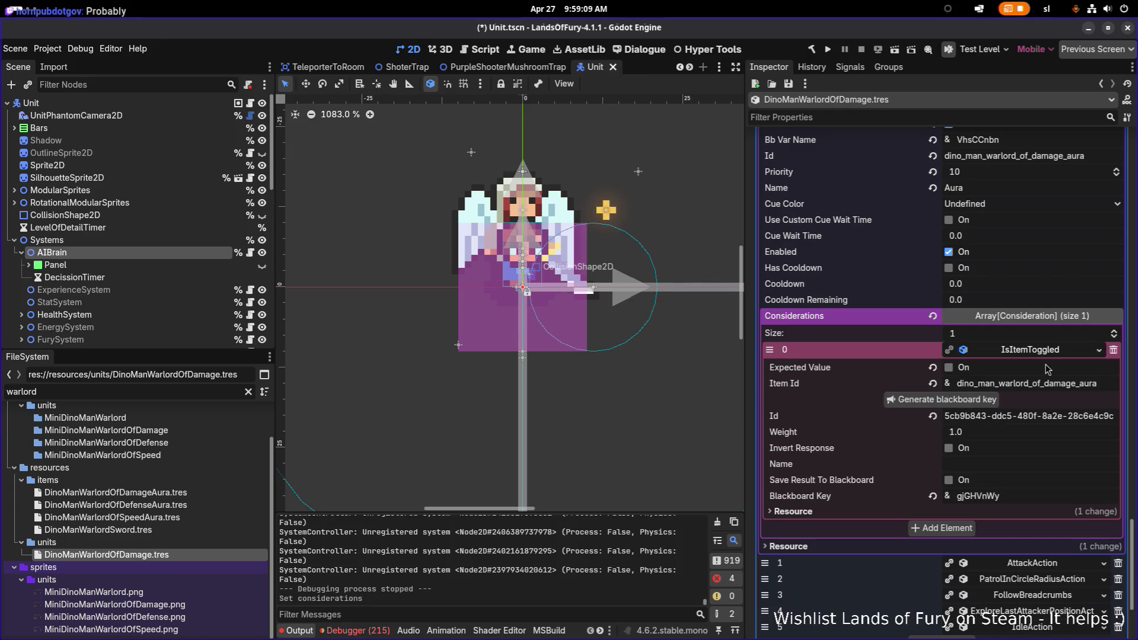
Add a CanIUseItemConsideration to the aura action with Item Id dino_man_warlord_of_damage_aura
{"action": "left_click", "coordinate": [1061, 350]}
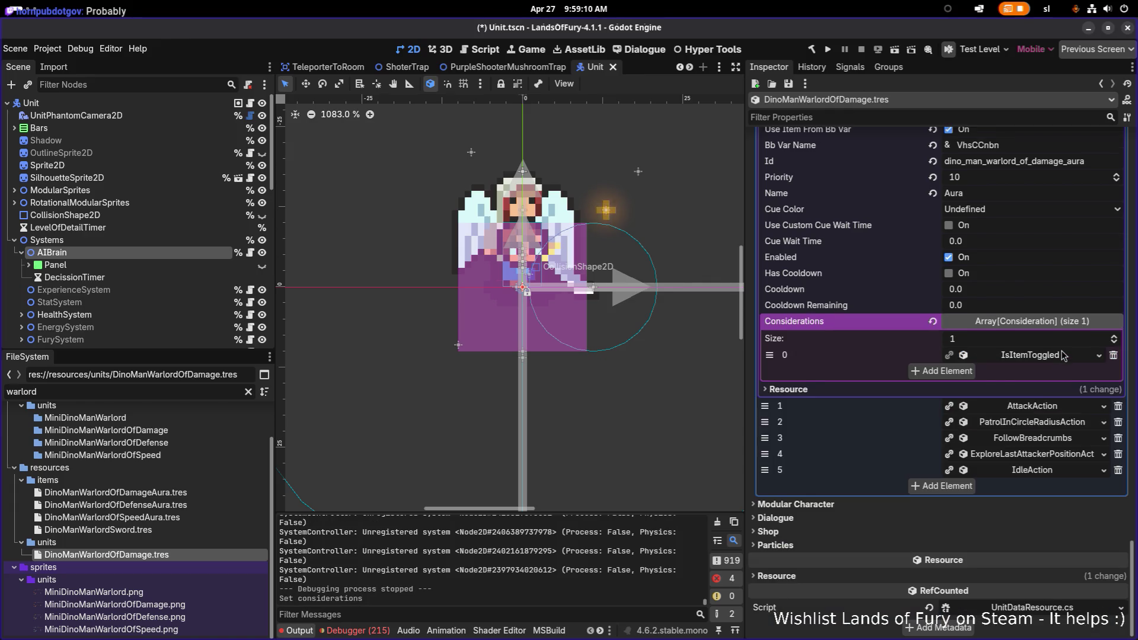
{"action": "left_click", "coordinate": [955, 368]}
{"action": "left_click", "coordinate": [1026, 375]}
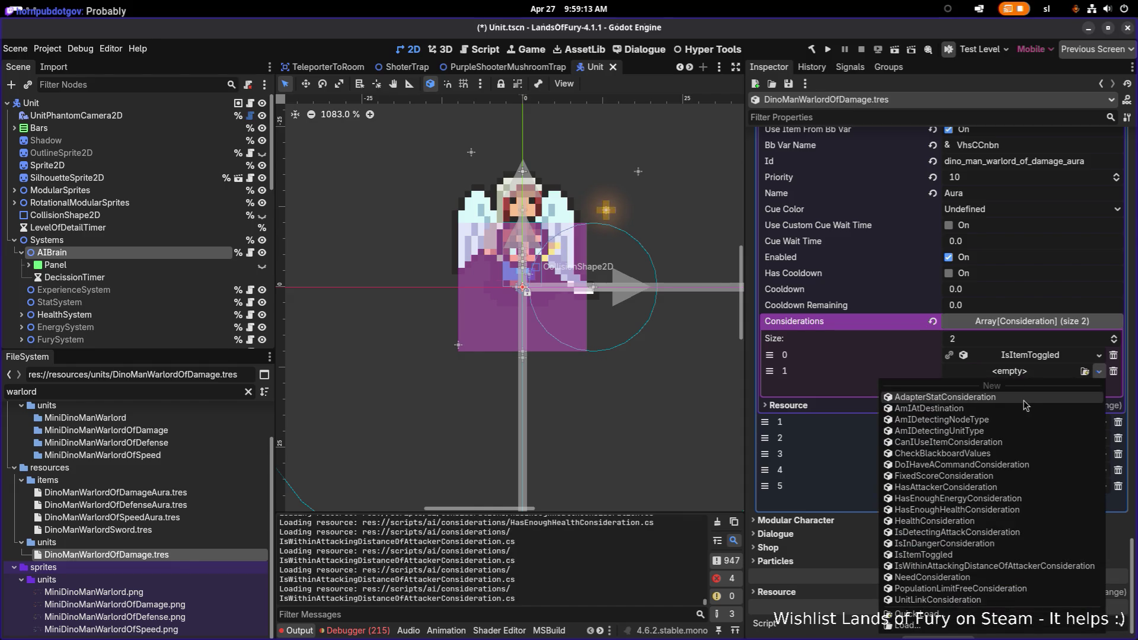
{"action": "left_click", "coordinate": [979, 442]}
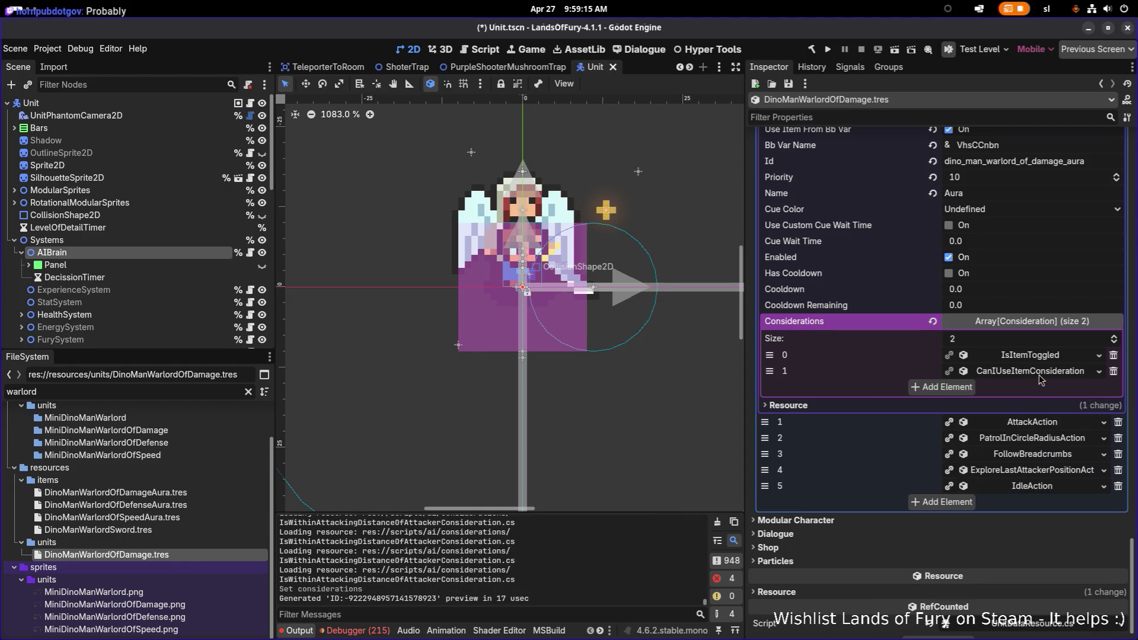
{"action": "left_click", "coordinate": [1042, 372]}
{"action": "left_click", "coordinate": [1045, 403]}
{"action": "key", "text": "ctrl+v"}
{"action": "key", "text": "Return"}
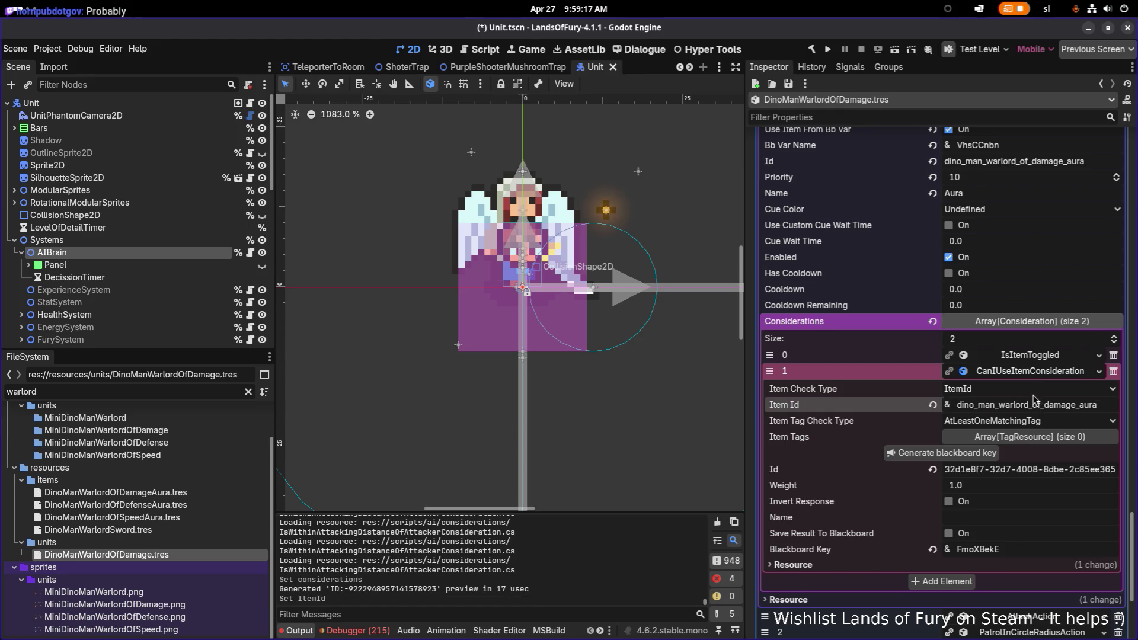
Save the consideration result to blackboard key FmoXBekE and use it as the action's Bb Var Name
{"action": "left_click", "coordinate": [949, 533]}
{"action": "scroll", "coordinate": [991, 231], "scroll_direction": "up", "scroll_amount": 2}
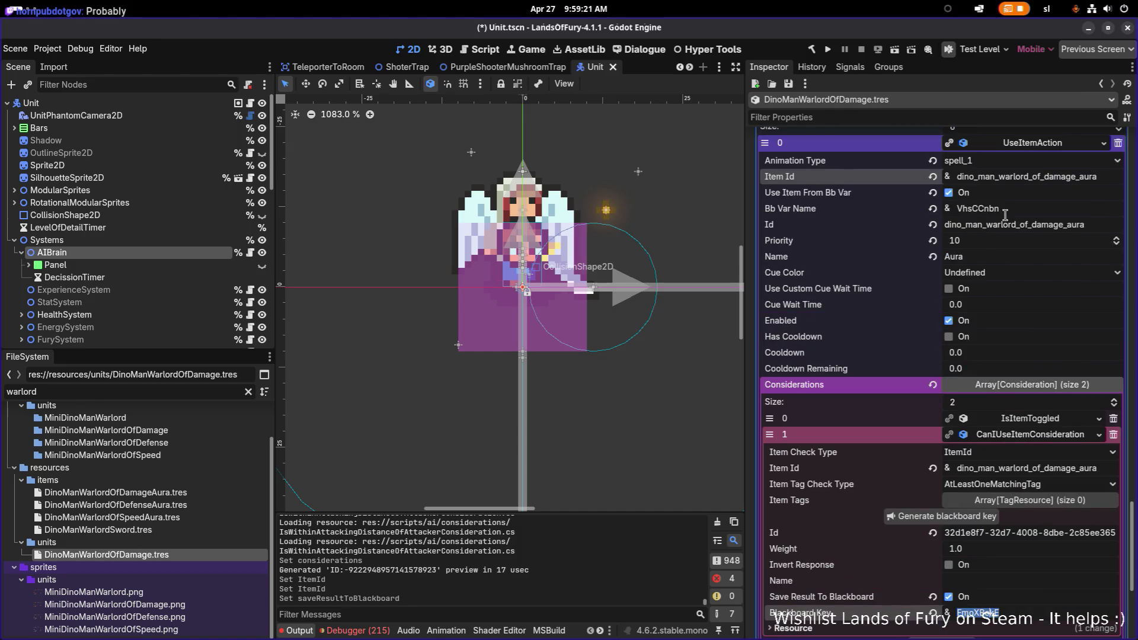
{"action": "double_click", "coordinate": [1009, 209]}
{"action": "key", "text": "ctrl+v"}
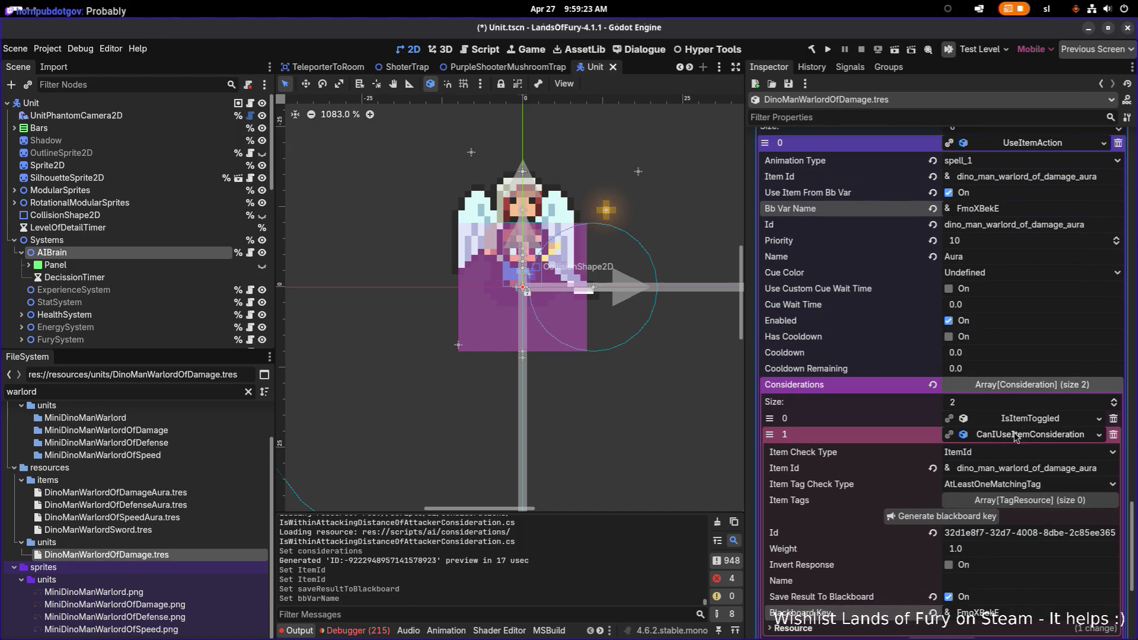
Move CanIUseItemConsideration above IsItemToggled and save the scene
{"action": "left_click", "coordinate": [1014, 437]}
{"action": "left_click_drag", "start_coordinate": [769, 434], "coordinate": [769, 421]}
{"action": "key", "text": "ctrl+s"}
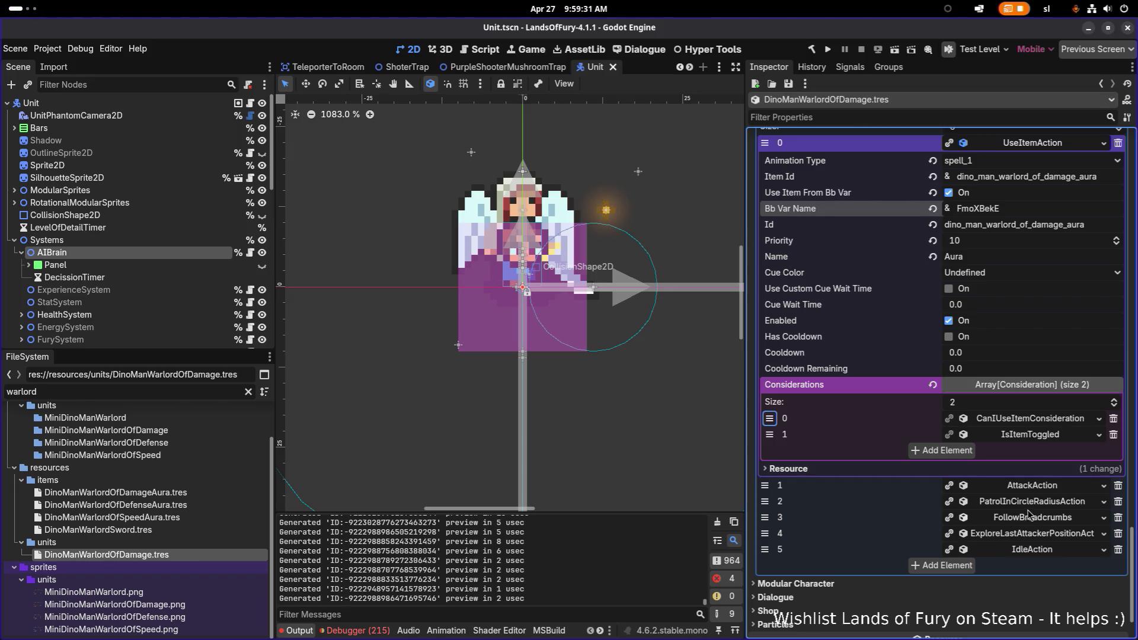
{"action": "left_click", "coordinate": [1034, 487]}
Scroll through the melee AttackAction's considerations to review them
{"action": "scroll", "coordinate": [1034, 491], "scroll_direction": "down", "scroll_amount": 3}
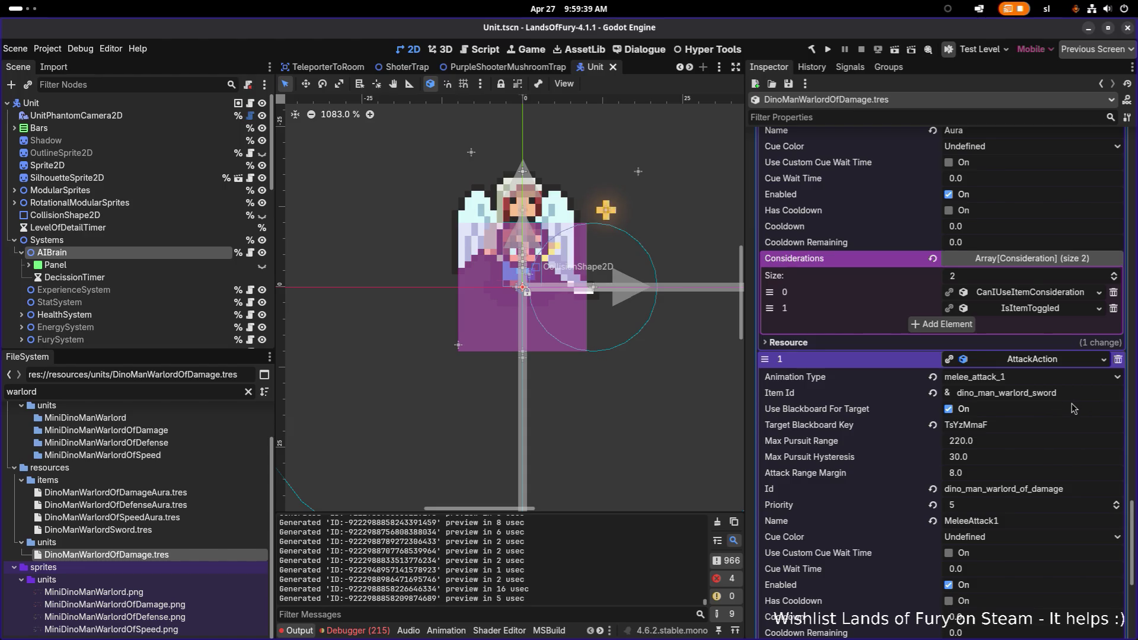
{"action": "scroll", "coordinate": [1073, 408], "scroll_direction": "down", "scroll_amount": 2}
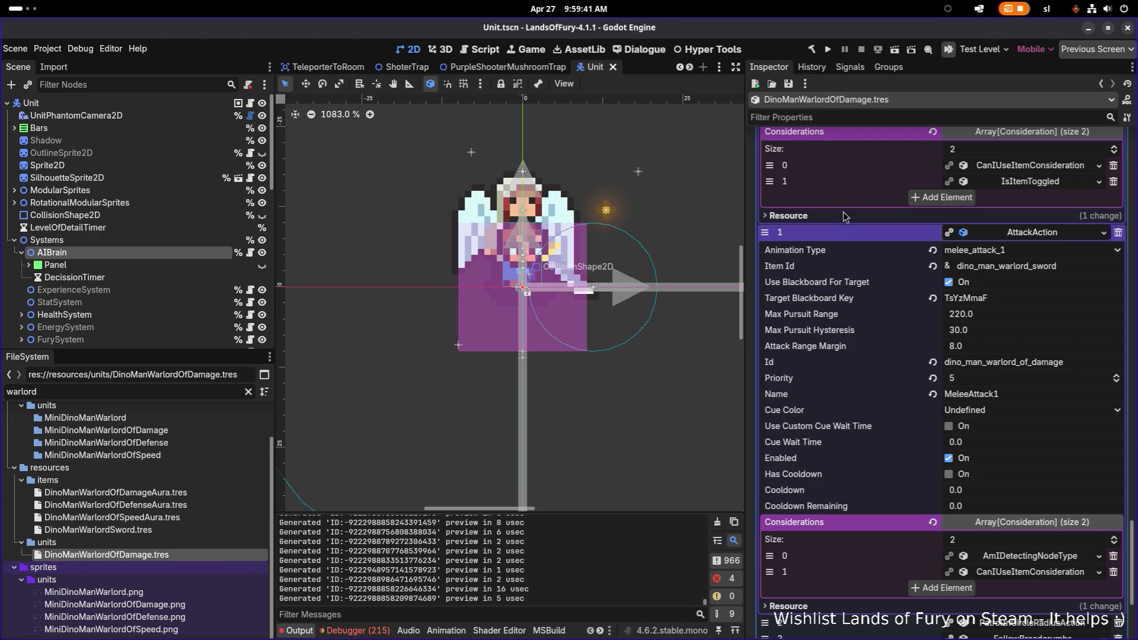
{"action": "scroll", "coordinate": [896, 305], "scroll_direction": "up", "scroll_amount": 2}
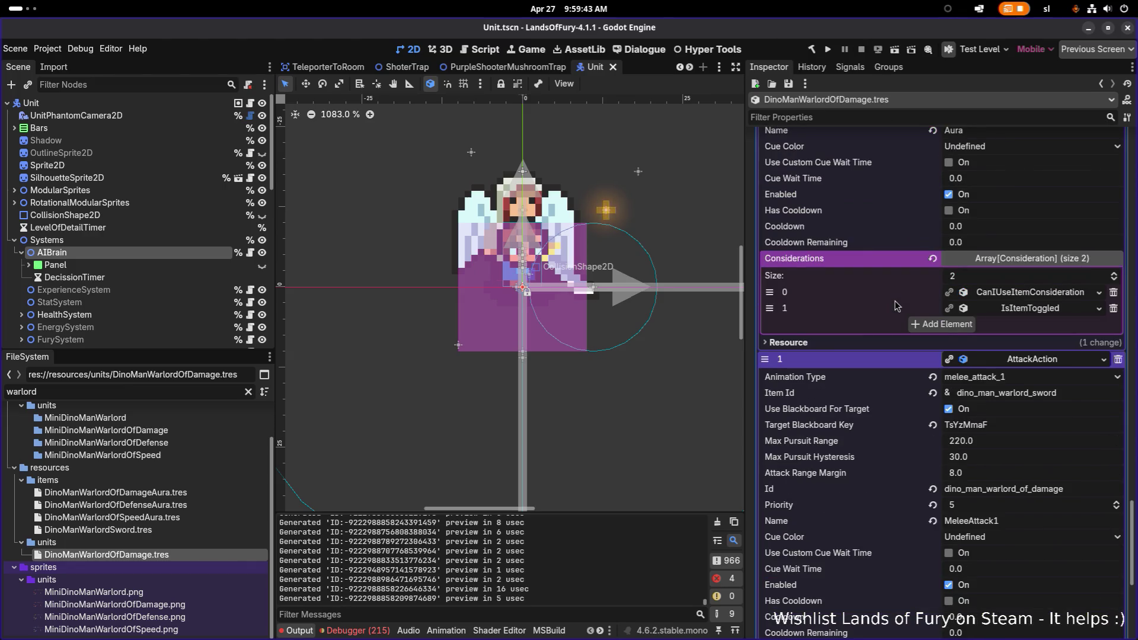
{"action": "scroll", "coordinate": [896, 305], "scroll_direction": "up", "scroll_amount": 3}
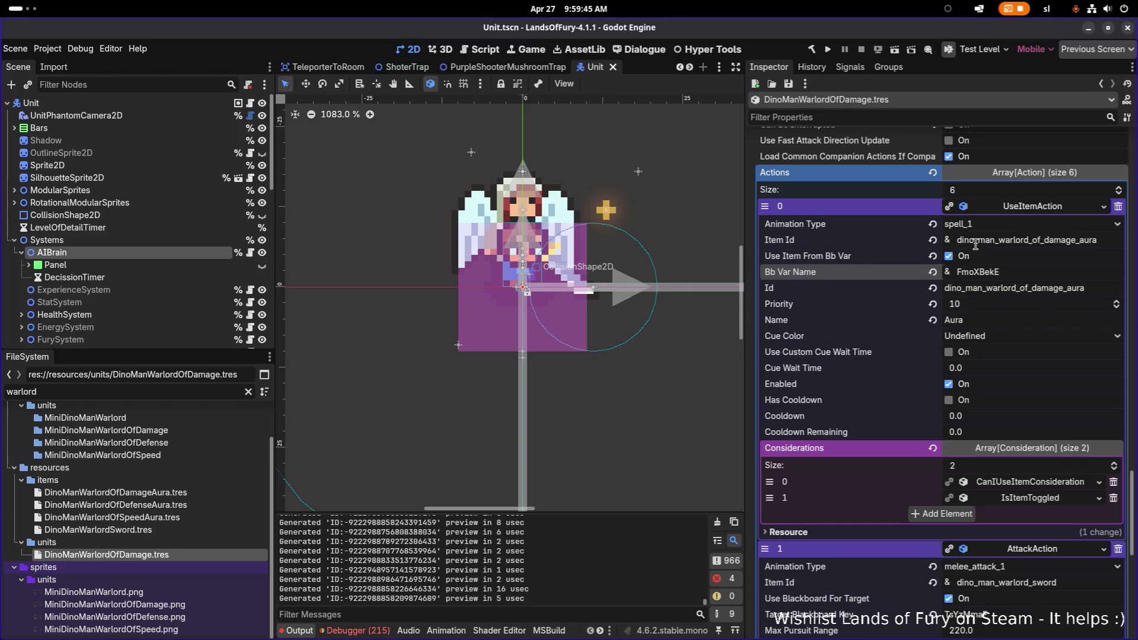
Close the MiniDinoManWarlordOfSpeed sprite sheet in Aseprite without saving and minimize Aseprite
{"action": "key", "text": "alt+Tab"}
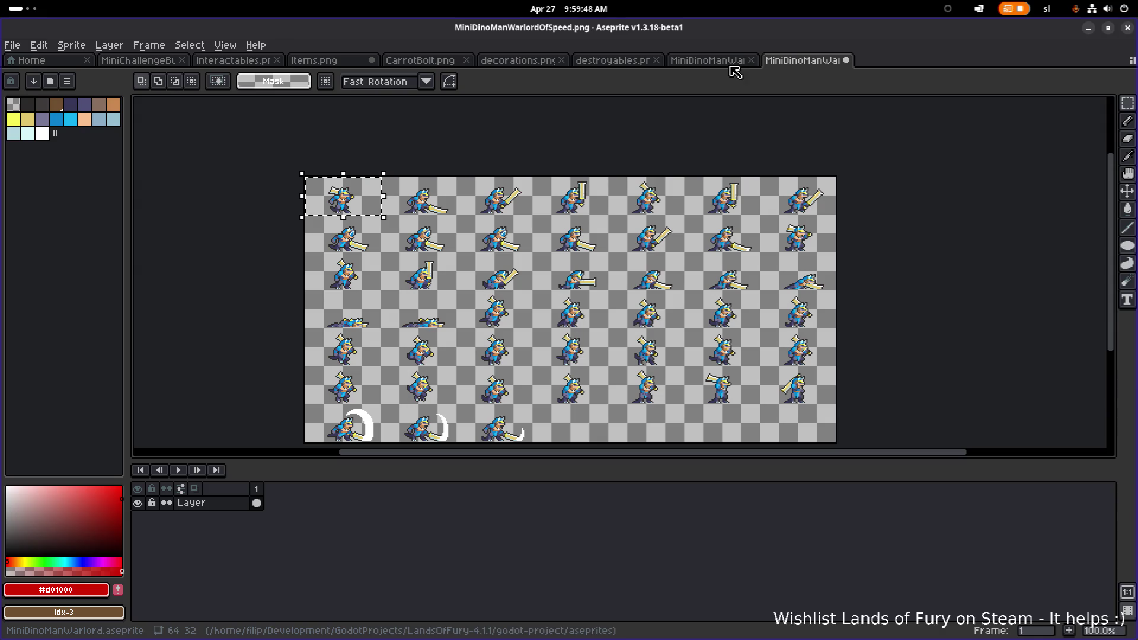
{"action": "left_click", "coordinate": [846, 60]}
{"action": "left_click", "coordinate": [590, 368]}
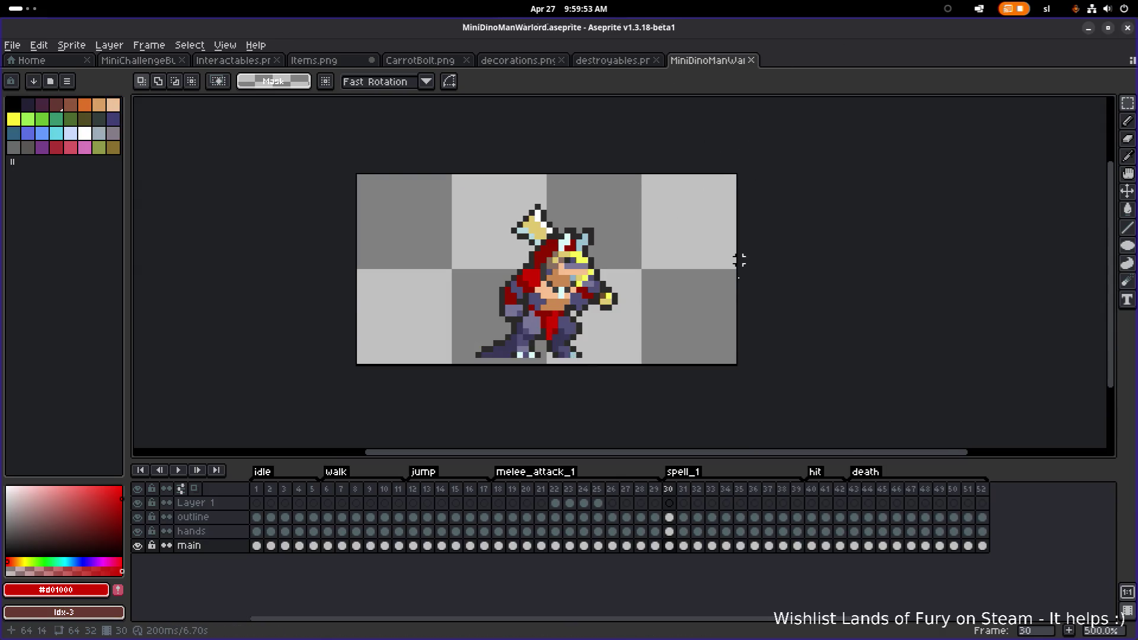
{"action": "left_click", "coordinate": [1088, 28]}
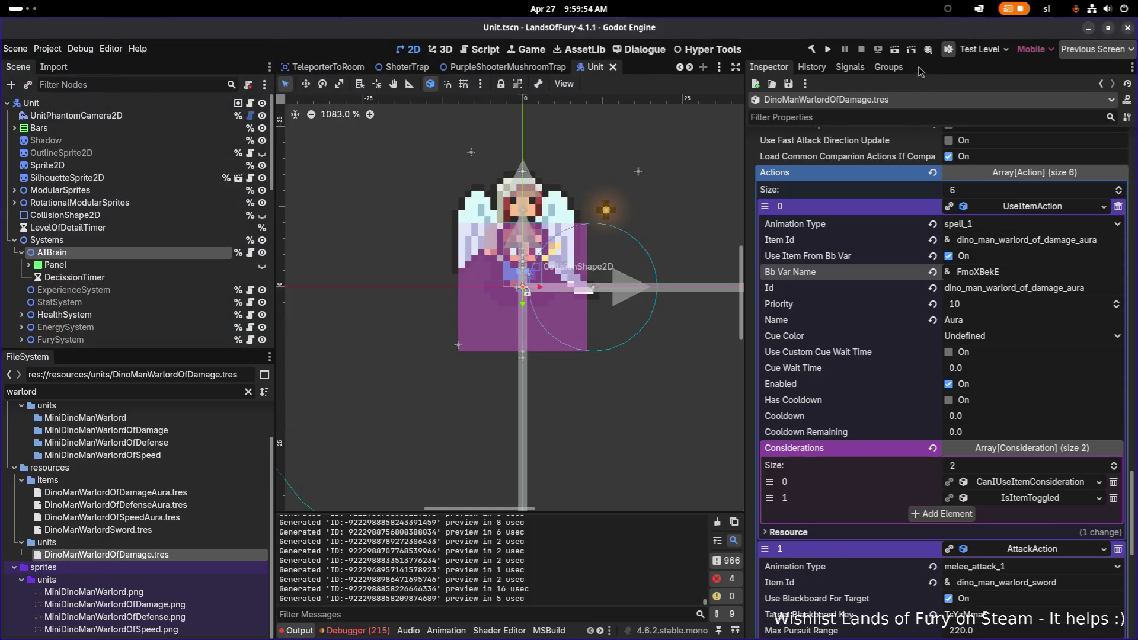
Run Lands of Fury, enter the forest level, attack an enemy and walk around
{"action": "left_click", "coordinate": [828, 51]}
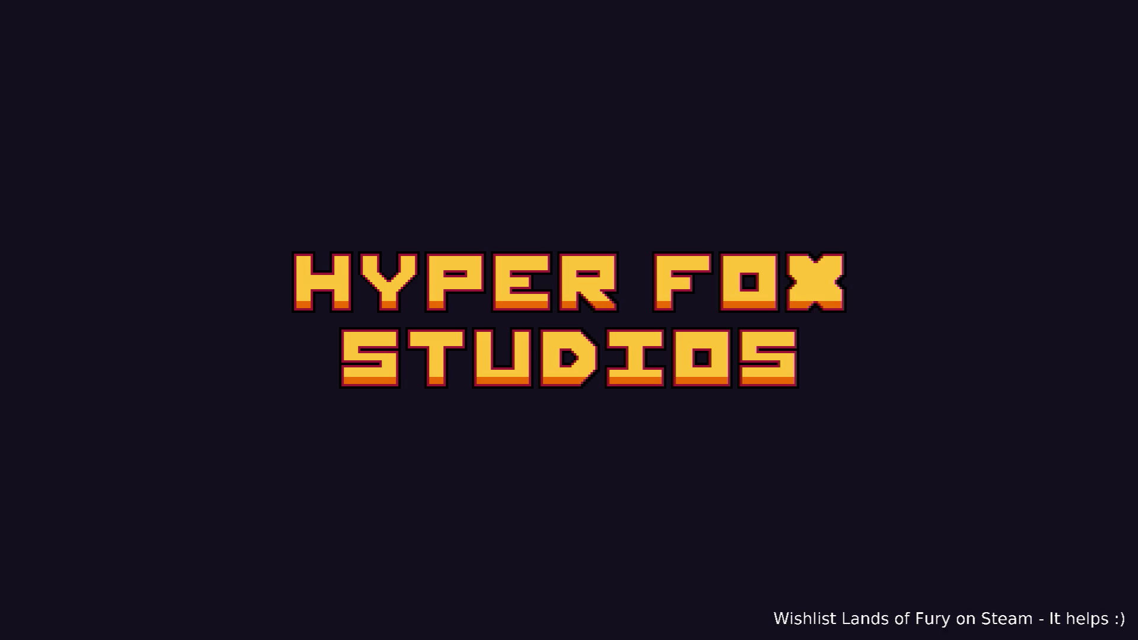
{"action": "key", "text": "Return"}
{"action": "key", "text": "Return"}
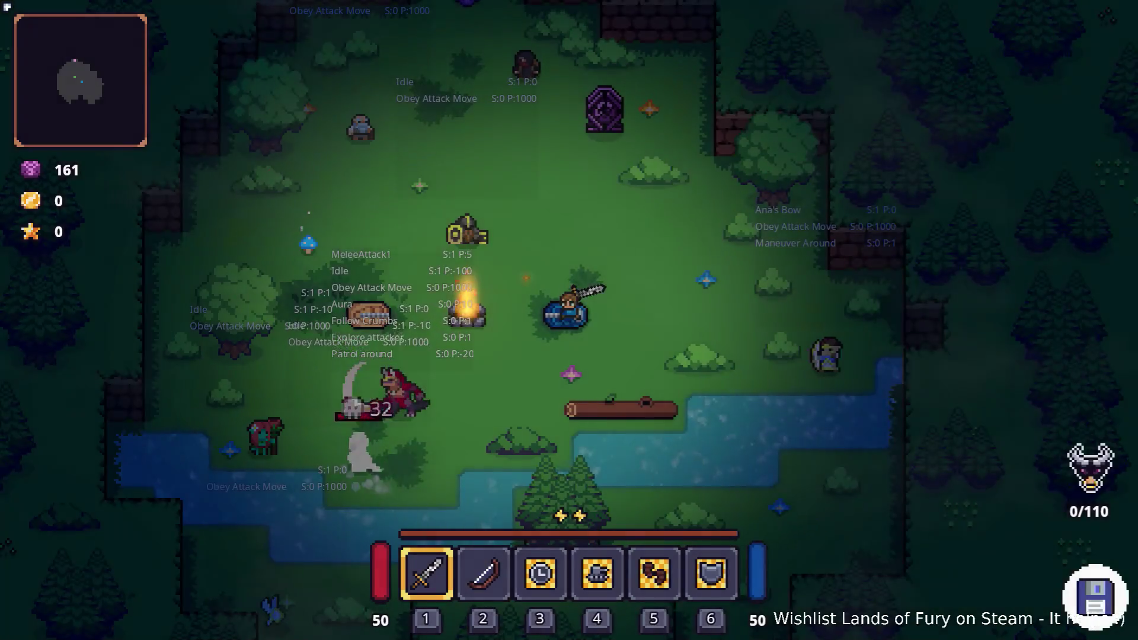
{"action": "left_click", "coordinate": [546, 262]}
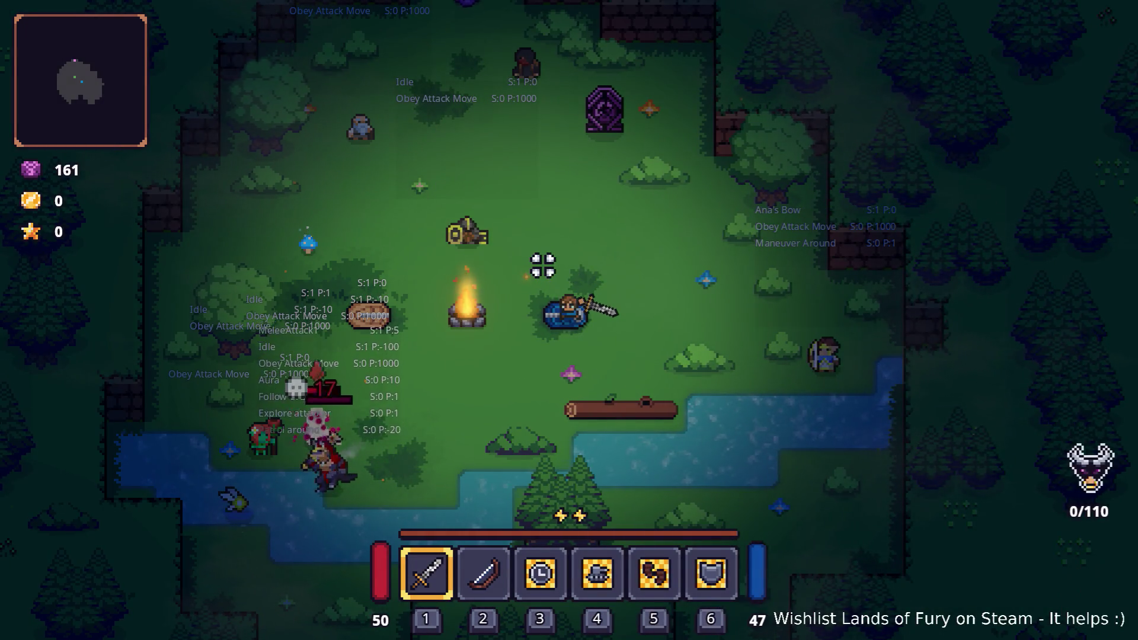
{"action": "key", "text": "s+a"}
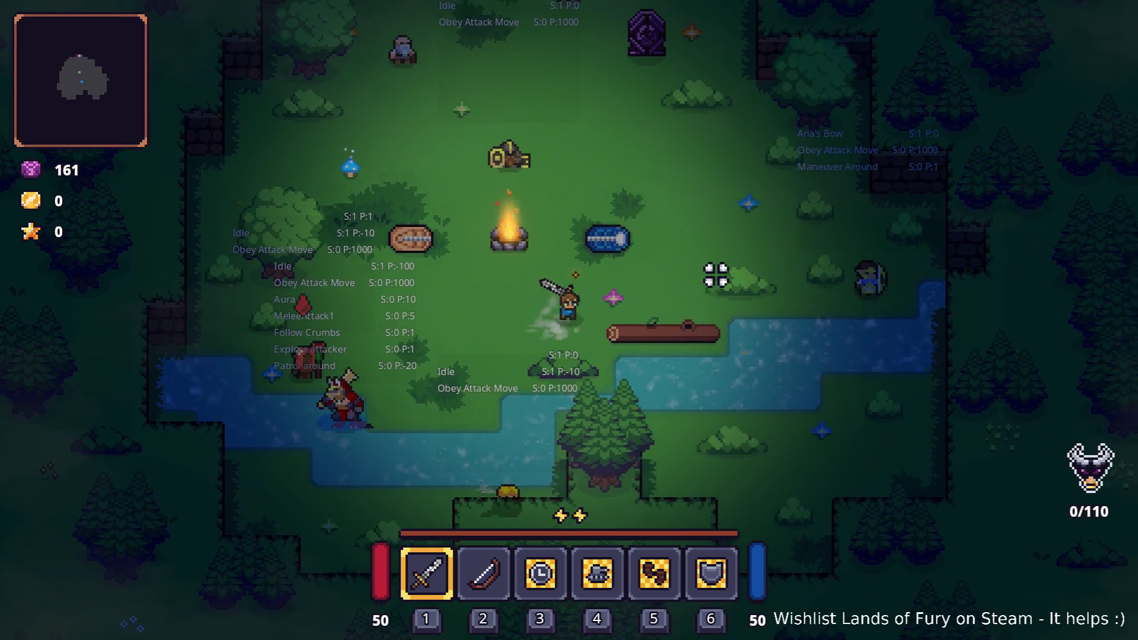
{"action": "key", "text": "w"}
{"action": "key", "text": "grave"}
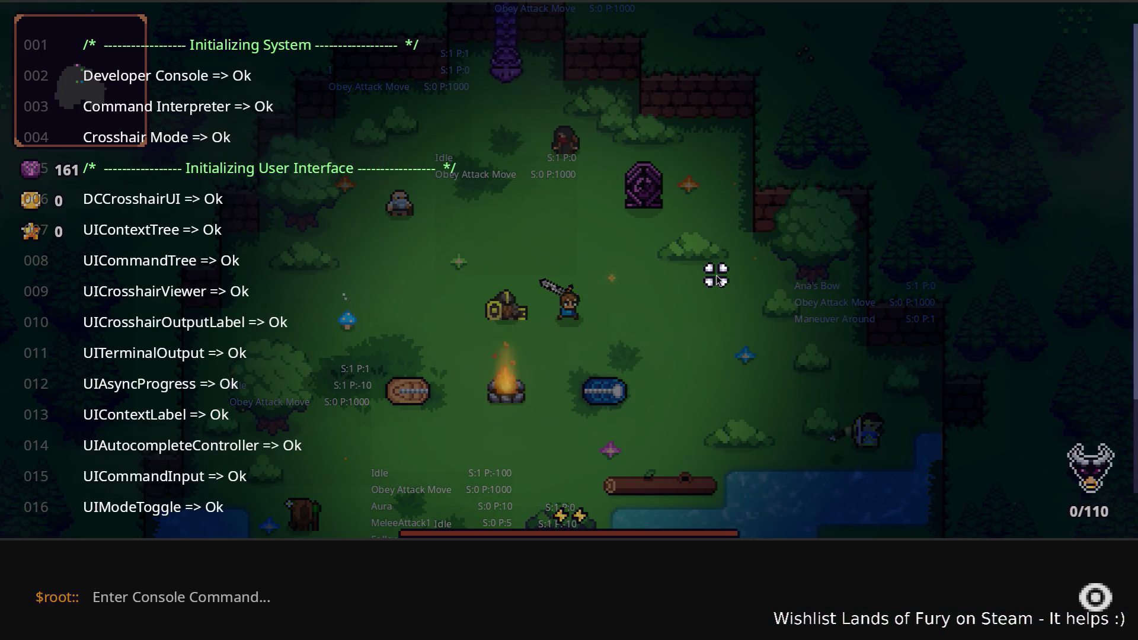
Spawn slimes with Level.SpawnUnit(monster_slime,1,2,80,0) in the developer console
{"action": "type", "text": "Level.Spawn"}
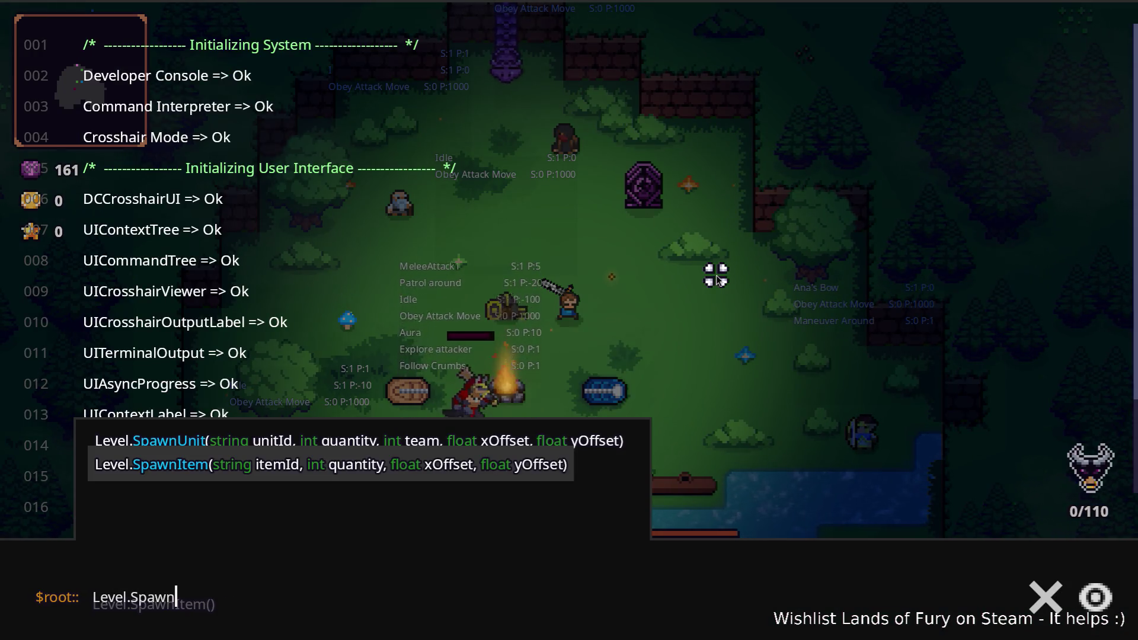
{"action": "type", "text": "Unit(monster_slime,"}
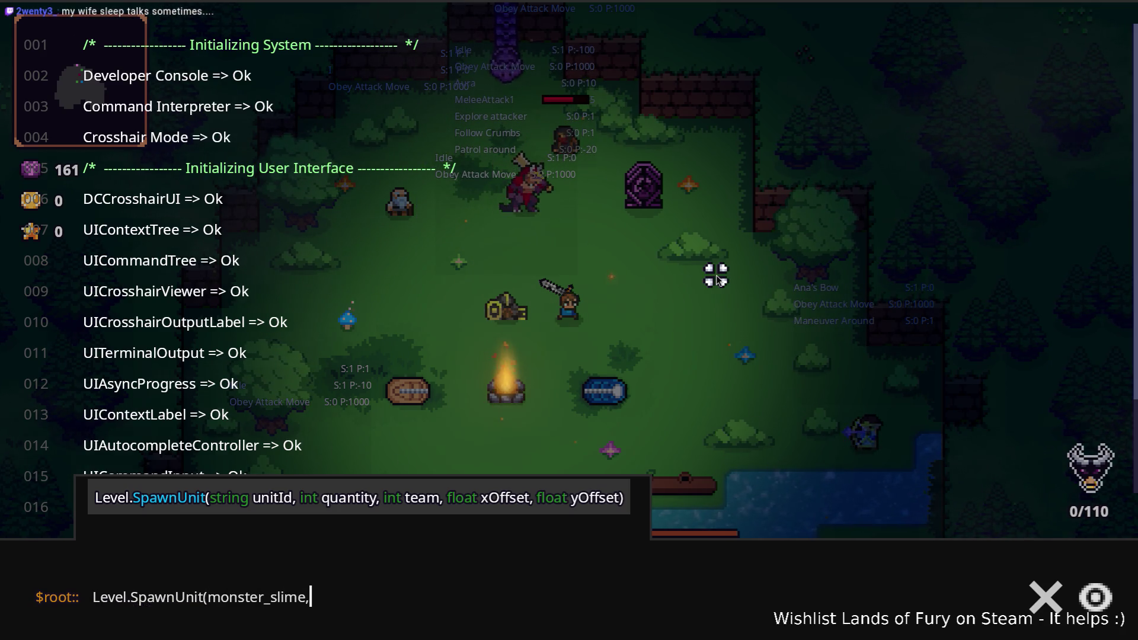
{"action": "type", "text": "0)"}
{"action": "key", "text": "Return"}
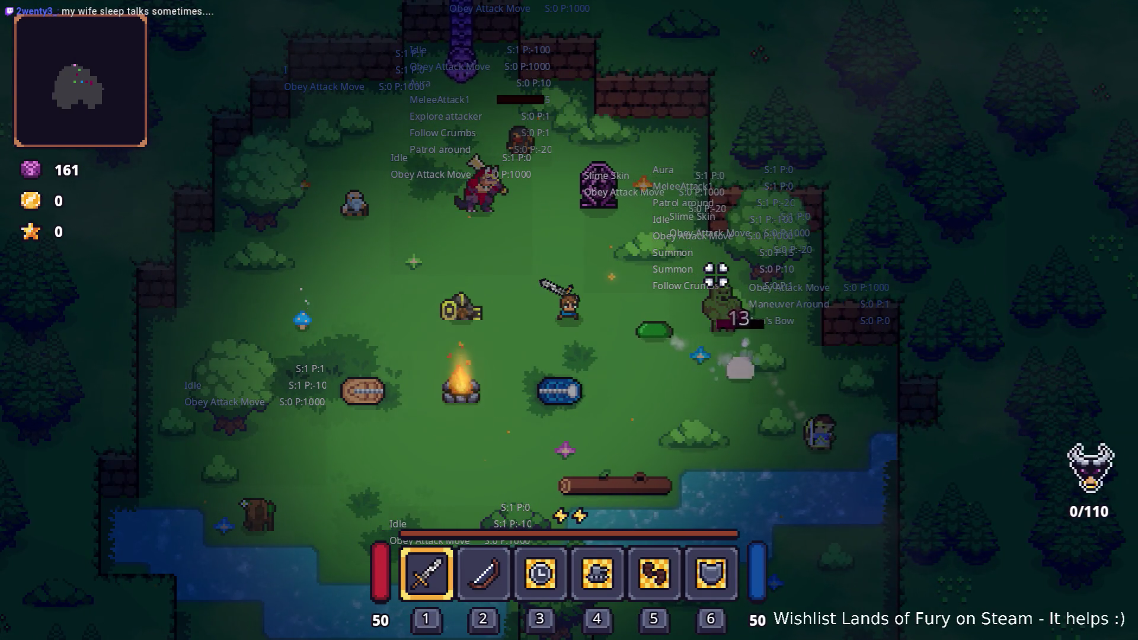
Move among the slimes around the campfire, dodging their attacks
{"action": "key", "text": "s"}
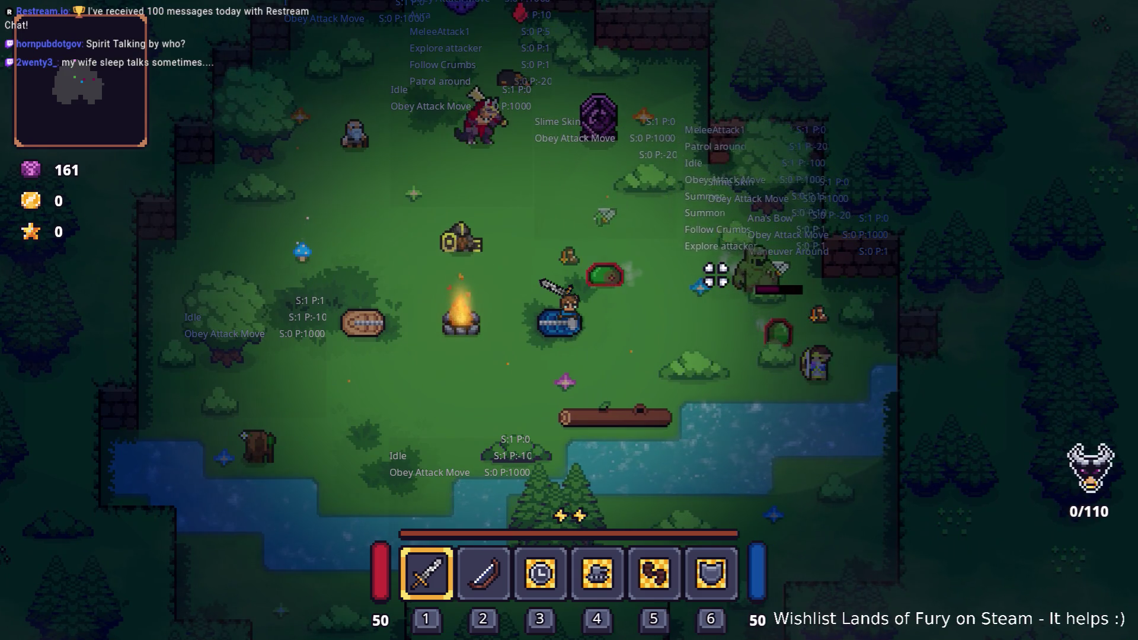
{"action": "key", "text": "d"}
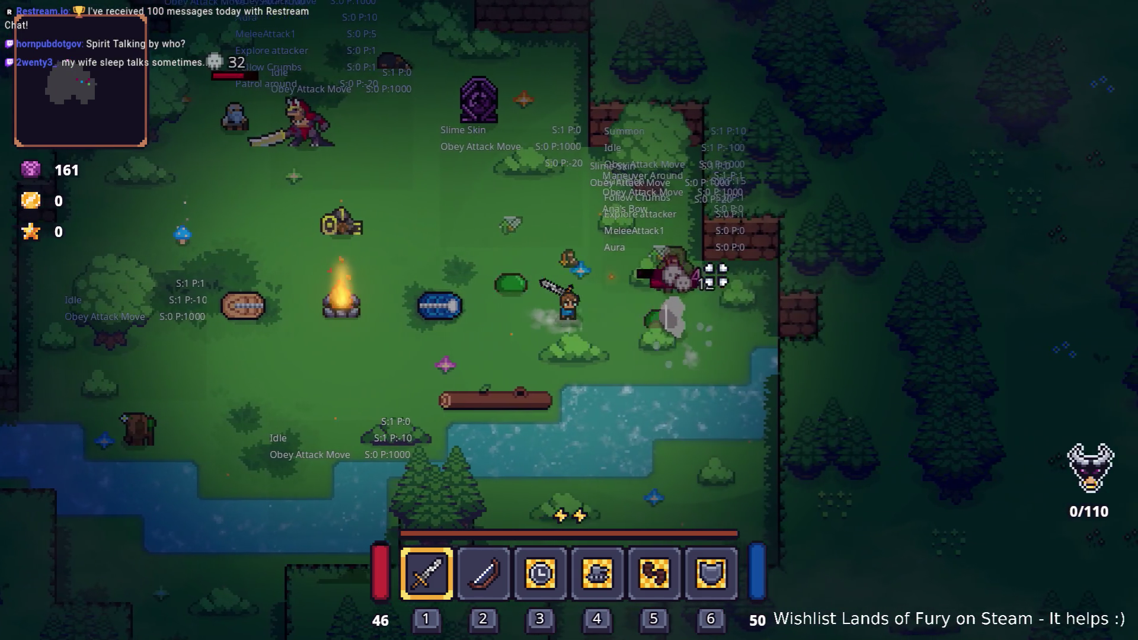
{"action": "key", "text": "w"}
{"action": "key", "text": "a"}
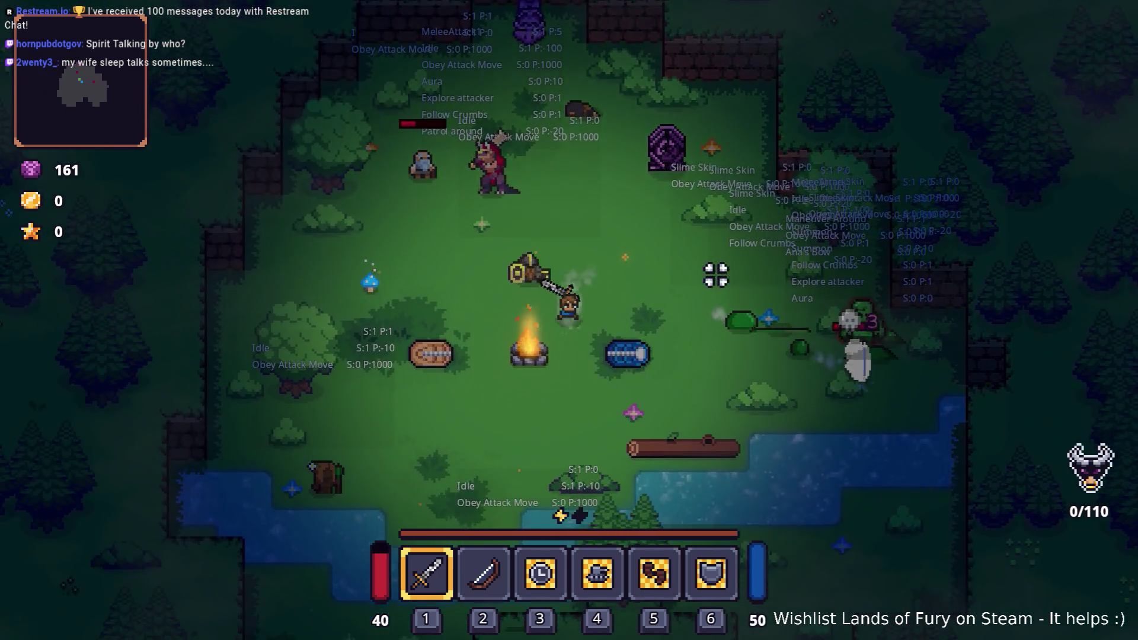
{"action": "key", "text": "s"}
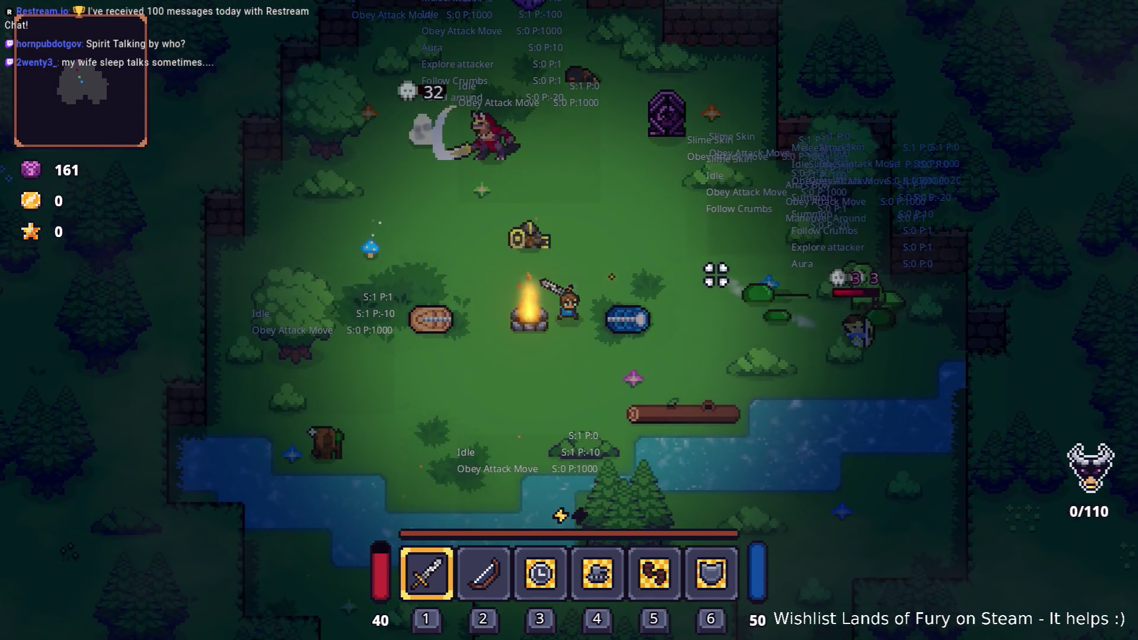
{"action": "key", "text": "w"}
{"action": "key", "text": "a"}
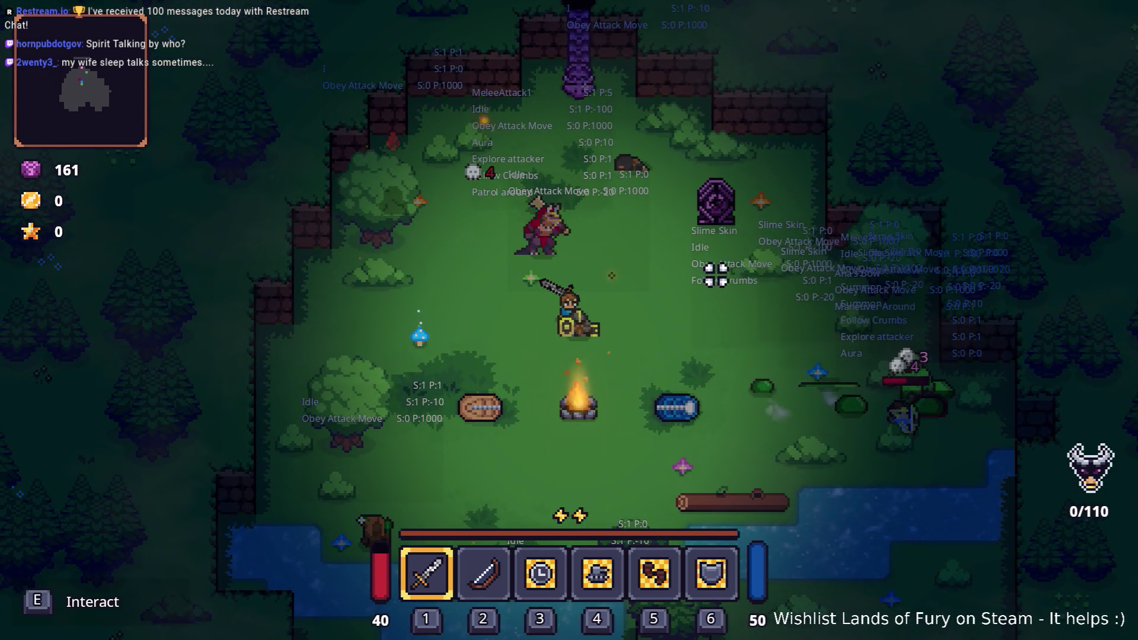
{"action": "key", "text": "a"}
{"action": "key", "text": "s"}
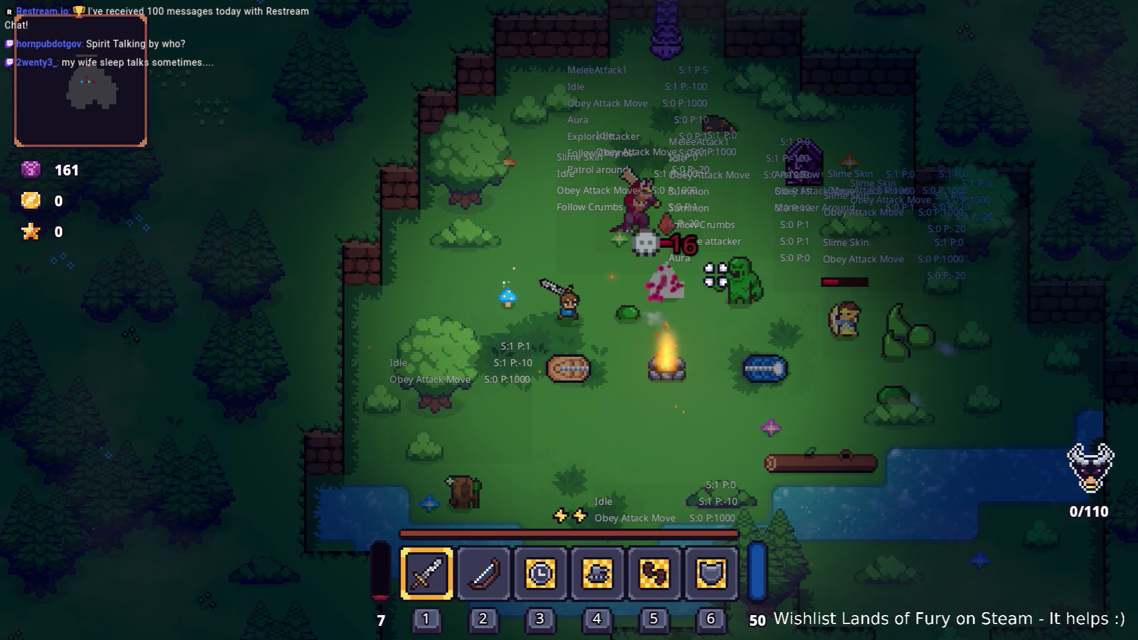
Head back north-east into the enemies until the hero dies, then quit to the main menu
{"action": "key", "text": "s"}
{"action": "key", "text": "d"}
{"action": "key", "text": "d"}
{"action": "key", "text": "w"}
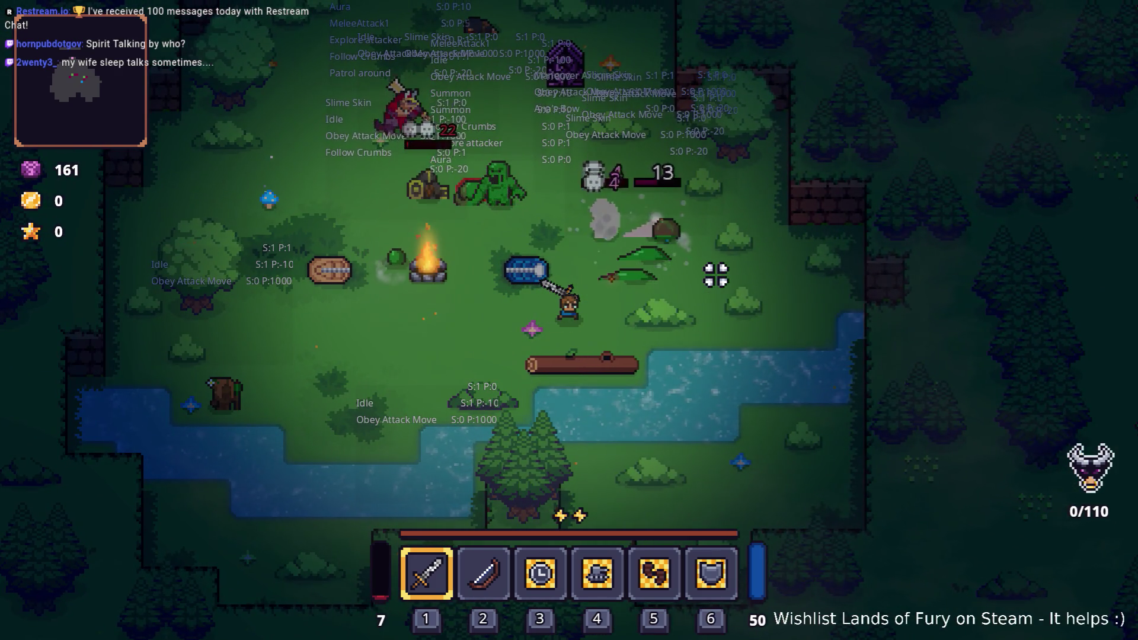
{"action": "key", "text": "w"}
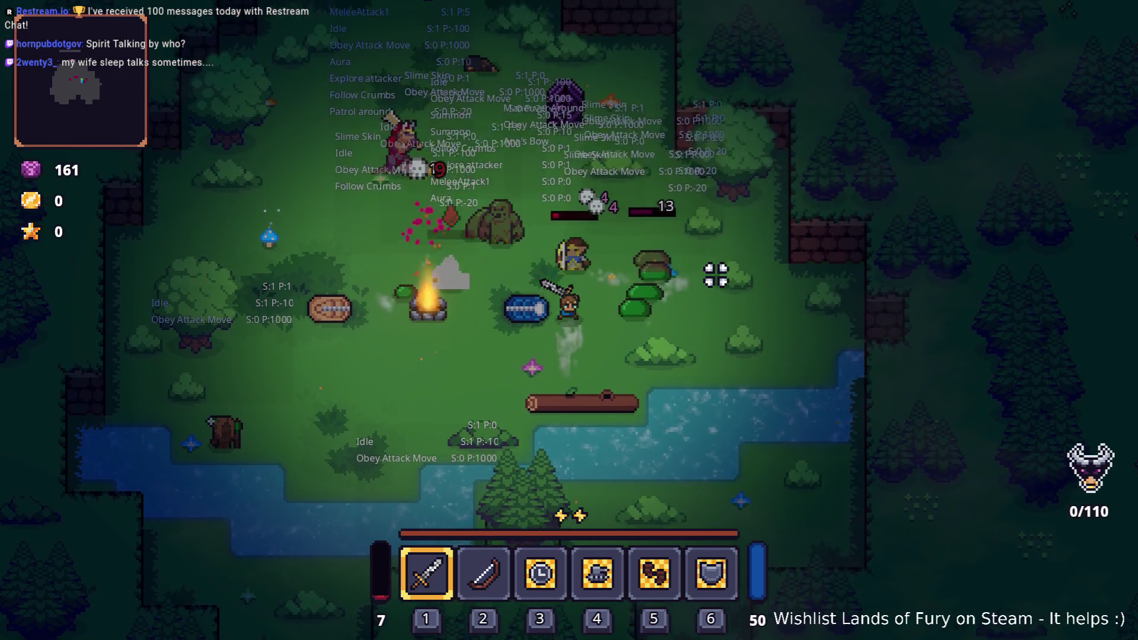
{"action": "key", "text": "d"}
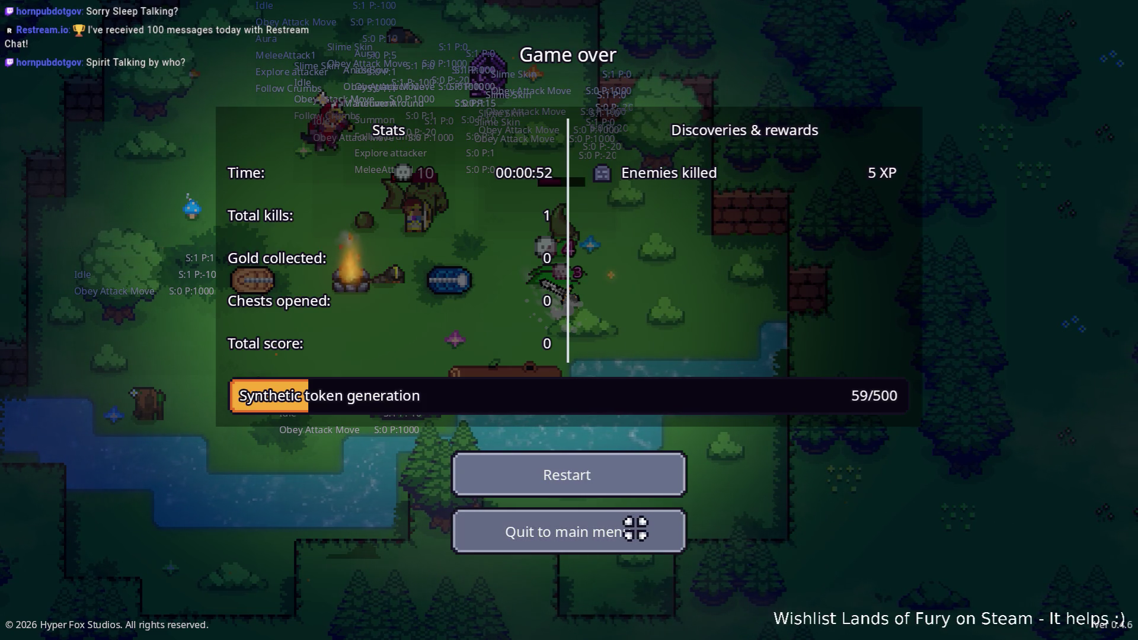
{"action": "left_click", "coordinate": [635, 529]}
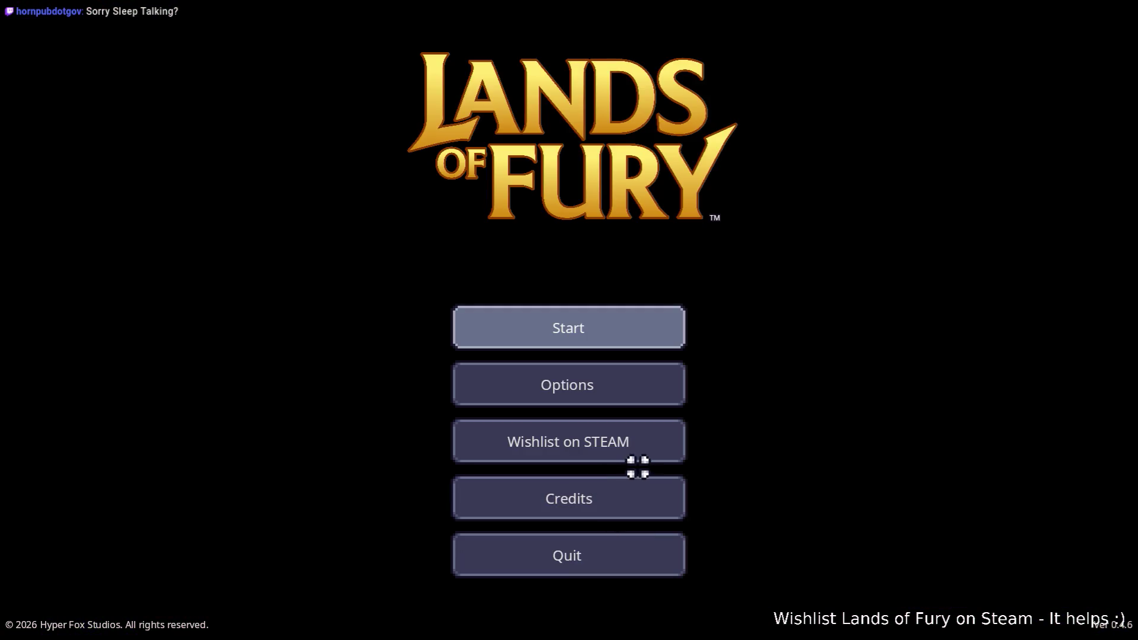
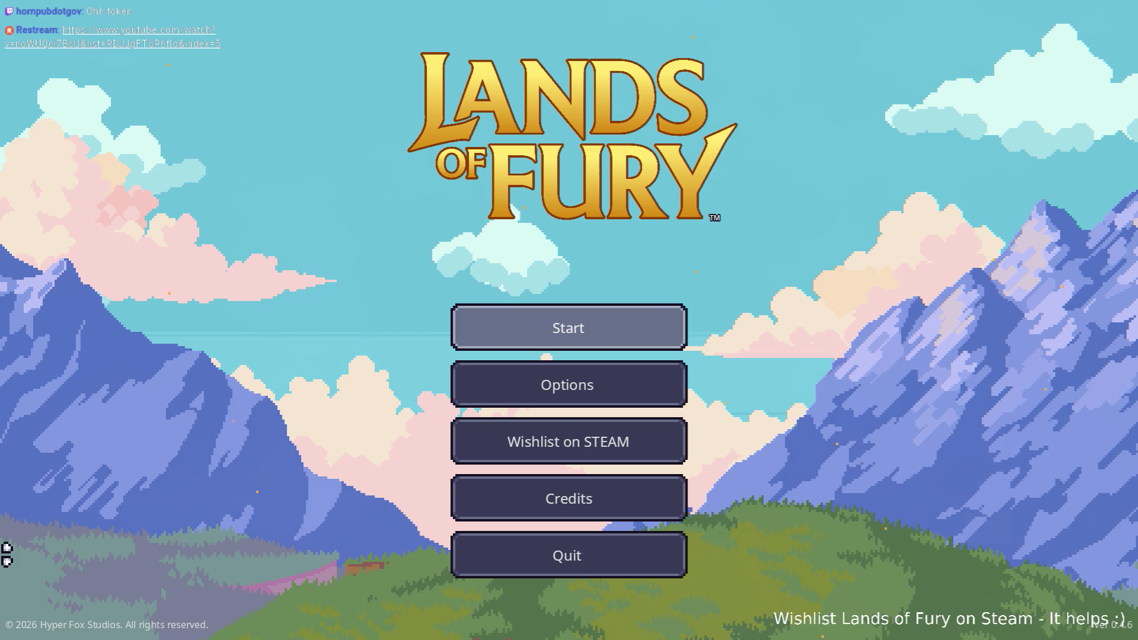
Start a run on the first saved profile, pause it, and quit back to the editor
{"action": "left_click", "coordinate": [542, 327]}
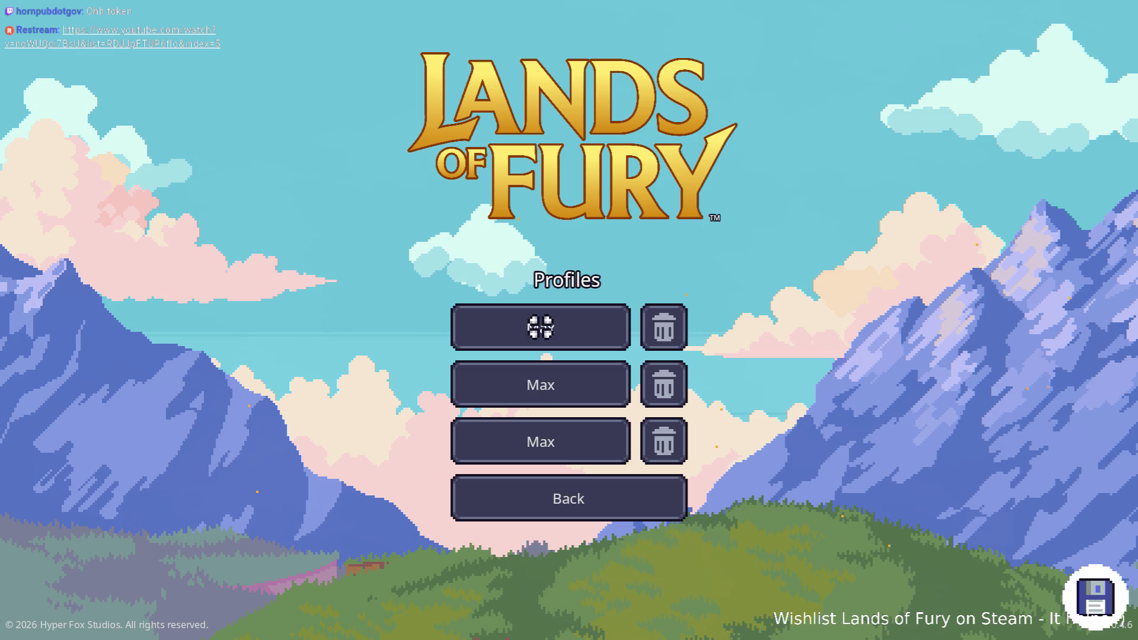
{"action": "left_click", "coordinate": [540, 327]}
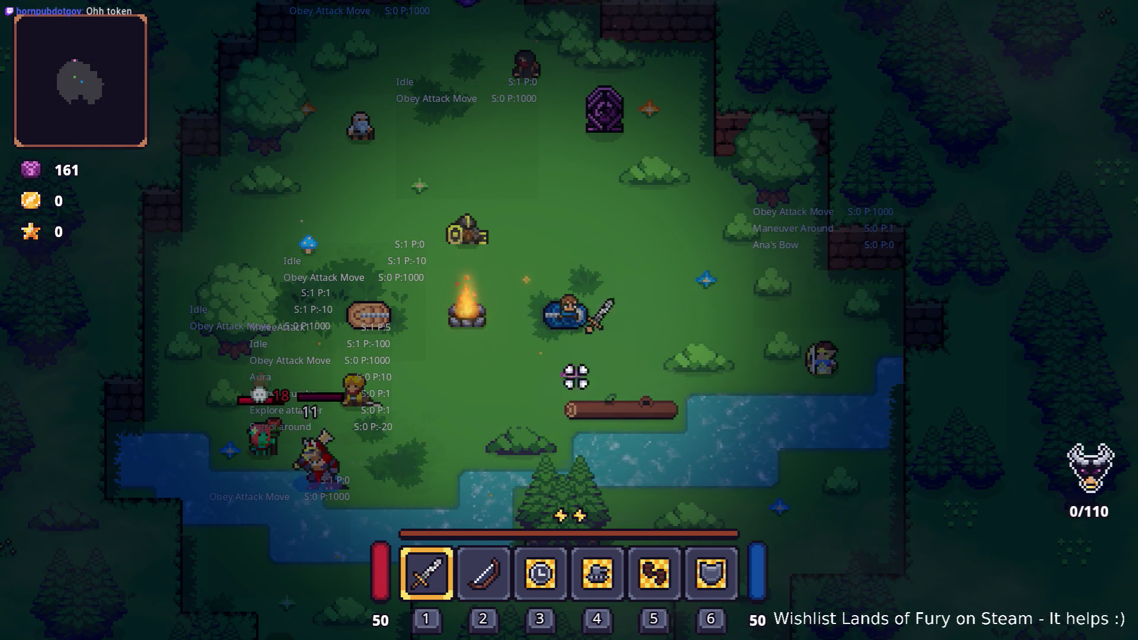
{"action": "key", "text": "Escape"}
{"action": "left_click", "coordinate": [645, 561]}
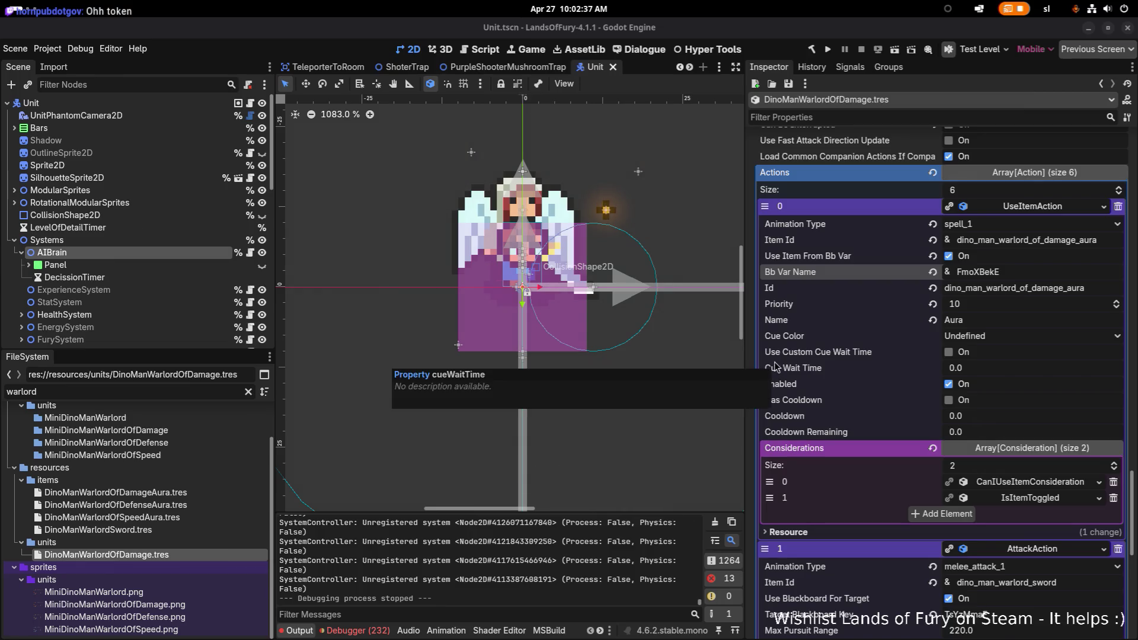
Open DinoManWarlordOfDamageAura.tres and scroll its Inspector down to the Item Effects list
{"action": "double_click", "coordinate": [1087, 240]}
{"action": "left_click", "coordinate": [170, 494]}
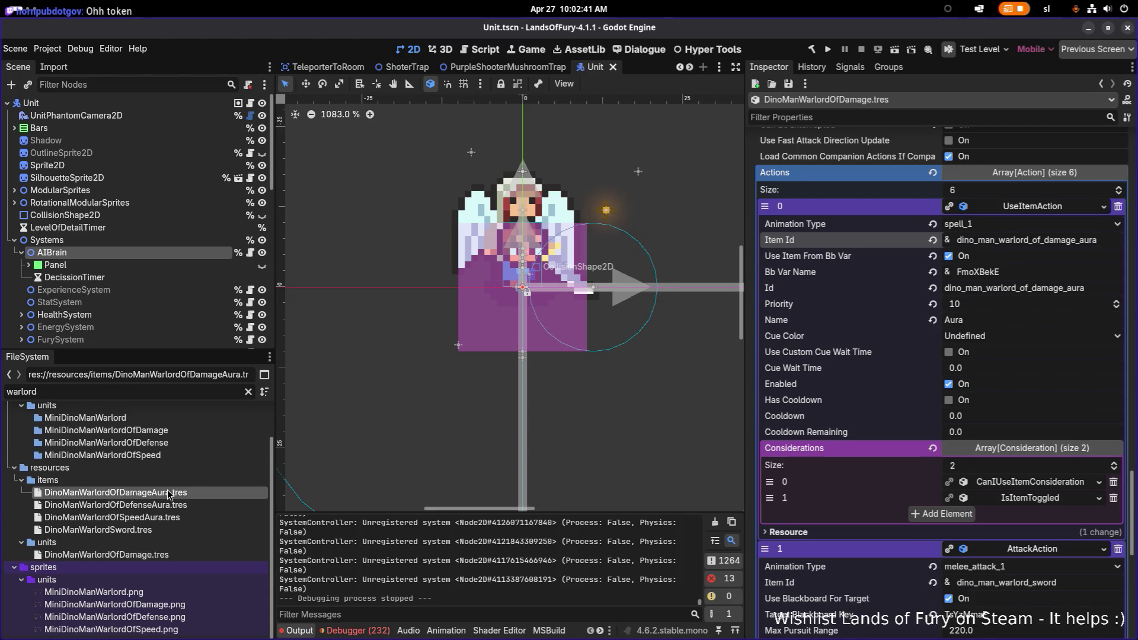
{"action": "scroll", "coordinate": [991, 174], "scroll_direction": "up", "scroll_amount": 10}
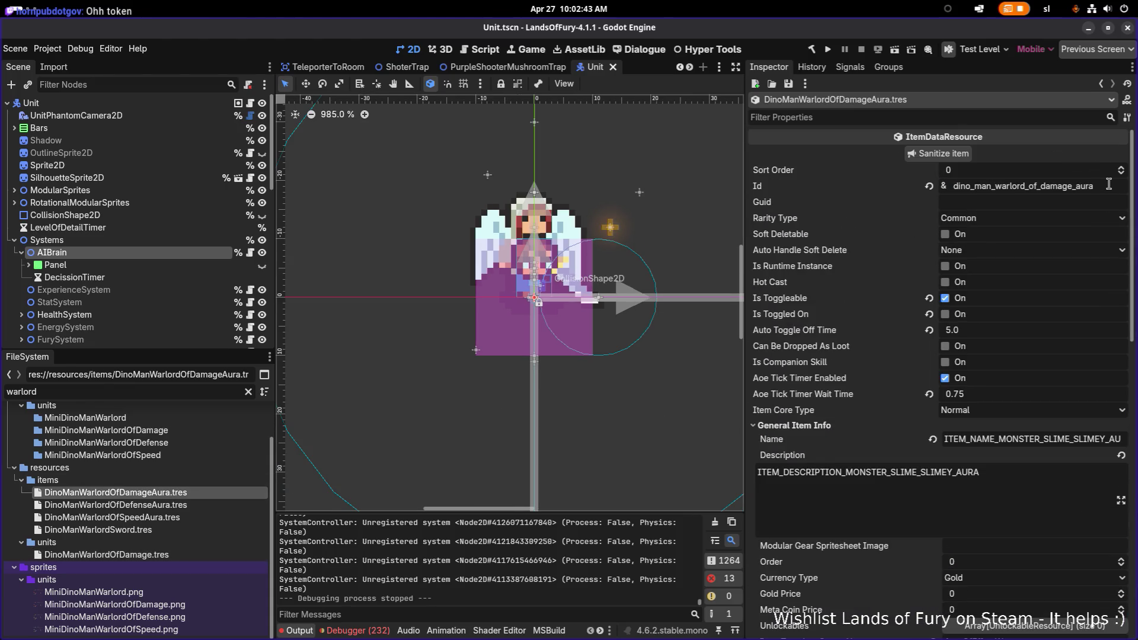
{"action": "double_click", "coordinate": [1111, 185]}
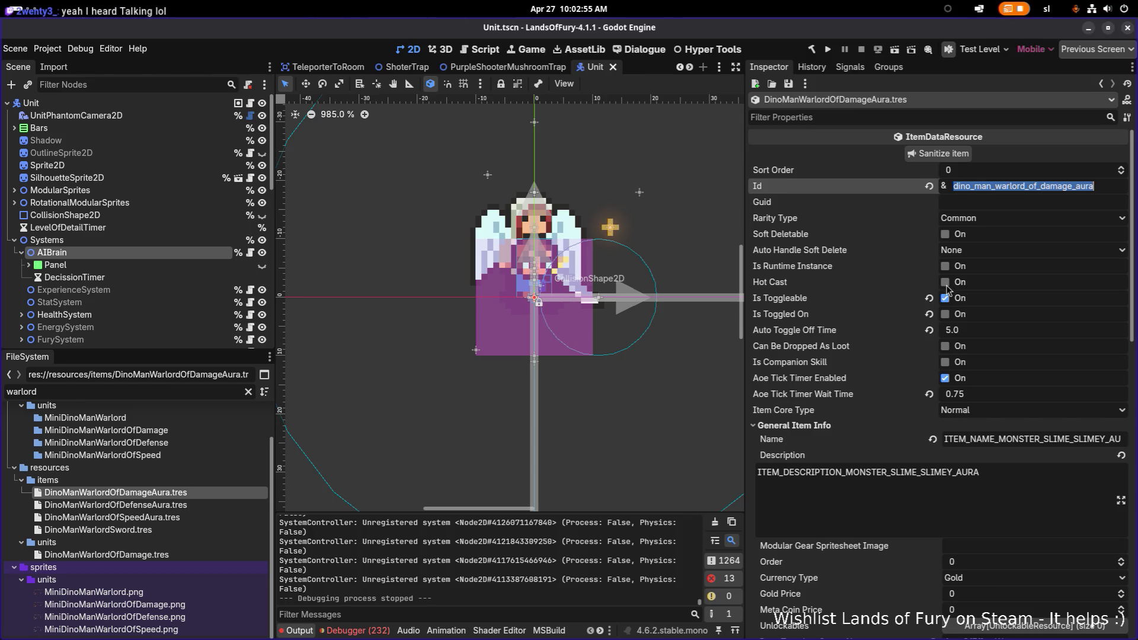
{"action": "scroll", "coordinate": [937, 283], "scroll_direction": "down", "scroll_amount": 5}
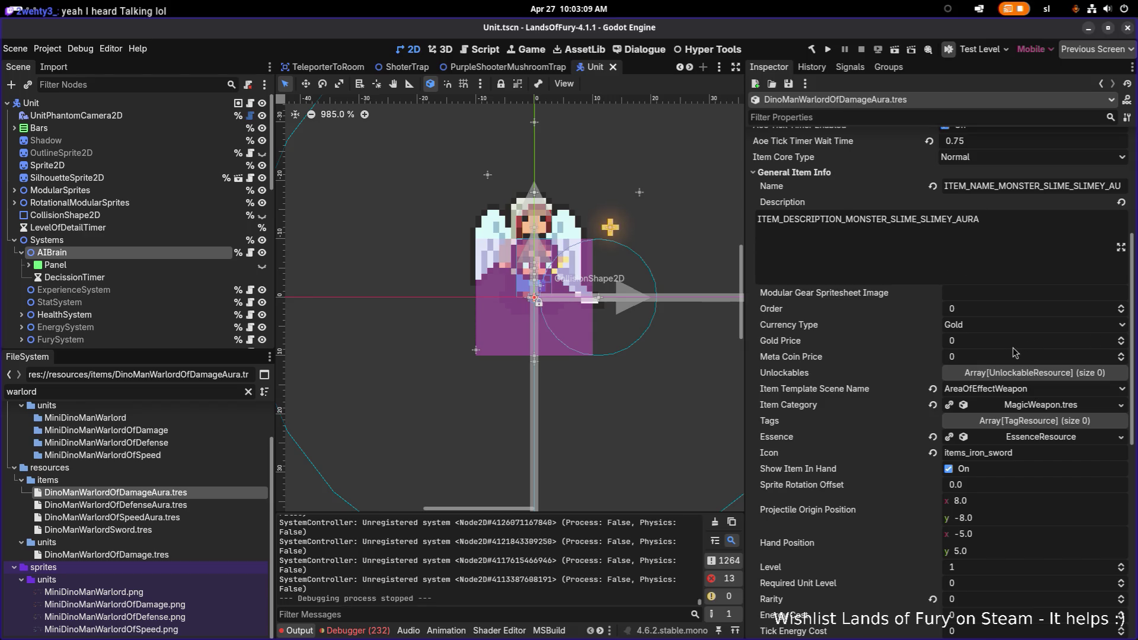
{"action": "scroll", "coordinate": [1014, 352], "scroll_direction": "down", "scroll_amount": 4}
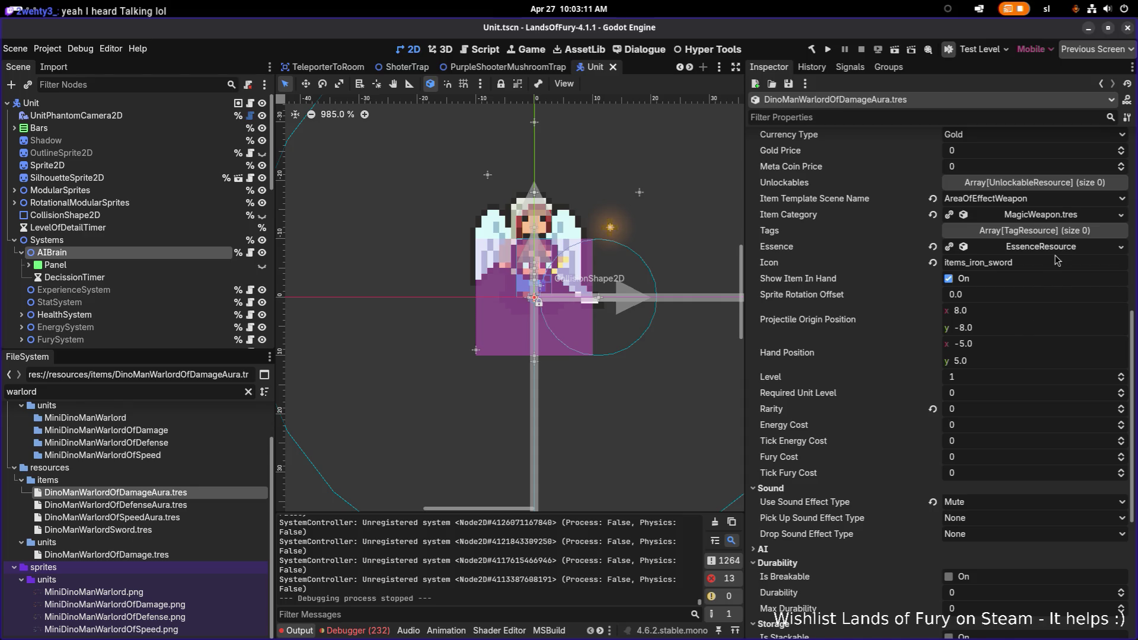
{"action": "scroll", "coordinate": [1046, 322], "scroll_direction": "down", "scroll_amount": 6}
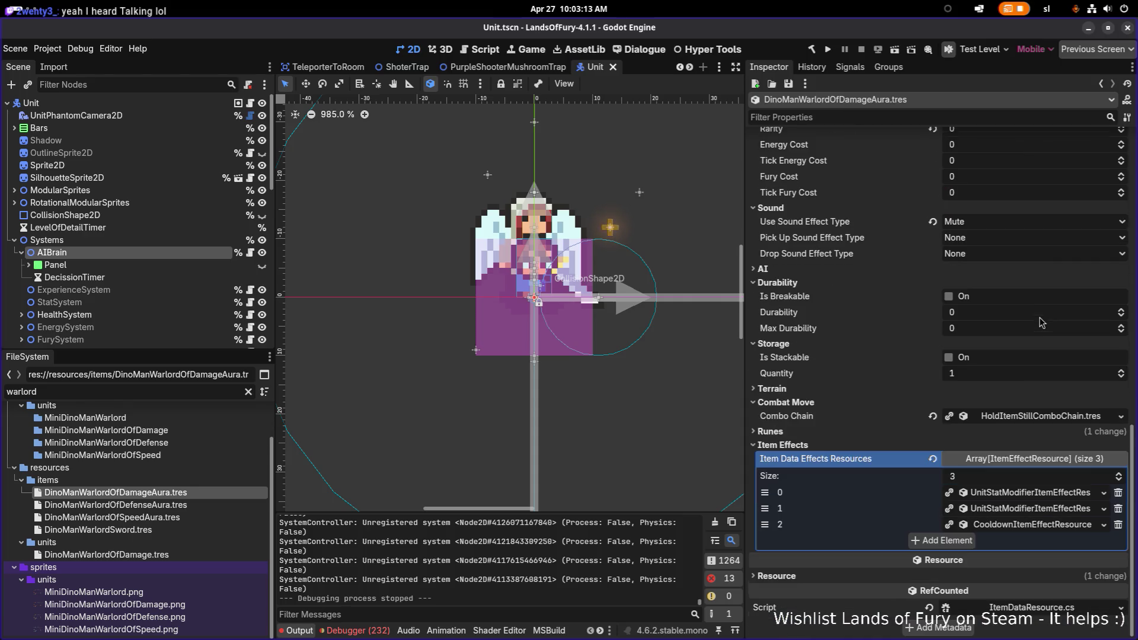
Expand item effect 0 to show its OnTick, 10-Allies, radius-96 listening condition
{"action": "left_click", "coordinate": [1047, 497]}
{"action": "scroll", "coordinate": [1047, 498], "scroll_direction": "down", "scroll_amount": 3}
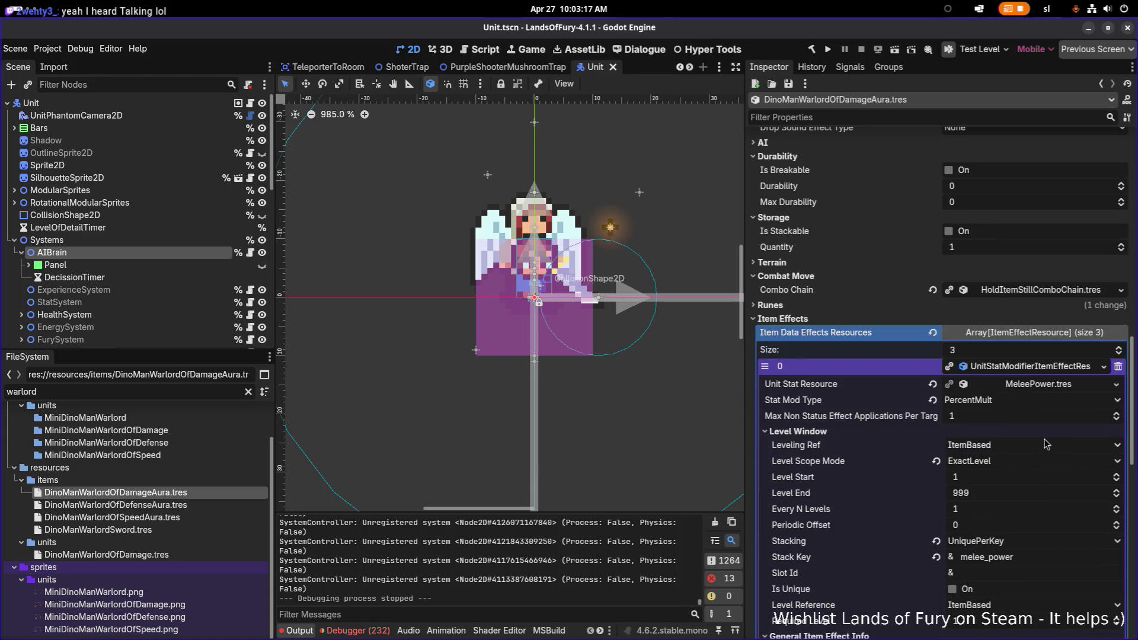
{"action": "scroll", "coordinate": [1041, 446], "scroll_direction": "down", "scroll_amount": 3}
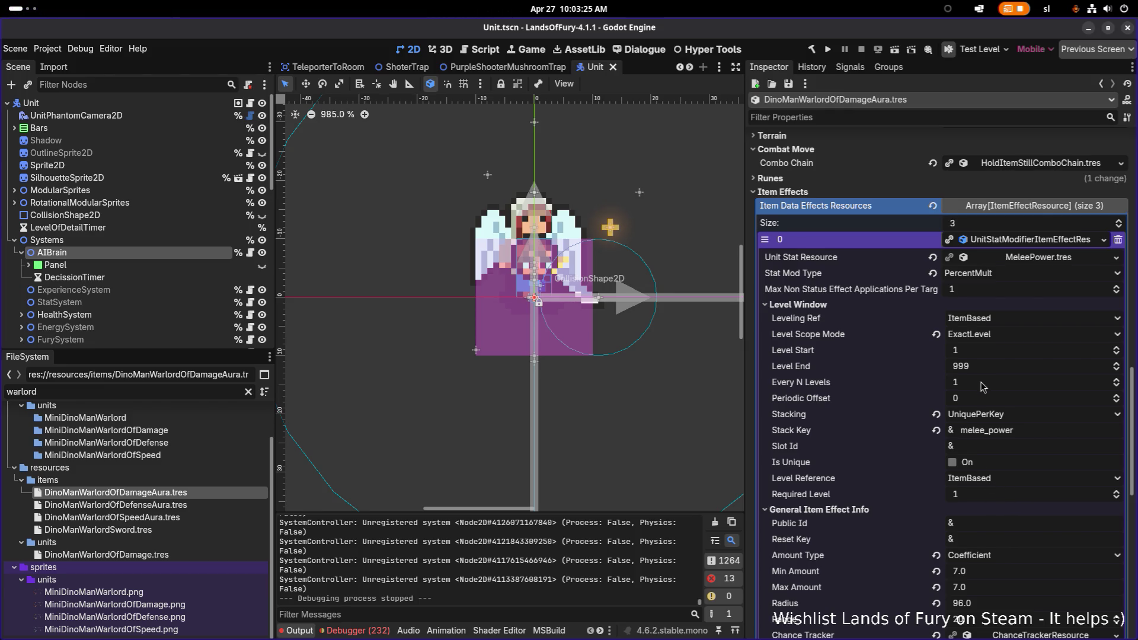
{"action": "scroll", "coordinate": [984, 390], "scroll_direction": "down", "scroll_amount": 5}
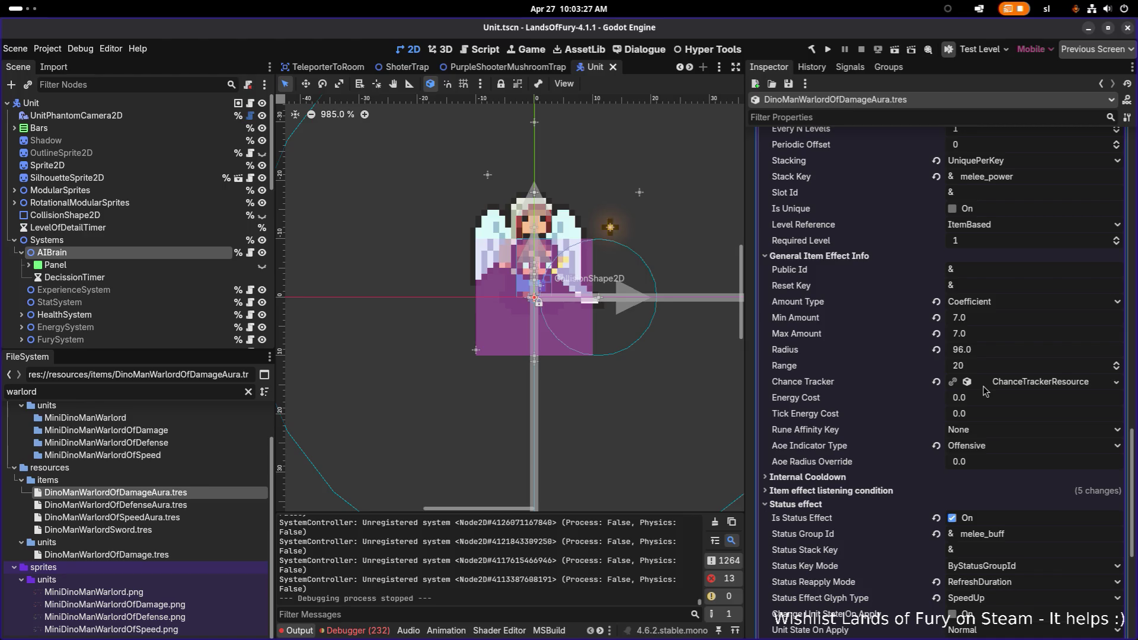
{"action": "left_click", "coordinate": [1029, 384]}
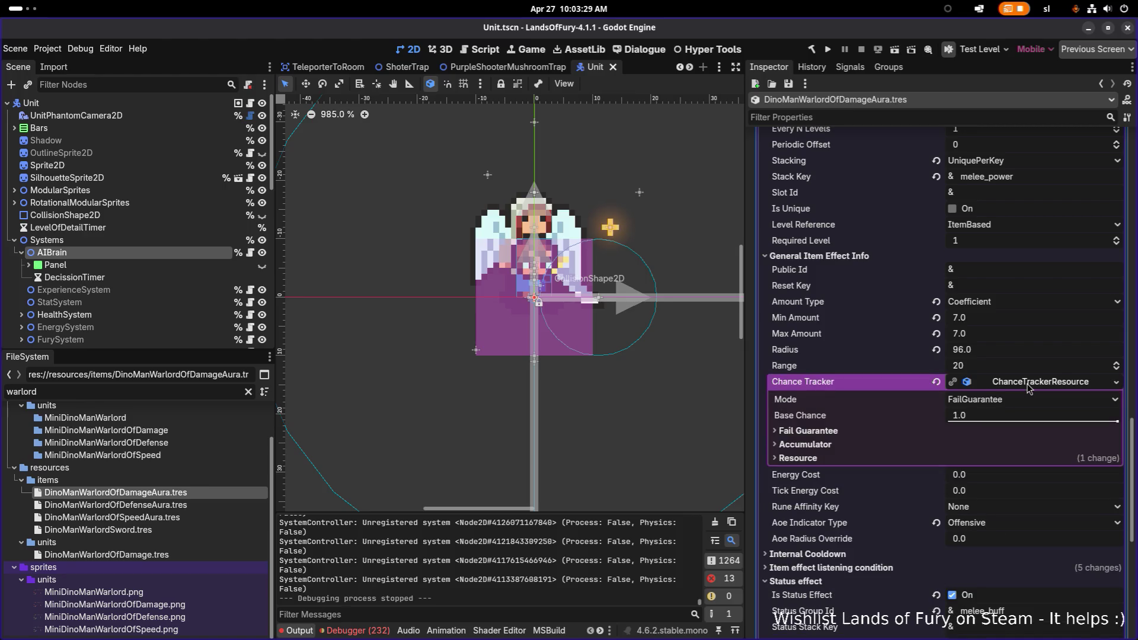
{"action": "left_click", "coordinate": [1027, 383]}
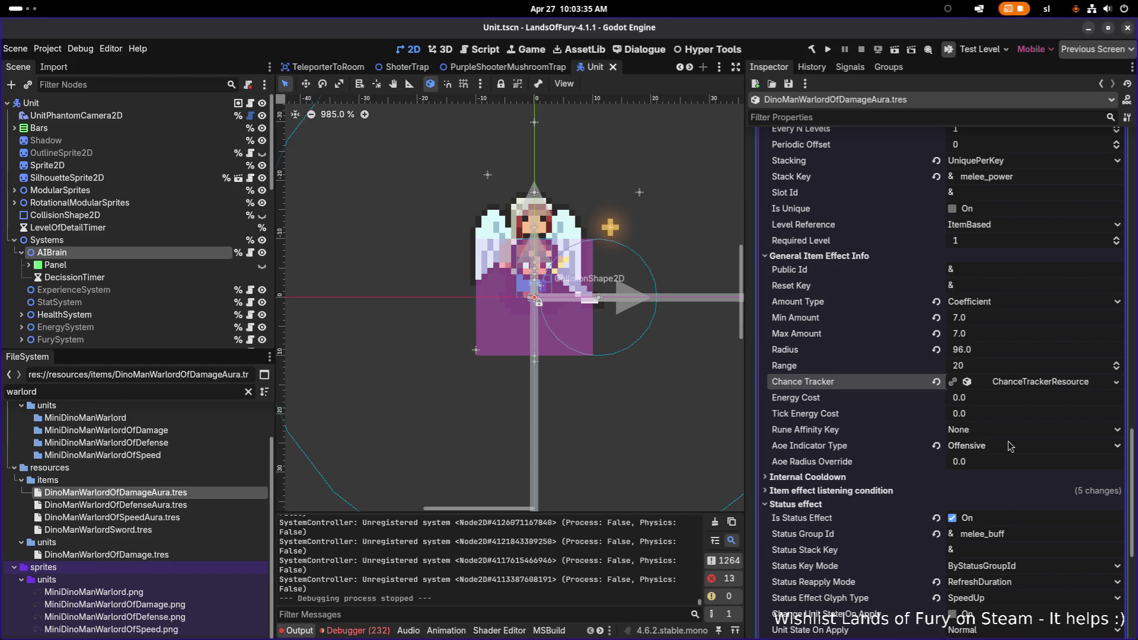
{"action": "scroll", "coordinate": [1011, 445], "scroll_direction": "down", "scroll_amount": 2}
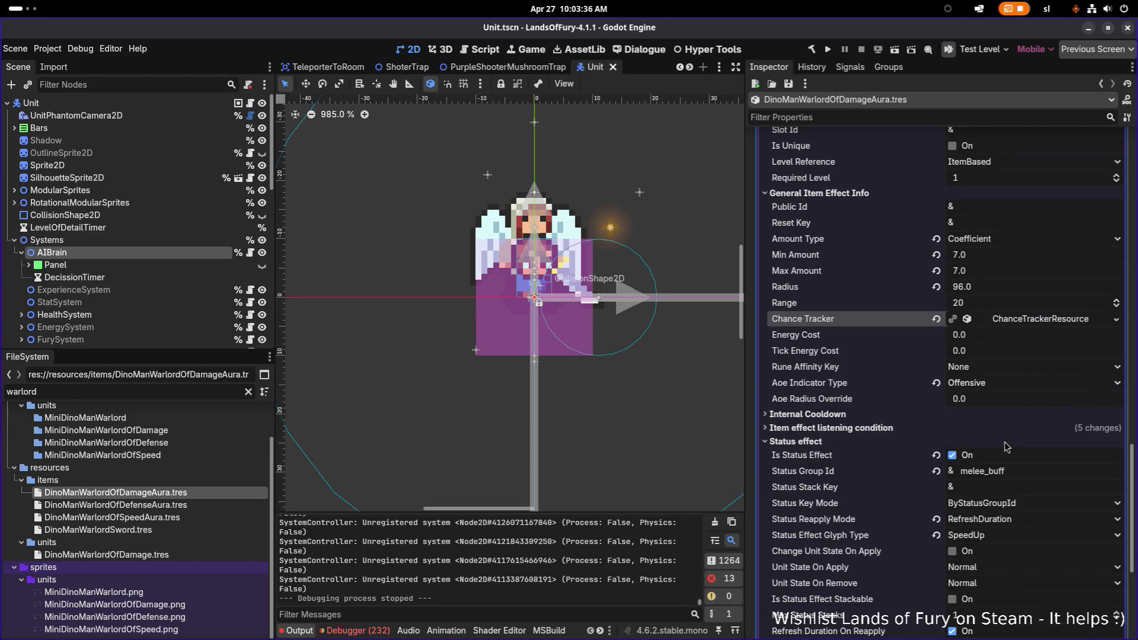
{"action": "left_click", "coordinate": [946, 429]}
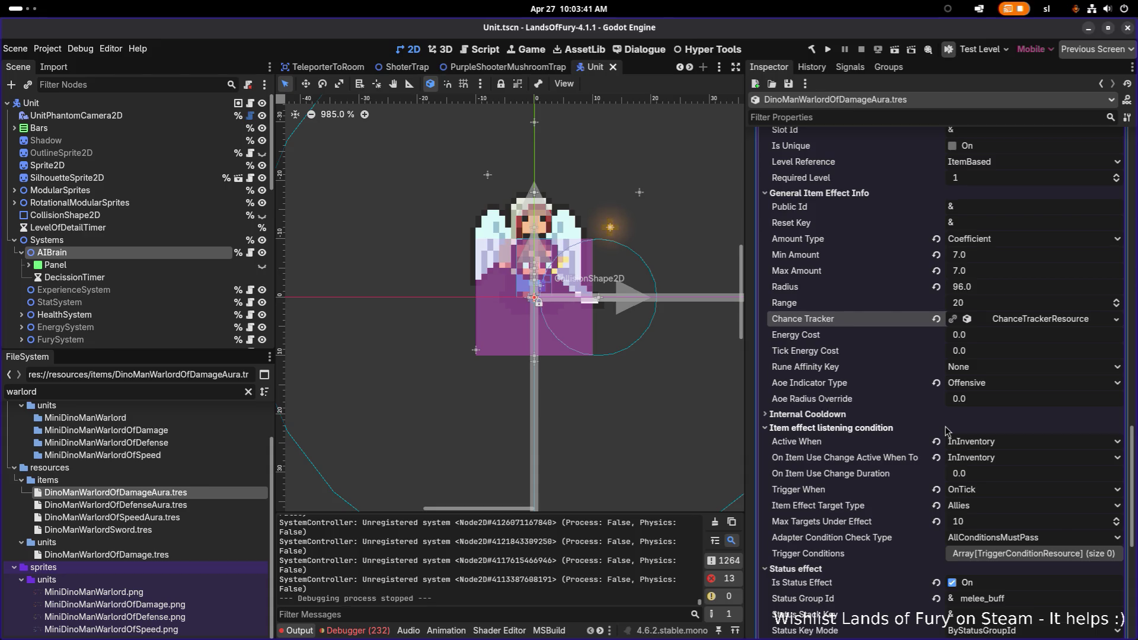
Change the effect's Item Effect Target Type from Allies to OwnerAndAllies and save
{"action": "left_click", "coordinate": [987, 509]}
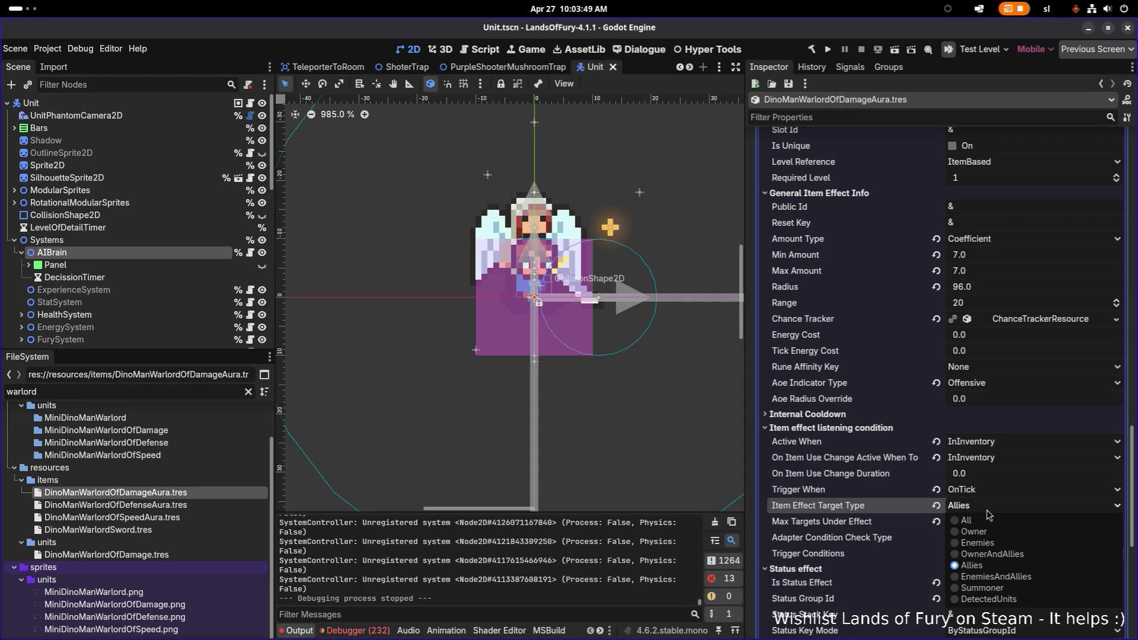
{"action": "left_click", "coordinate": [987, 511]}
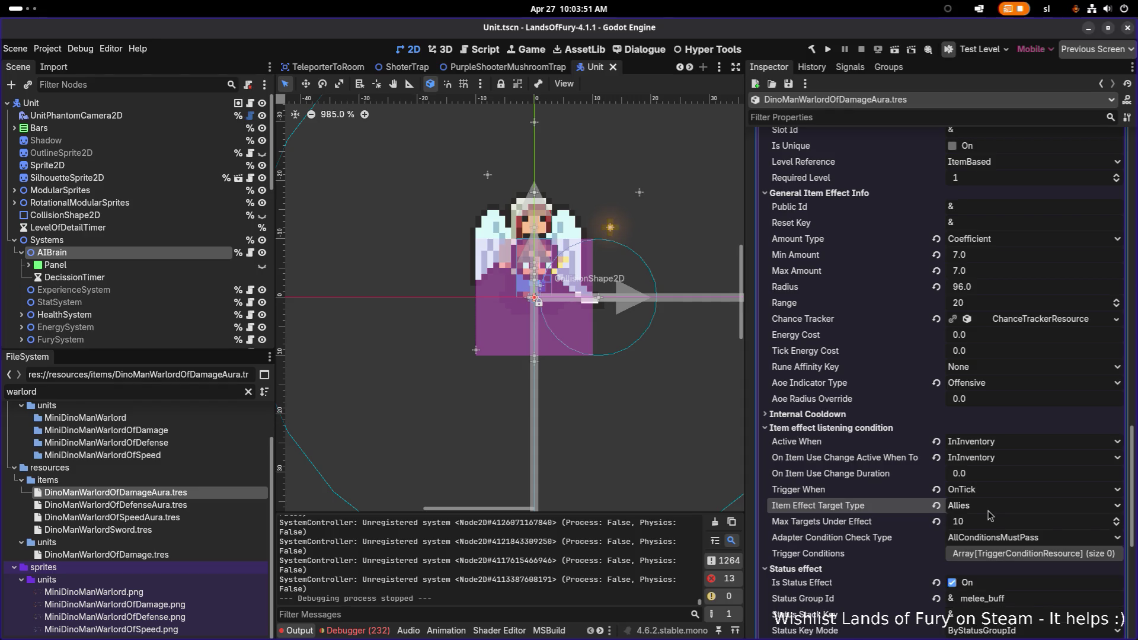
{"action": "left_click", "coordinate": [990, 513]}
{"action": "left_click", "coordinate": [993, 554]}
{"action": "key", "text": "ctrl+s"}
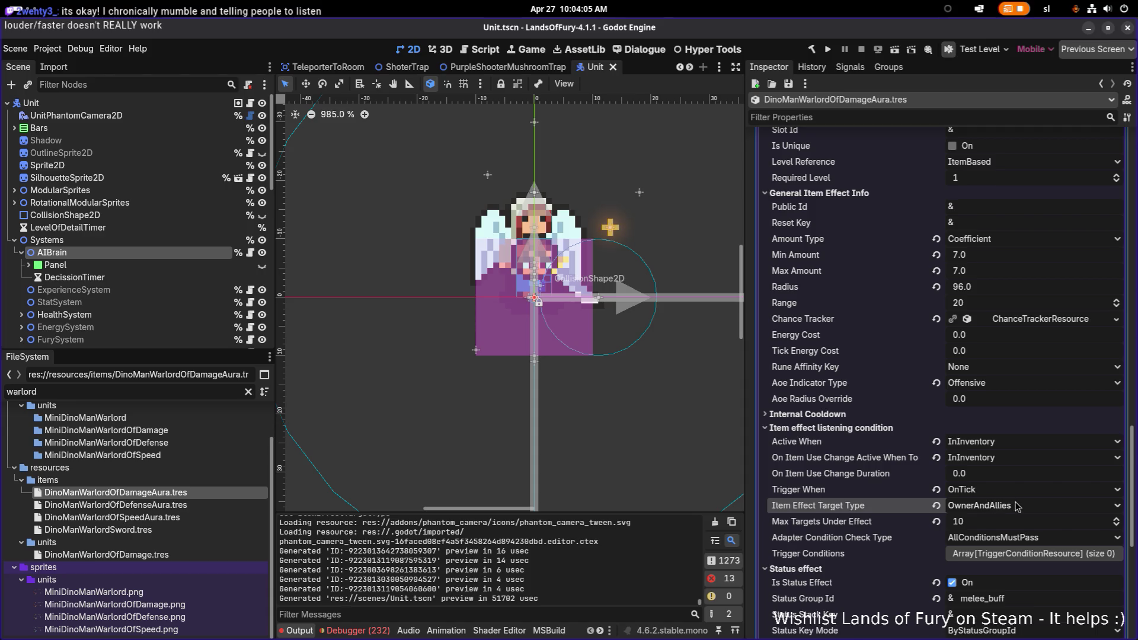
{"action": "scroll", "coordinate": [1017, 504], "scroll_direction": "down", "scroll_amount": 3}
{"action": "scroll", "coordinate": [1017, 505], "scroll_direction": "down", "scroll_amount": 3}
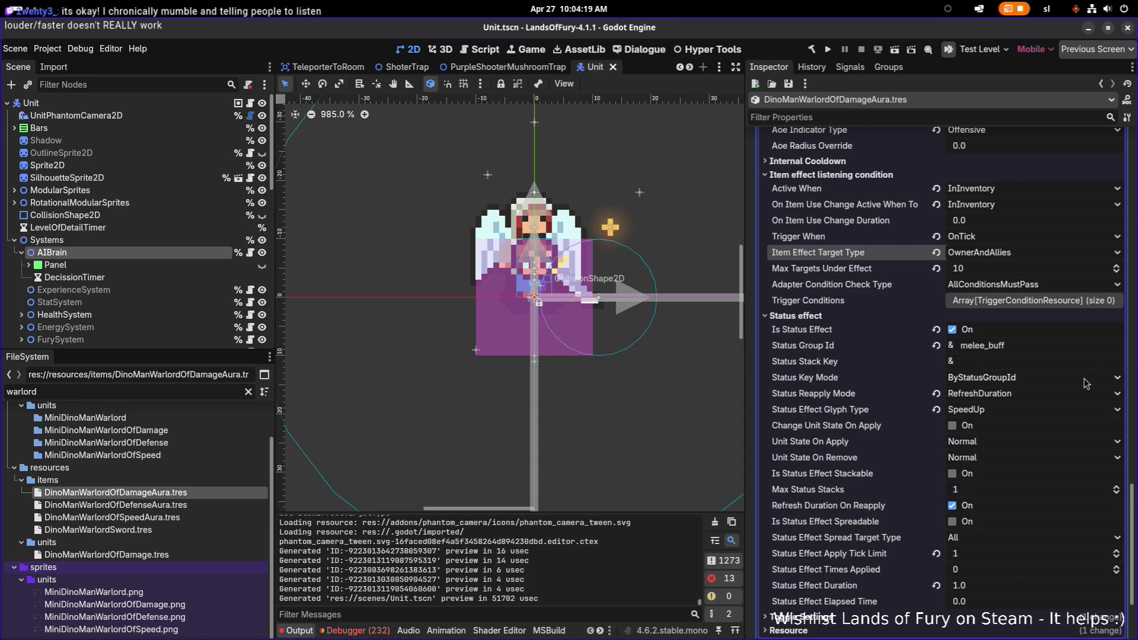
{"action": "scroll", "coordinate": [1085, 383], "scroll_direction": "down", "scroll_amount": 2}
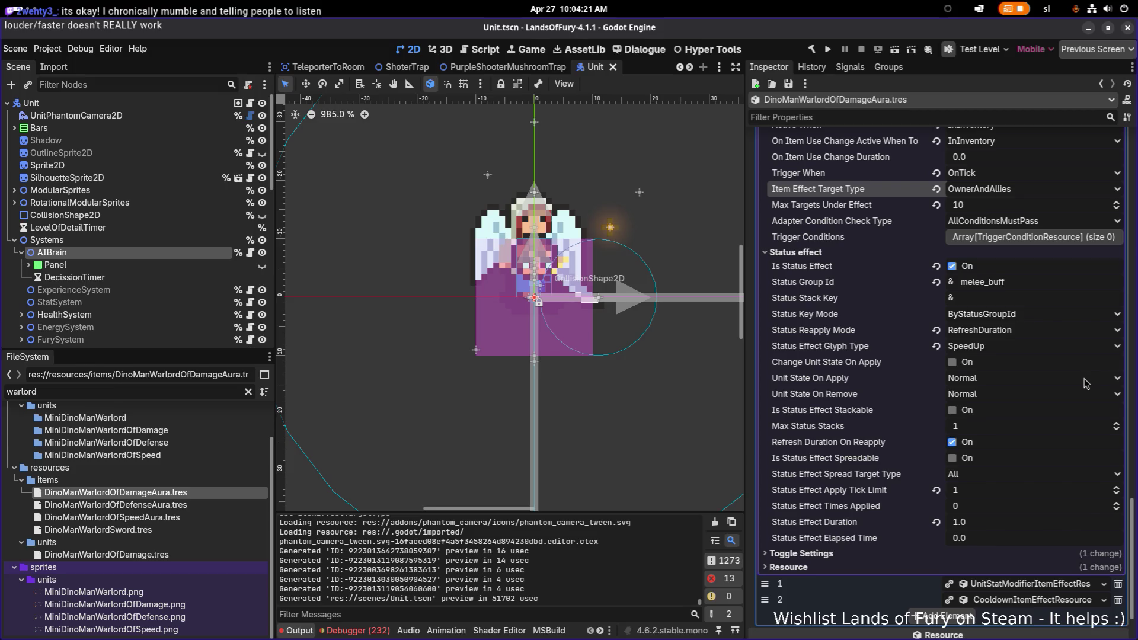
{"action": "scroll", "coordinate": [1086, 383], "scroll_direction": "down", "scroll_amount": 2}
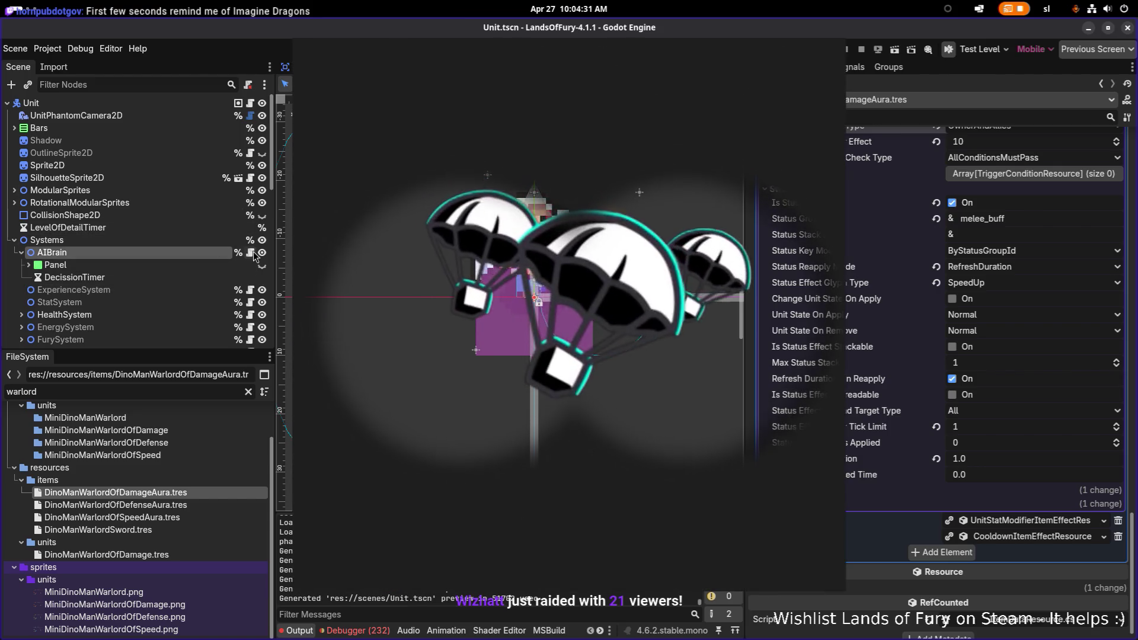
Dismiss the app launcher and select the AIBrain node in the Scene tree
{"action": "key", "text": "super"}
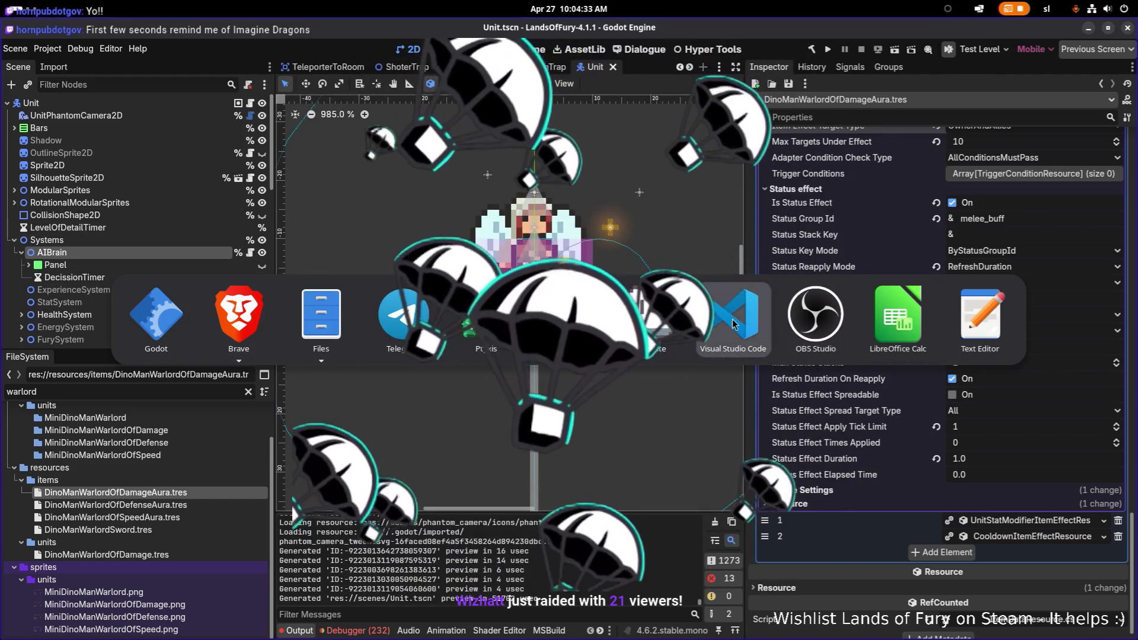
{"action": "left_click", "coordinate": [733, 323]}
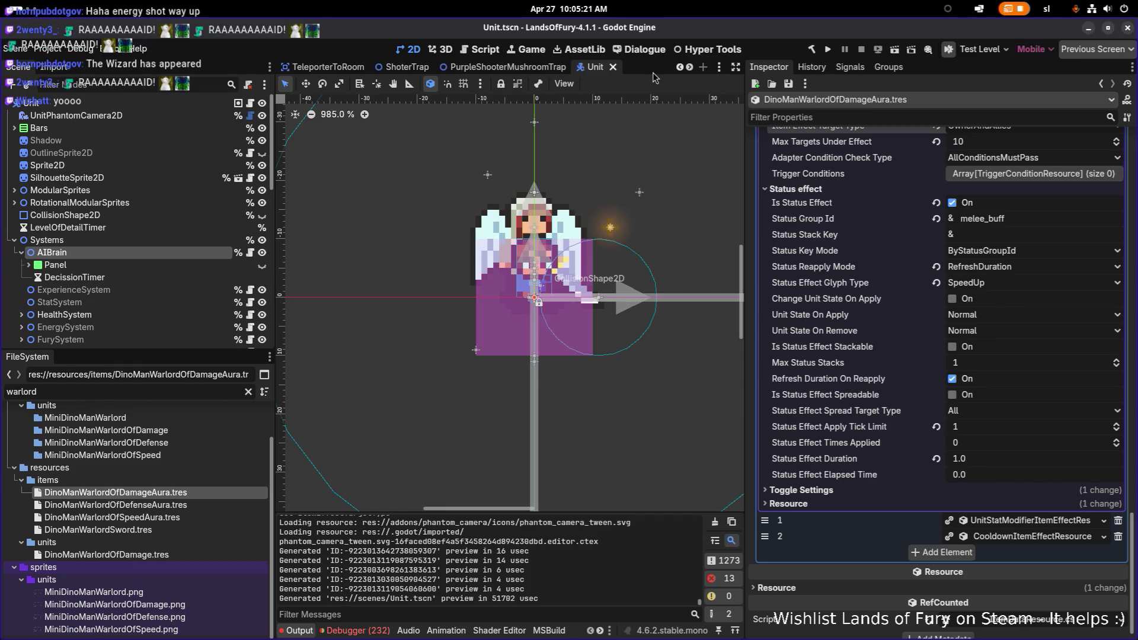
{"action": "left_click", "coordinate": [212, 251]}
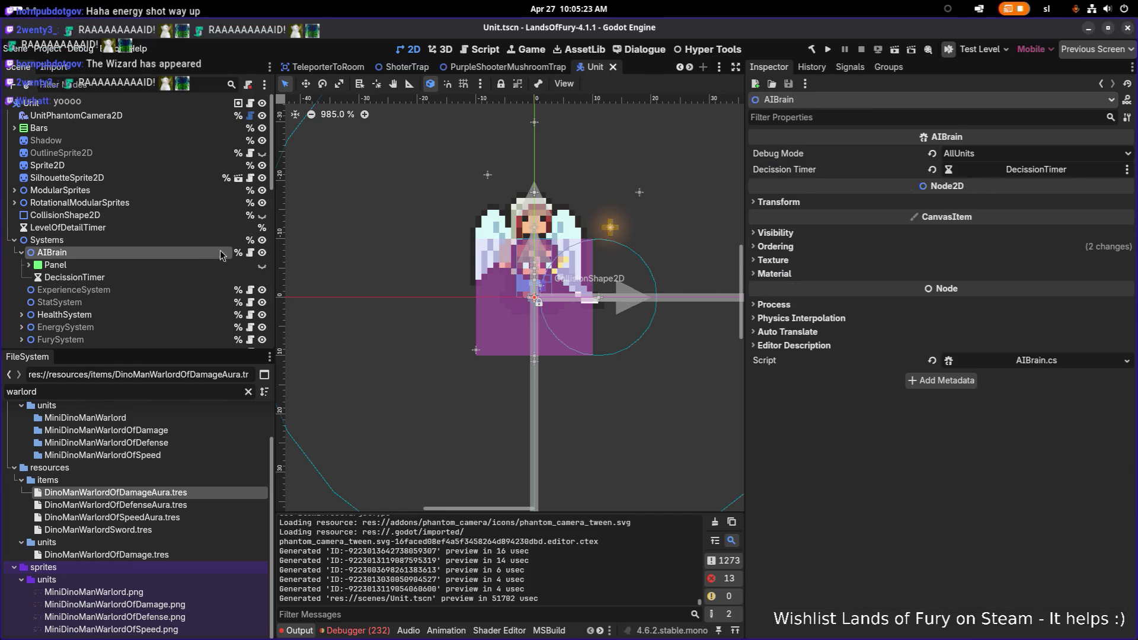
Set AIBrain Debug Mode to None, then save, run and stop a test of the game
{"action": "left_click", "coordinate": [960, 154]}
{"action": "left_click", "coordinate": [971, 175]}
{"action": "key", "text": "F5"}
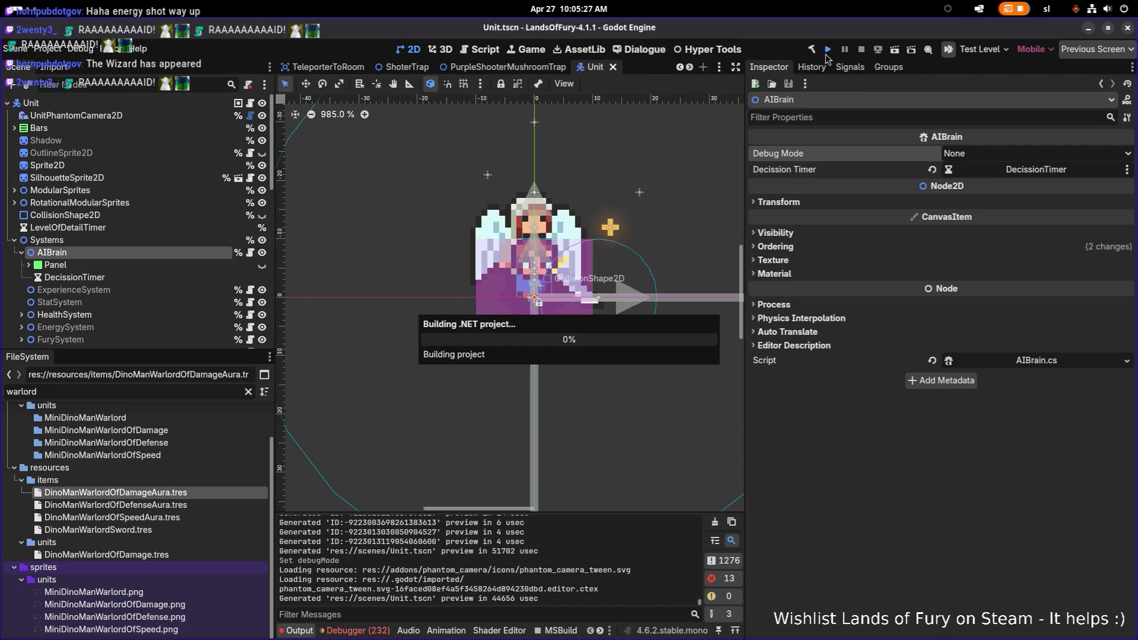
{"action": "left_click", "coordinate": [862, 50]}
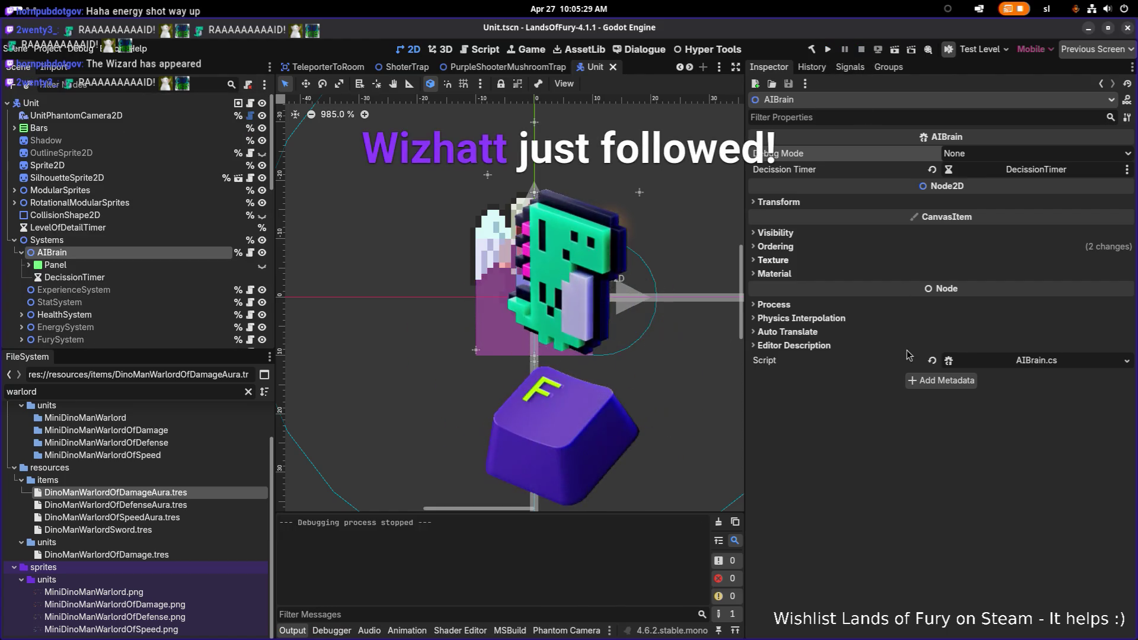
{"action": "key", "text": "alt+Tab"}
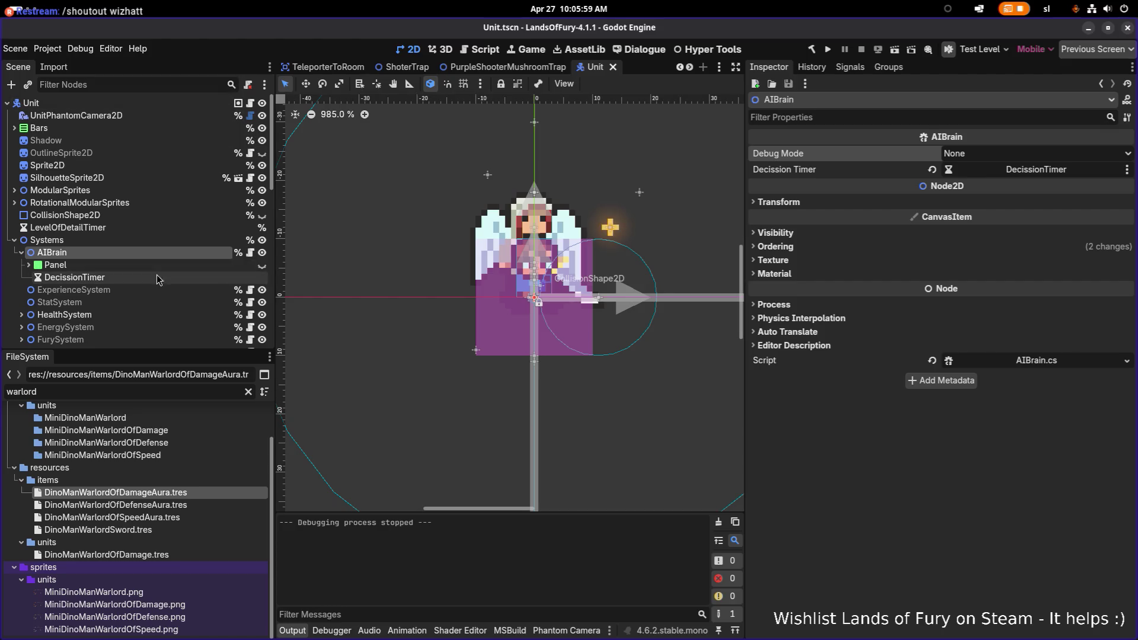
{"action": "double_click", "coordinate": [145, 391]}
Filter the FileSystem for Elderglade and open the Elderglade.tres map
{"action": "key", "text": "BackSpace"}
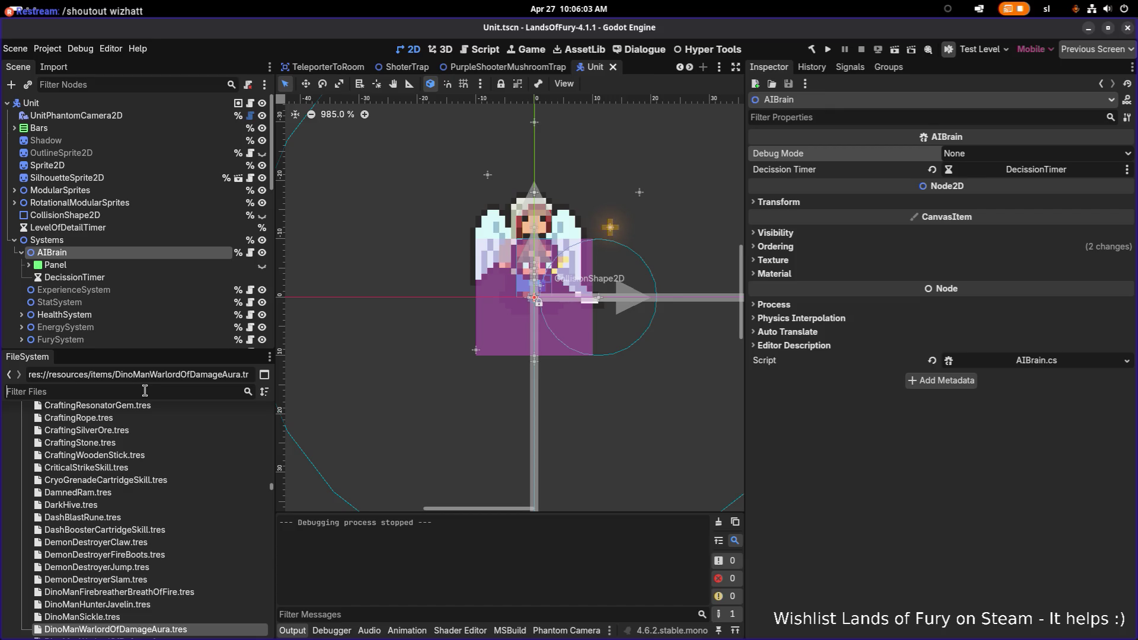
{"action": "type", "text": "elde"}
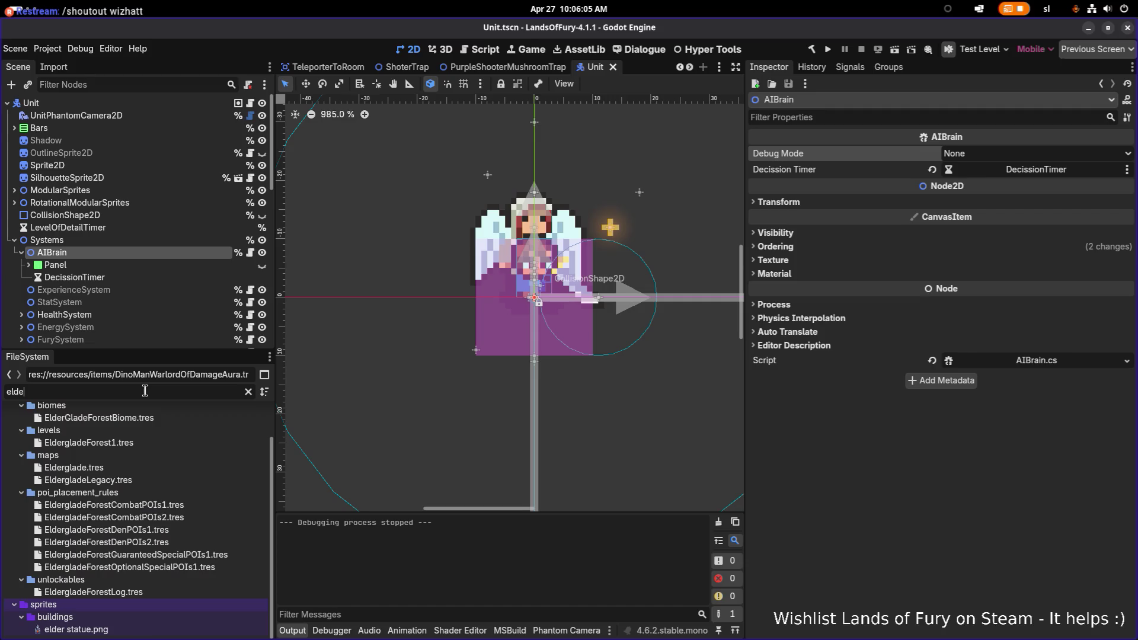
{"action": "type", "text": "rgladma"}
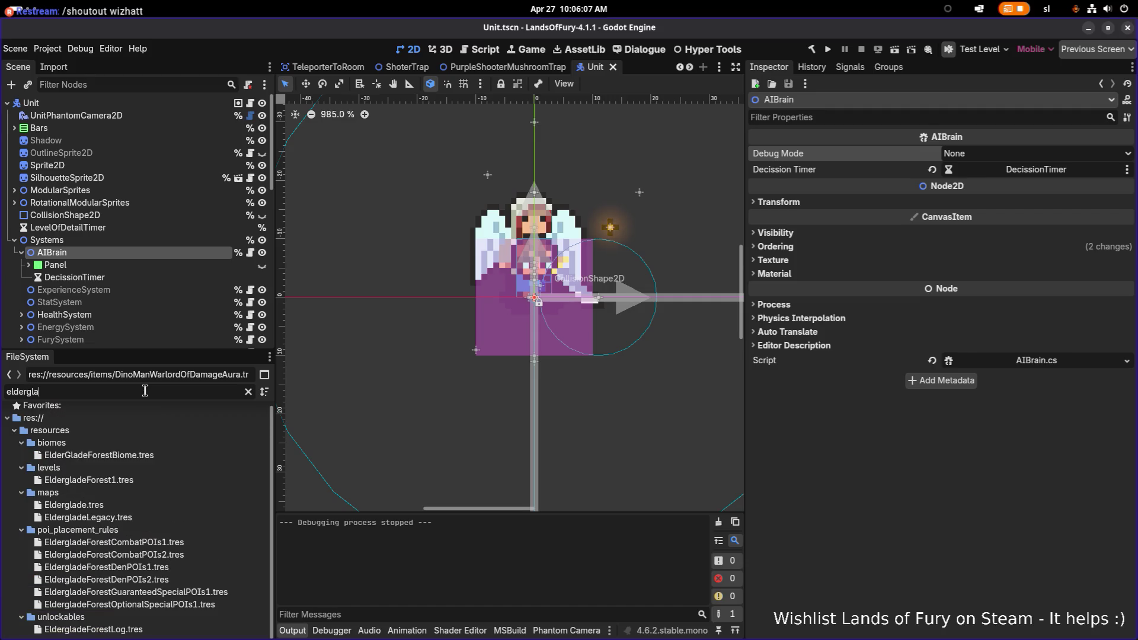
{"action": "key", "text": "BackSpace"}
{"action": "key", "text": "BackSpace"}
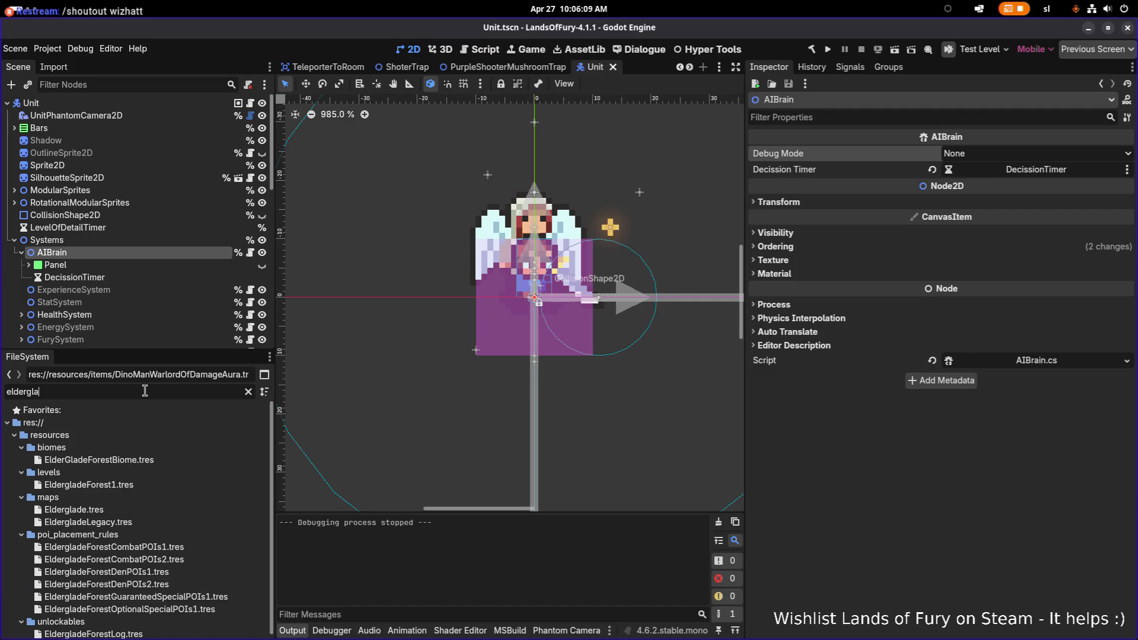
{"action": "left_click", "coordinate": [89, 522]}
{"action": "double_click", "coordinate": [74, 509]}
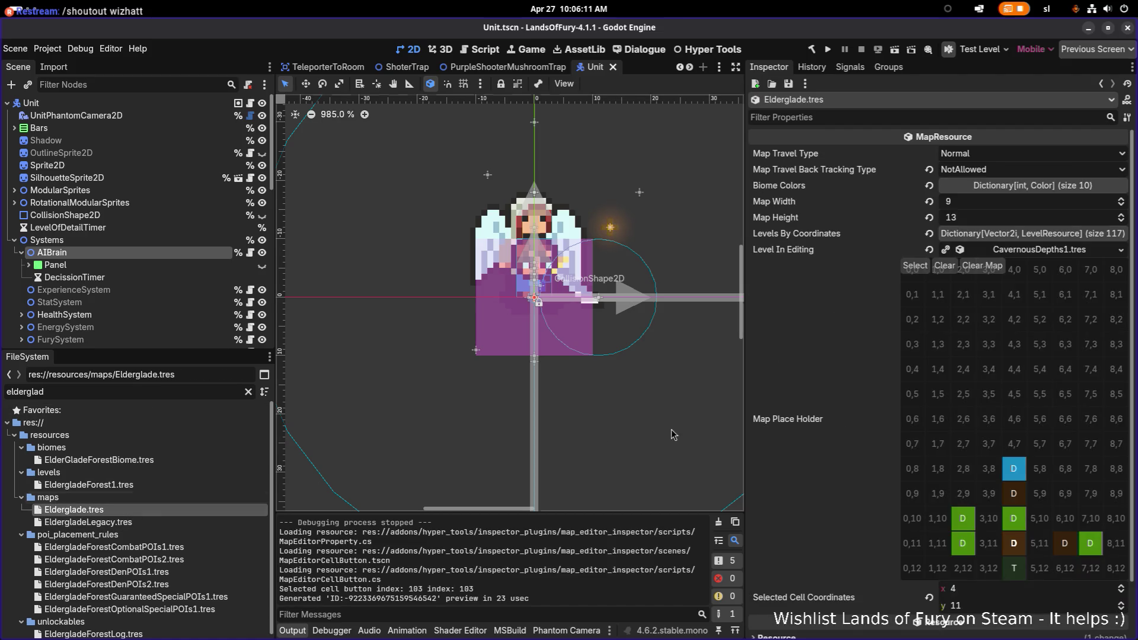
Inspect the levels in cells 2,11 and 4,11 and attempt pasting into cell 4,11
{"action": "left_click", "coordinate": [962, 543]}
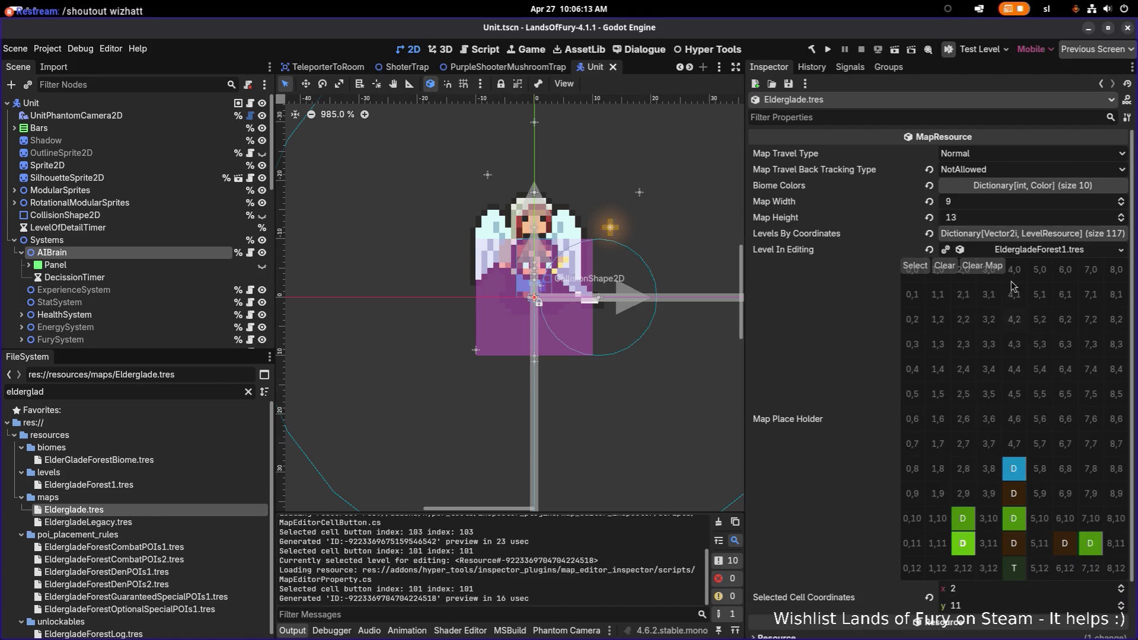
{"action": "left_click", "coordinate": [1004, 249]}
{"action": "left_click", "coordinate": [1014, 543]}
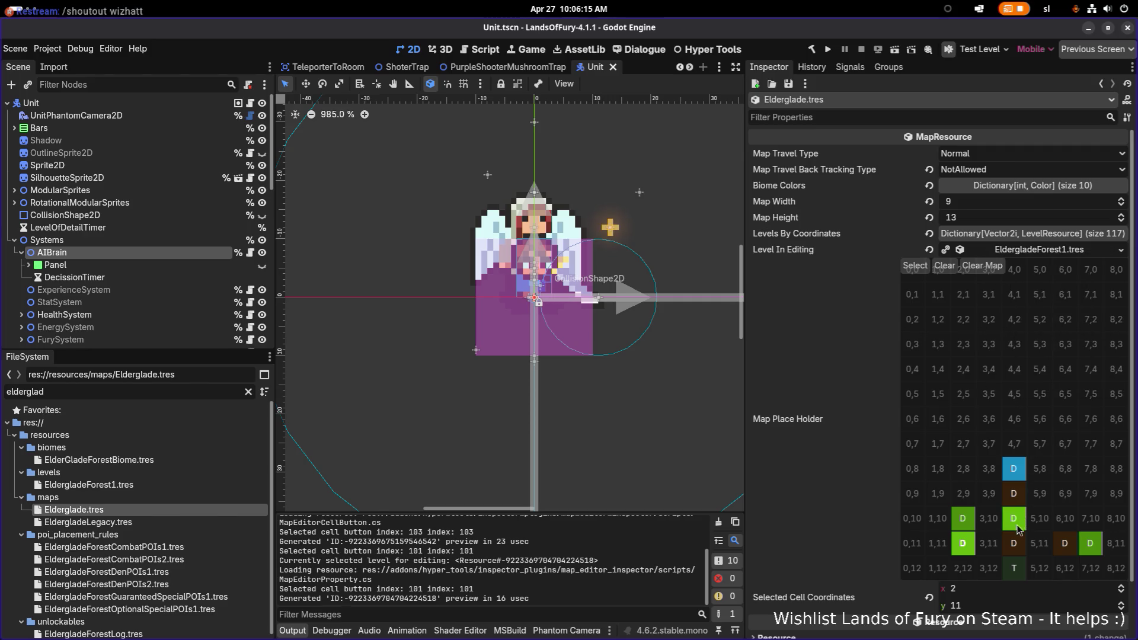
{"action": "right_click", "coordinate": [862, 255]}
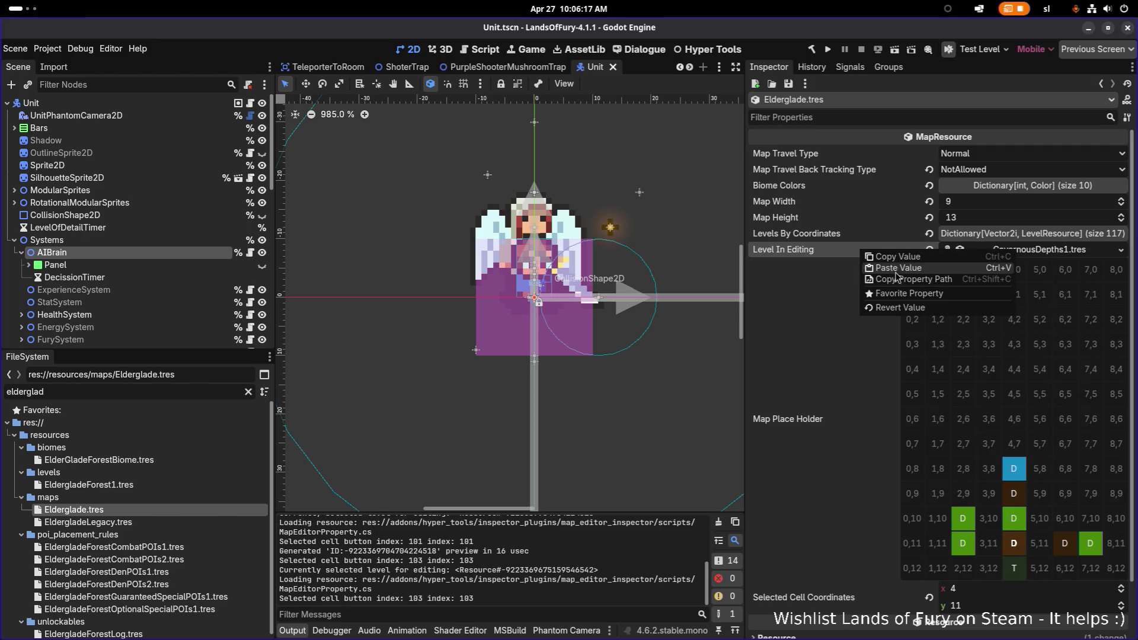
{"action": "left_click", "coordinate": [899, 275]}
{"action": "left_click", "coordinate": [1014, 519]}
{"action": "left_click", "coordinate": [1013, 543]}
{"action": "right_click", "coordinate": [891, 252]}
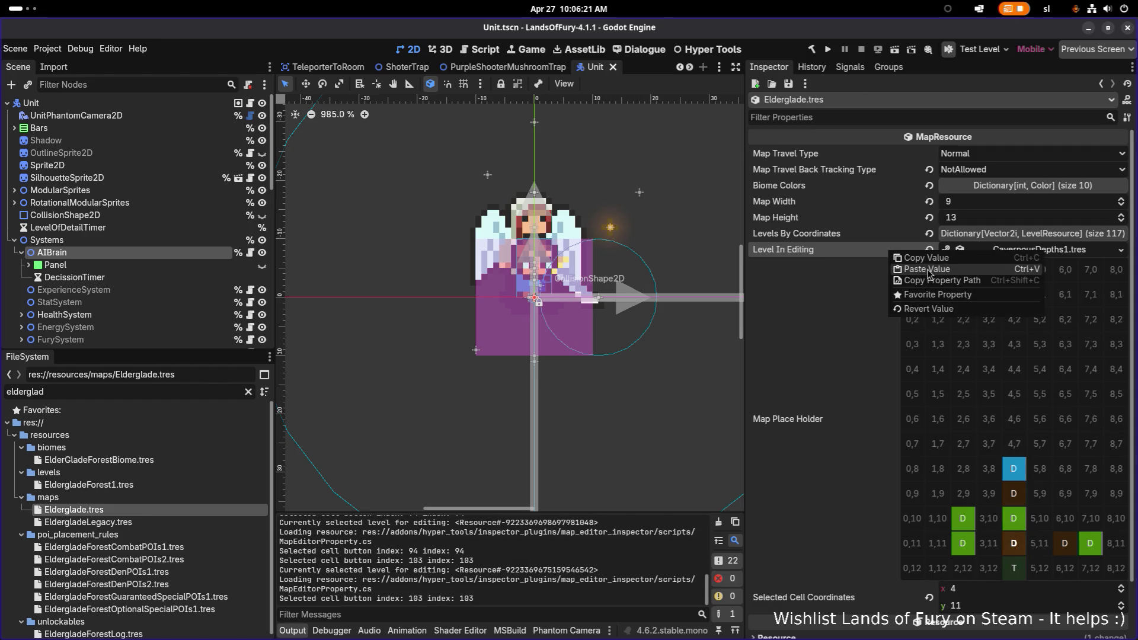
{"action": "left_click", "coordinate": [930, 274]}
Copy EldergladeForest1 from cell 2,11 into cell 4,11, save, and launch a playtest
{"action": "left_click", "coordinate": [963, 544]}
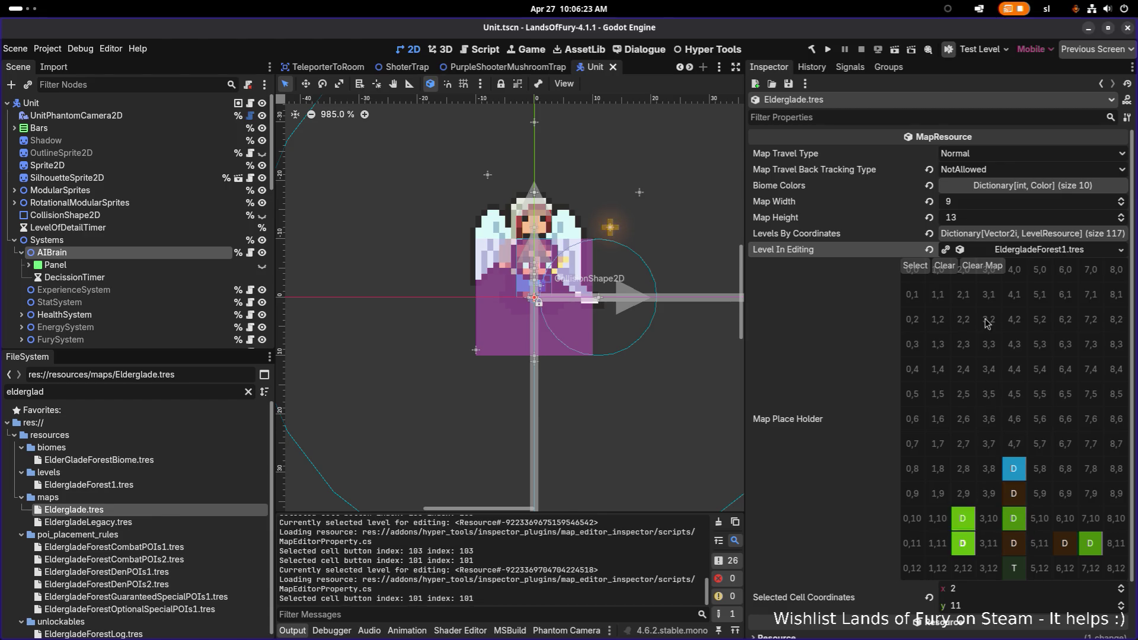
{"action": "right_click", "coordinate": [1000, 255]}
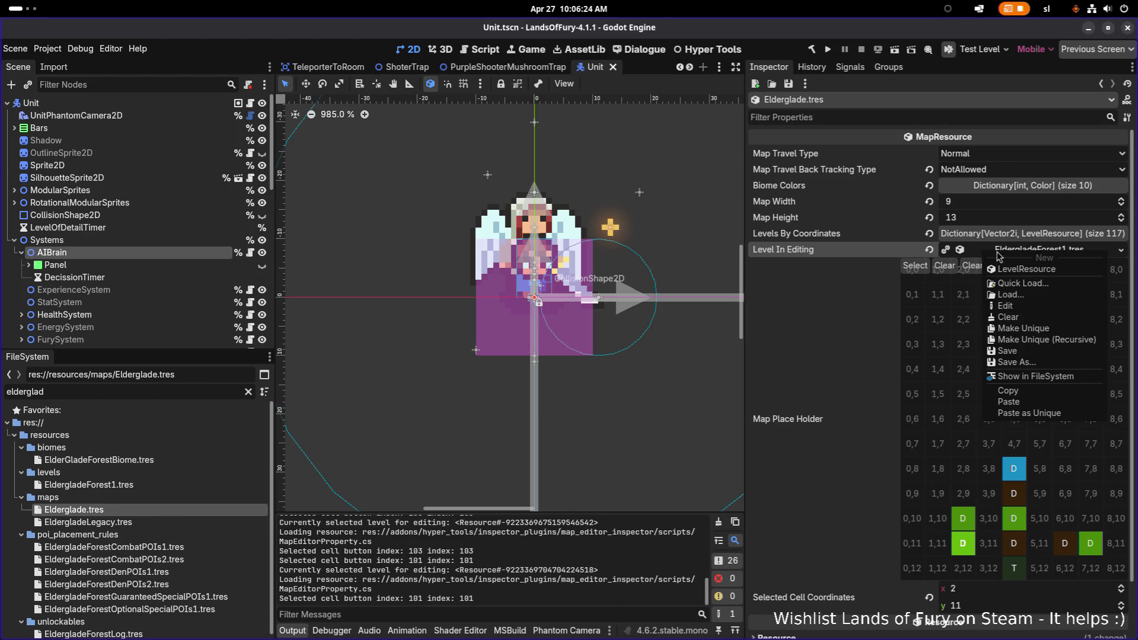
{"action": "left_click", "coordinate": [1007, 397]}
{"action": "left_click", "coordinate": [1015, 540]}
{"action": "right_click", "coordinate": [895, 252]}
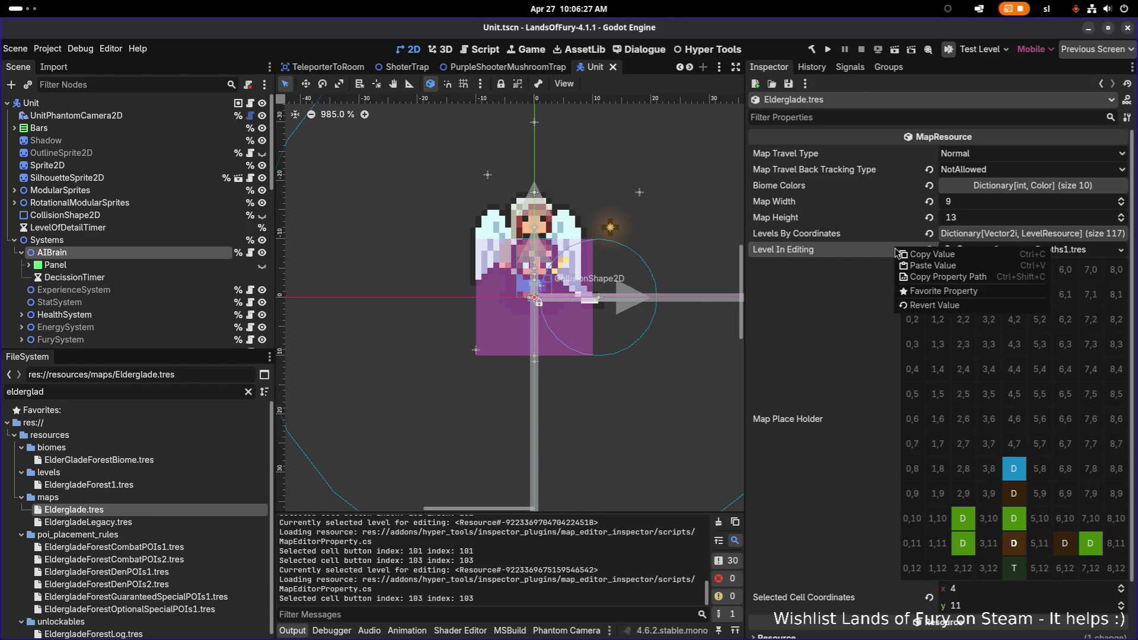
{"action": "left_click", "coordinate": [936, 270]}
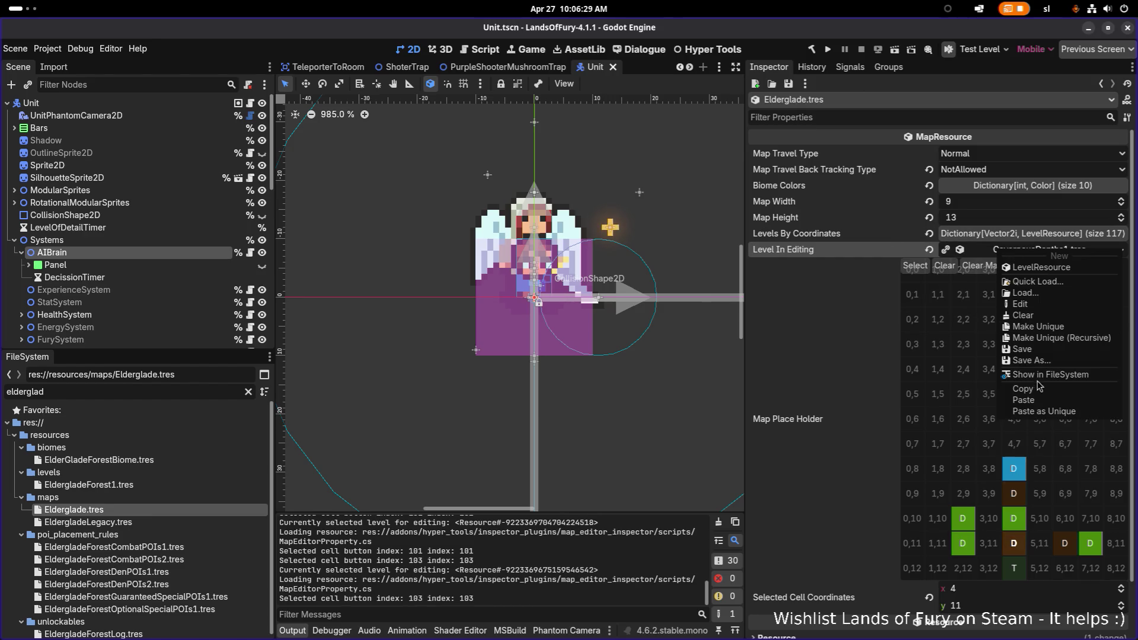
{"action": "left_click", "coordinate": [1037, 401]}
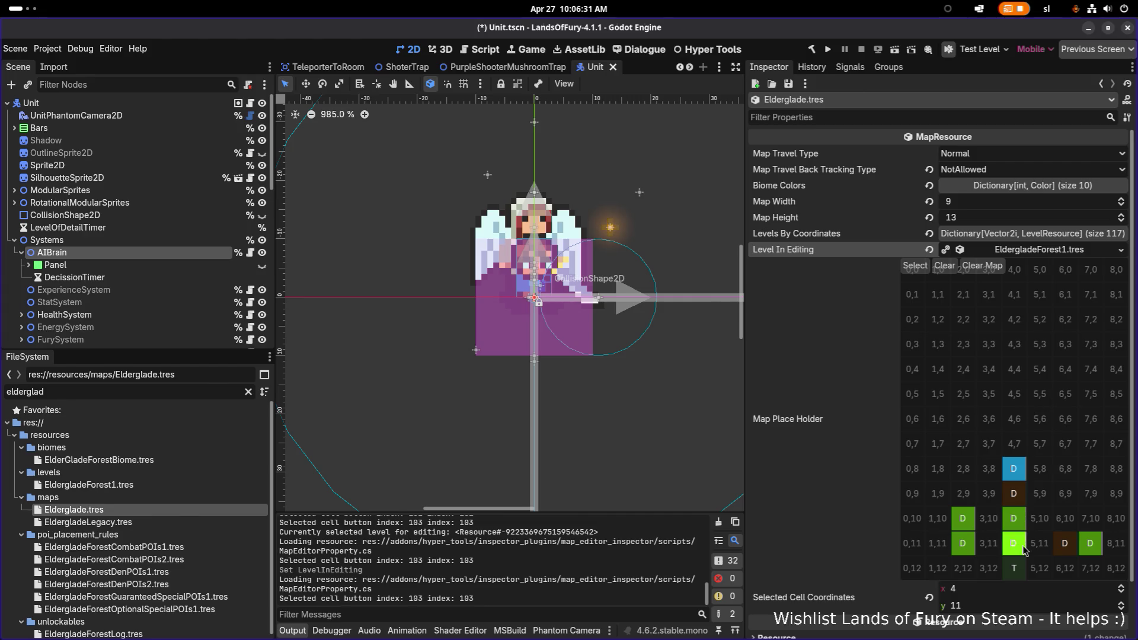
{"action": "left_click", "coordinate": [1013, 518]}
{"action": "key", "text": "ctrl+s"}
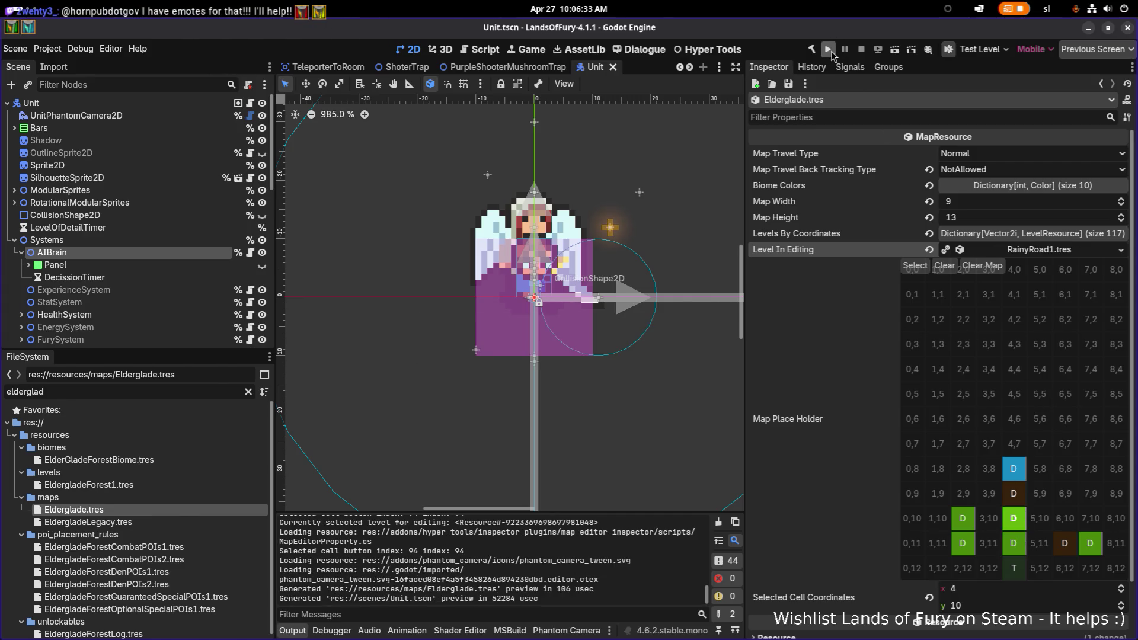
{"action": "left_click", "coordinate": [830, 52]}
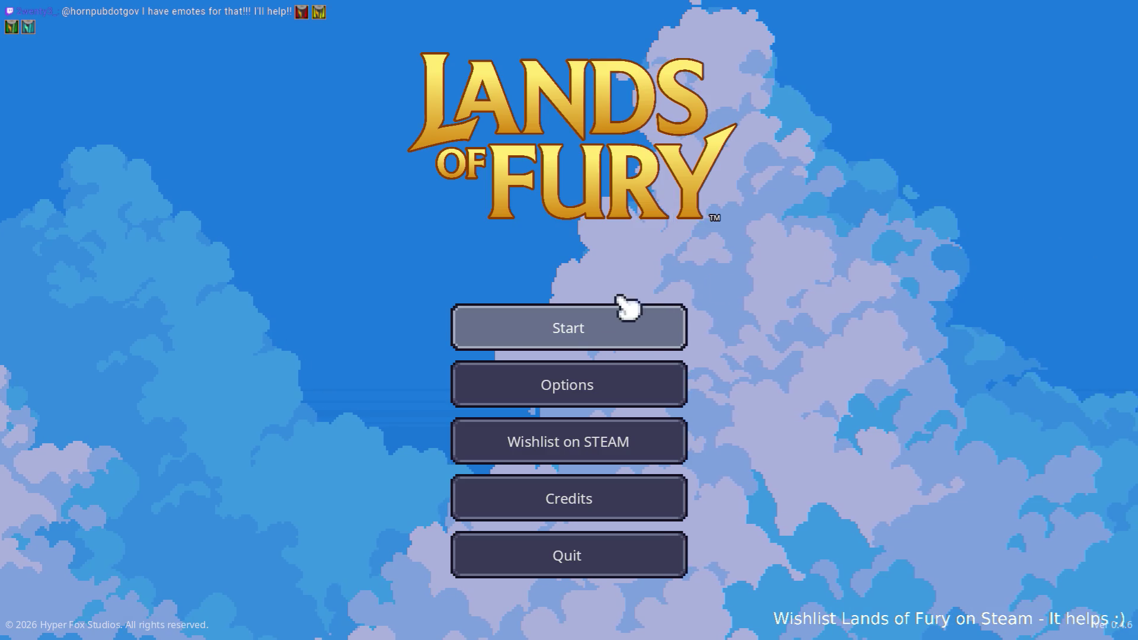
Start from the main menu on the first profile slot and load into the forest level
{"action": "left_click", "coordinate": [620, 310]}
{"action": "left_click", "coordinate": [534, 323]}
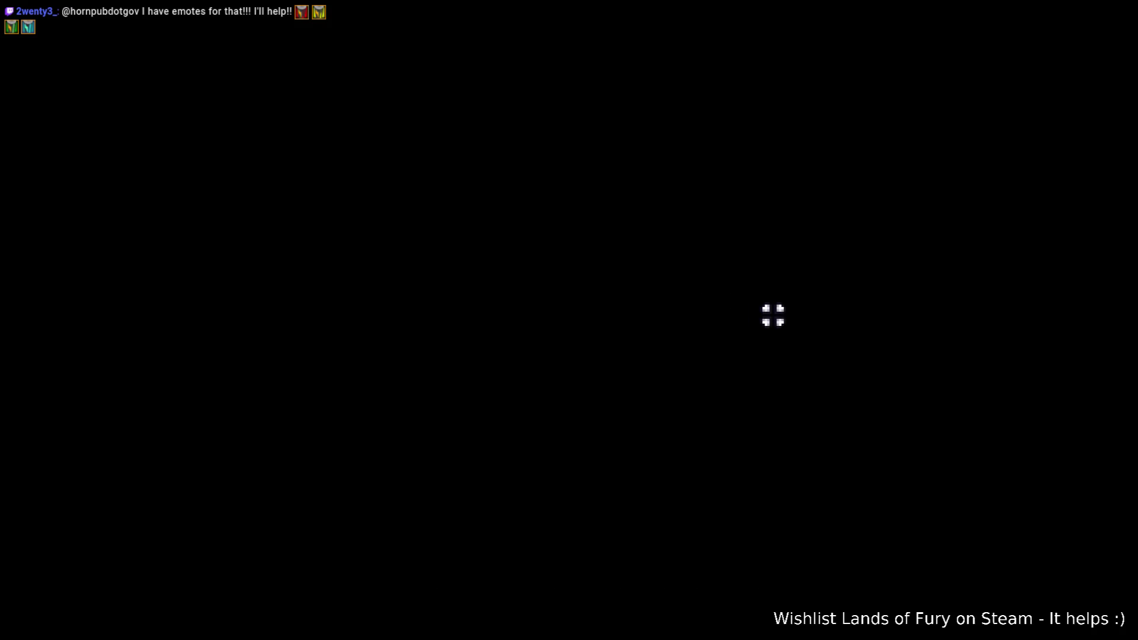
Walk down-left and shoot arrows to kill the nearby red enemies
{"action": "key", "text": "a"}
{"action": "key", "text": "s"}
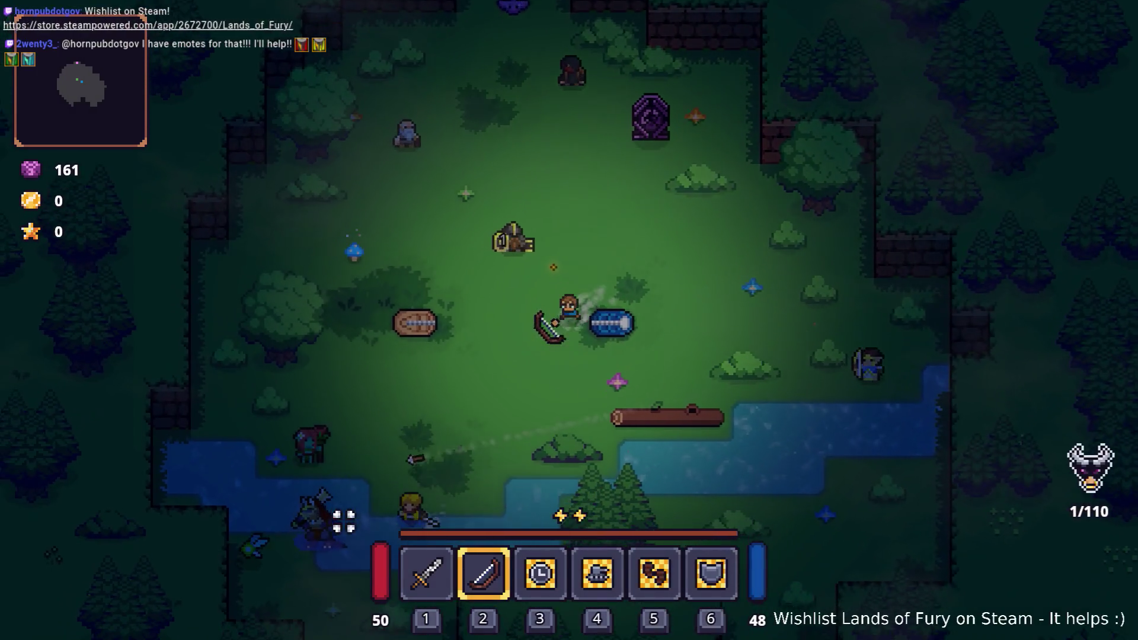
{"action": "left_click", "coordinate": [358, 495]}
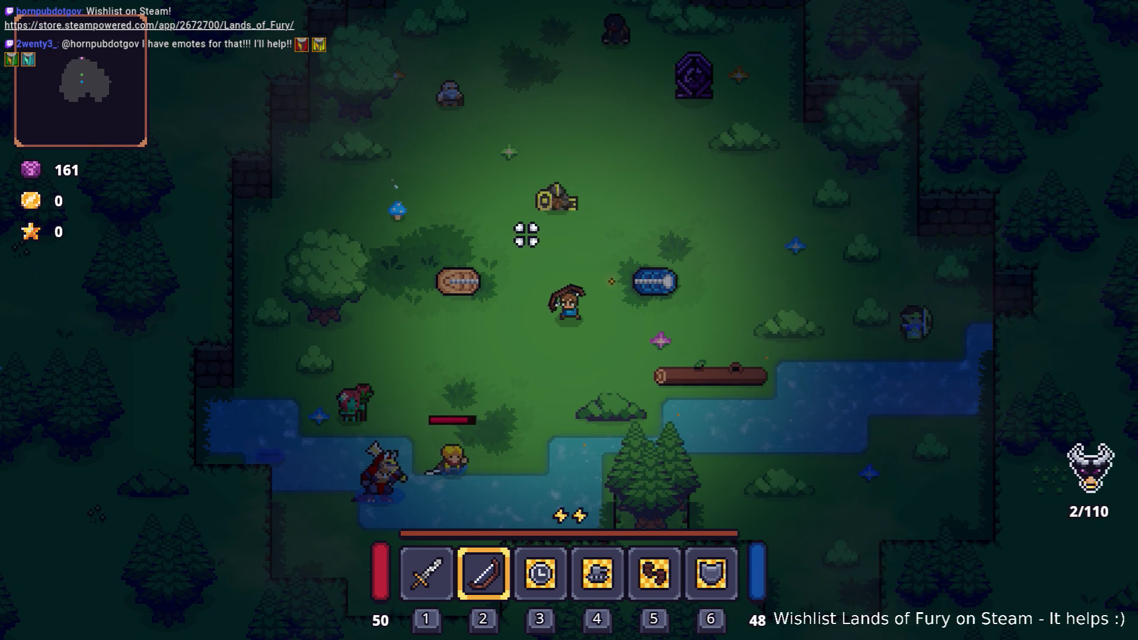
{"action": "key", "text": "w"}
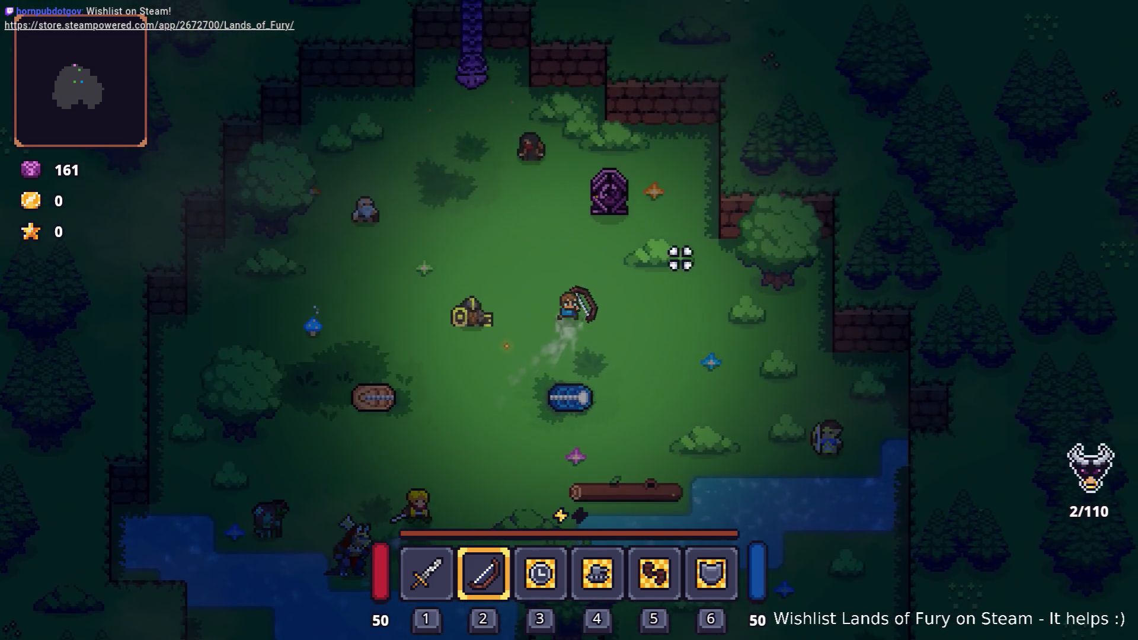
Equip the Sharpshooter cartridge in ALMA's empty fourth slot, then enter the purple tower
{"action": "key", "text": "i"}
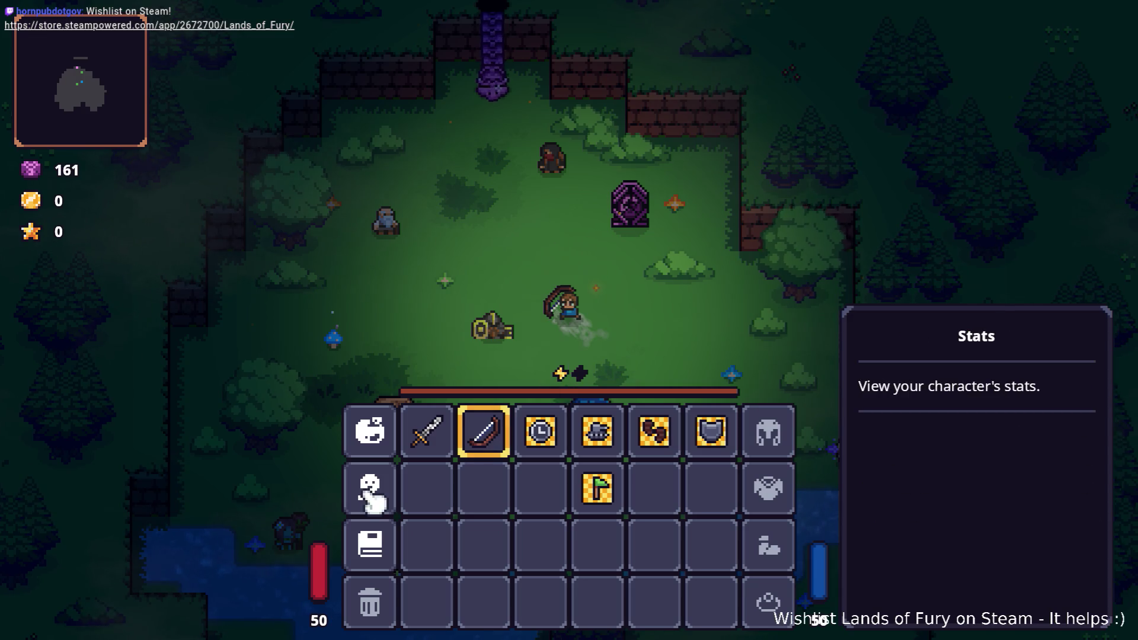
{"action": "left_click", "coordinate": [370, 487]}
{"action": "left_click", "coordinate": [568, 559]}
{"action": "left_click", "coordinate": [381, 454]}
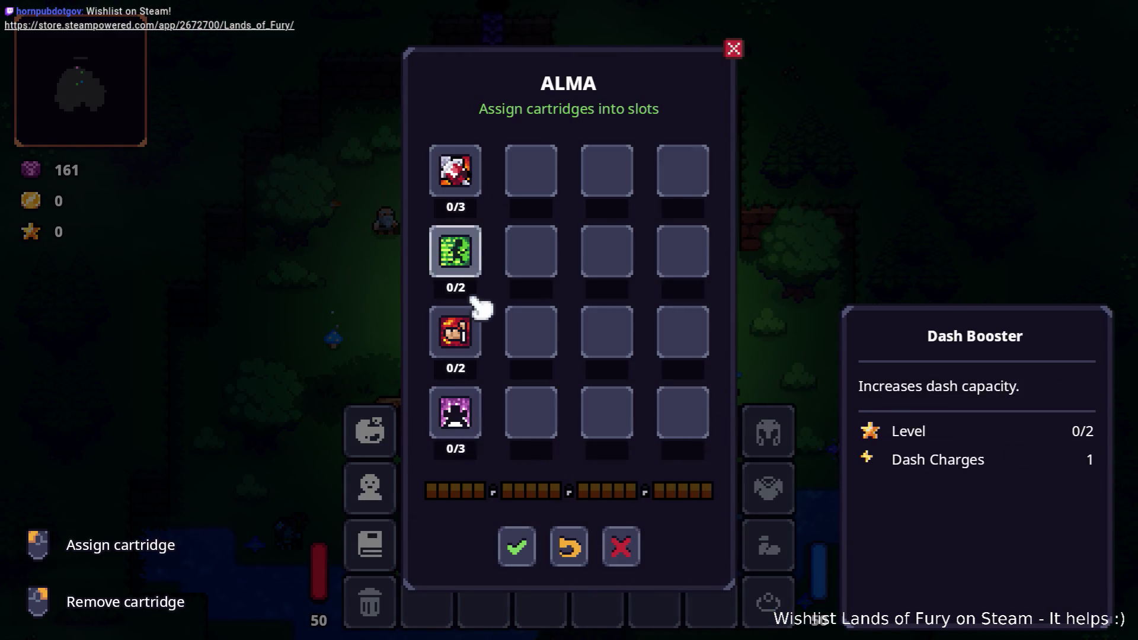
{"action": "left_click", "coordinate": [468, 426]}
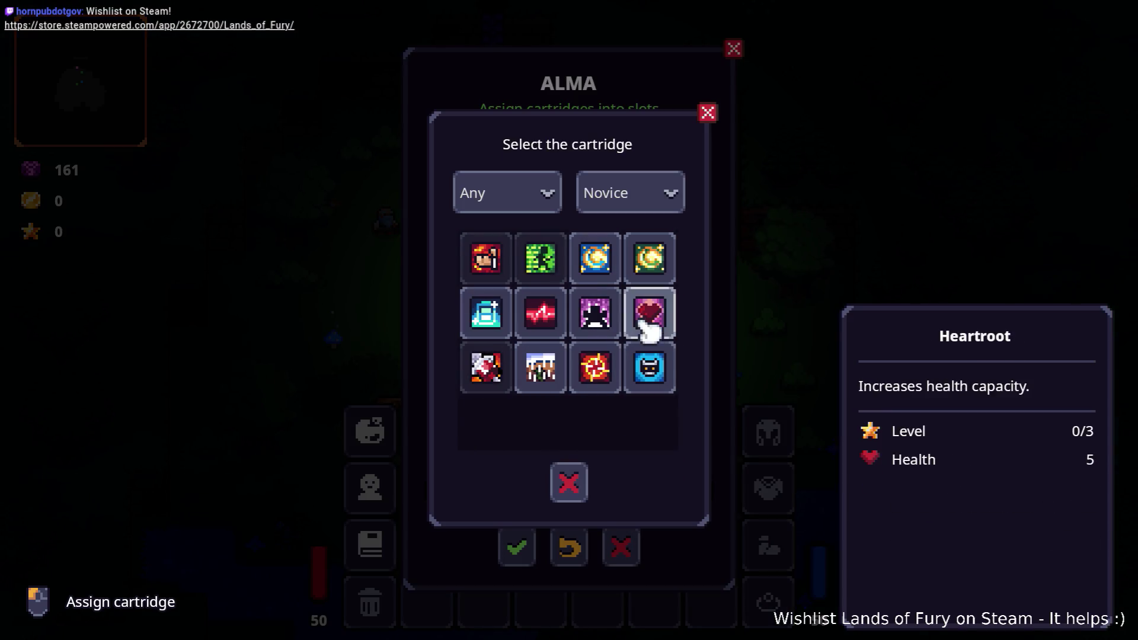
{"action": "left_click", "coordinate": [596, 372]}
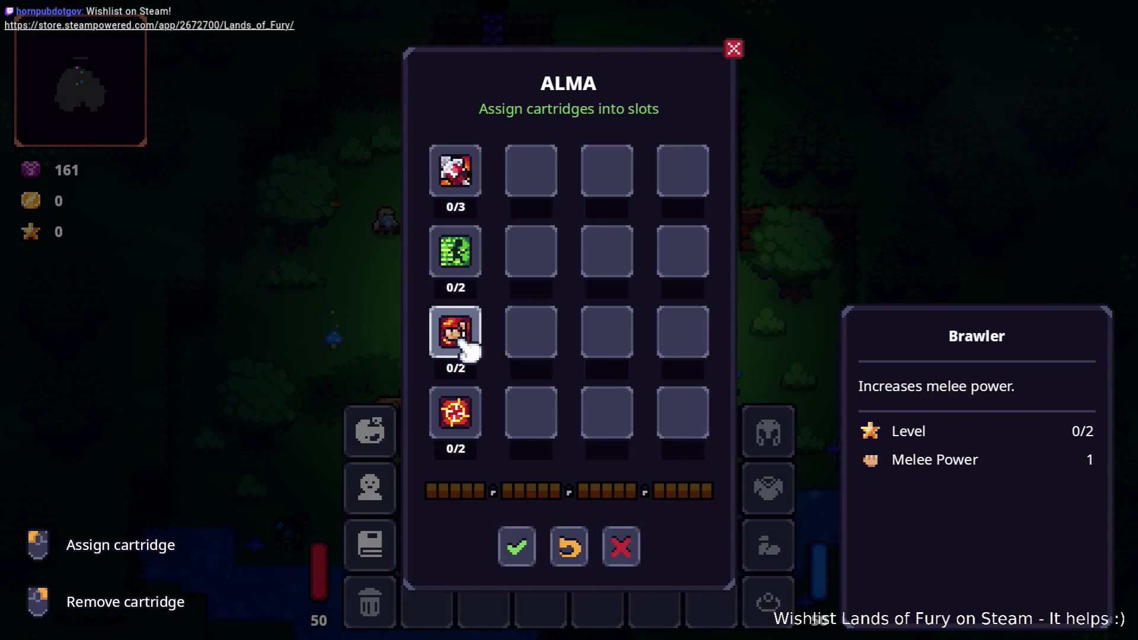
{"action": "left_click", "coordinate": [516, 541]}
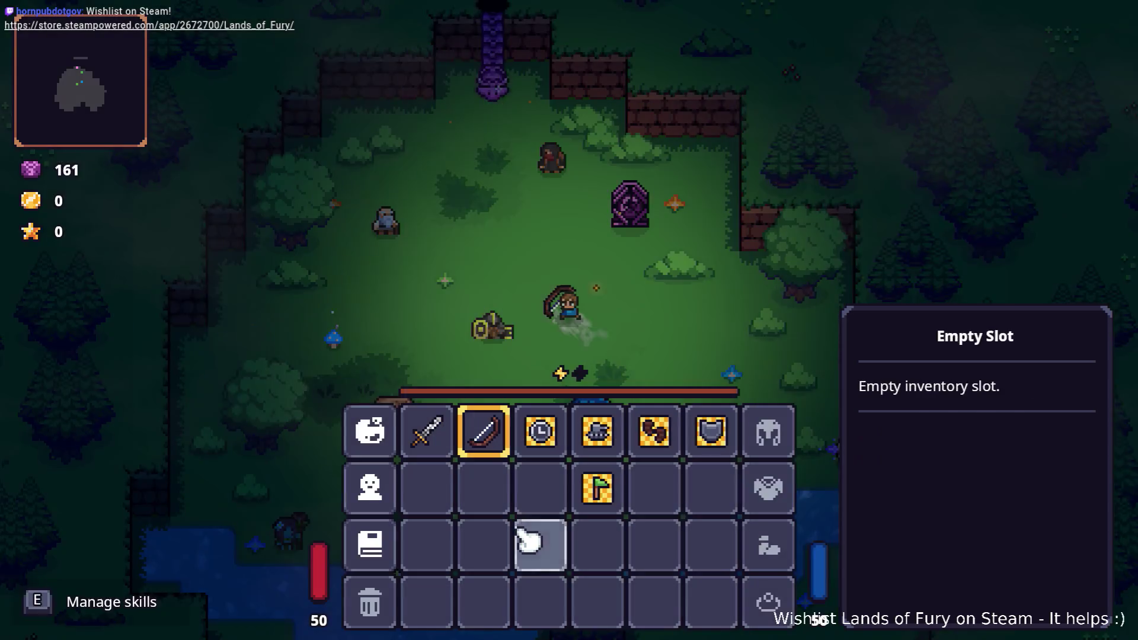
{"action": "key", "text": "Tab"}
{"action": "key", "text": "w"}
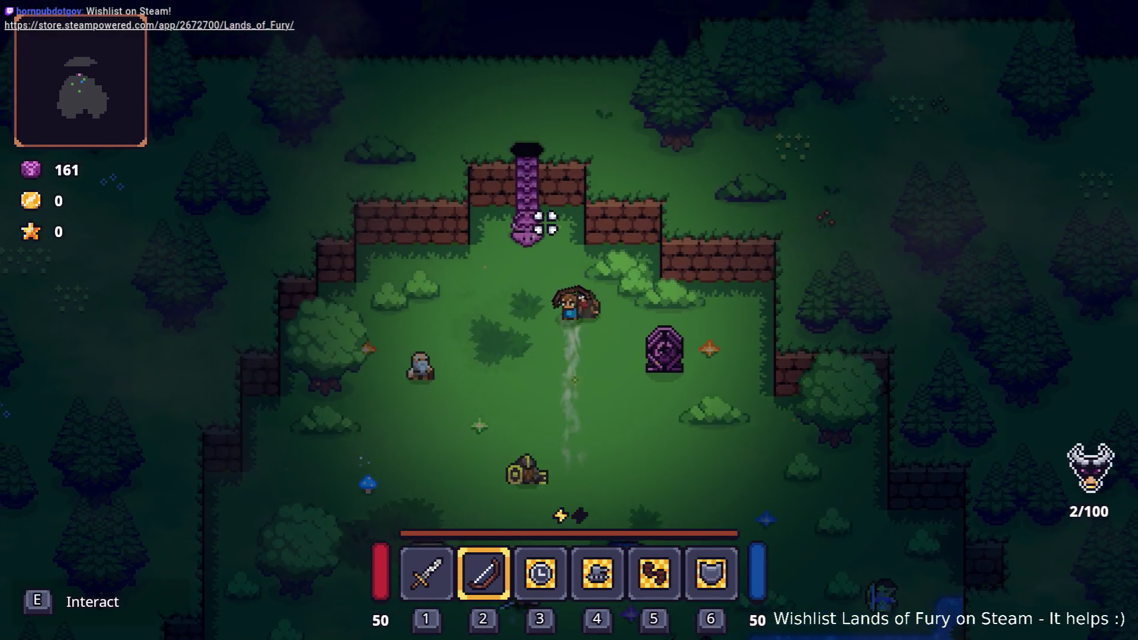
{"action": "key", "text": "e"}
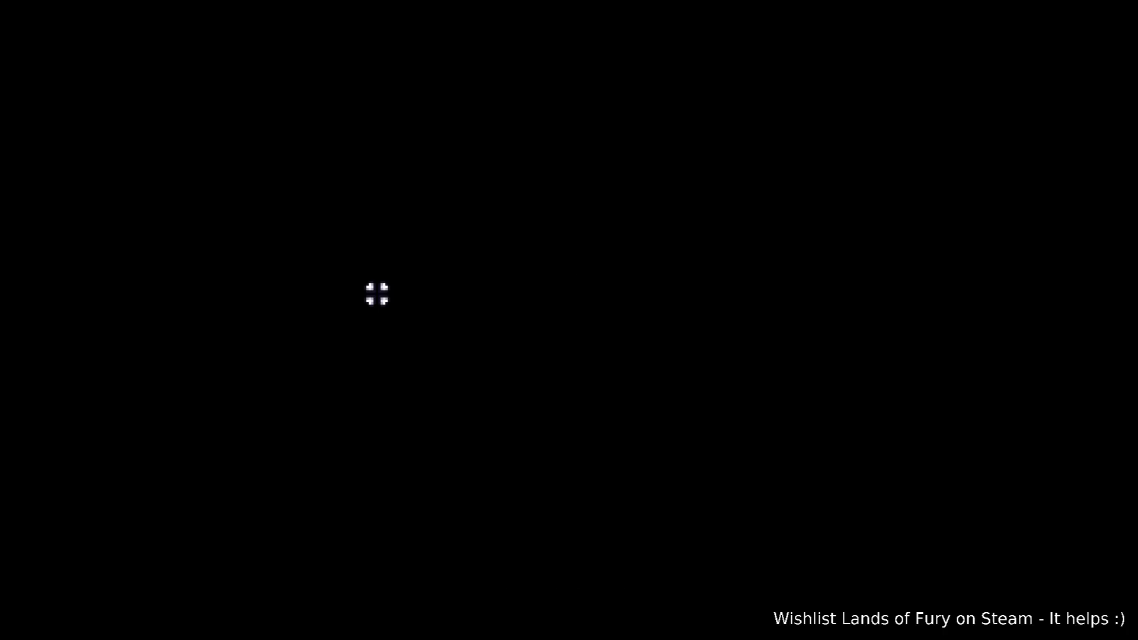
Advance up the dirt path, swinging the sword at the enemies along it
{"action": "key", "text": "w"}
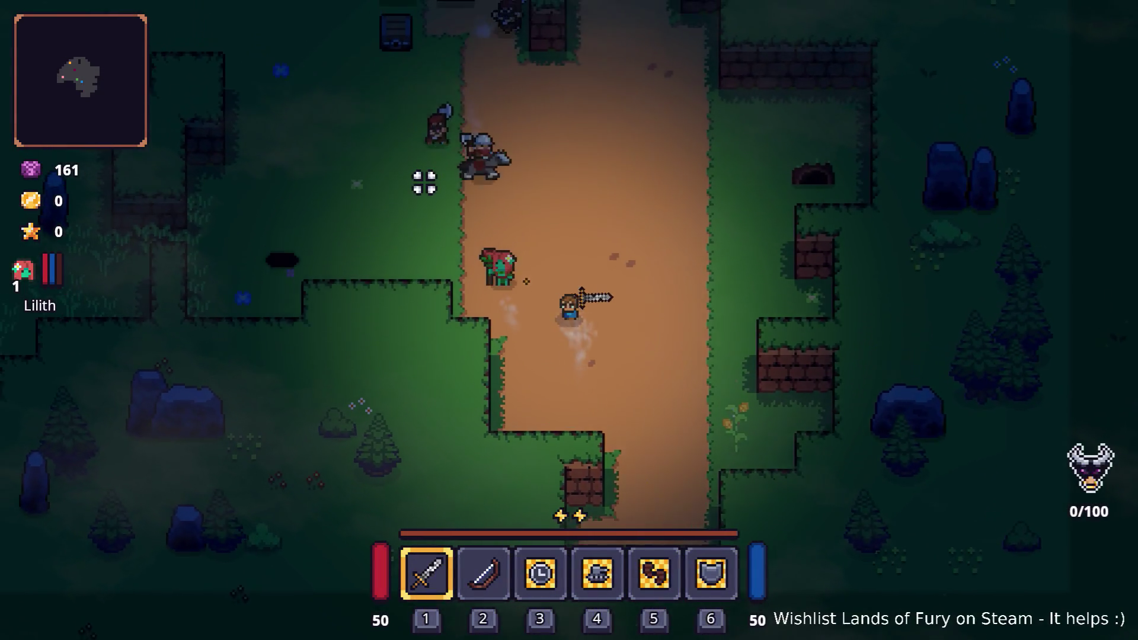
{"action": "left_click", "coordinate": [425, 225]}
{"action": "left_click", "coordinate": [424, 226]}
{"action": "left_click", "coordinate": [442, 323]}
{"action": "key", "text": "w"}
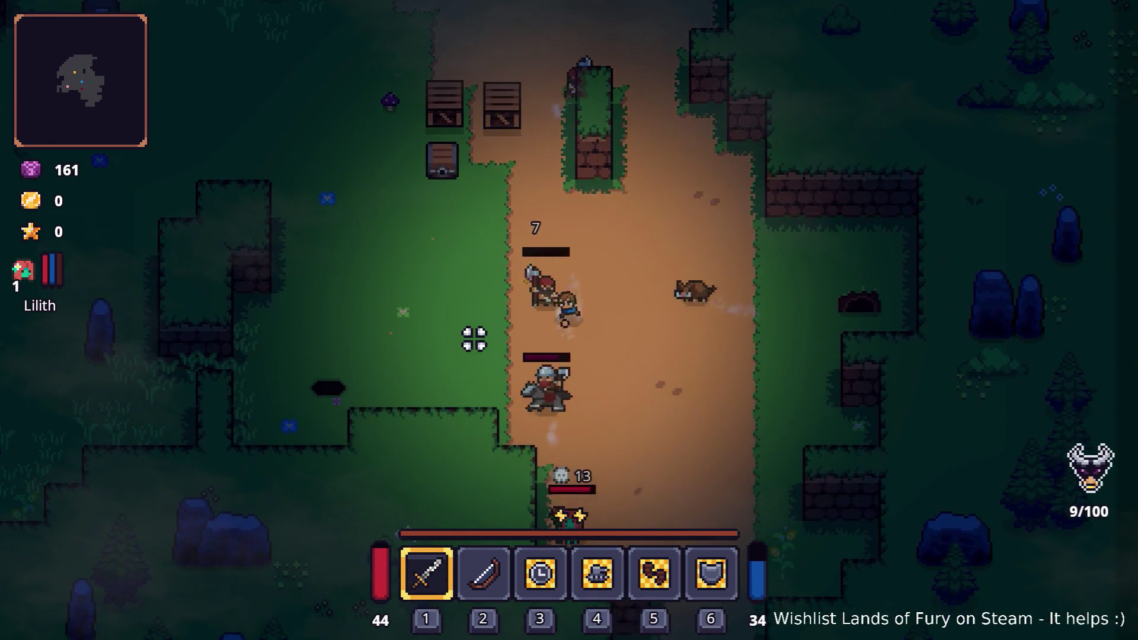
{"action": "left_click", "coordinate": [472, 323]}
{"action": "left_click", "coordinate": [469, 303]}
{"action": "left_click", "coordinate": [444, 317]}
{"action": "left_click", "coordinate": [431, 331]}
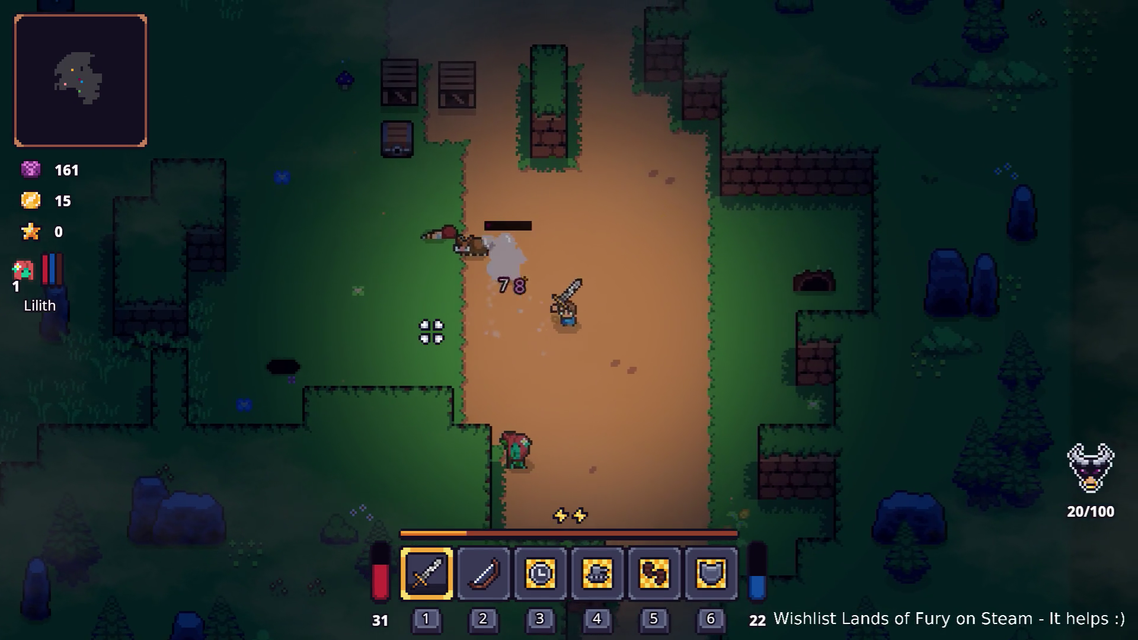
{"action": "key", "text": "w"}
{"action": "left_click", "coordinate": [432, 294]}
{"action": "left_click", "coordinate": [437, 269]}
{"action": "left_click", "coordinate": [454, 297]}
{"action": "left_click", "coordinate": [486, 294]}
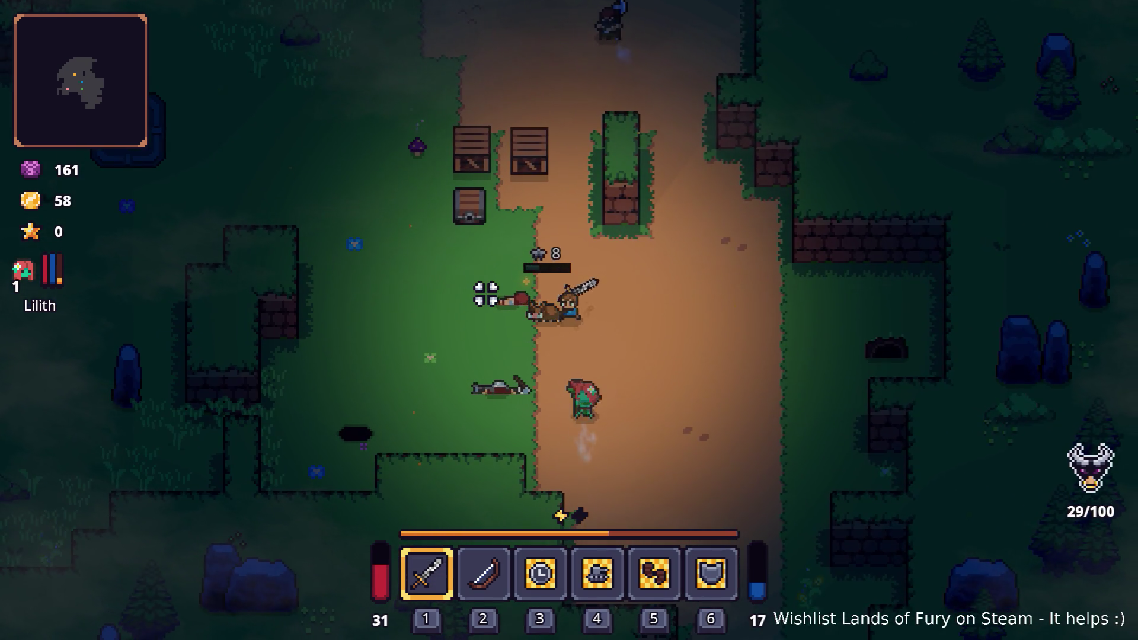
{"action": "key", "text": "a"}
{"action": "left_click", "coordinate": [460, 310]}
{"action": "left_click", "coordinate": [460, 310]}
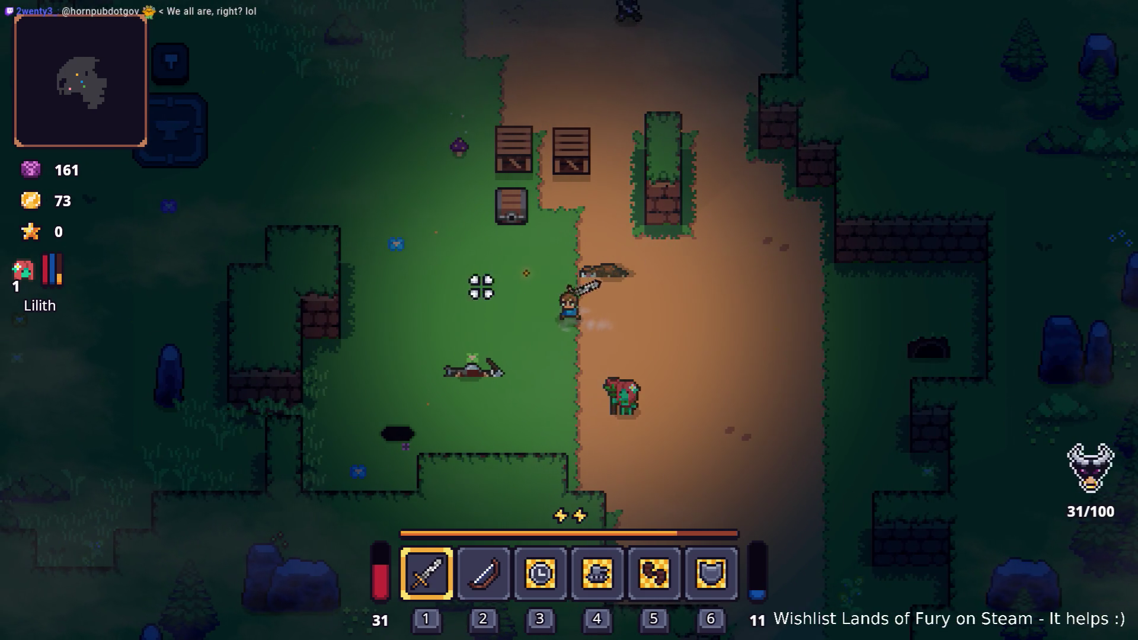
Break a crate, kill the axe enemy, and keep fighting toward the camp's edge
{"action": "key", "text": "w"}
{"action": "left_click", "coordinate": [512, 248]}
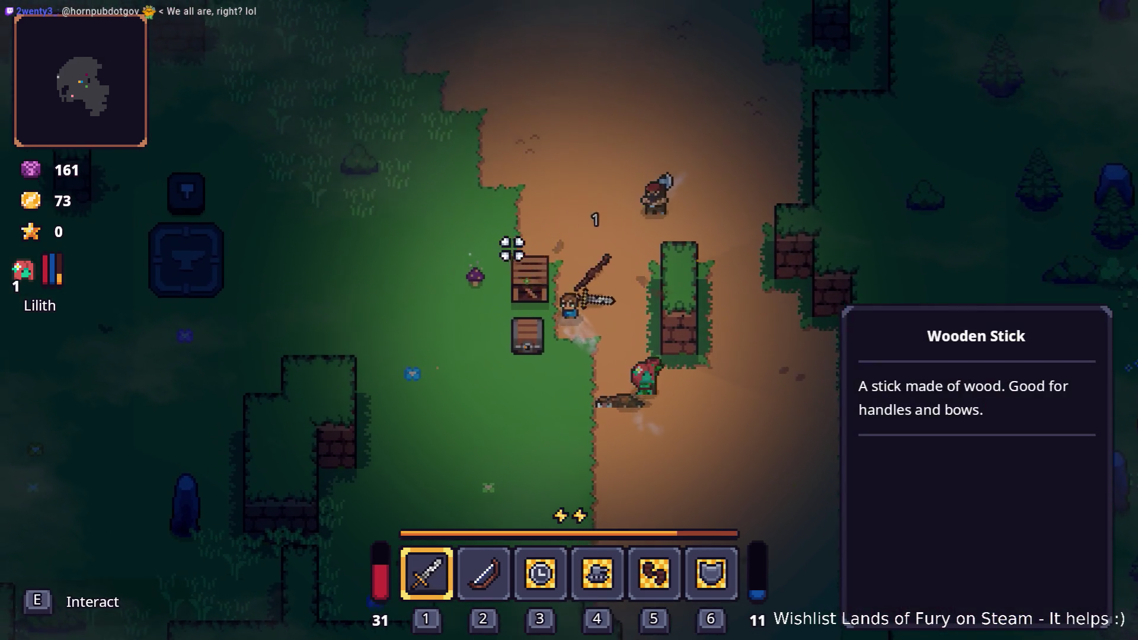
{"action": "key", "text": "w"}
{"action": "left_click", "coordinate": [686, 272]}
{"action": "left_click", "coordinate": [521, 215]}
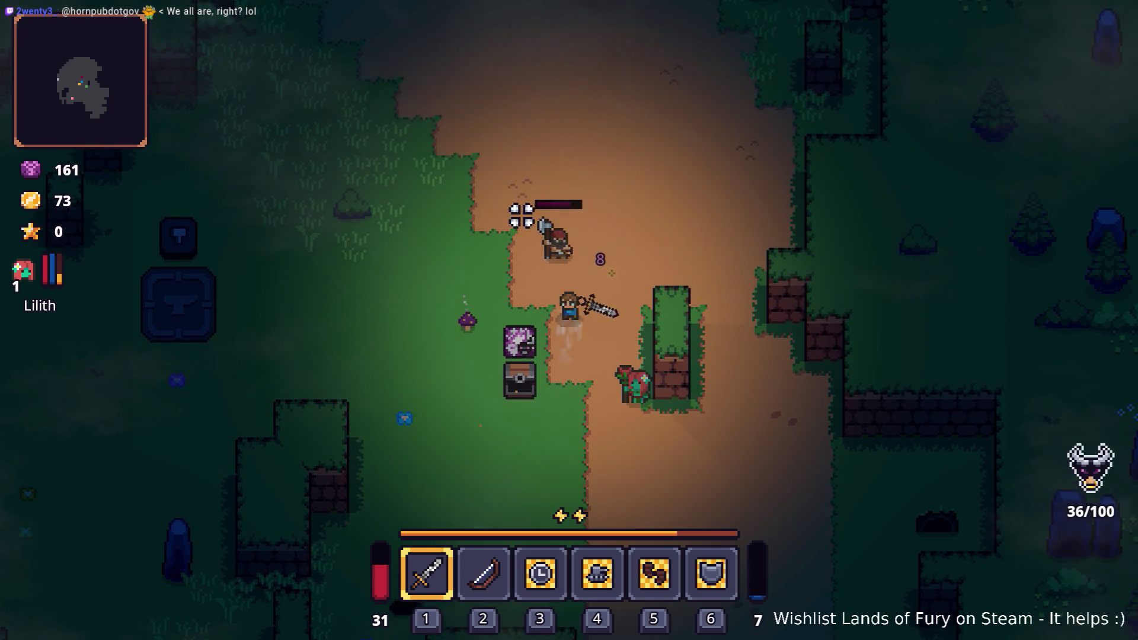
{"action": "key", "text": "w"}
{"action": "left_click", "coordinate": [528, 267]}
{"action": "key", "text": "a"}
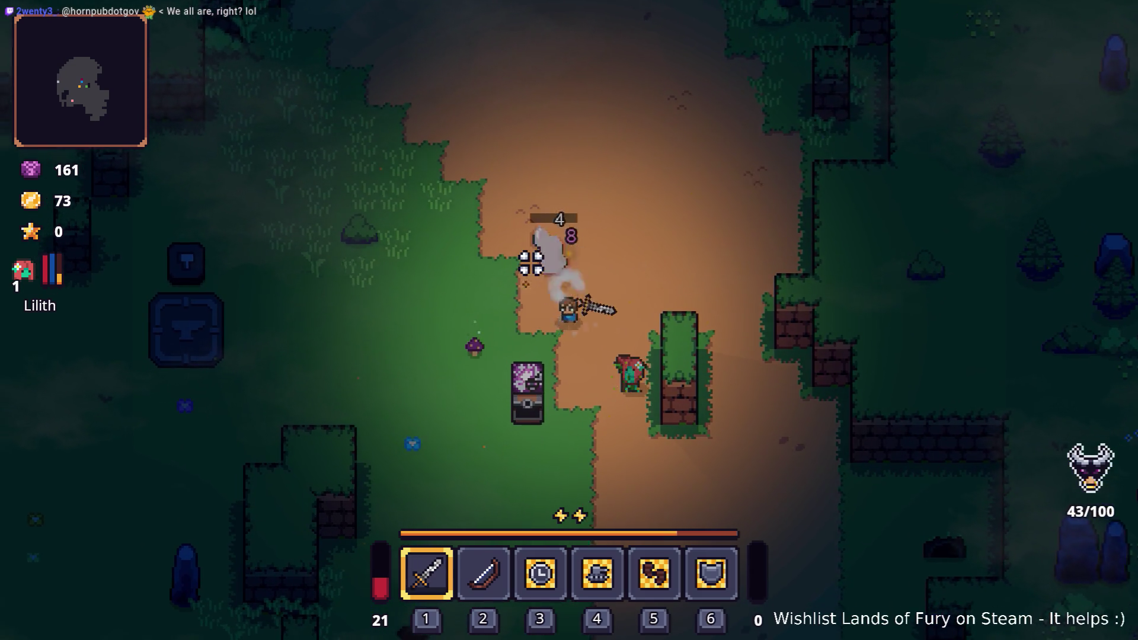
{"action": "key", "text": "s"}
{"action": "key", "text": "a"}
{"action": "left_click", "coordinate": [498, 308]}
Walk north up the path into the warlord camp, dashing toward the enemies
{"action": "key", "text": "w"}
{"action": "key", "text": "w"}
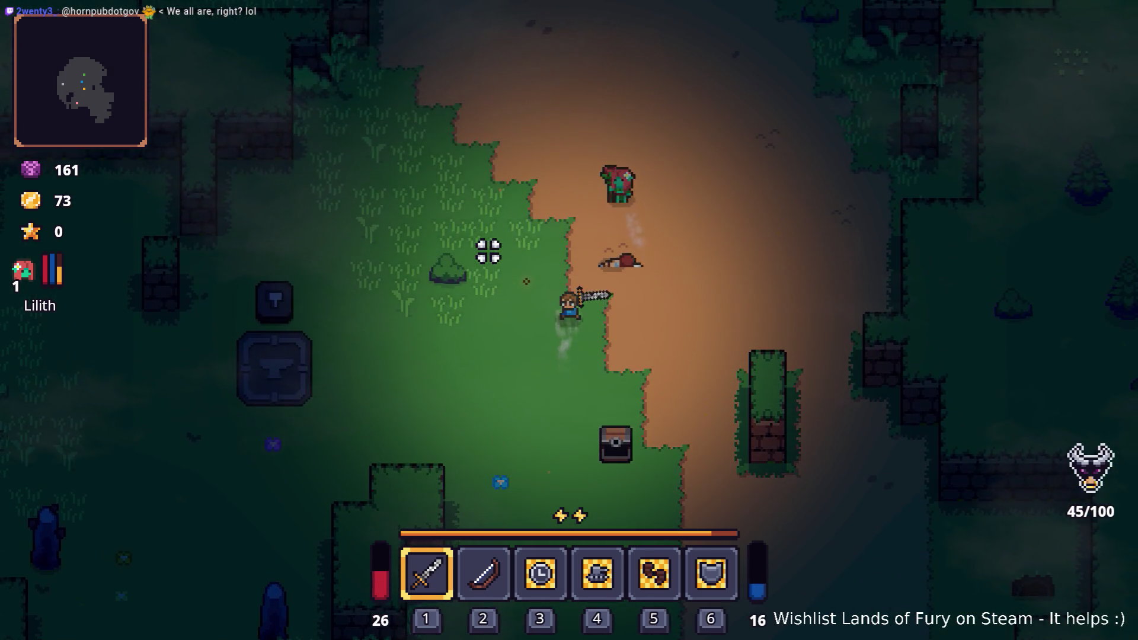
{"action": "key", "text": "w"}
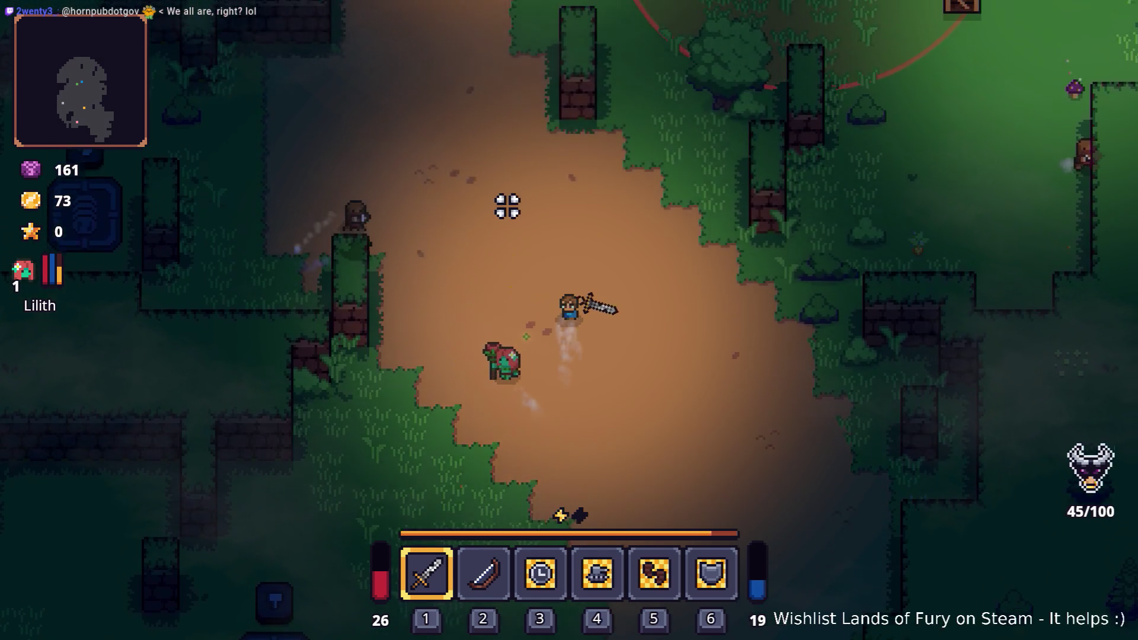
{"action": "key", "text": "w"}
{"action": "key", "text": "d"}
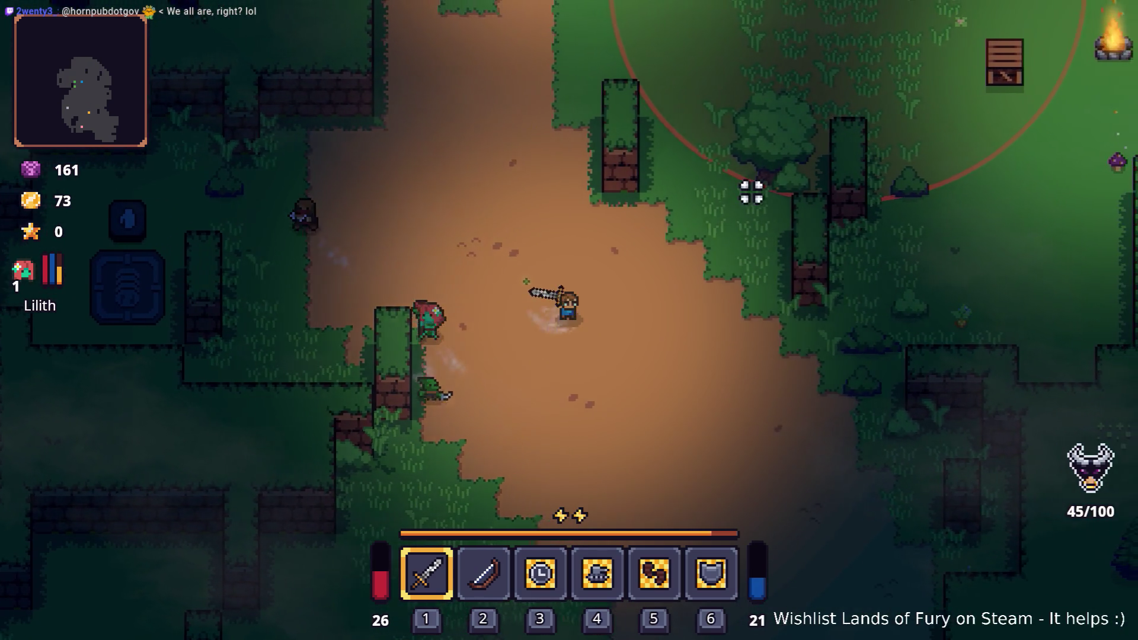
{"action": "key", "text": "w"}
{"action": "key", "text": "d"}
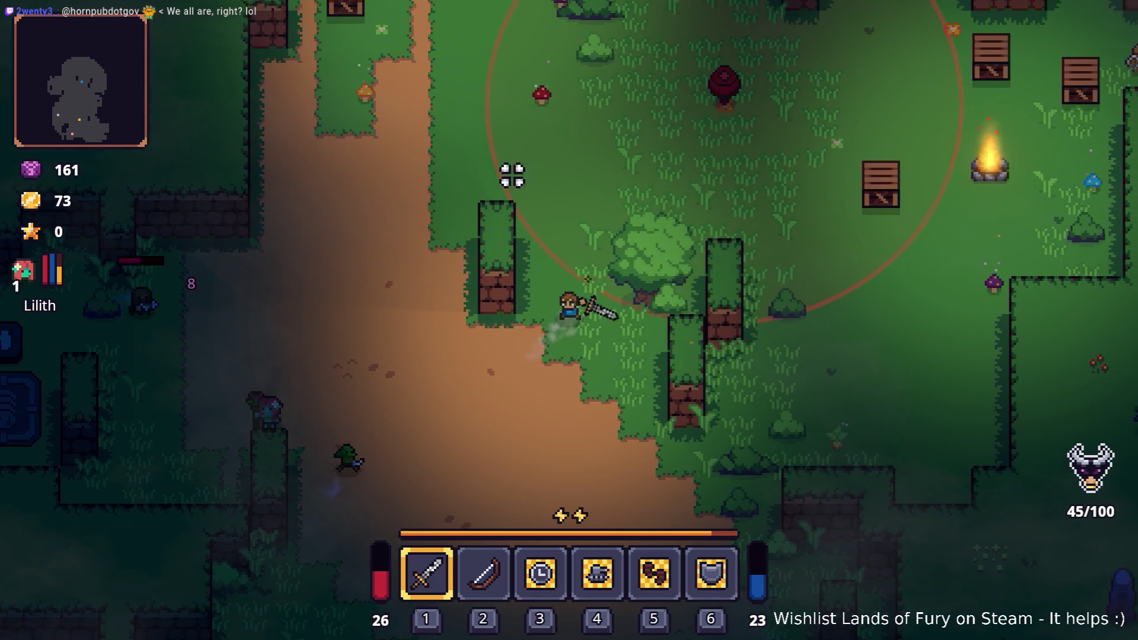
{"action": "key", "text": "w"}
{"action": "key", "text": "d"}
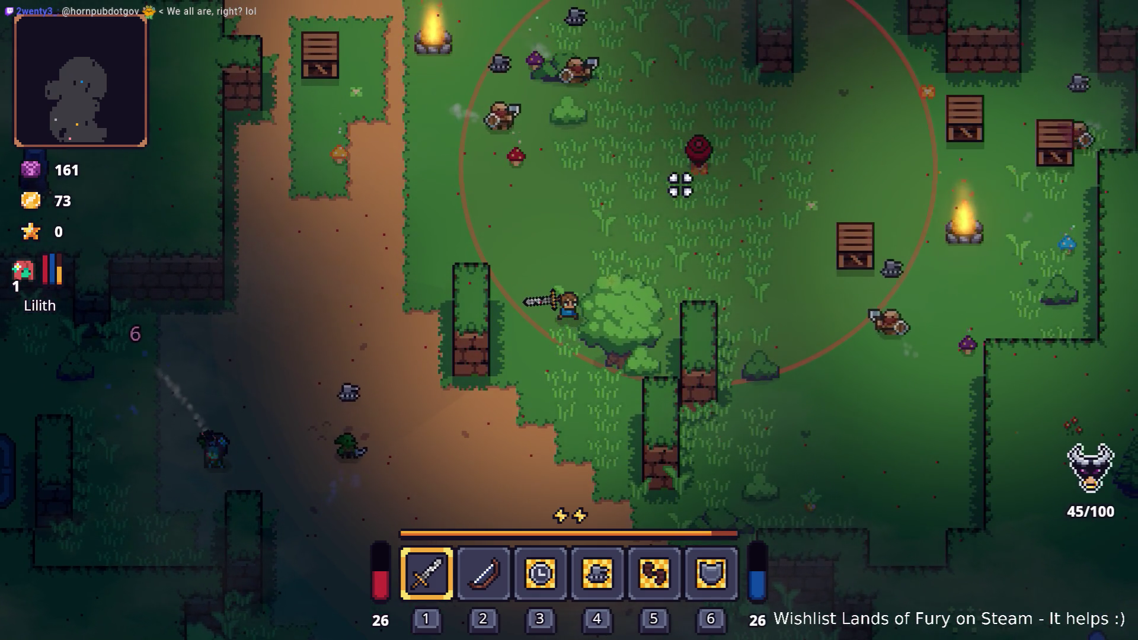
{"action": "key", "text": "w"}
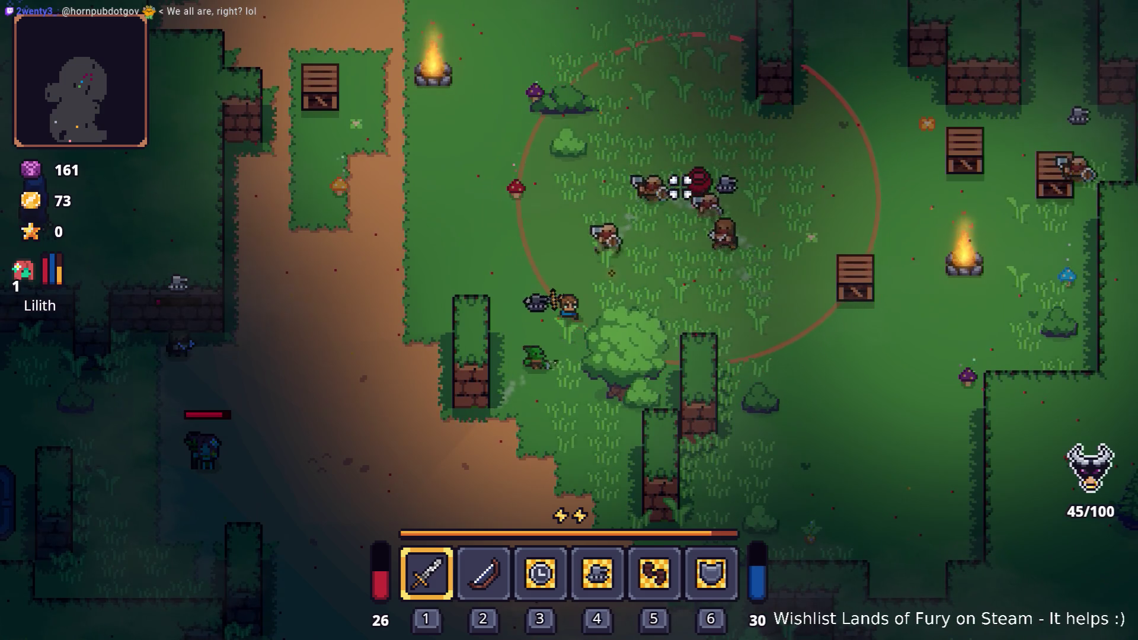
{"action": "key", "text": "d"}
{"action": "key", "text": "d"}
{"action": "key", "text": "w"}
{"action": "key", "text": "space"}
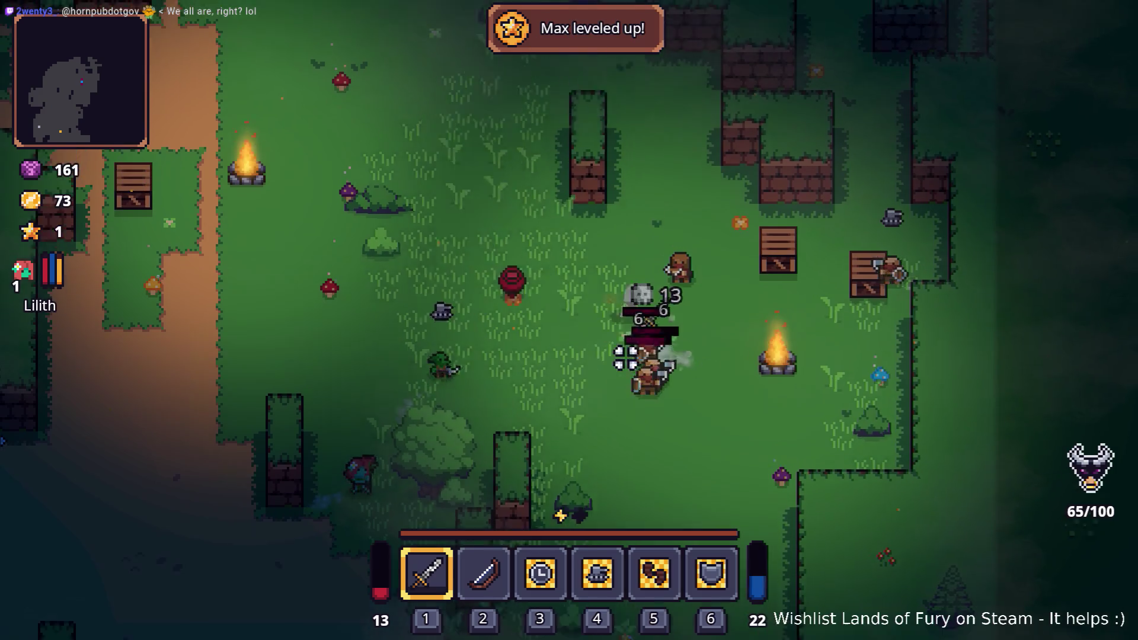
Fight the enemies across the upper camp, then move right toward the dropped loot
{"action": "key", "text": "w"}
{"action": "key", "text": "a"}
{"action": "left_click", "coordinate": [759, 339]}
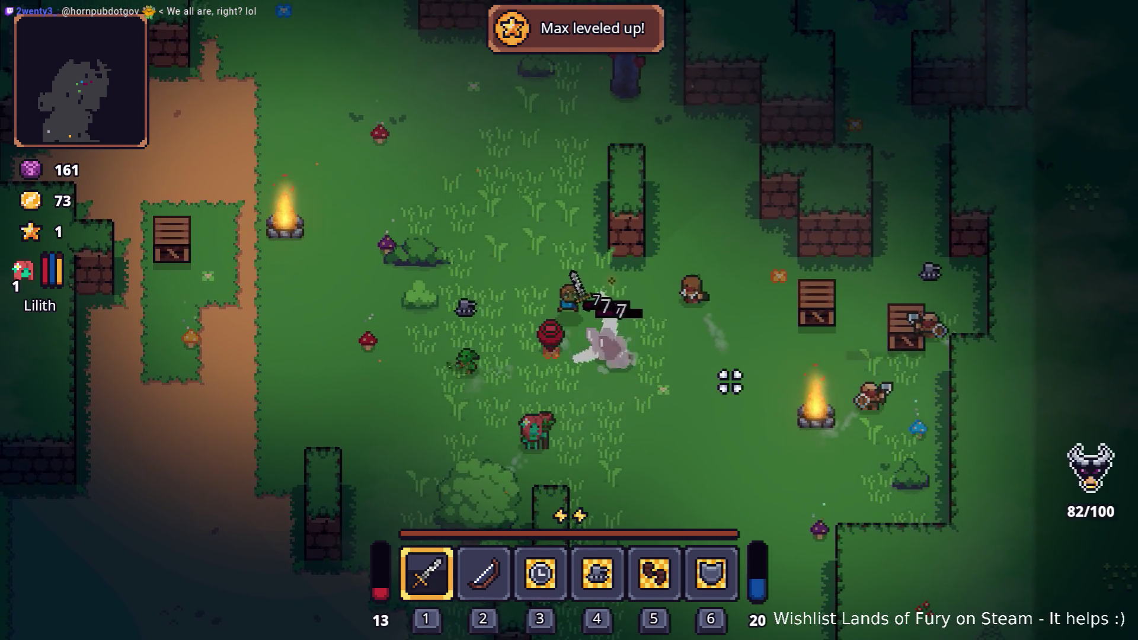
{"action": "key", "text": "a"}
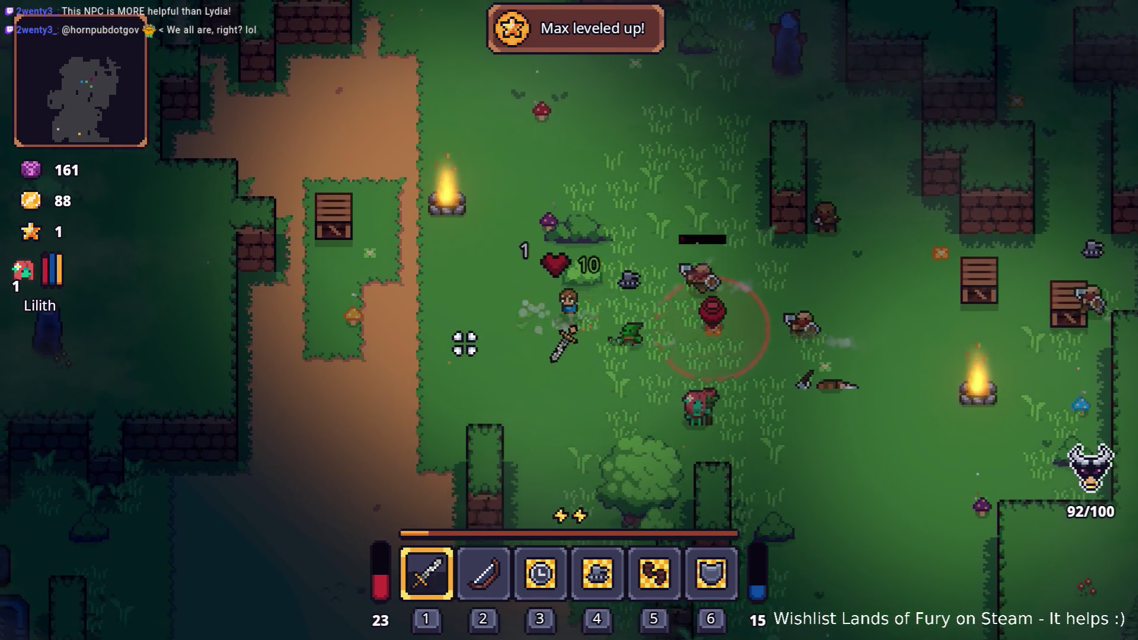
{"action": "key", "text": "w"}
{"action": "key", "text": "d"}
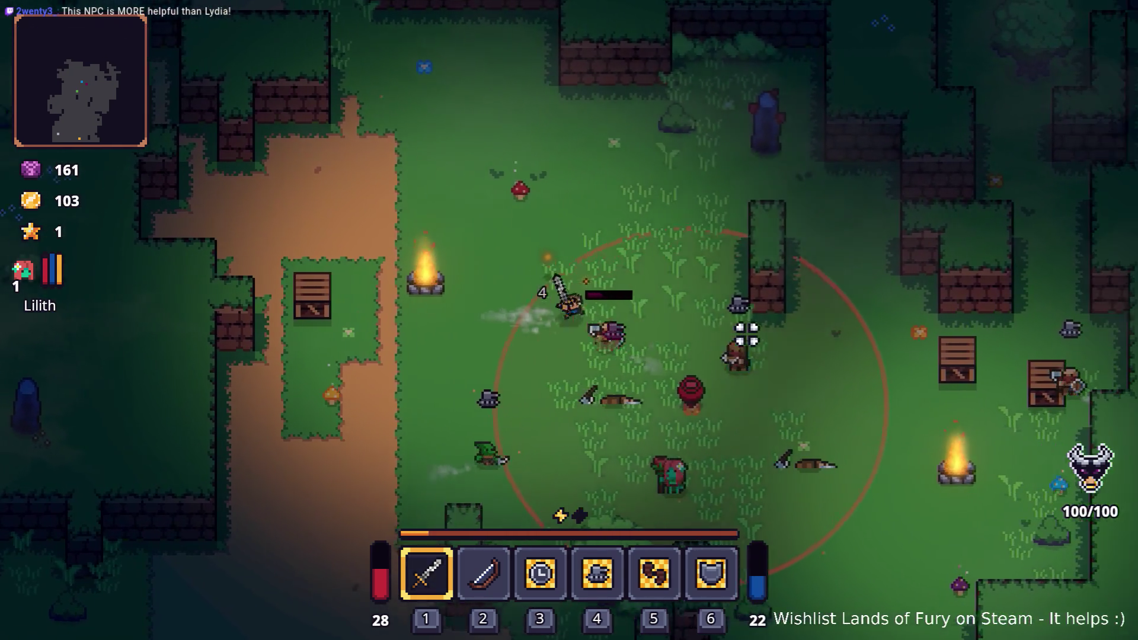
{"action": "key", "text": "a"}
{"action": "left_click", "coordinate": [671, 370]}
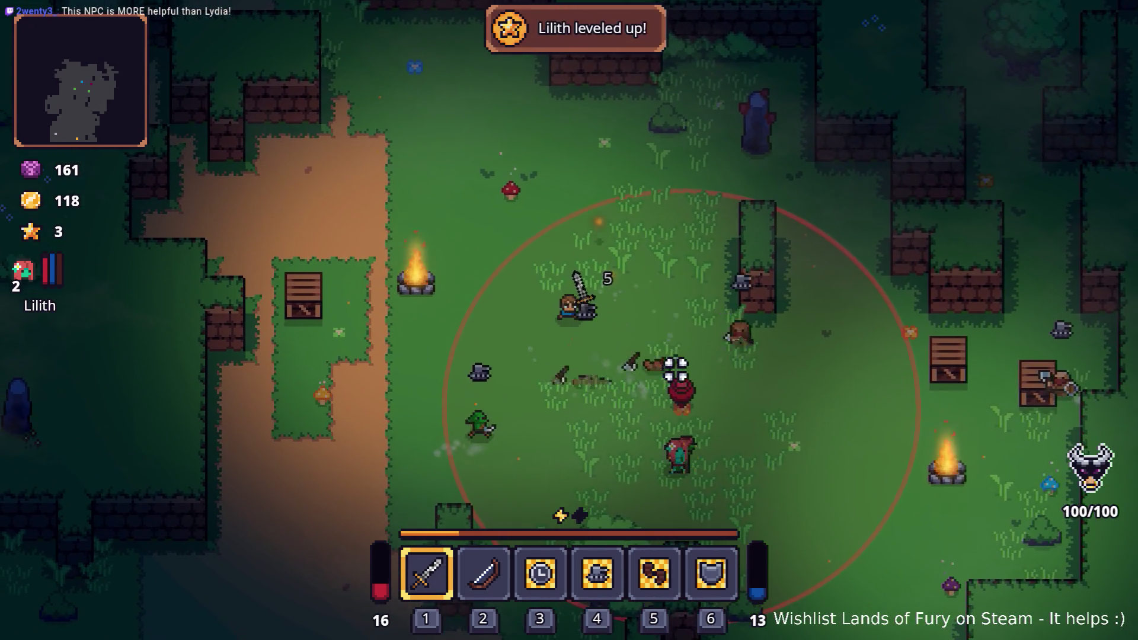
{"action": "key", "text": "d"}
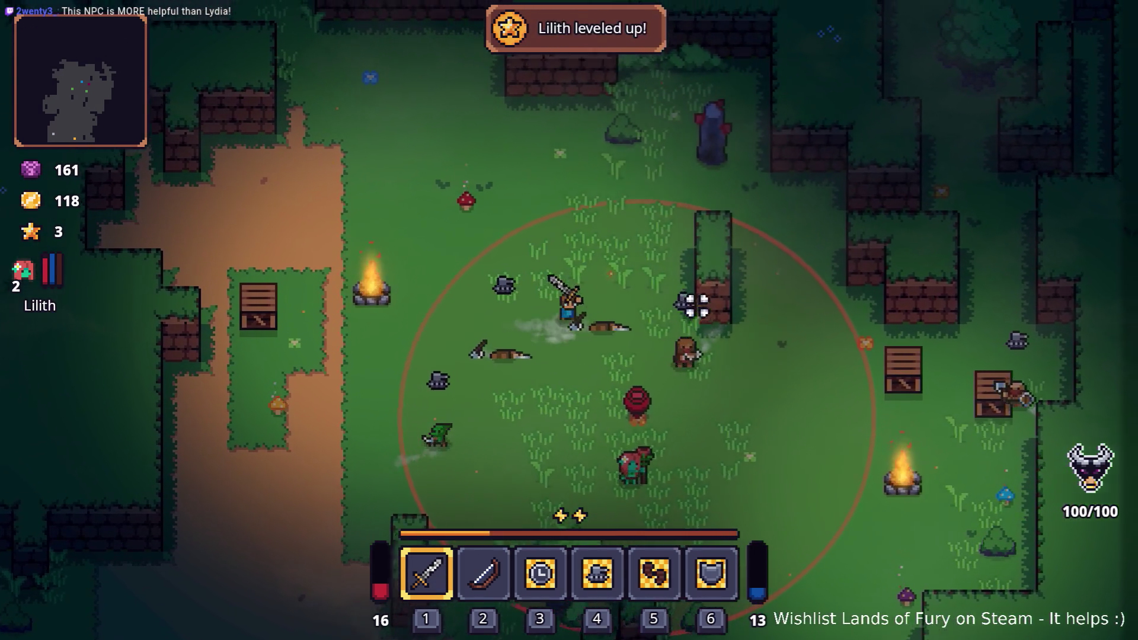
{"action": "key", "text": "w"}
{"action": "left_click", "coordinate": [626, 251]}
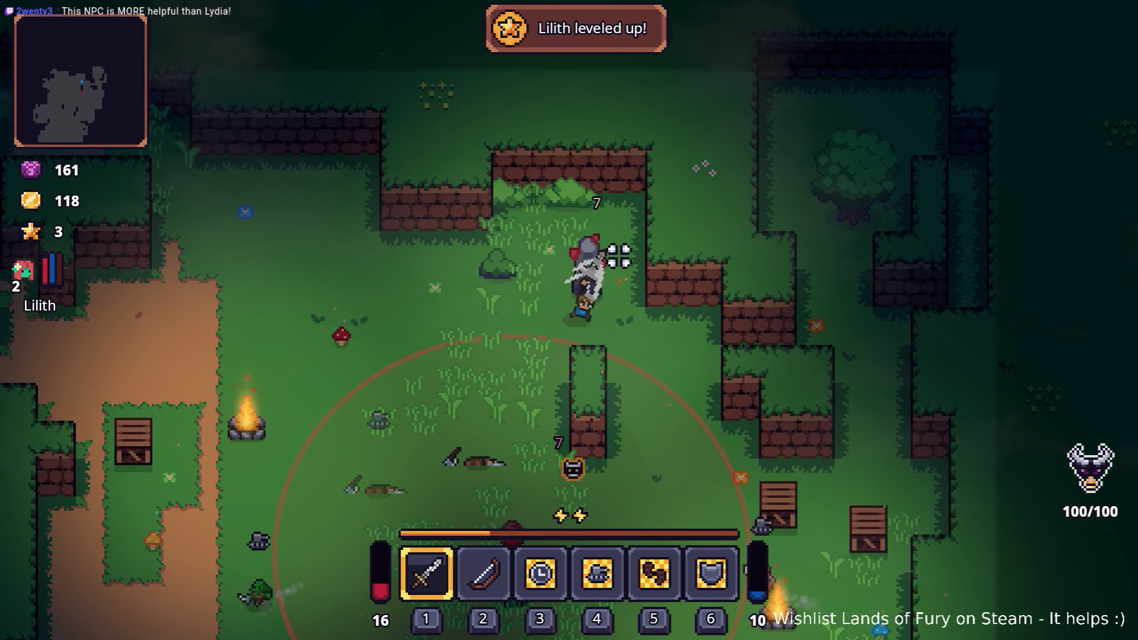
{"action": "key", "text": "d"}
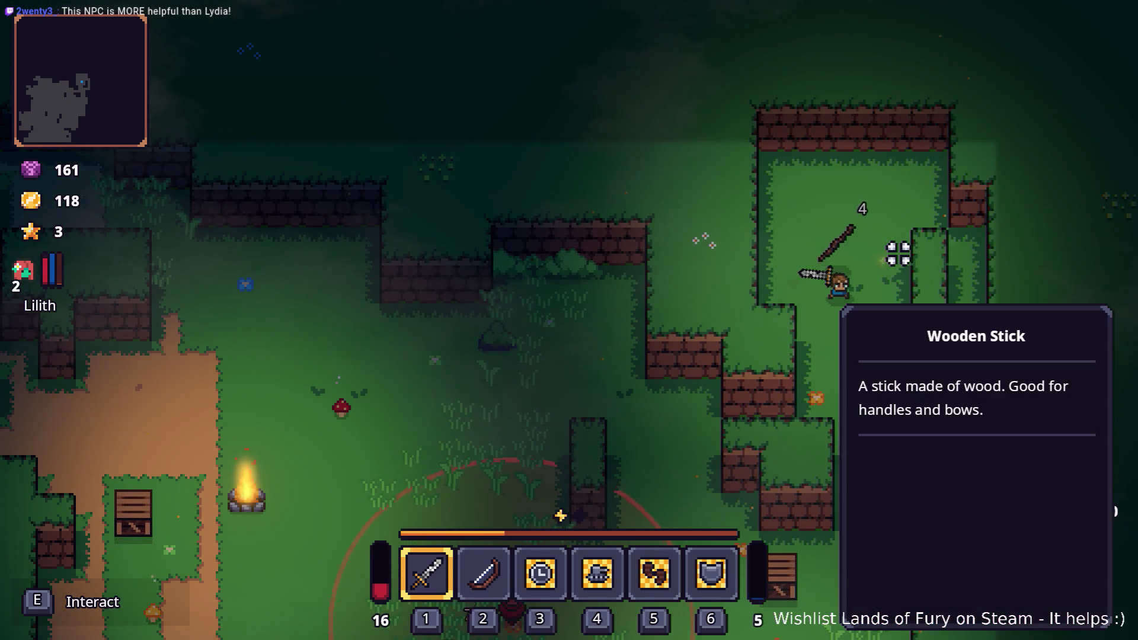
Head back down the camp and attack the enemies on the left
{"action": "key", "text": "s"}
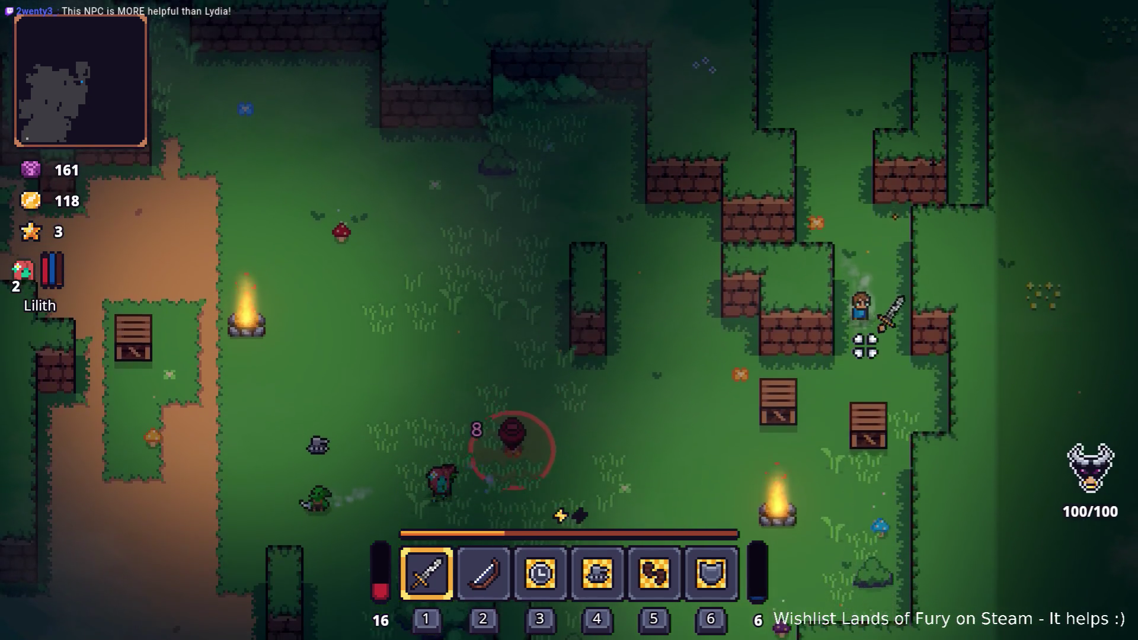
{"action": "key", "text": "a"}
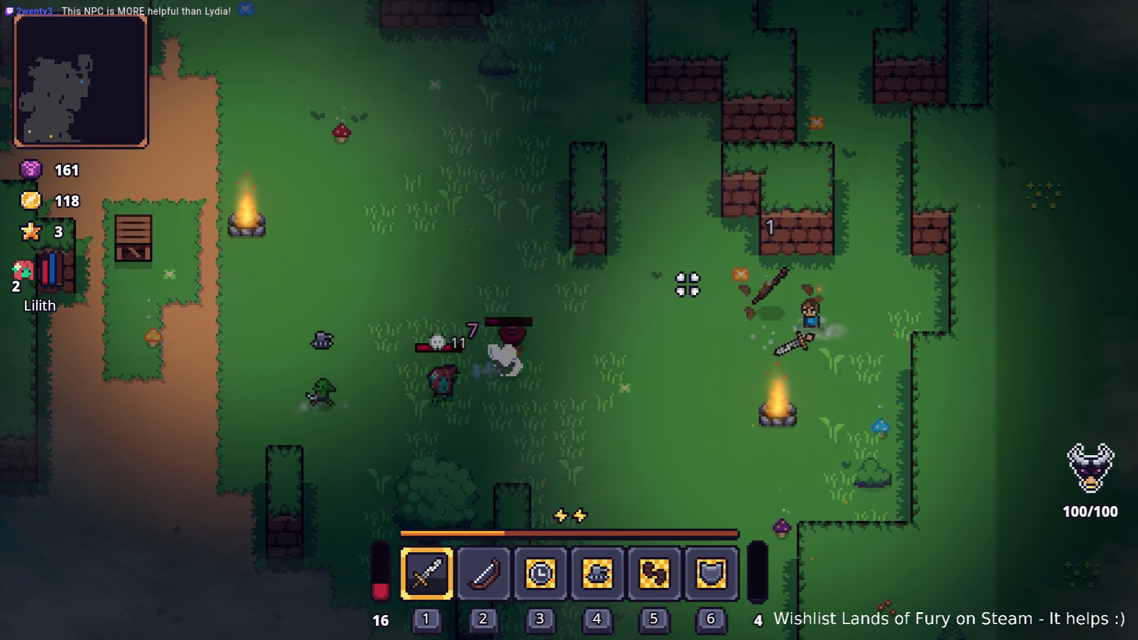
{"action": "key", "text": "s"}
{"action": "key", "text": "a"}
{"action": "left_click", "coordinate": [394, 306]}
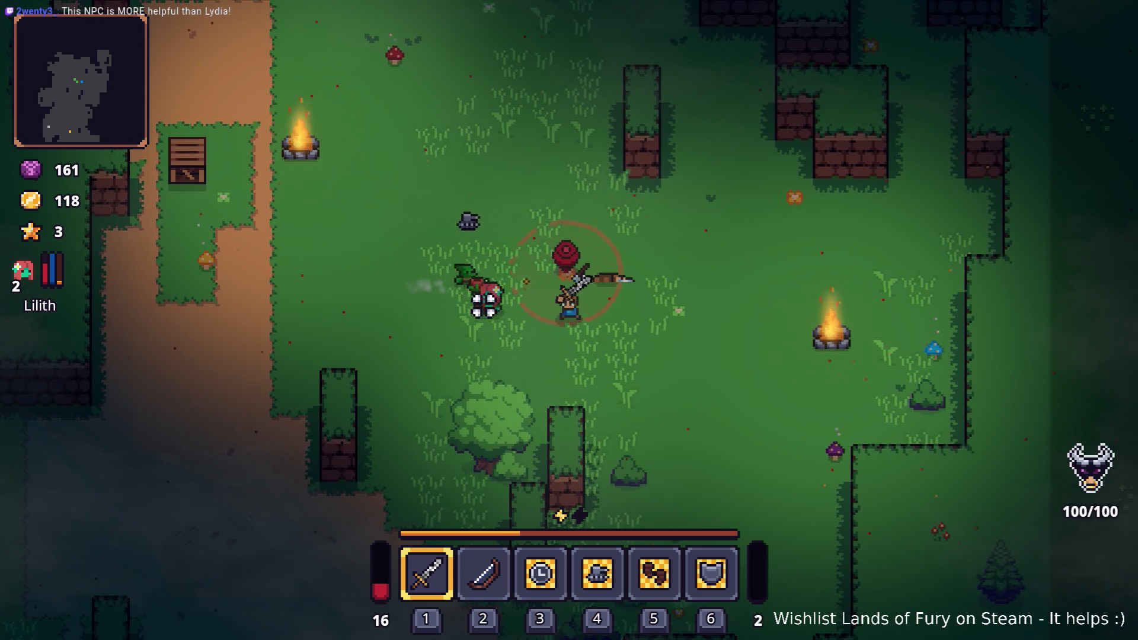
Cross the camp to the merchant Snip and start a conversation
{"action": "key", "text": "a"}
{"action": "key", "text": "w"}
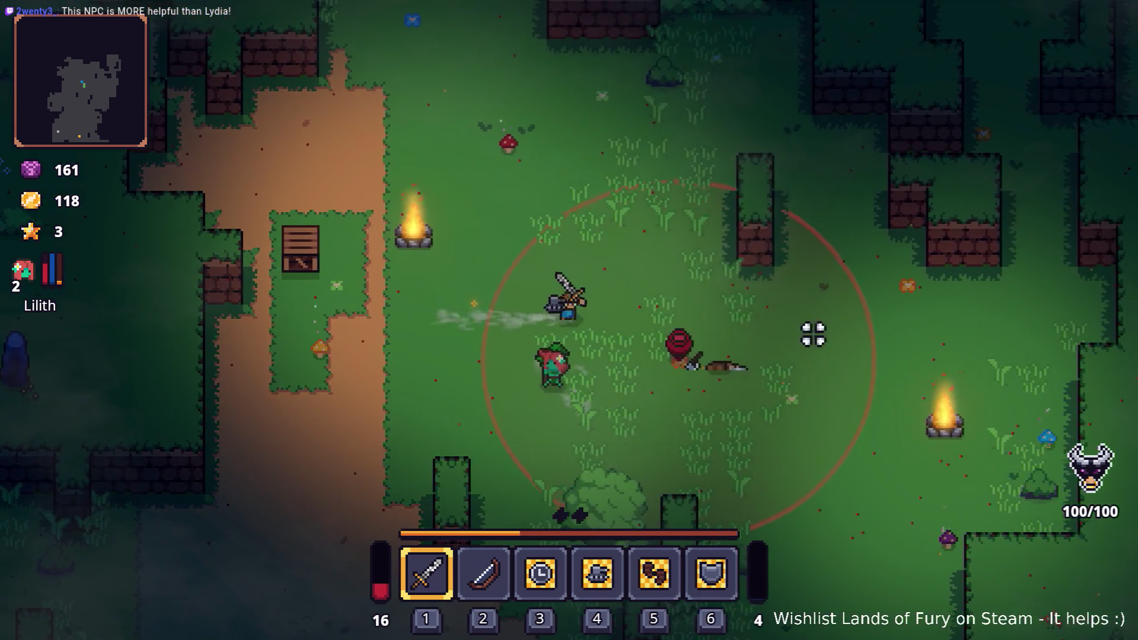
{"action": "key", "text": "d"}
{"action": "key", "text": "s"}
{"action": "key", "text": "e"}
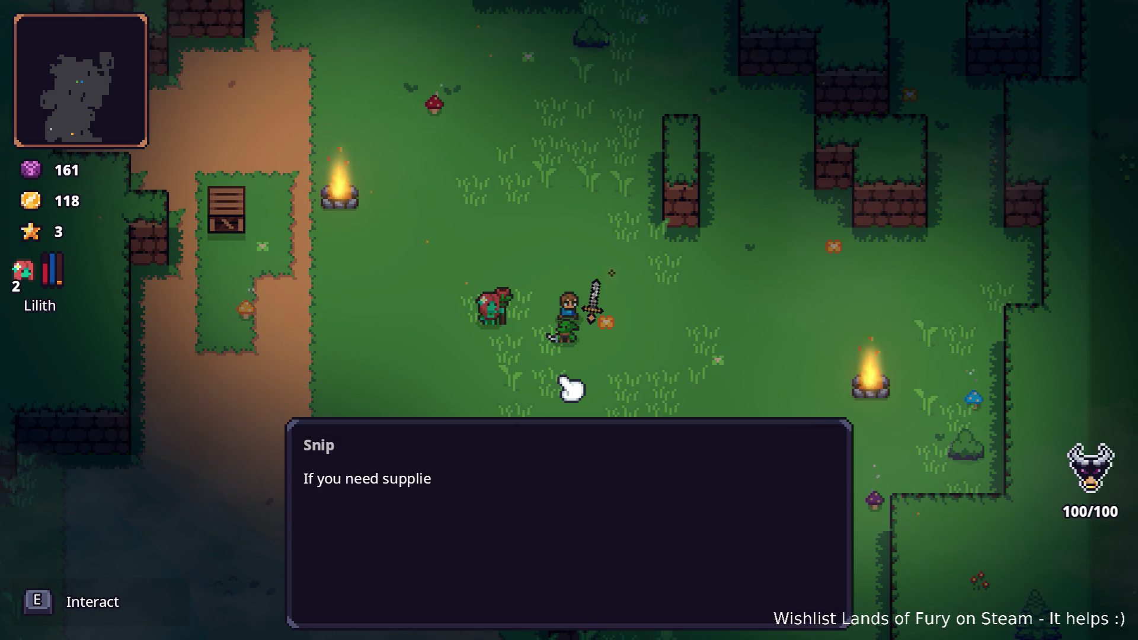
Ask Snip to show what he's selling and confirm the trade with the green check
{"action": "key", "text": "e"}
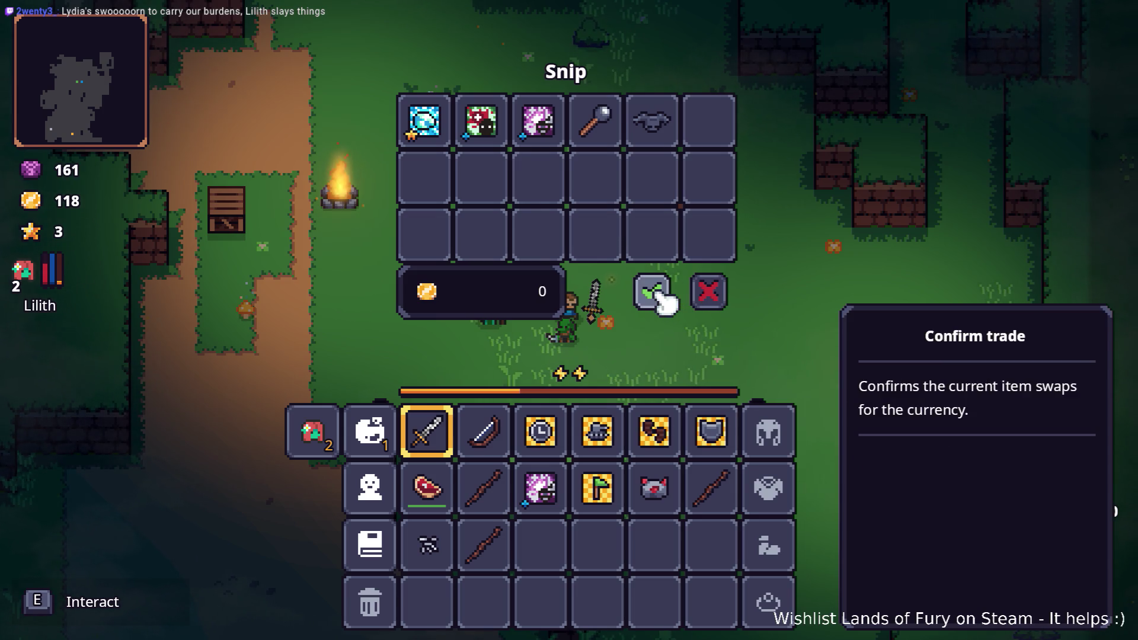
{"action": "left_click", "coordinate": [658, 294]}
Leave Snip along the dirt path into the grassy clearing, swinging at a nearby enemy
{"action": "key", "text": "w"}
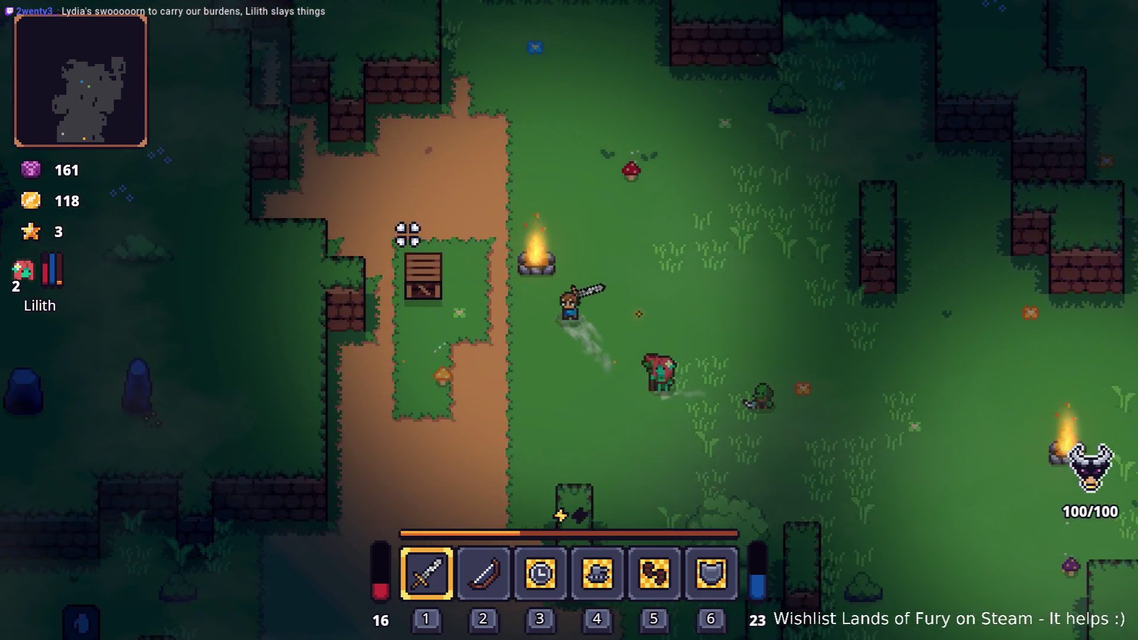
{"action": "key", "text": "w"}
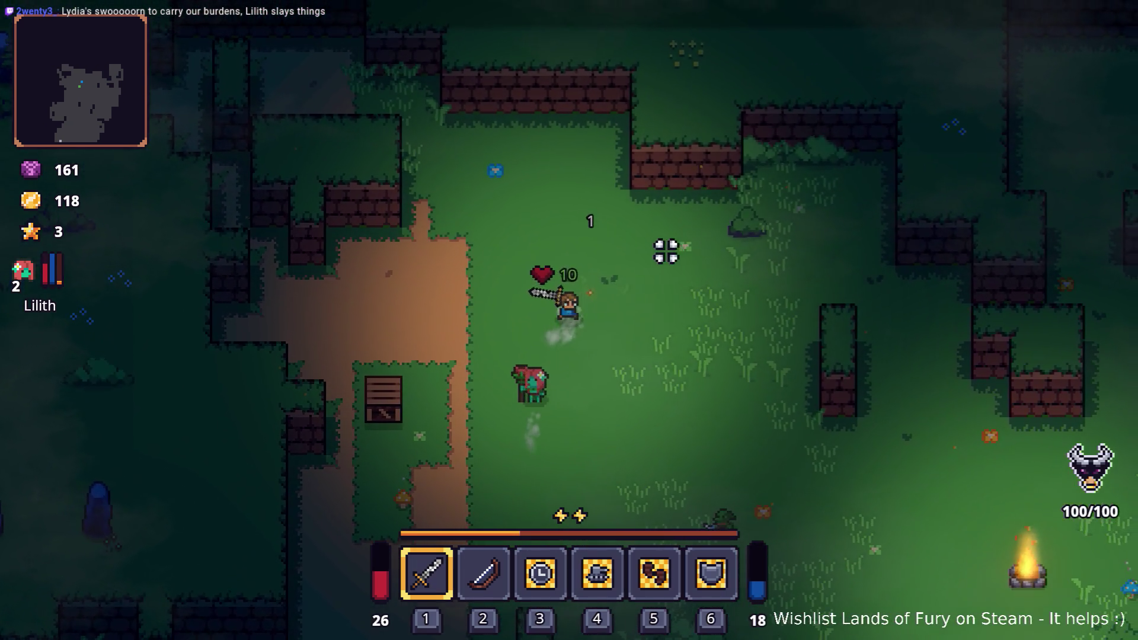
{"action": "key", "text": "s"}
{"action": "key", "text": "a"}
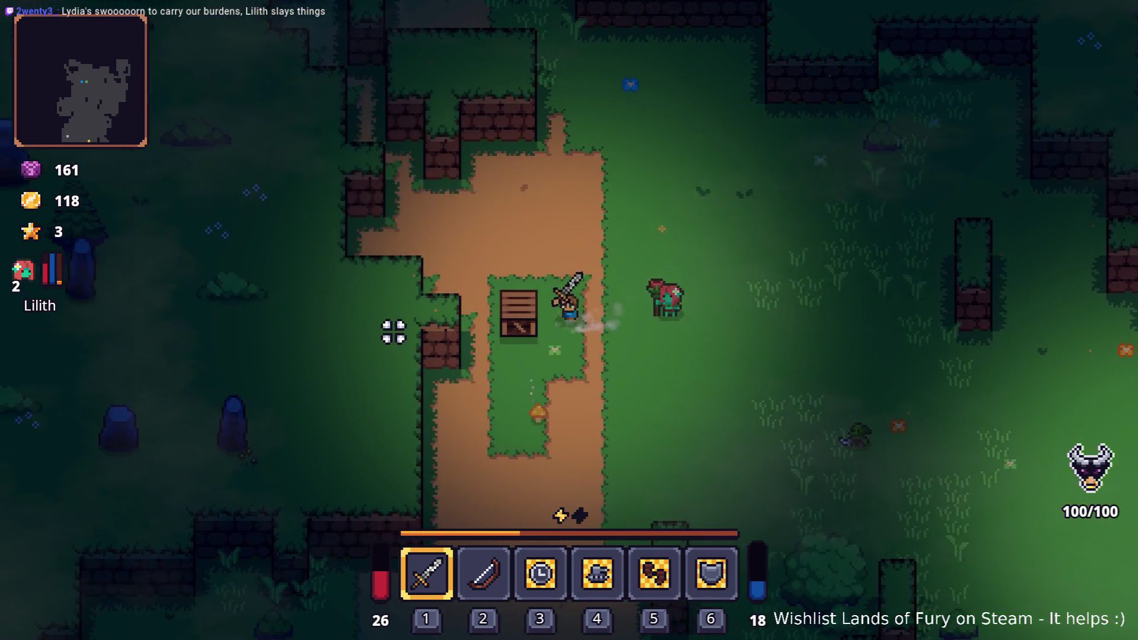
{"action": "key", "text": "s"}
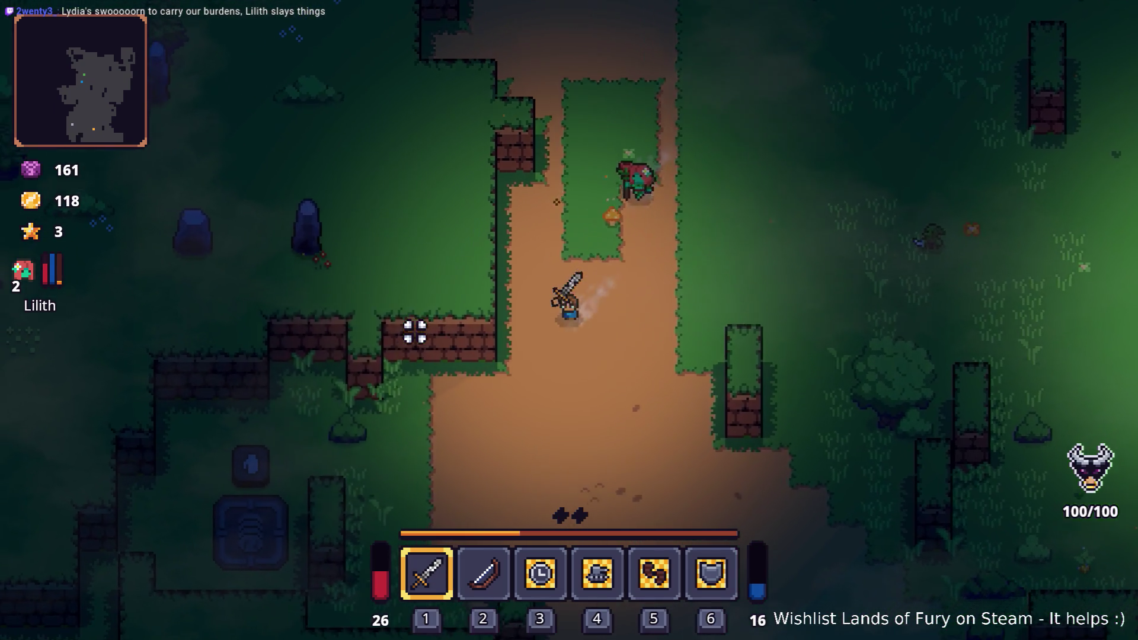
{"action": "key", "text": "d"}
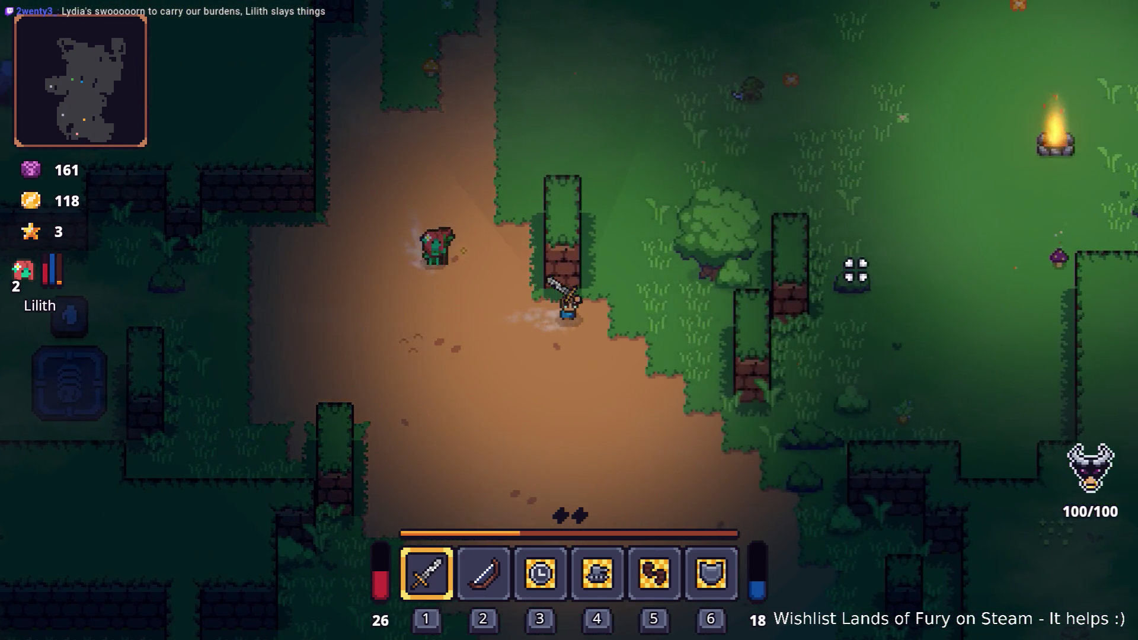
{"action": "left_click", "coordinate": [771, 263]}
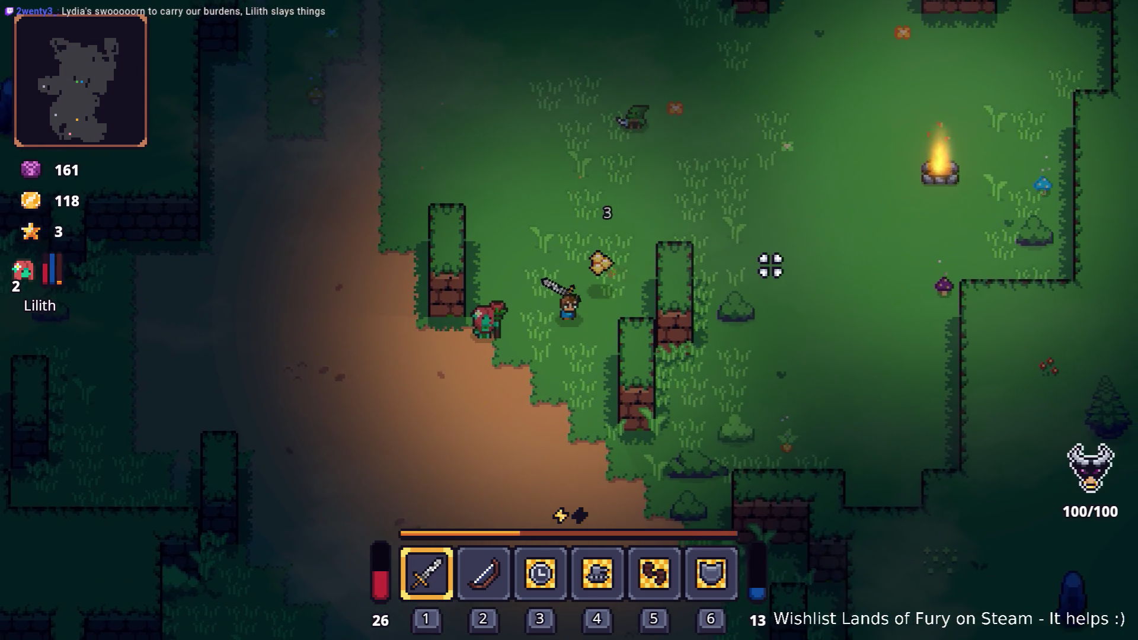
{"action": "key", "text": "w"}
{"action": "key", "text": "d"}
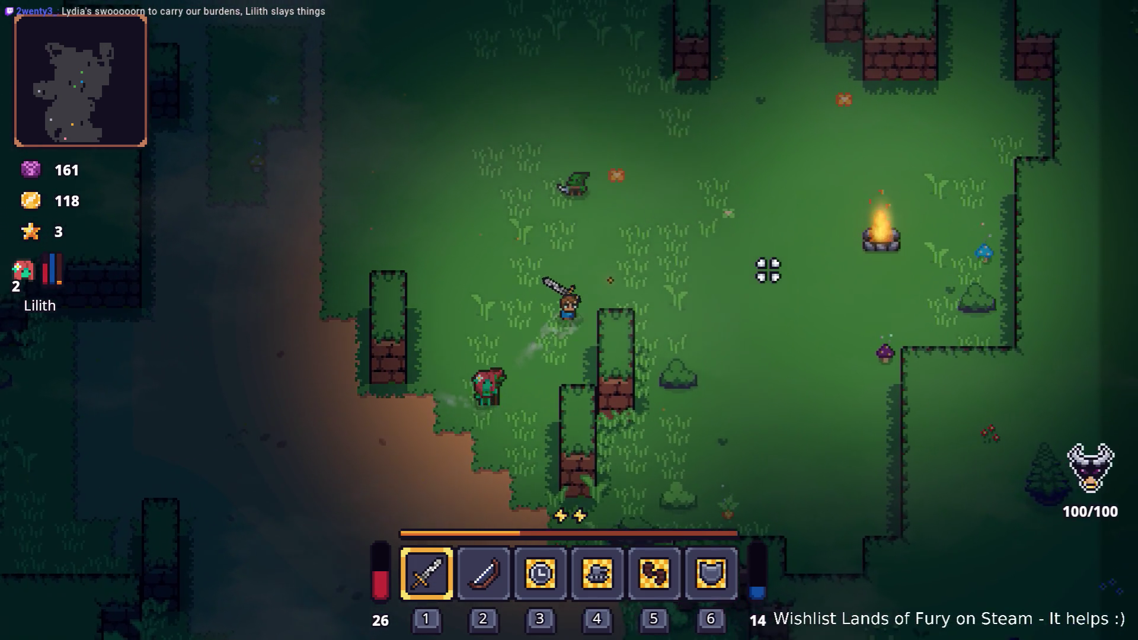
{"action": "key", "text": "d"}
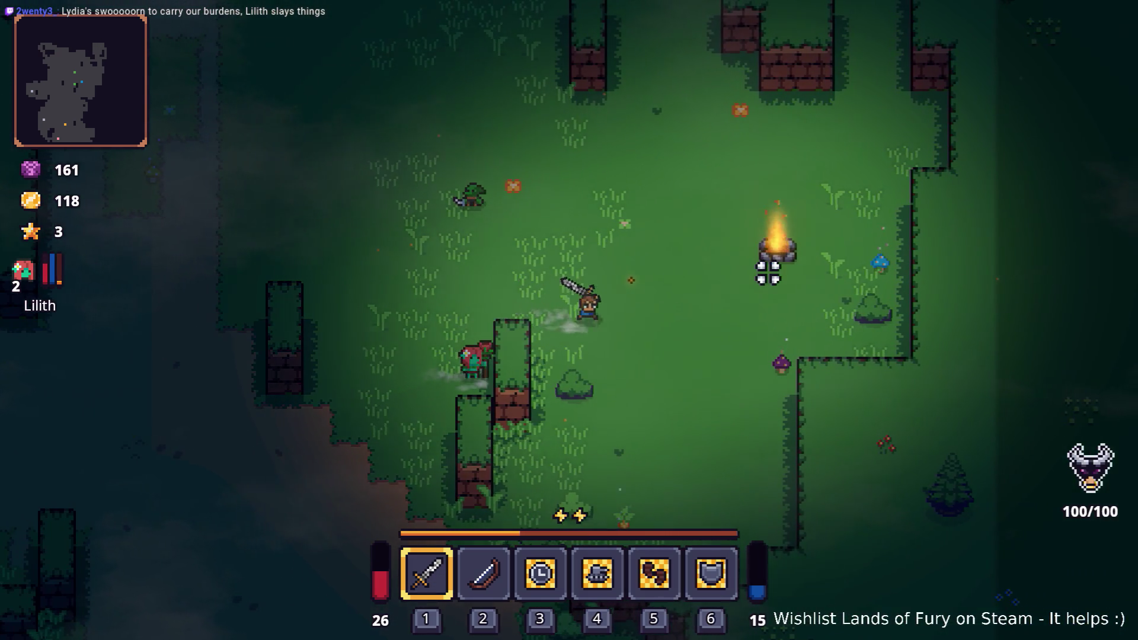
Walk down-left along the dirt path onto the anvil
{"action": "key", "text": "s"}
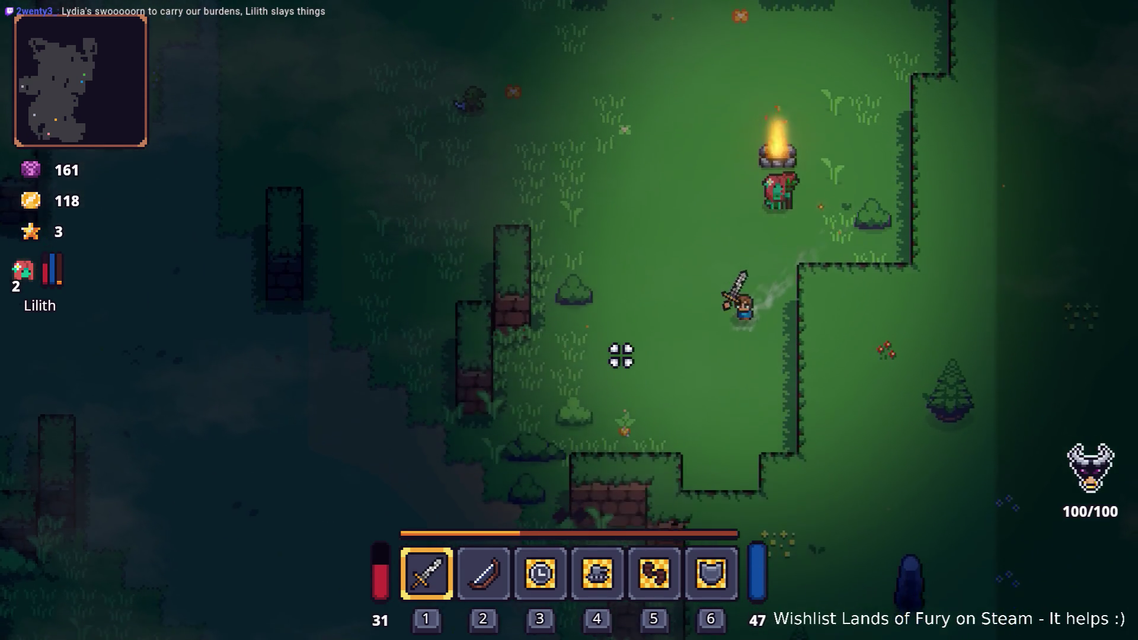
{"action": "key", "text": "a"}
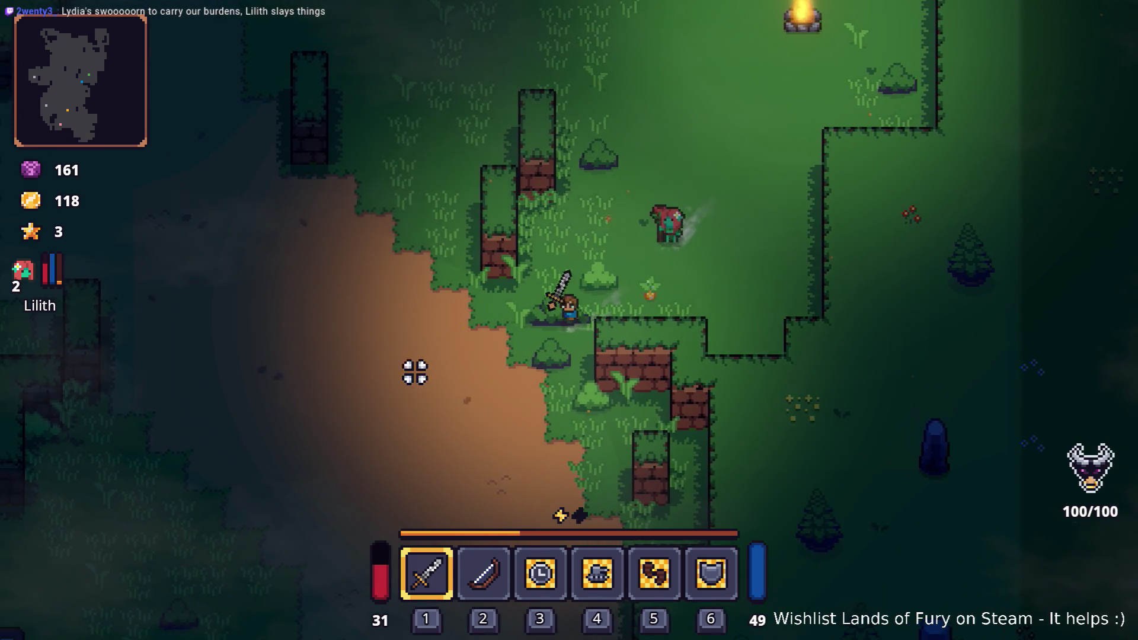
{"action": "key", "text": "a"}
{"action": "key", "text": "s"}
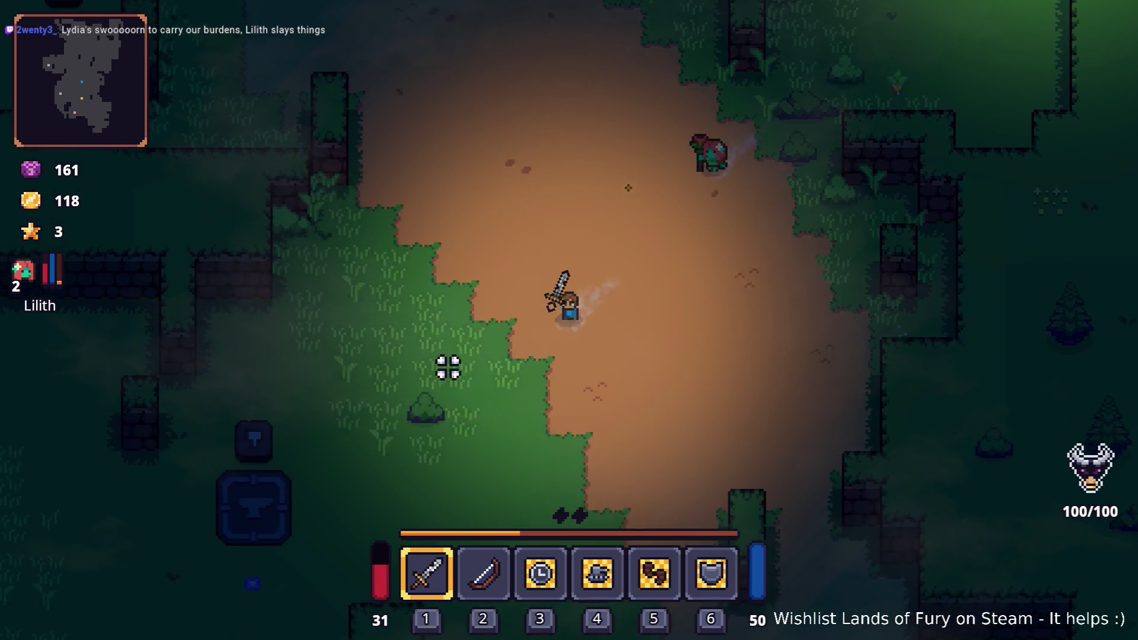
{"action": "key", "text": "a"}
{"action": "key", "text": "s"}
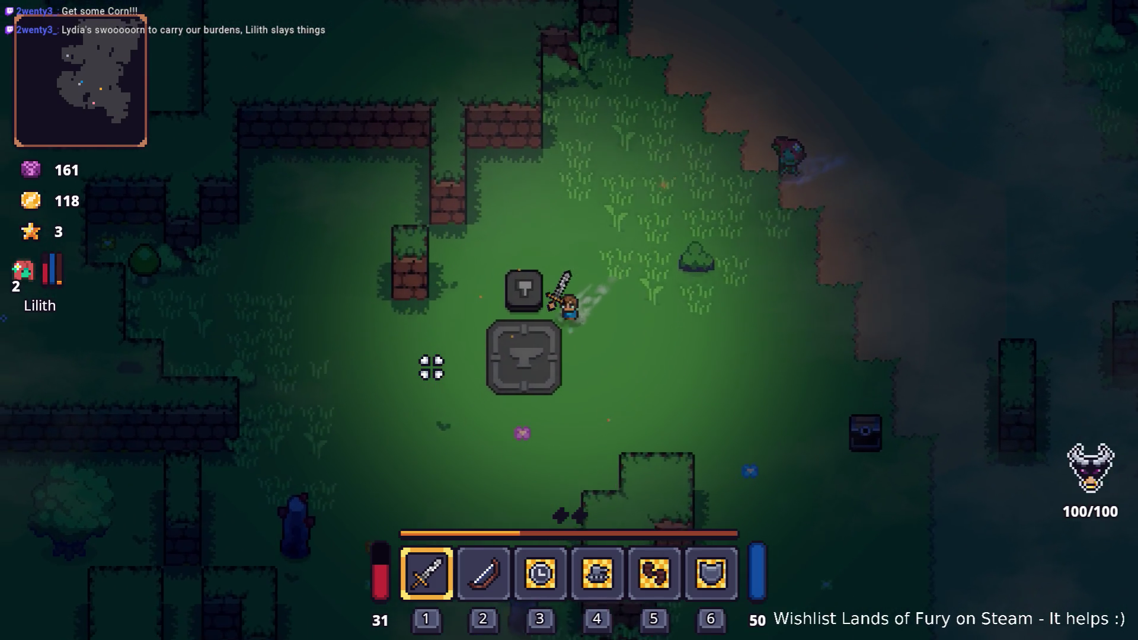
{"action": "key", "text": "a"}
{"action": "key", "text": "s"}
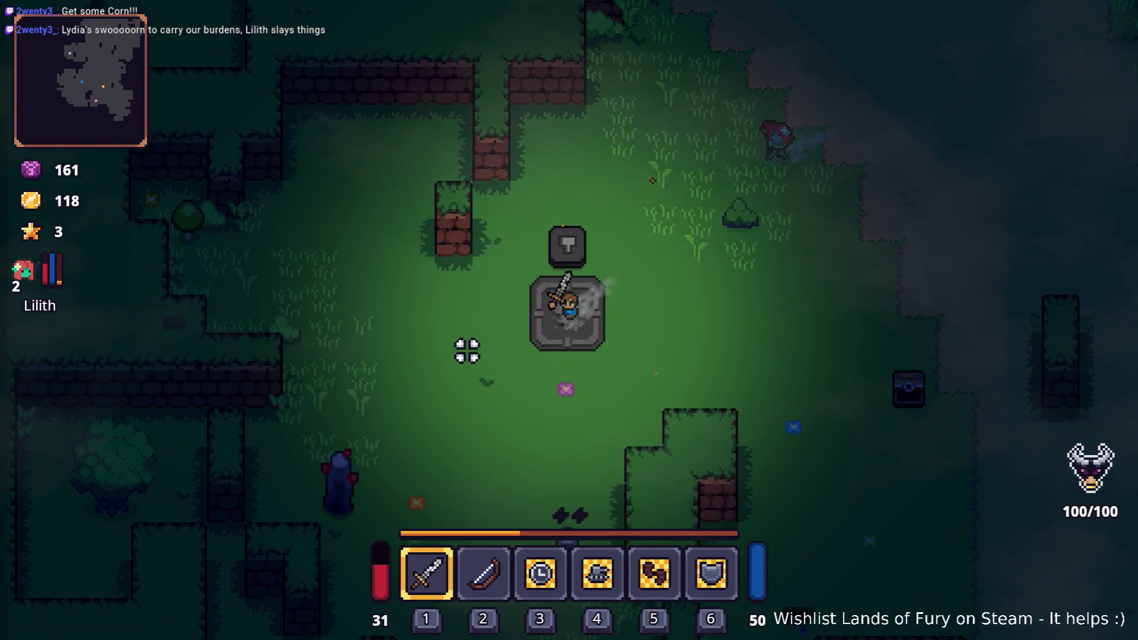
Craft a Nailed Club at the anvil from the Wooden Stick and Nails
{"action": "key", "text": "Tab"}
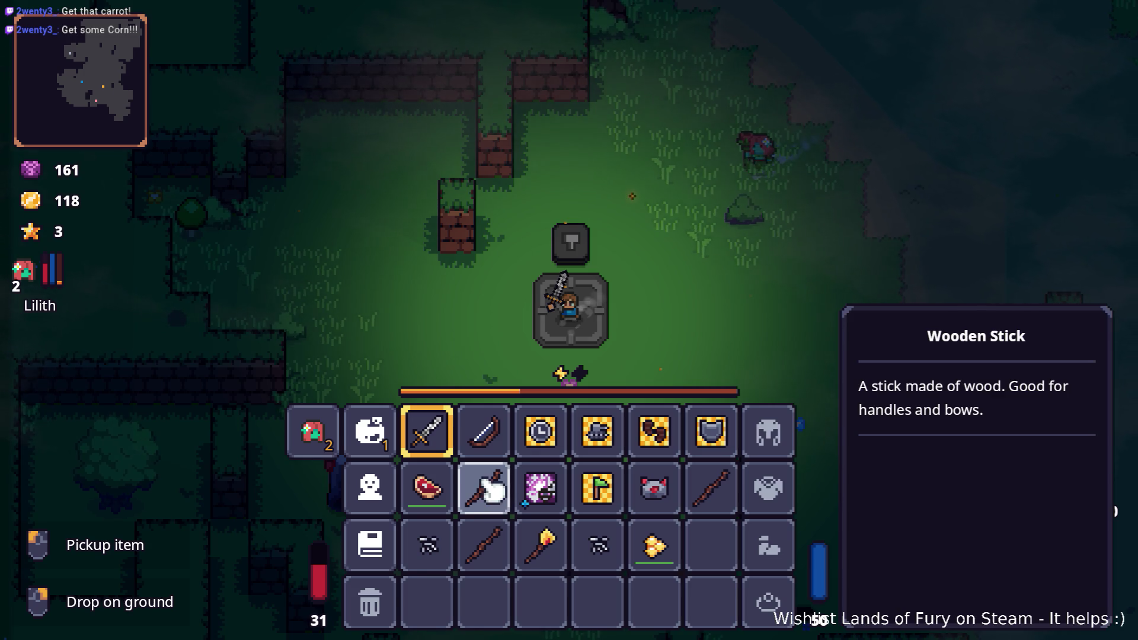
{"action": "left_click_drag", "start_coordinate": [495, 498], "coordinate": [497, 553]}
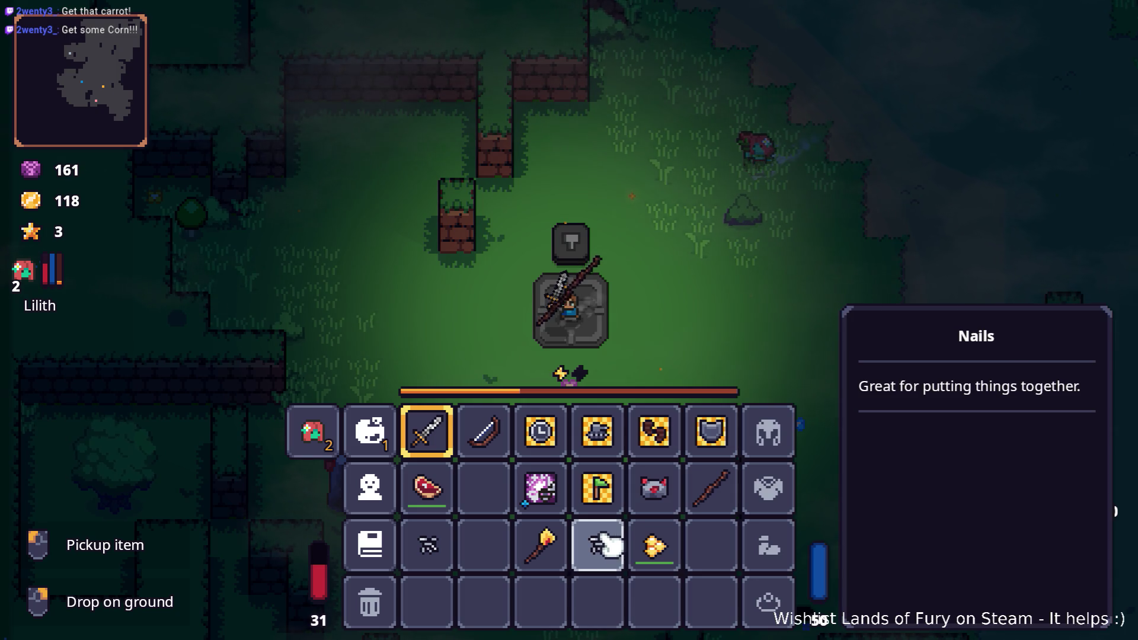
{"action": "key", "text": "Tab"}
{"action": "key", "text": "w"}
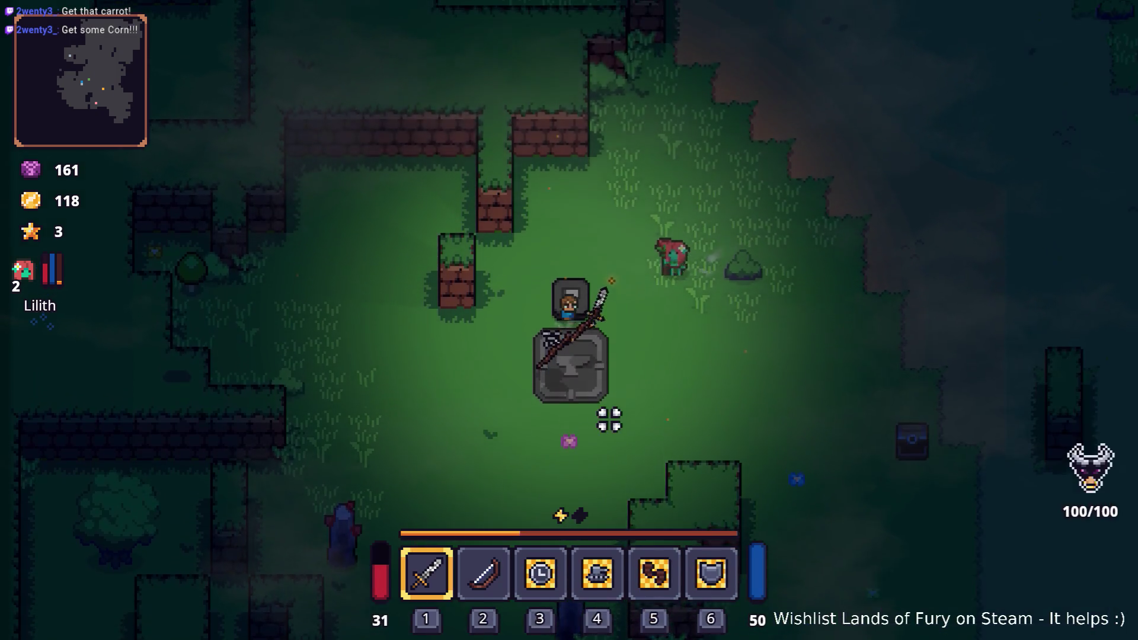
{"action": "left_click", "coordinate": [612, 419]}
{"action": "key", "text": "a"}
{"action": "left_click", "coordinate": [574, 379]}
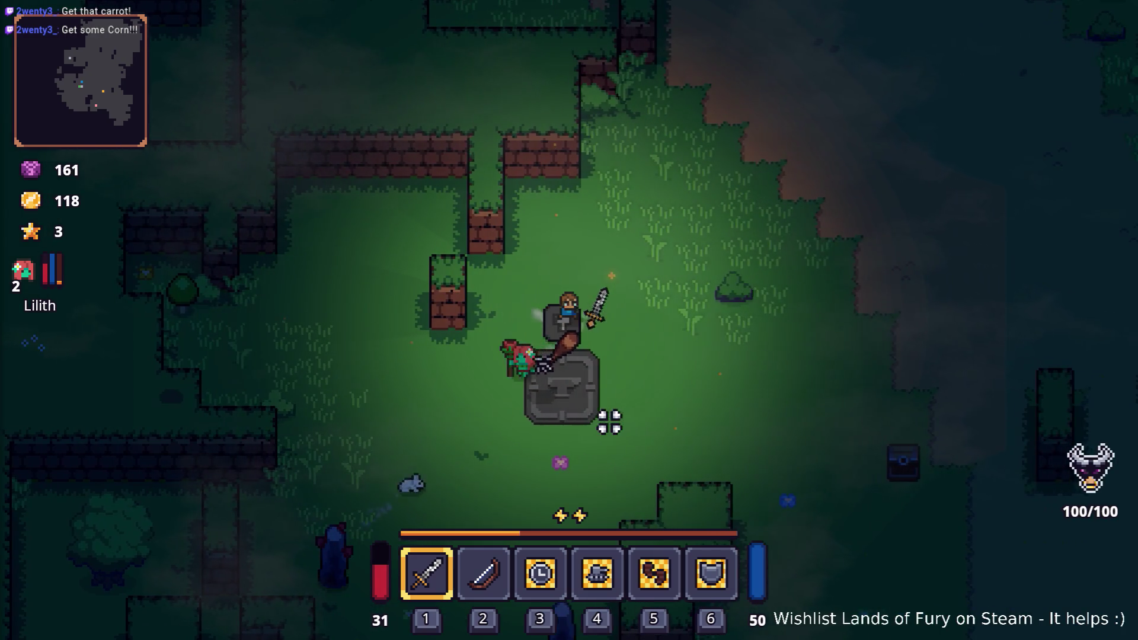
Place the Nailed Club into hotbar slot 2
{"action": "key", "text": "Tab"}
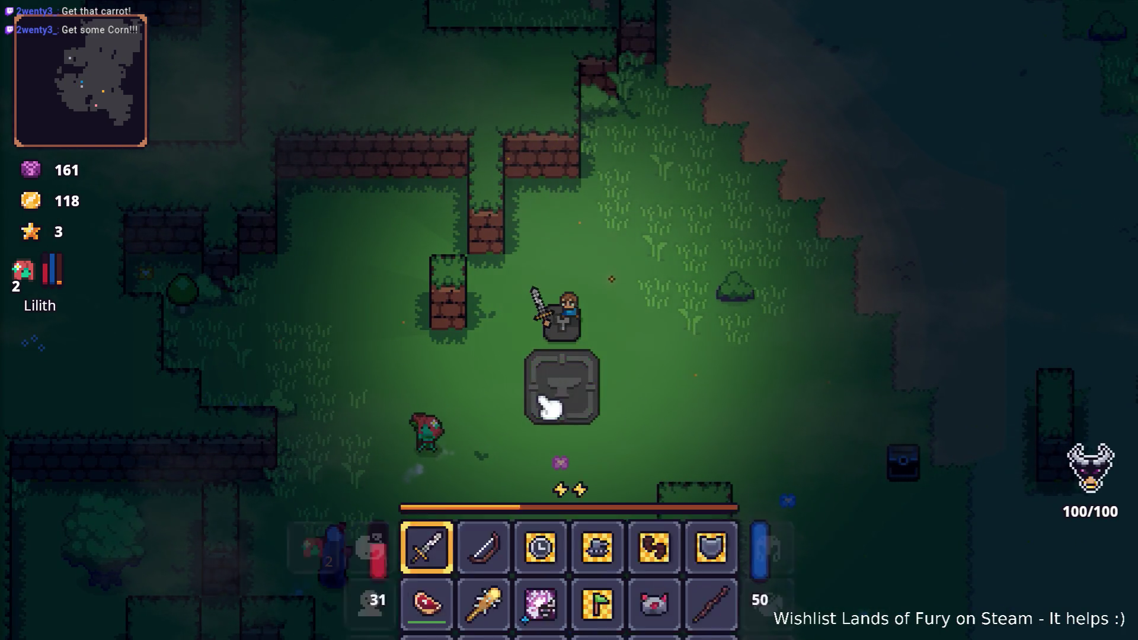
{"action": "left_click_drag", "start_coordinate": [507, 485], "coordinate": [506, 437]}
{"action": "key", "text": "Tab"}
Equip the club from slot 2, hit the enemy, and smash a rock into Dyno Ore
{"action": "key", "text": "2"}
{"action": "key", "text": "s"}
{"action": "key", "text": "a"}
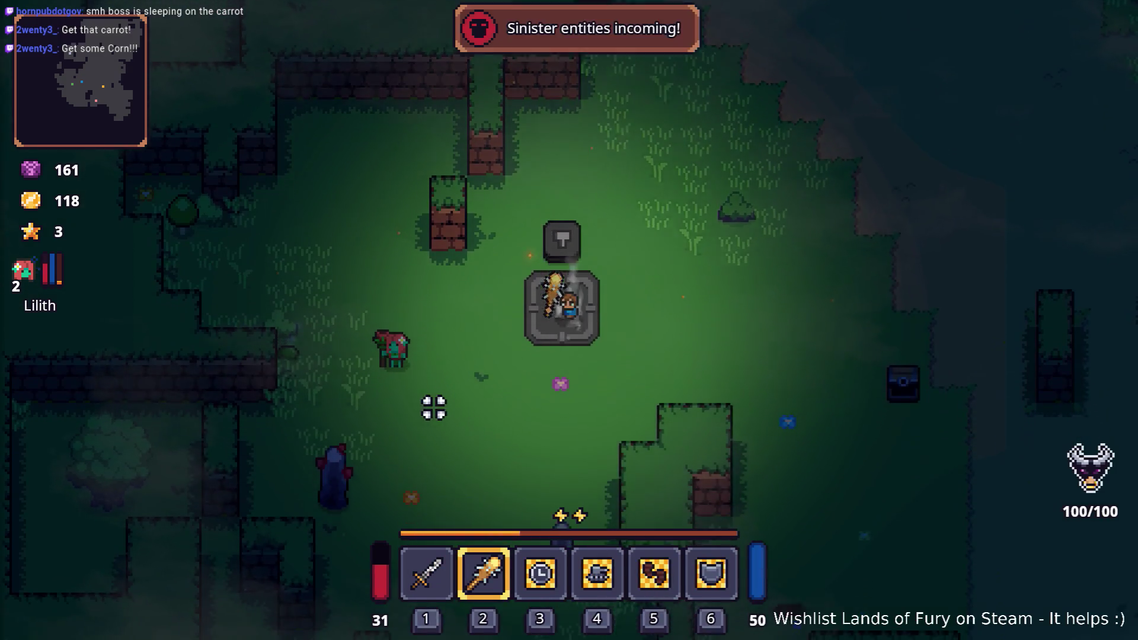
{"action": "key", "text": "a"}
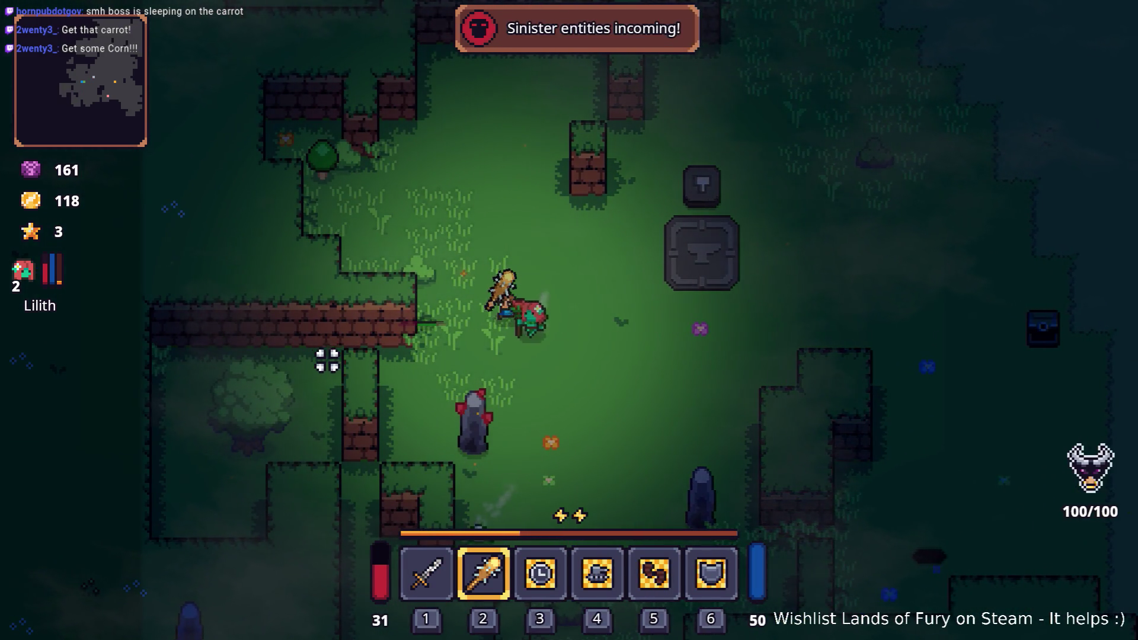
{"action": "key", "text": "s"}
{"action": "left_click", "coordinate": [385, 427]}
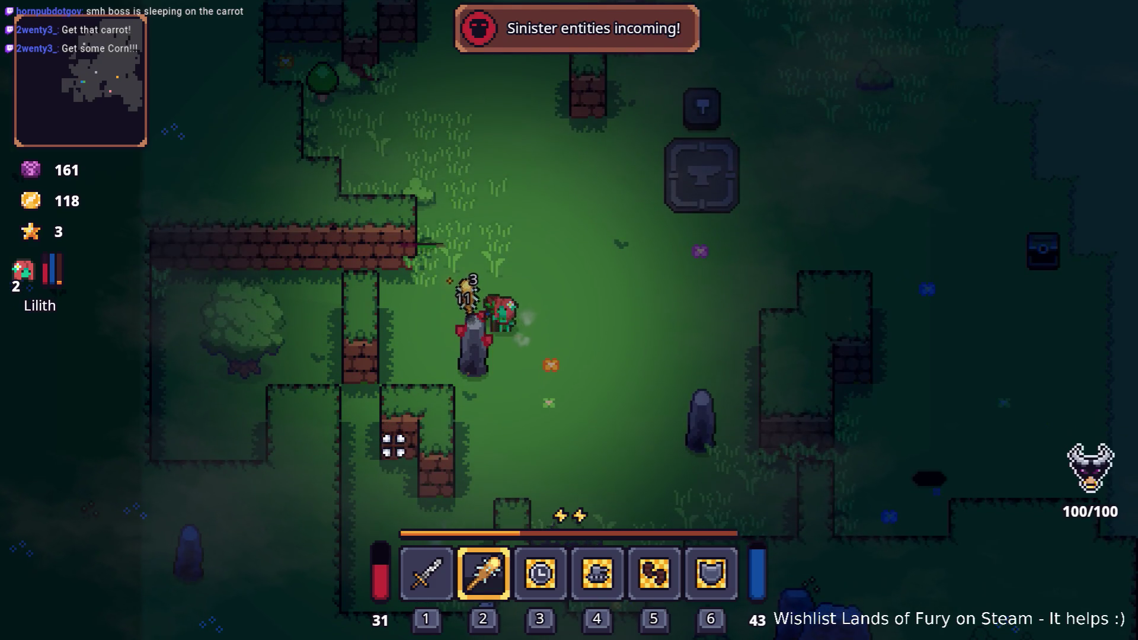
{"action": "key", "text": "s"}
{"action": "left_click", "coordinate": [408, 416]}
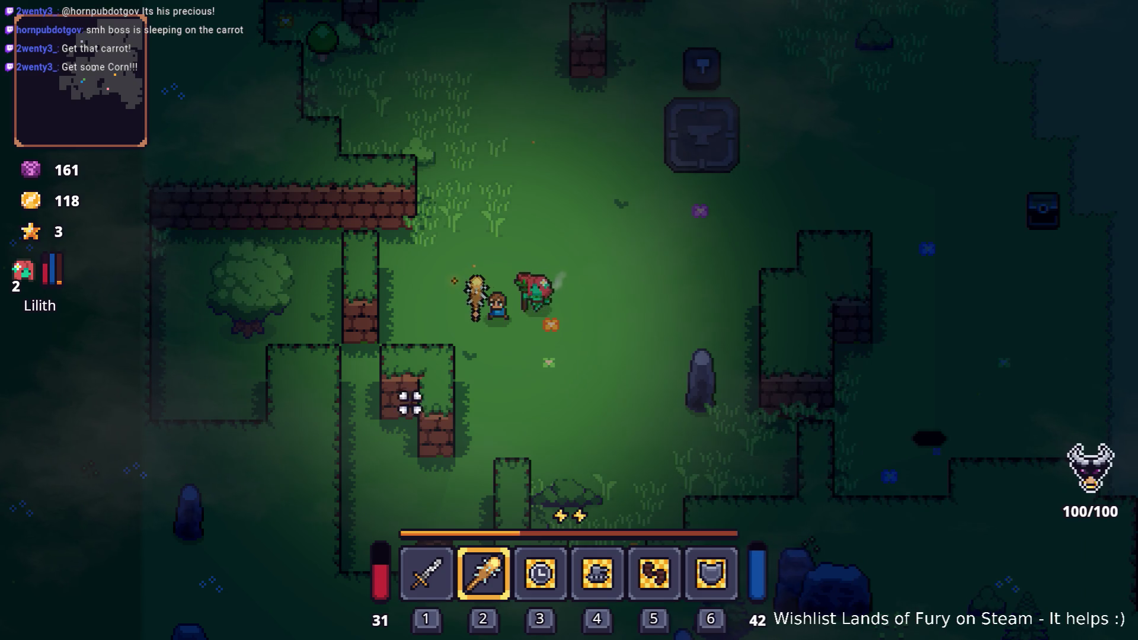
Dodge the green enemy and strike it repeatedly with the club
{"action": "key", "text": "w"}
{"action": "key", "text": "a"}
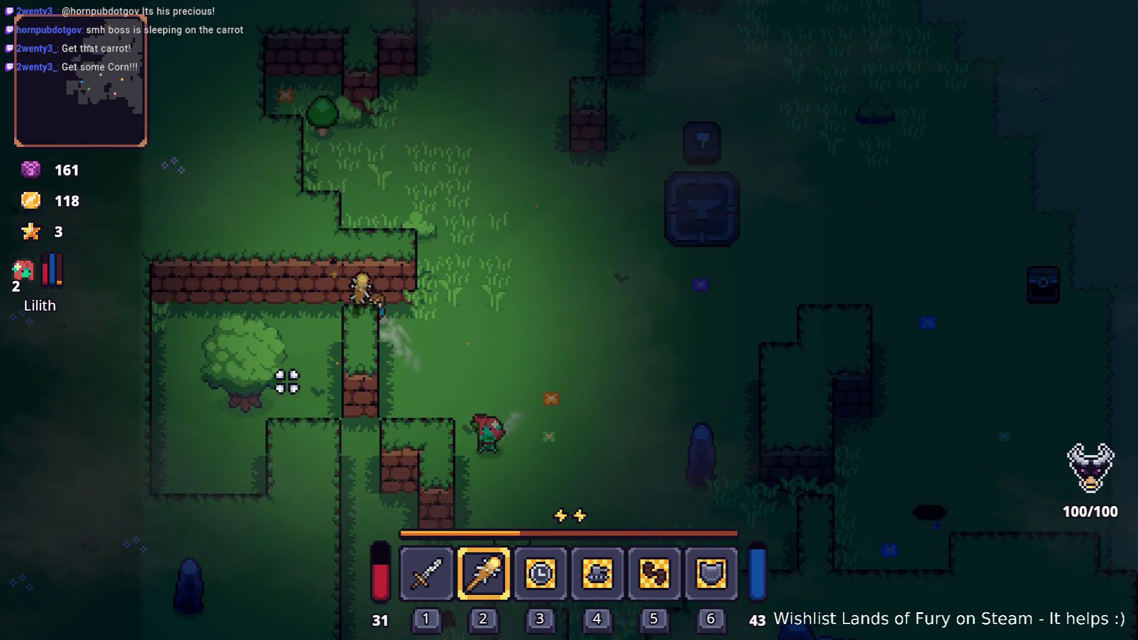
{"action": "key", "text": "s"}
{"action": "key", "text": "a"}
{"action": "left_click", "coordinate": [186, 406]}
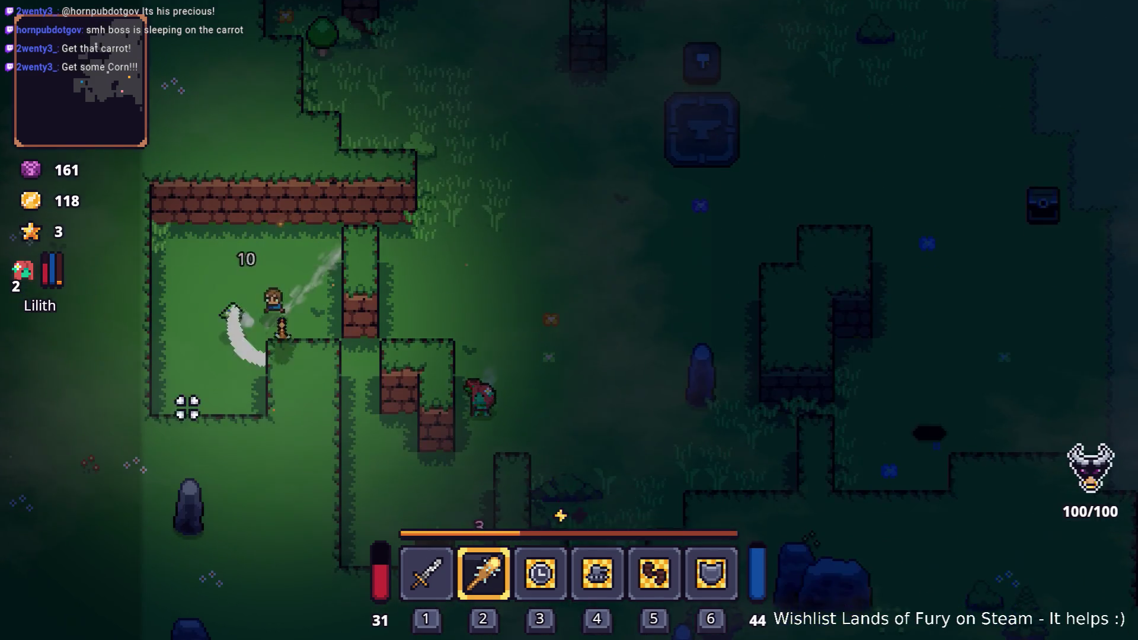
{"action": "key", "text": "d"}
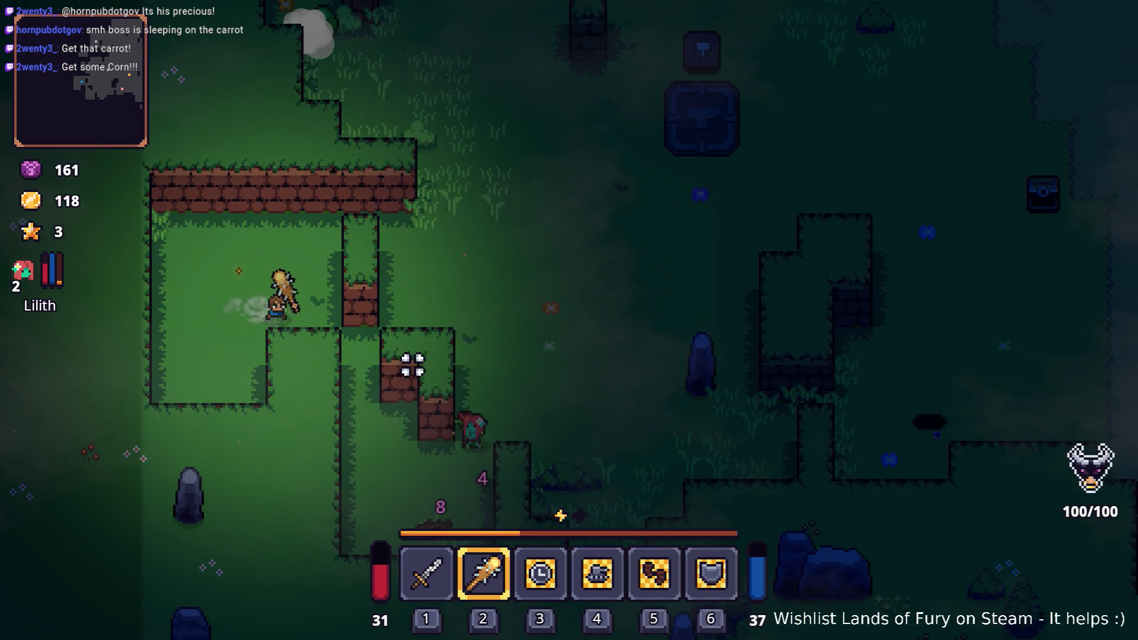
{"action": "key", "text": "d"}
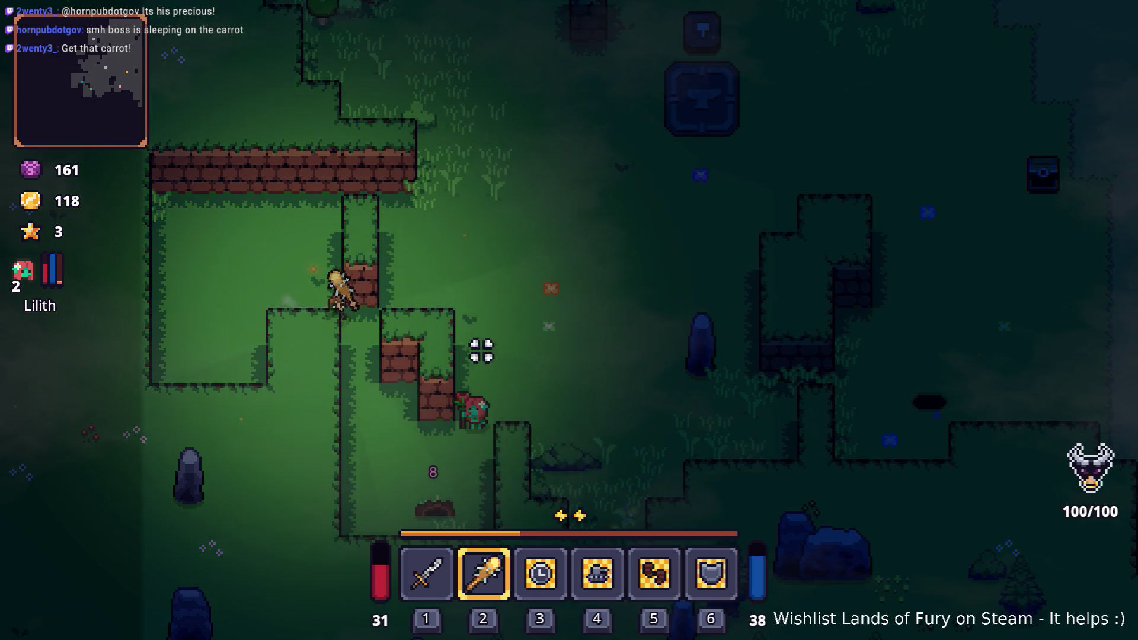
{"action": "key", "text": "s"}
{"action": "left_click", "coordinate": [480, 384]}
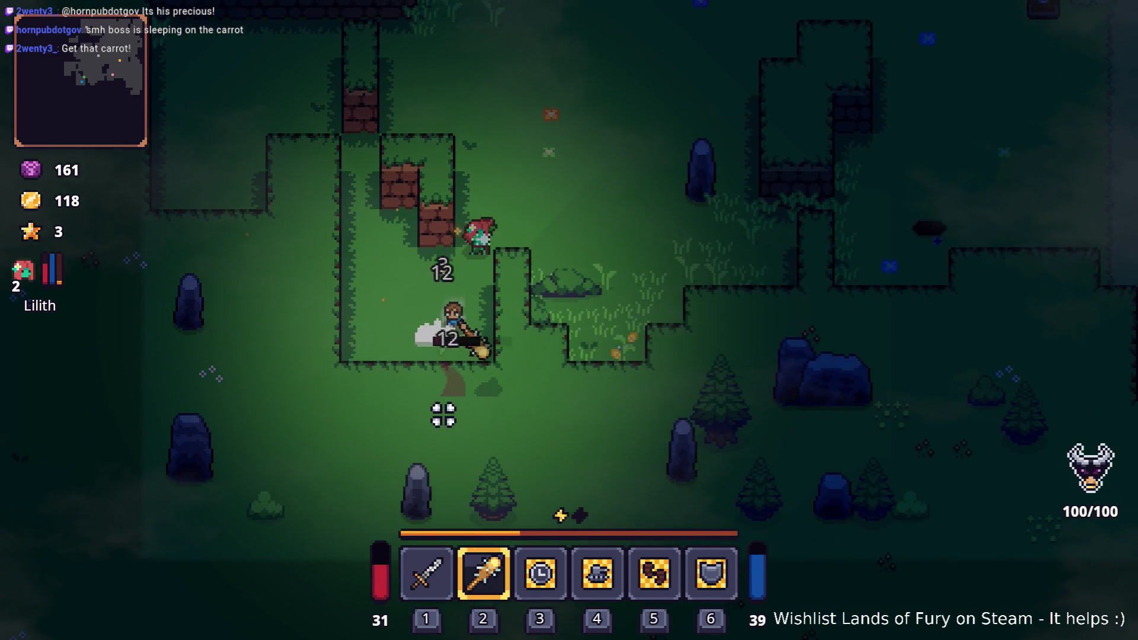
{"action": "left_click", "coordinate": [474, 425]}
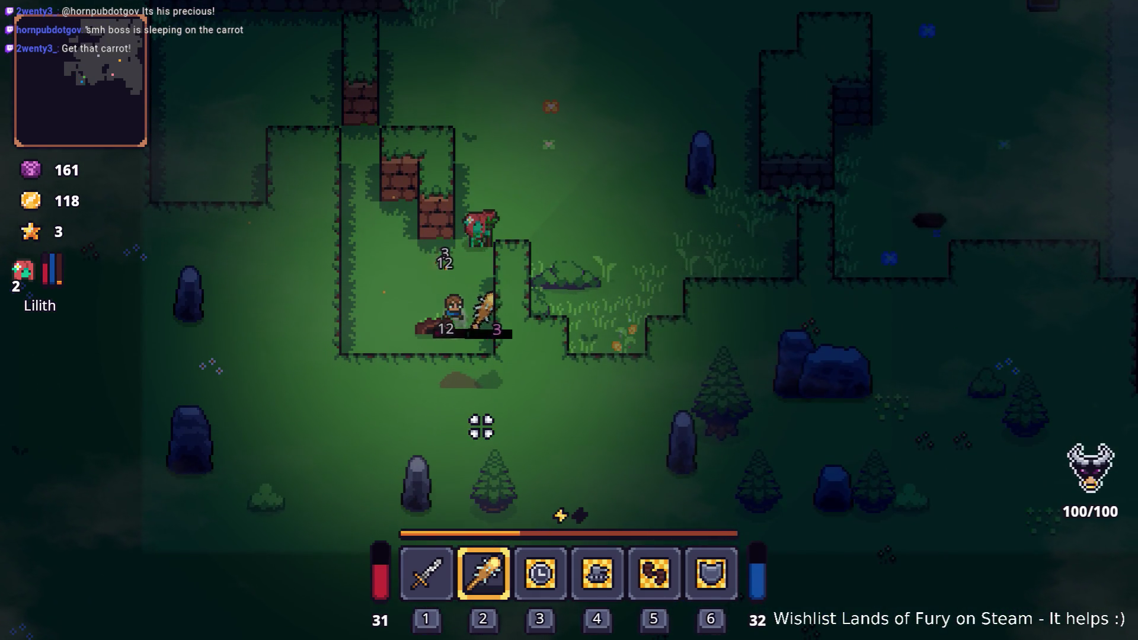
{"action": "left_click", "coordinate": [451, 431]}
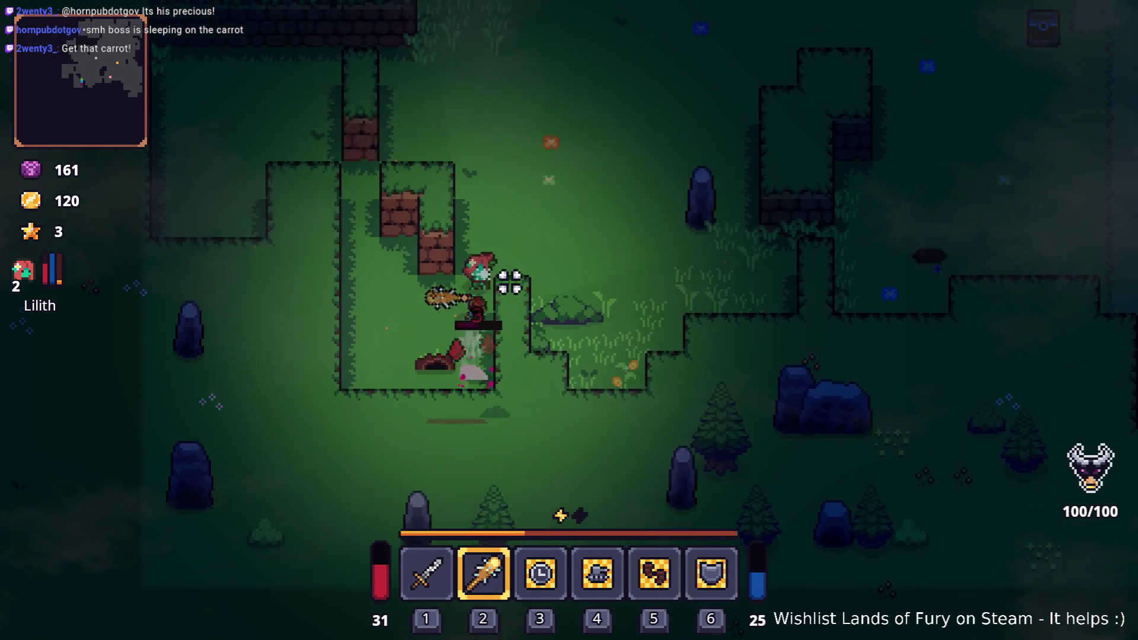
{"action": "key", "text": "w+d"}
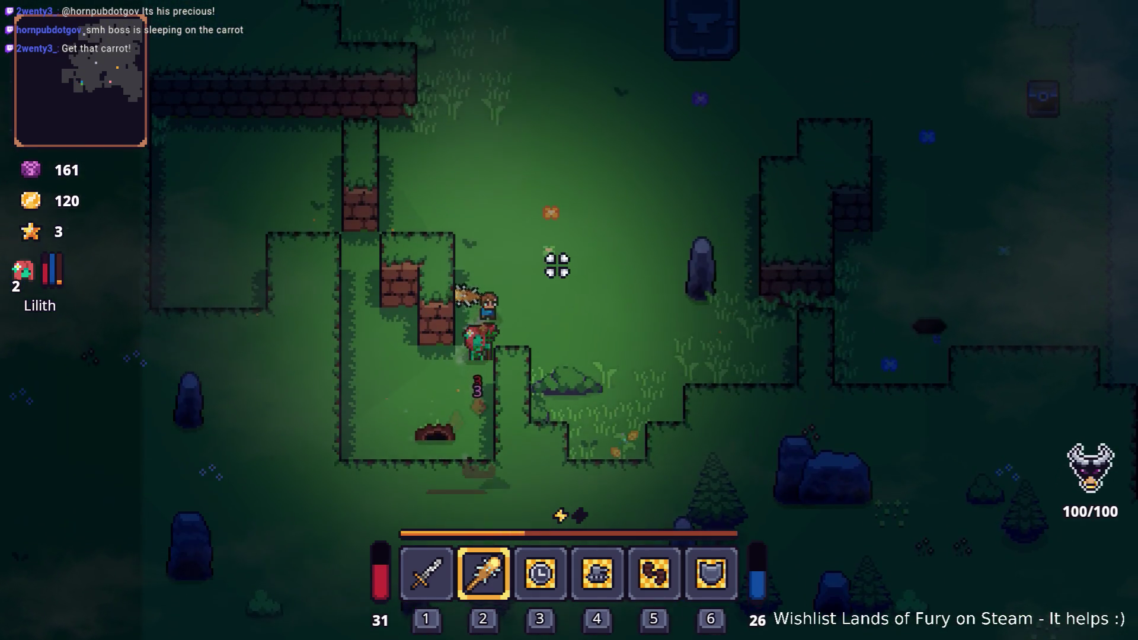
{"action": "key", "text": "d"}
{"action": "left_click", "coordinate": [664, 329]}
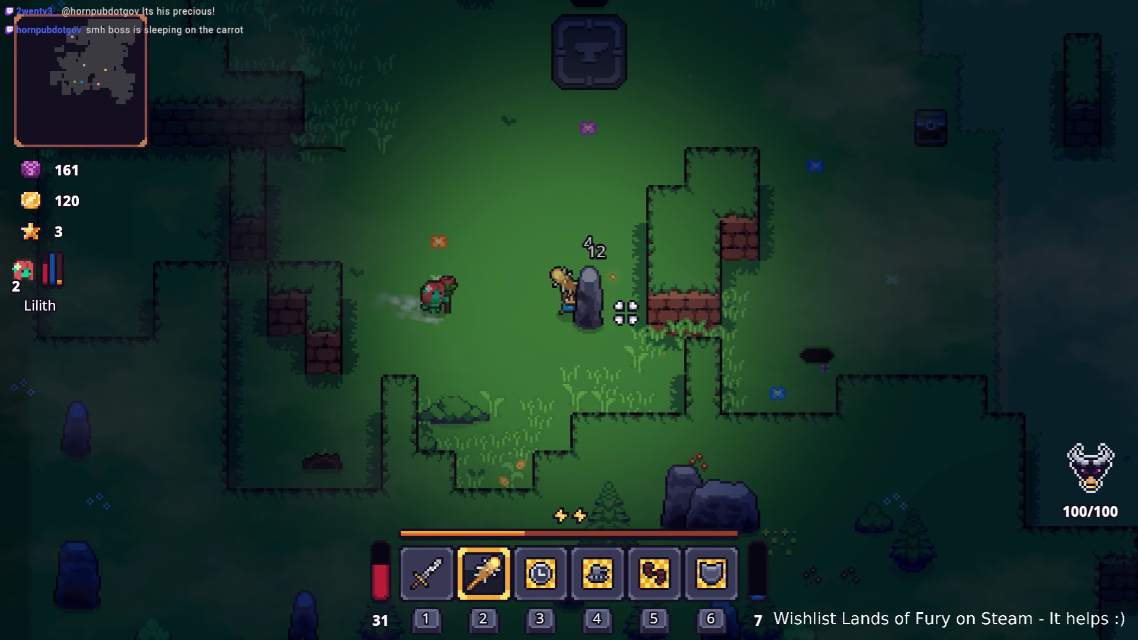
Dash past the anvil and walk north up the dirt path toward the purple tower
{"action": "key", "text": "d"}
{"action": "key", "text": "w"}
{"action": "key", "text": "space"}
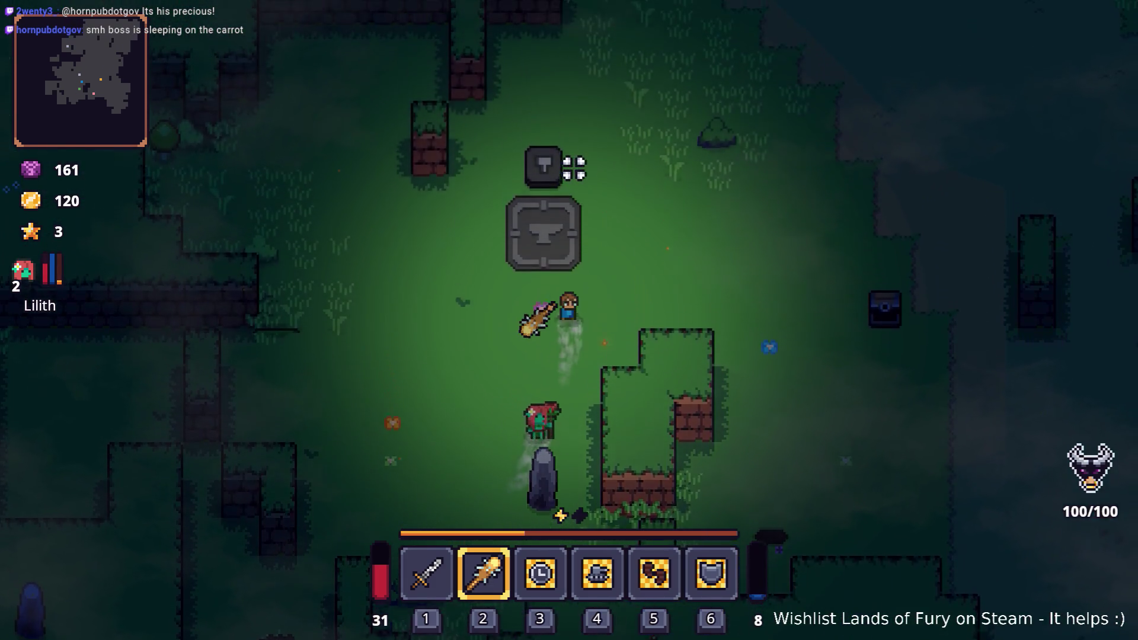
{"action": "key", "text": "w+d"}
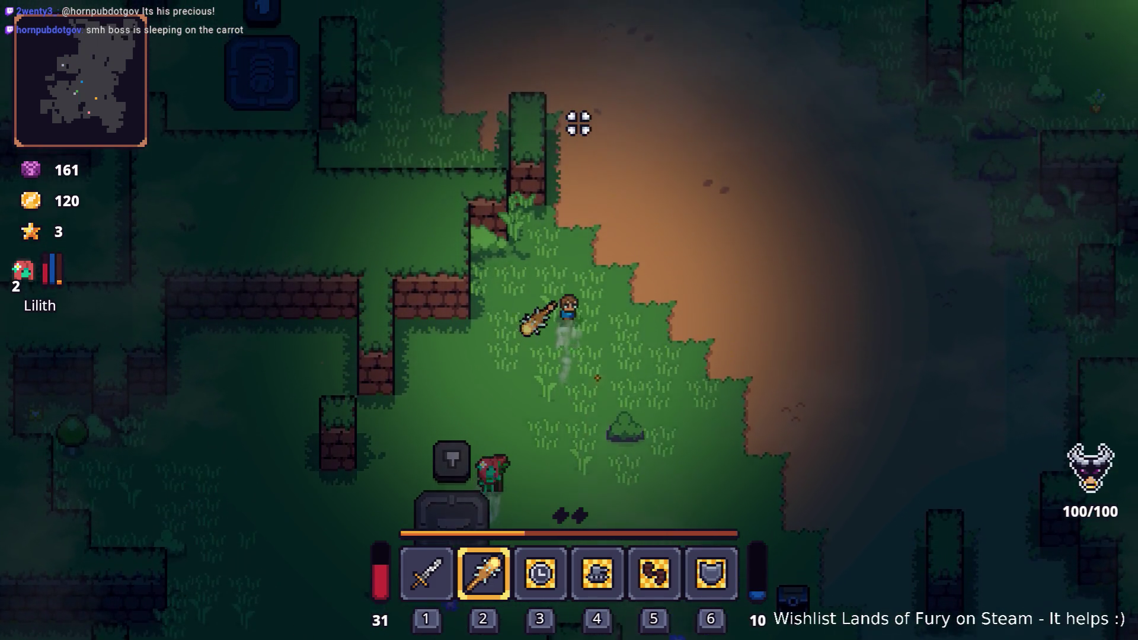
{"action": "key", "text": "w"}
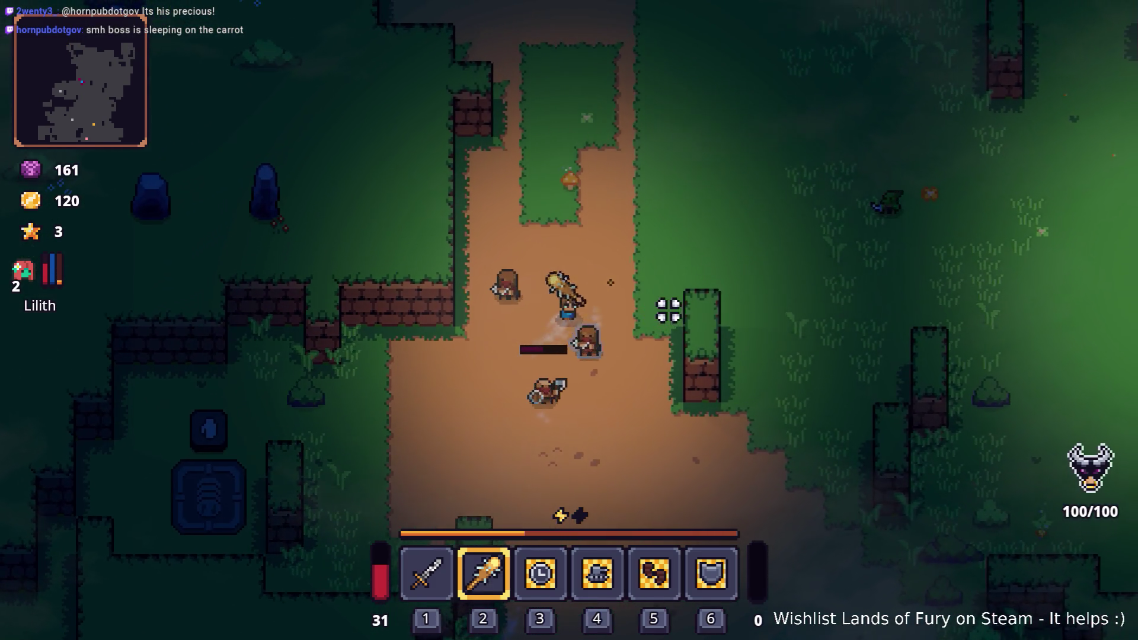
{"action": "key", "text": "w"}
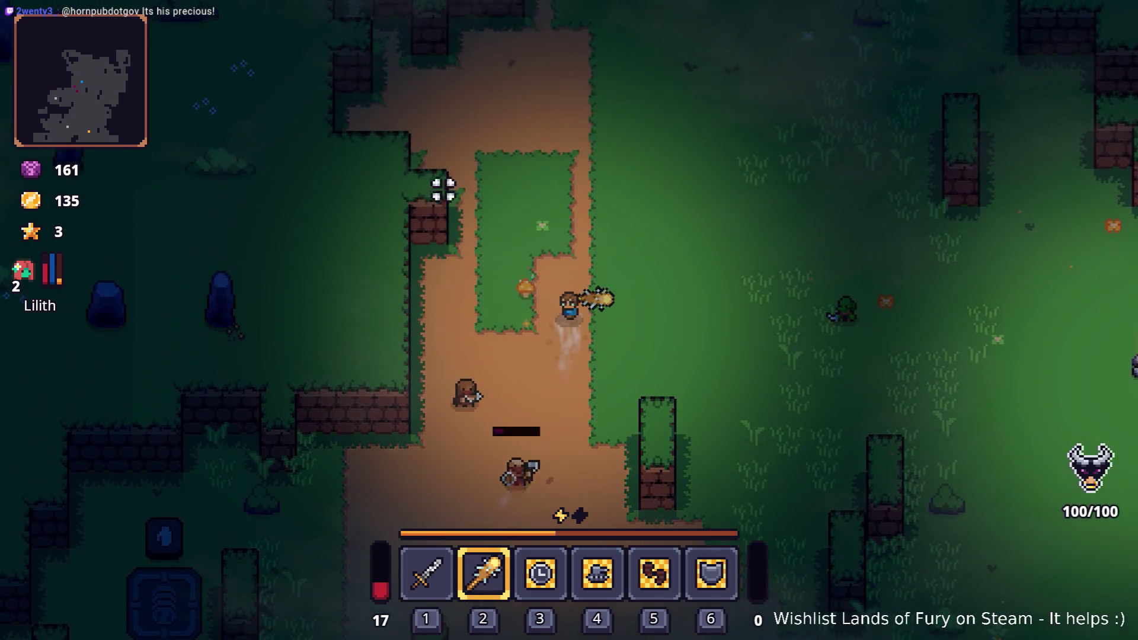
{"action": "key", "text": "w+a"}
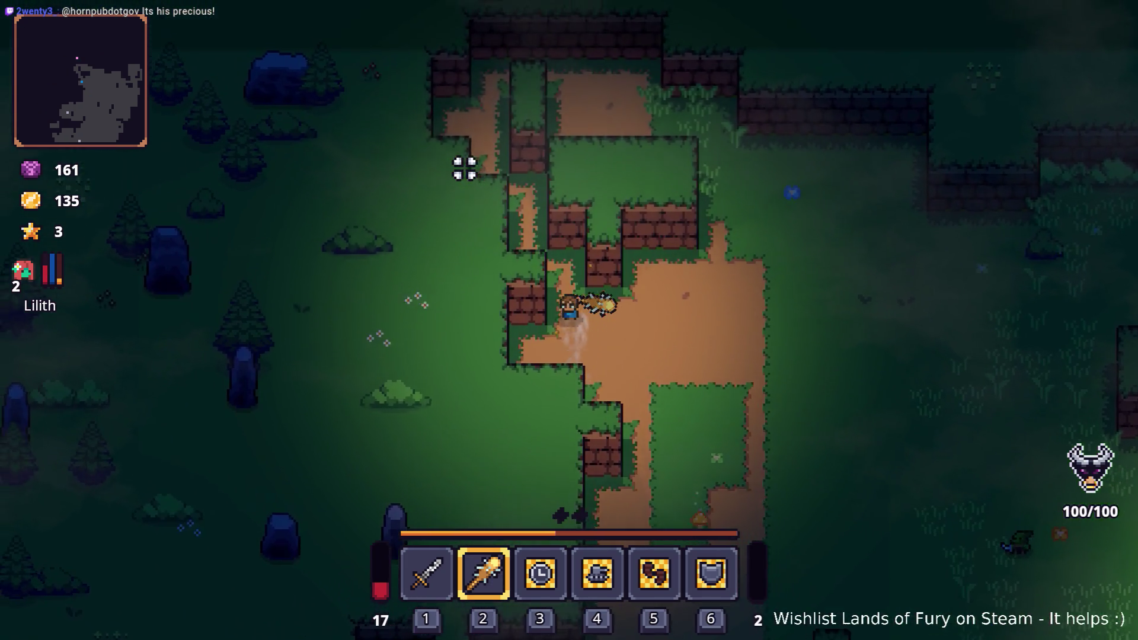
{"action": "key", "text": "w+a"}
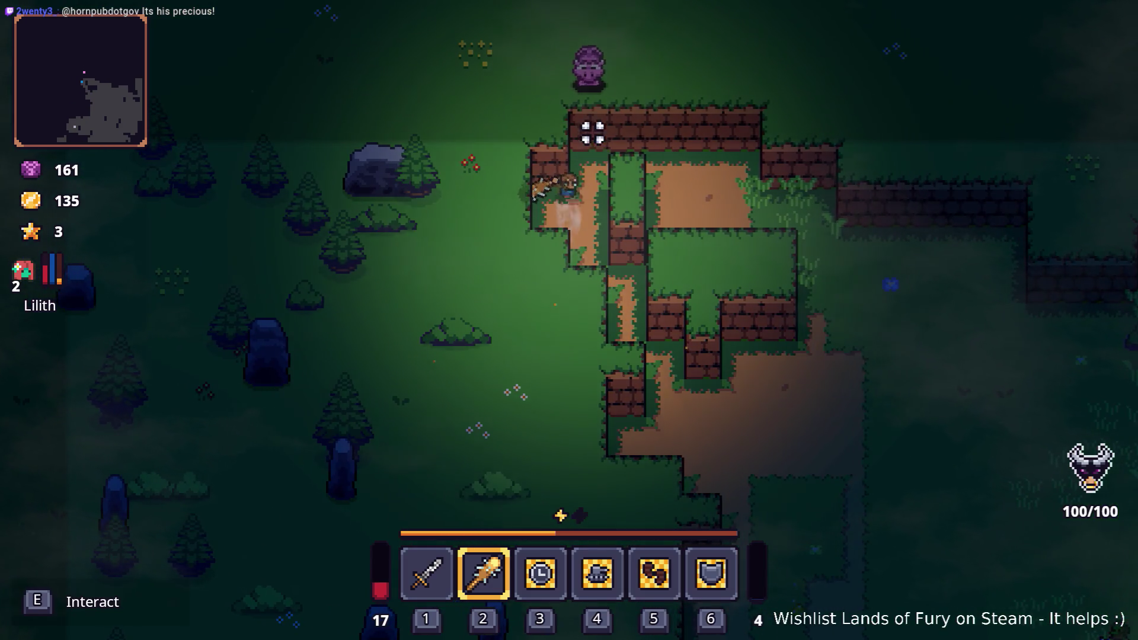